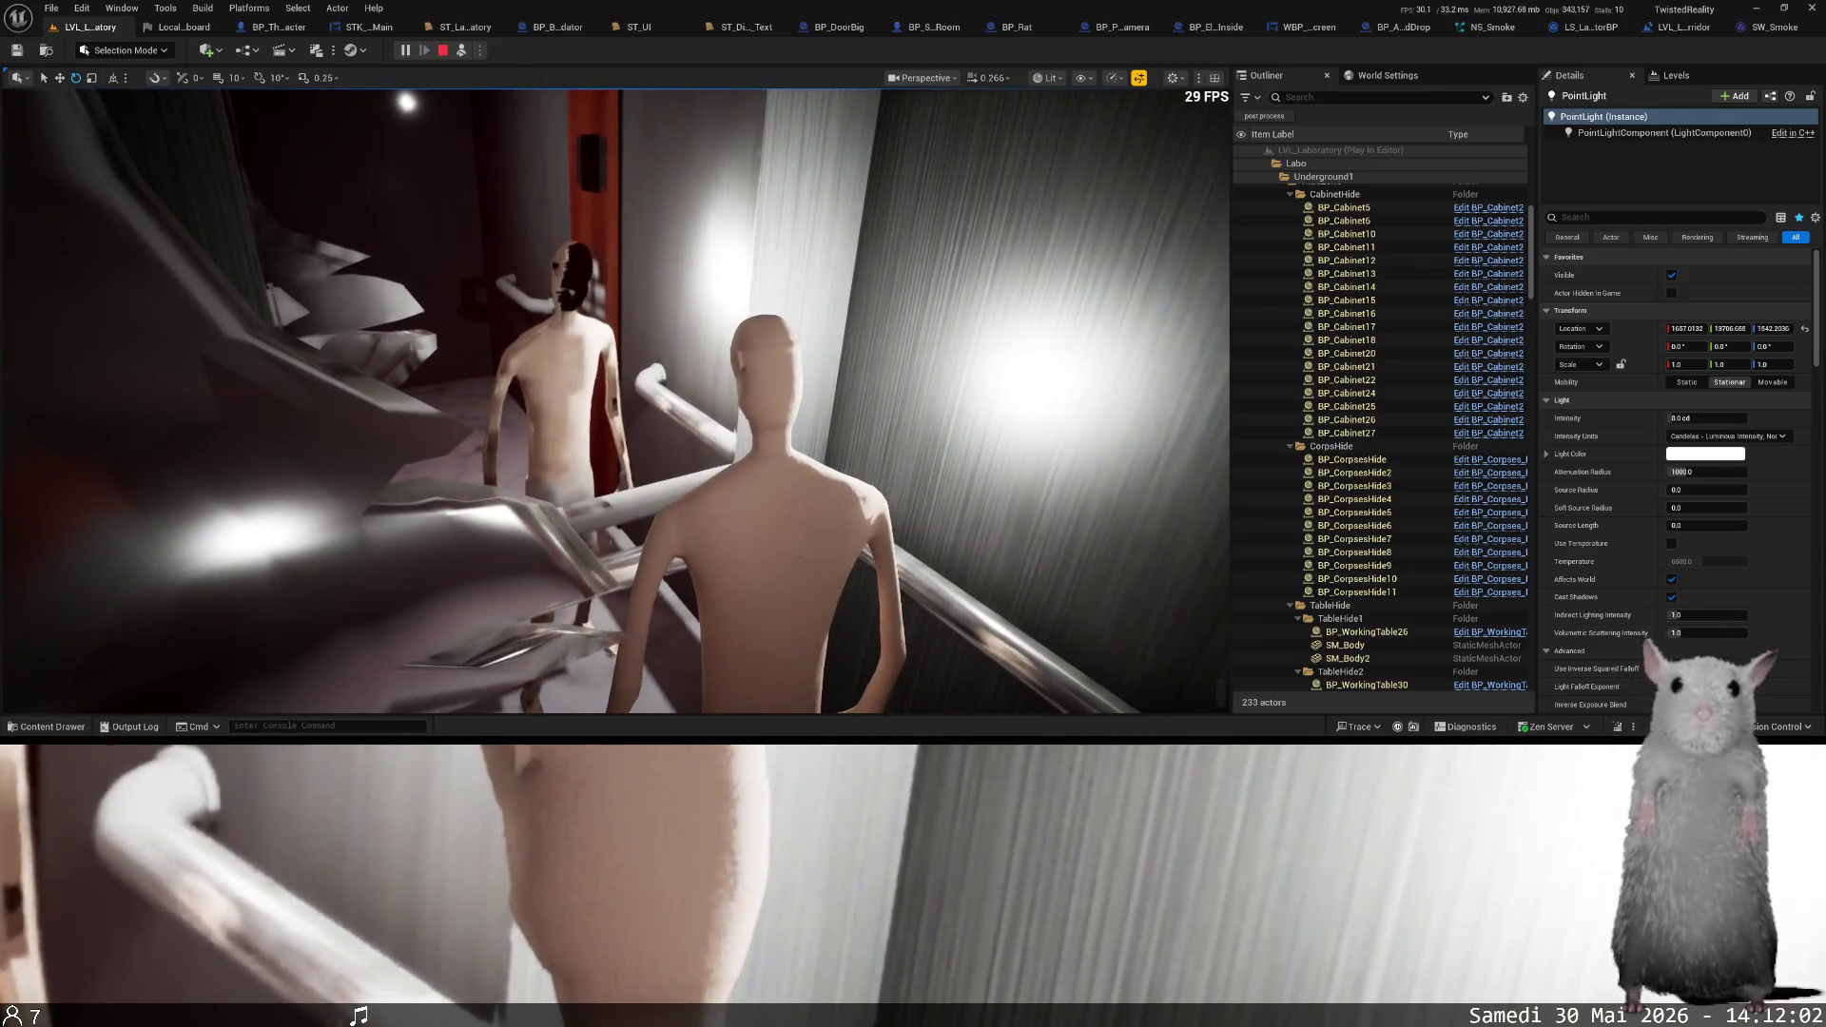
- Exit play mode and add a Skeletal Mesh component under Character_head
key("F8")
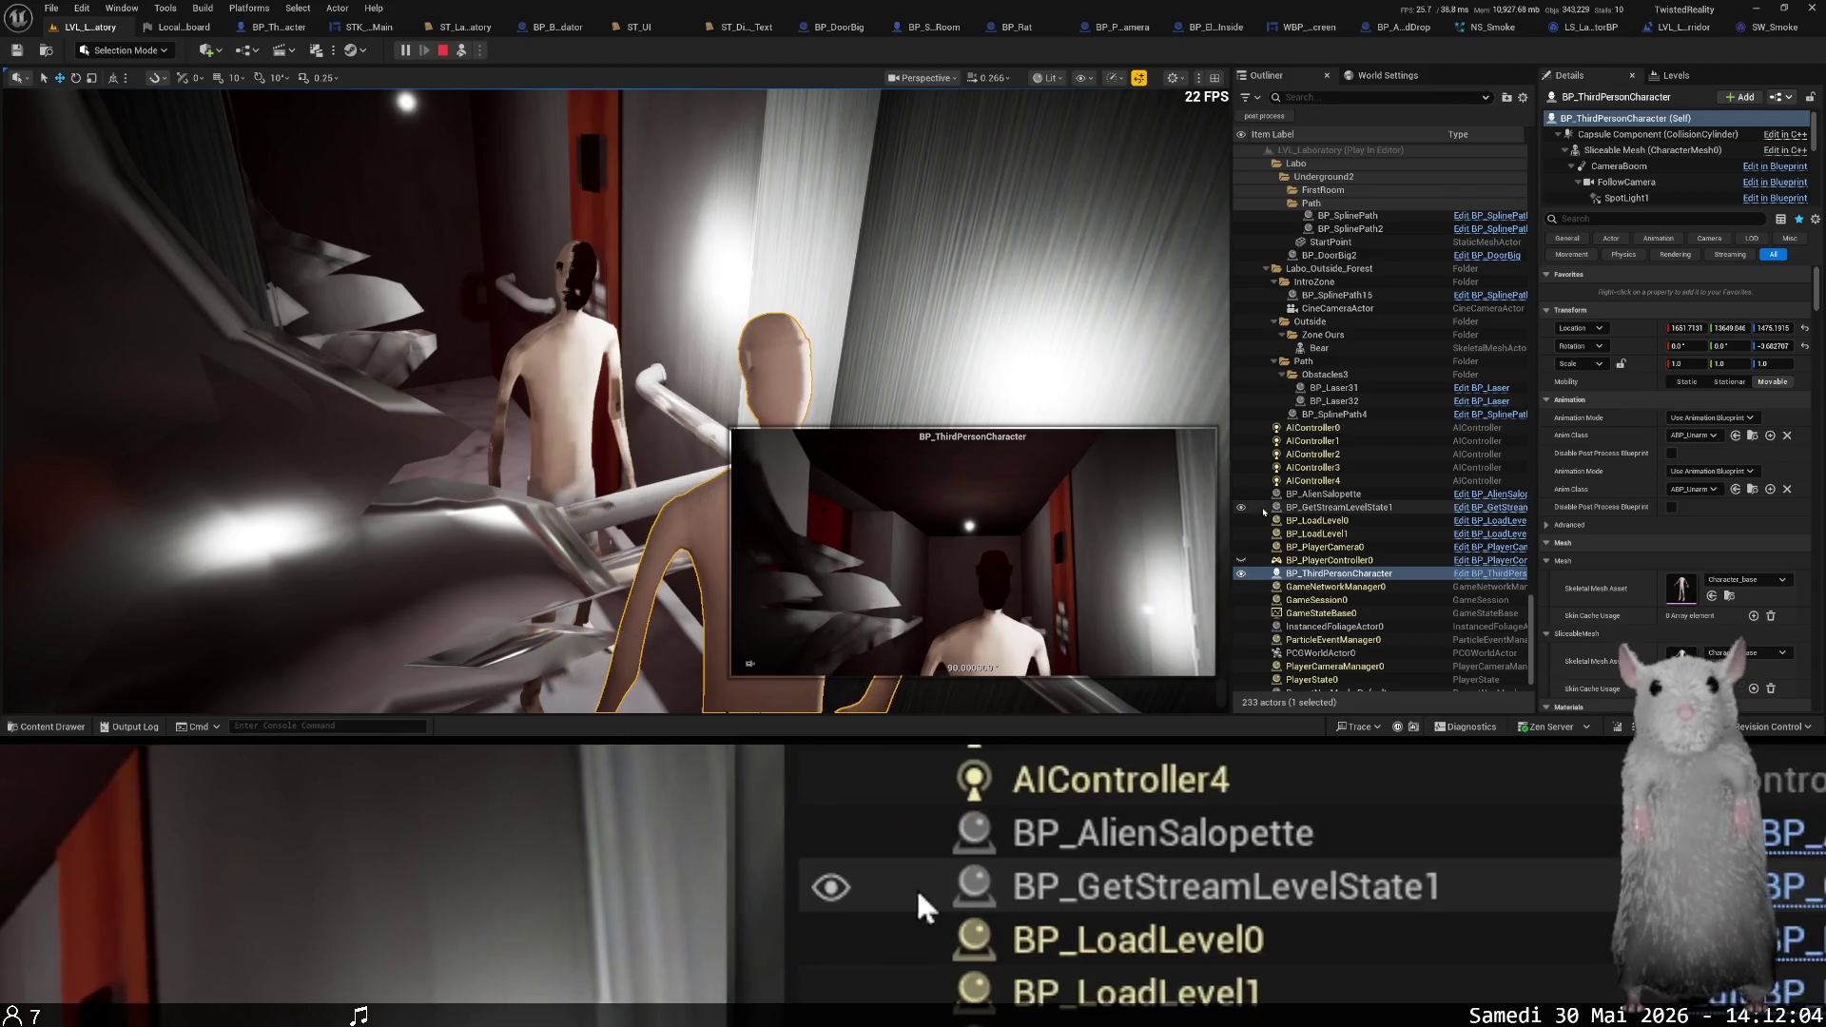
scroll(1658, 167, "down", 5)
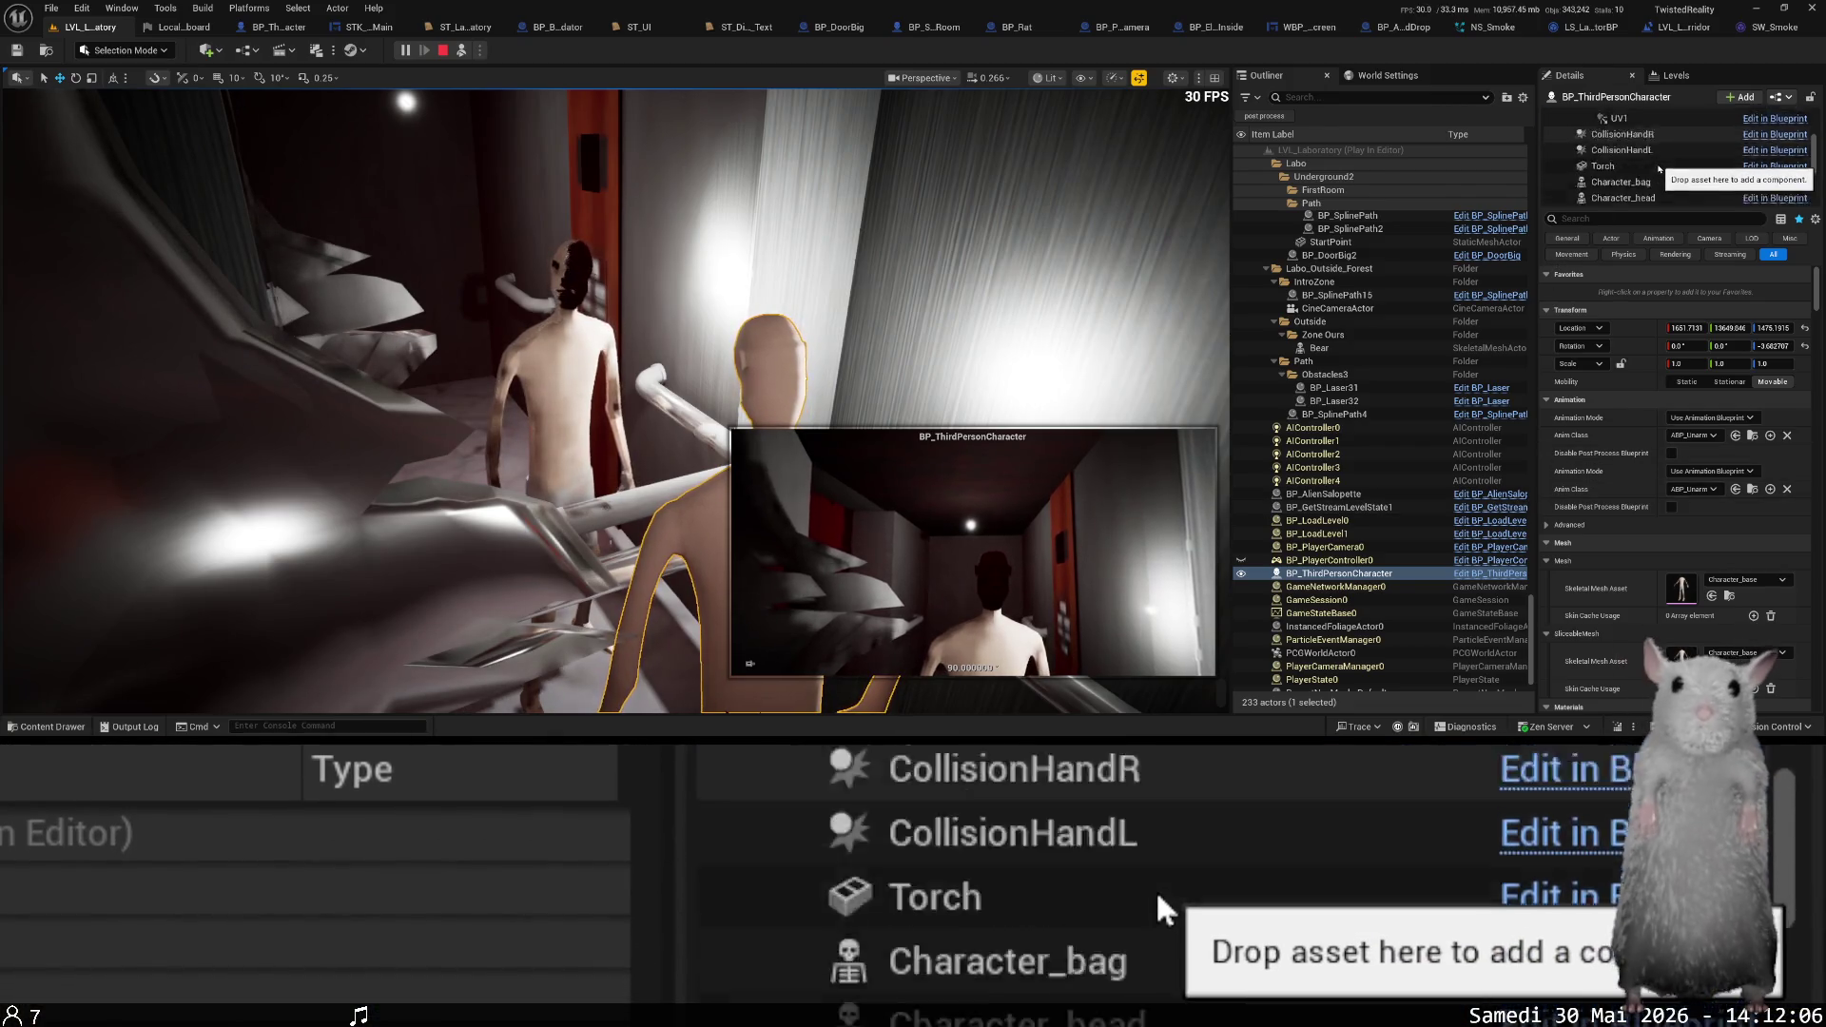
scroll(1656, 171, "up", 2)
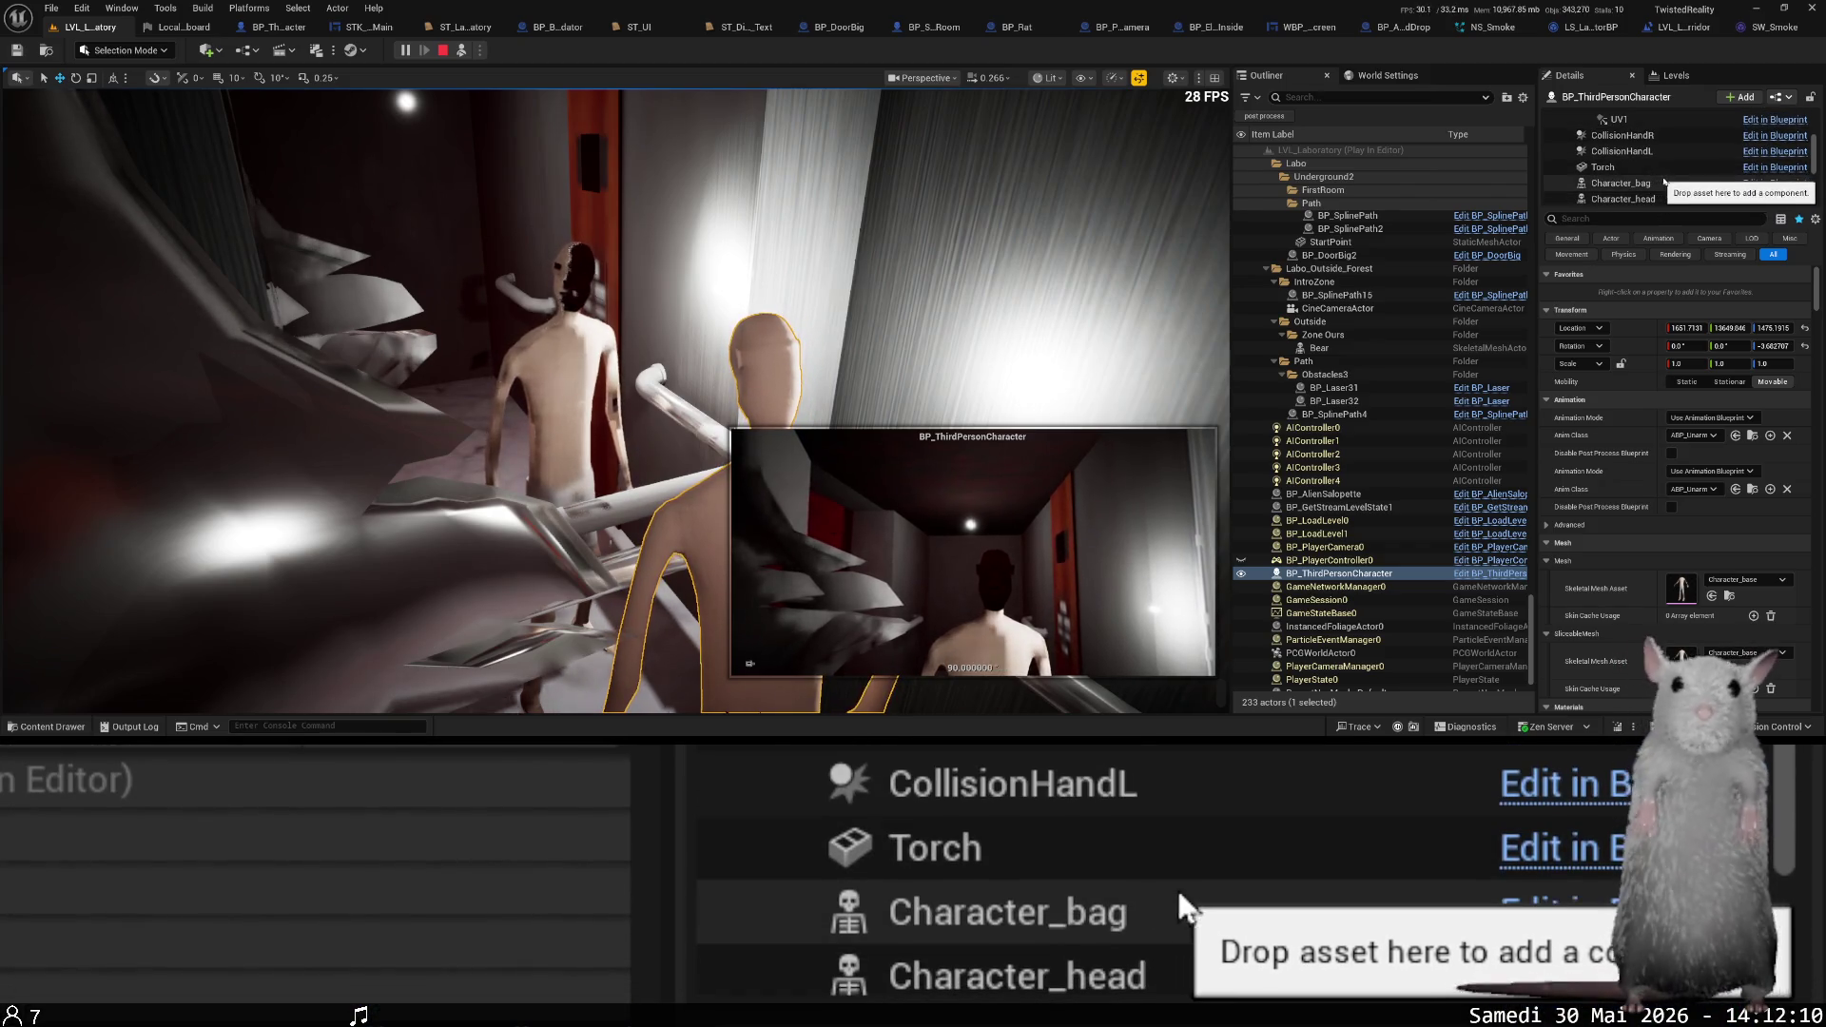
left_click(1663, 179)
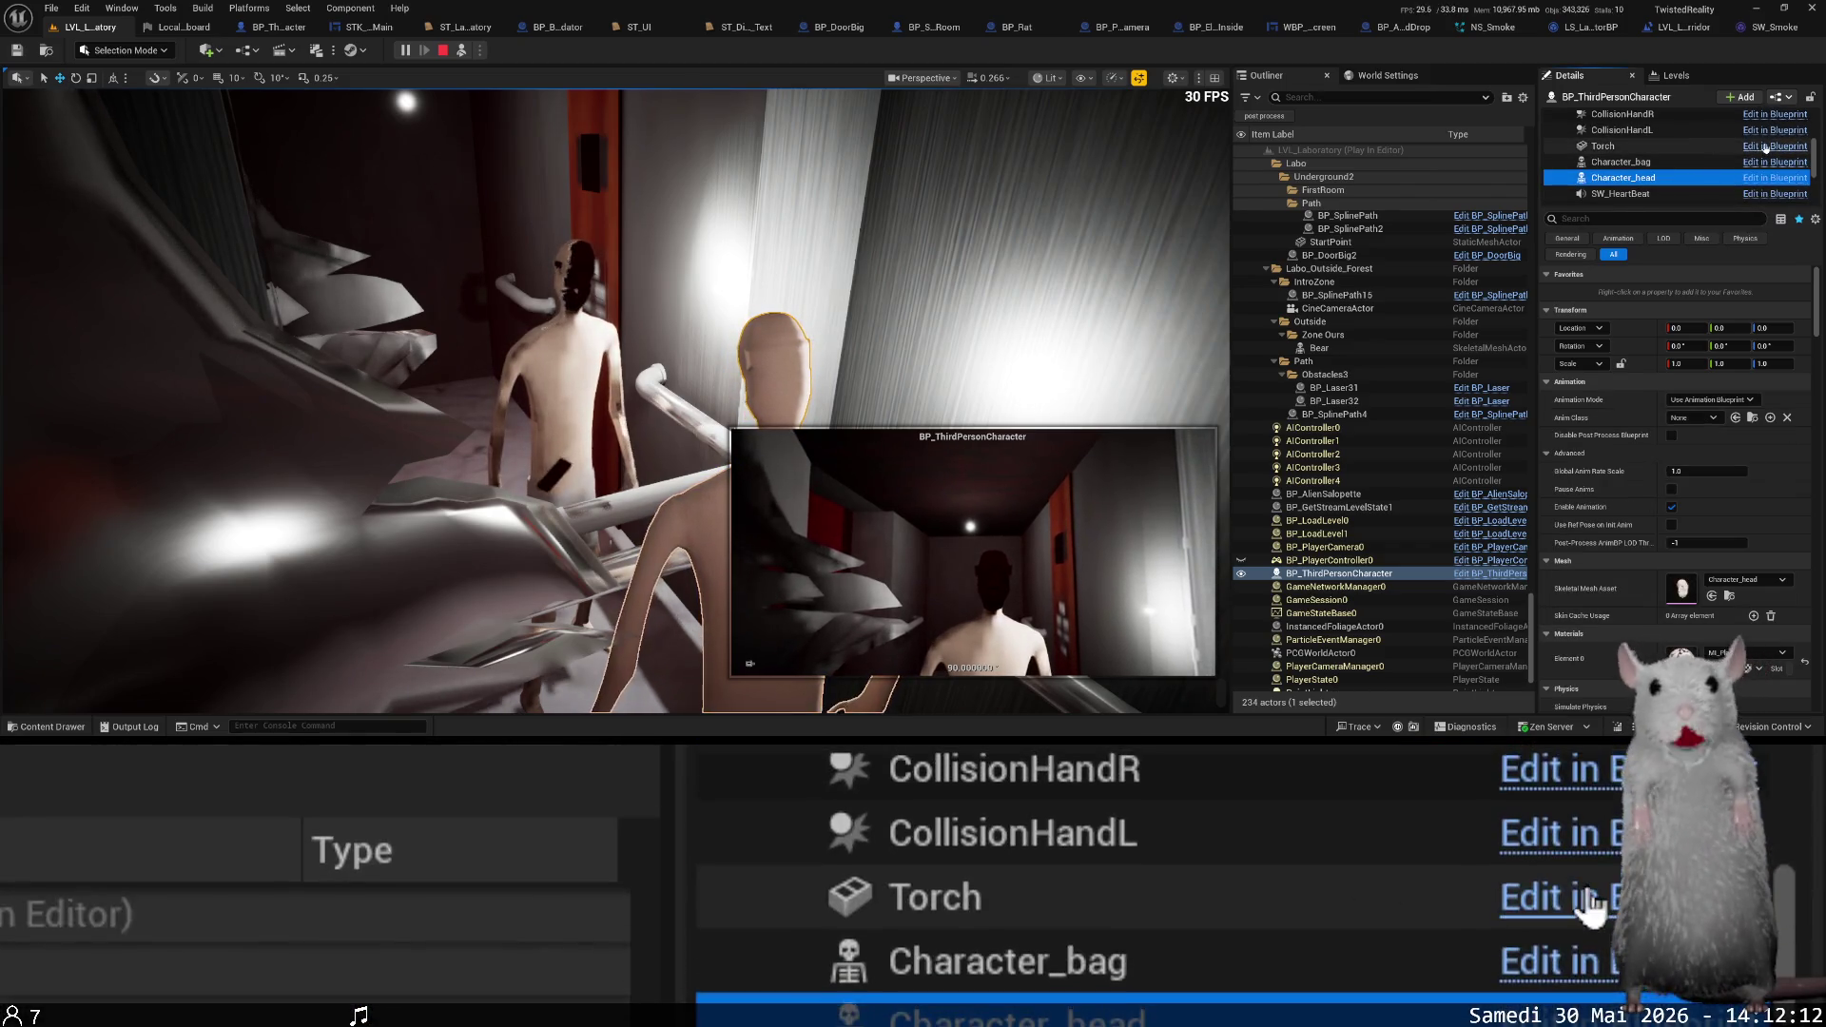
left_click(1741, 97)
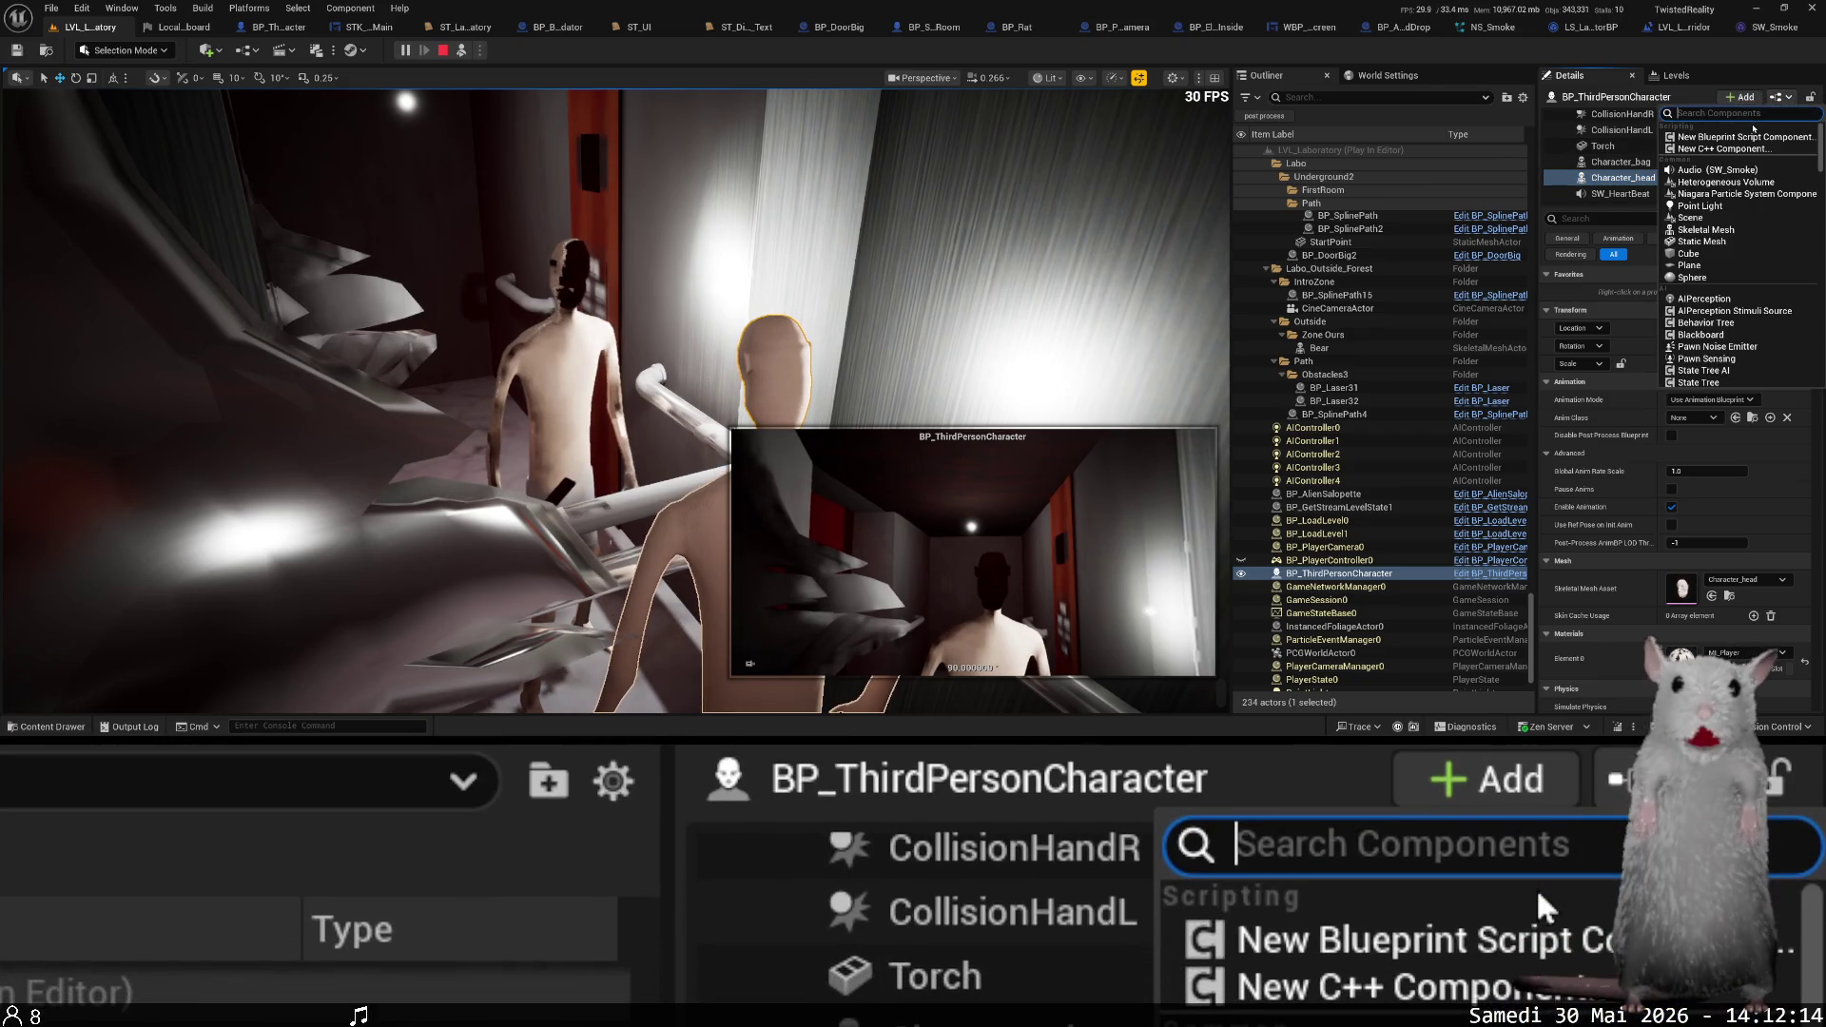
left_click(1728, 230)
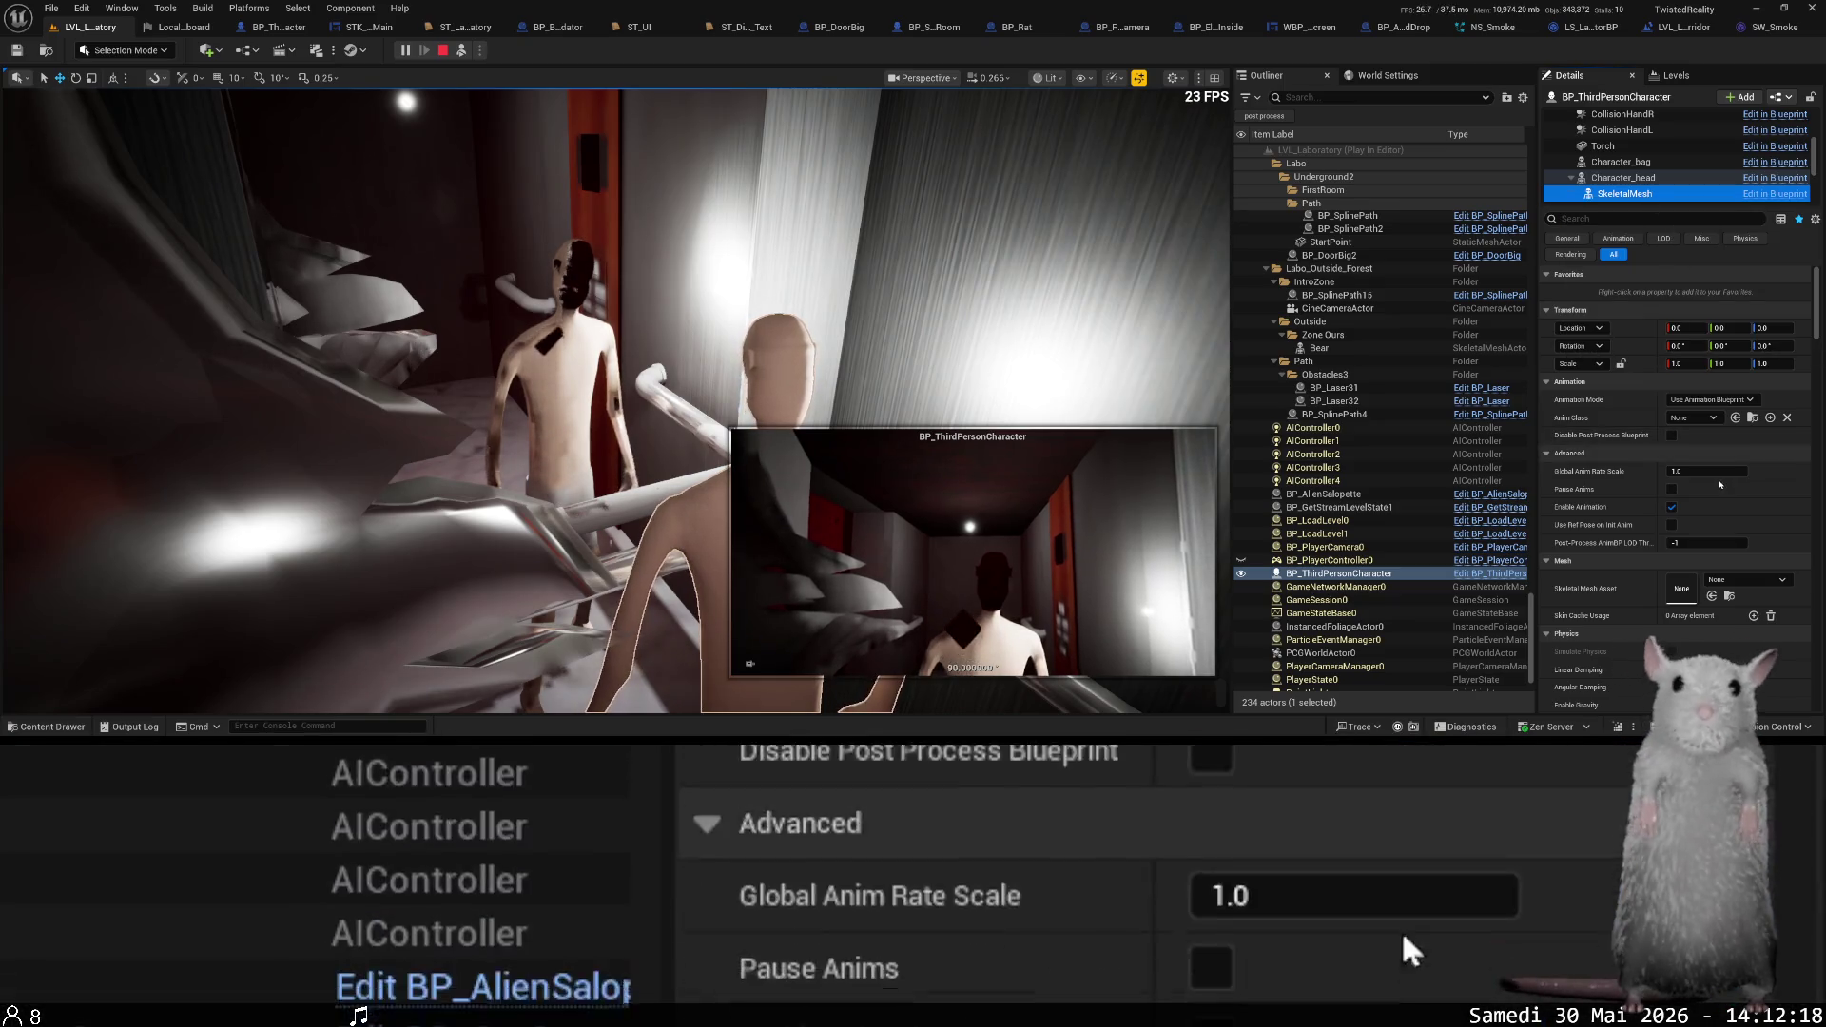
- Assign the Character_head mesh to the new component and offset it to X 16
scroll(1720, 522, "down", 1)
left_click(1741, 537)
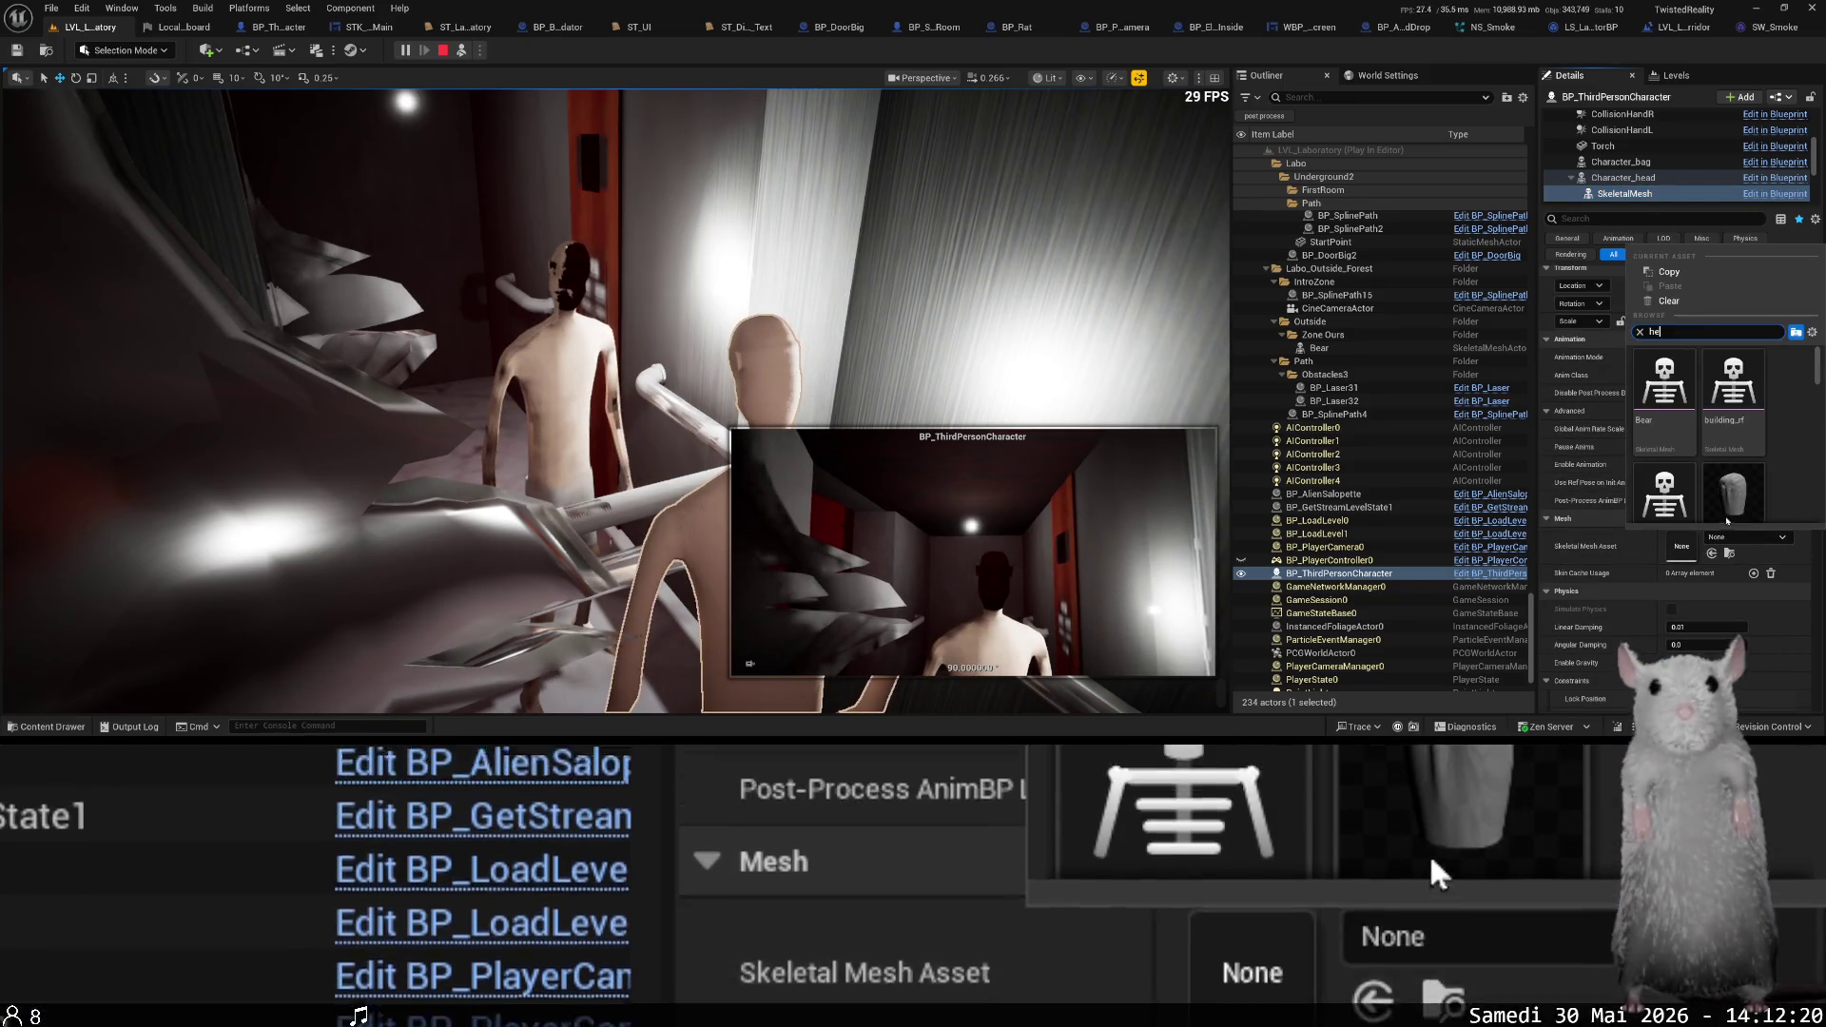
type("head")
left_click(1686, 401)
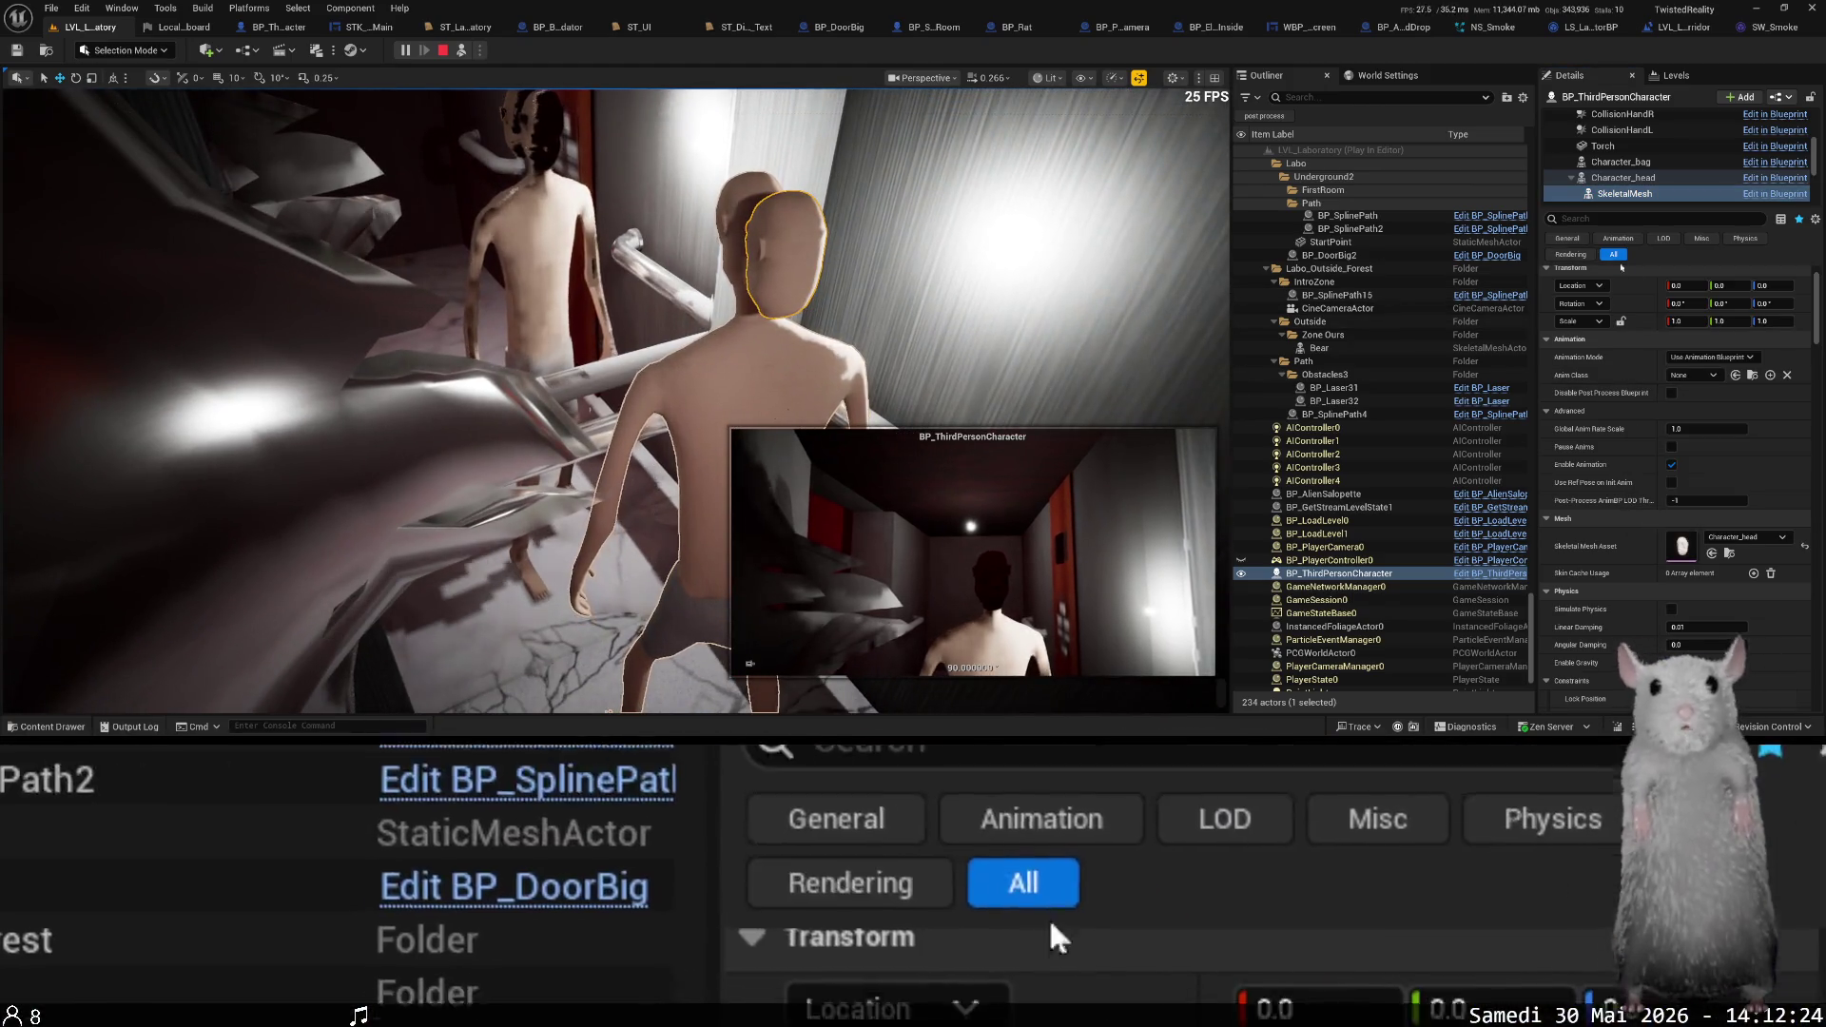
left_click_drag(1684, 286, 1717, 286)
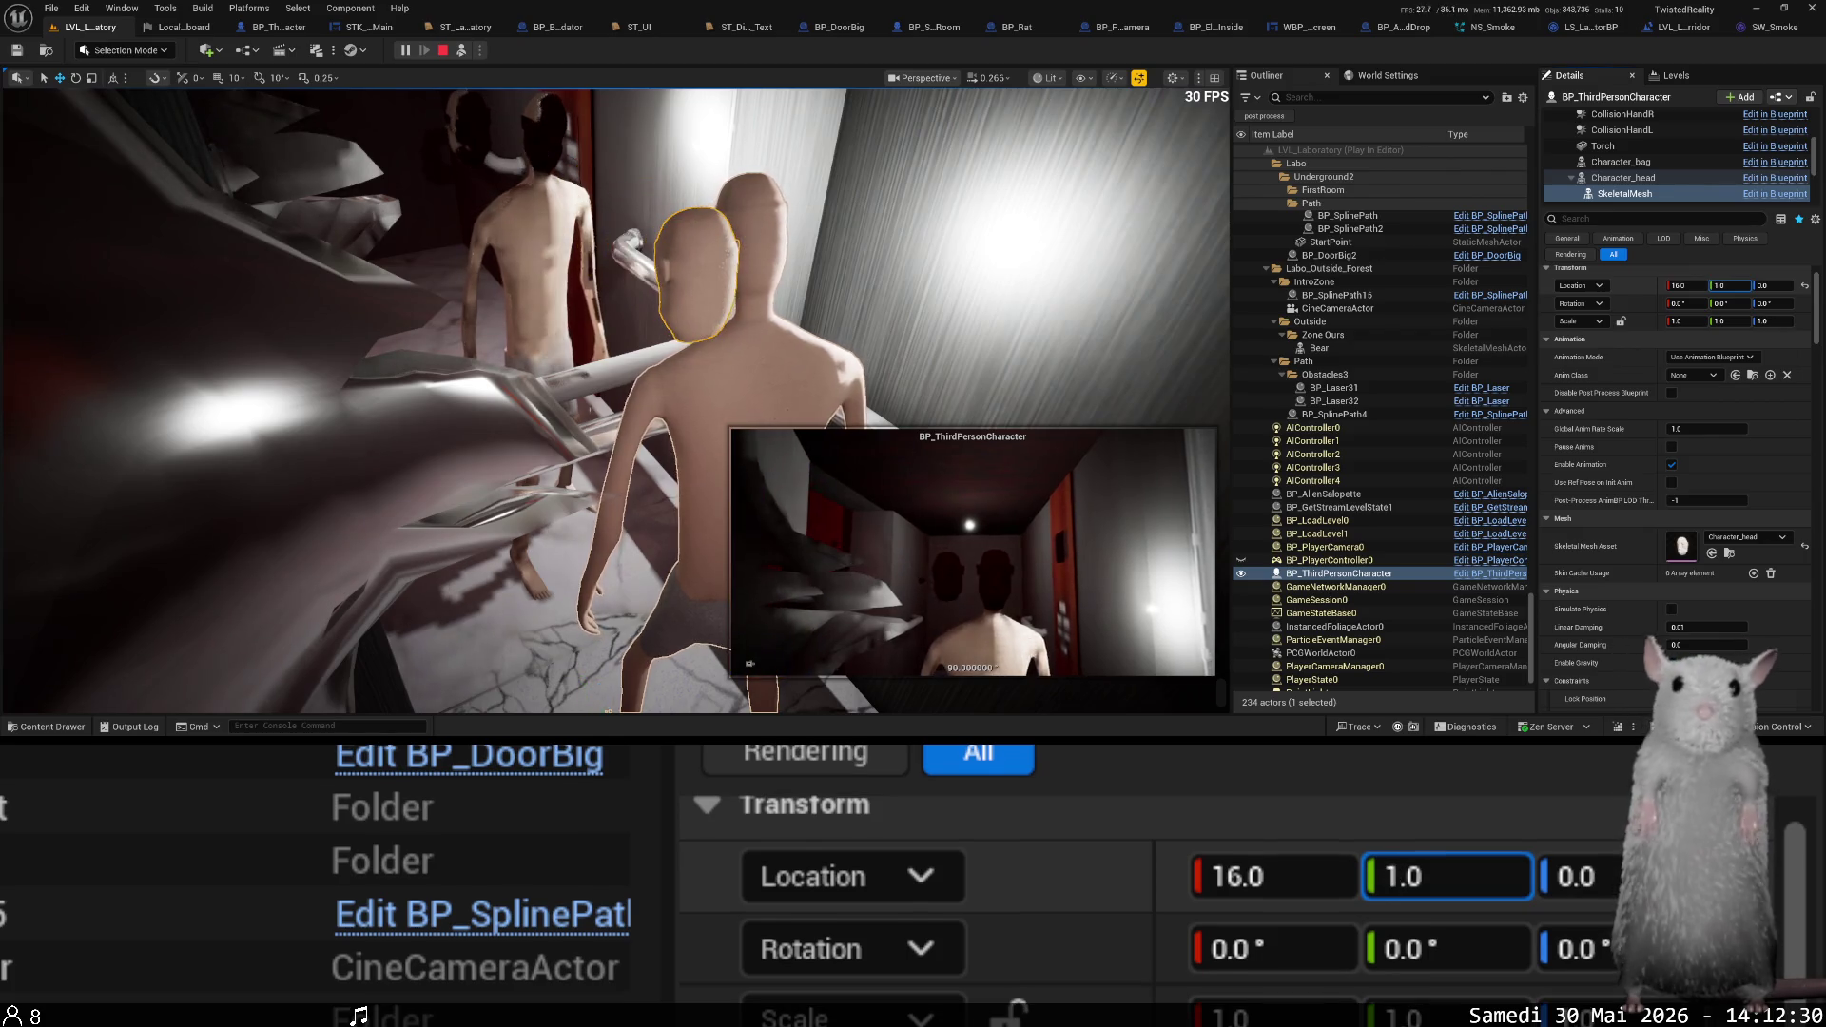
left_click(1651, 182)
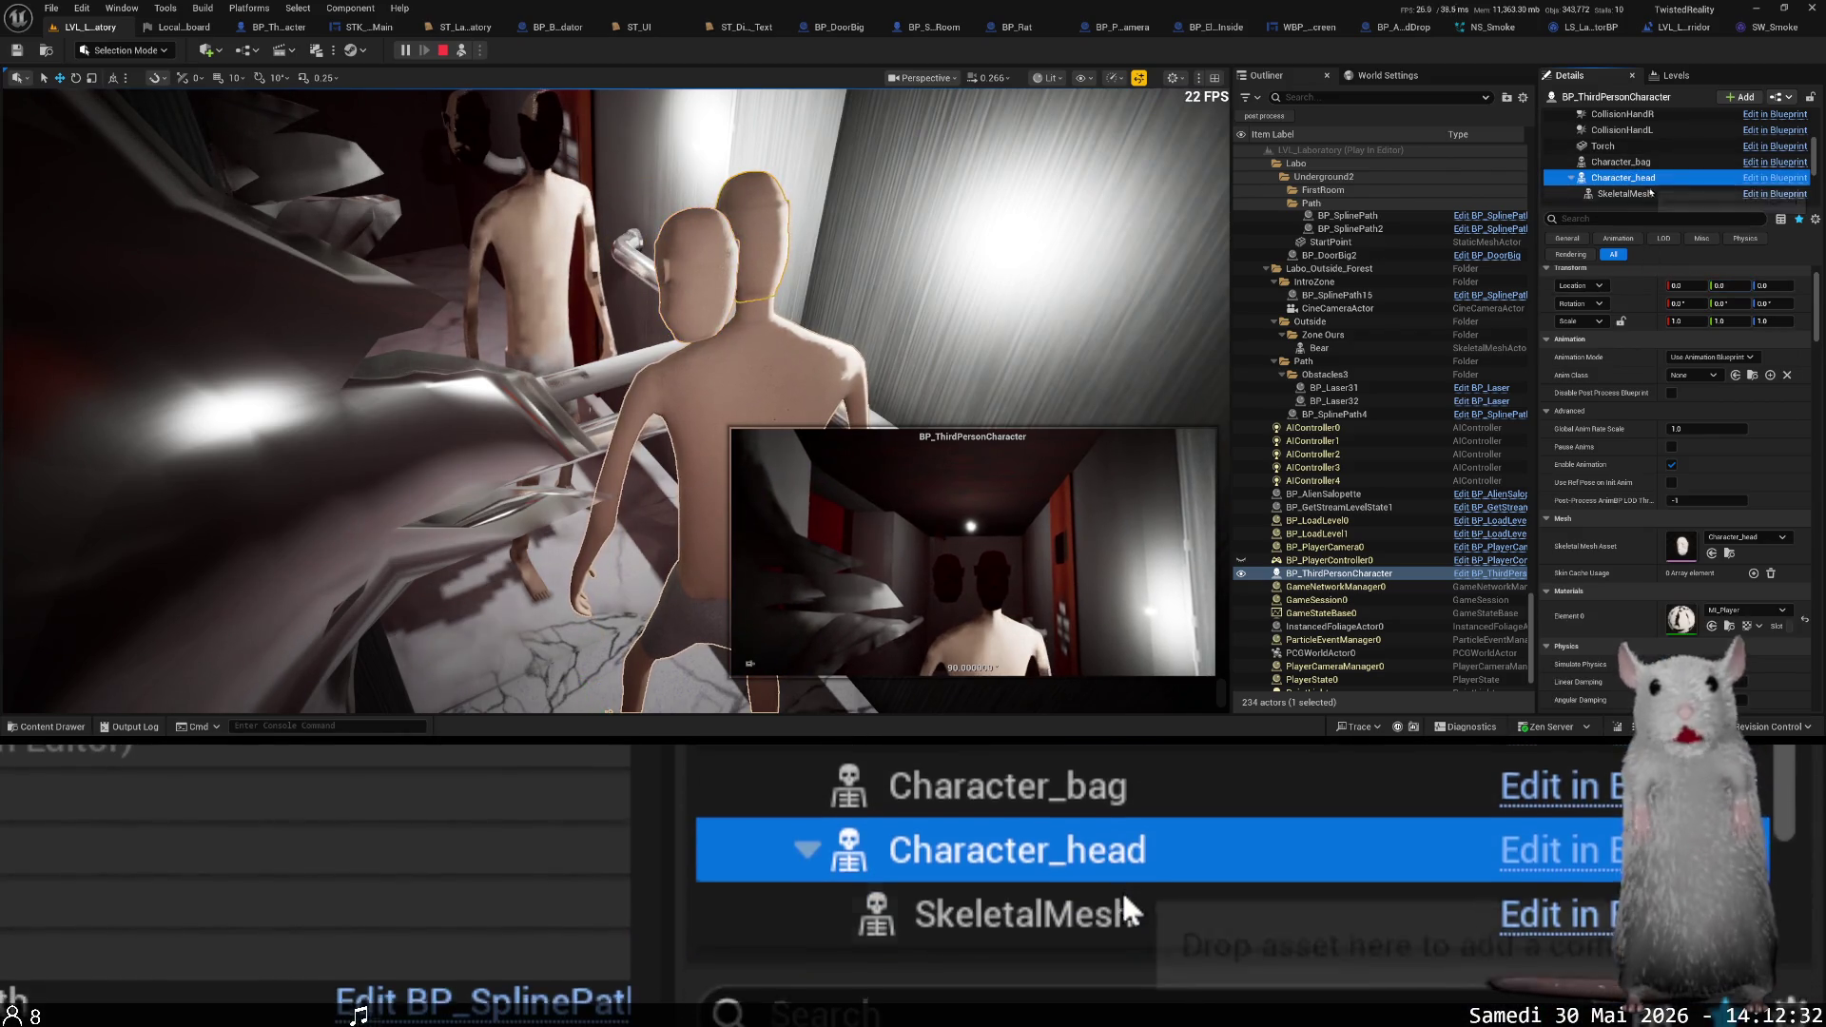
- Add a Skeletal Mesh under the body mesh using the Character_head asset
left_click(1652, 192)
scroll(1655, 185, "up", 3)
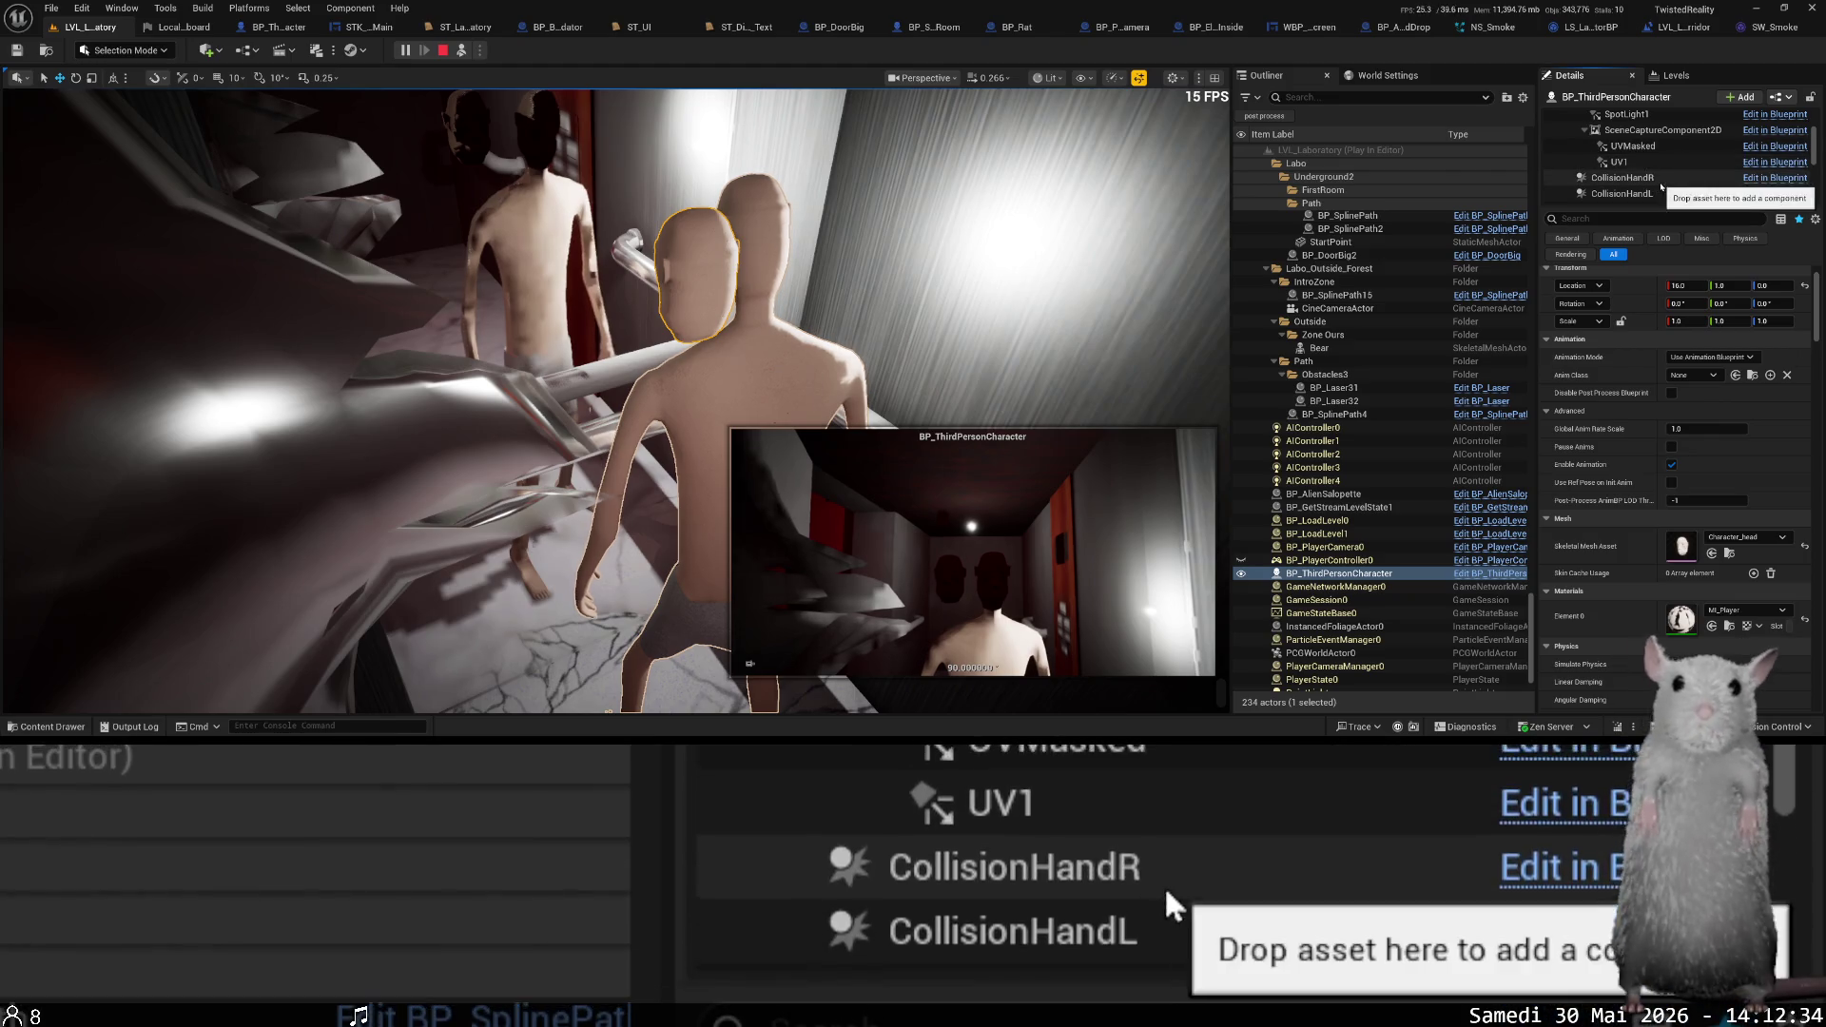
scroll(1662, 186, "down", 2)
scroll(1656, 176, "up", 5)
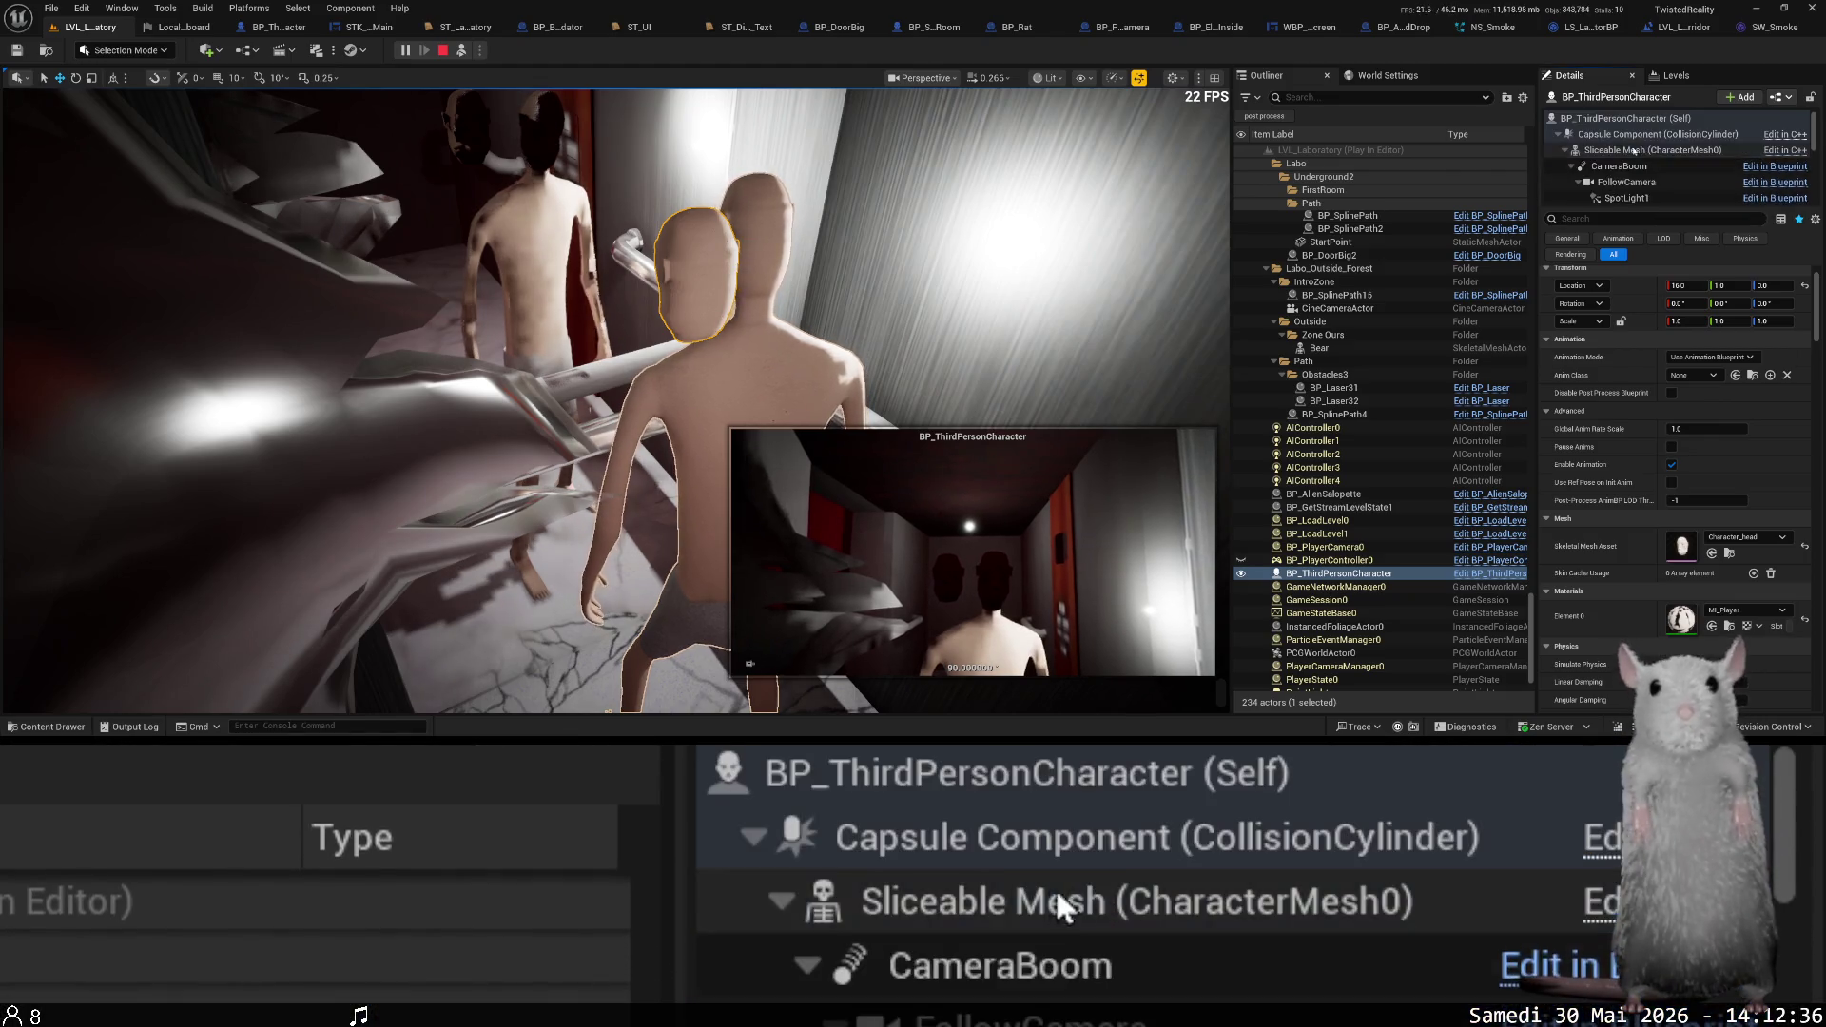
left_click(1640, 150)
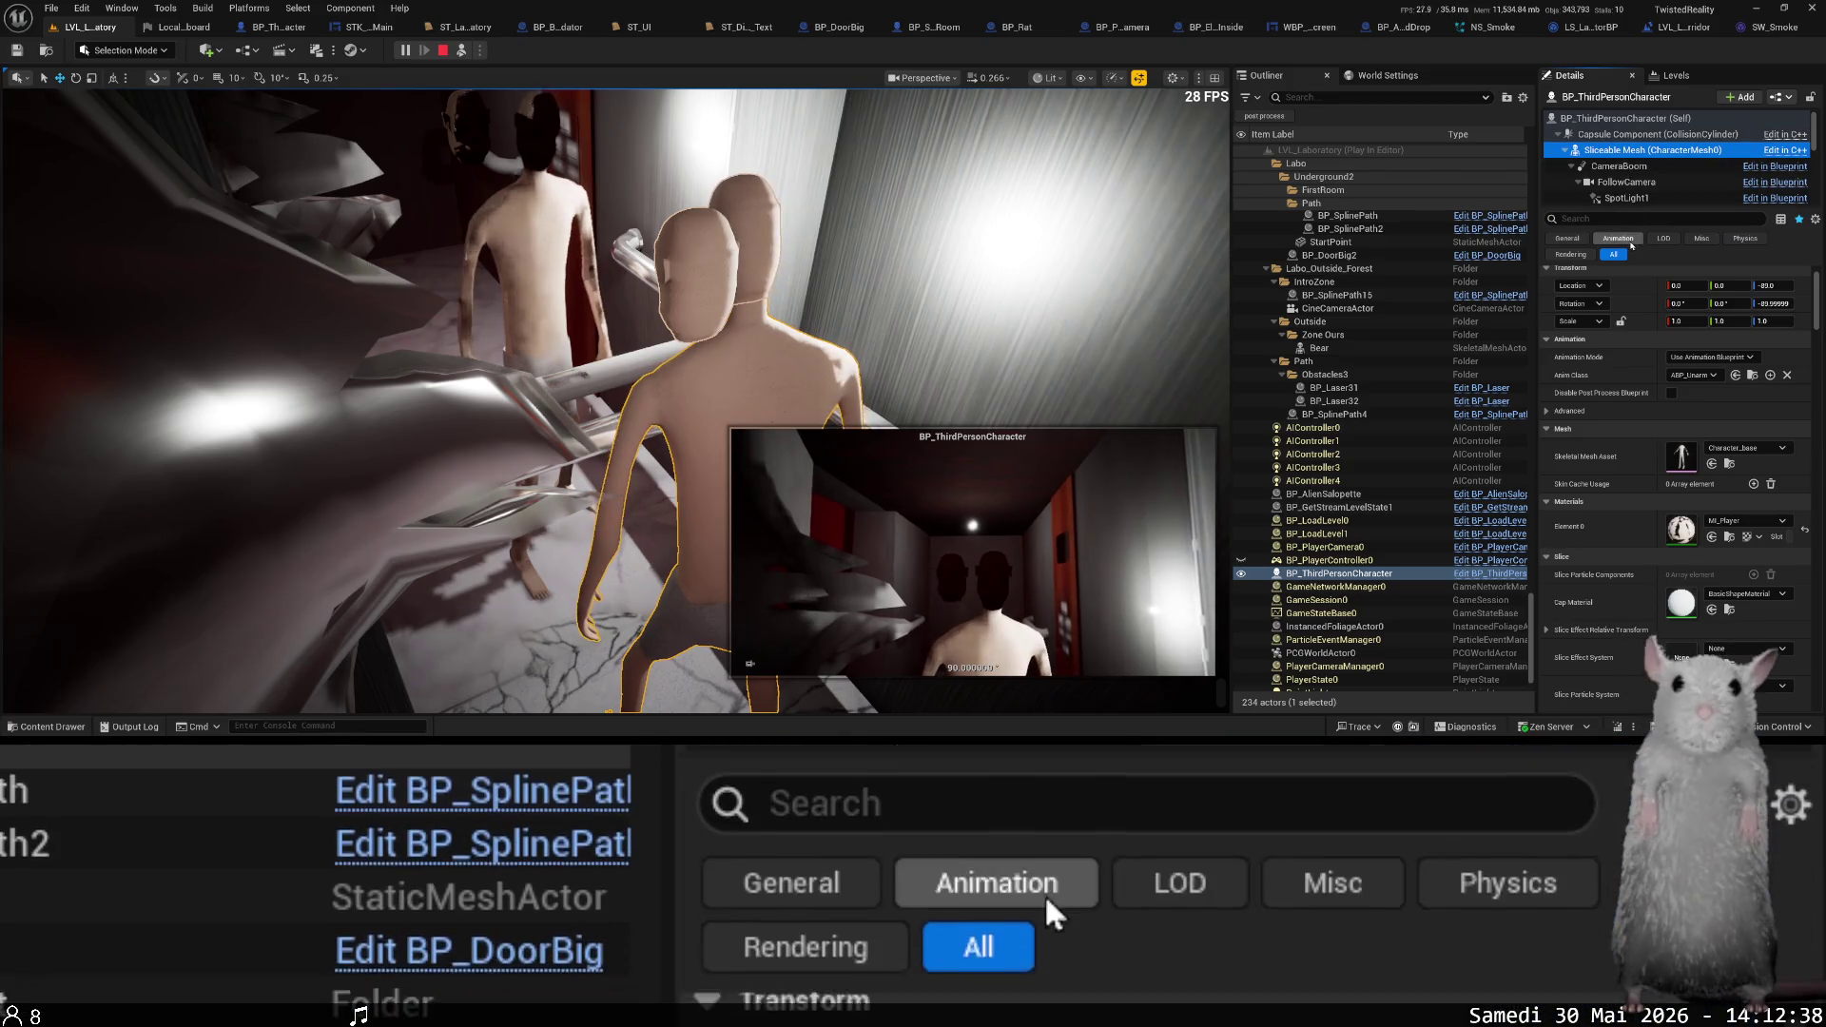
left_click(1731, 100)
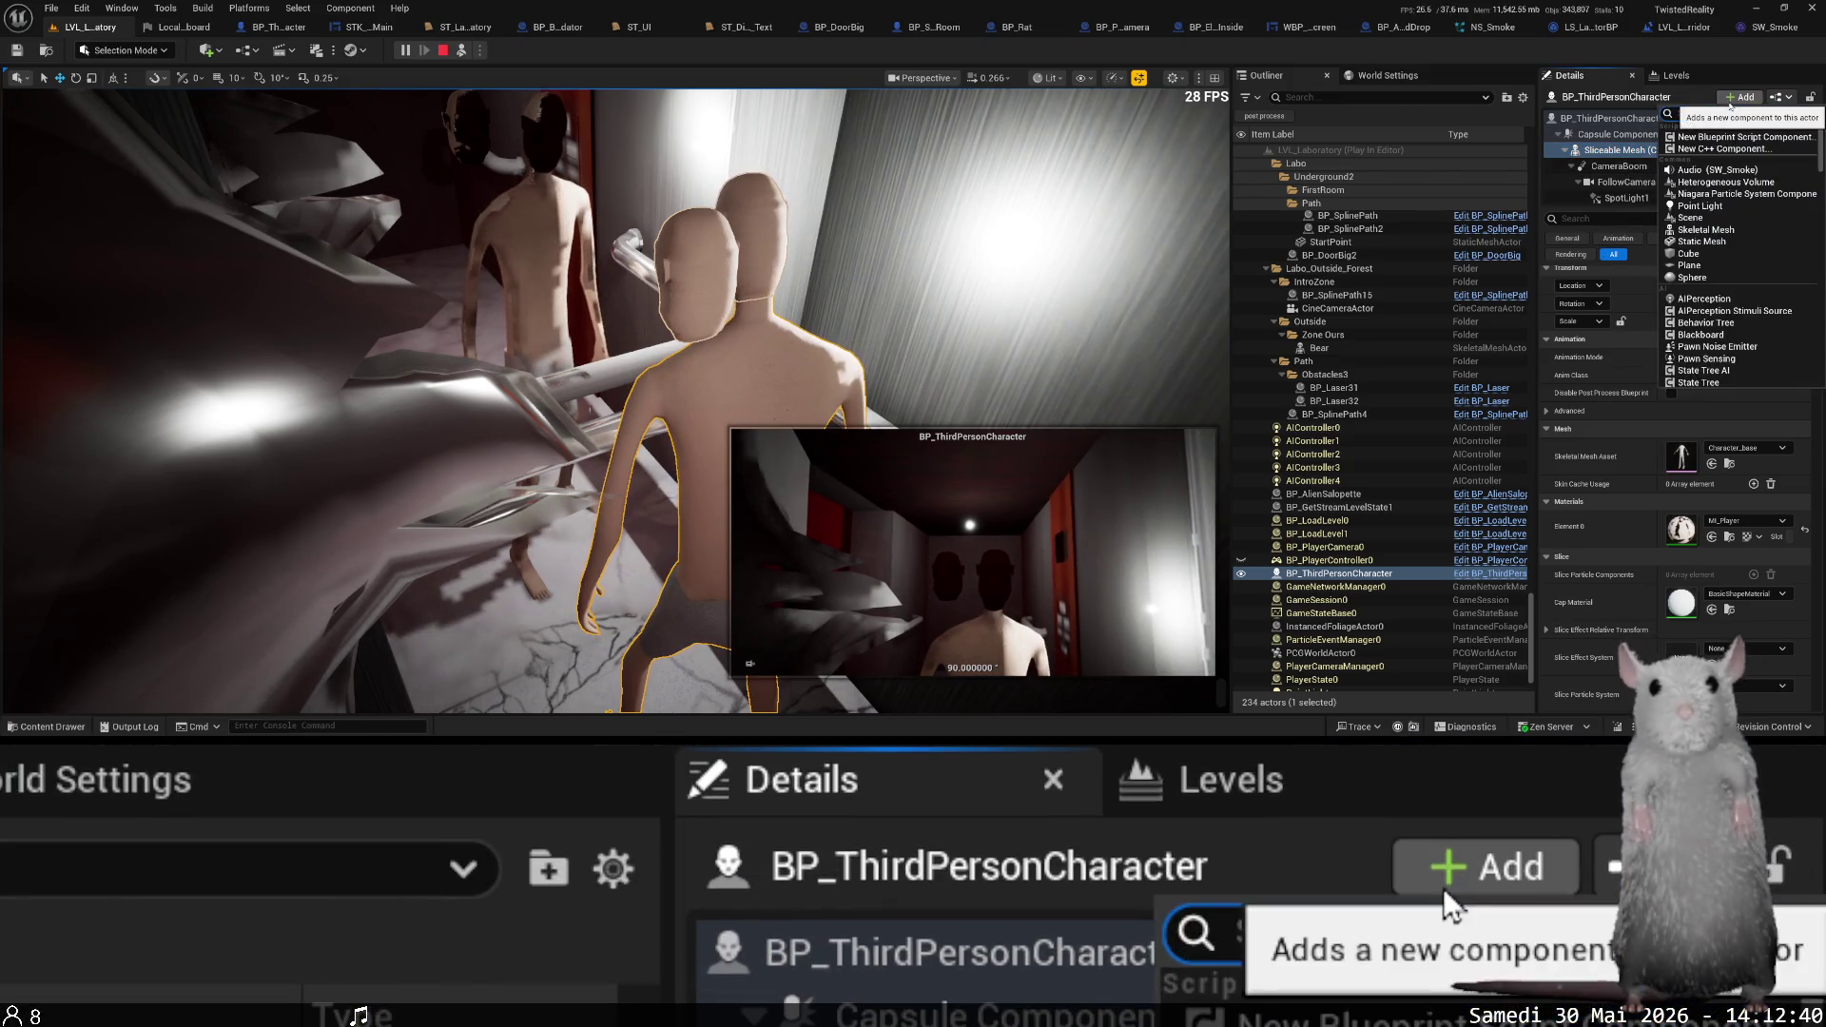
left_click(1708, 230)
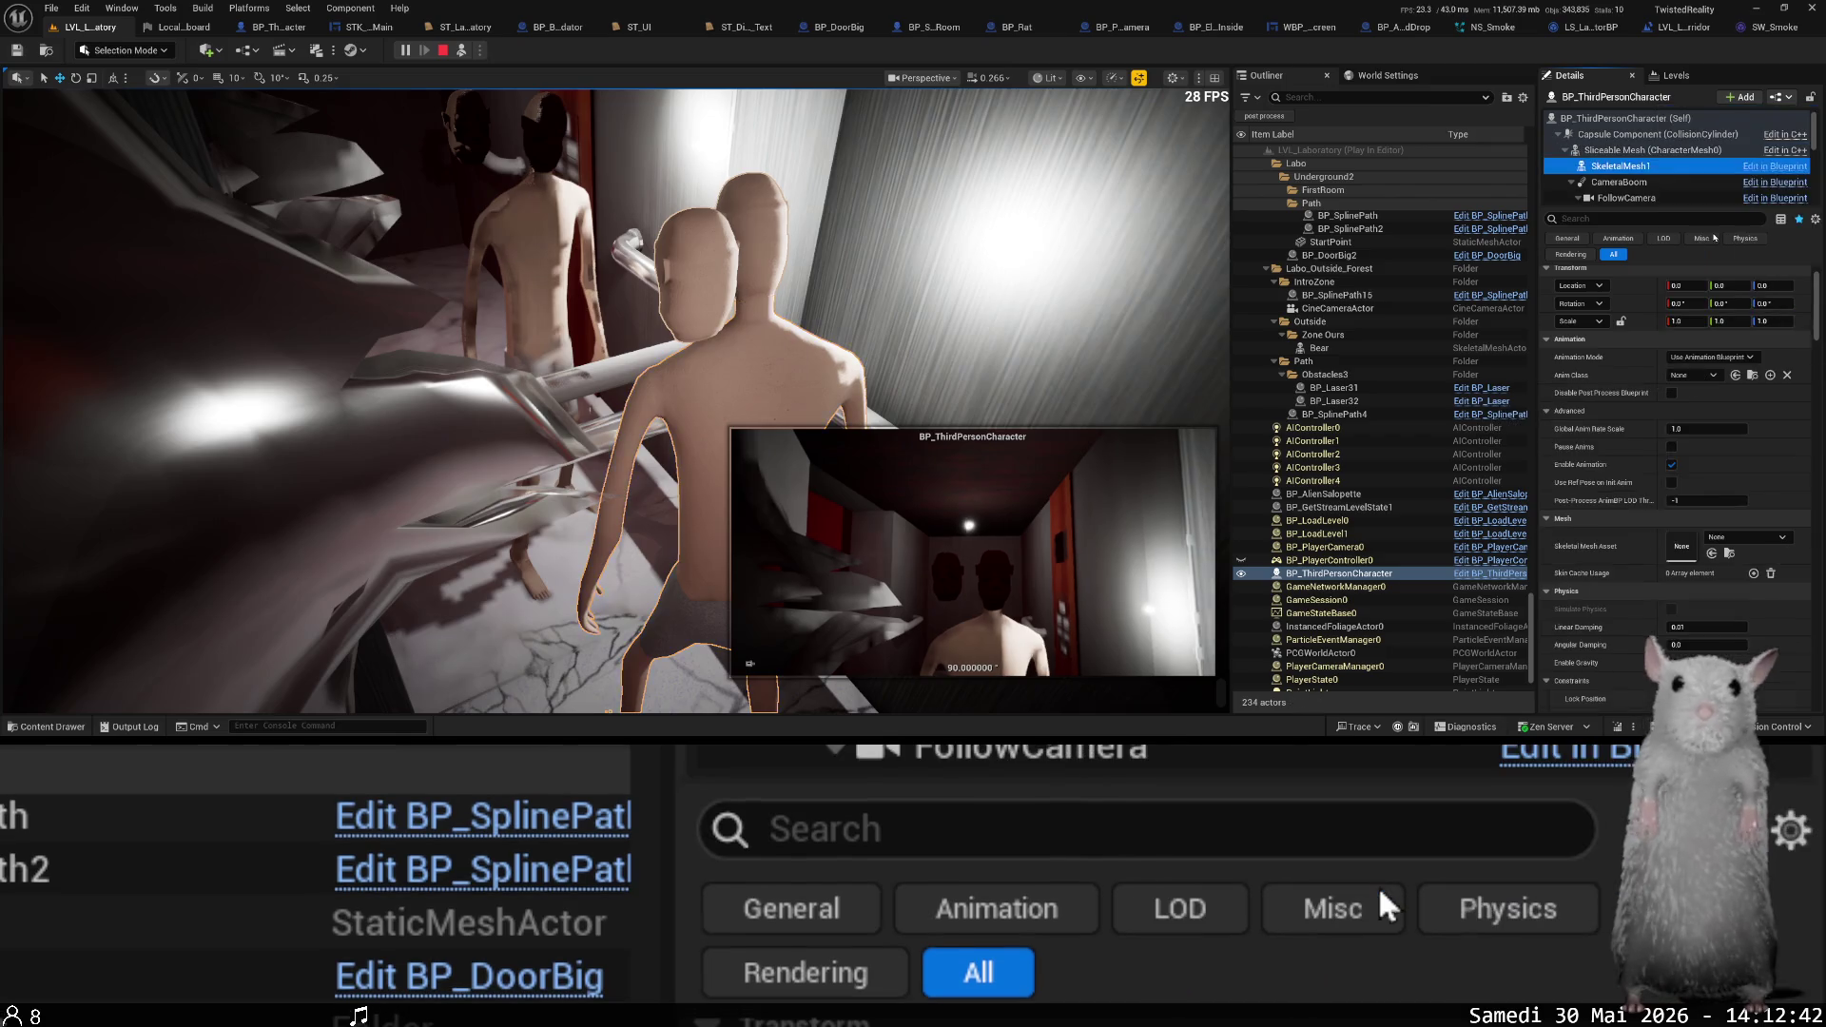
left_click(1725, 538)
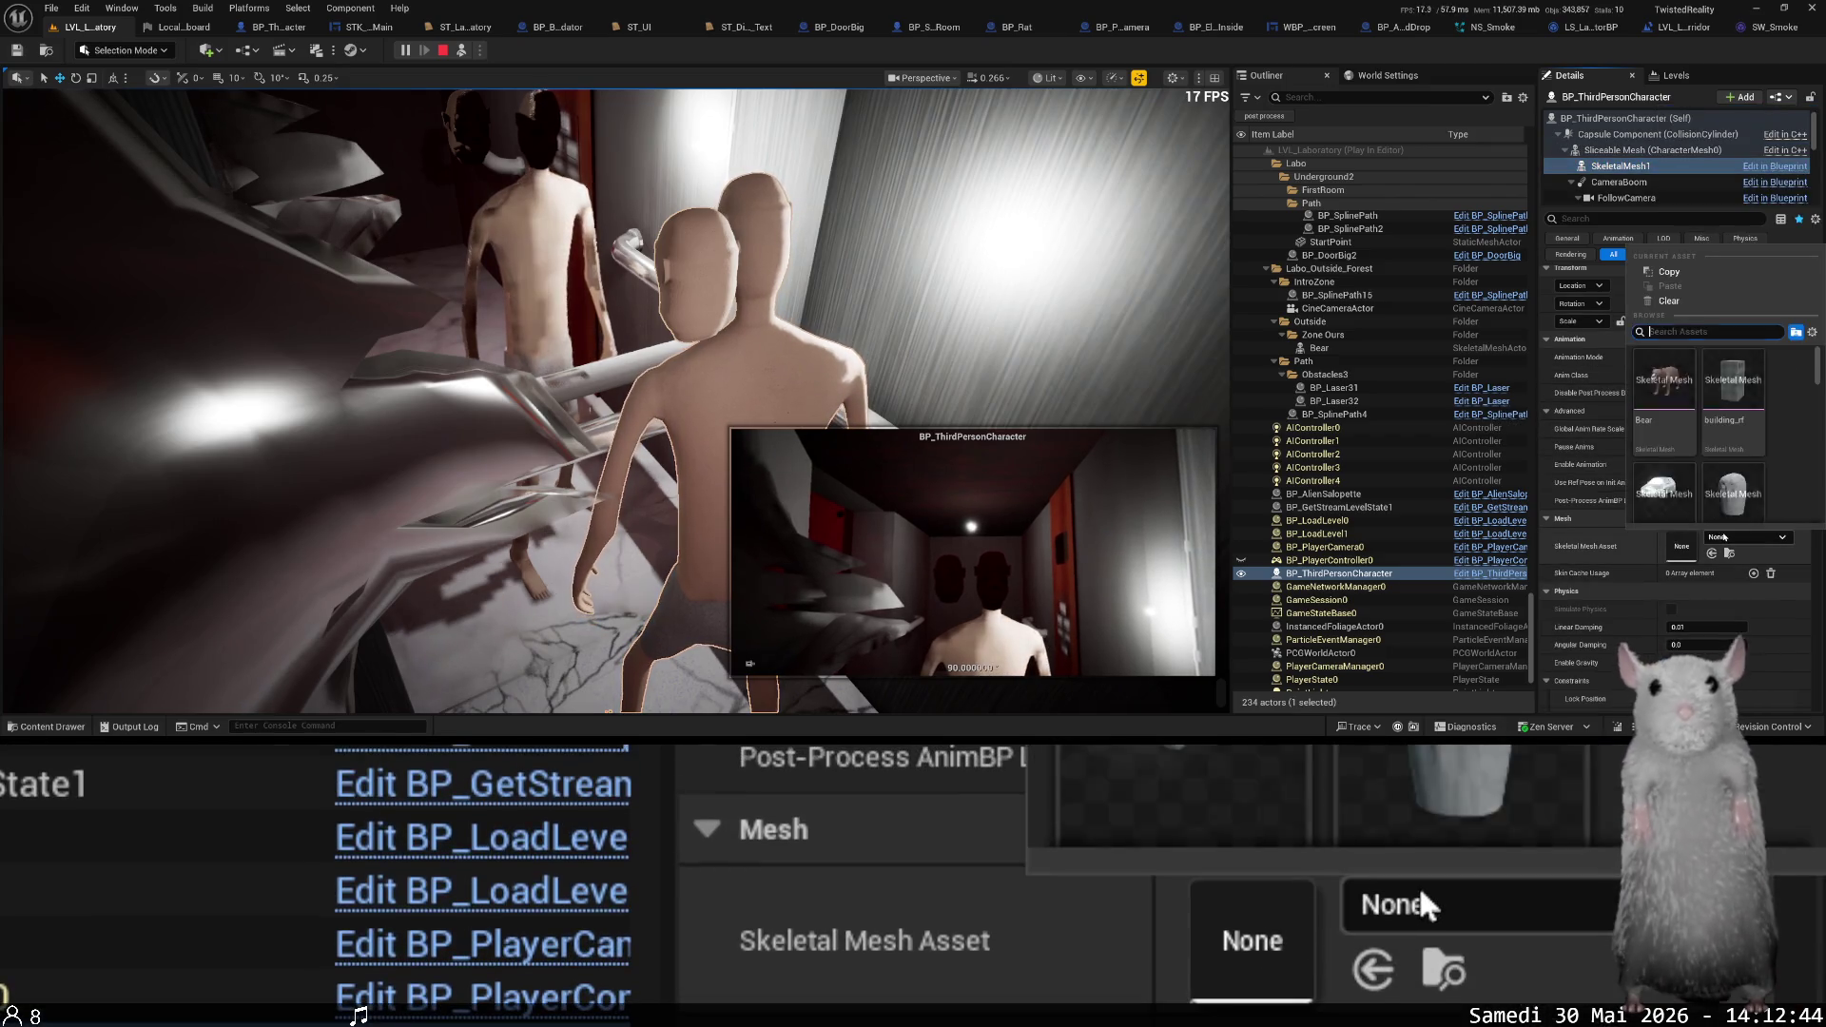
type("head")
left_click(1685, 378)
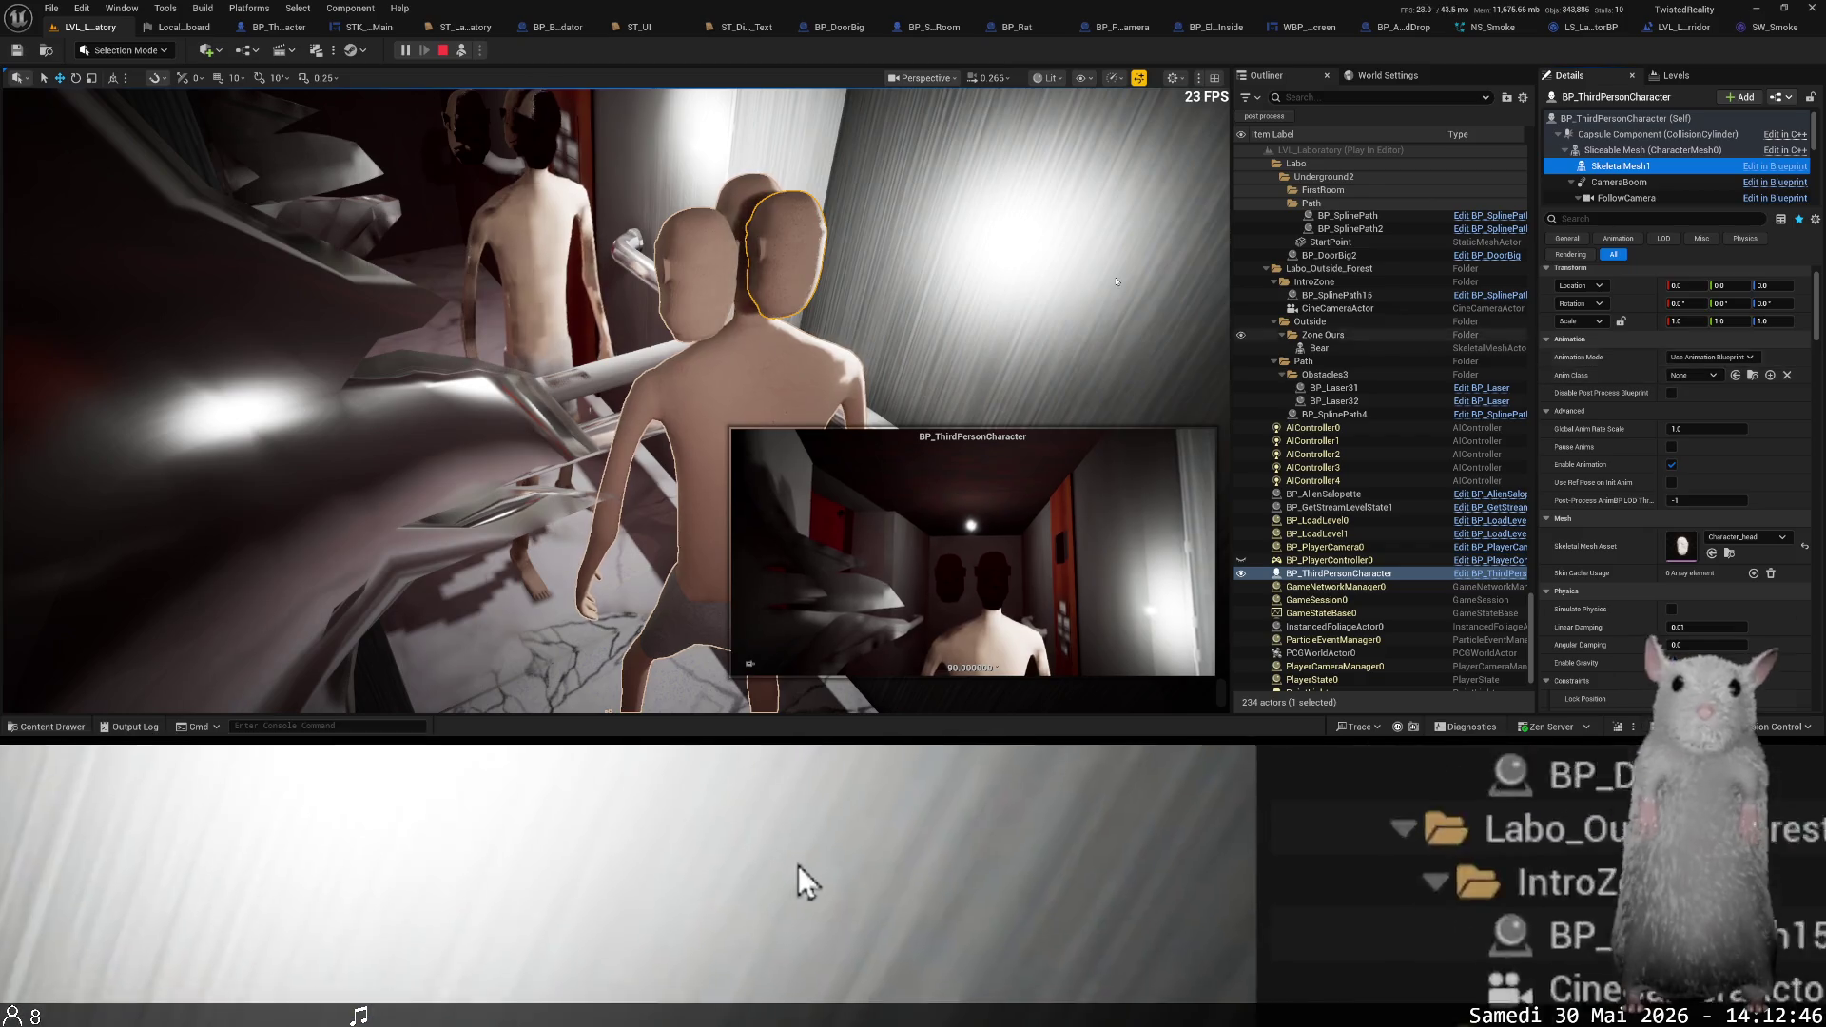
- Offset the second head copy to -28/18 and place a Point Light in the level
mouse_move(1724, 286)
left_mouse_down()
mouse_move(1703, 285)
mouse_move(1741, 286)
left_mouse_up()
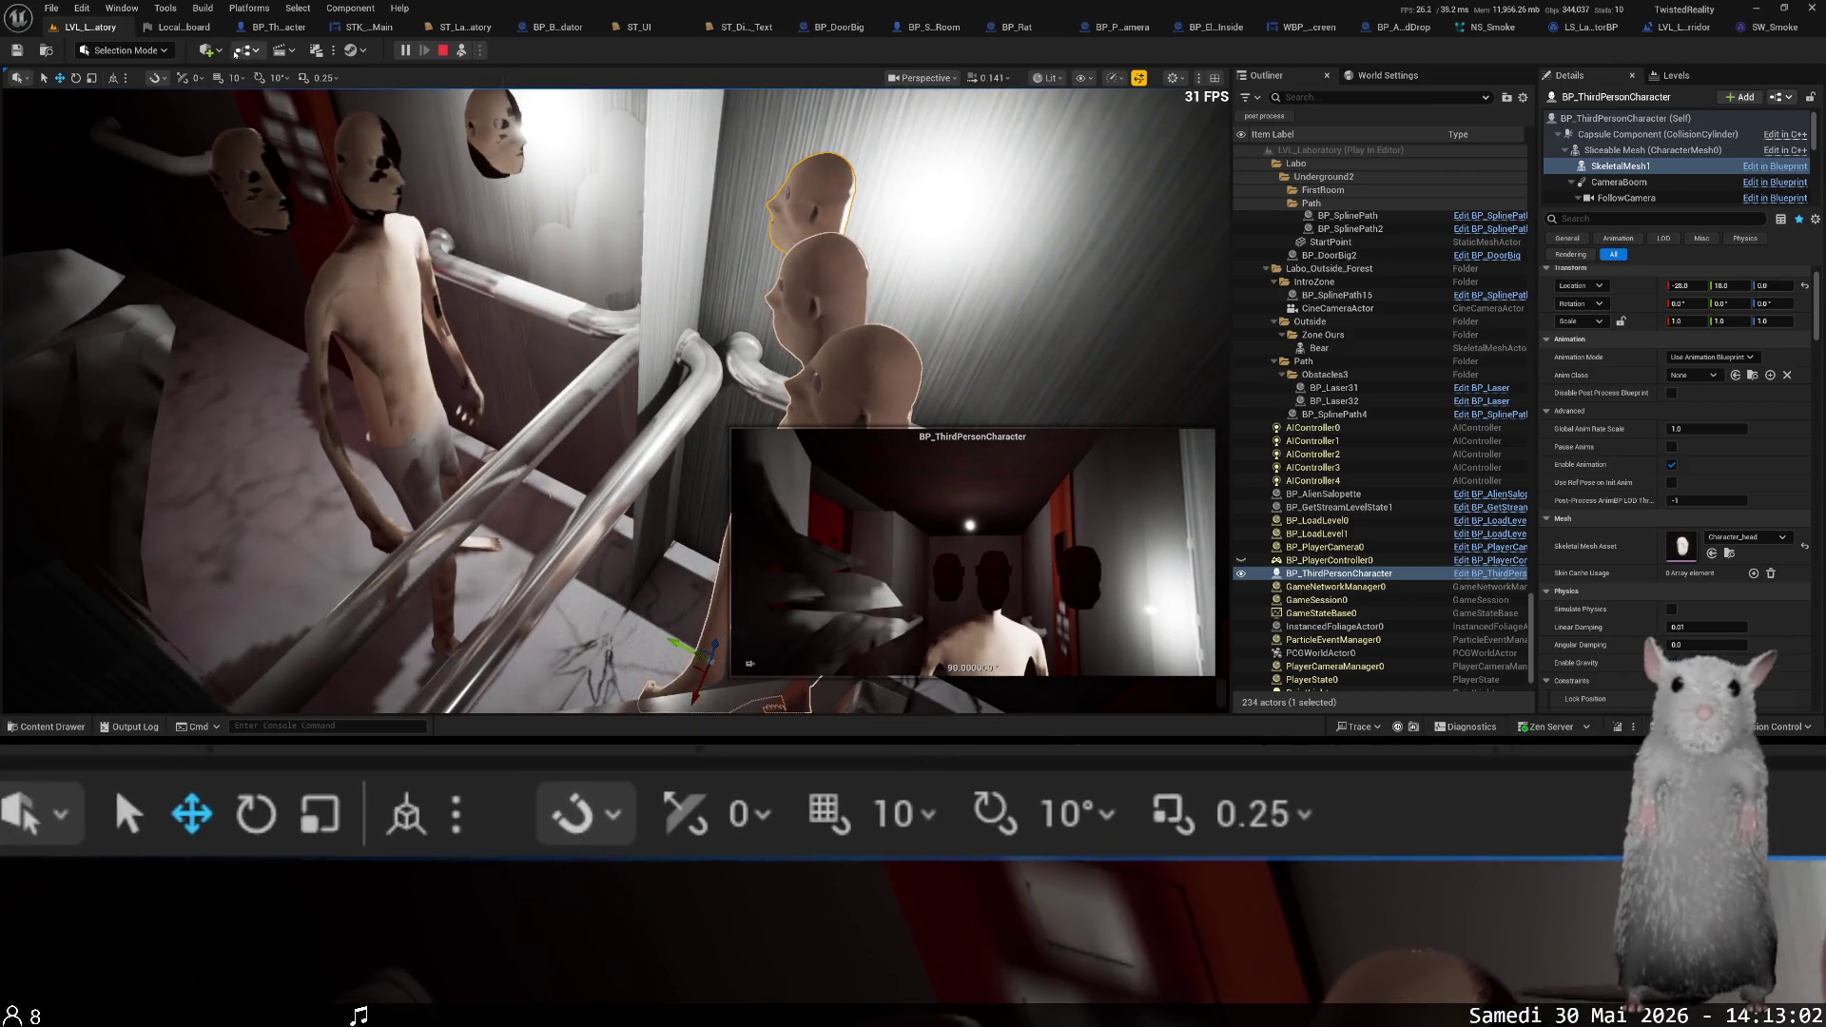
mouse_move(420, 200)
left_mouse_down()
mouse_move(545, 251)
mouse_move(613, 323)
mouse_move(666, 316)
left_mouse_up()
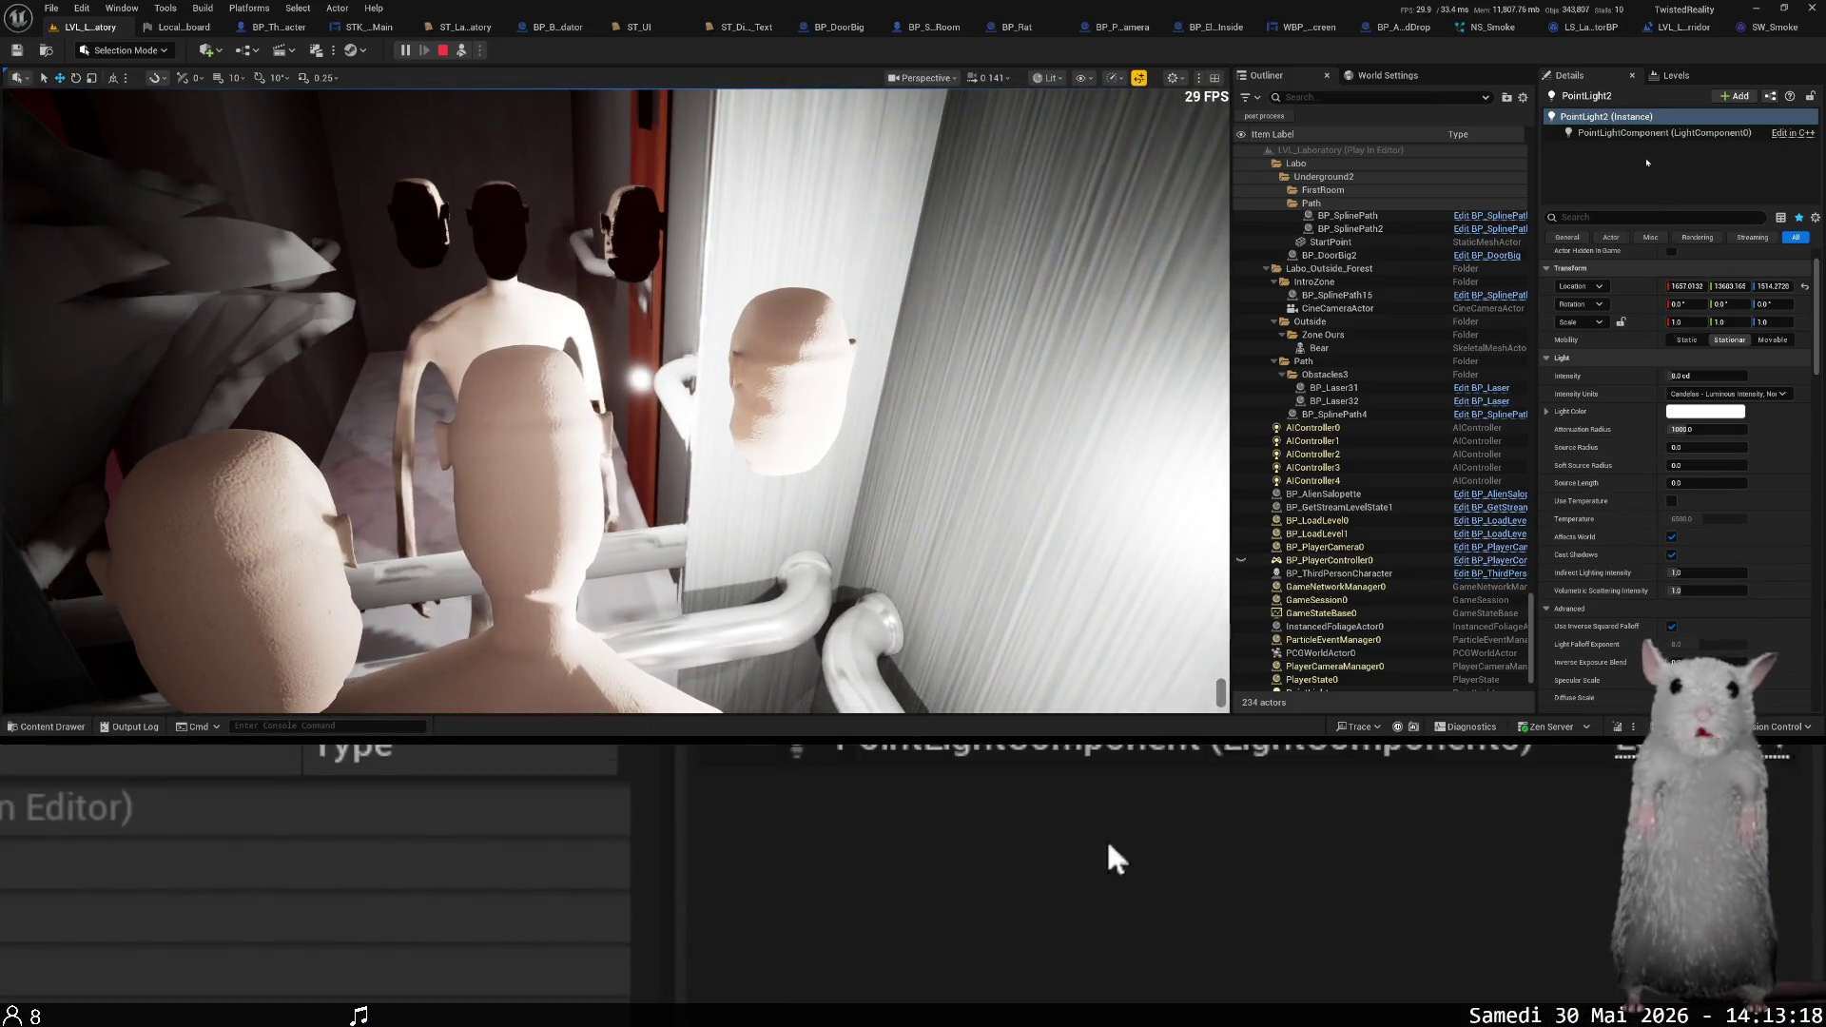
left_click(1340, 574)
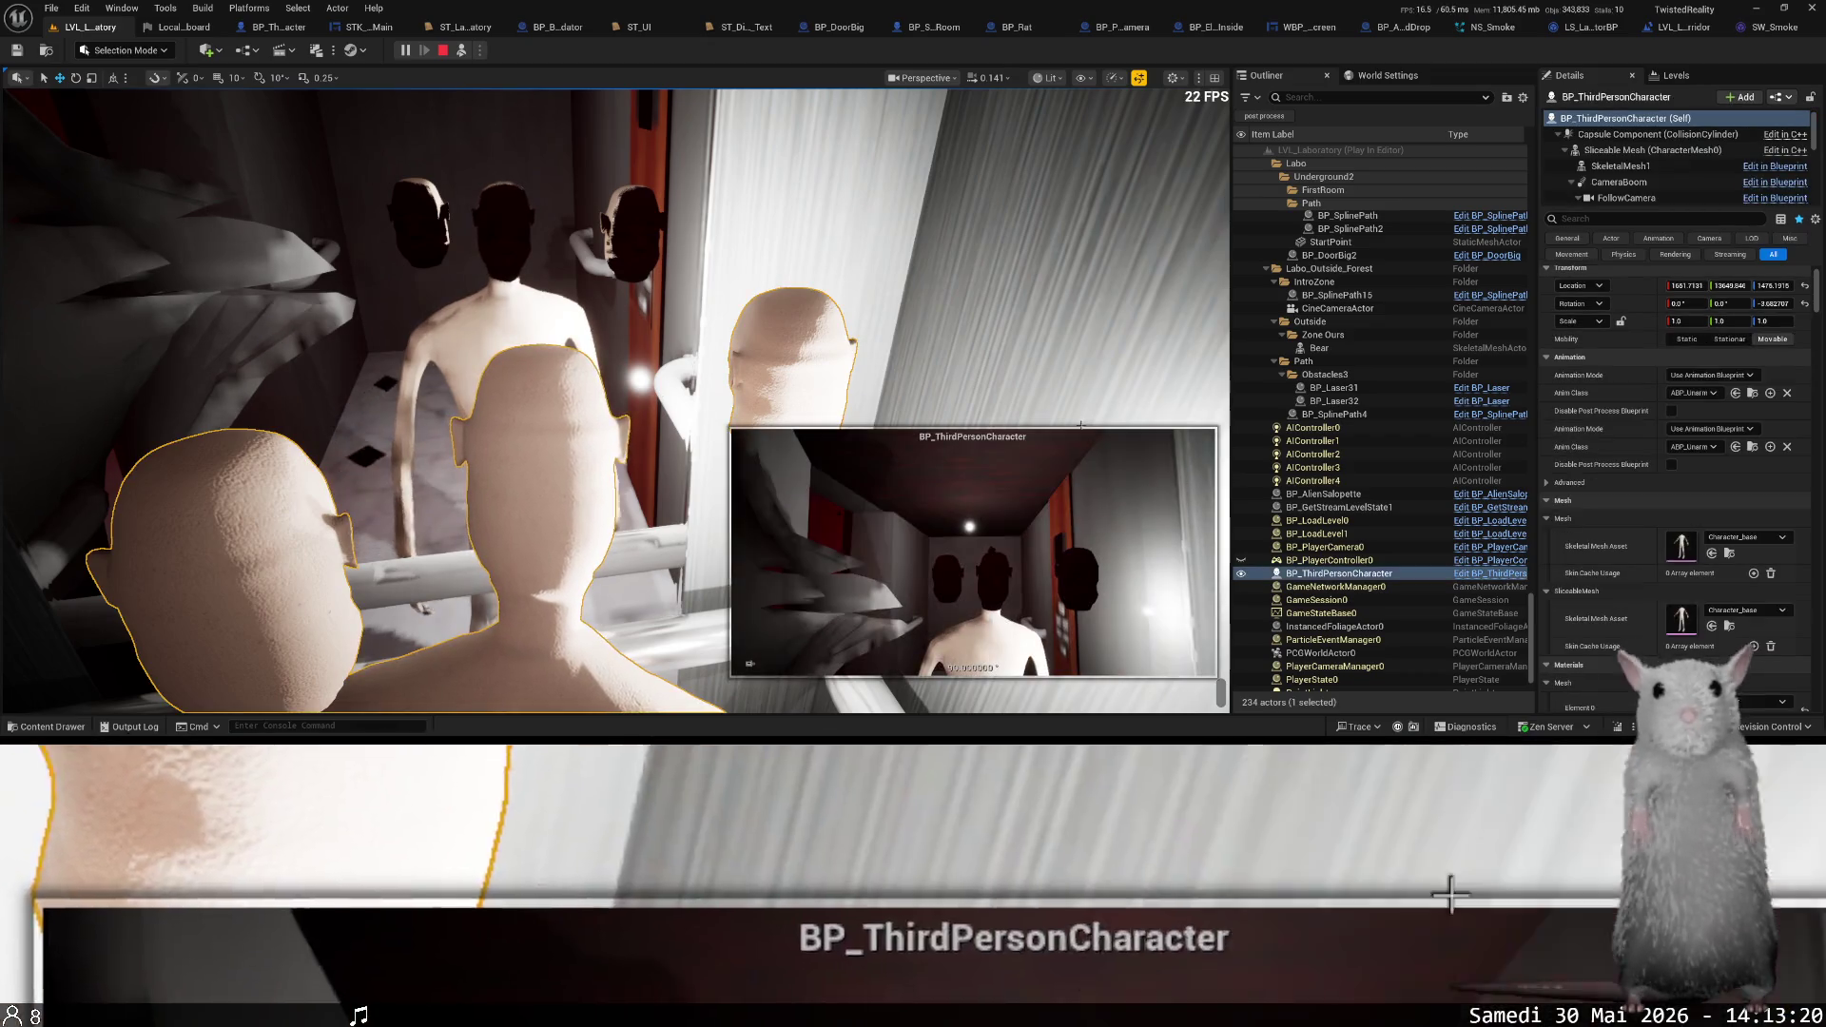
- Open SkeletalMesh1's MI_Player material instance, then its parent M_Player material
left_click(1632, 166)
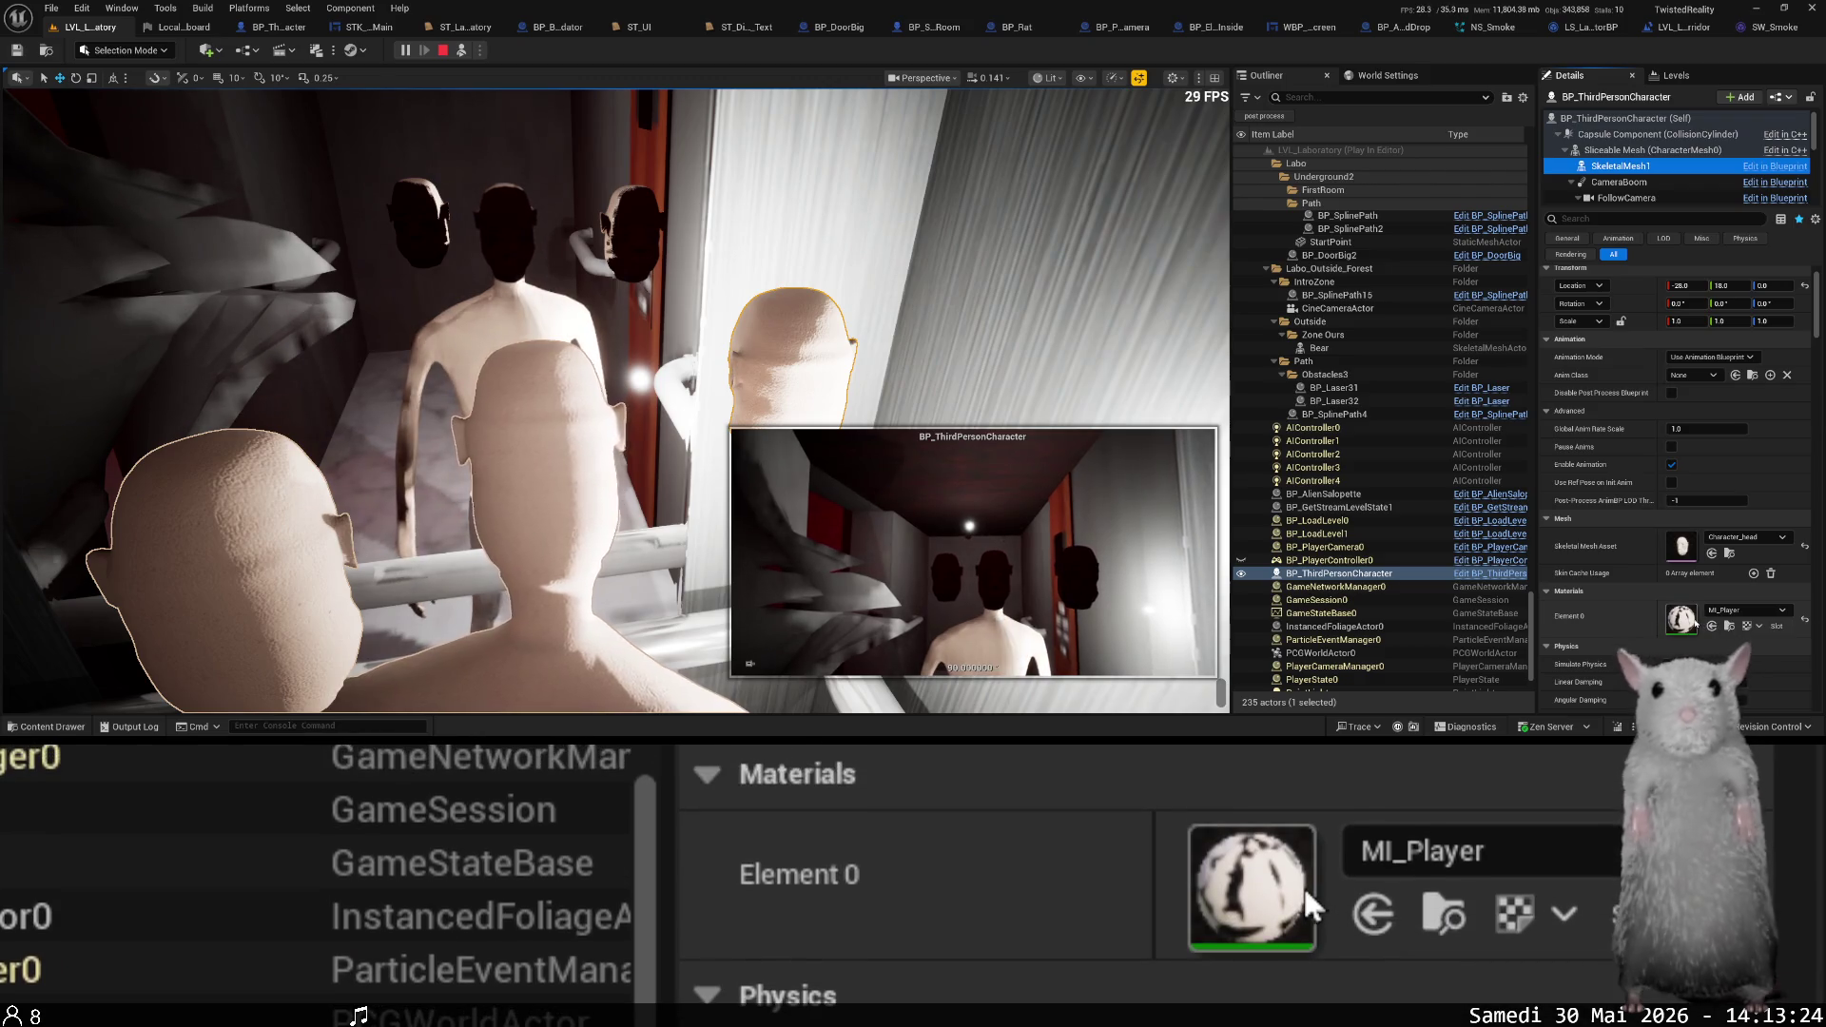
double_click(1682, 619)
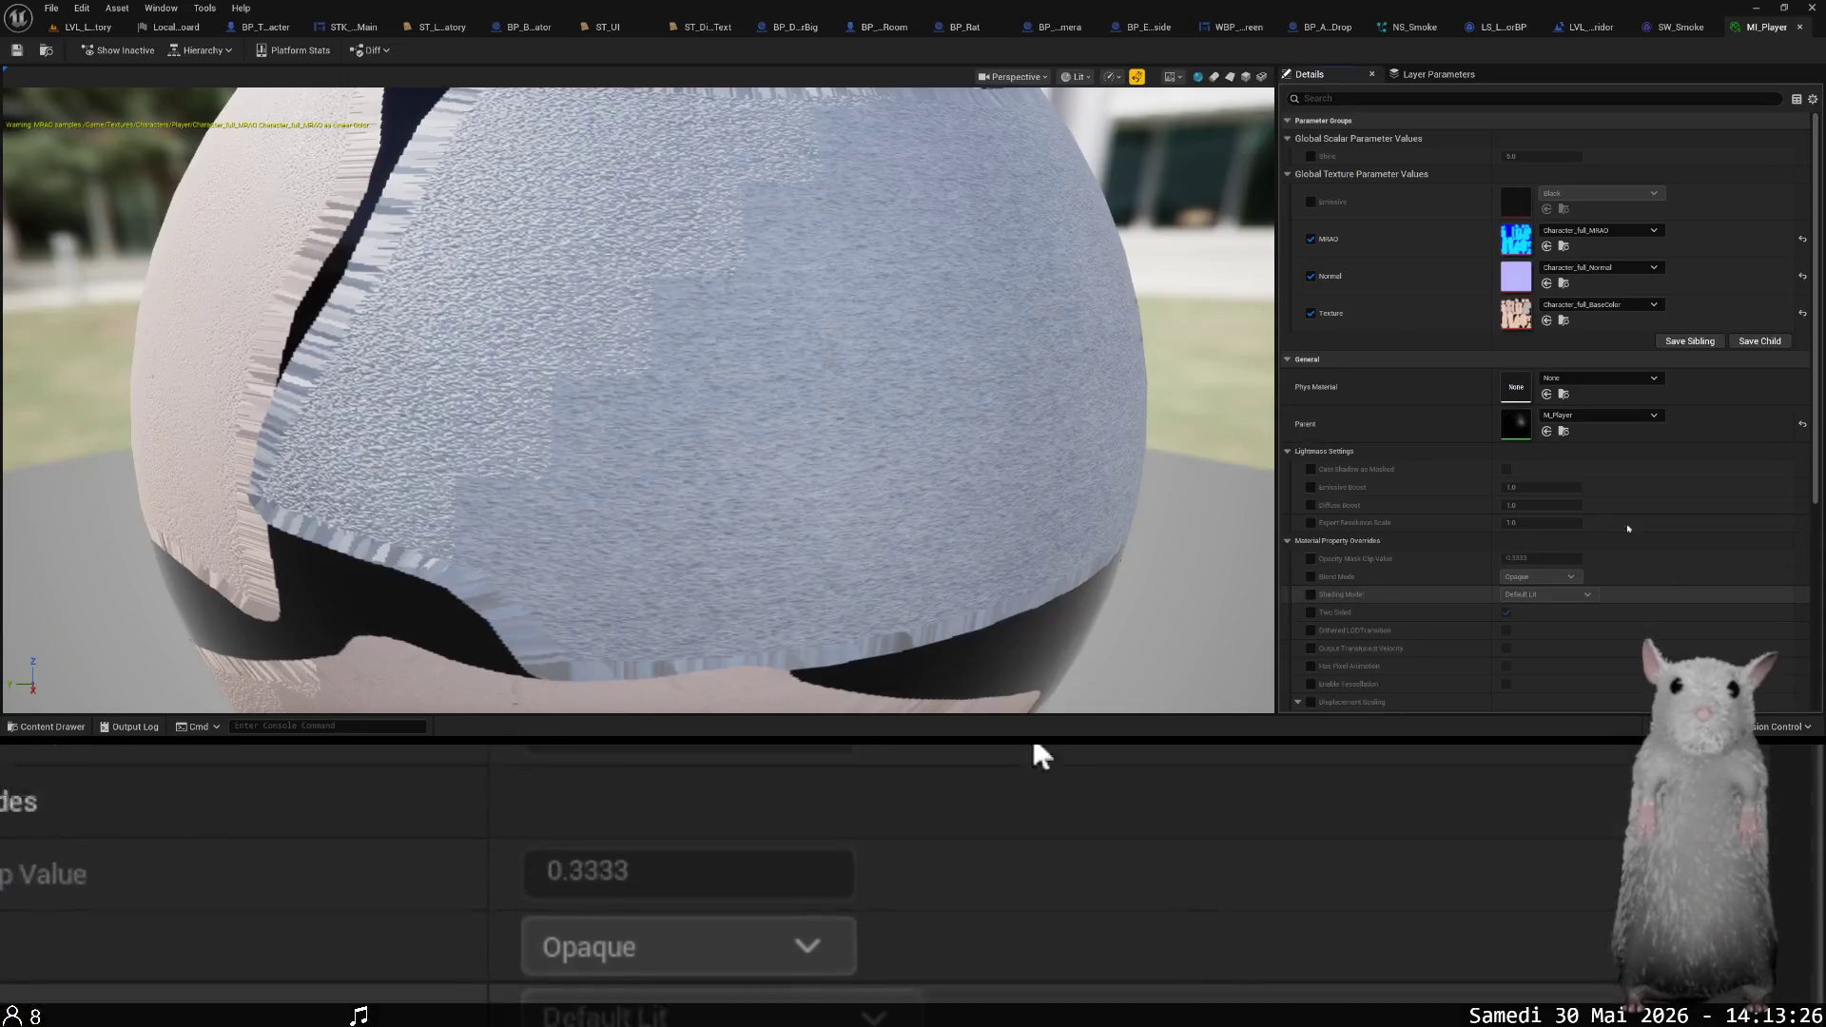
double_click(1522, 426)
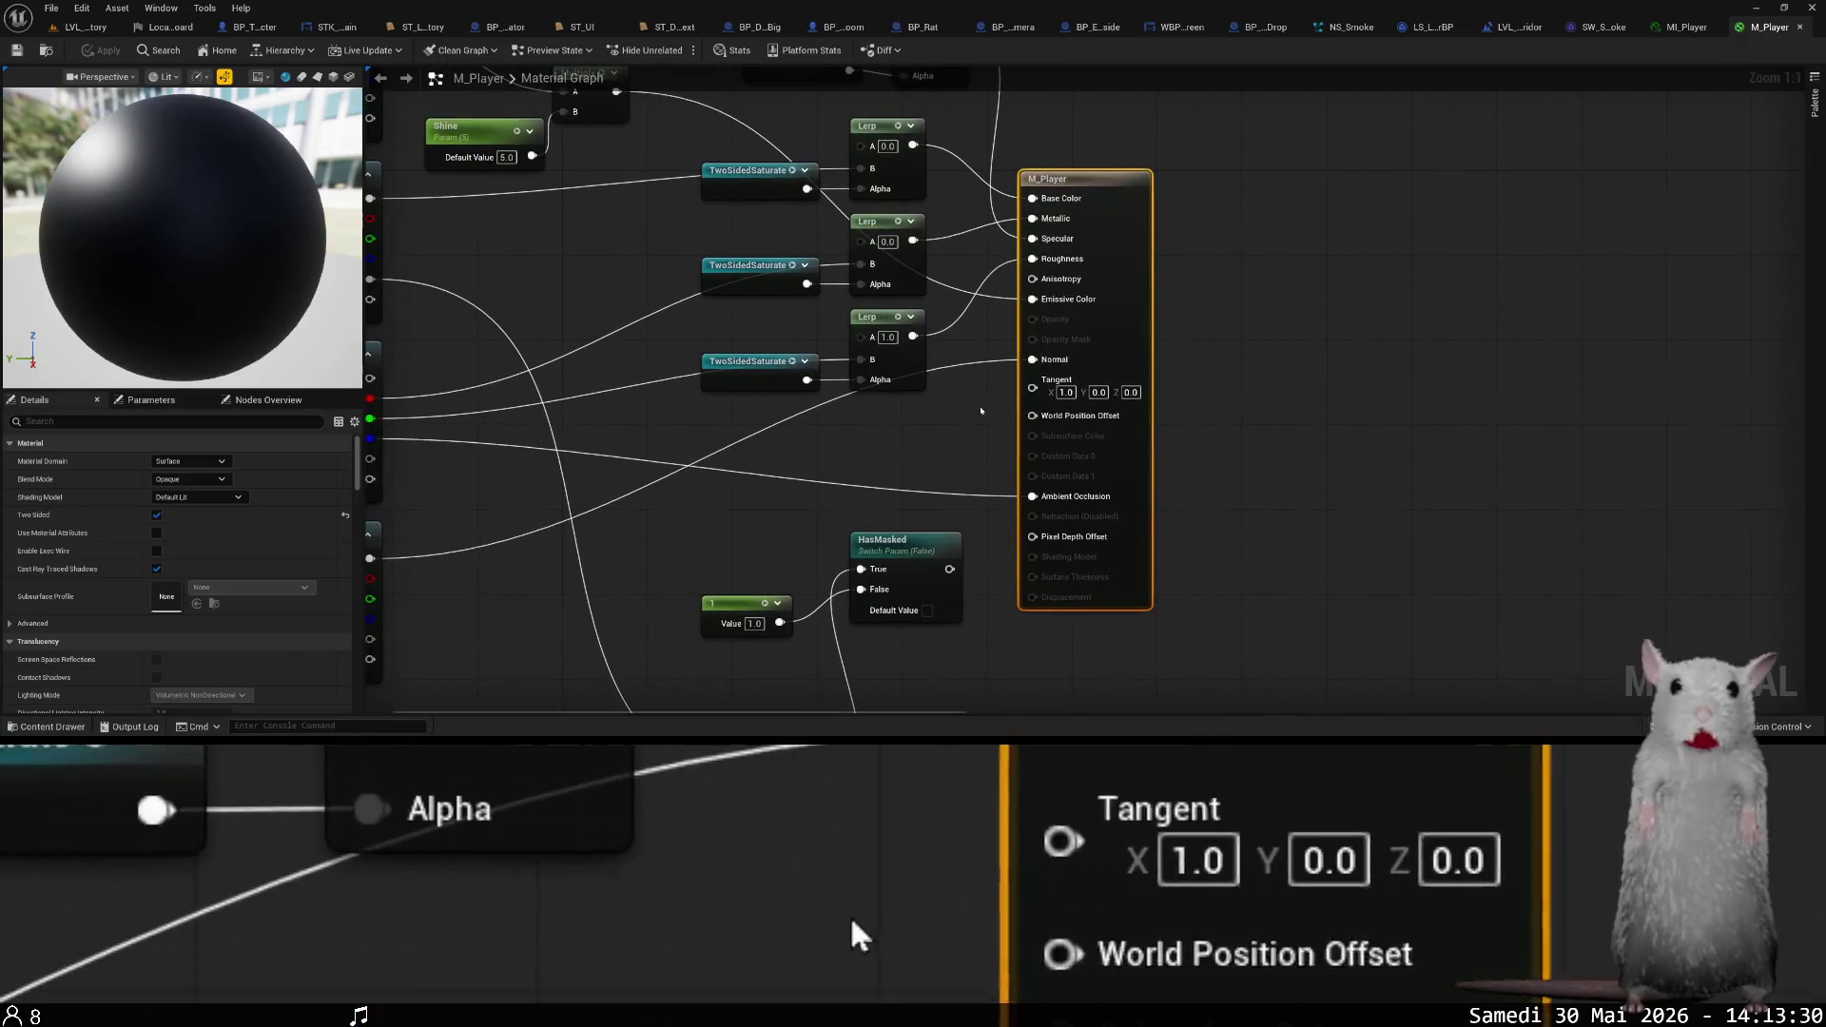
- Disconnect MRAO green, MRAO red and TwoSidedSaturate from the Lerp B pins, and unwire Specular
mouse_move(748, 457)
left_mouse_down()
mouse_move(865, 492)
mouse_move(913, 534)
mouse_move(921, 495)
mouse_move(920, 562)
left_mouse_up()
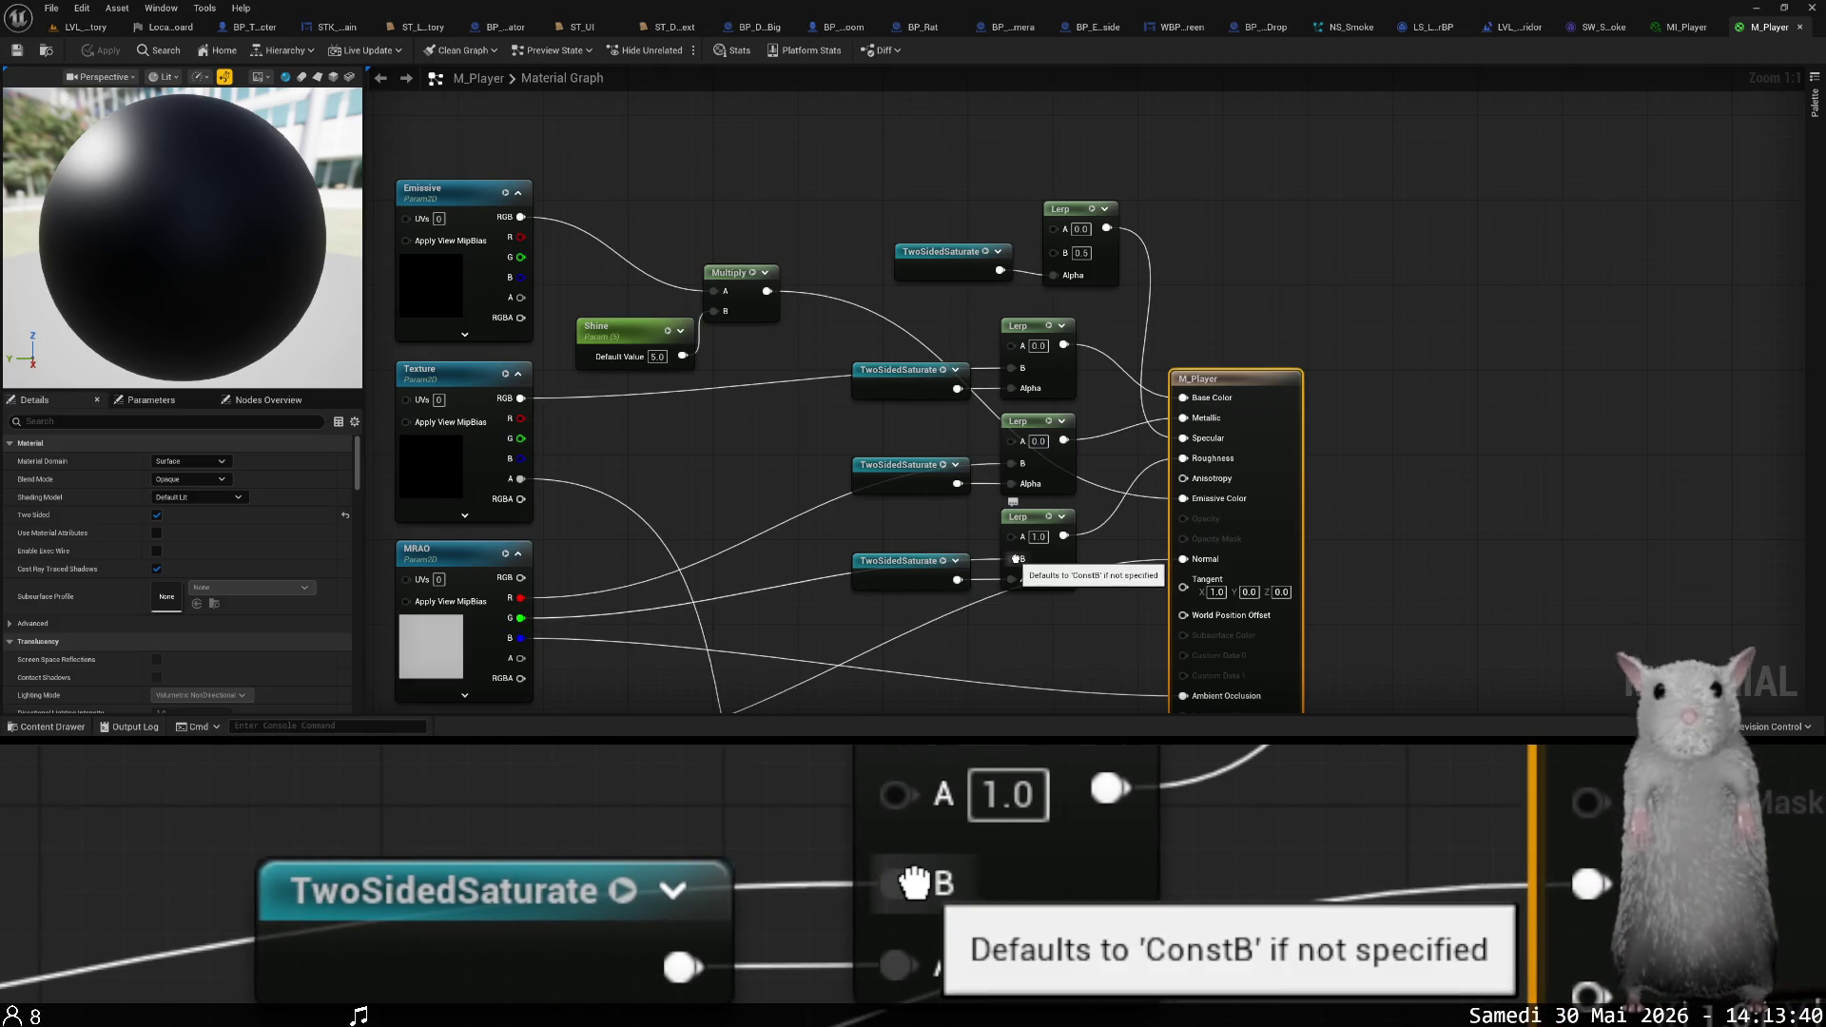
mouse_move(1019, 561)
left_mouse_down()
mouse_move(1162, 527)
mouse_move(1207, 461)
left_mouse_up()
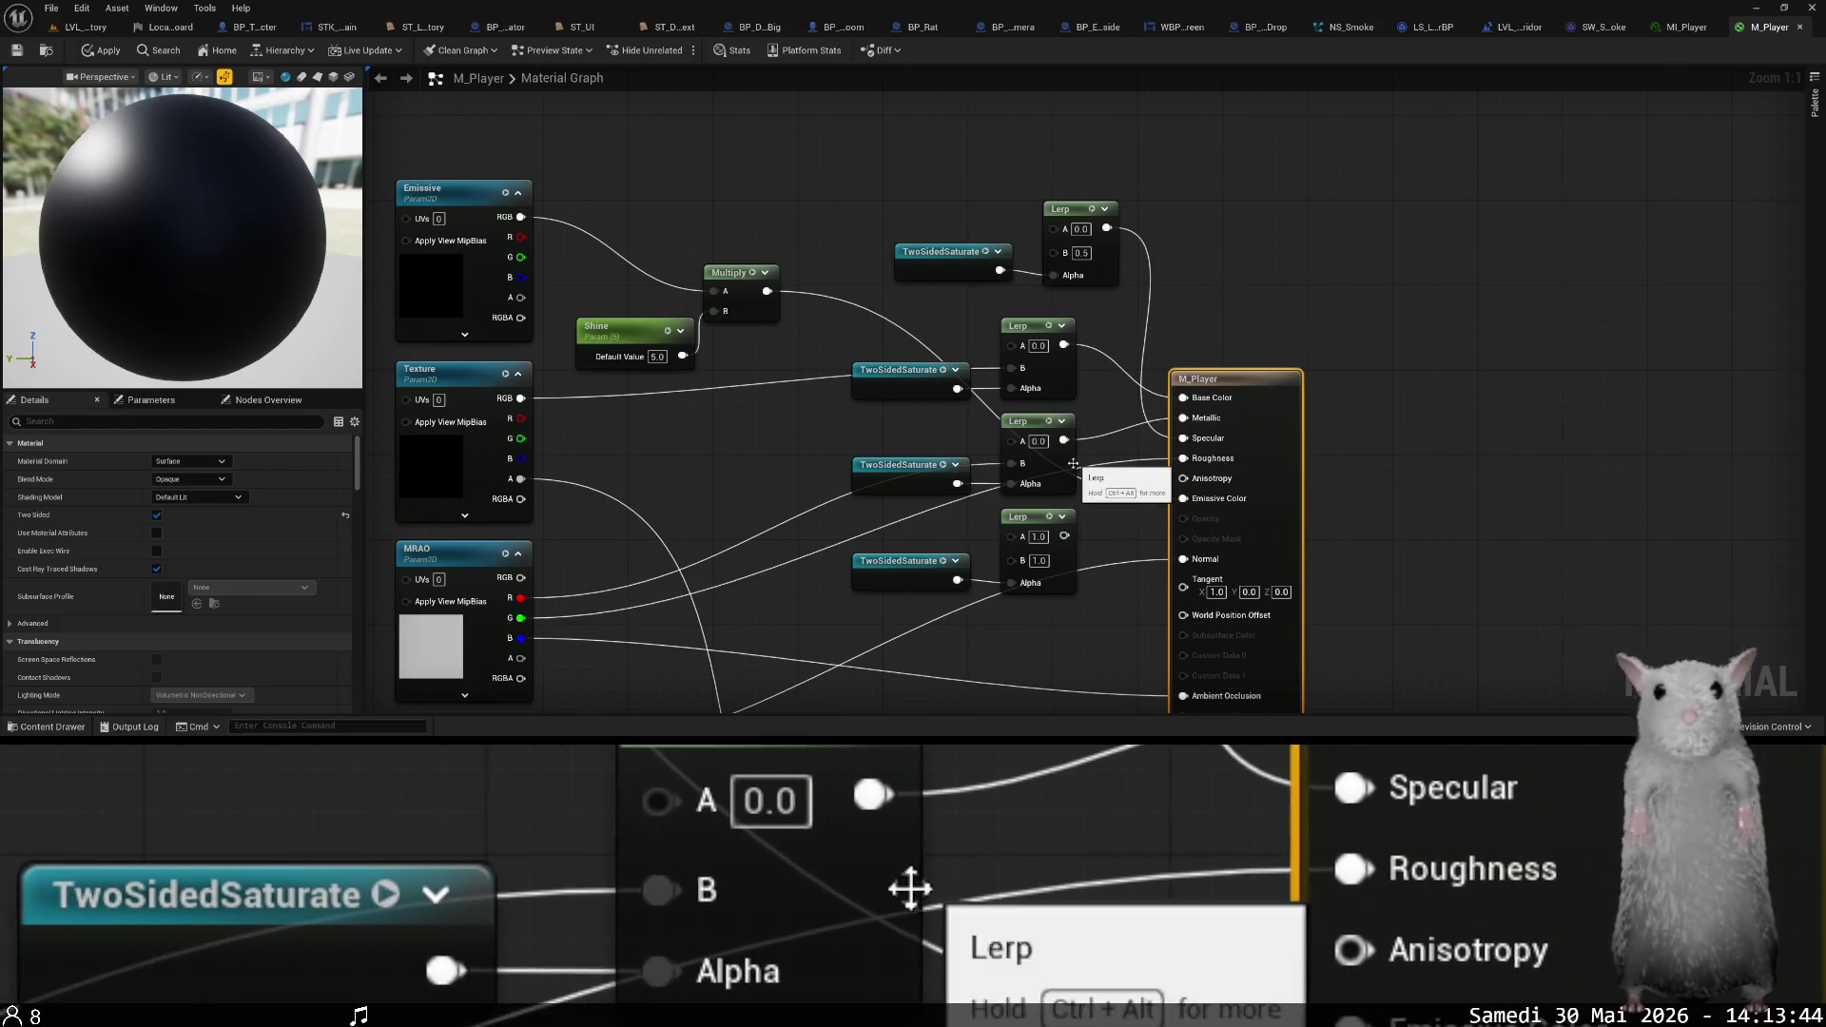
left_click_drag(1024, 468, 1203, 420)
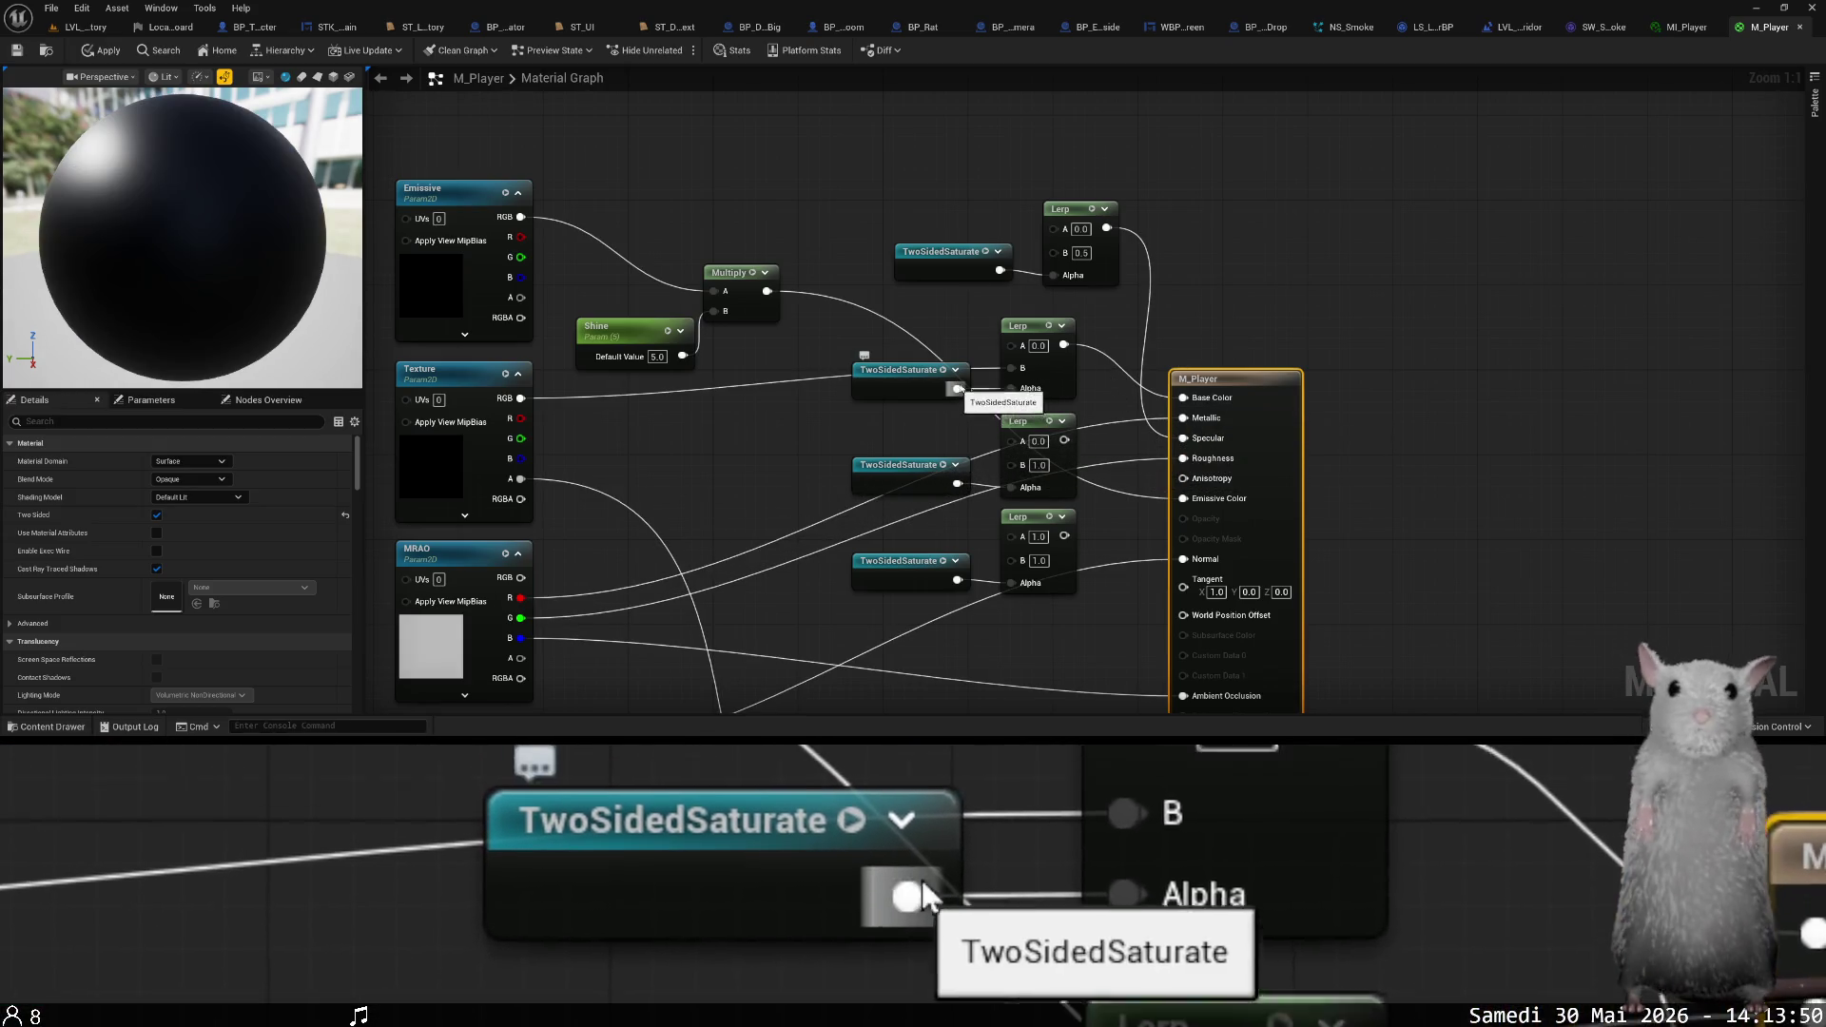
left_click_drag(1017, 372, 1188, 399)
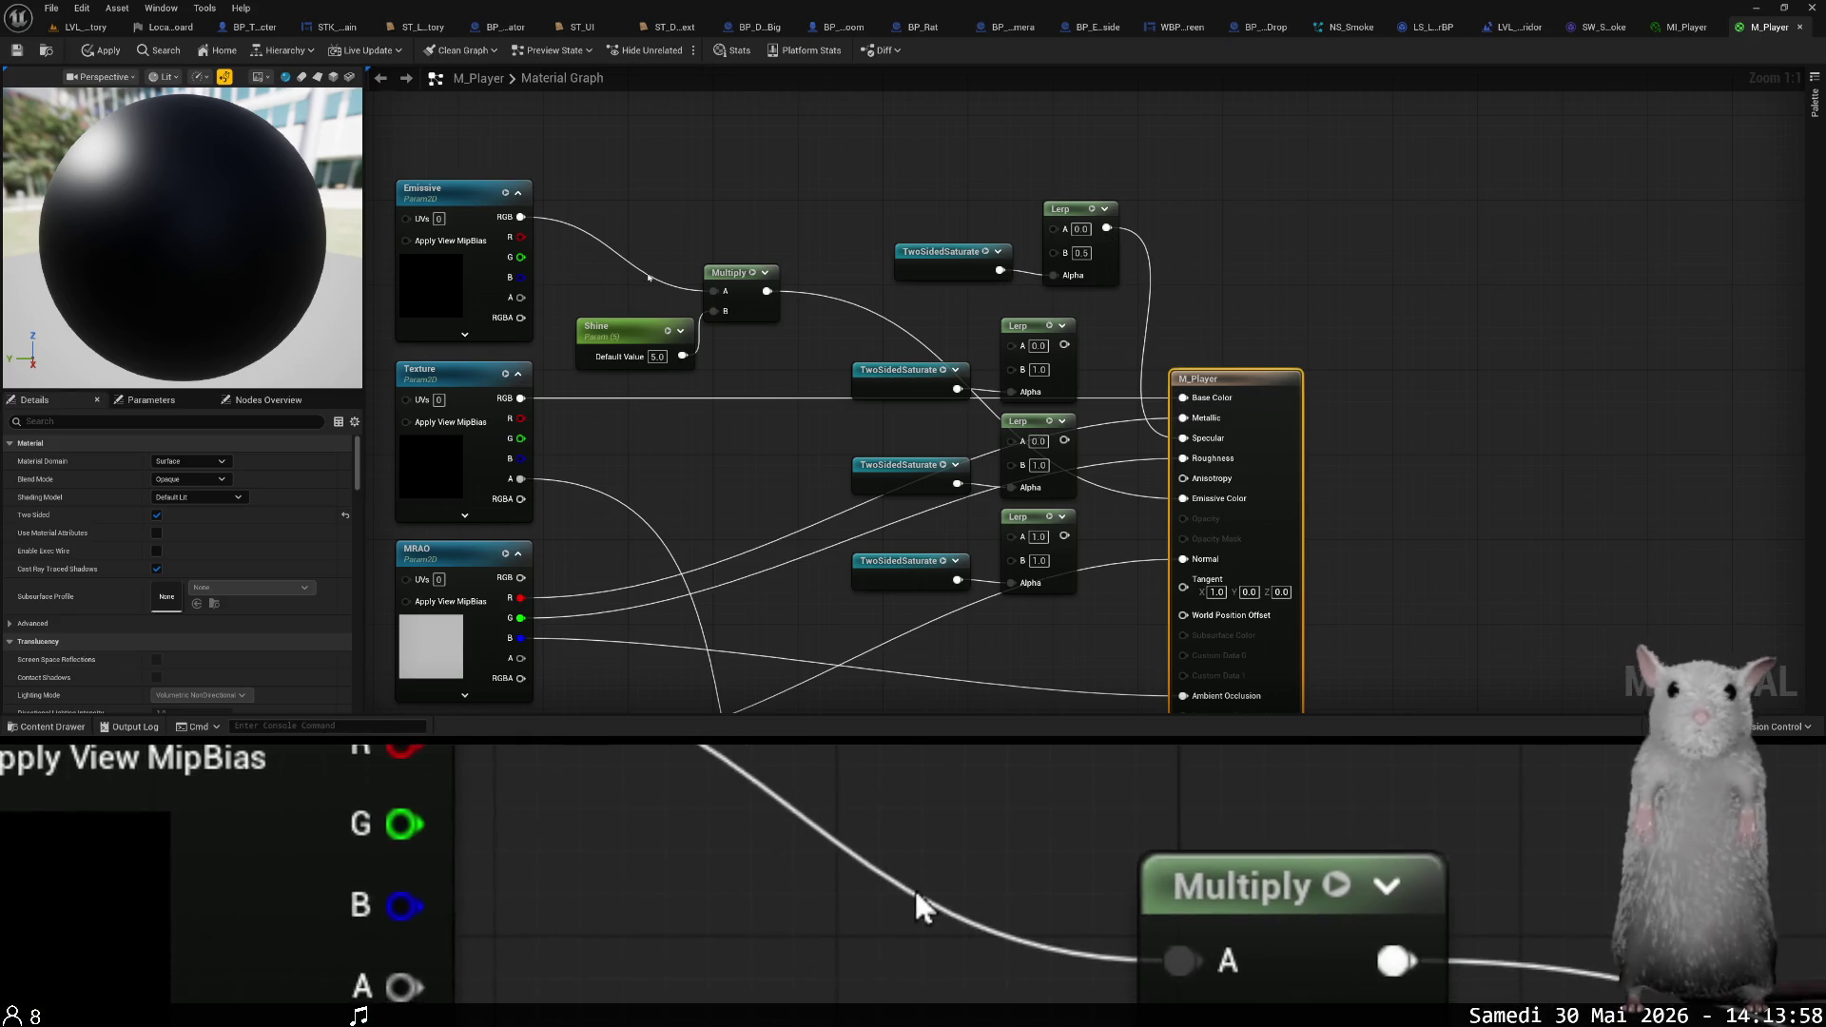
left_click(1212, 448, "alt")
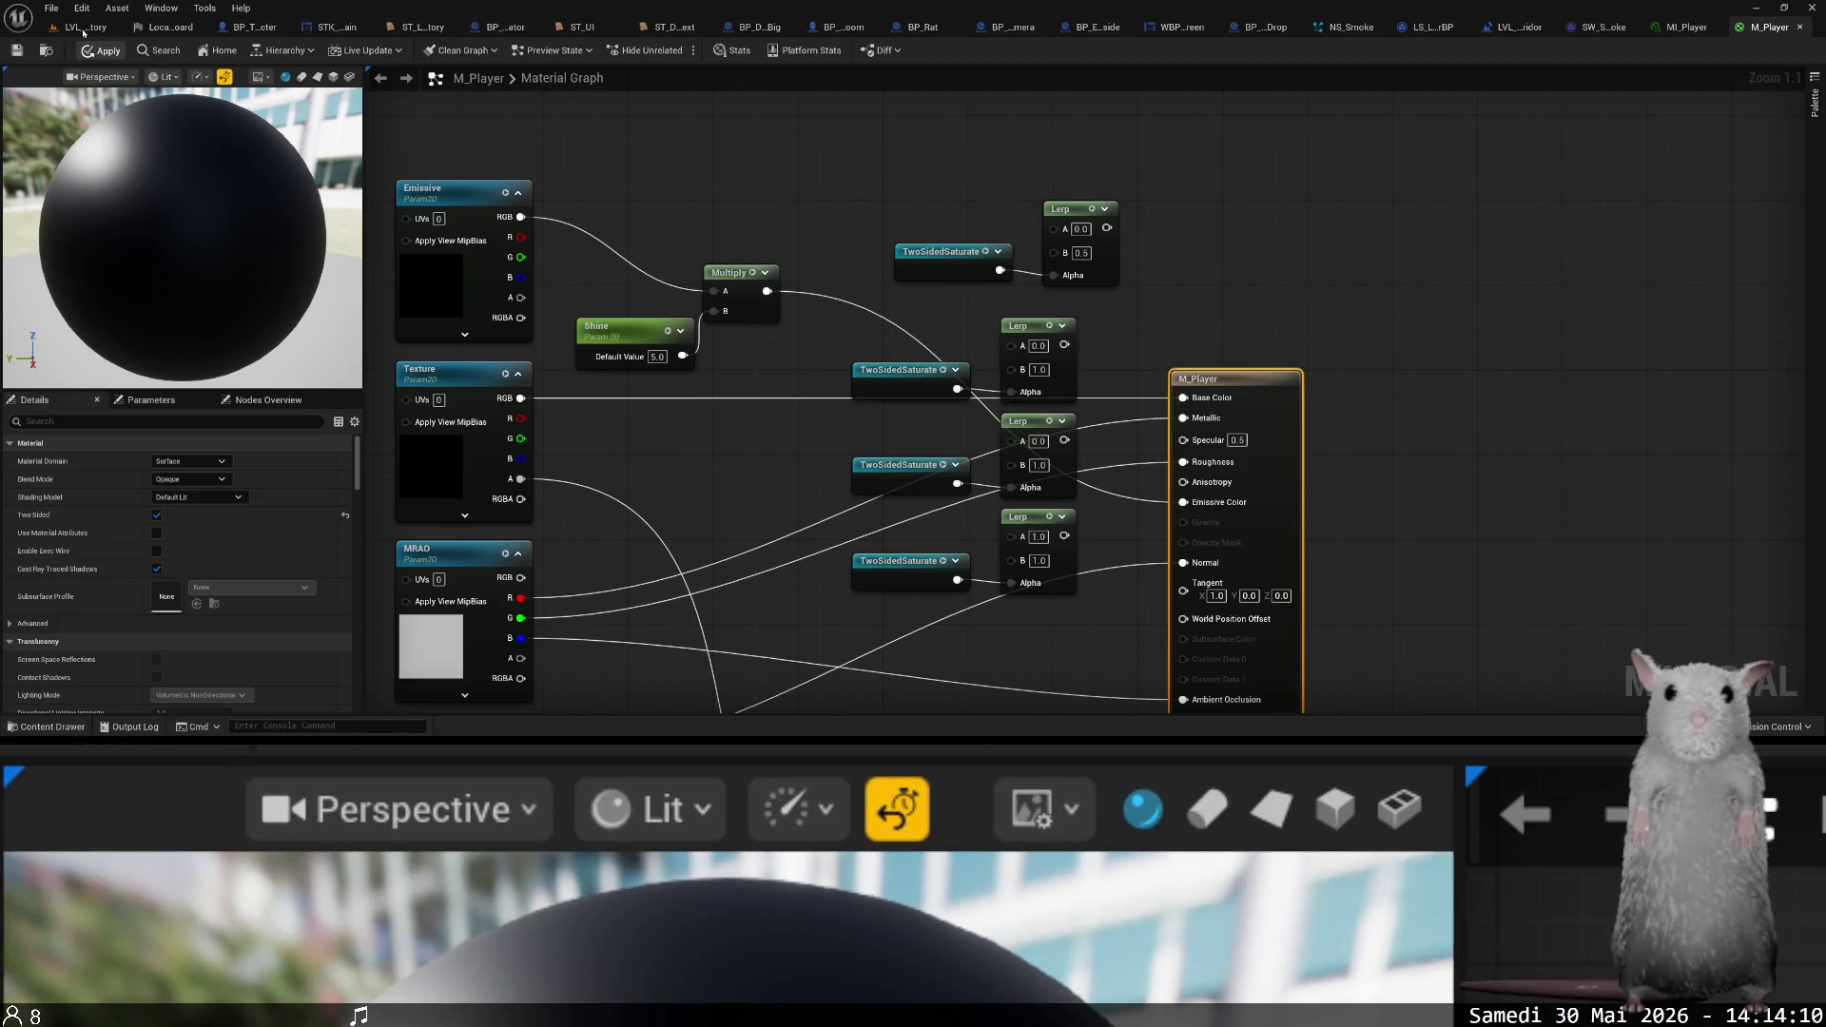
- Review the M_Player graph, then stop the play session and close the Message Log
left_click(84, 27)
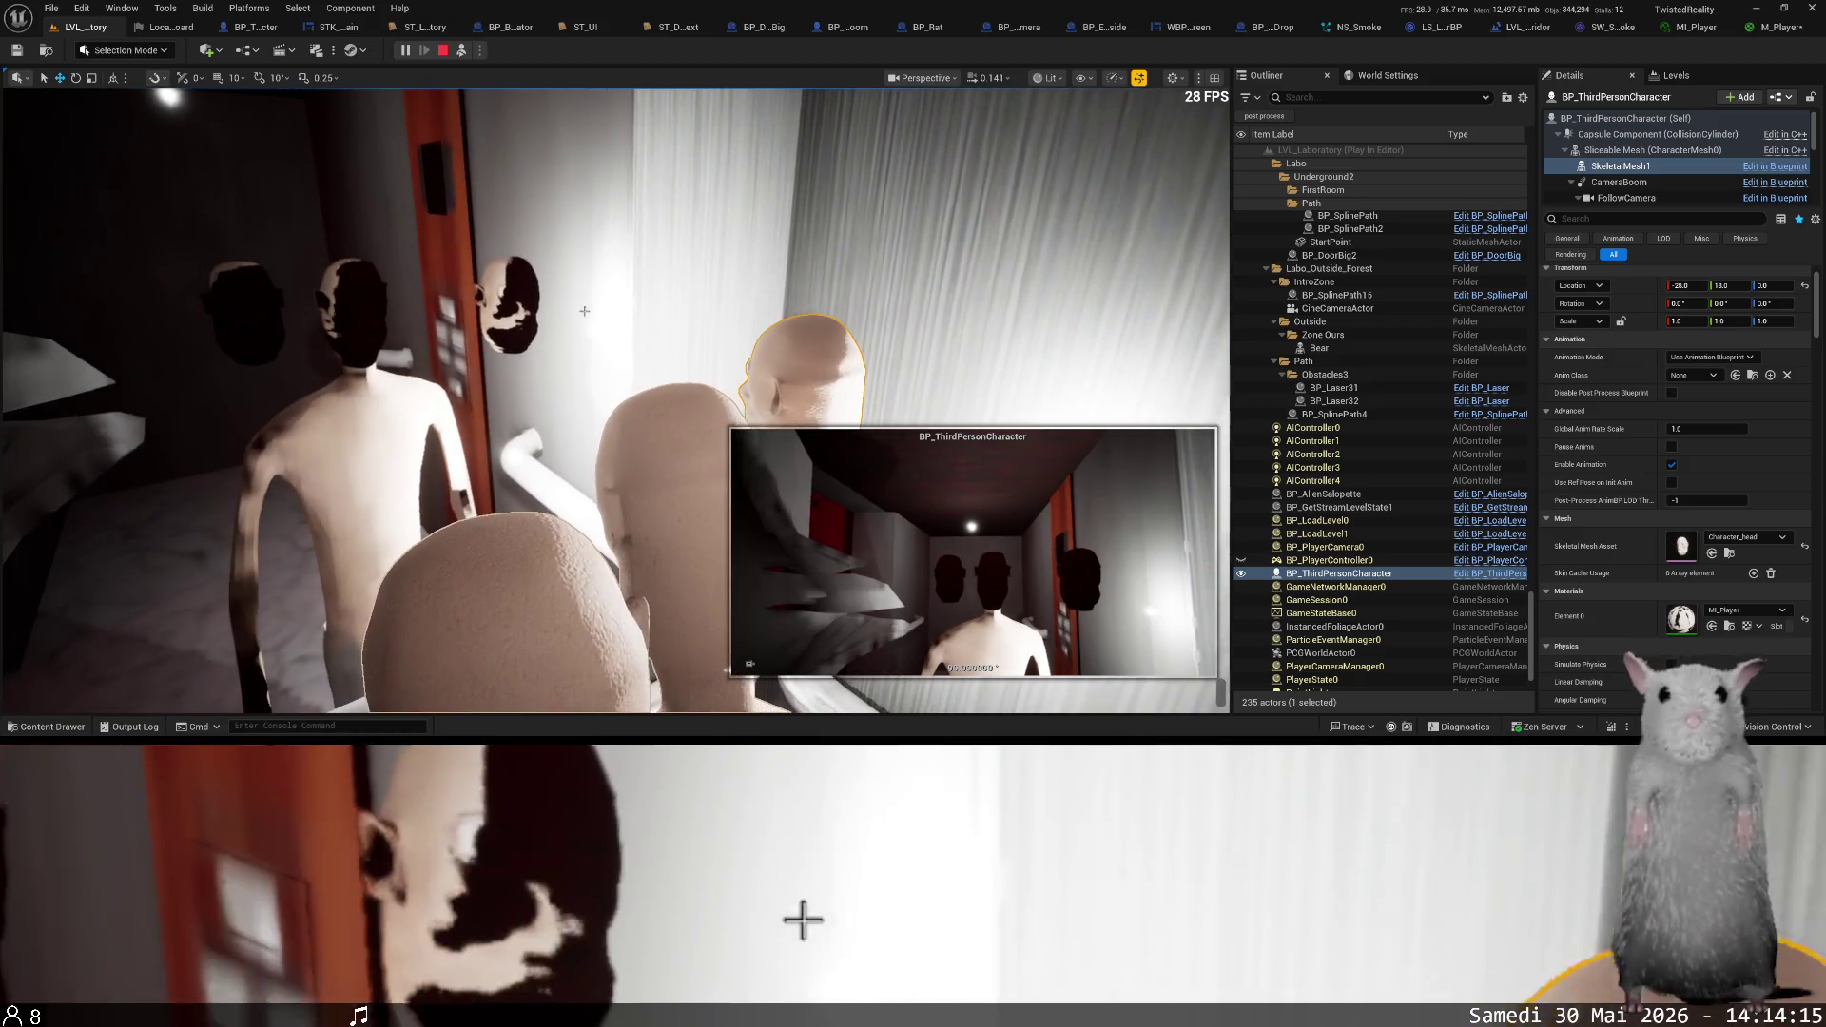
left_click(1769, 27)
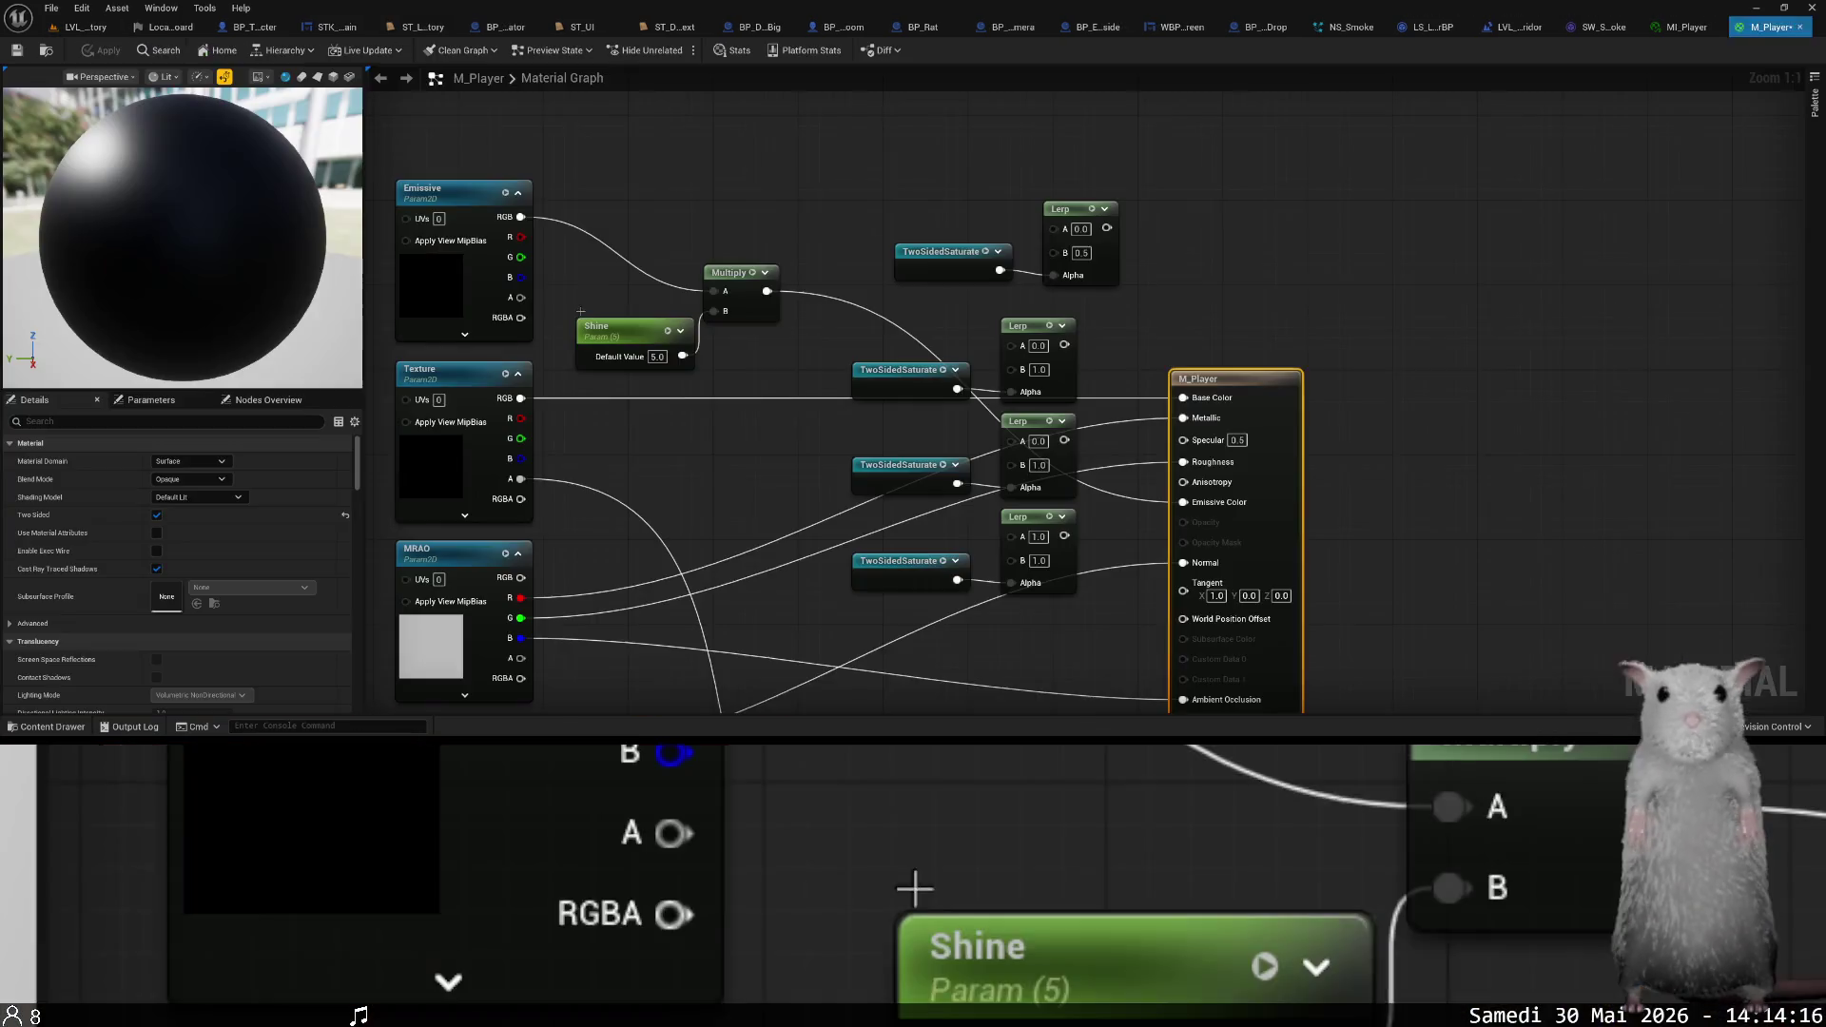
mouse_move(671, 328)
left_mouse_down()
mouse_move(671, 201)
mouse_move(752, 93)
mouse_move(786, 111)
left_mouse_up()
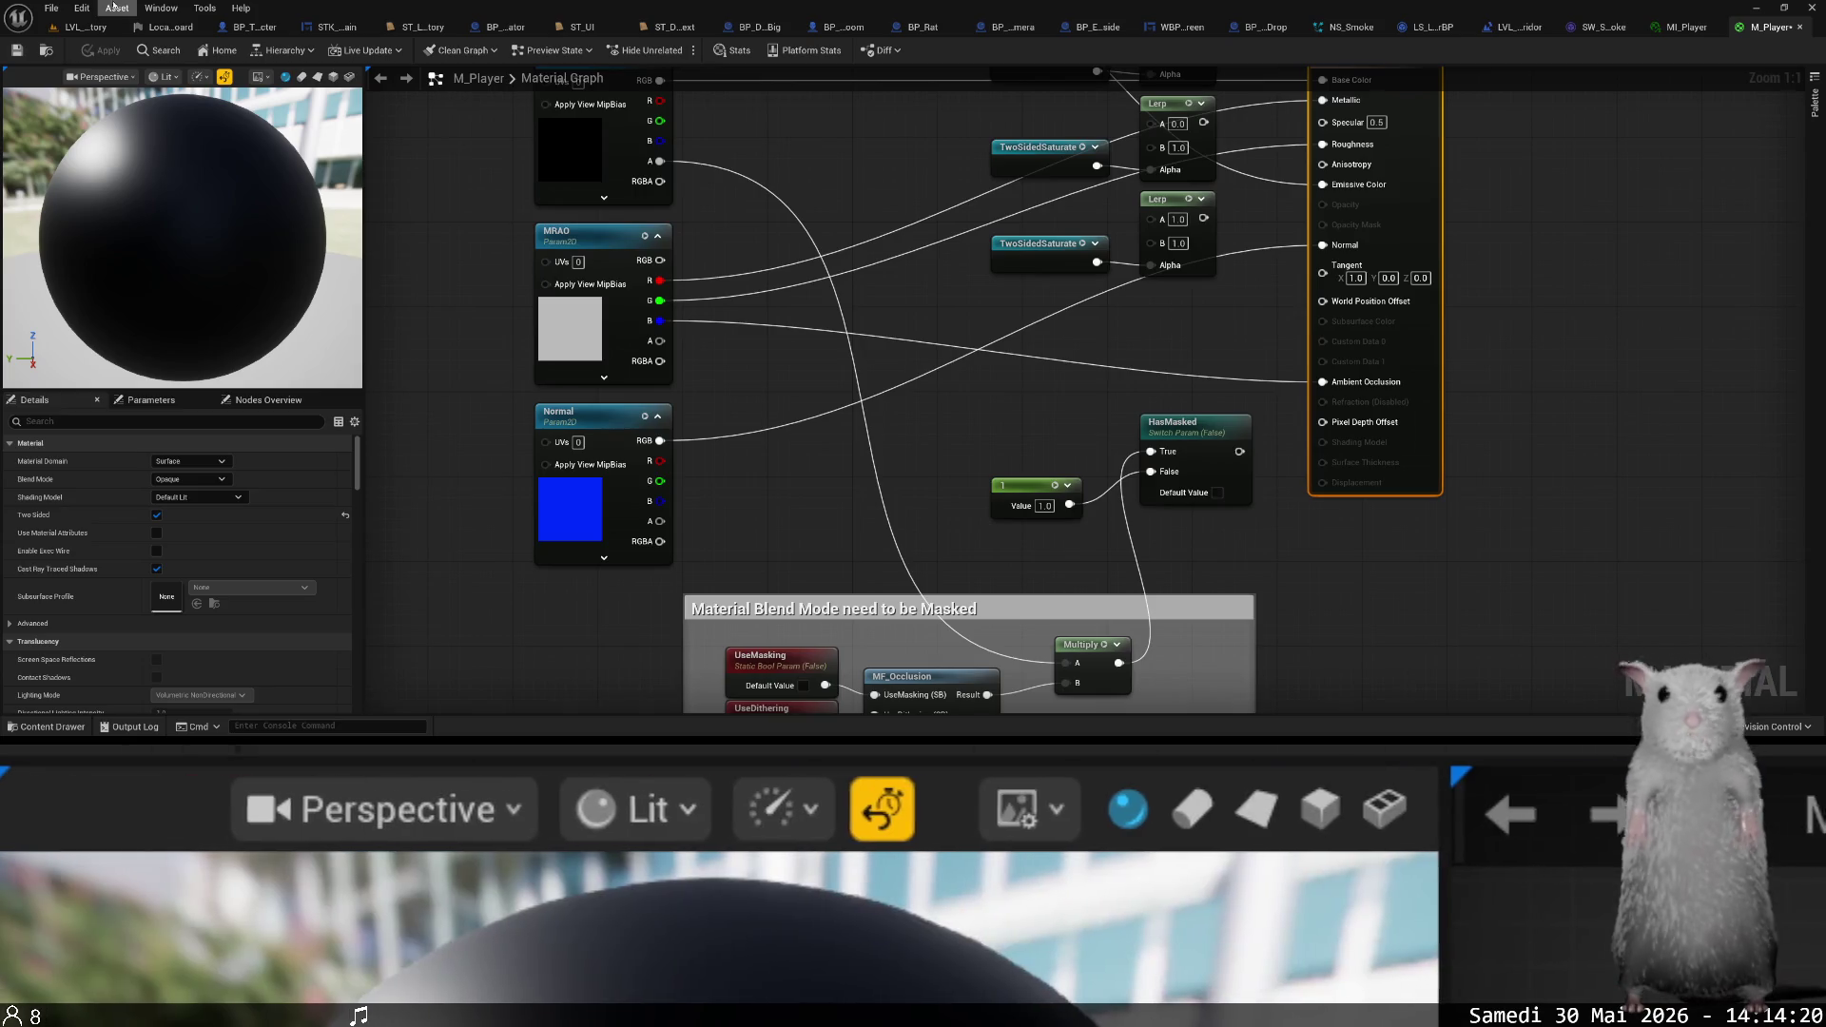
left_click(91, 29)
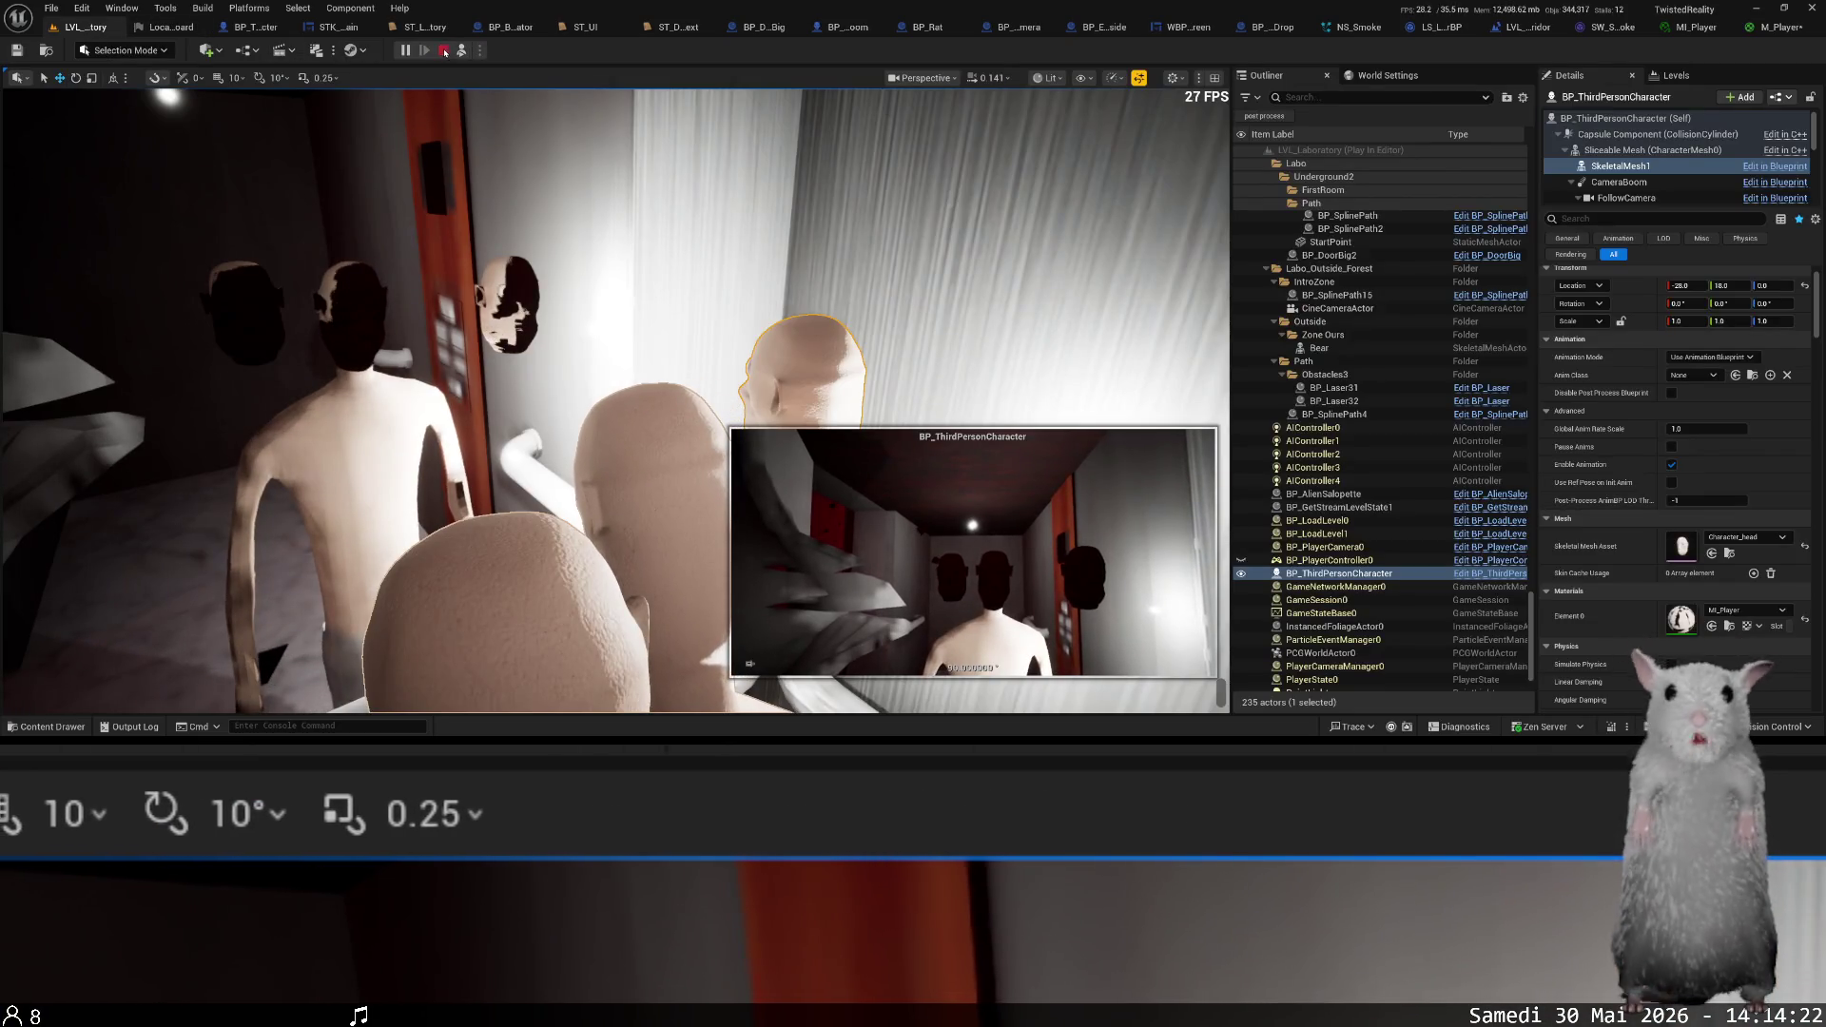
left_click(445, 50)
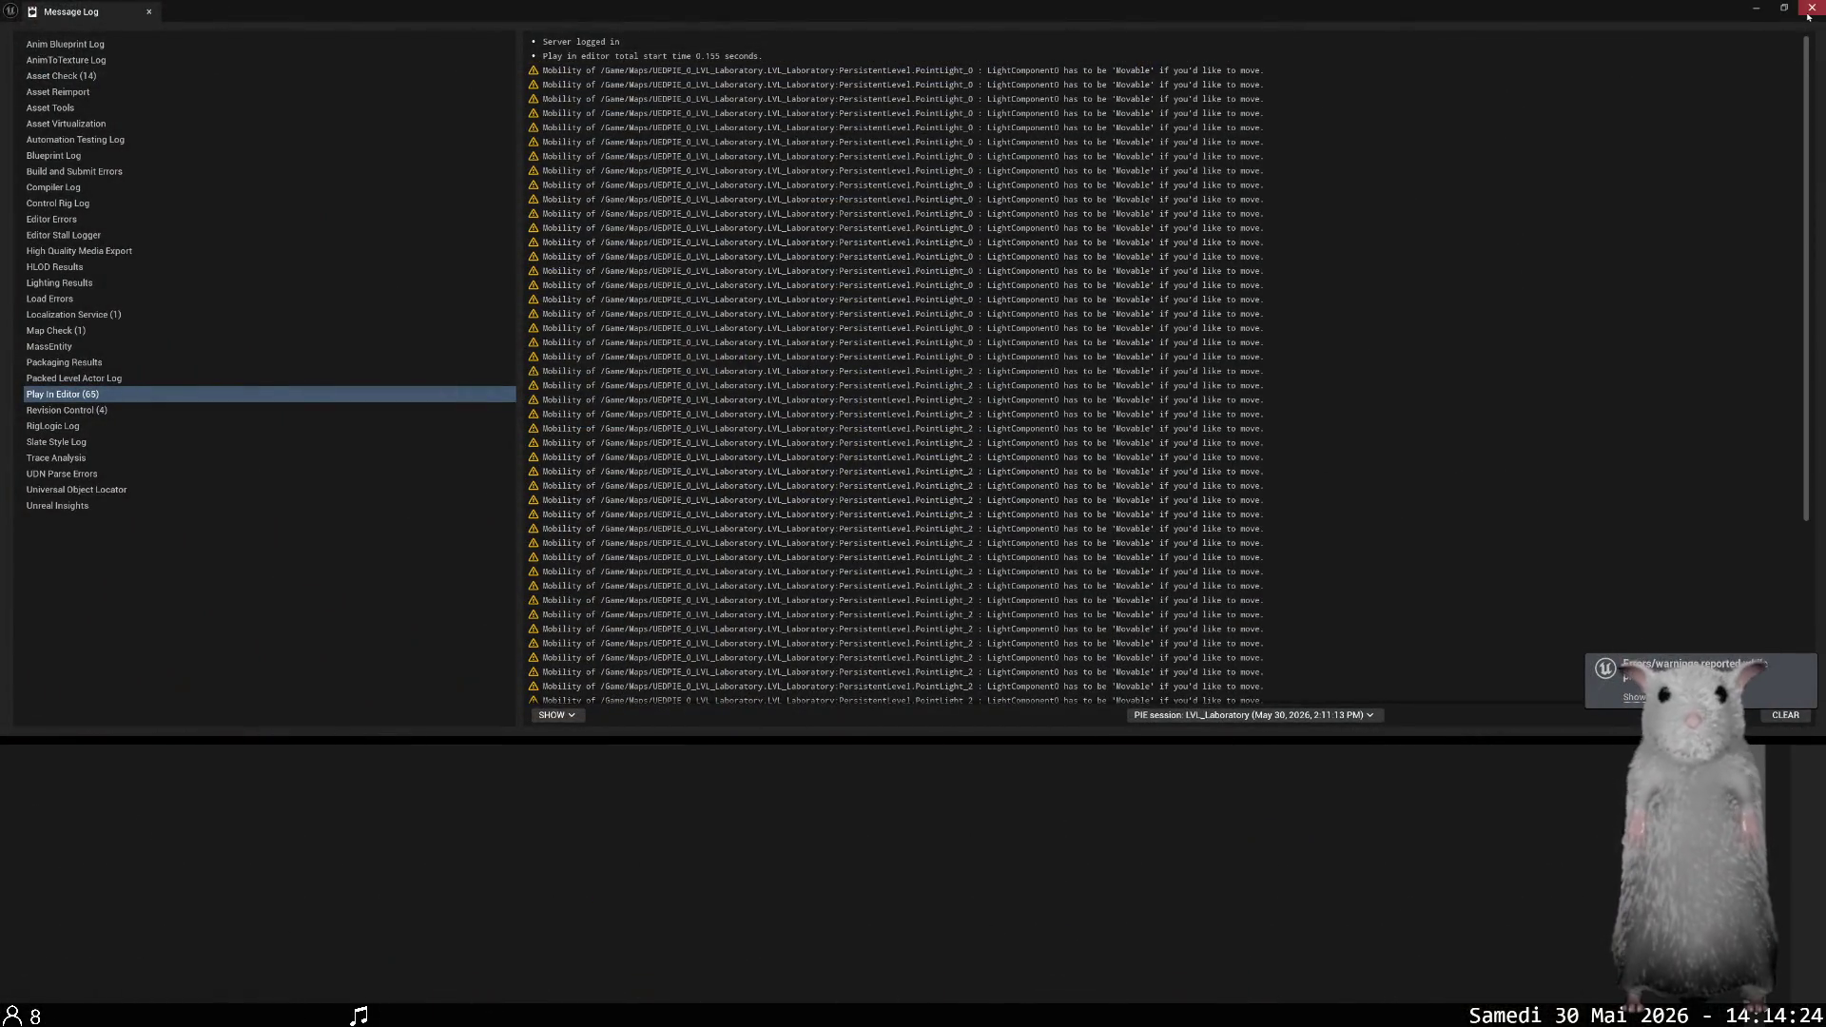
left_click(1810, 9)
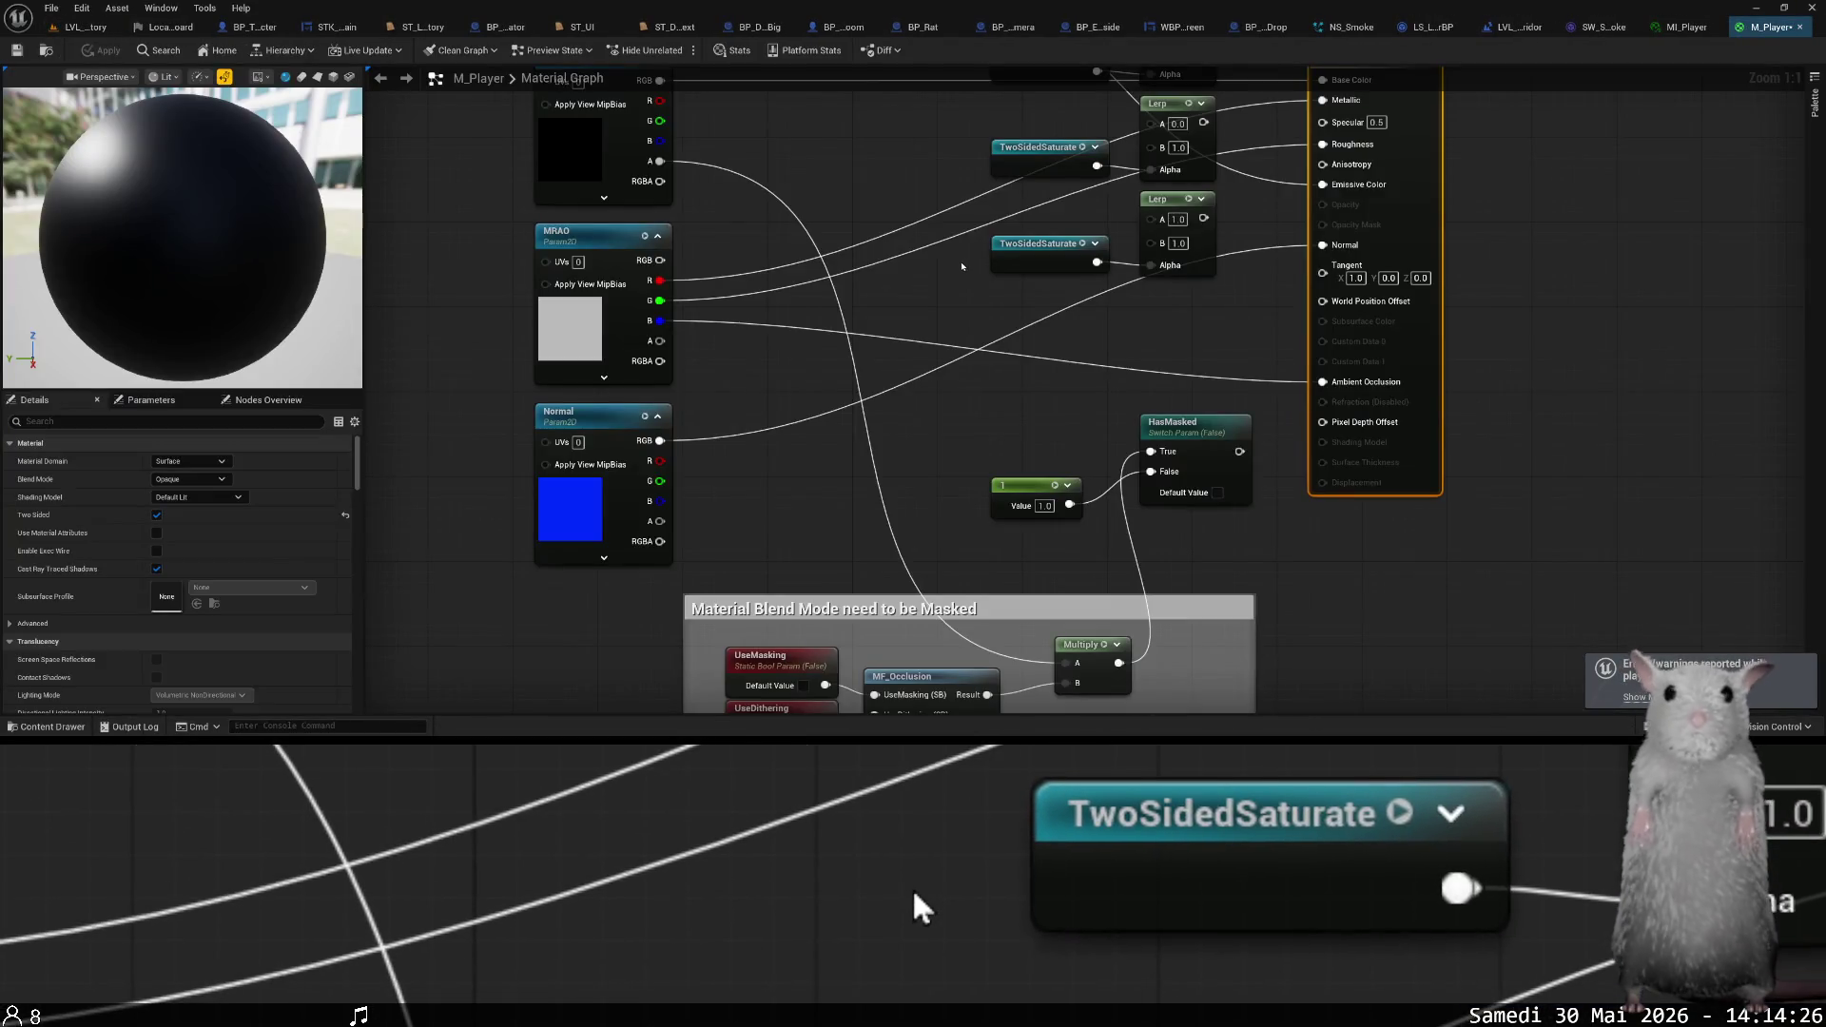
- Apply the M_Player changes and undo the Base Color wiring change
key("ctrl+s")
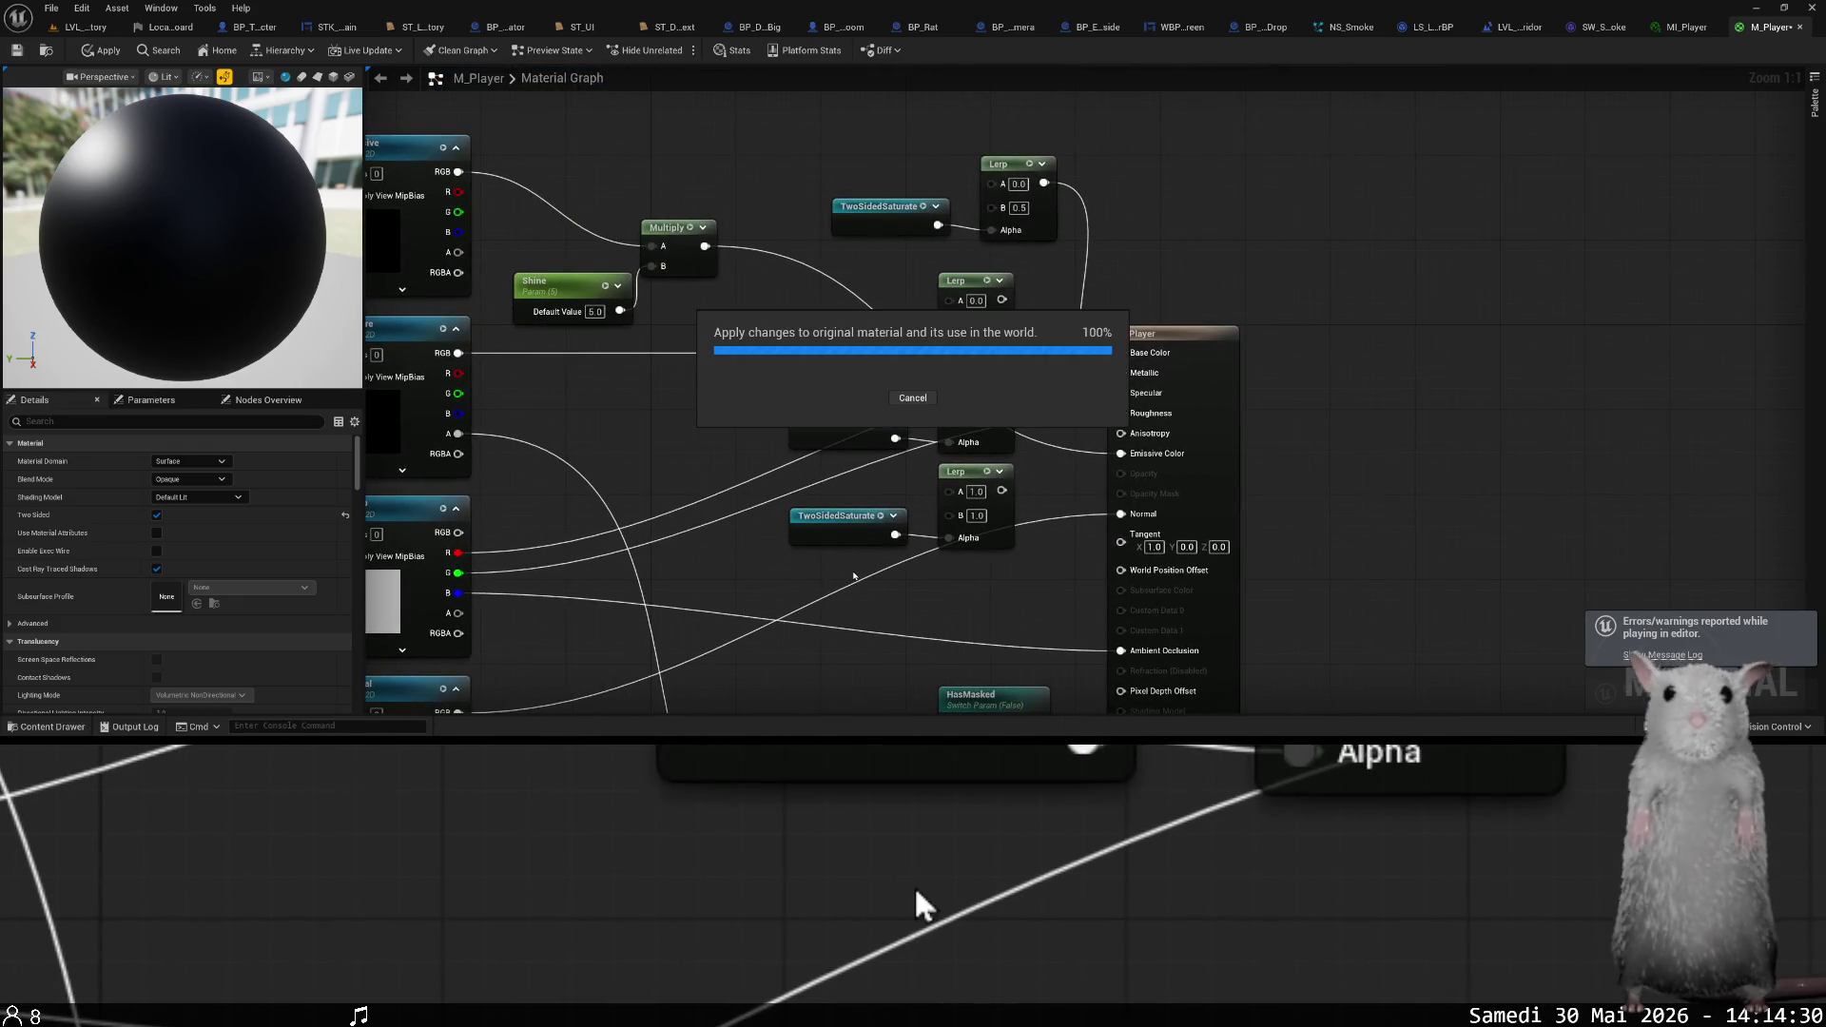
key("ctrl+z")
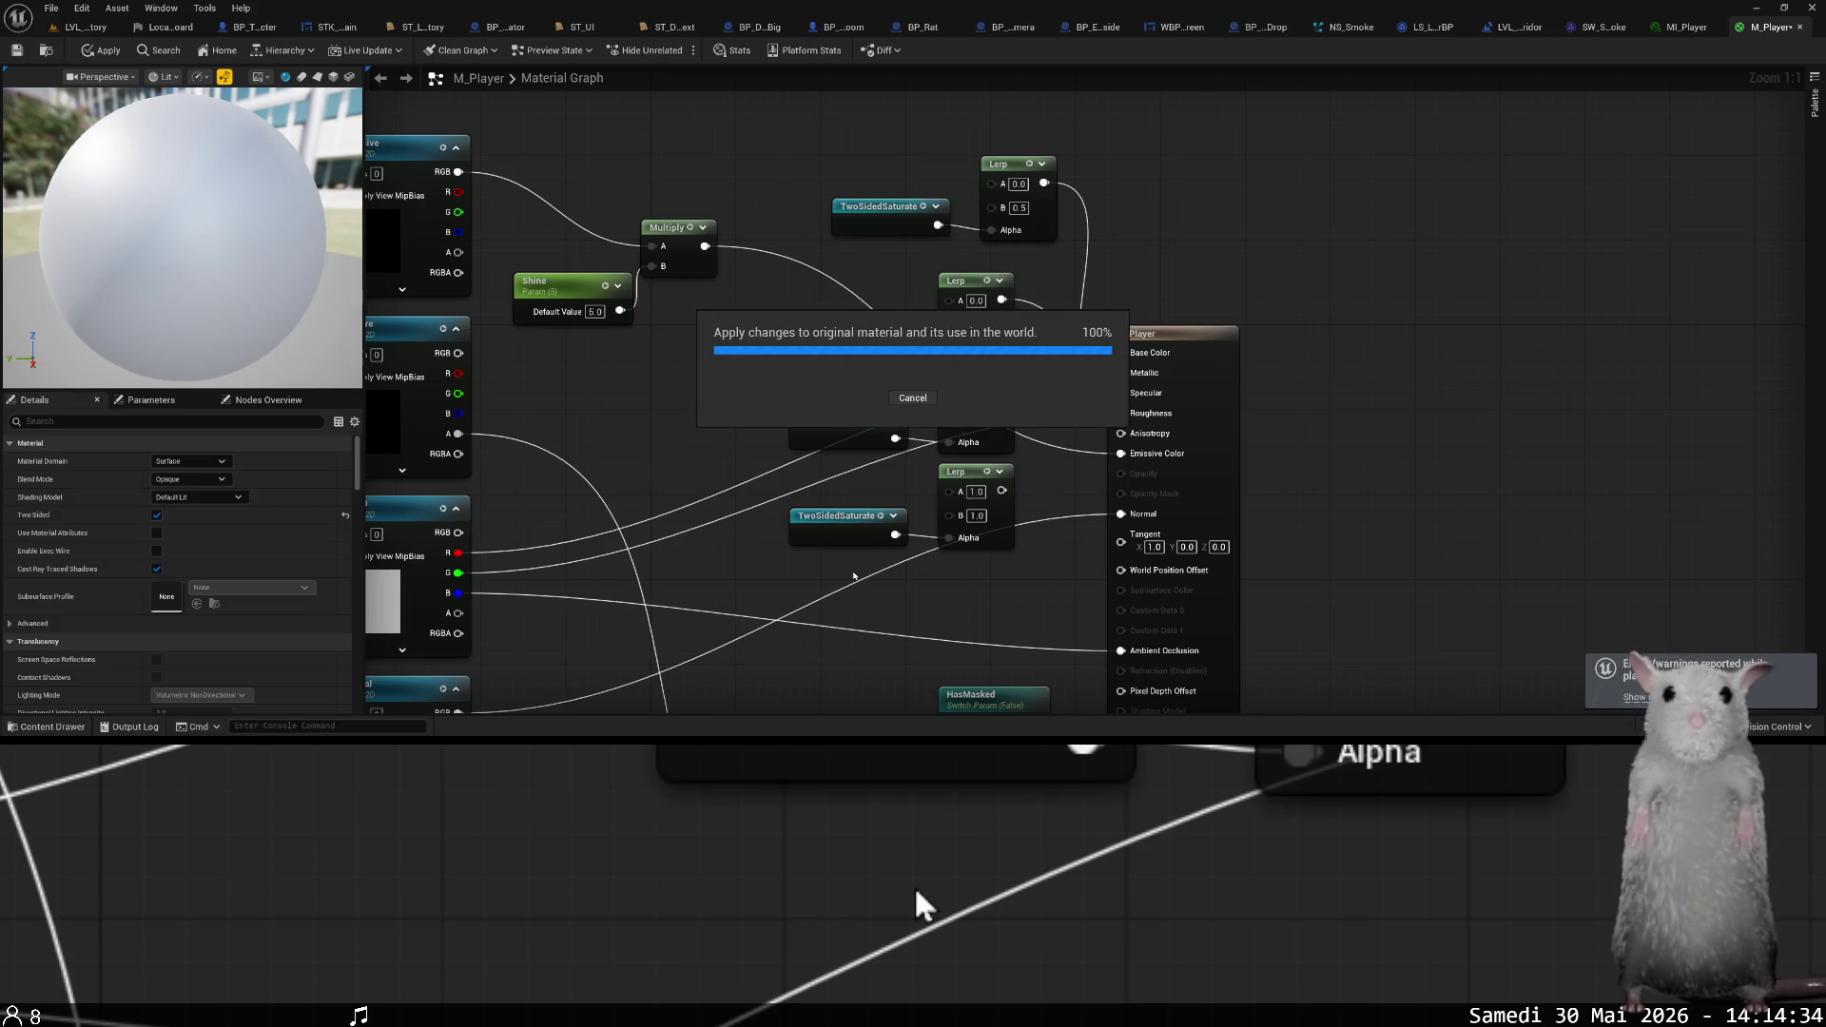
key("ctrl+z")
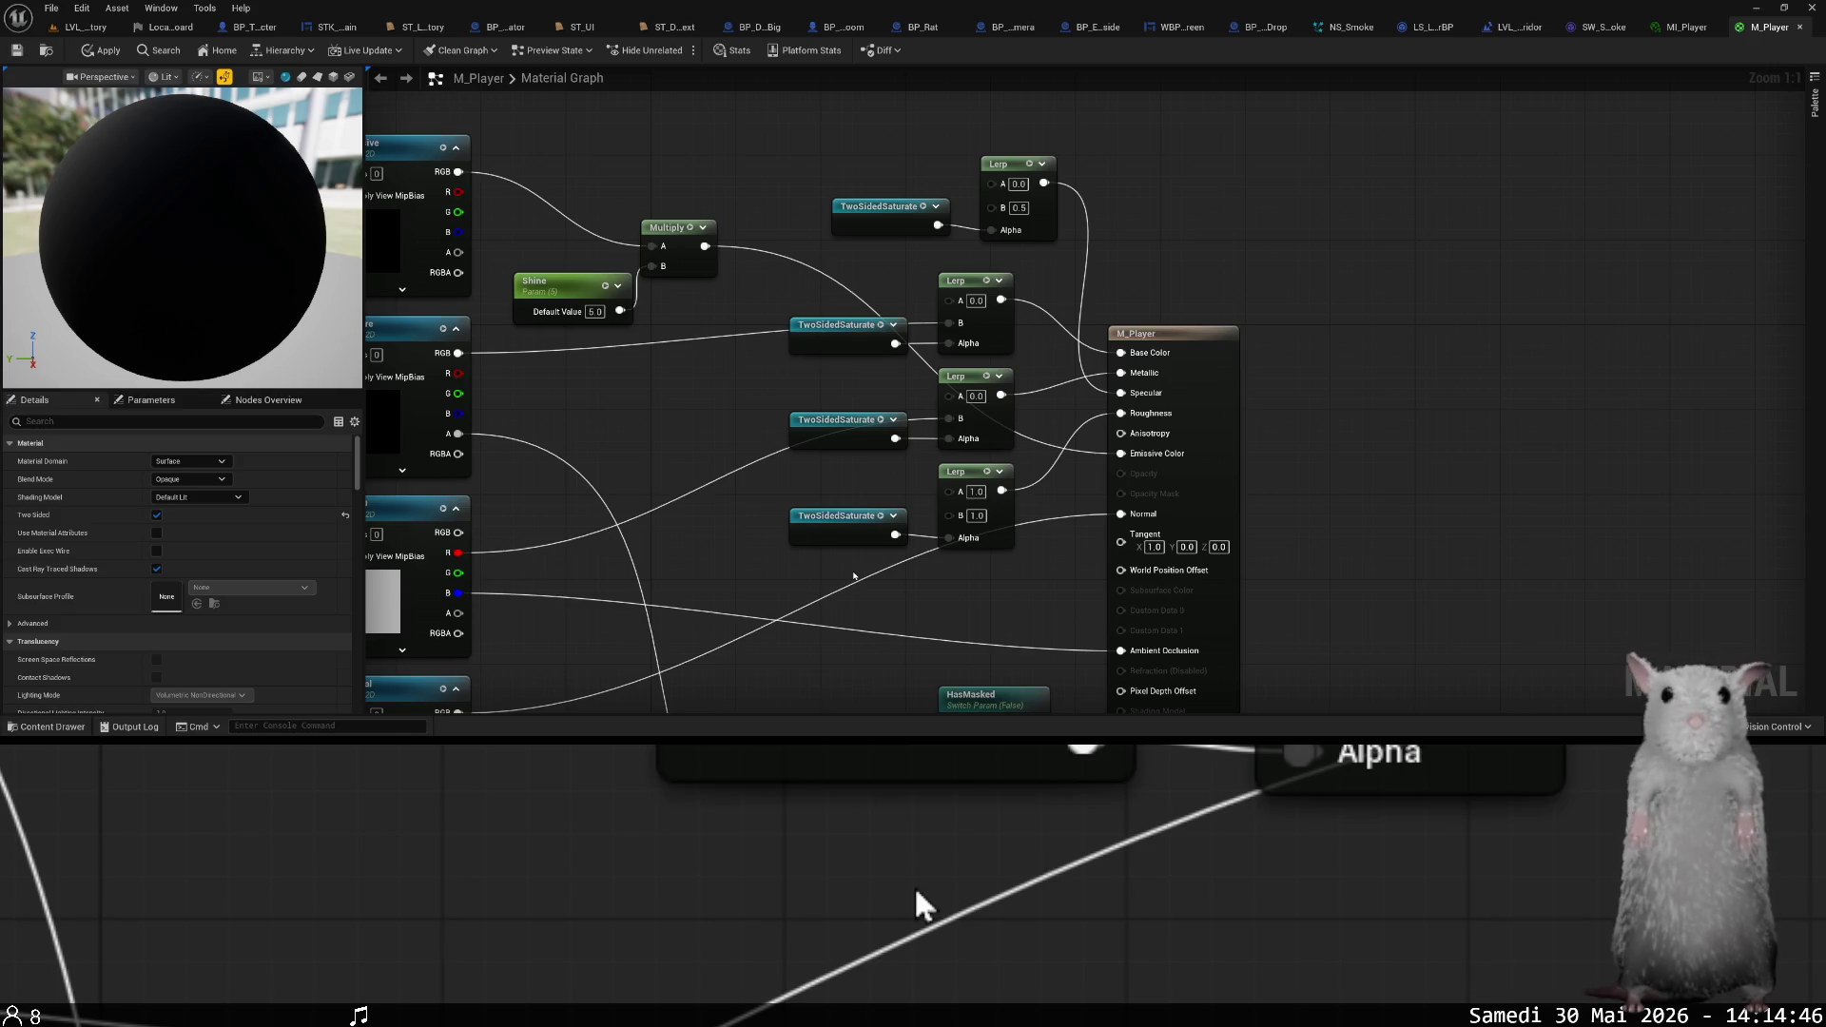
mouse_move(854, 576)
left_mouse_down()
mouse_move(838, 471)
mouse_move(861, 493)
left_mouse_up()
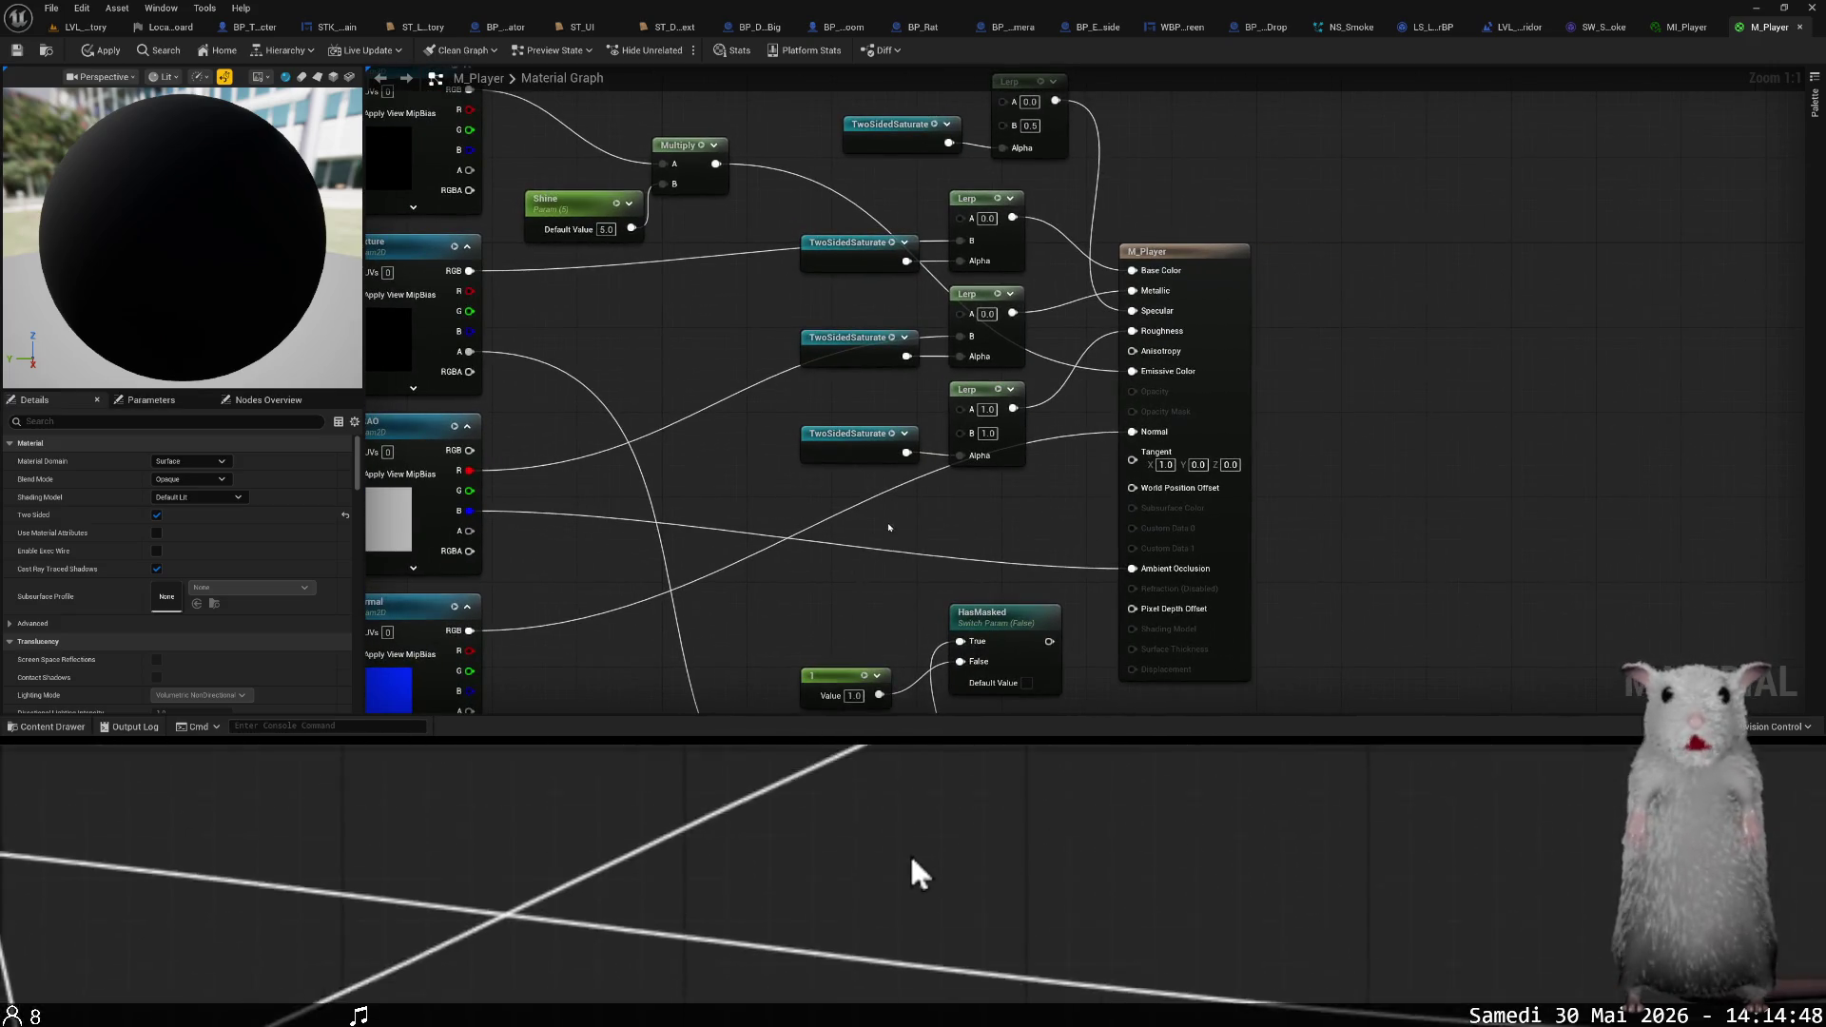
- Duplicate M_Player in Content/Materials as M_Player1 and open the copy
key("ctrl+space")
key("ctrl+b")
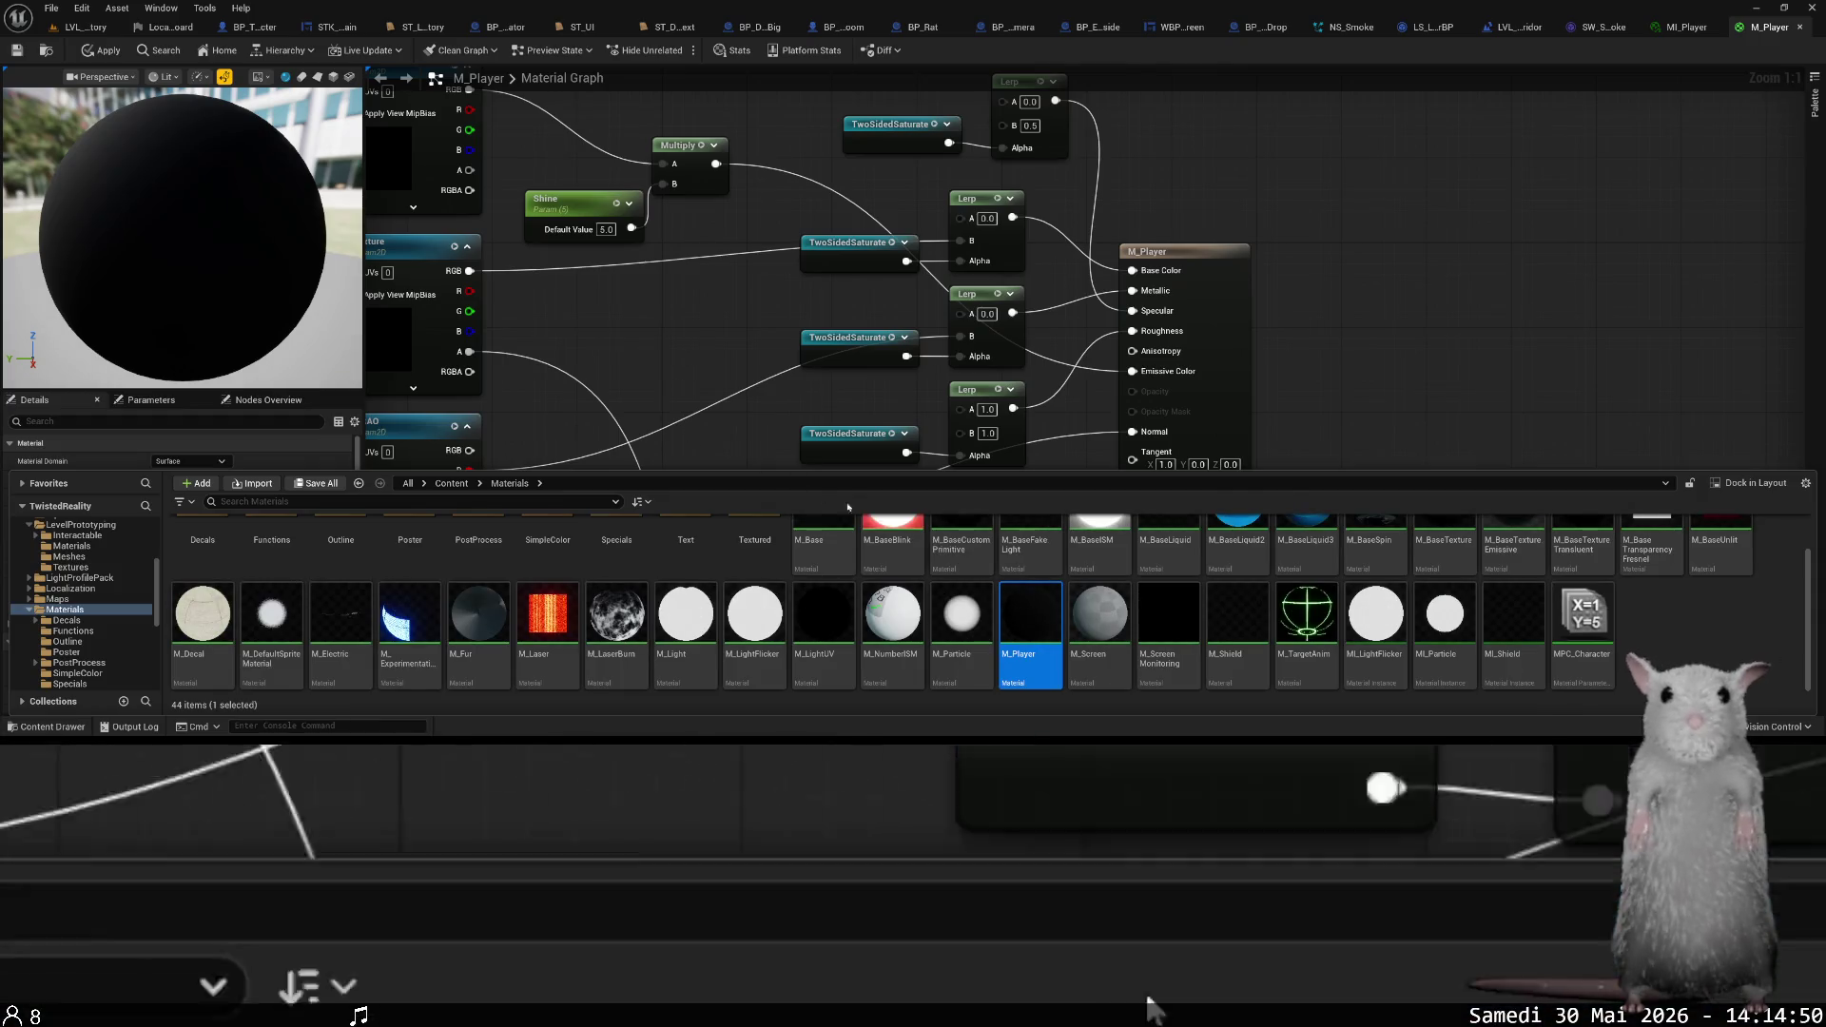
key("ctrl+d")
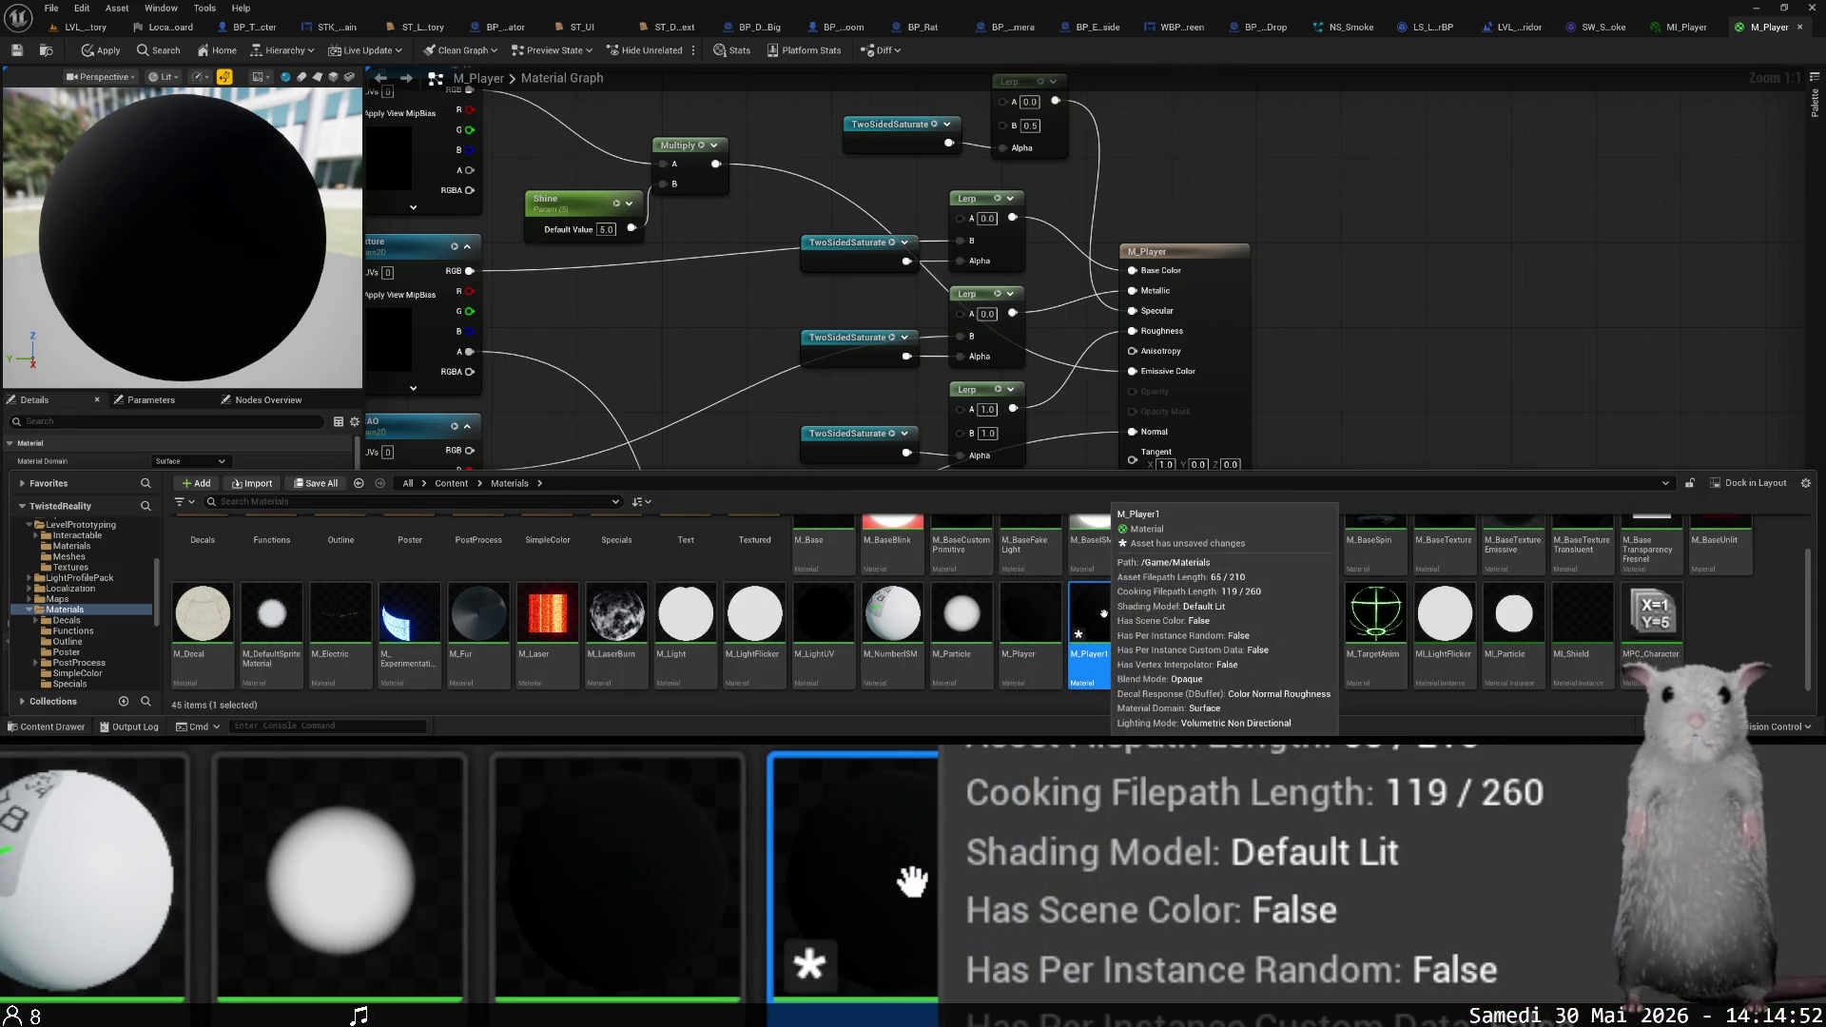
double_click(1106, 615)
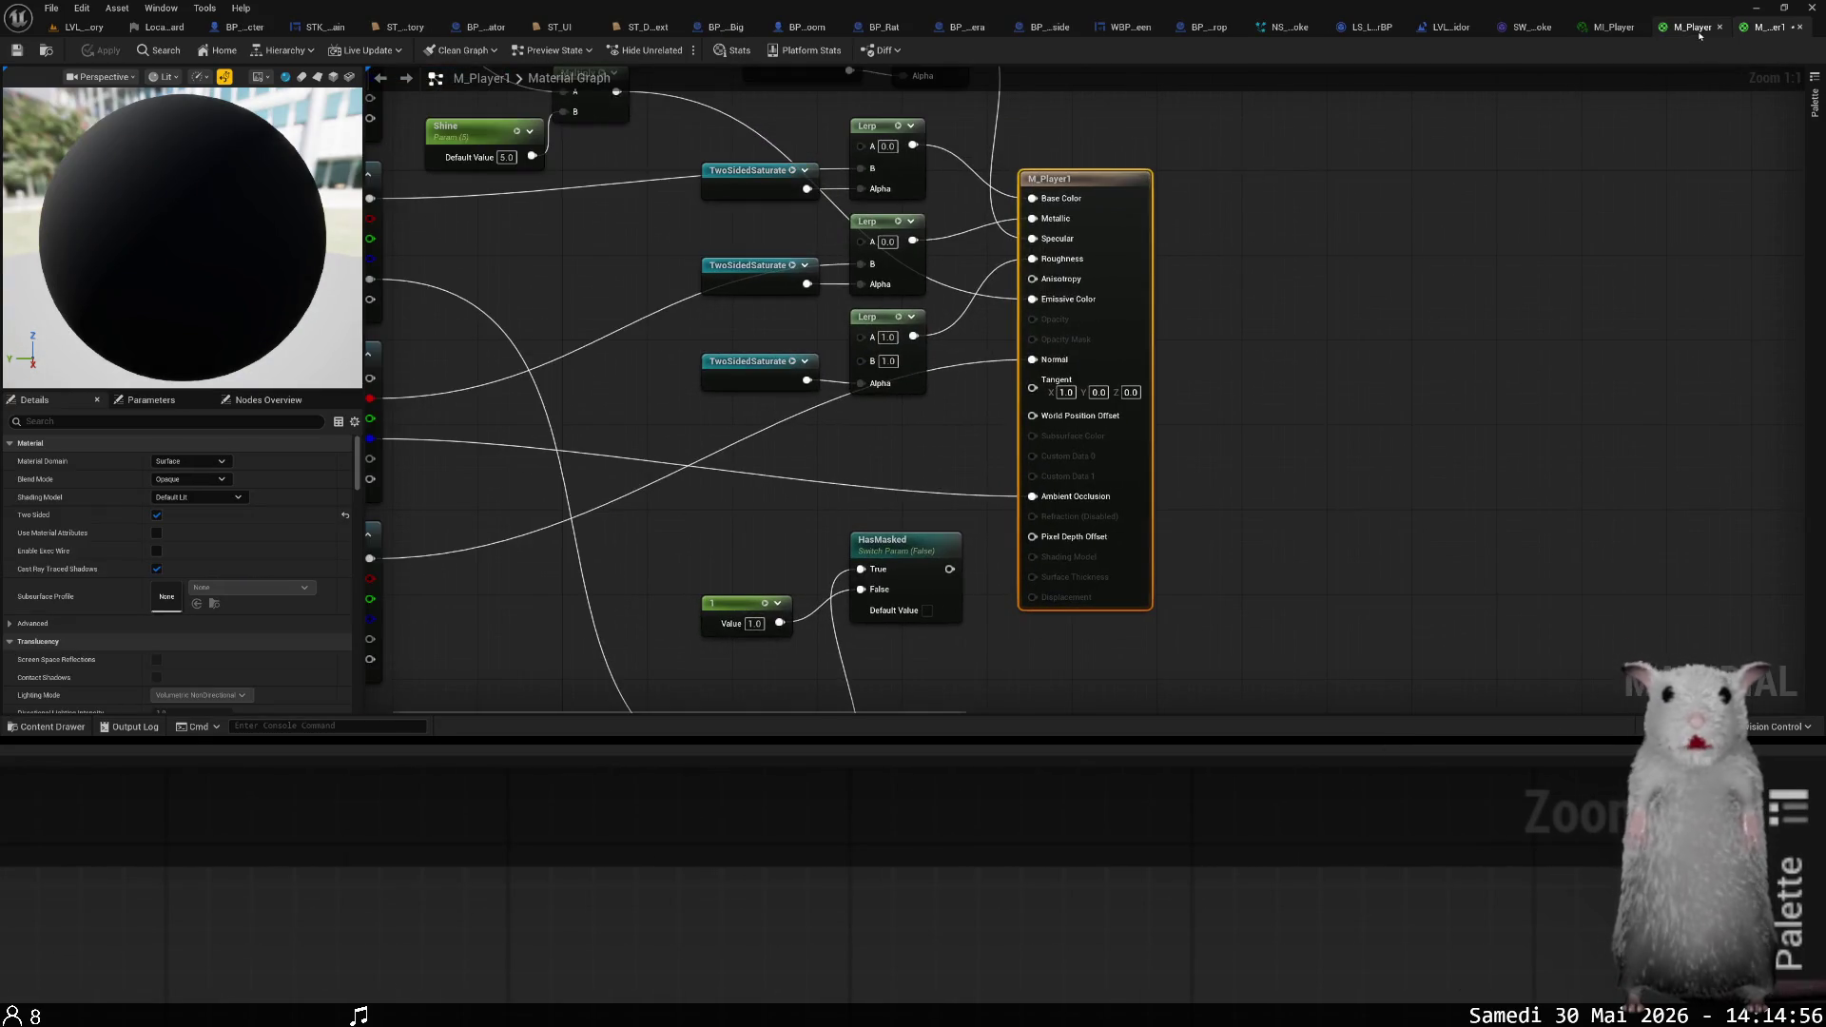
- Close M_Player applying changes, then wire MRAO R, G, B into Metallic, Roughness and Ambient Occlusion
left_click(1720, 27)
left_click(947, 410)
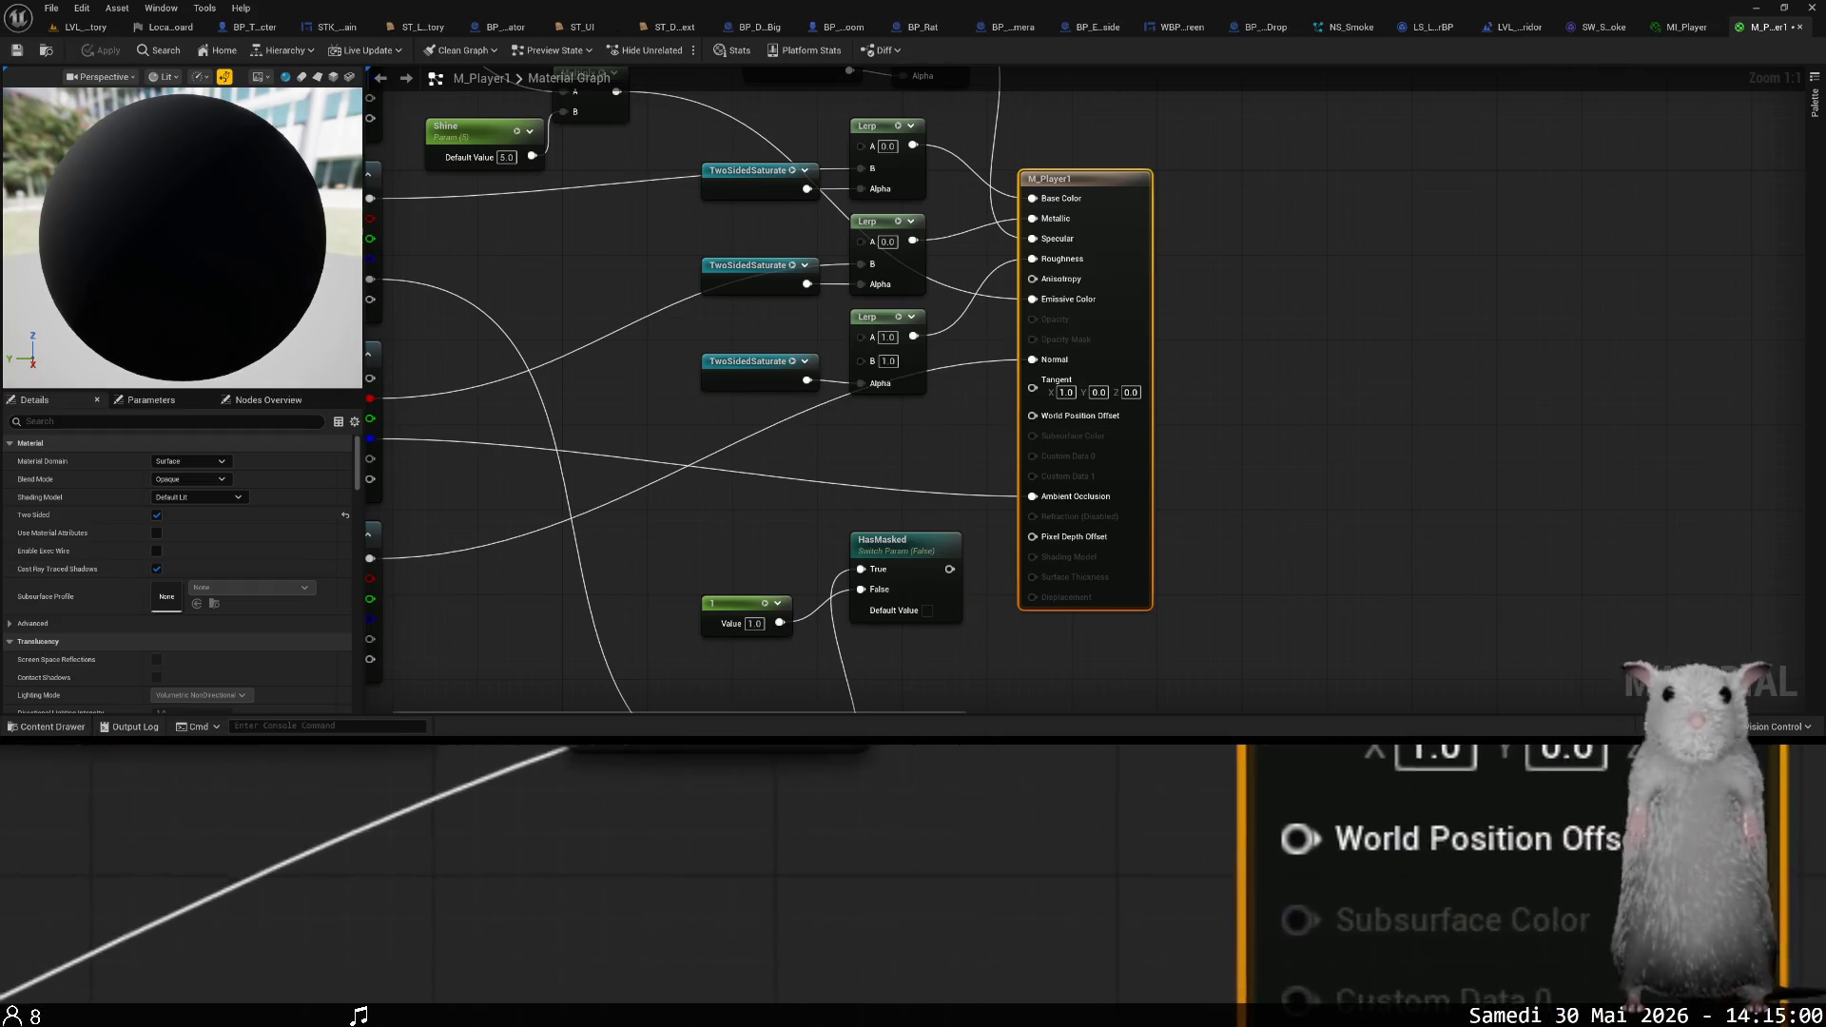
left_click_drag(929, 423, 1107, 470)
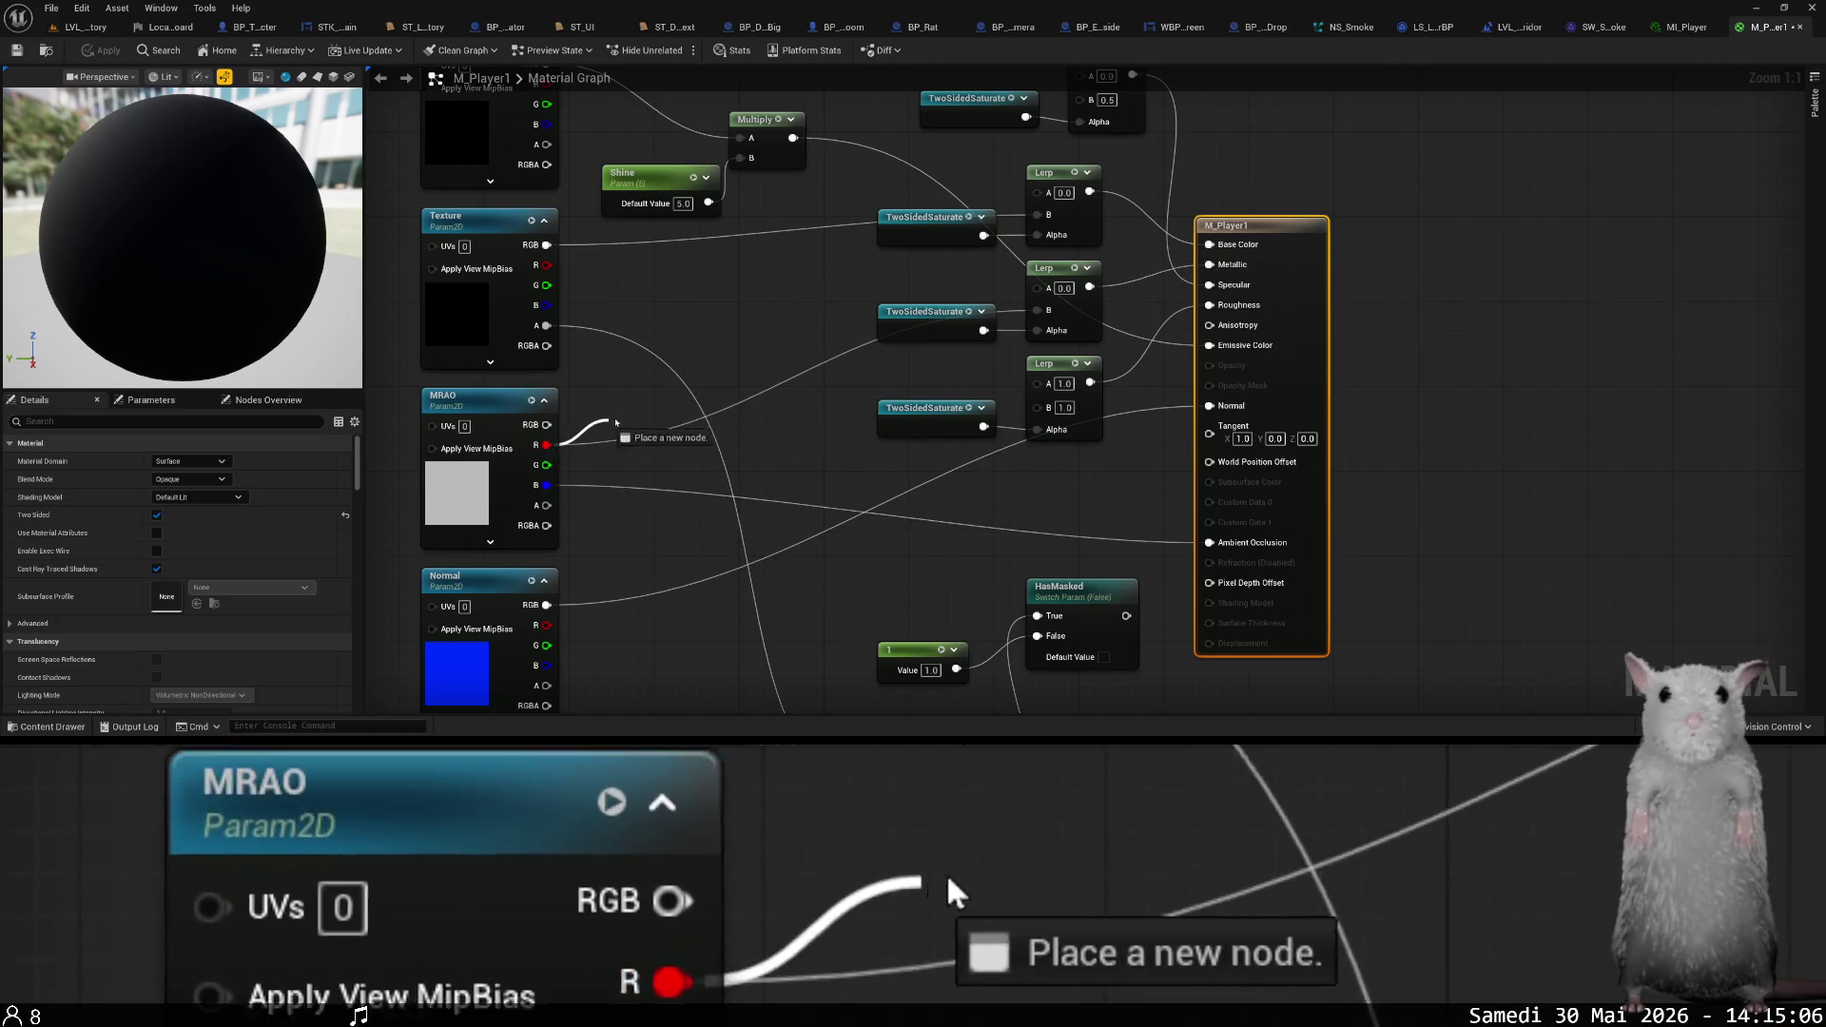
left_click_drag(1214, 267, 1212, 266)
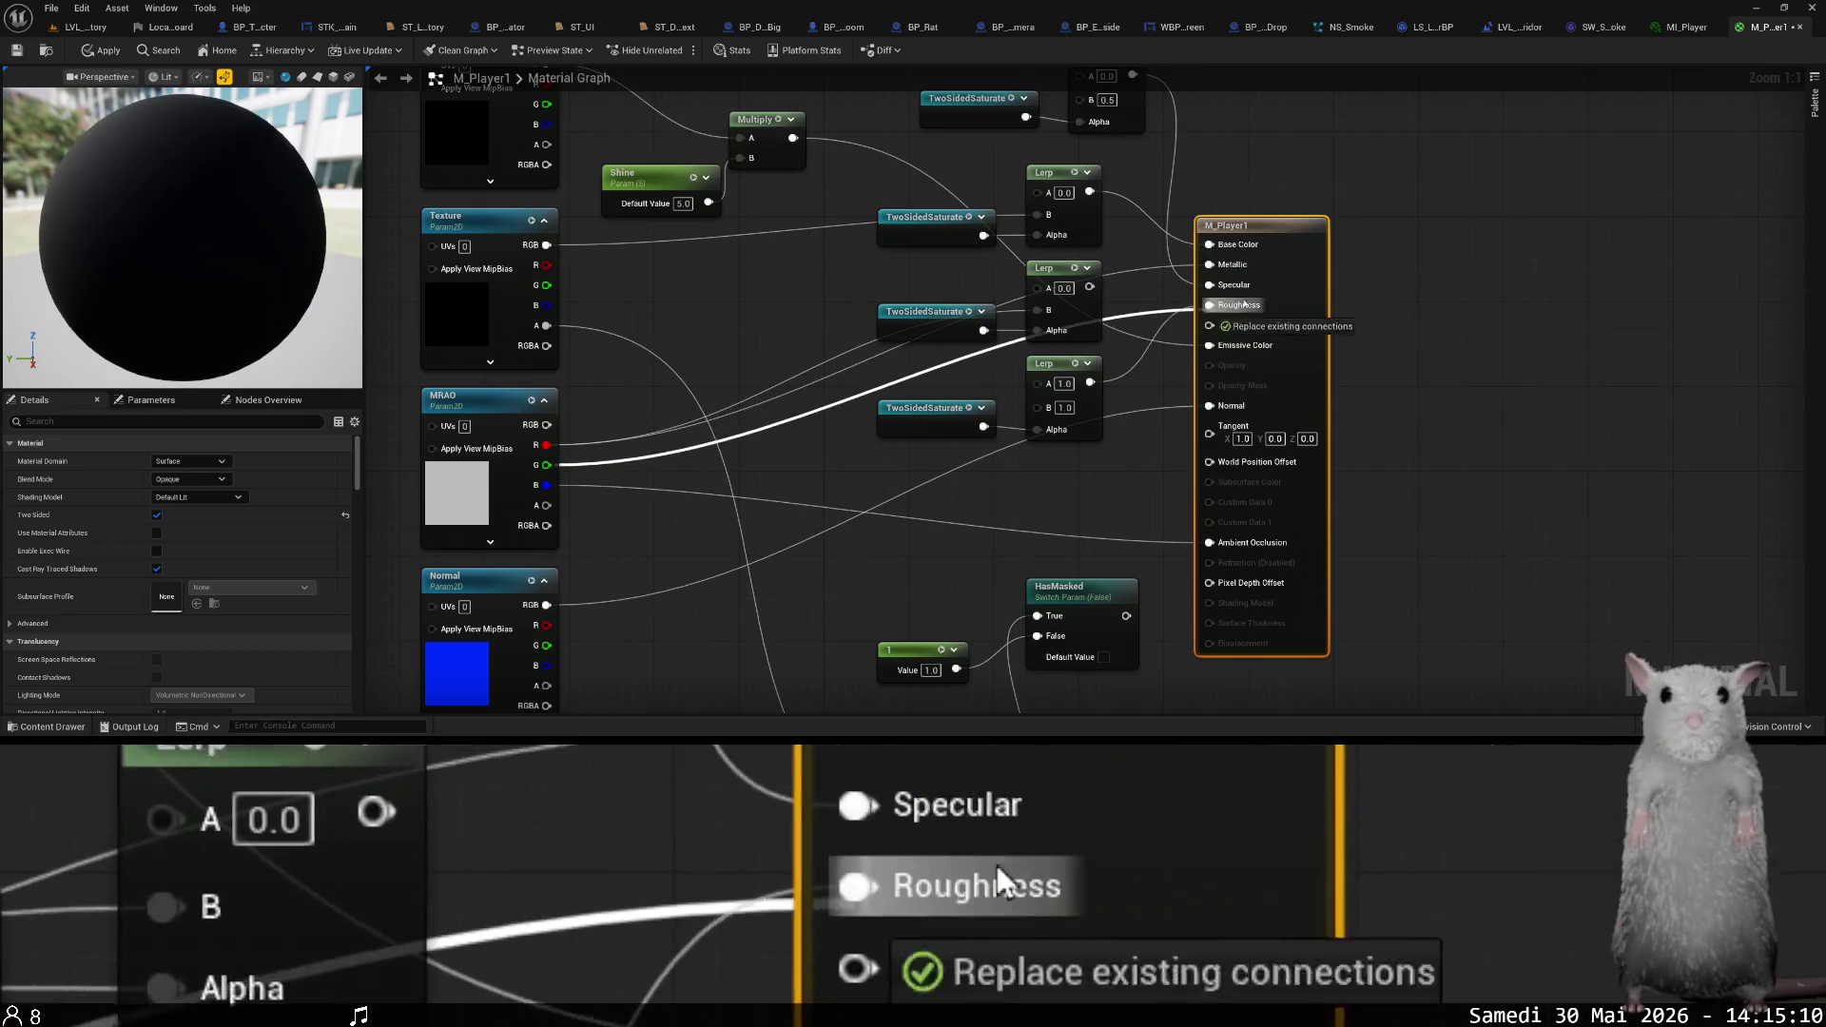
left_click_drag(1238, 311, 1237, 306)
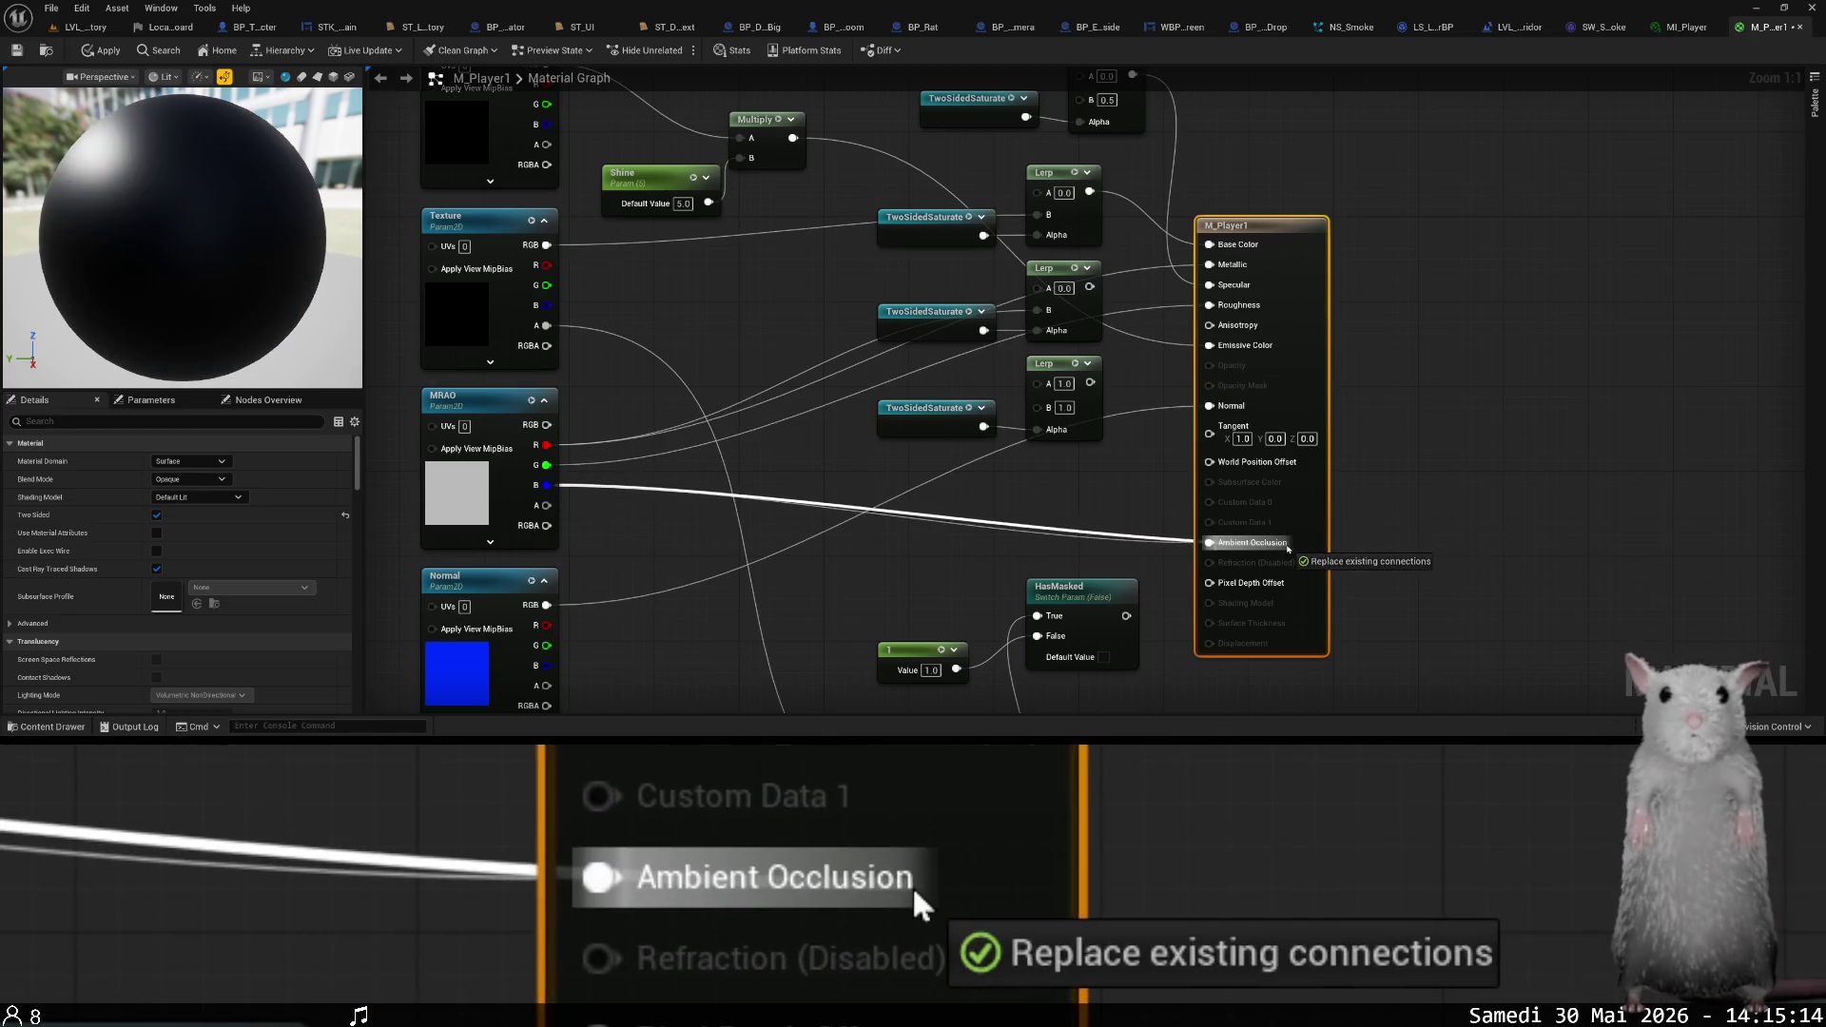
left_click_drag(1289, 549, 1288, 546)
- Connect Texture RGB to Base Color and unlink Specular in M_Player1
left_click_drag(1024, 382, 1016, 430)
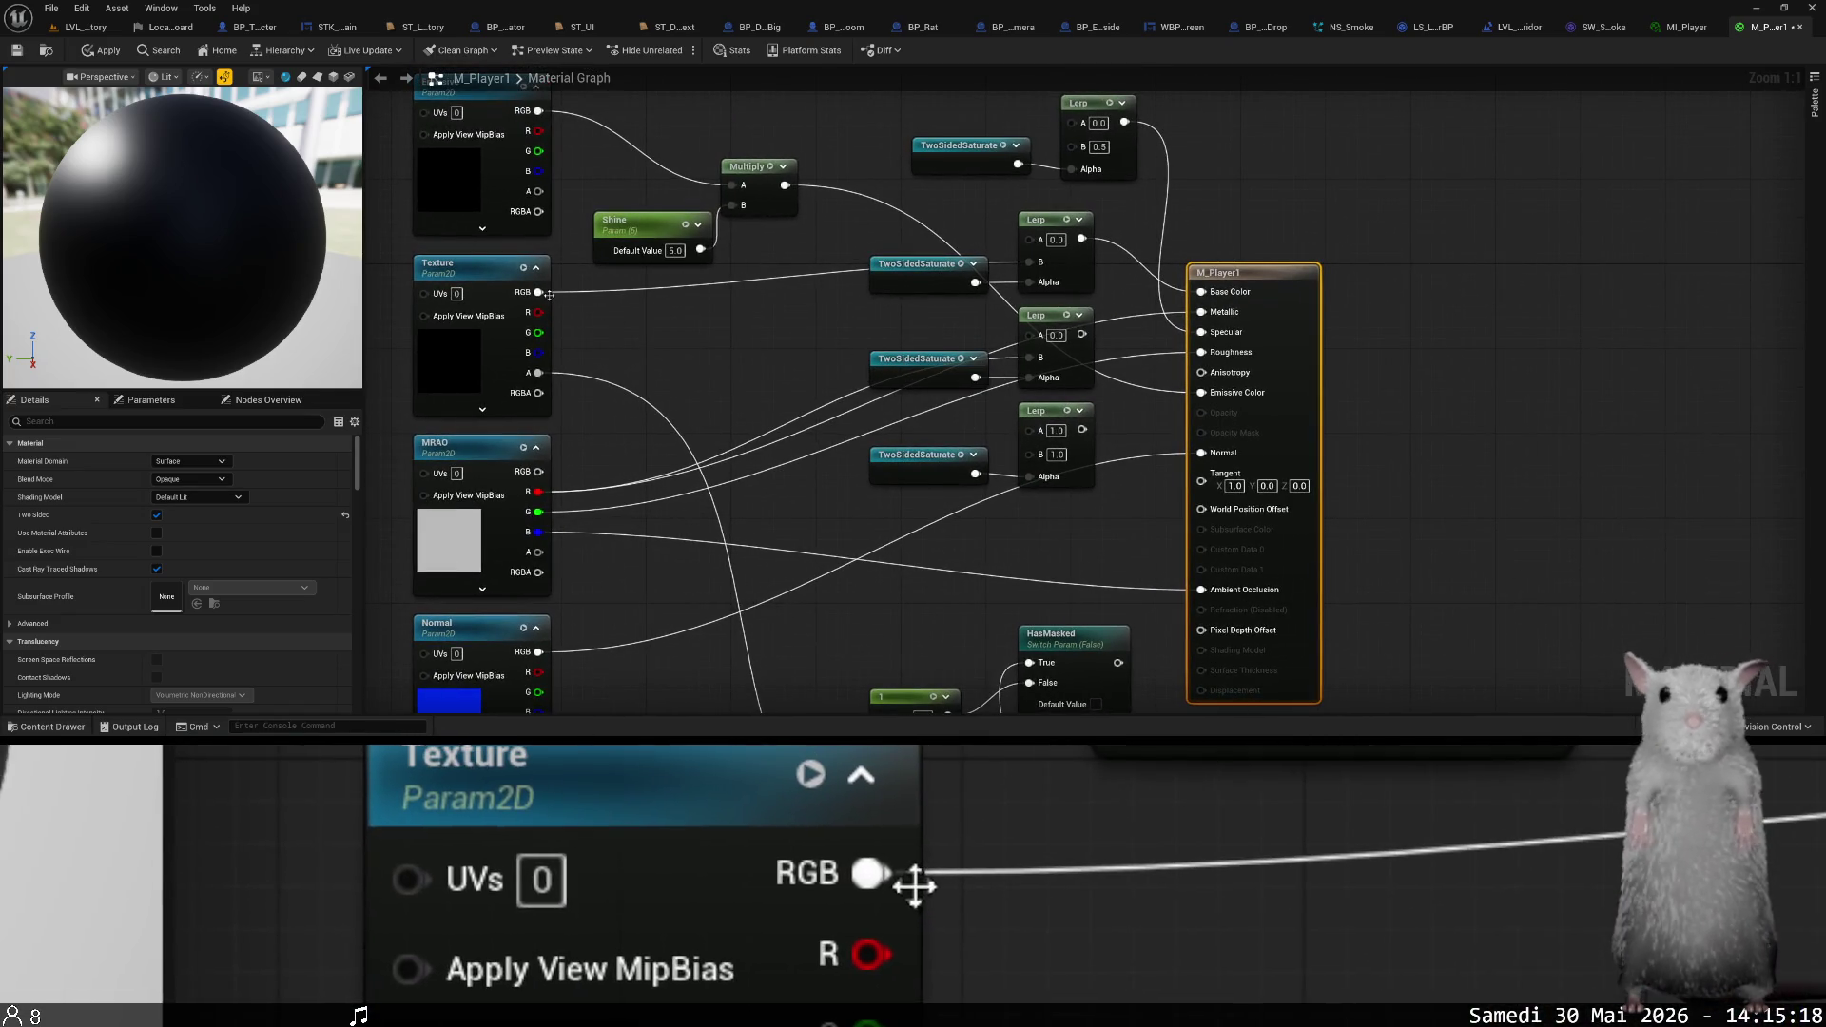
left_click_drag(1235, 284, 1214, 296)
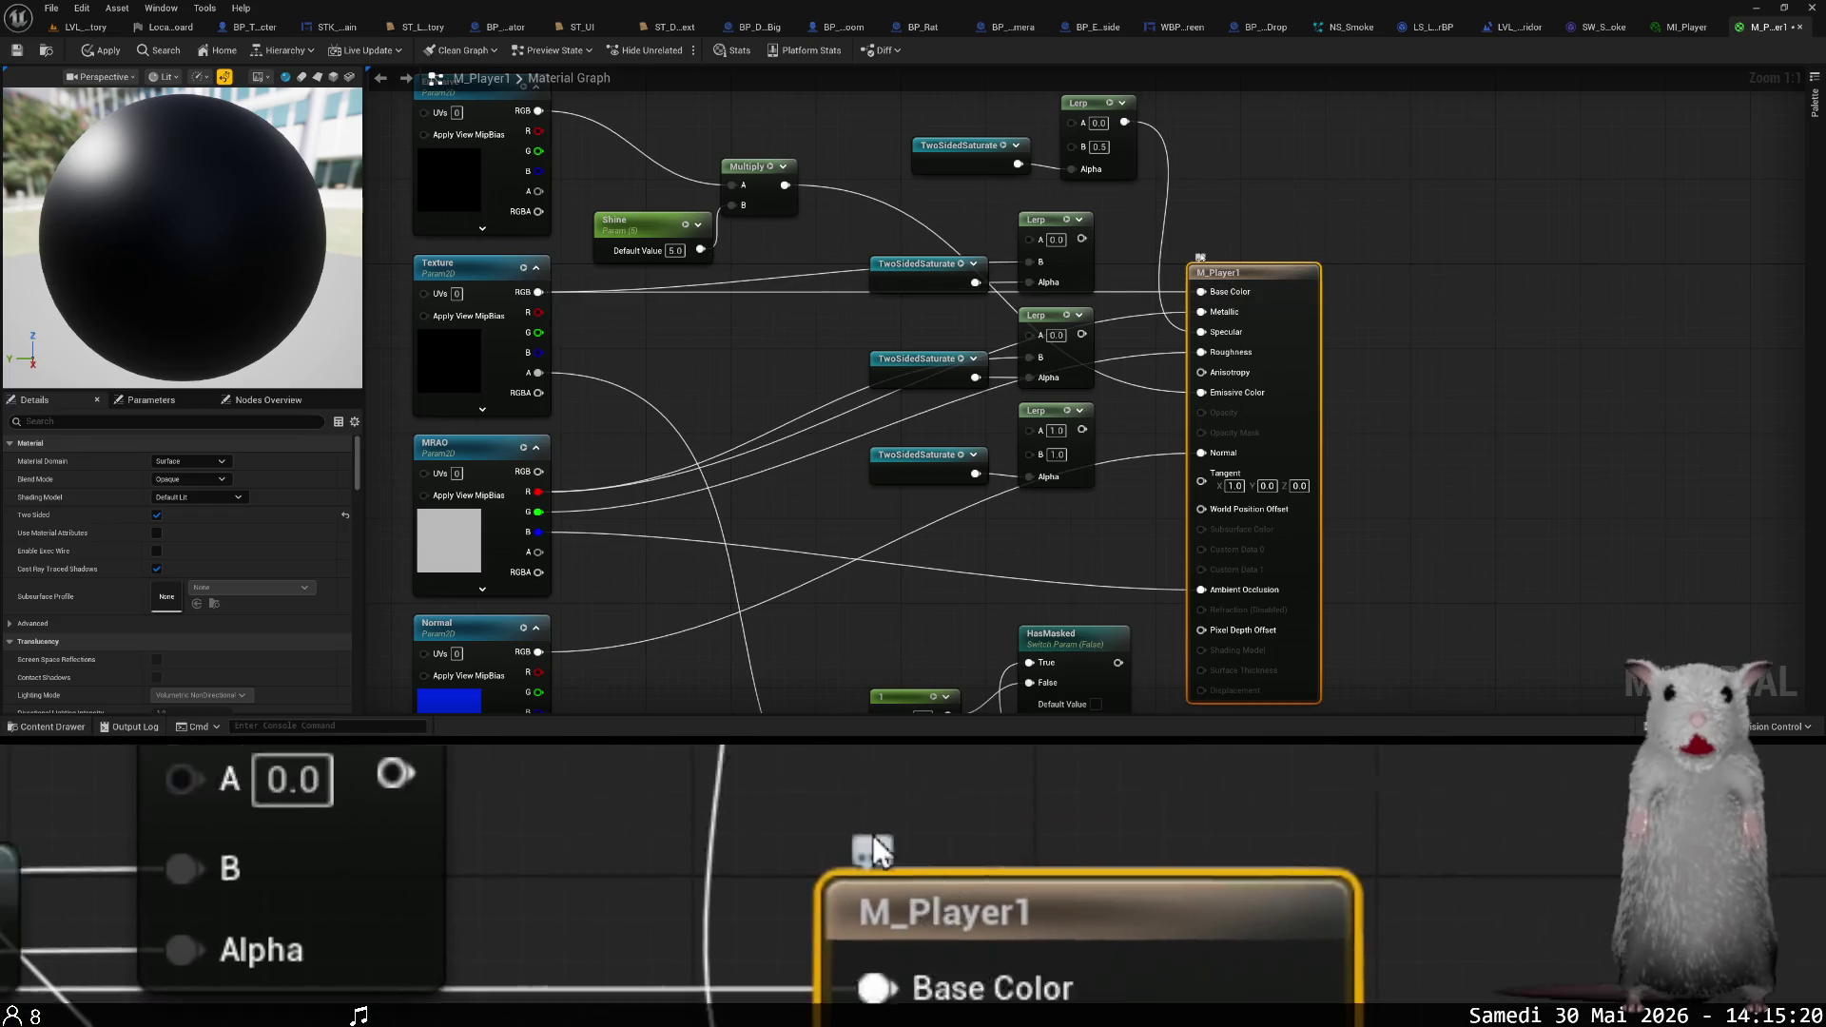
left_click_drag(1135, 211, 1201, 246)
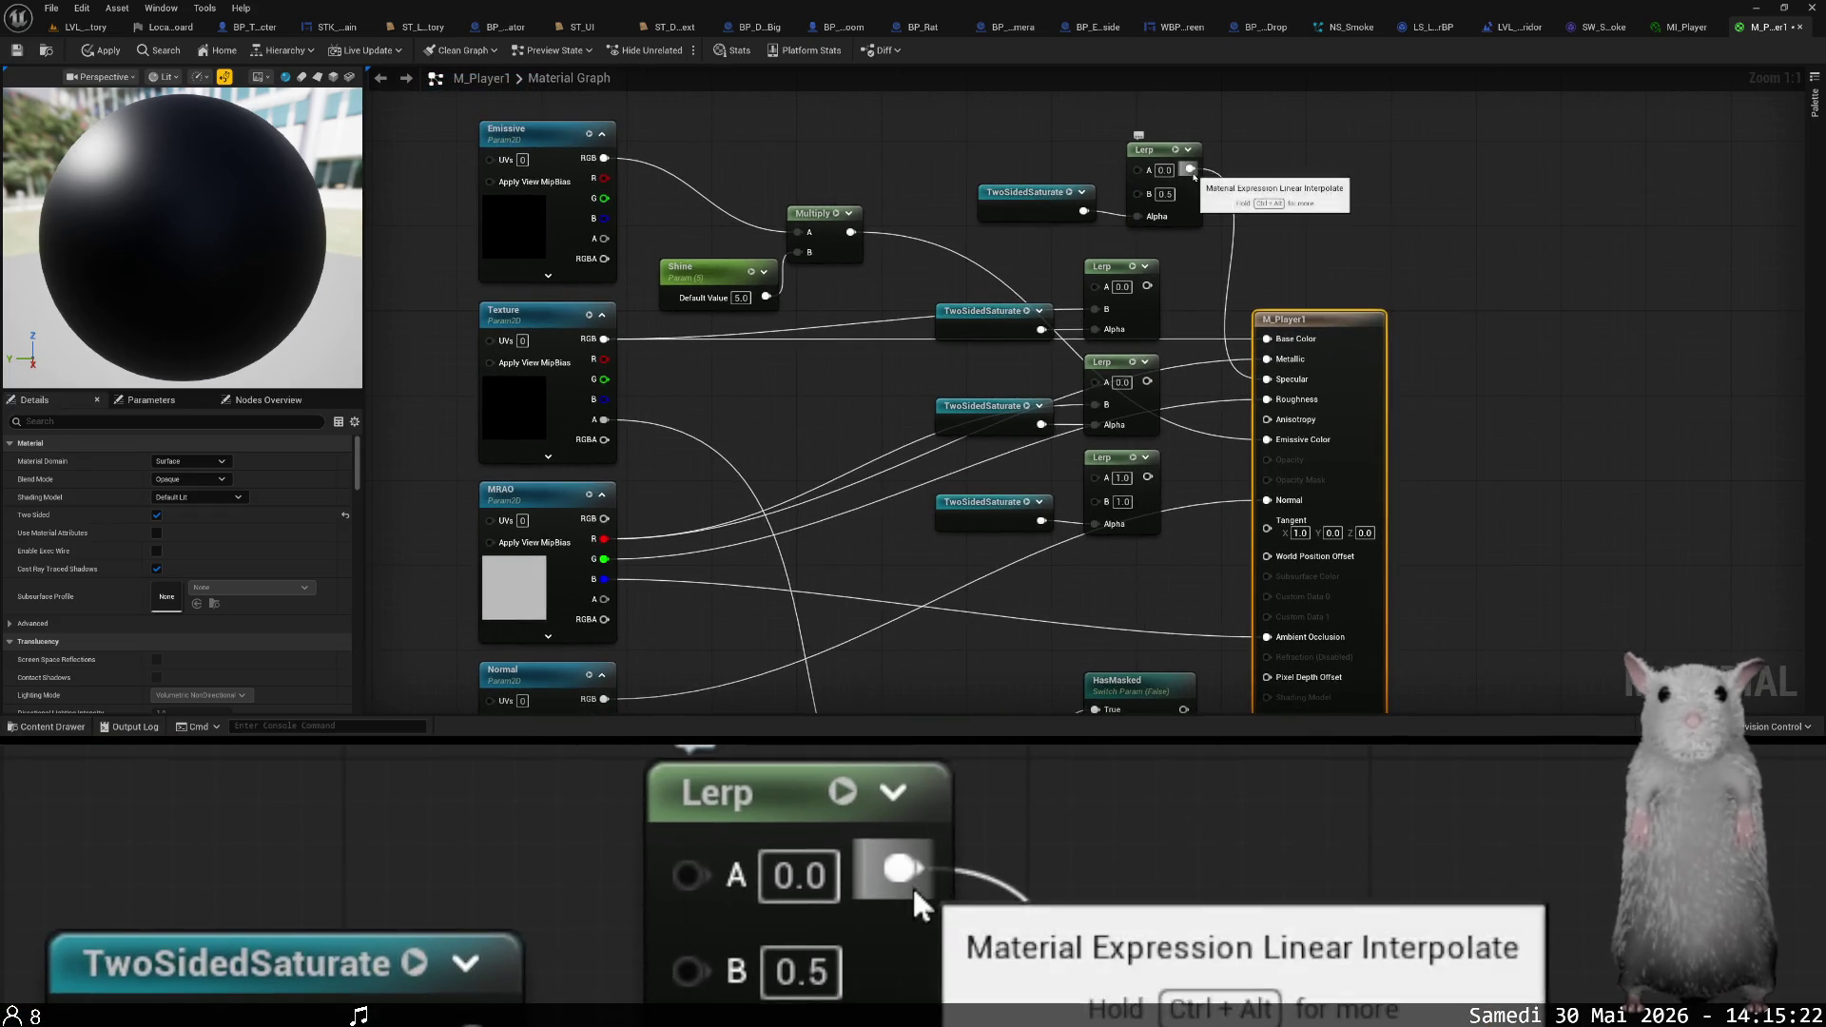
left_click(1292, 383, "alt")
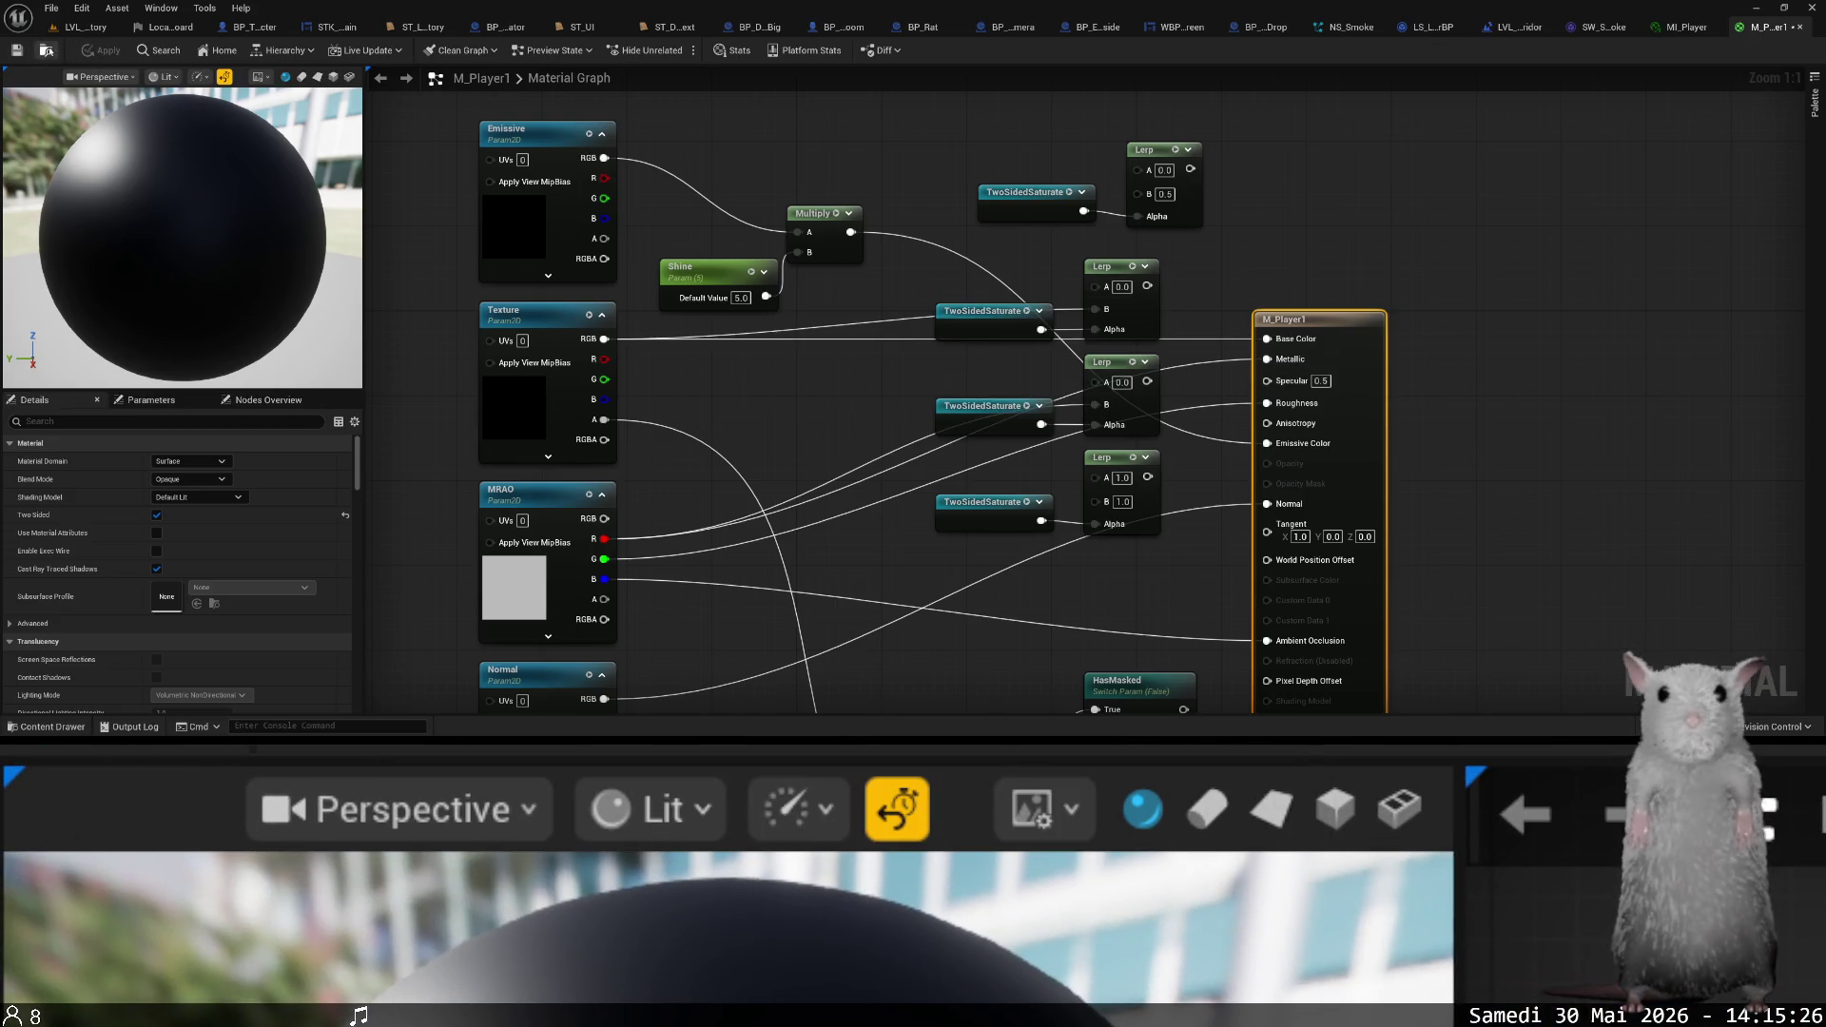
left_click(68, 33)
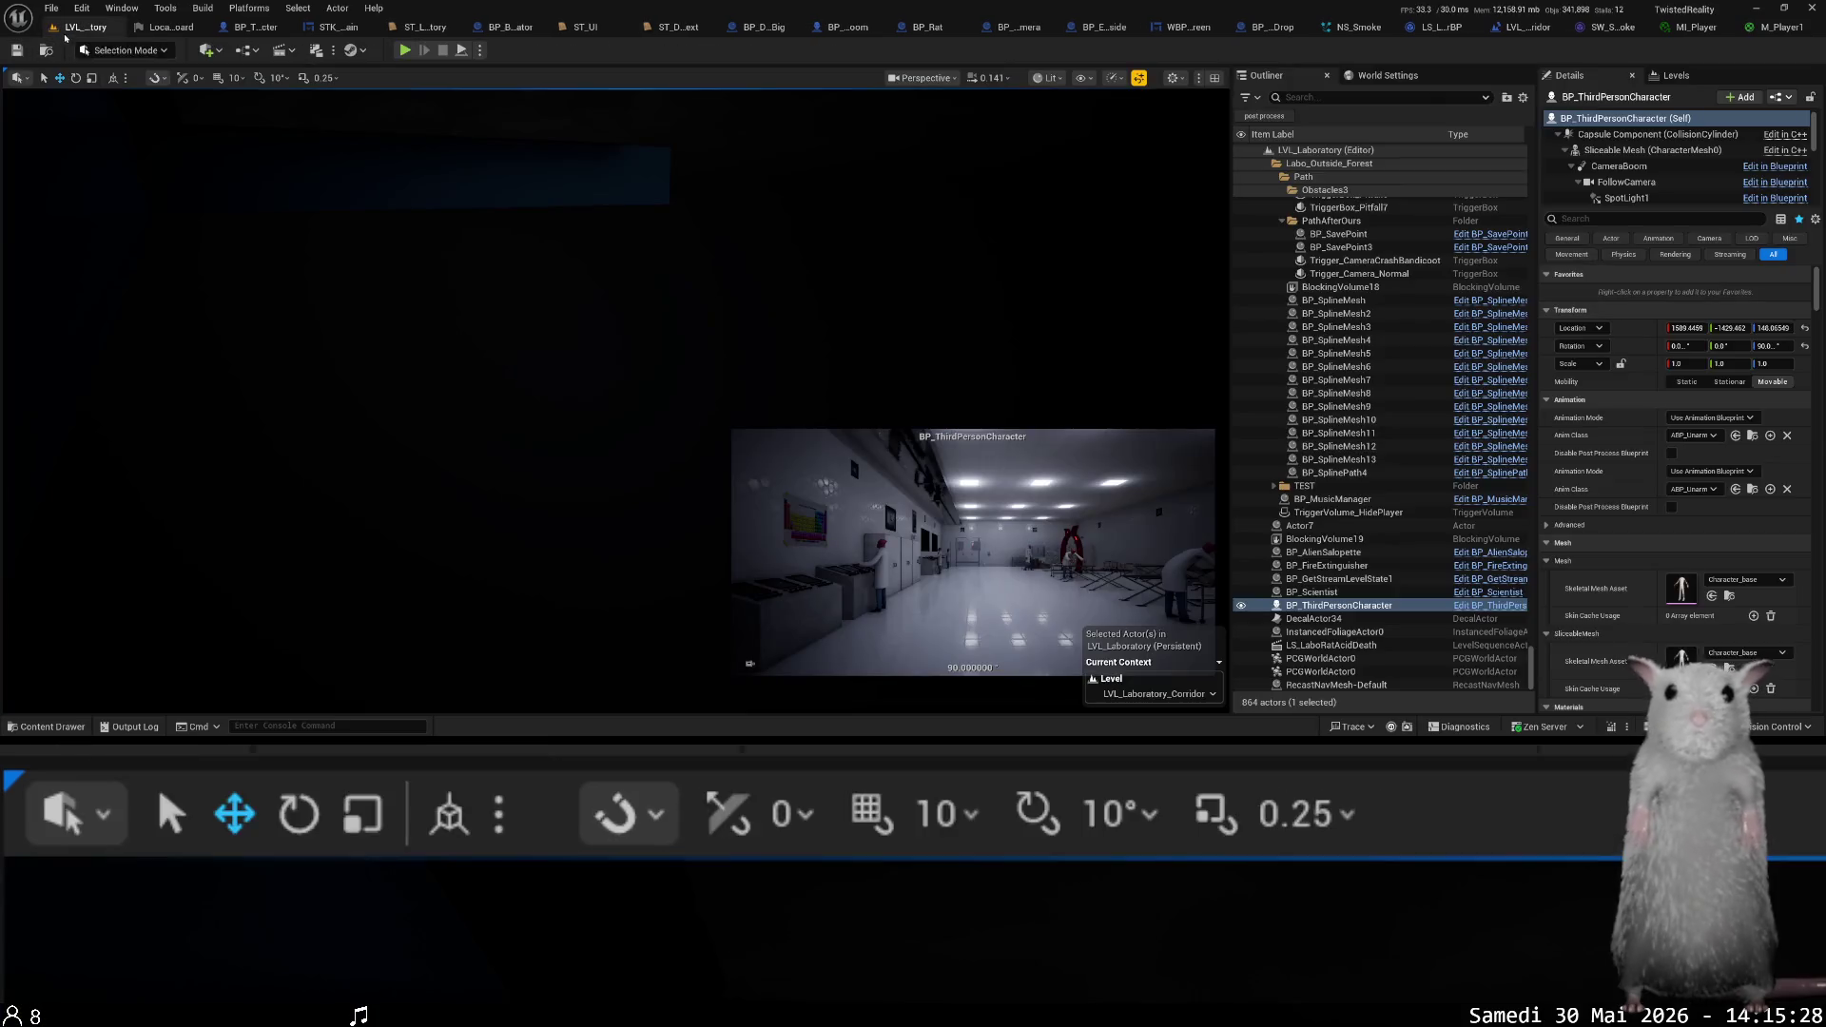
- Locate M_Player1 in the Content Drawer, then return to the level and deselect everything
key("ctrl+Tab")
key("ctrl+space")
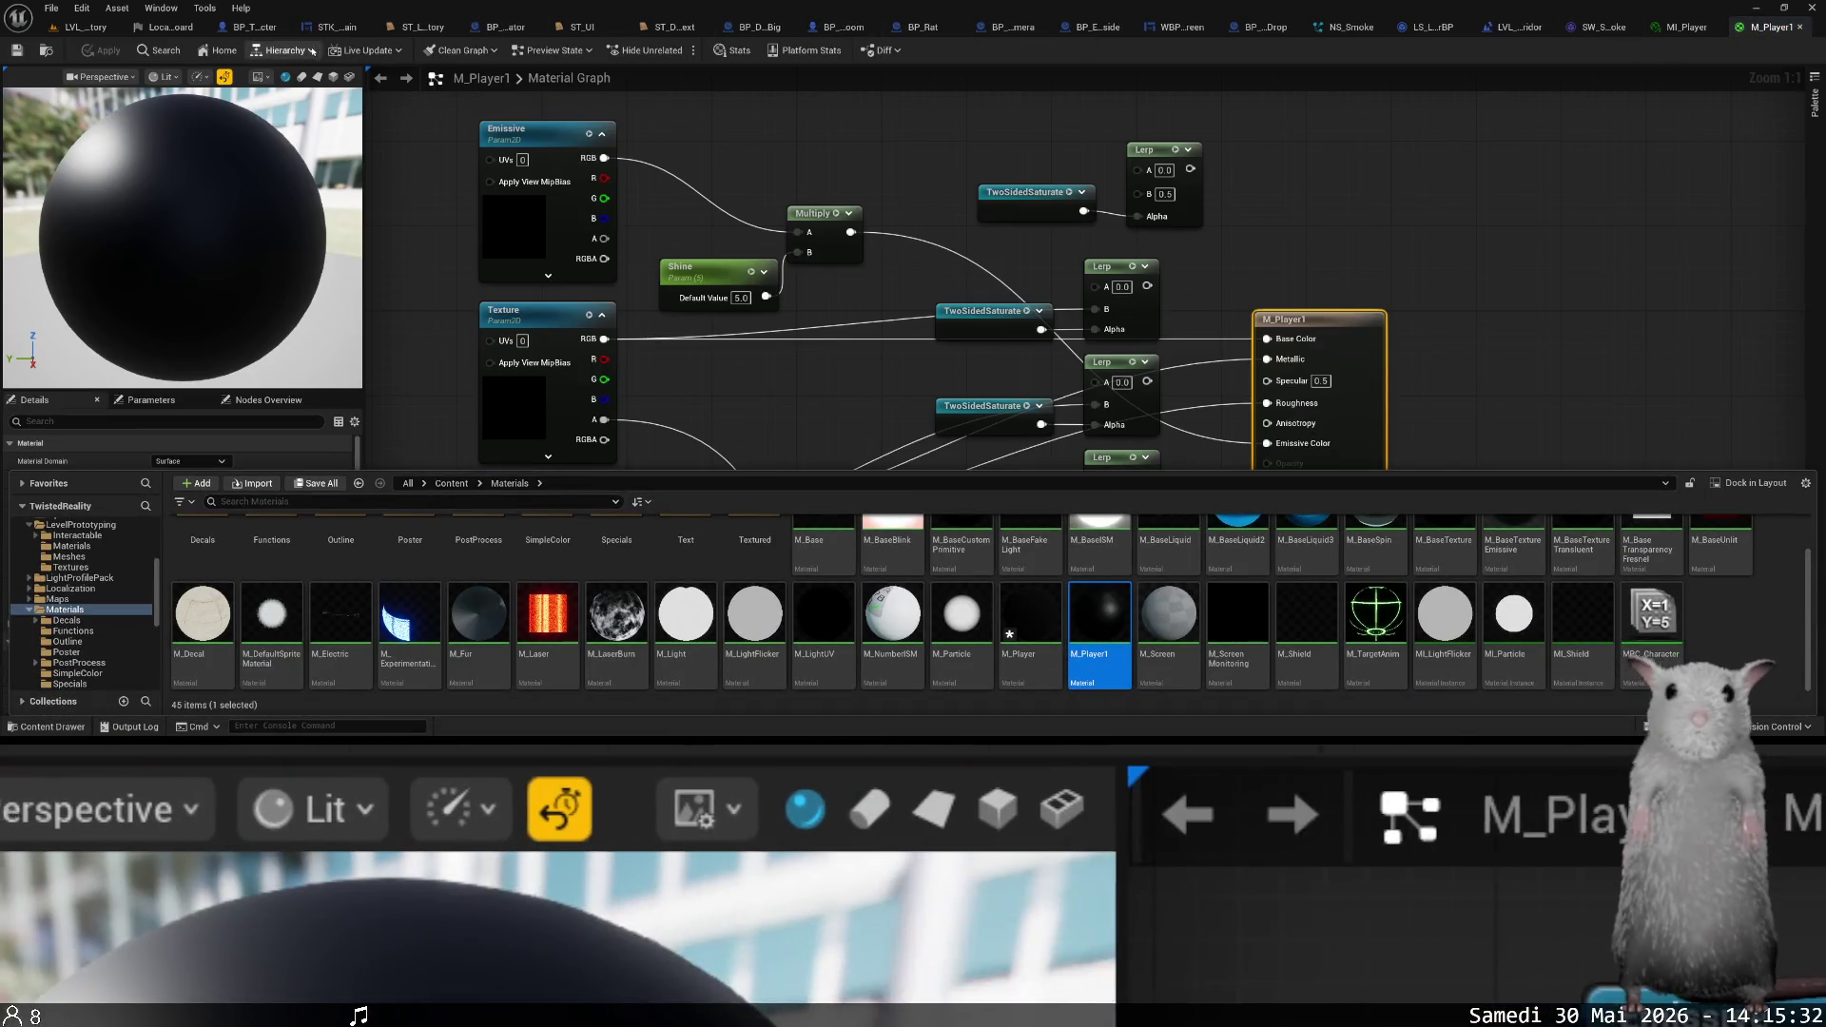
left_click(84, 26)
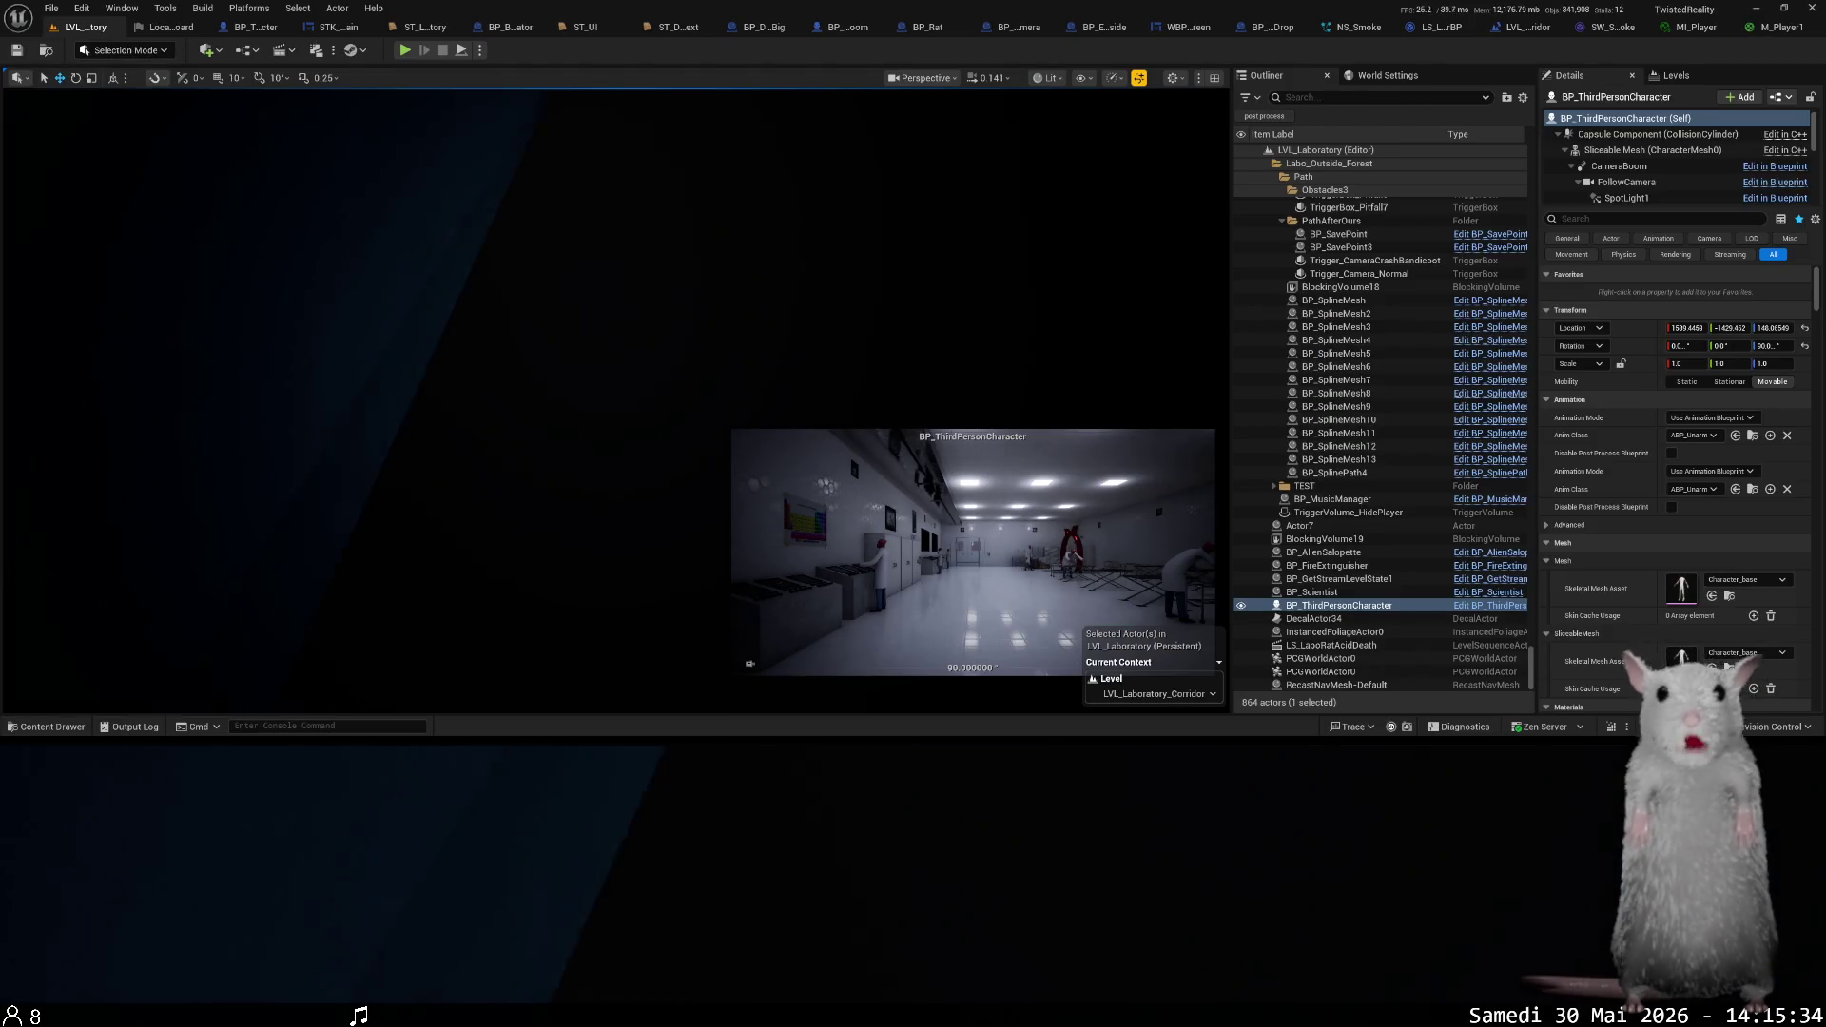
key("Escape")
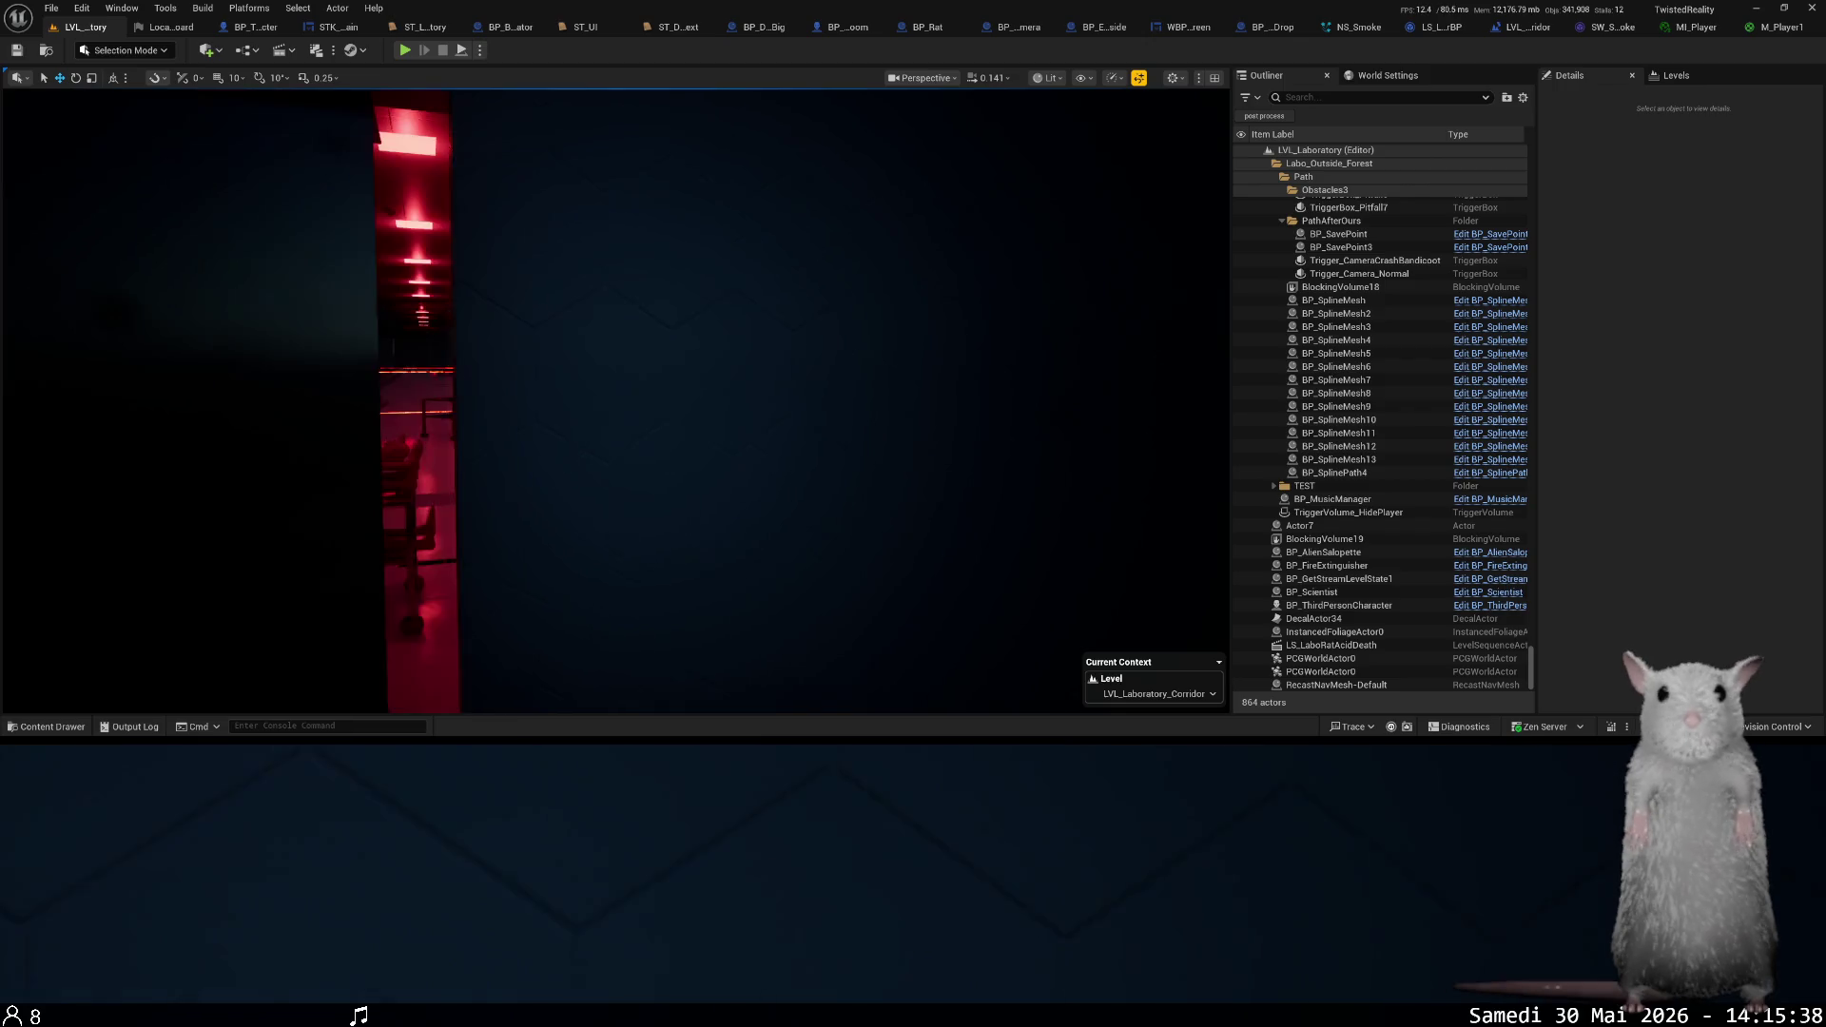
- Fly the viewport through the red corridor into the lab beside the blue tubes
key("a")
scroll(864, 390, "up", 3)
key("w")
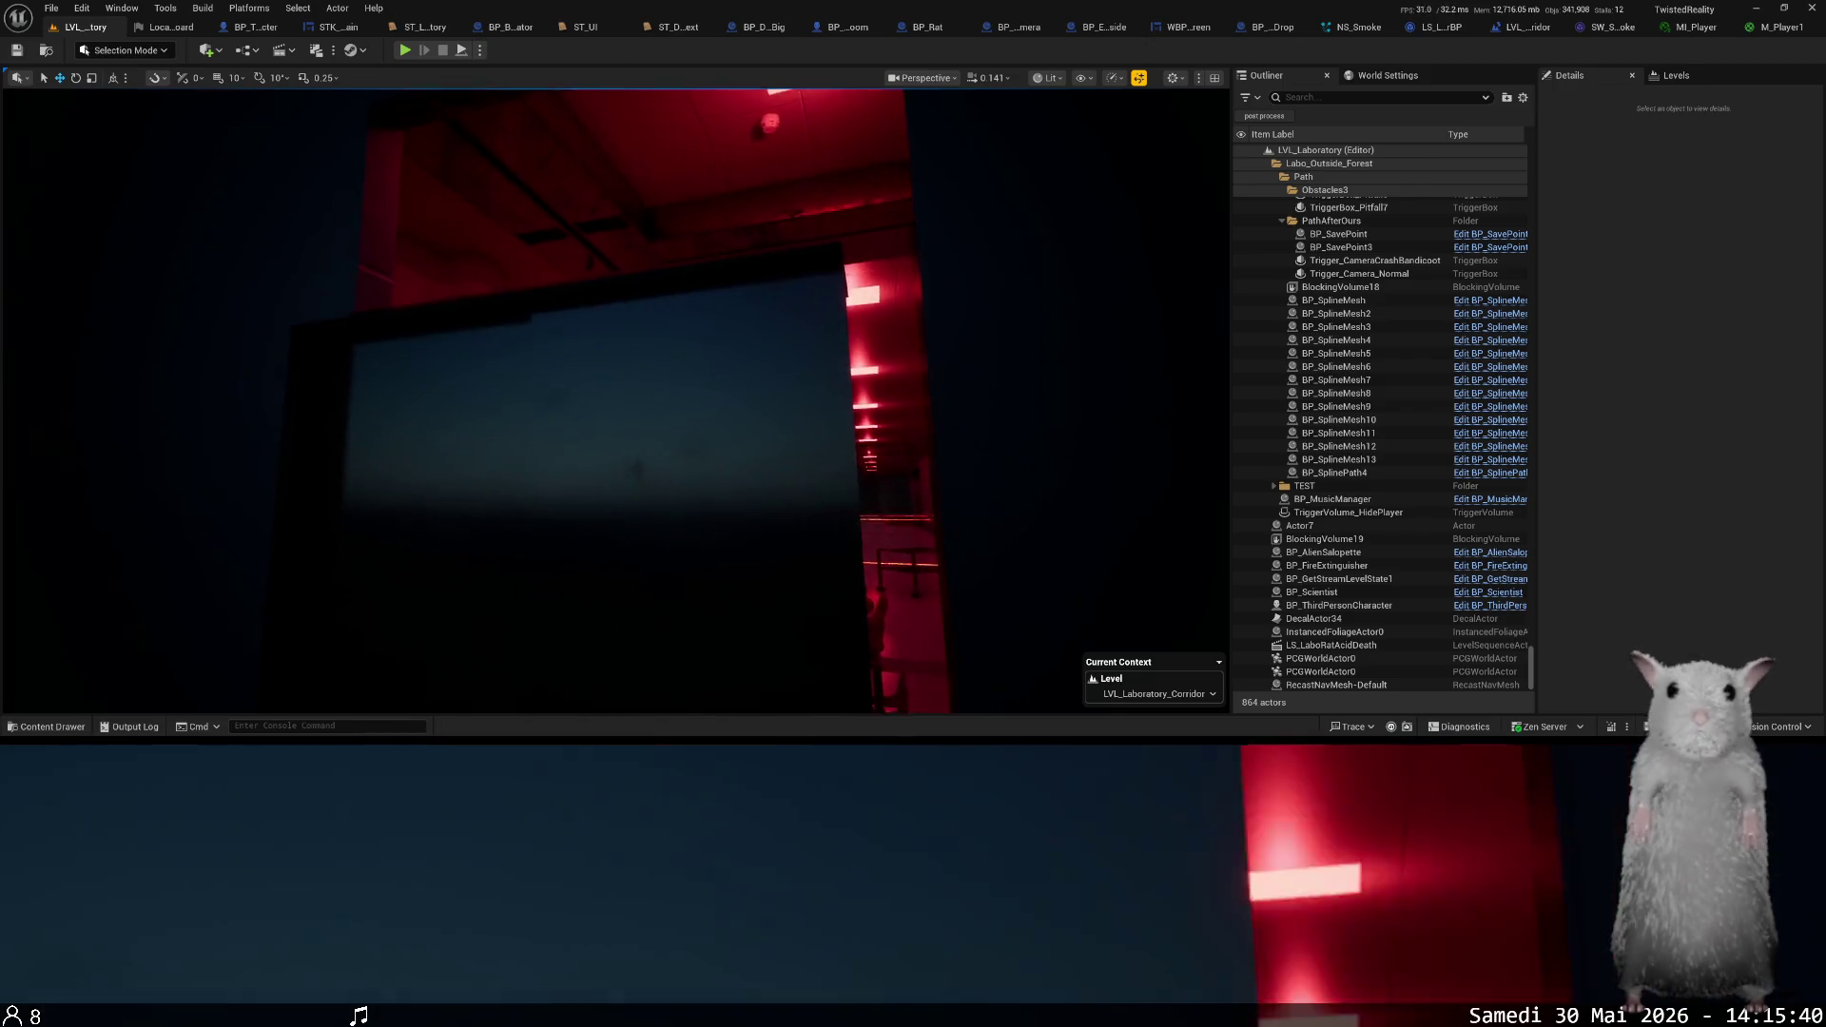
scroll(616, 399, "up", 3)
key("w")
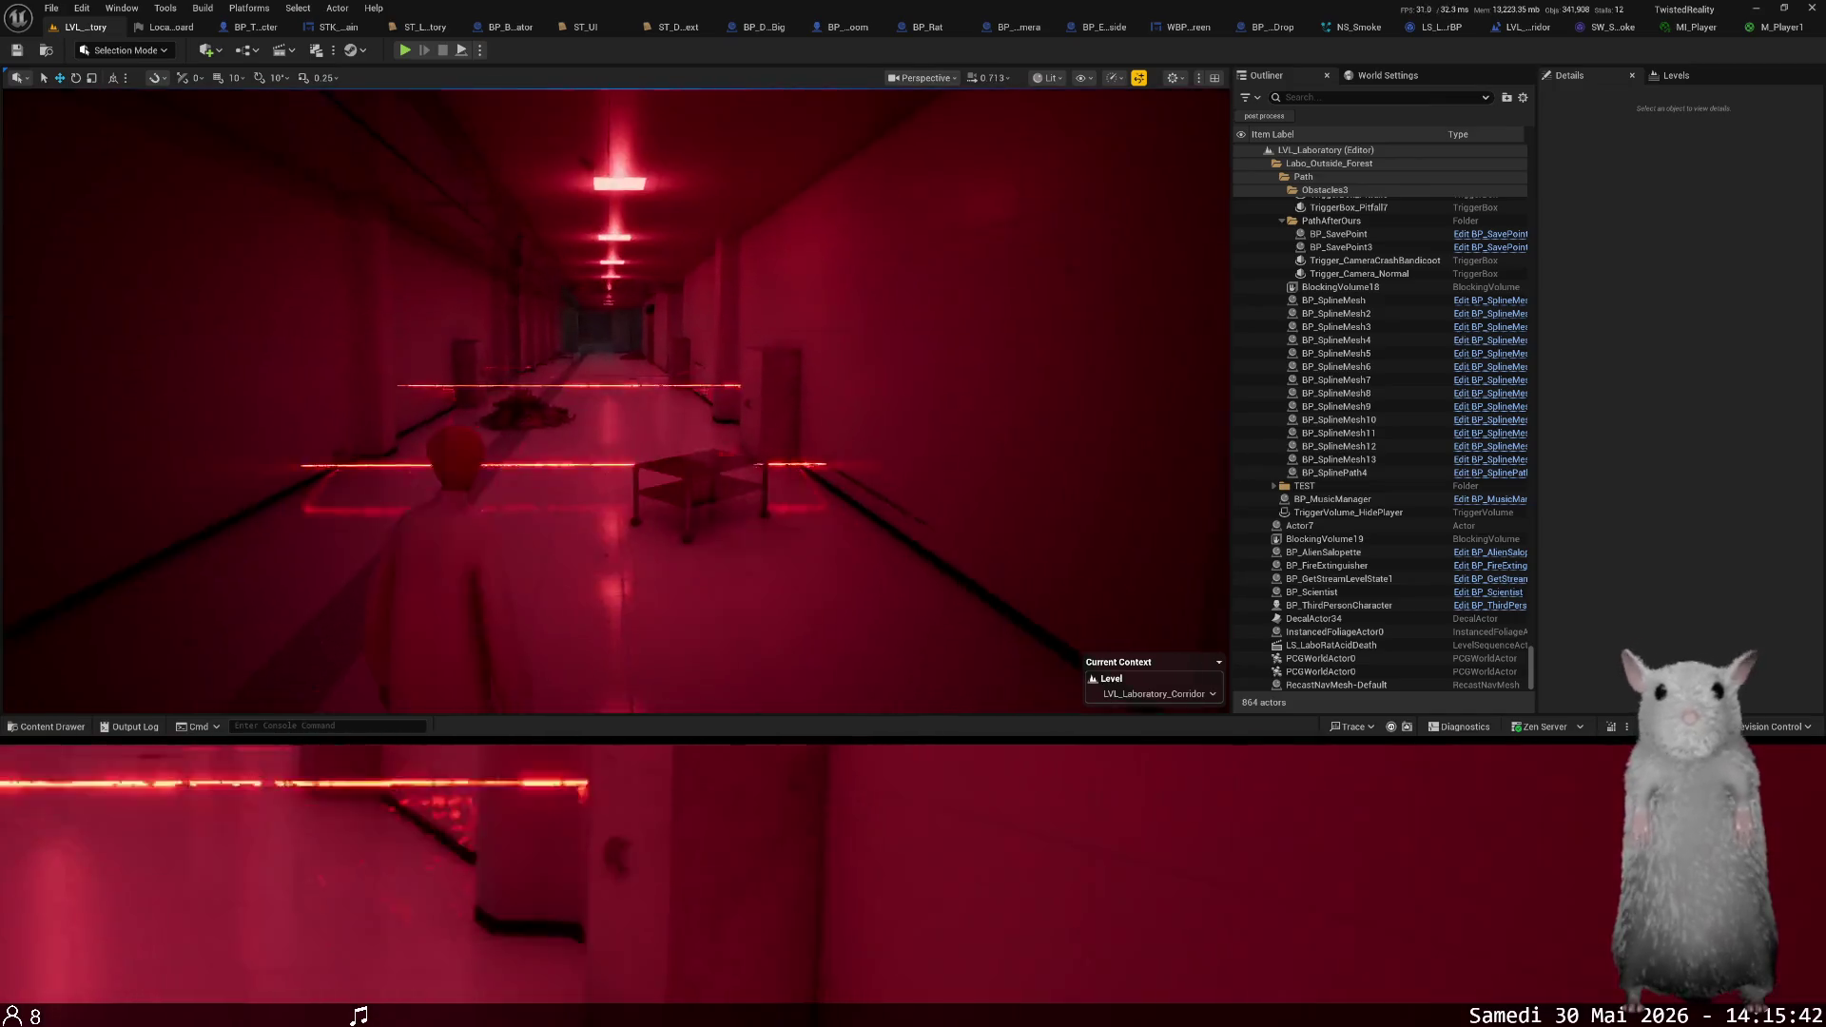
scroll(615, 399, "up", 3)
key("w")
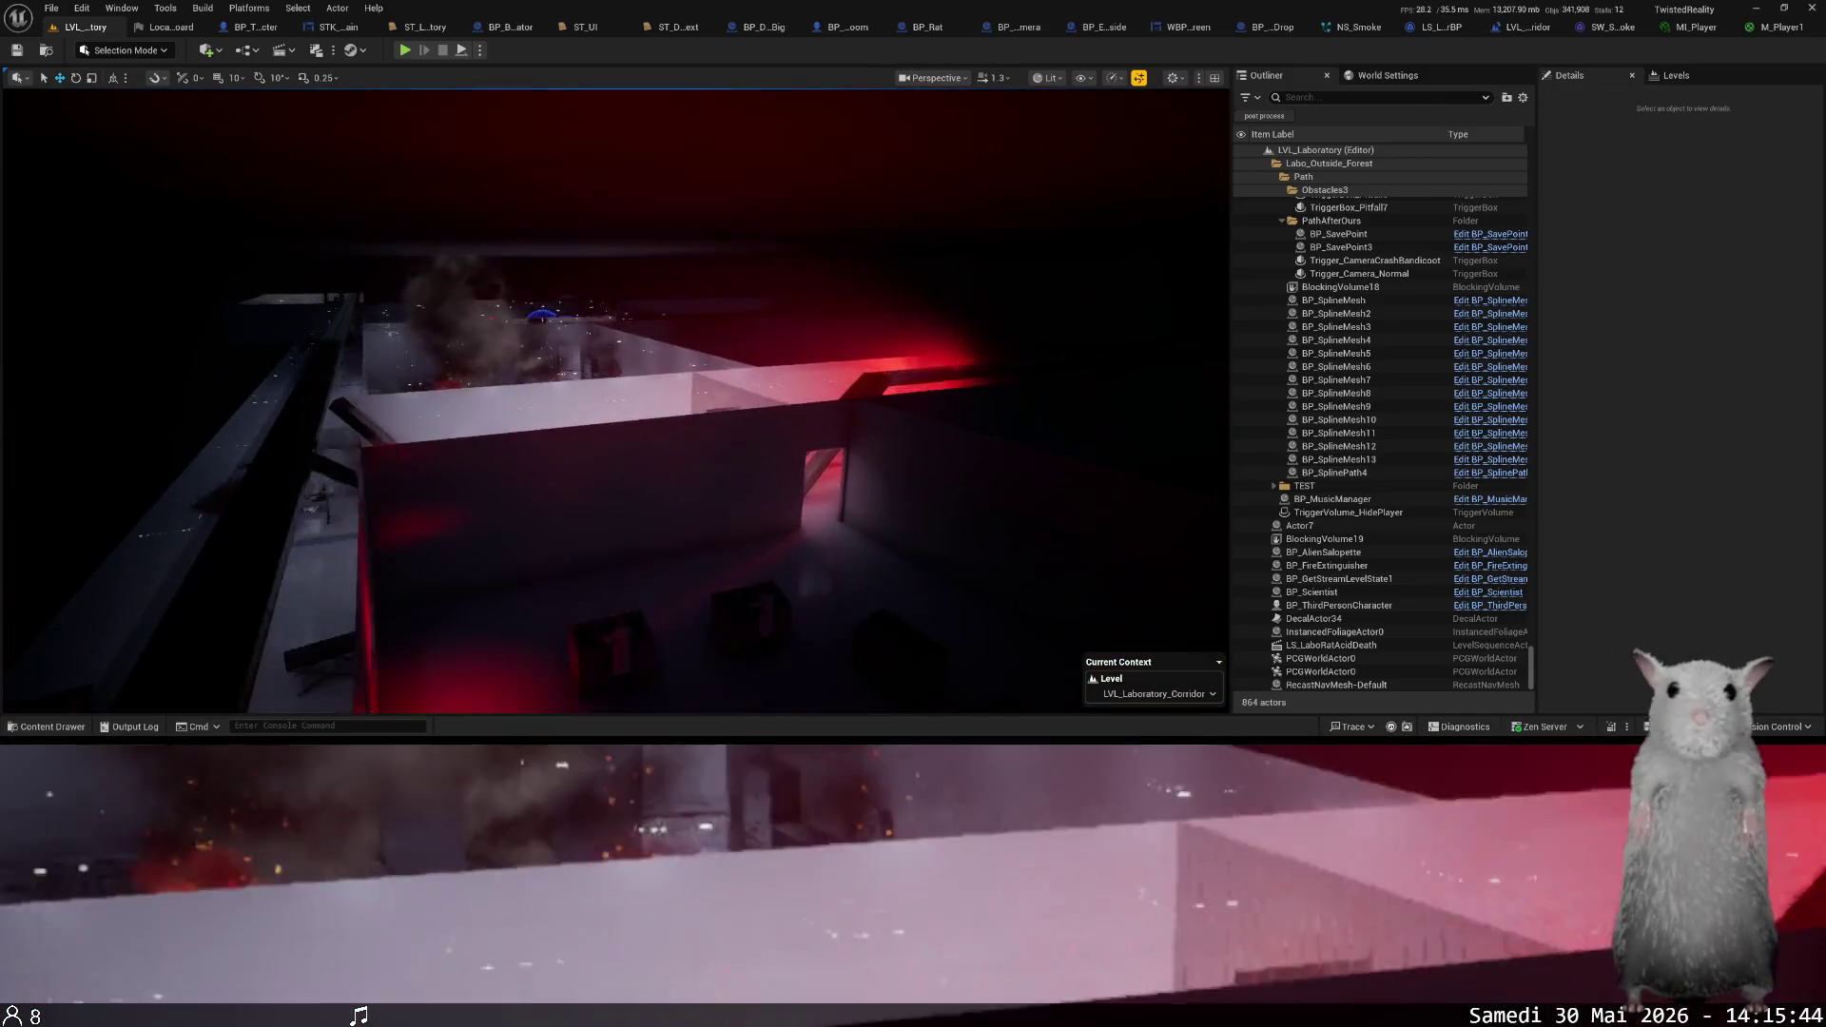
key("w")
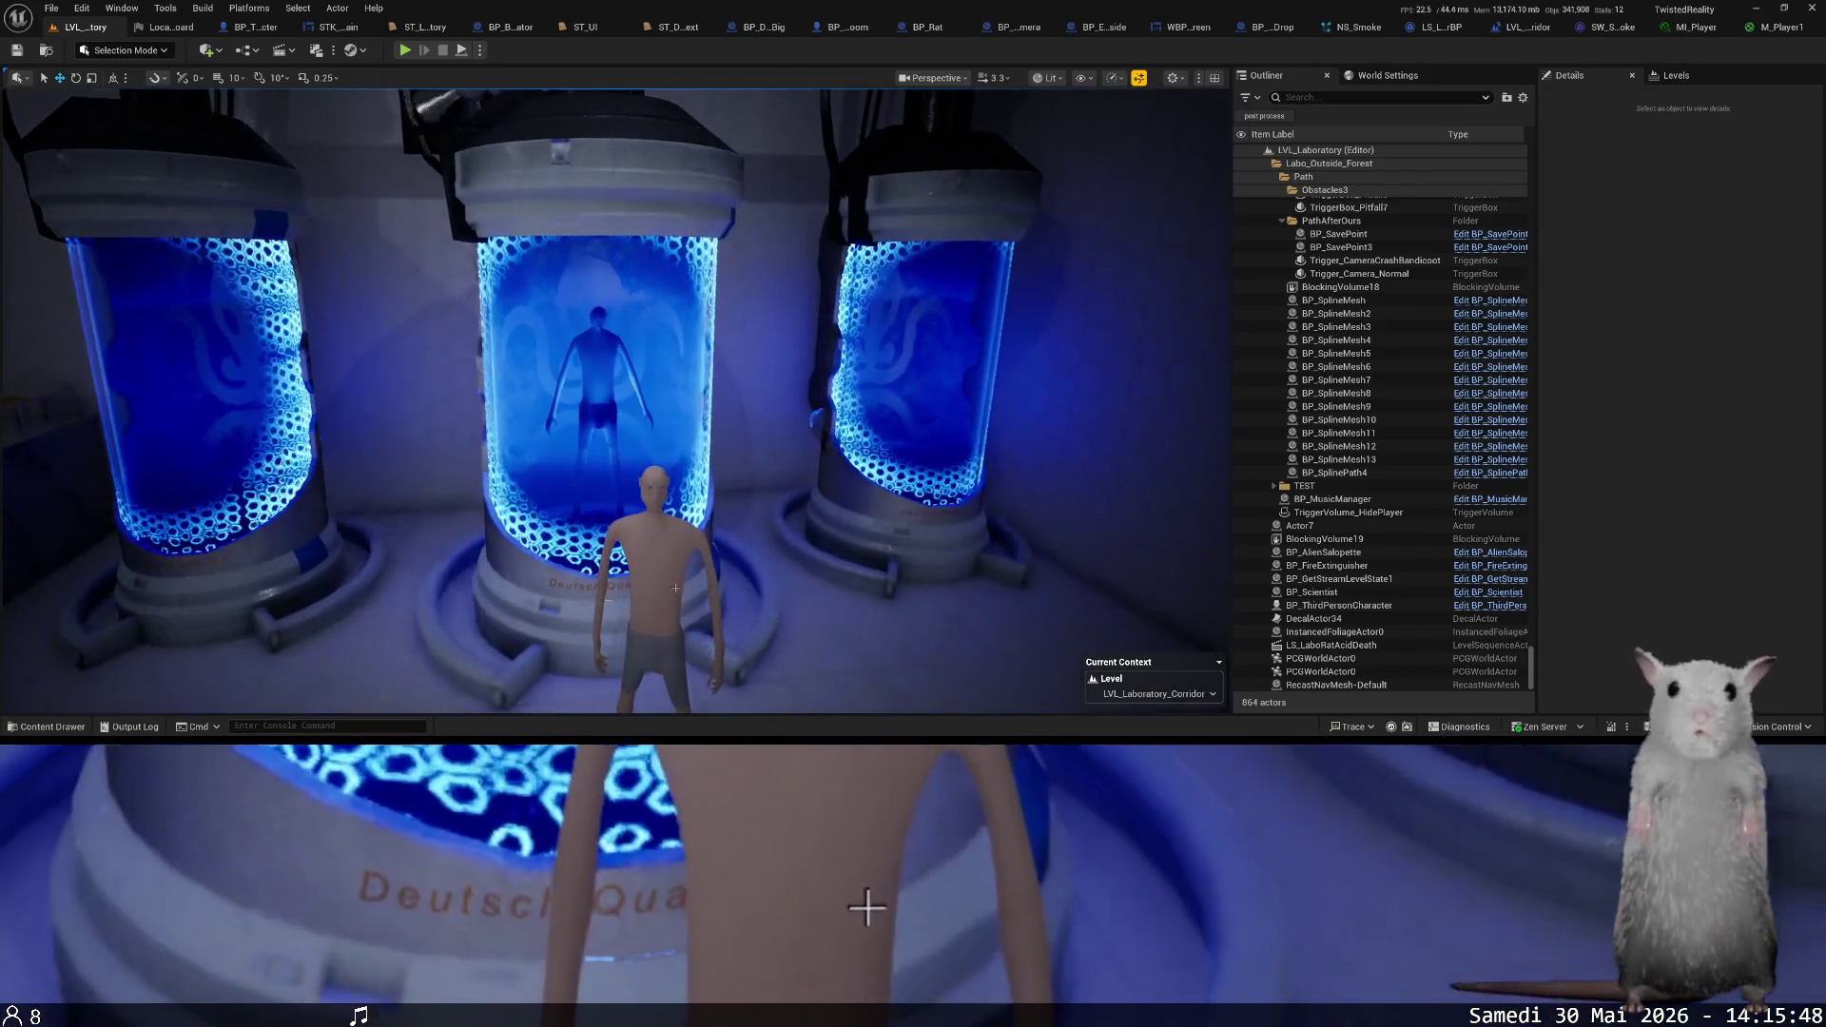
- Select and focus the player character and find its Blueprint in the content browser
left_click(657, 533)
key("g")
key("f")
key("ctrl+b")
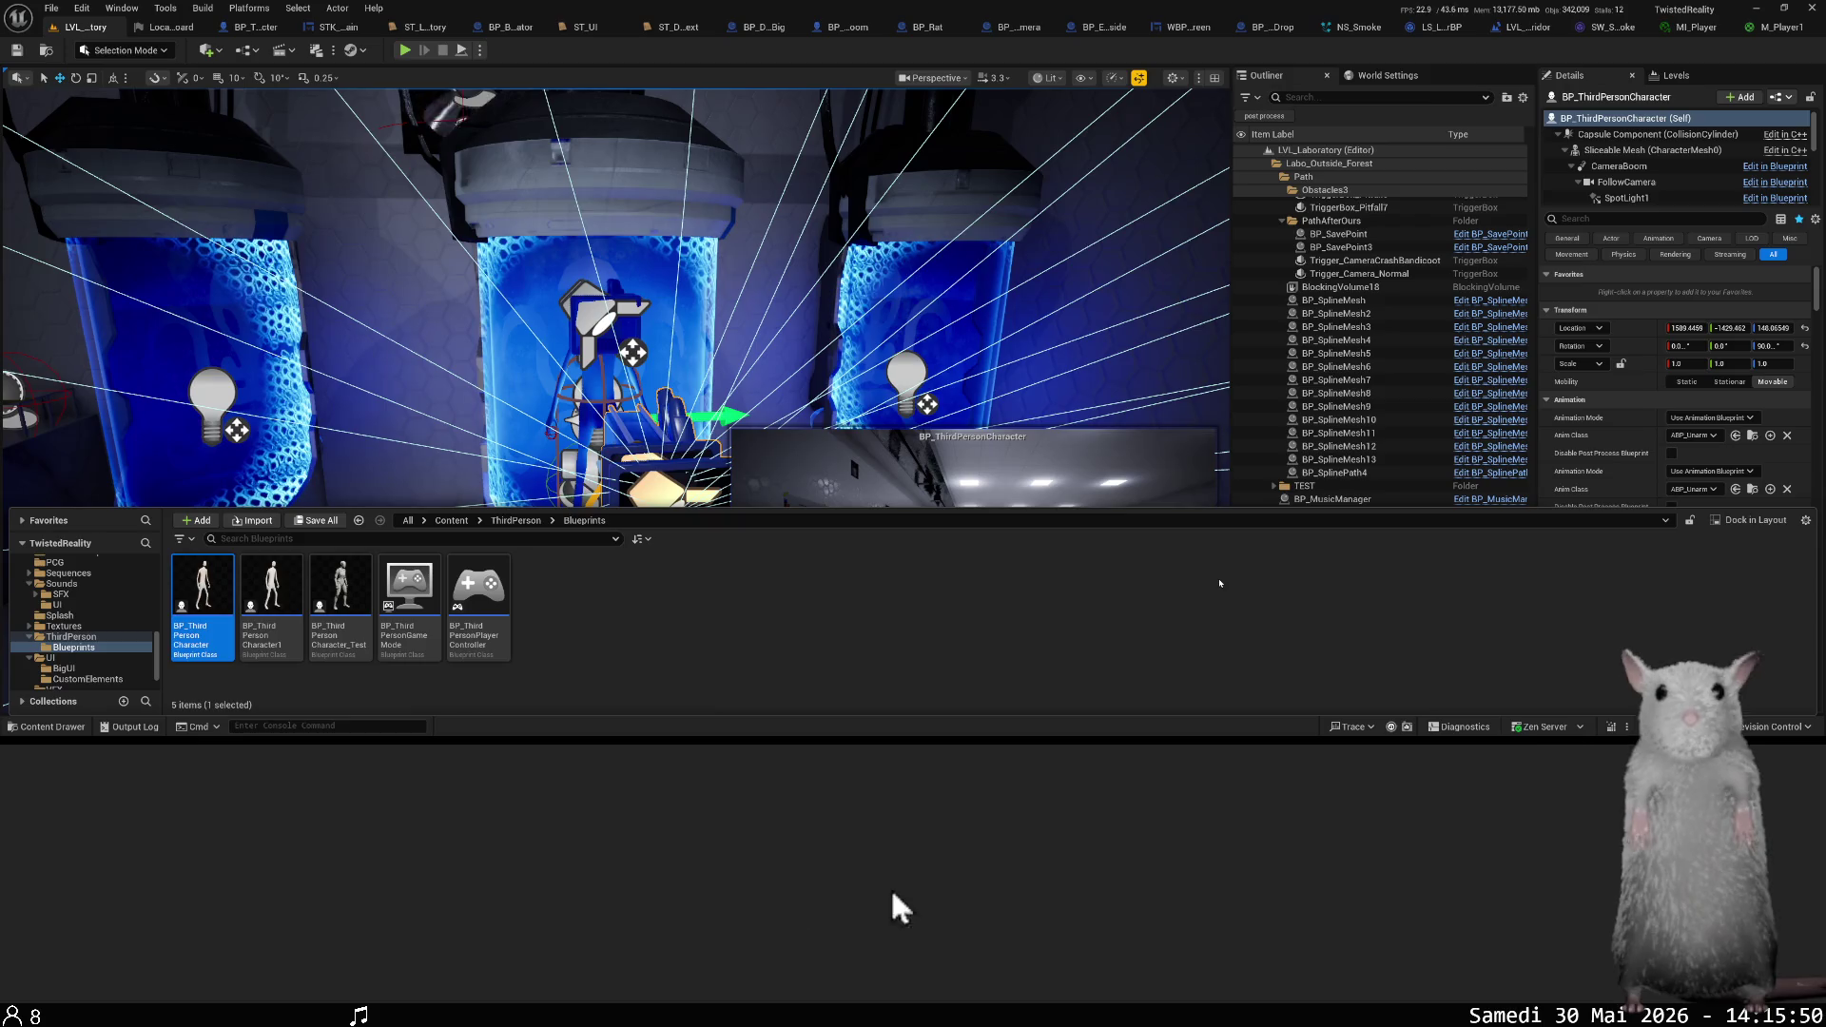
- Open BP_ThirdPersonCharacter from the Content Drawer
left_click(884, 894)
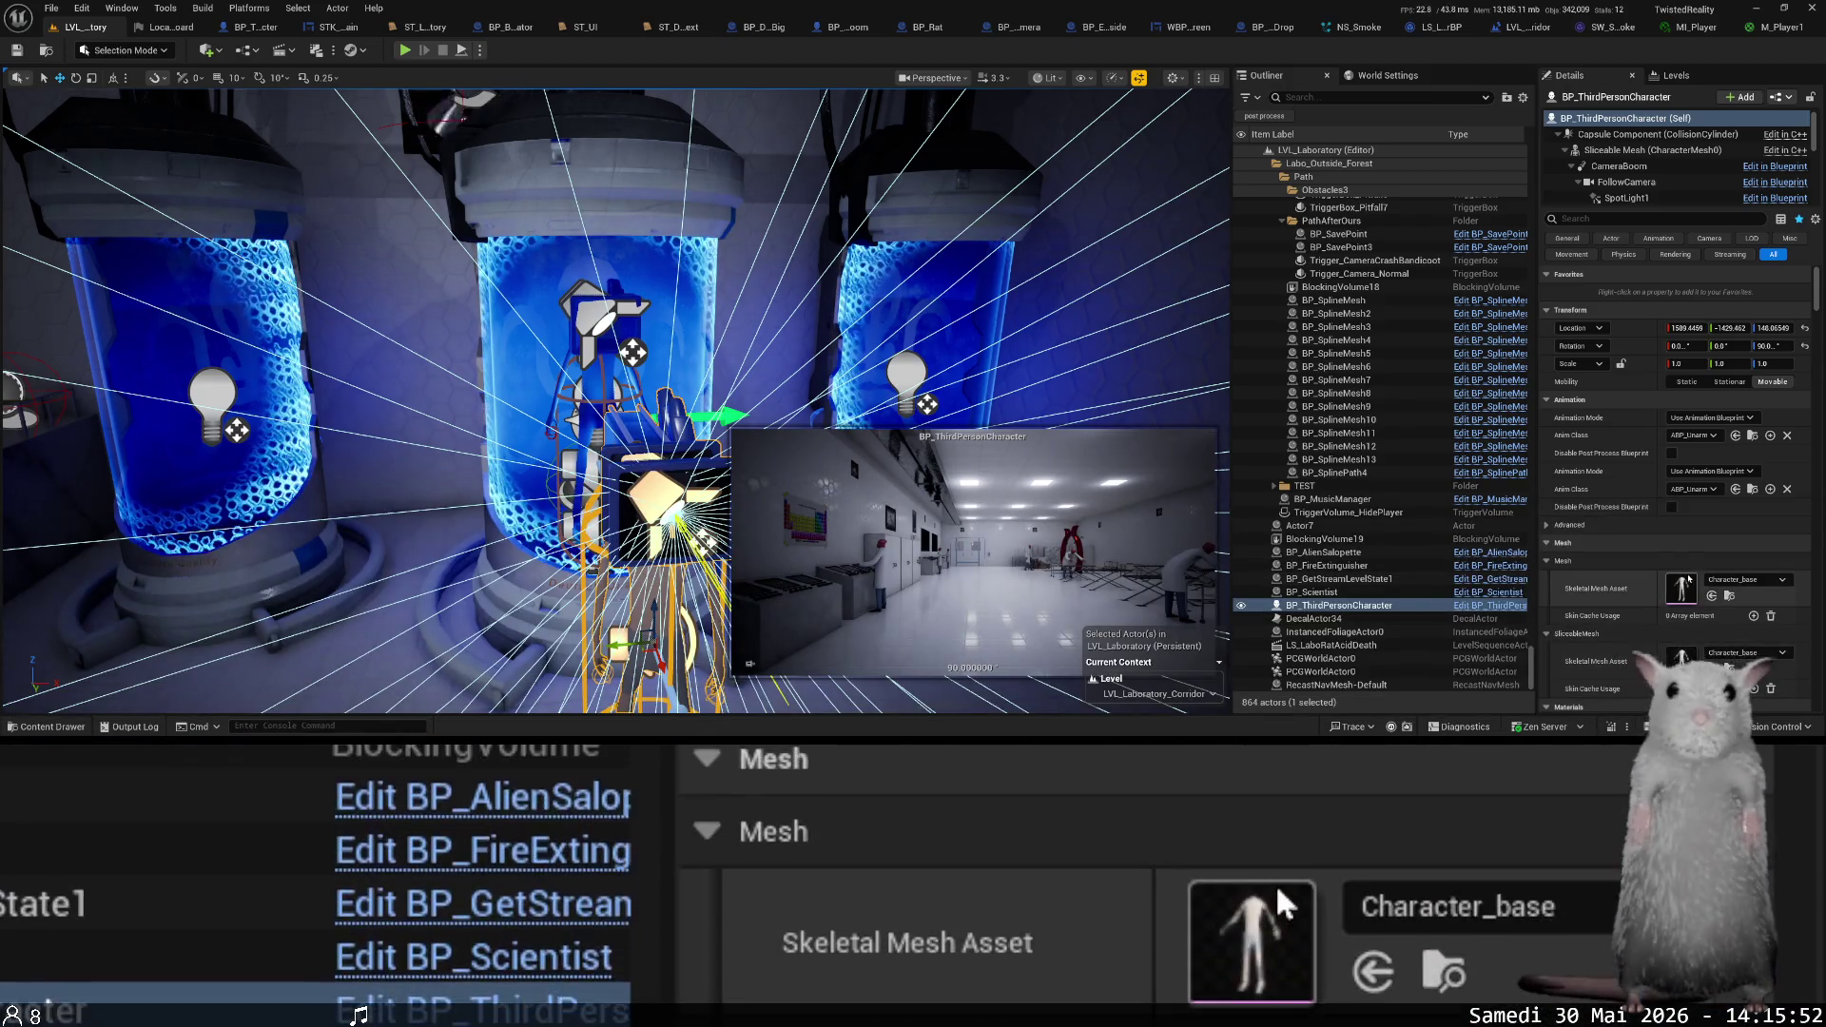
key("ctrl+space")
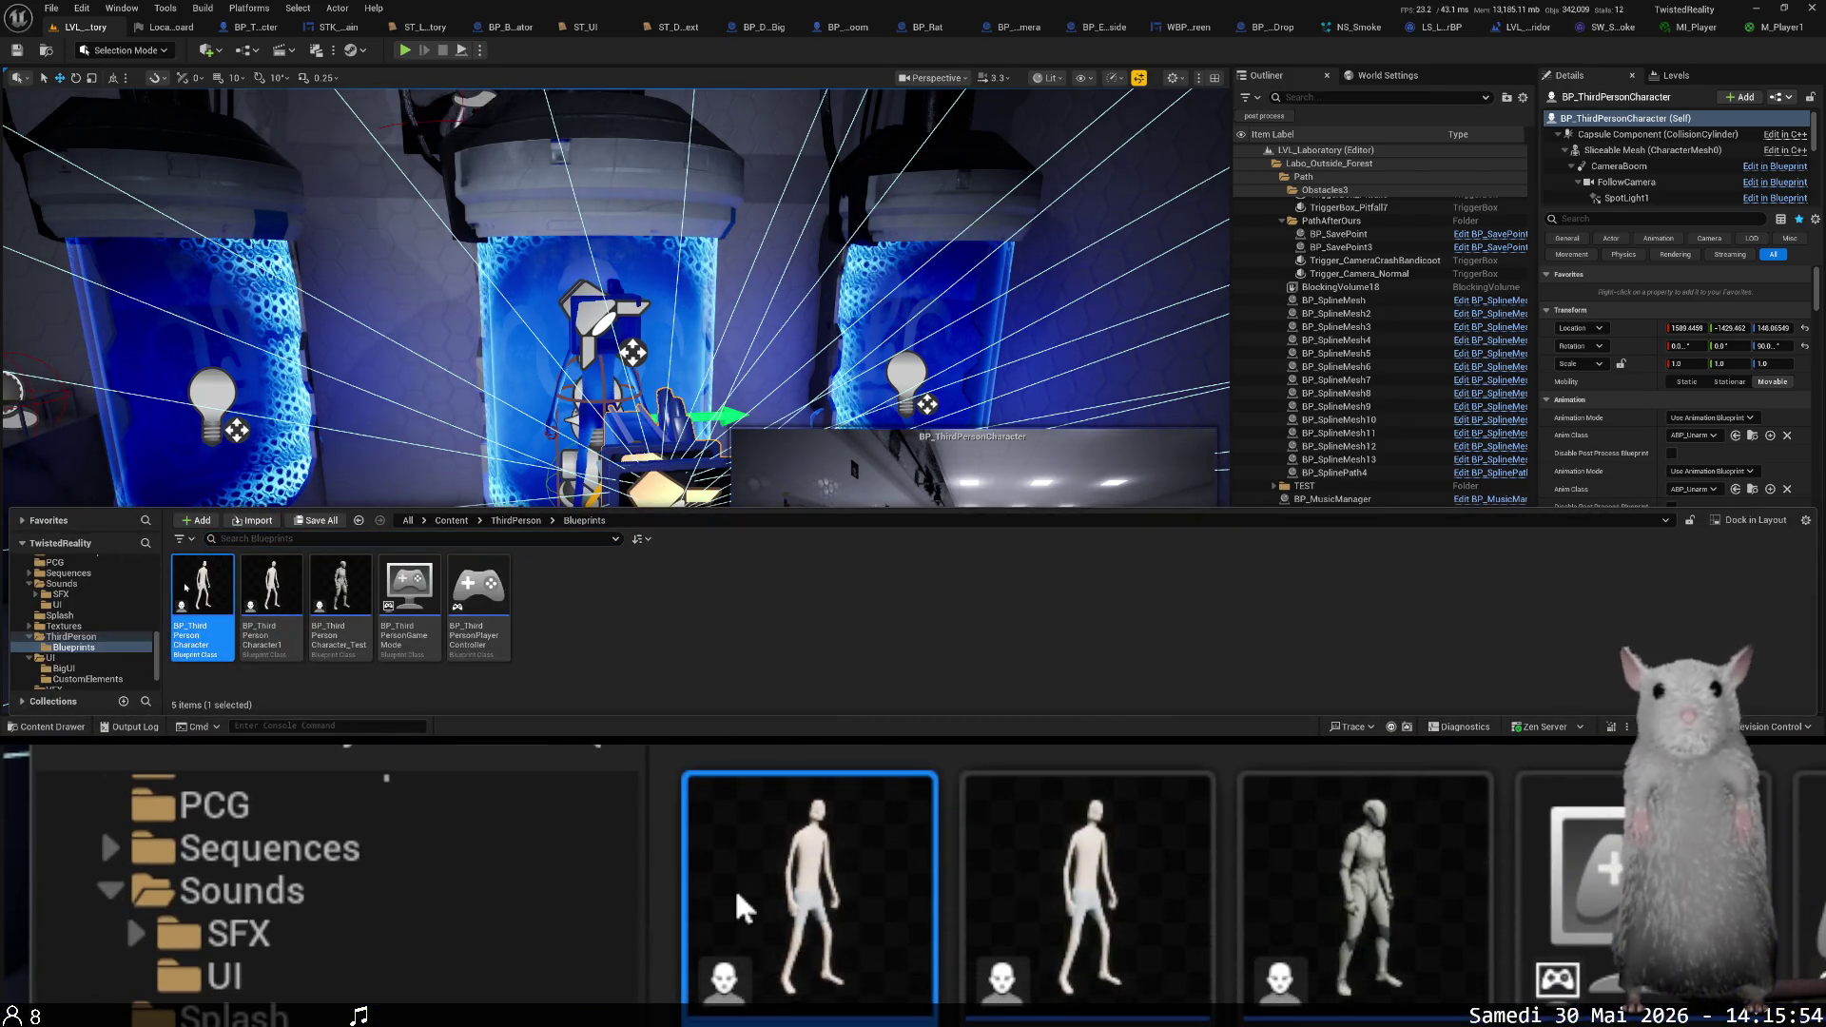
double_click(184, 587)
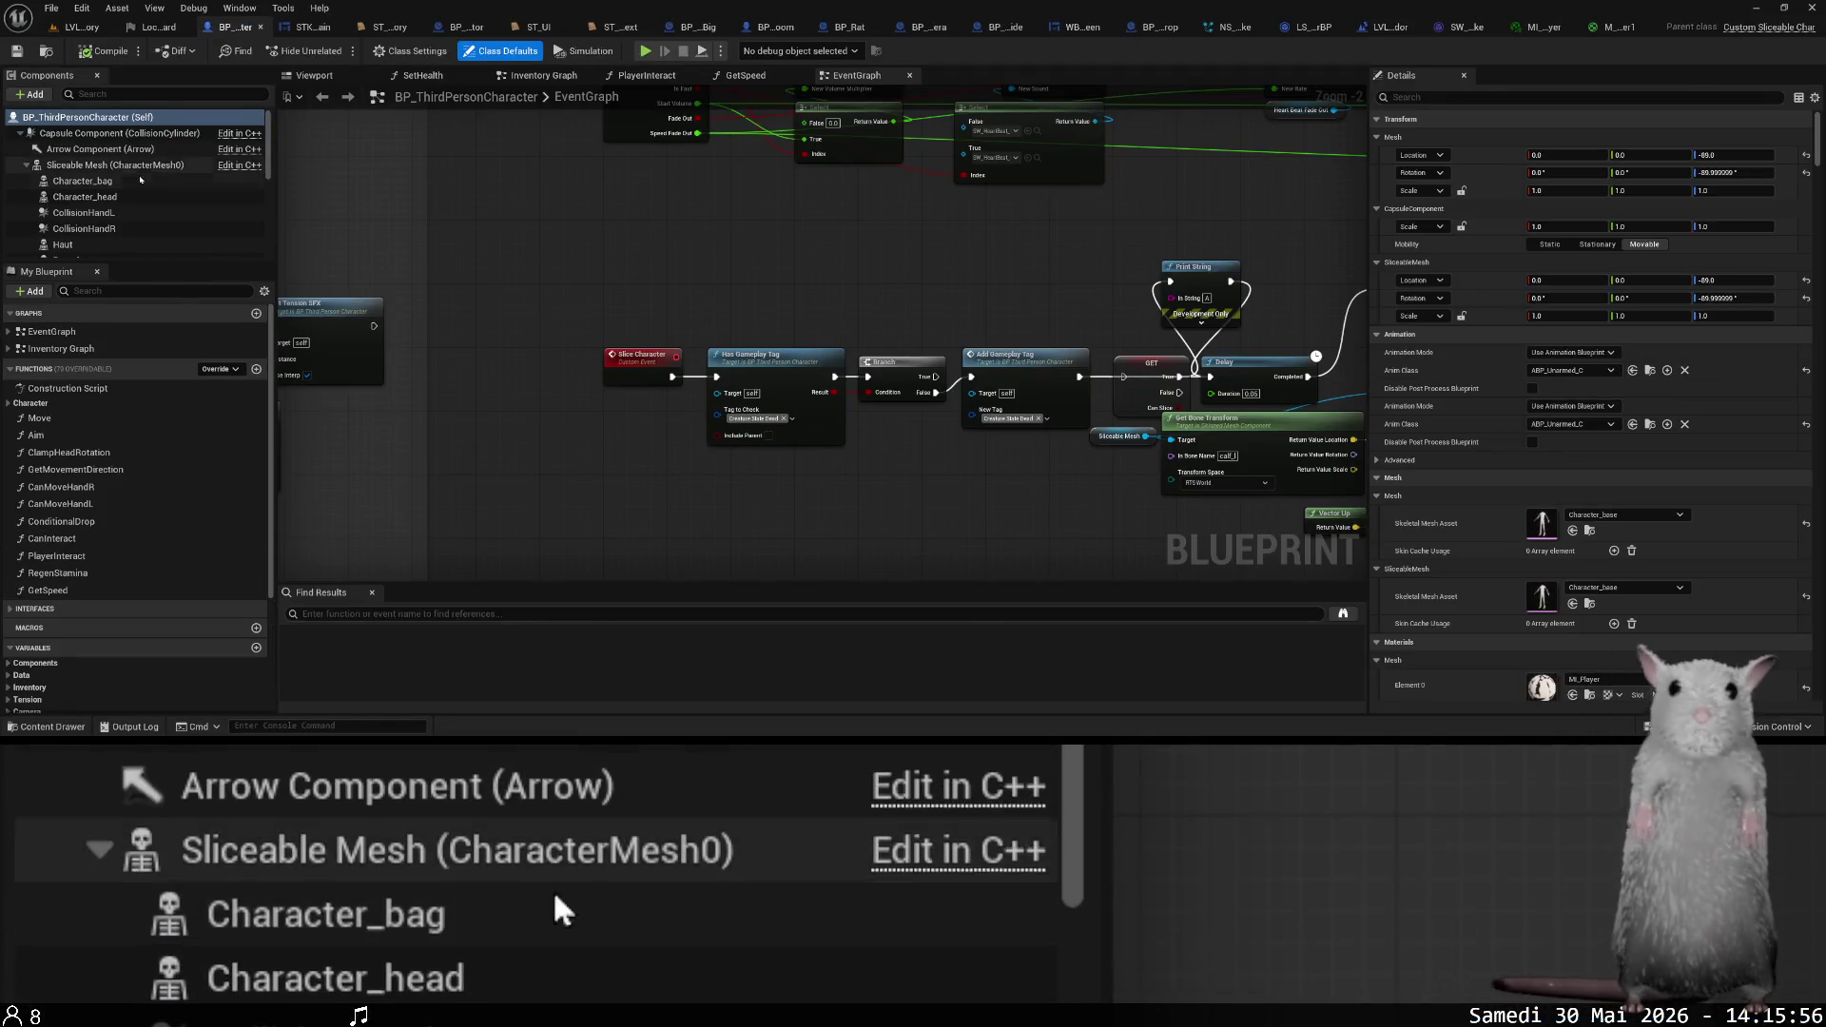
- Set Element 0 of Sliceable Mesh and Character_head to the M_Player1 material
left_click(128, 166)
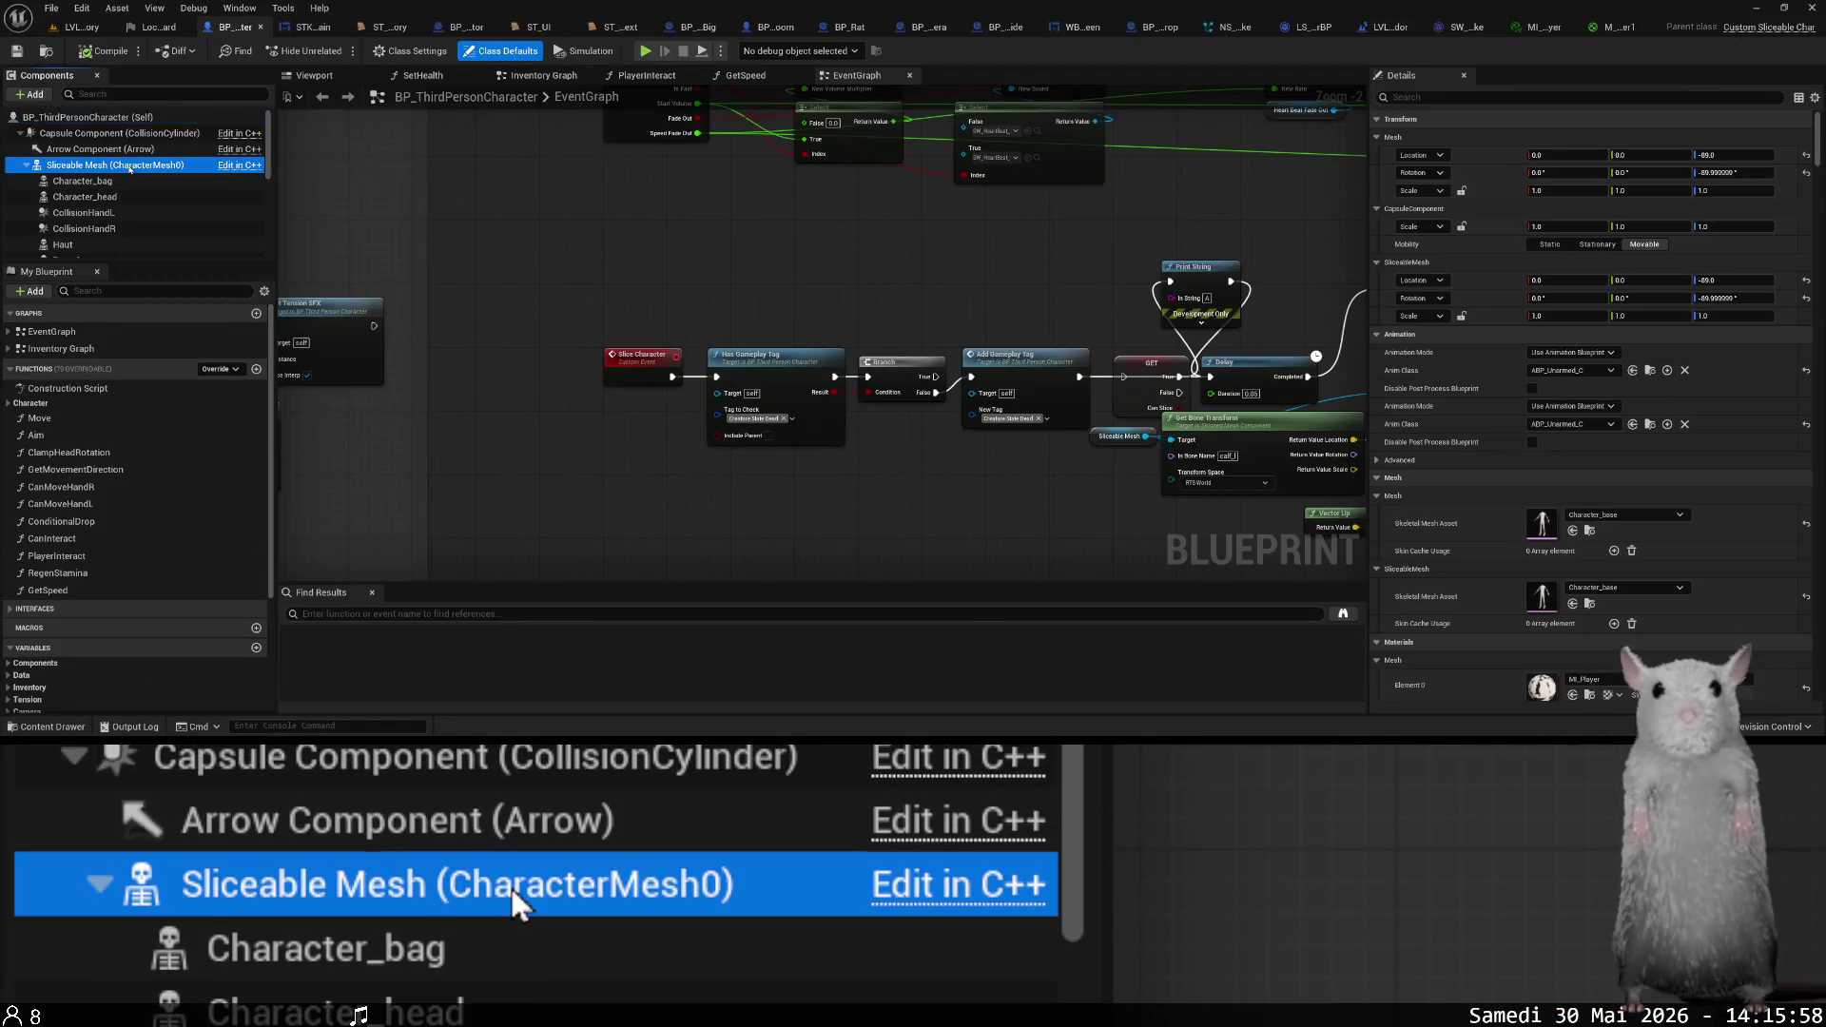
left_click(85, 197, "ctrl")
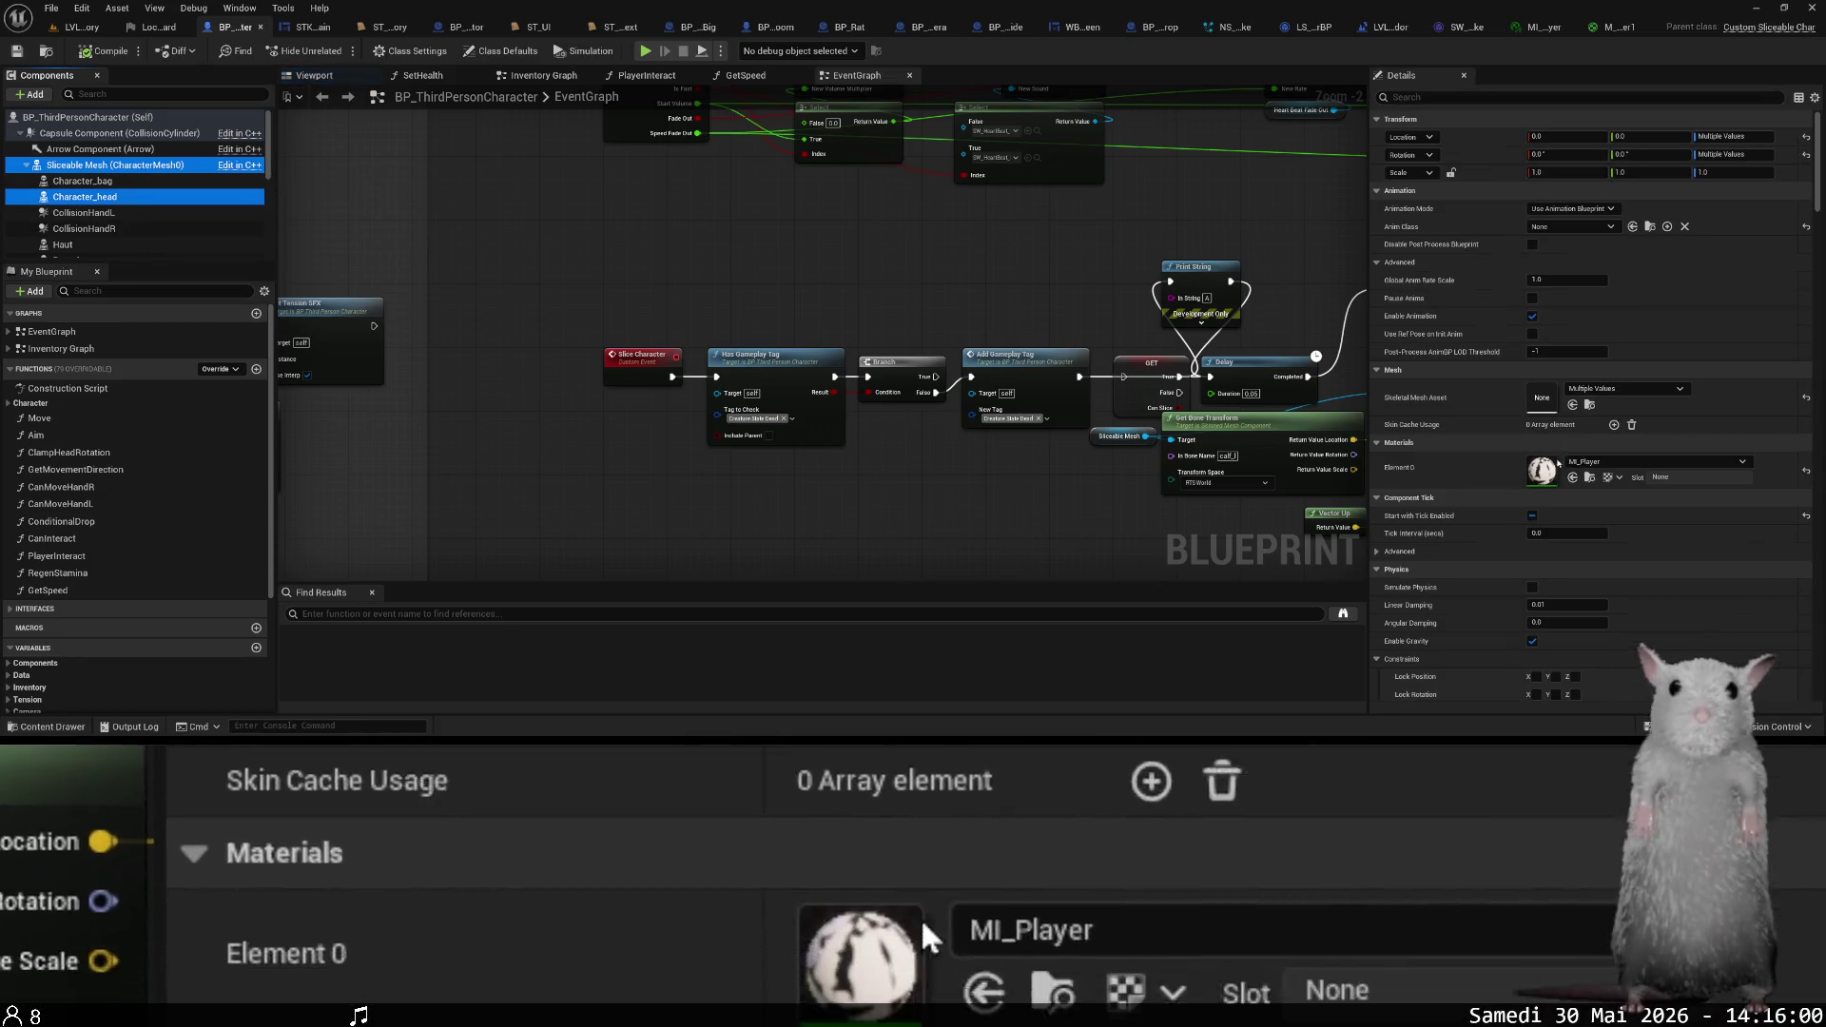
key("ctrl+space")
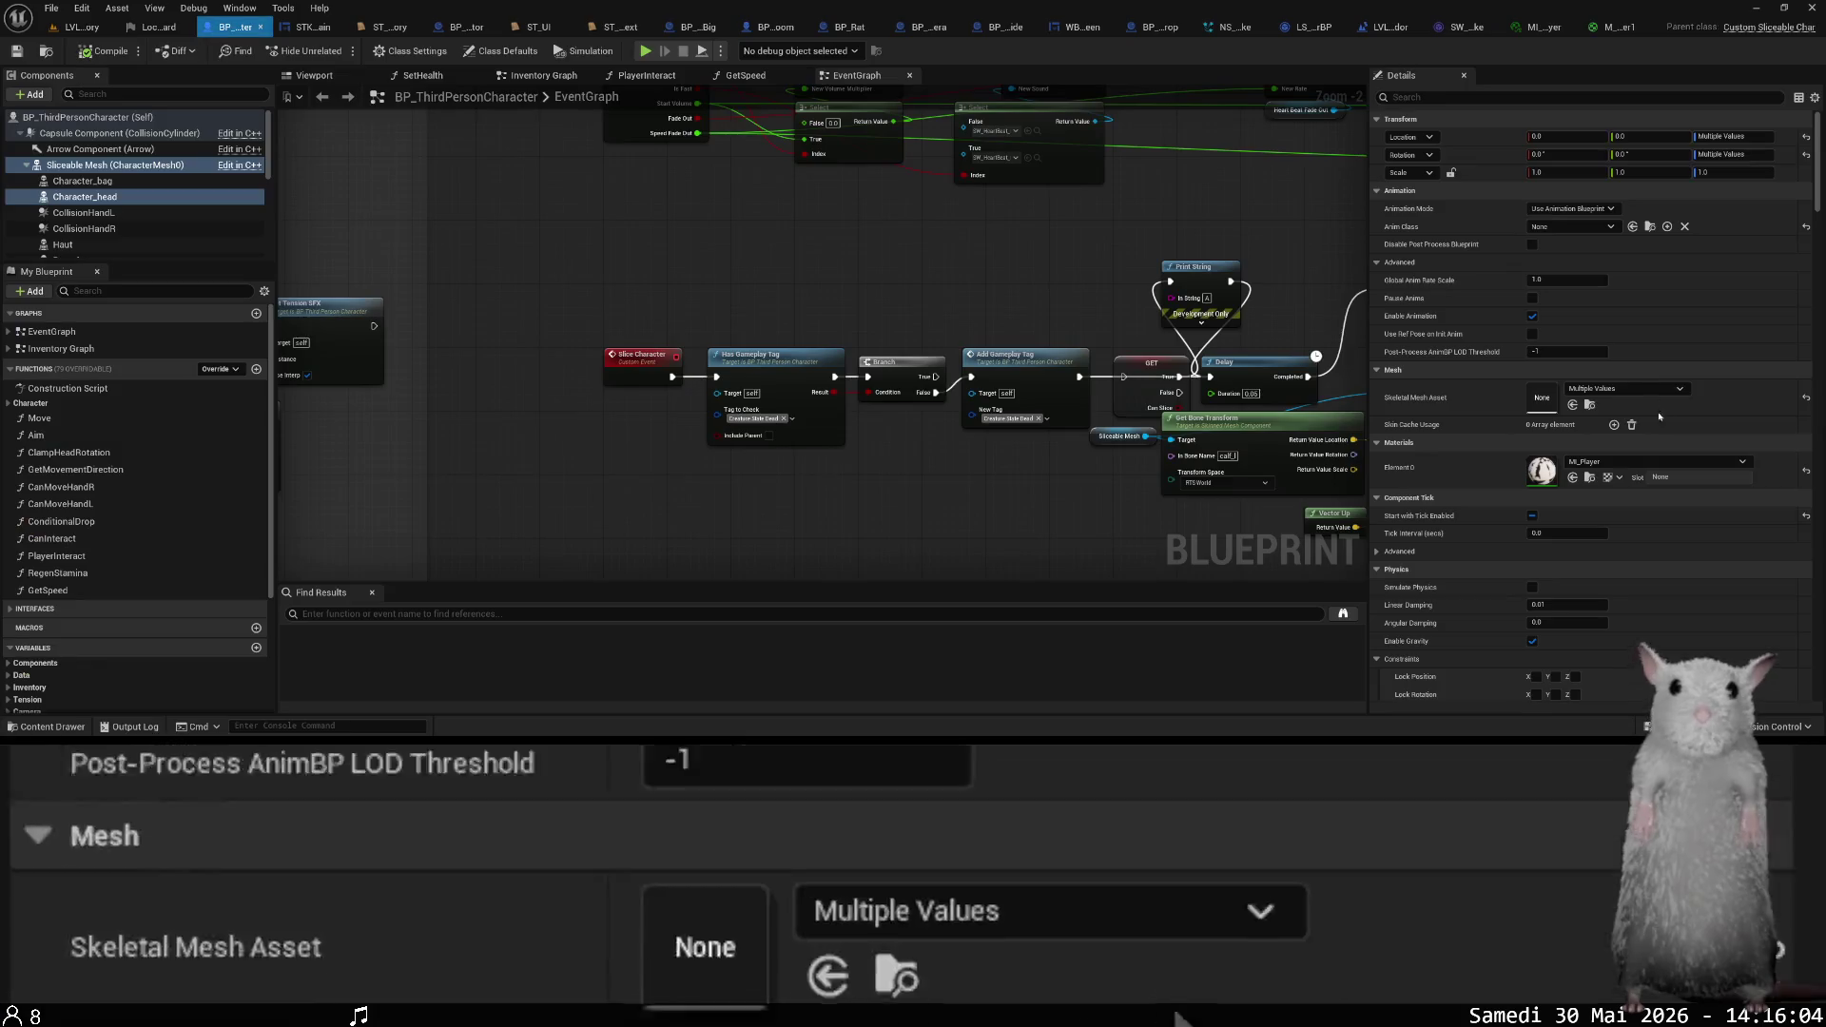
left_click(1572, 478)
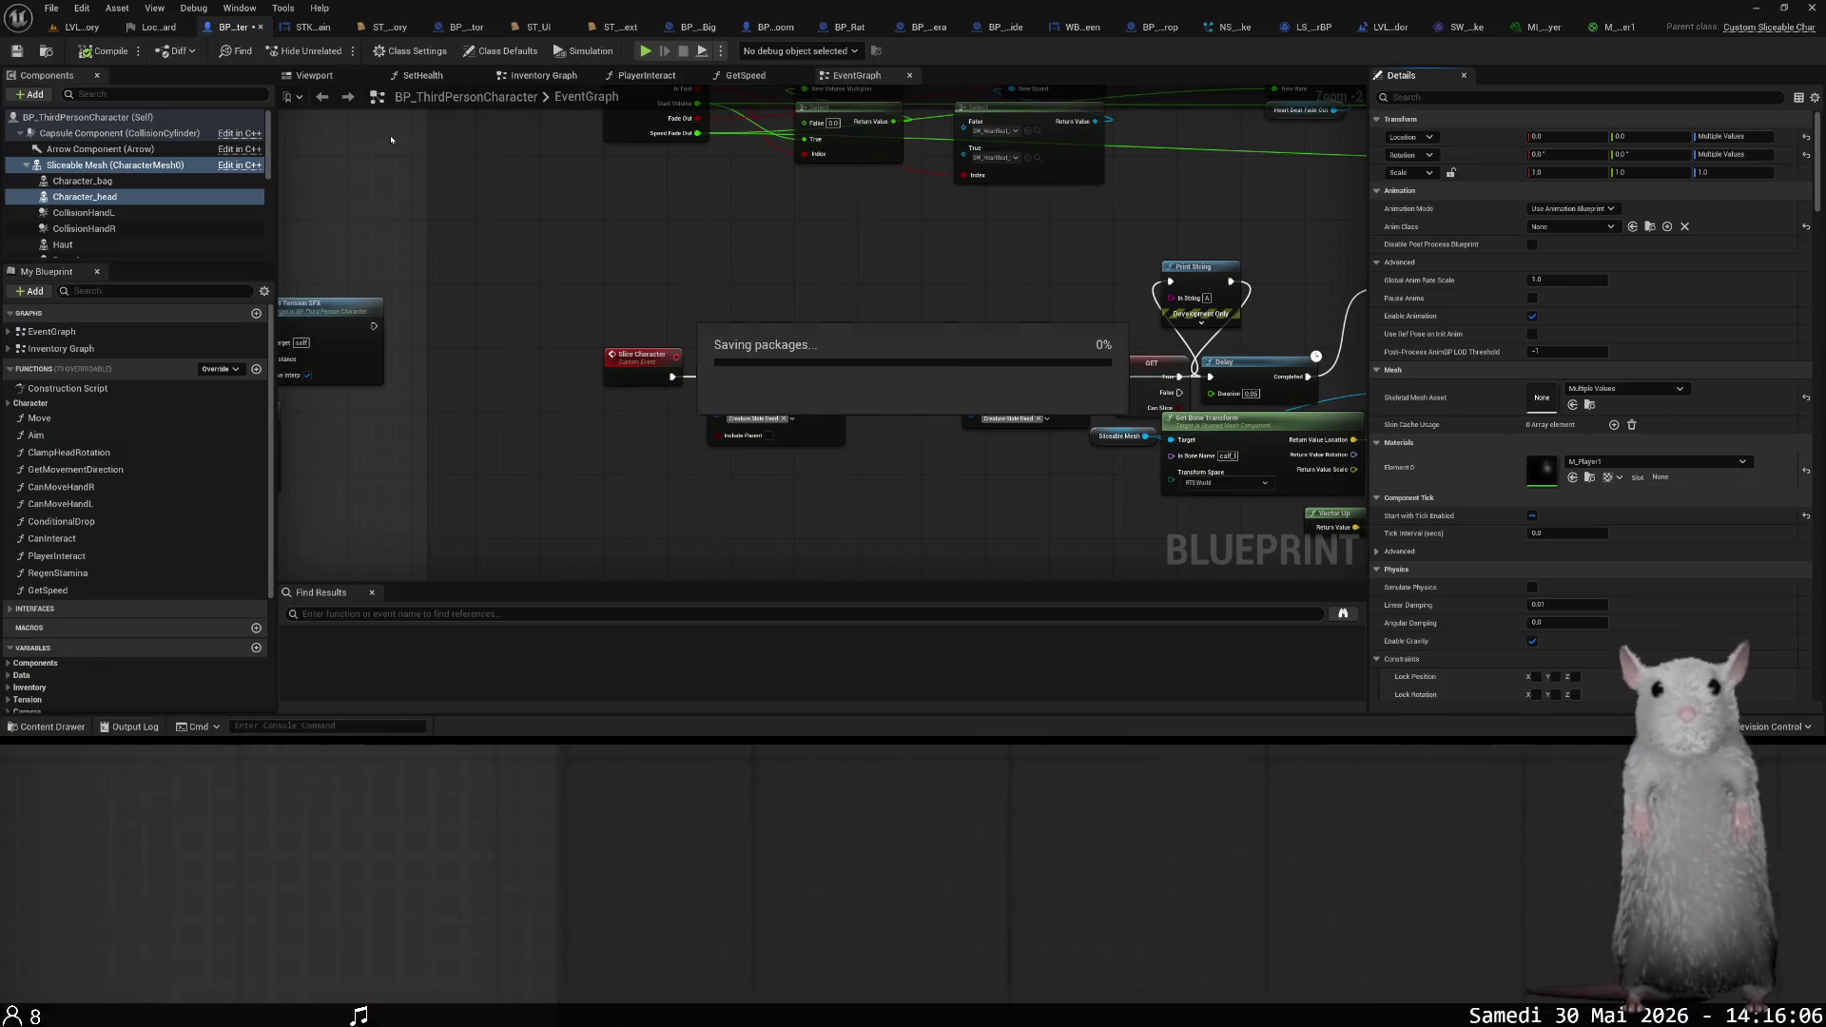
left_click(78, 27)
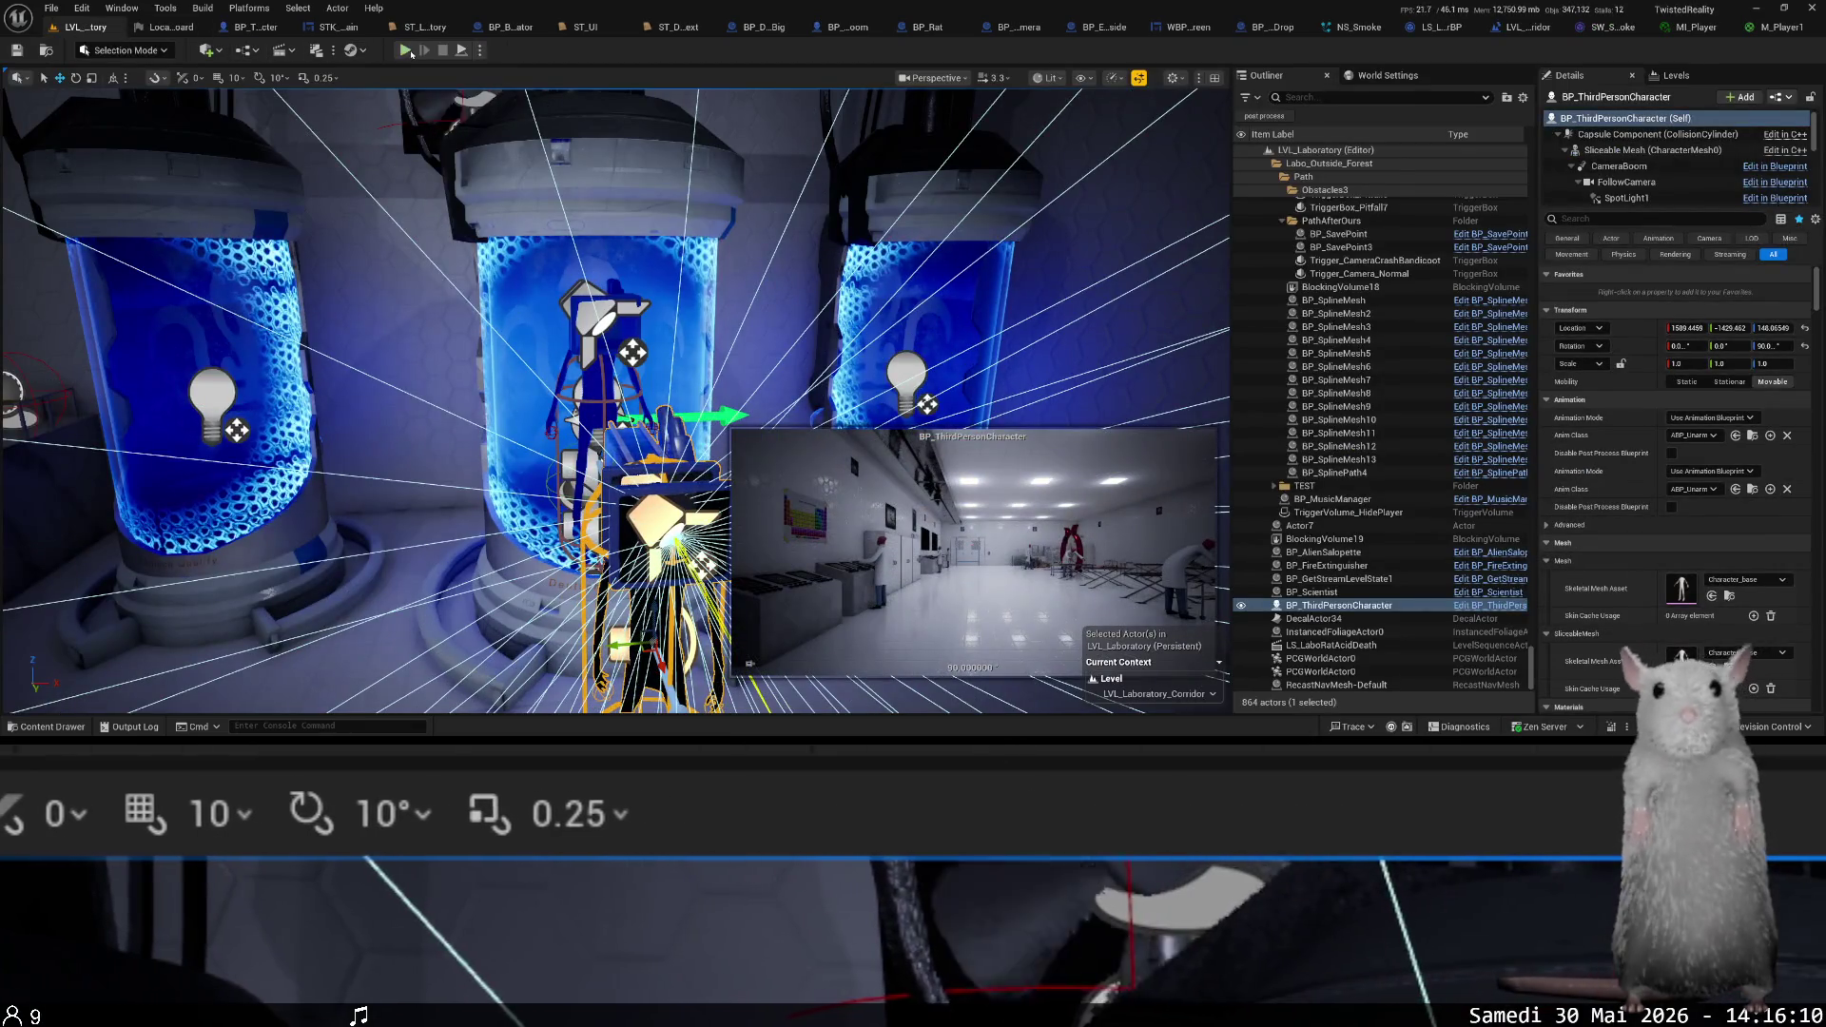
- Play the level and load the 'Escaping the laboratory (2)' save, Save_4
left_click(405, 50)
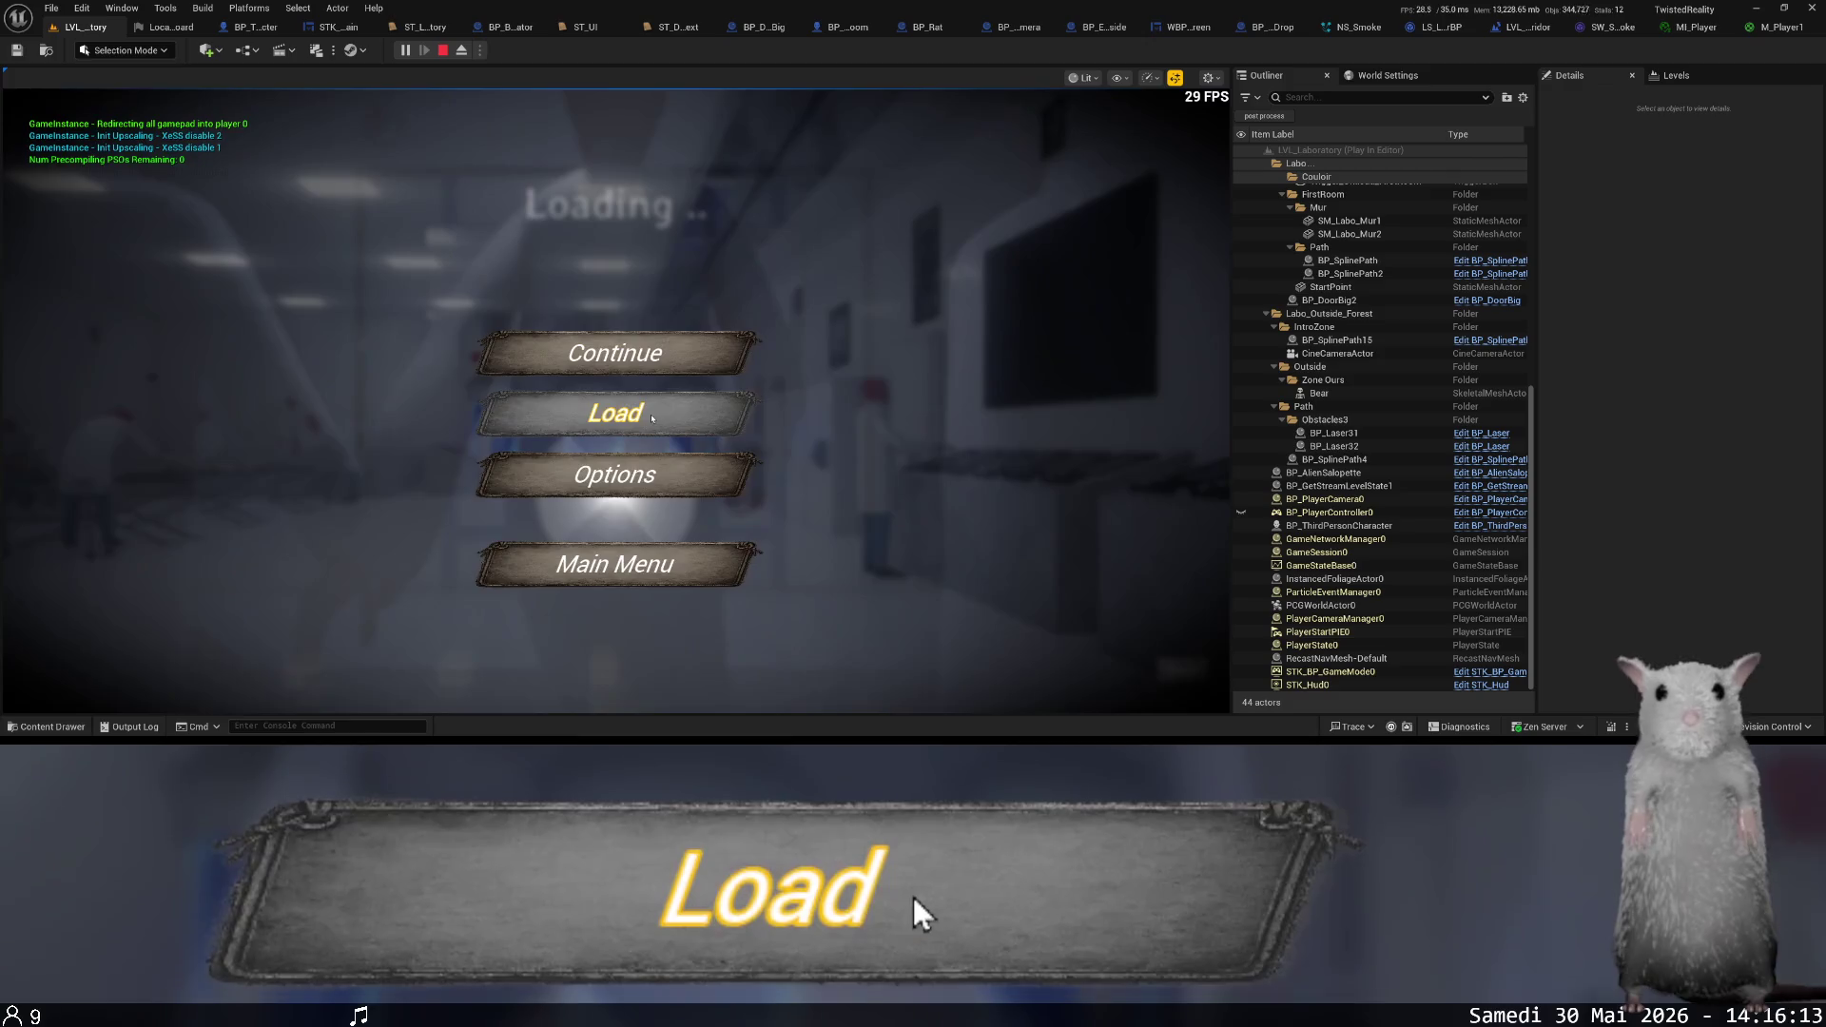
left_click(647, 411)
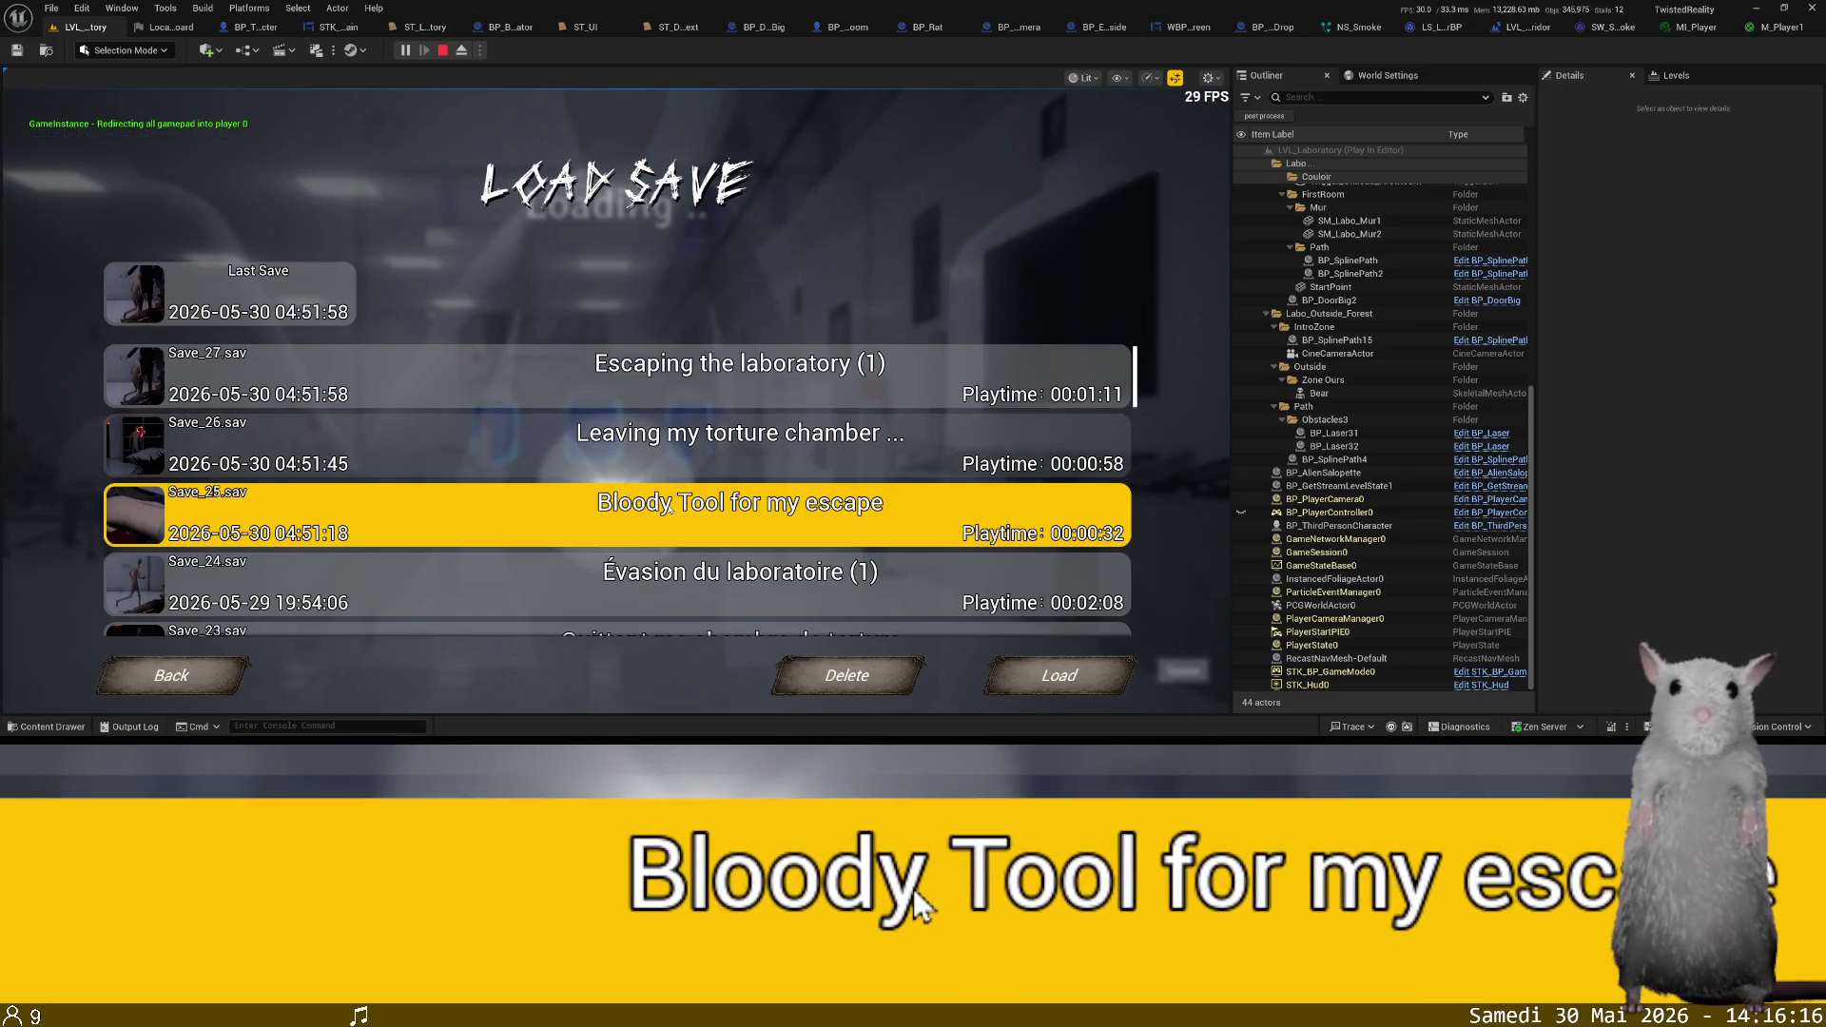
left_click(683, 504)
scroll(664, 464, "down", 10)
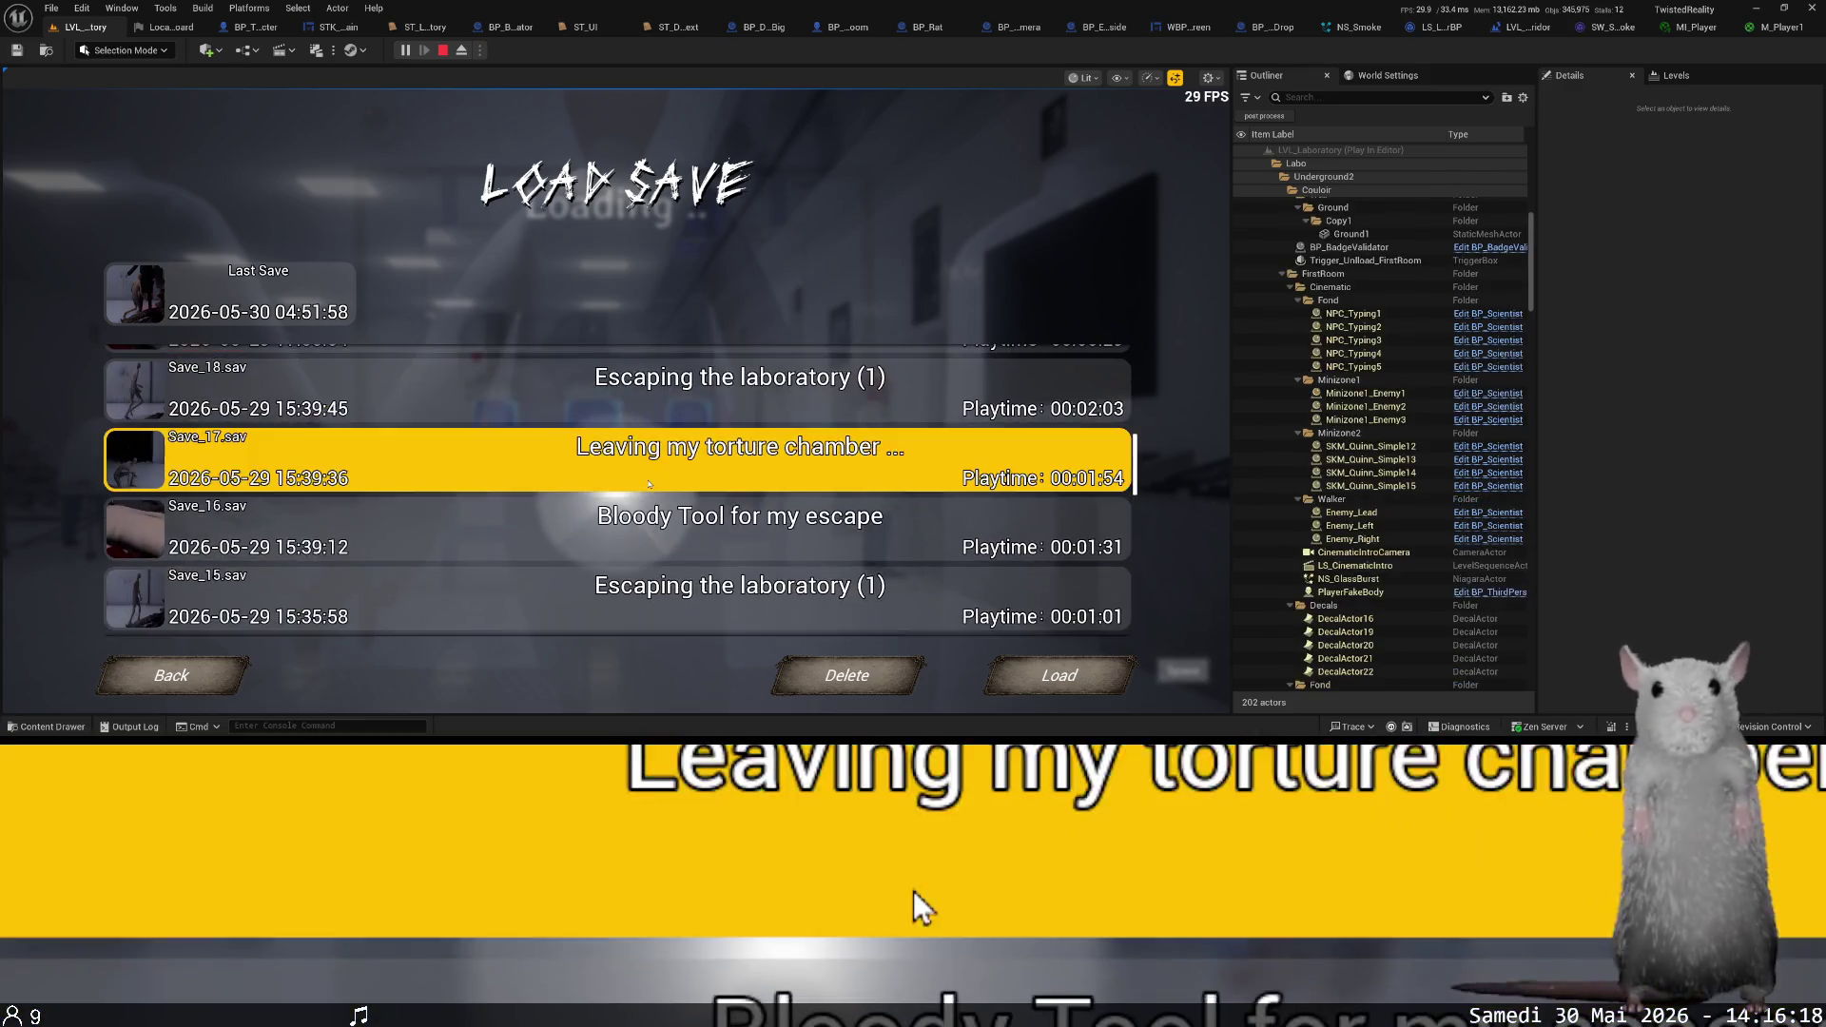
scroll(652, 525, "down", 6)
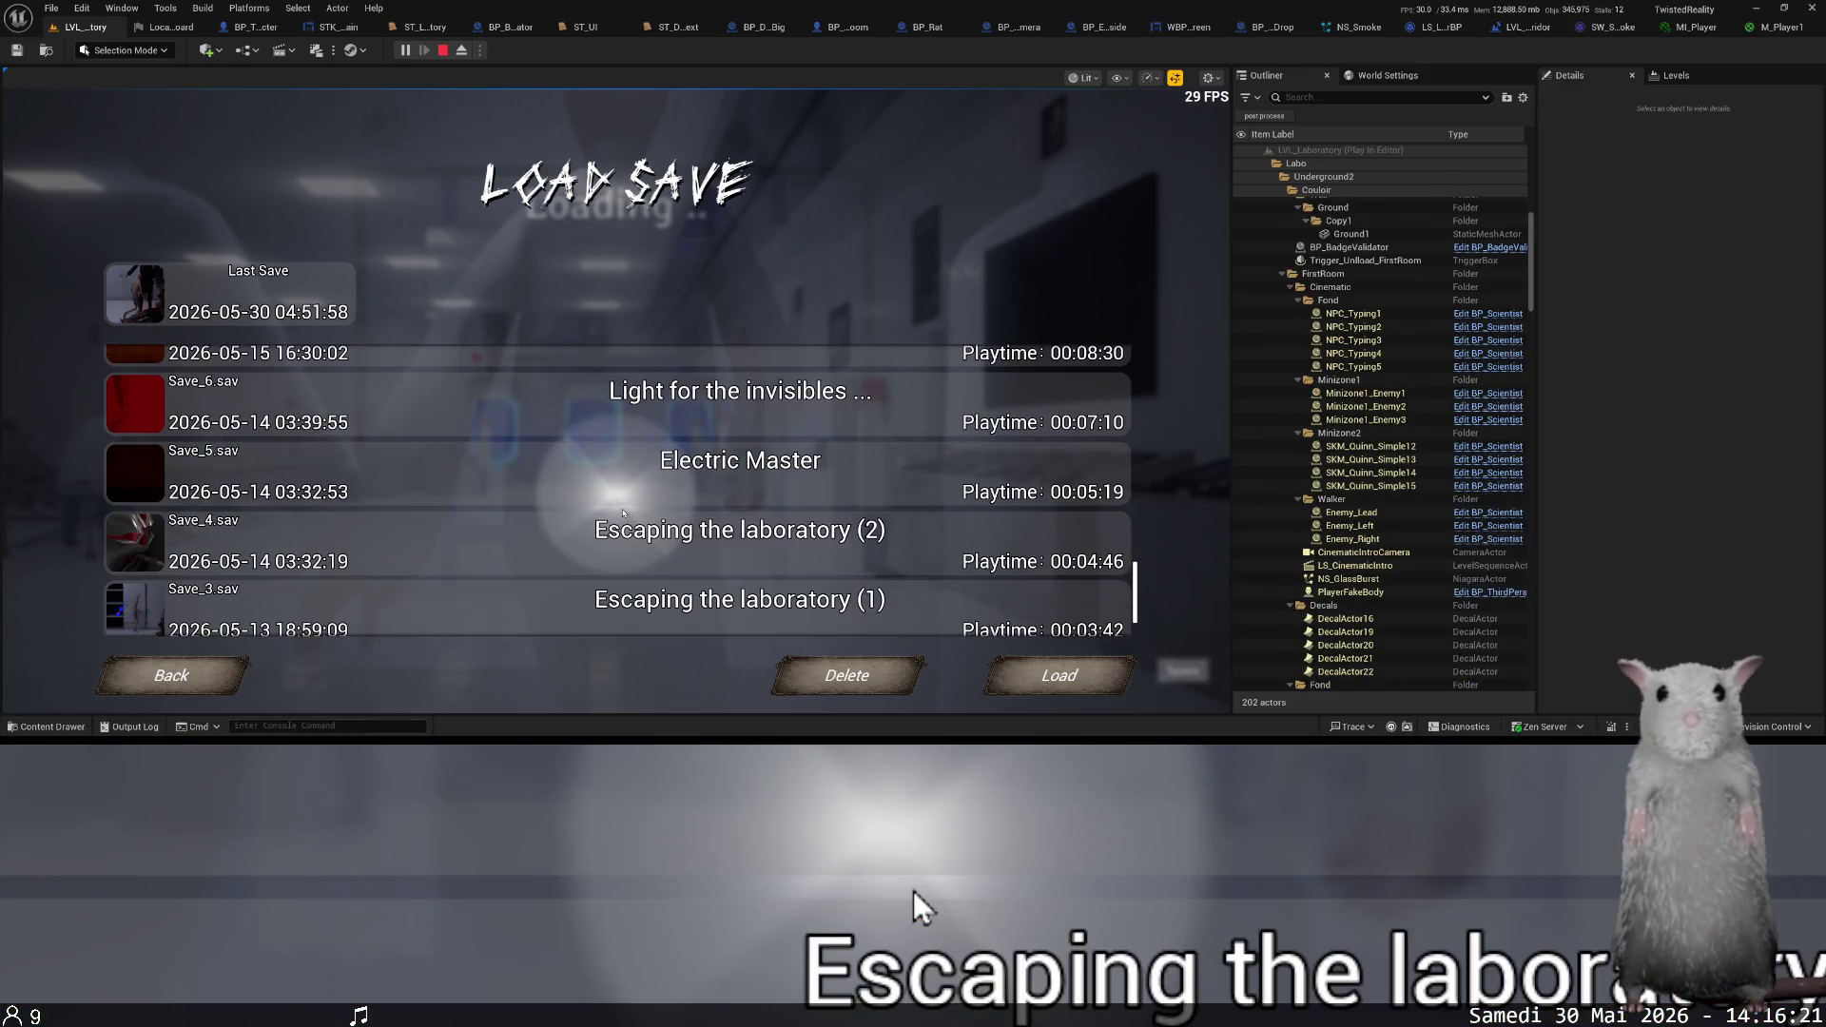
left_click(624, 514)
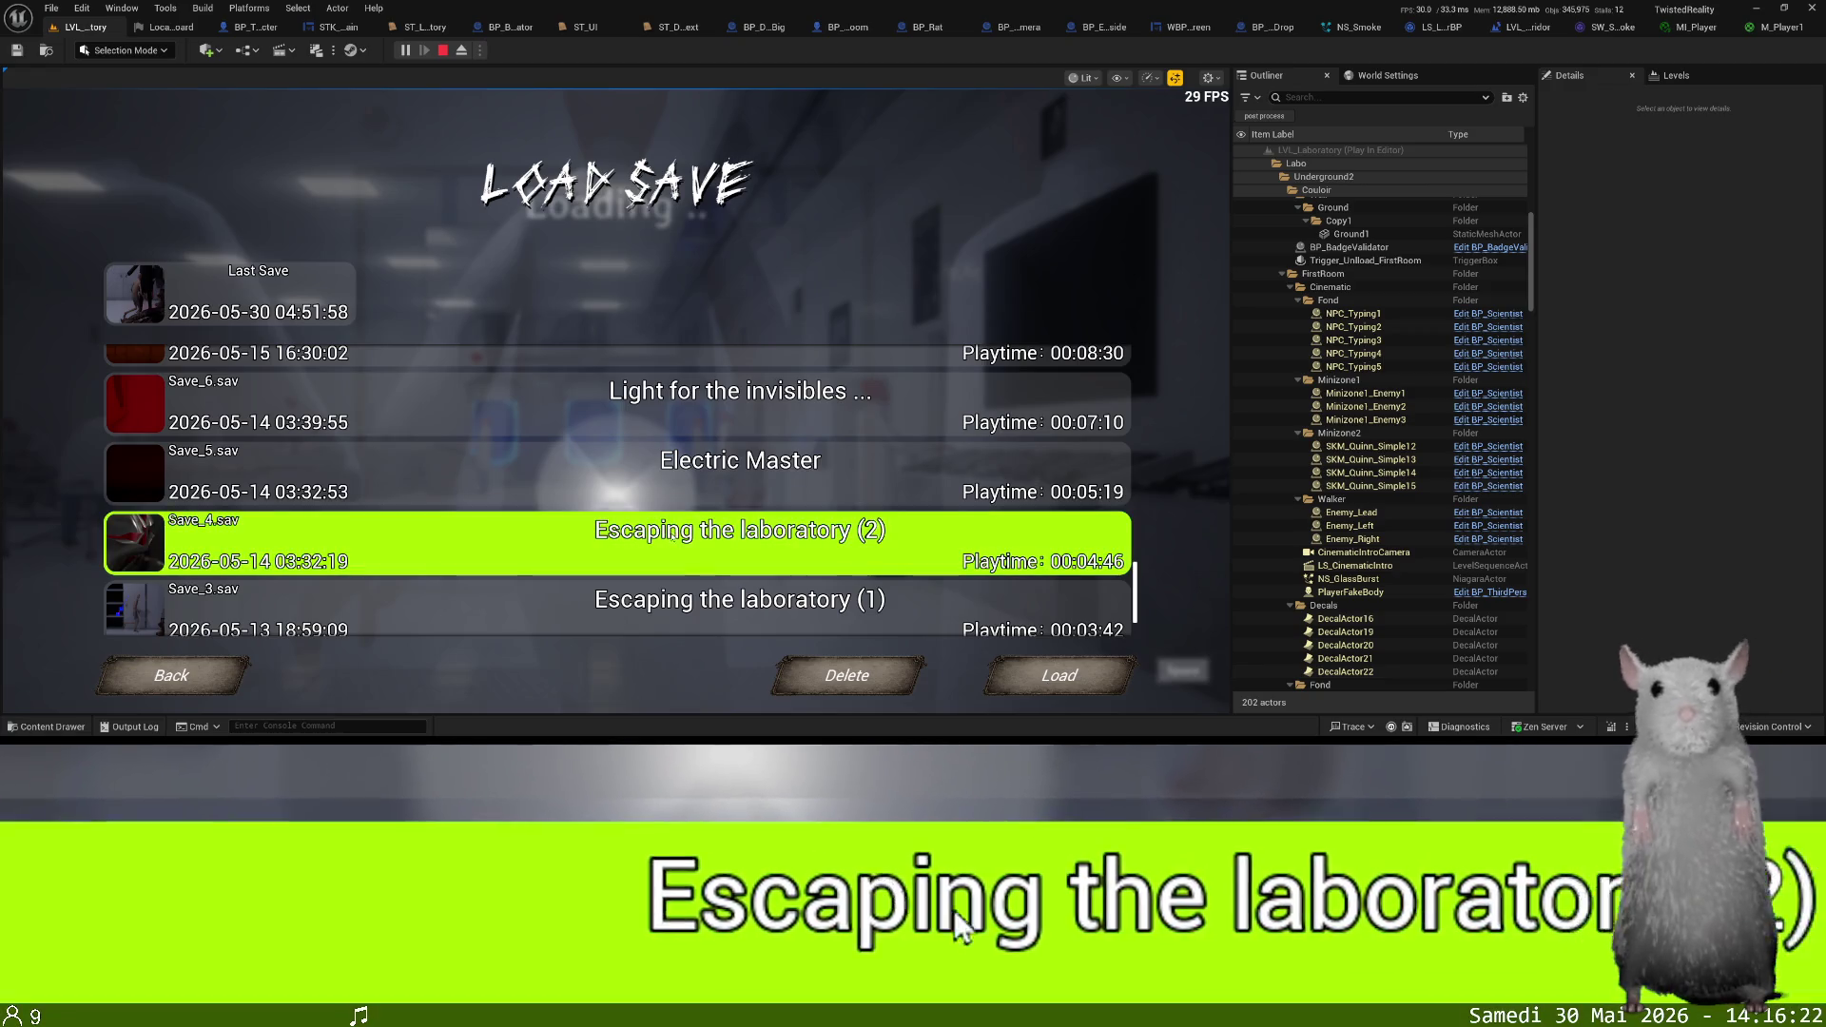
left_click(1069, 677)
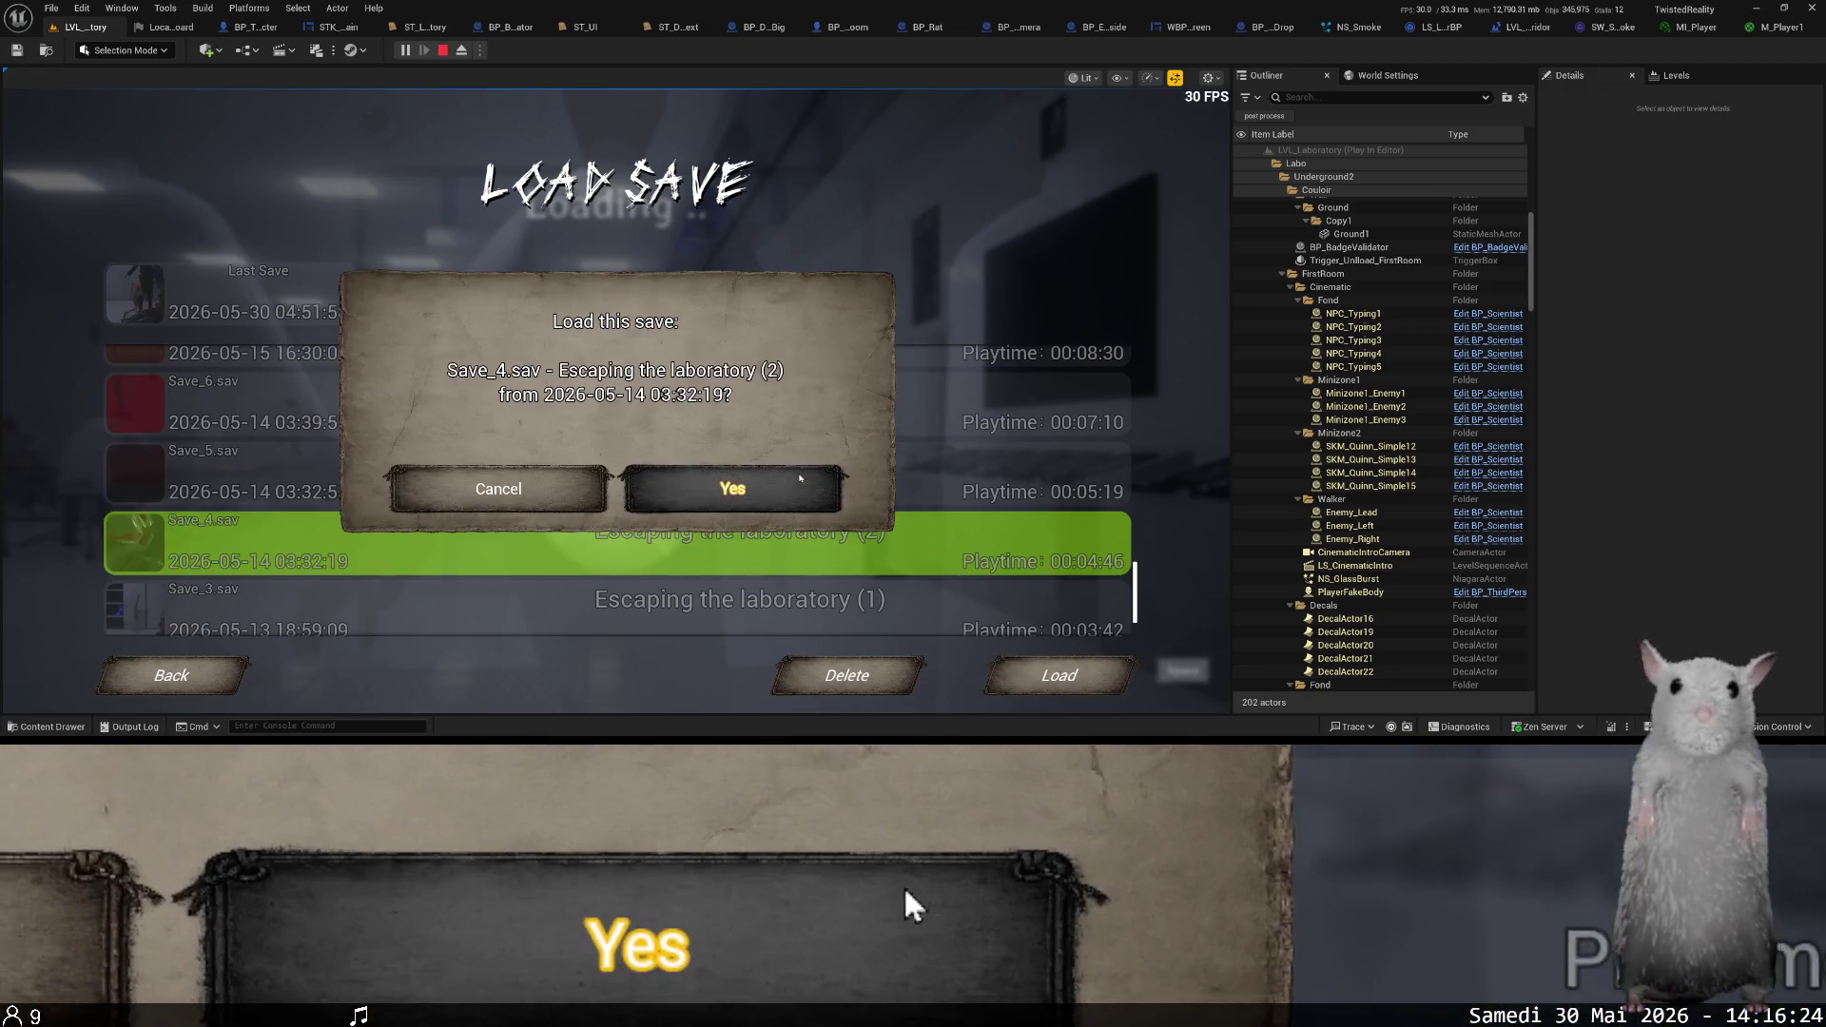
left_click(752, 480)
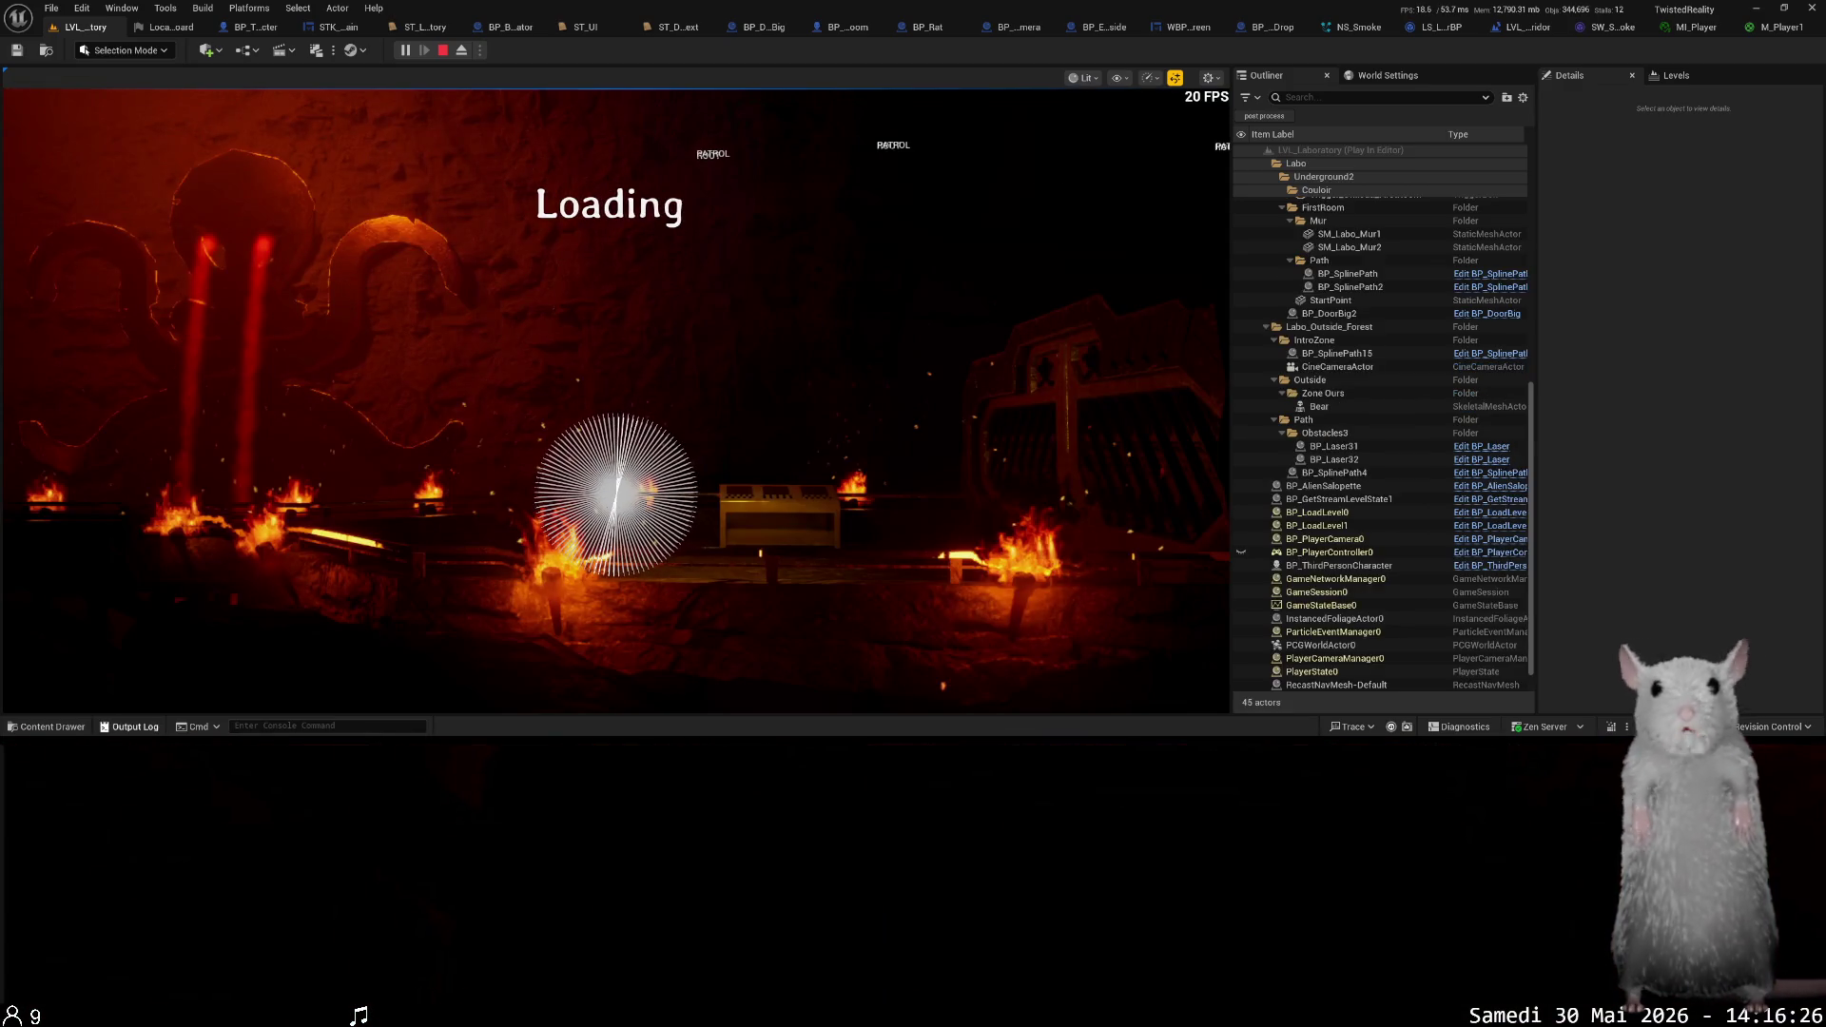
left_click(66, 705)
- In Saved > SaveGames, select and delete Save_10 onward so 20 saves remain, then return to Unreal
double_click(319, 439)
double_click(324, 425)
scroll(653, 418, "down", 1)
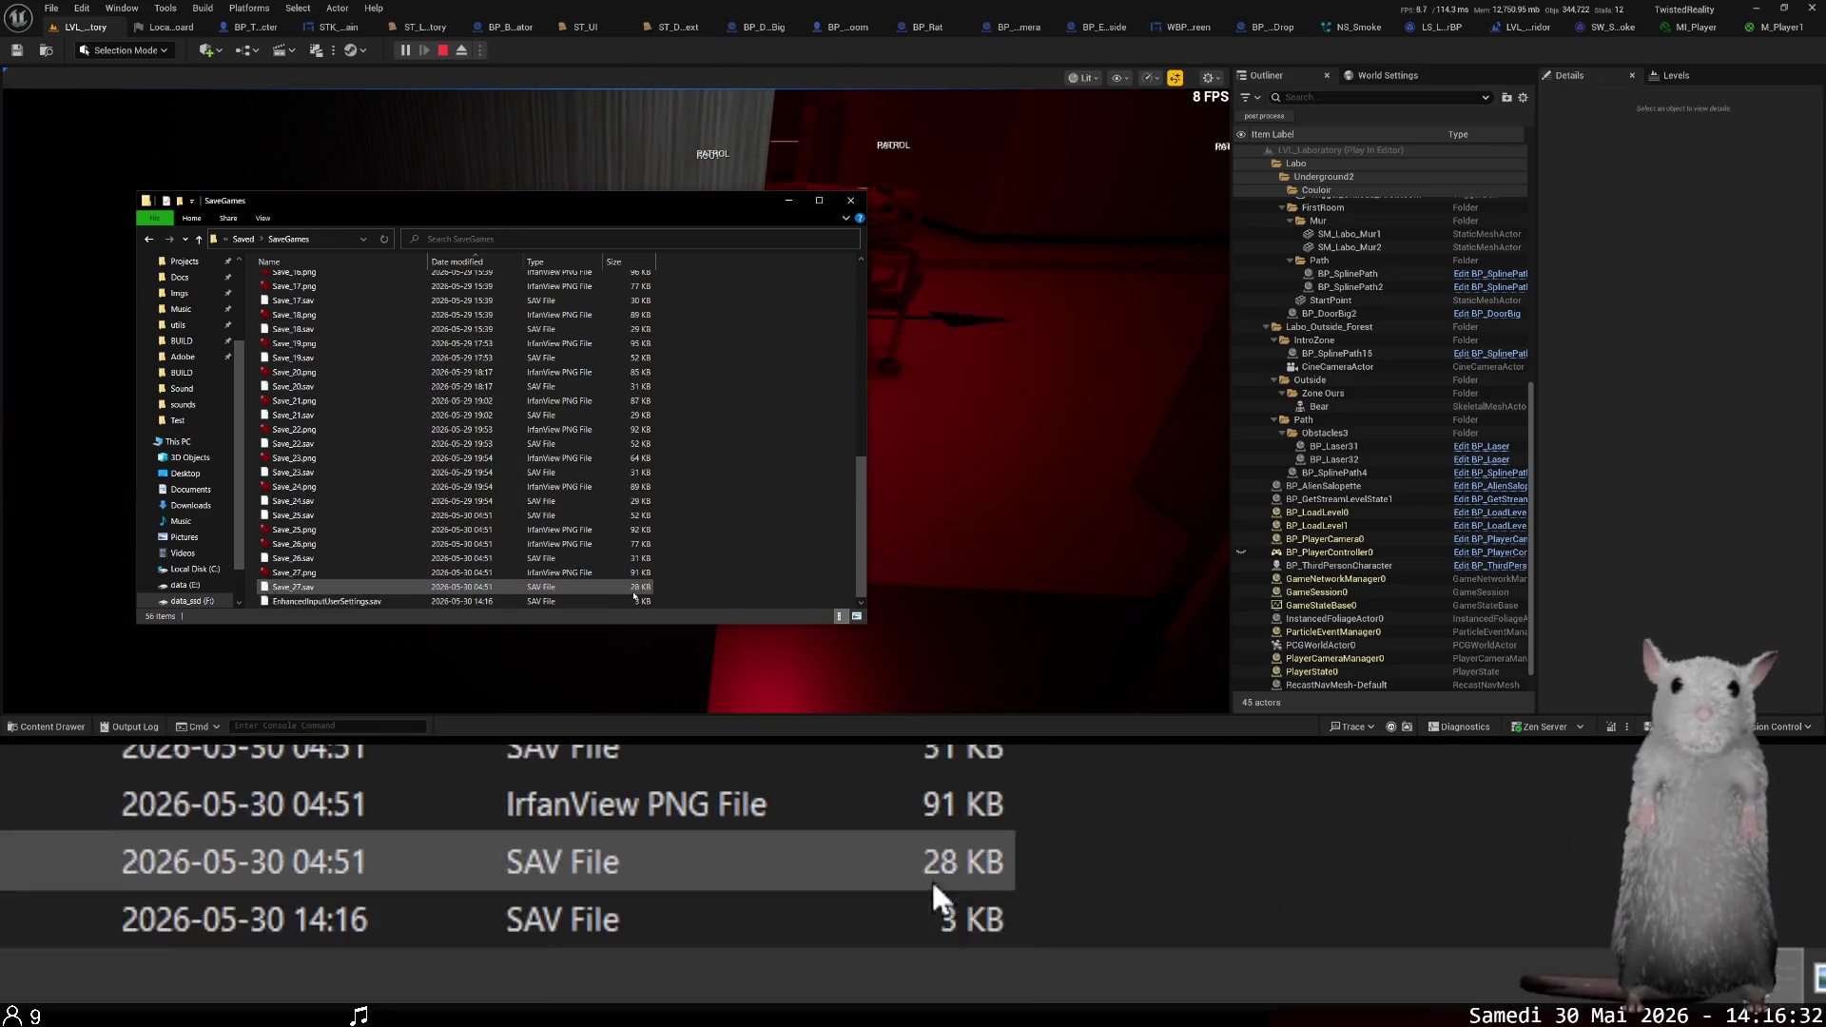
mouse_move(671, 592)
left_mouse_down()
mouse_move(445, 504)
mouse_move(441, 449)
left_mouse_up()
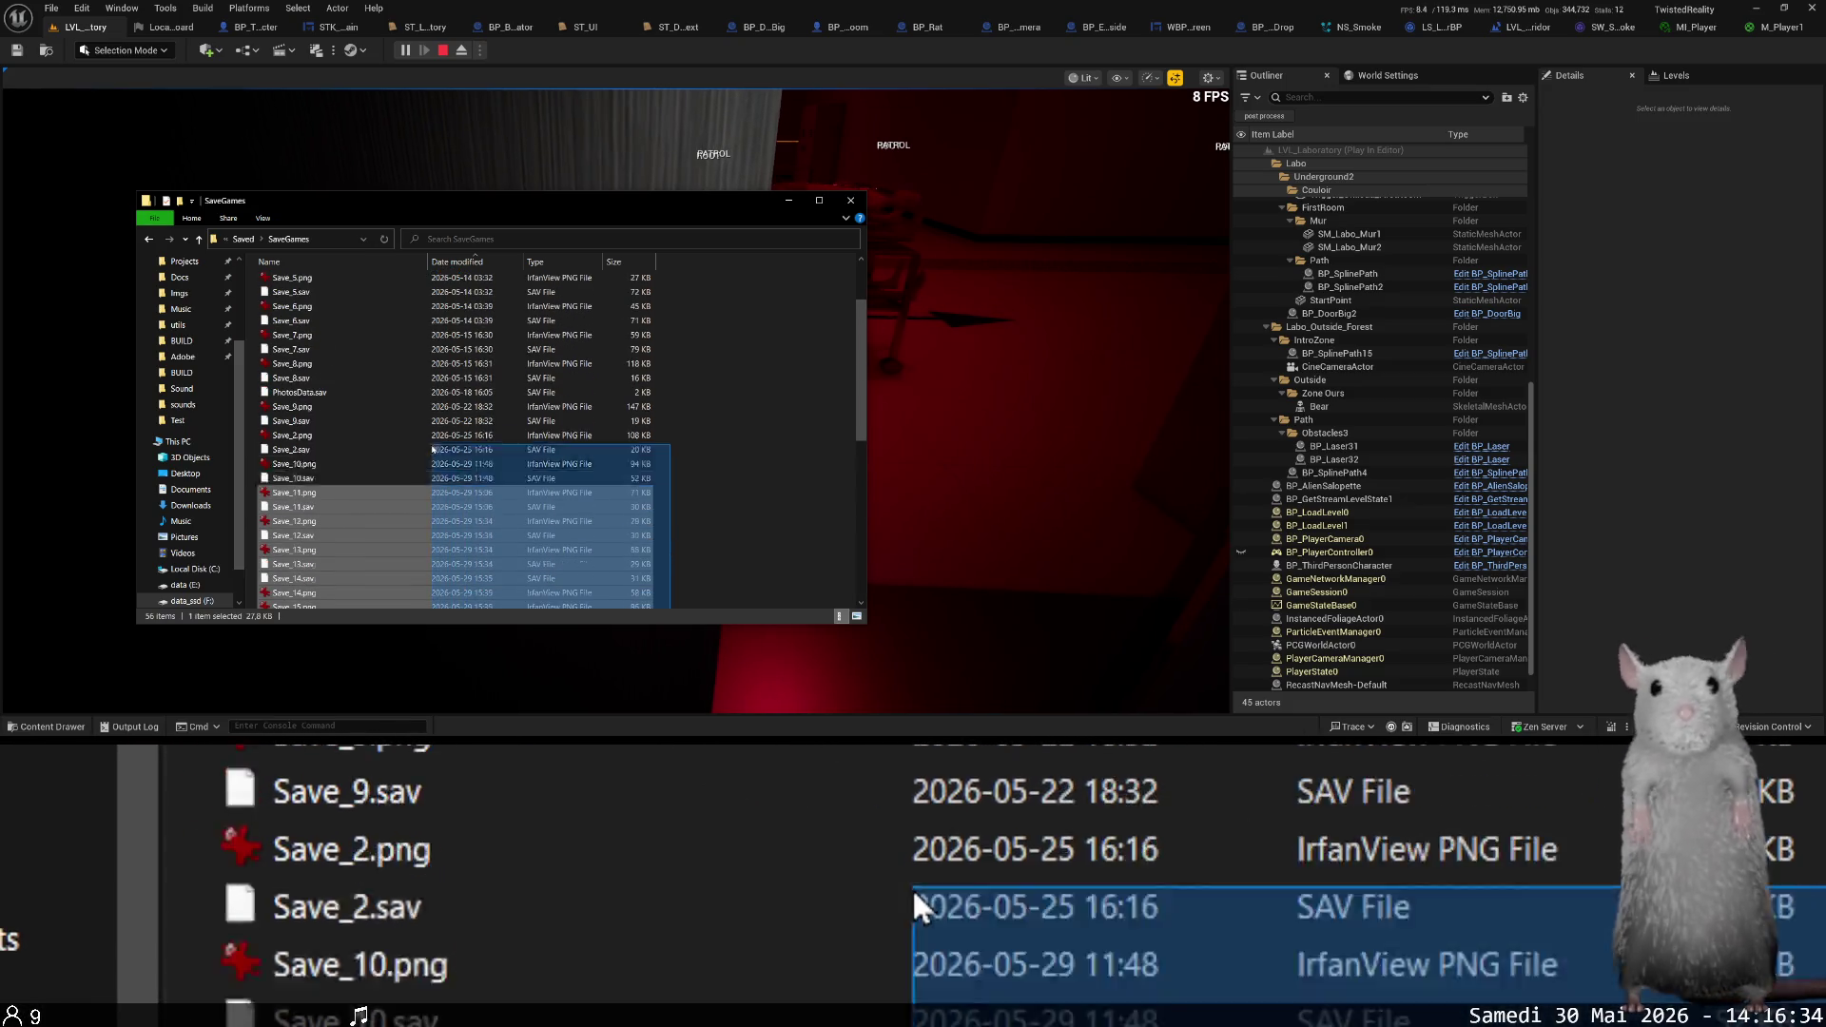
left_click_drag(321, 434, 322, 464)
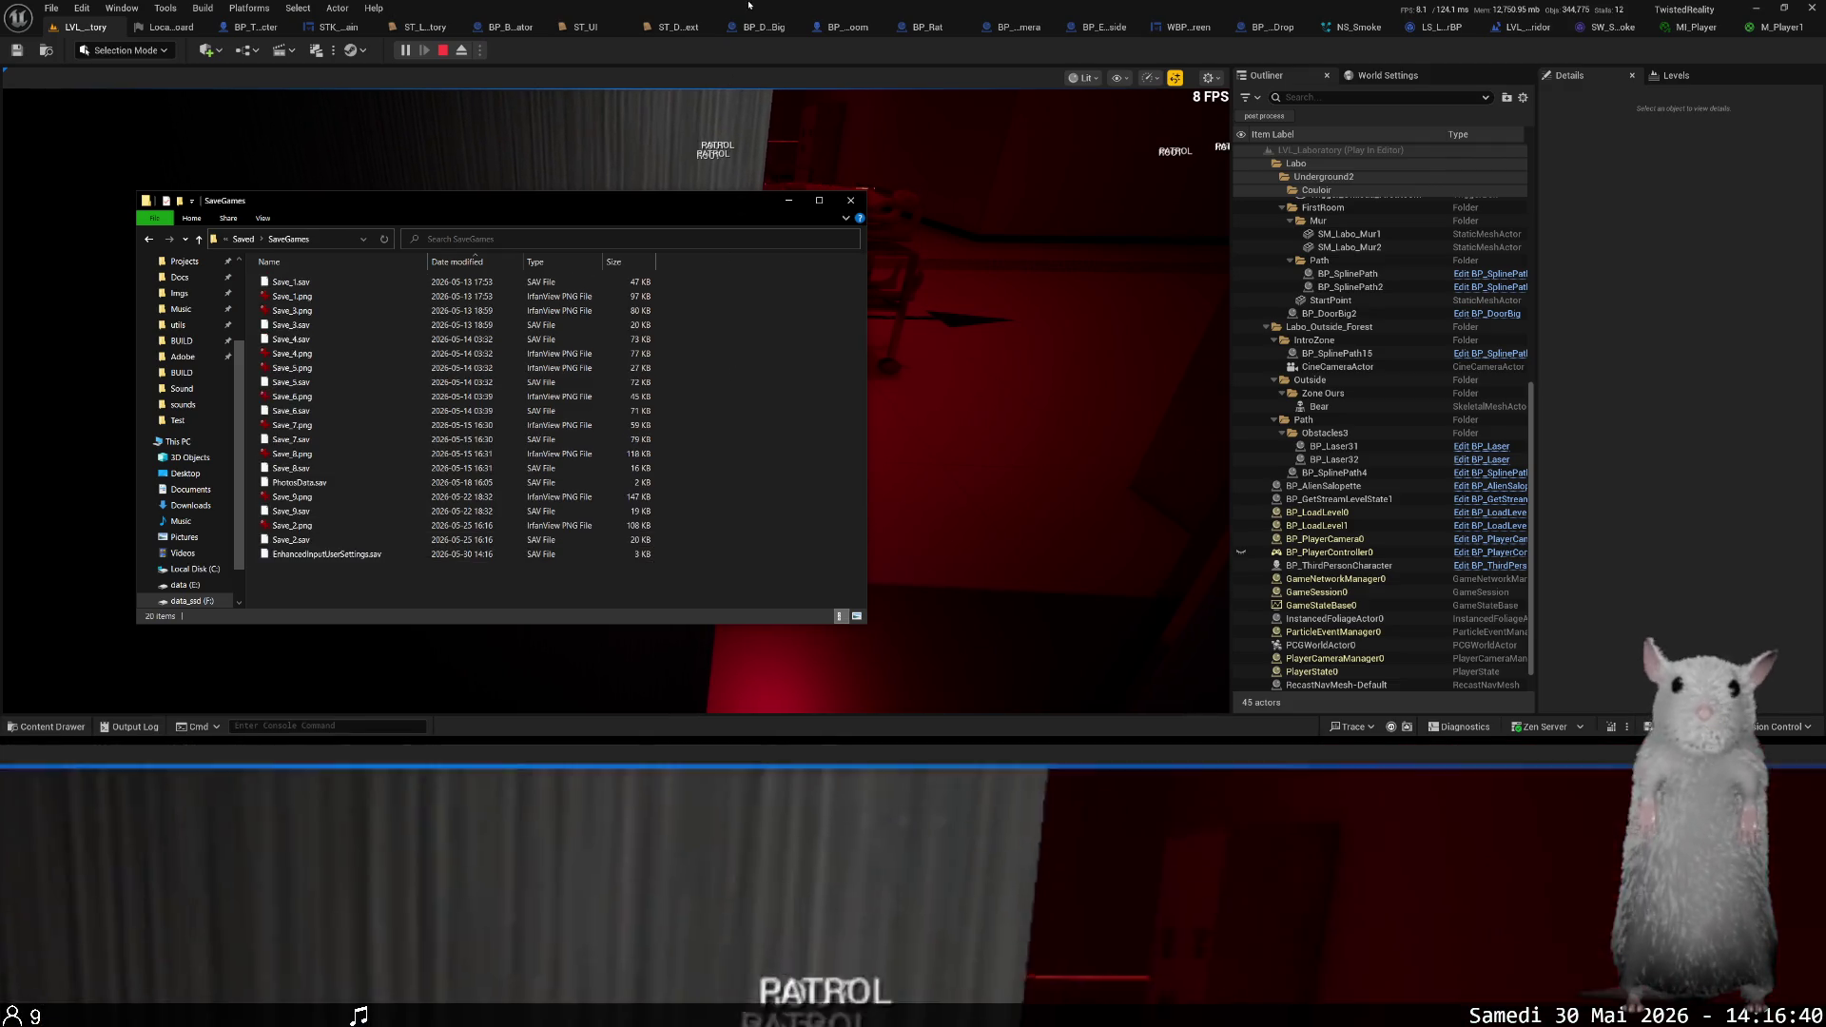
left_click(571, 45)
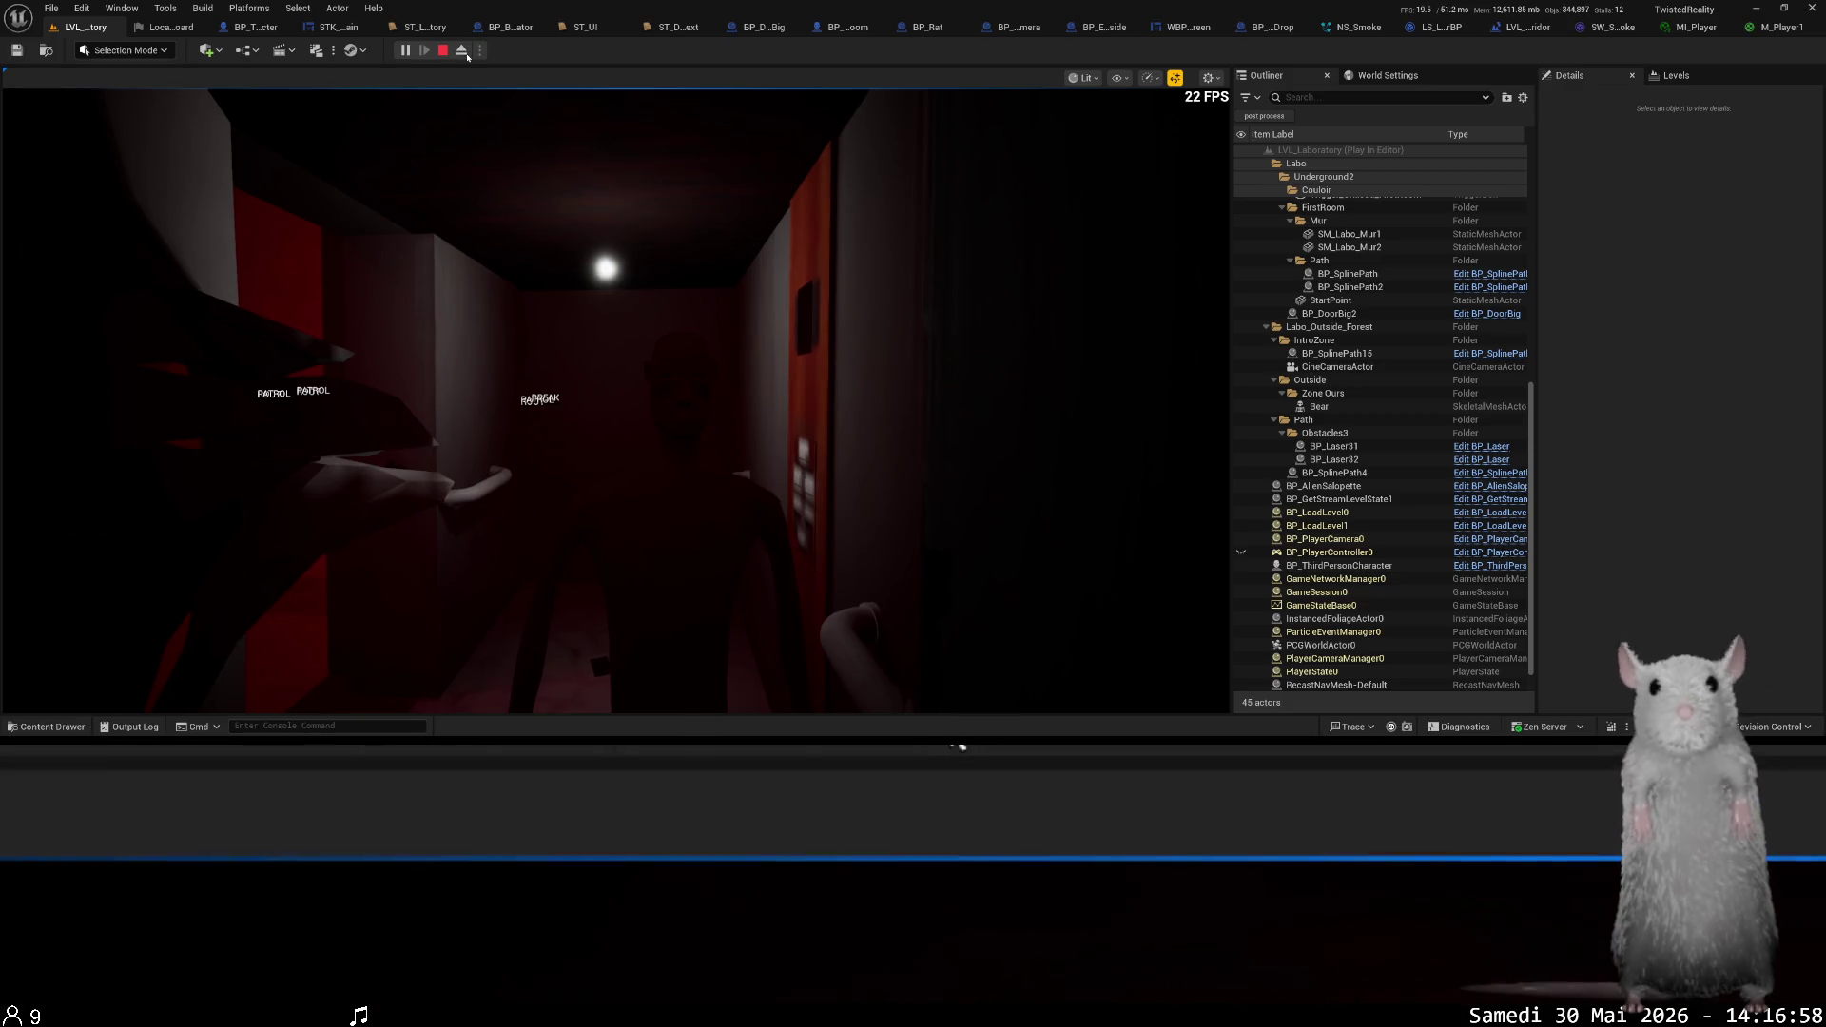
- Eject to a free camera, focus and zoom in on the character's dark body, then stop playing
left_click(462, 51)
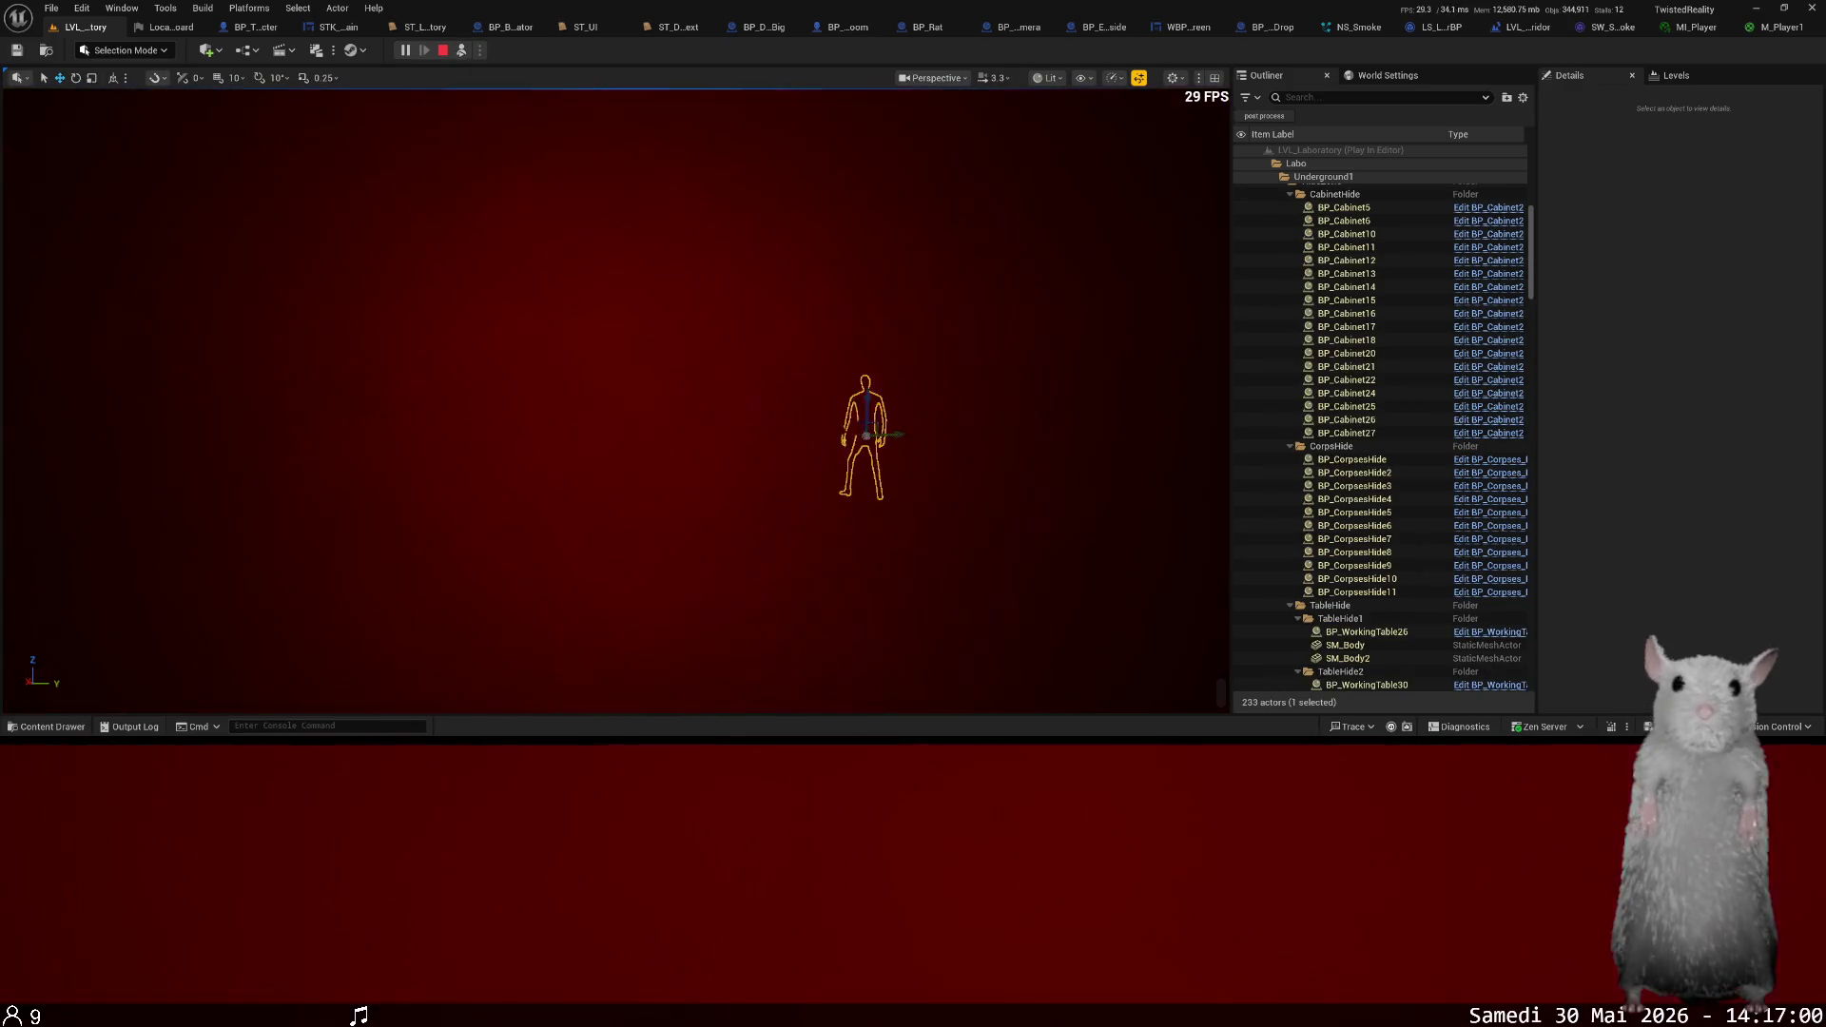
key("f")
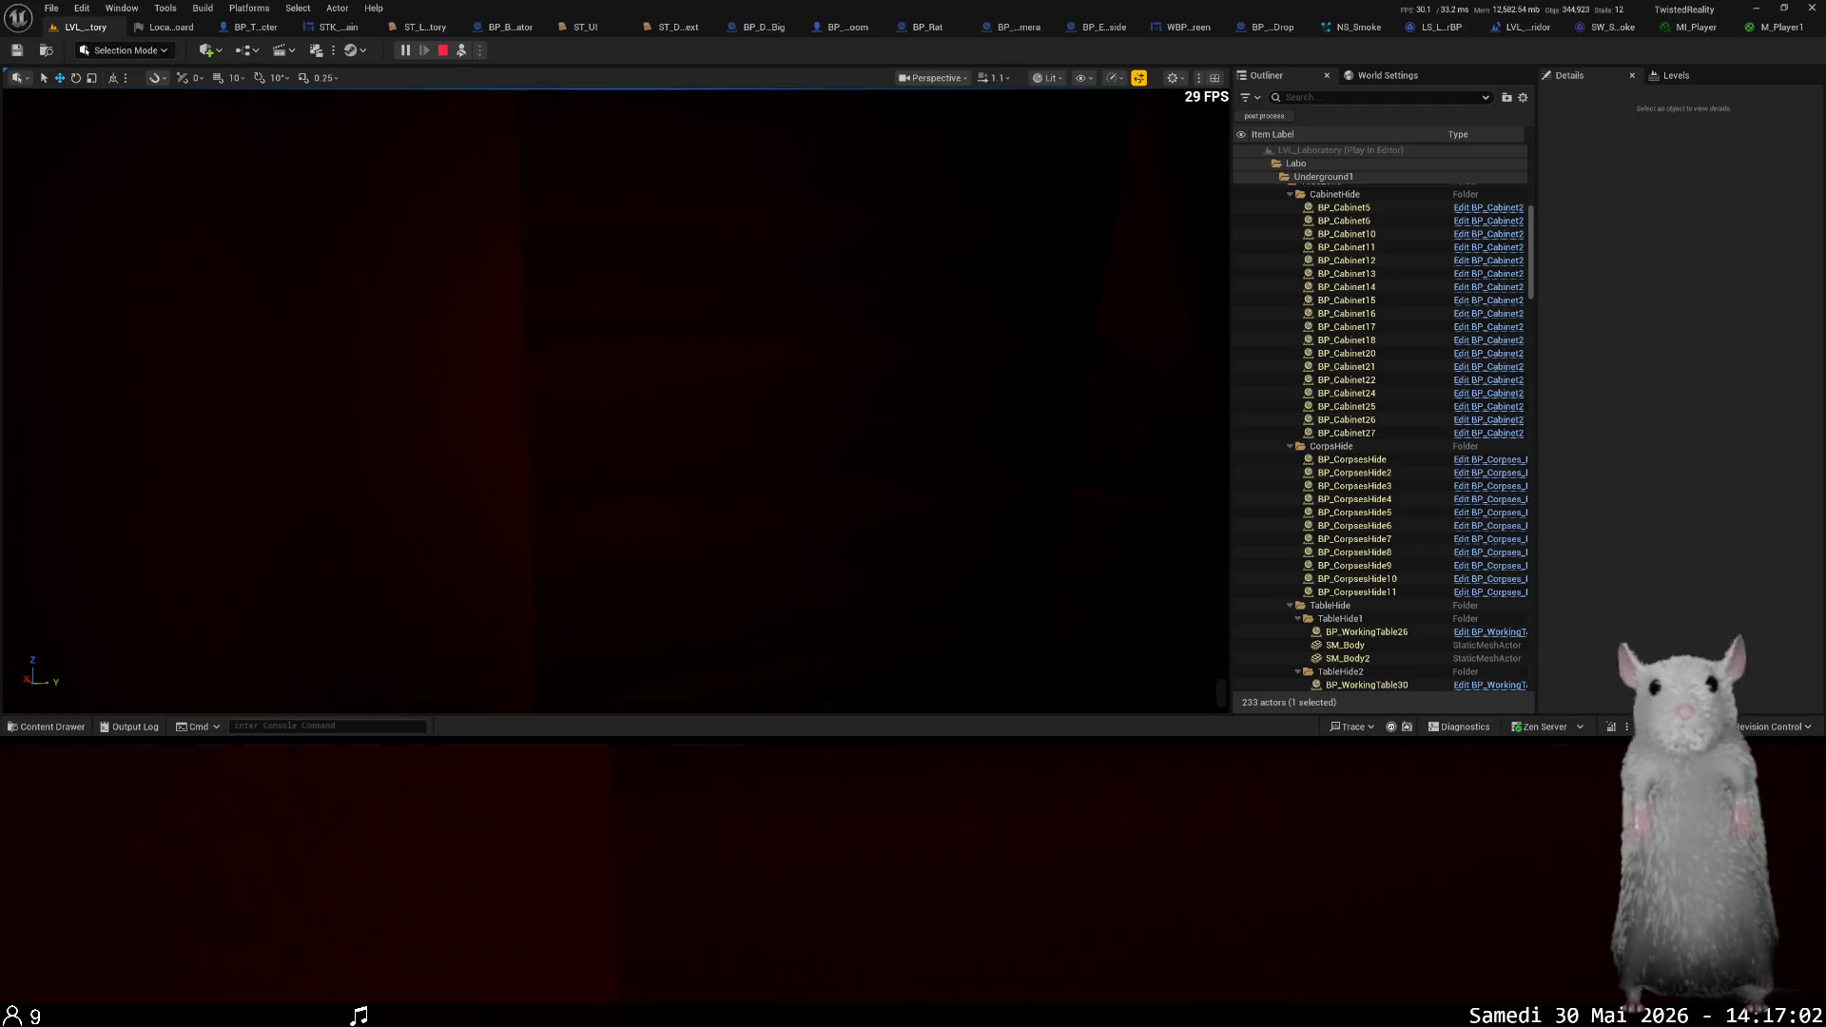
scroll(608, 400, "down", 3)
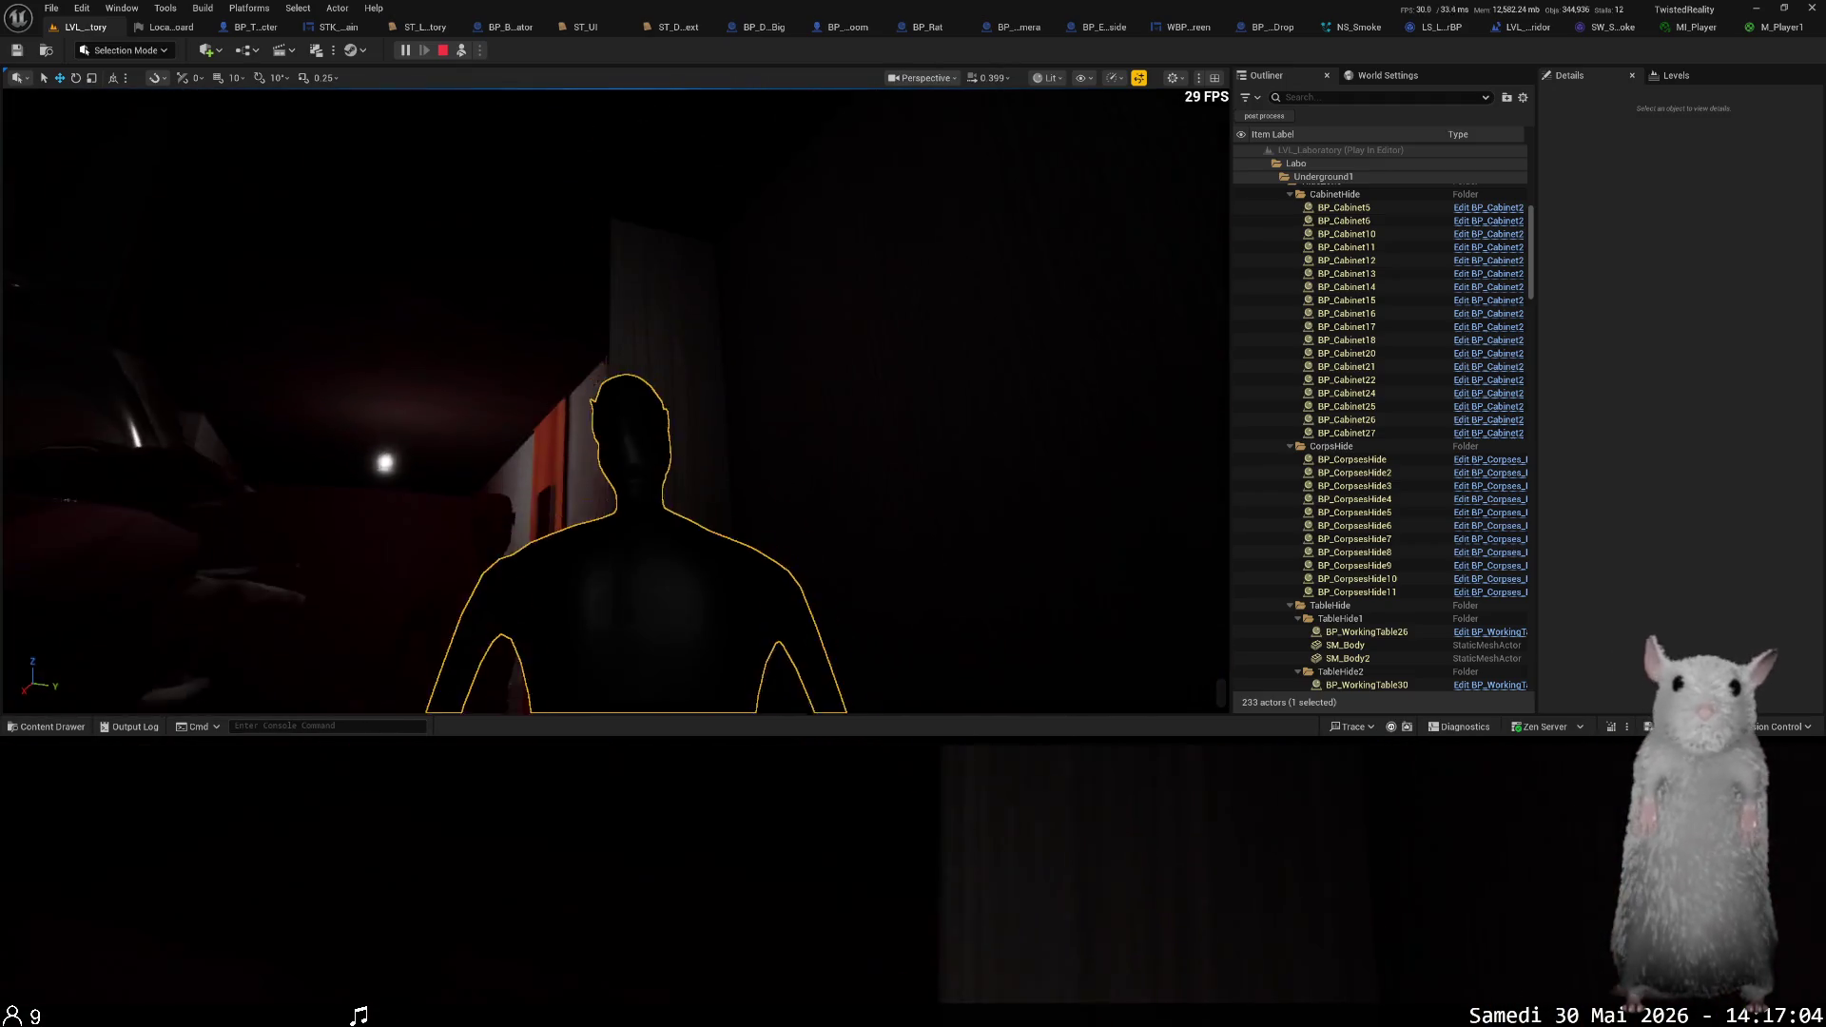
scroll(609, 399, "down", 3)
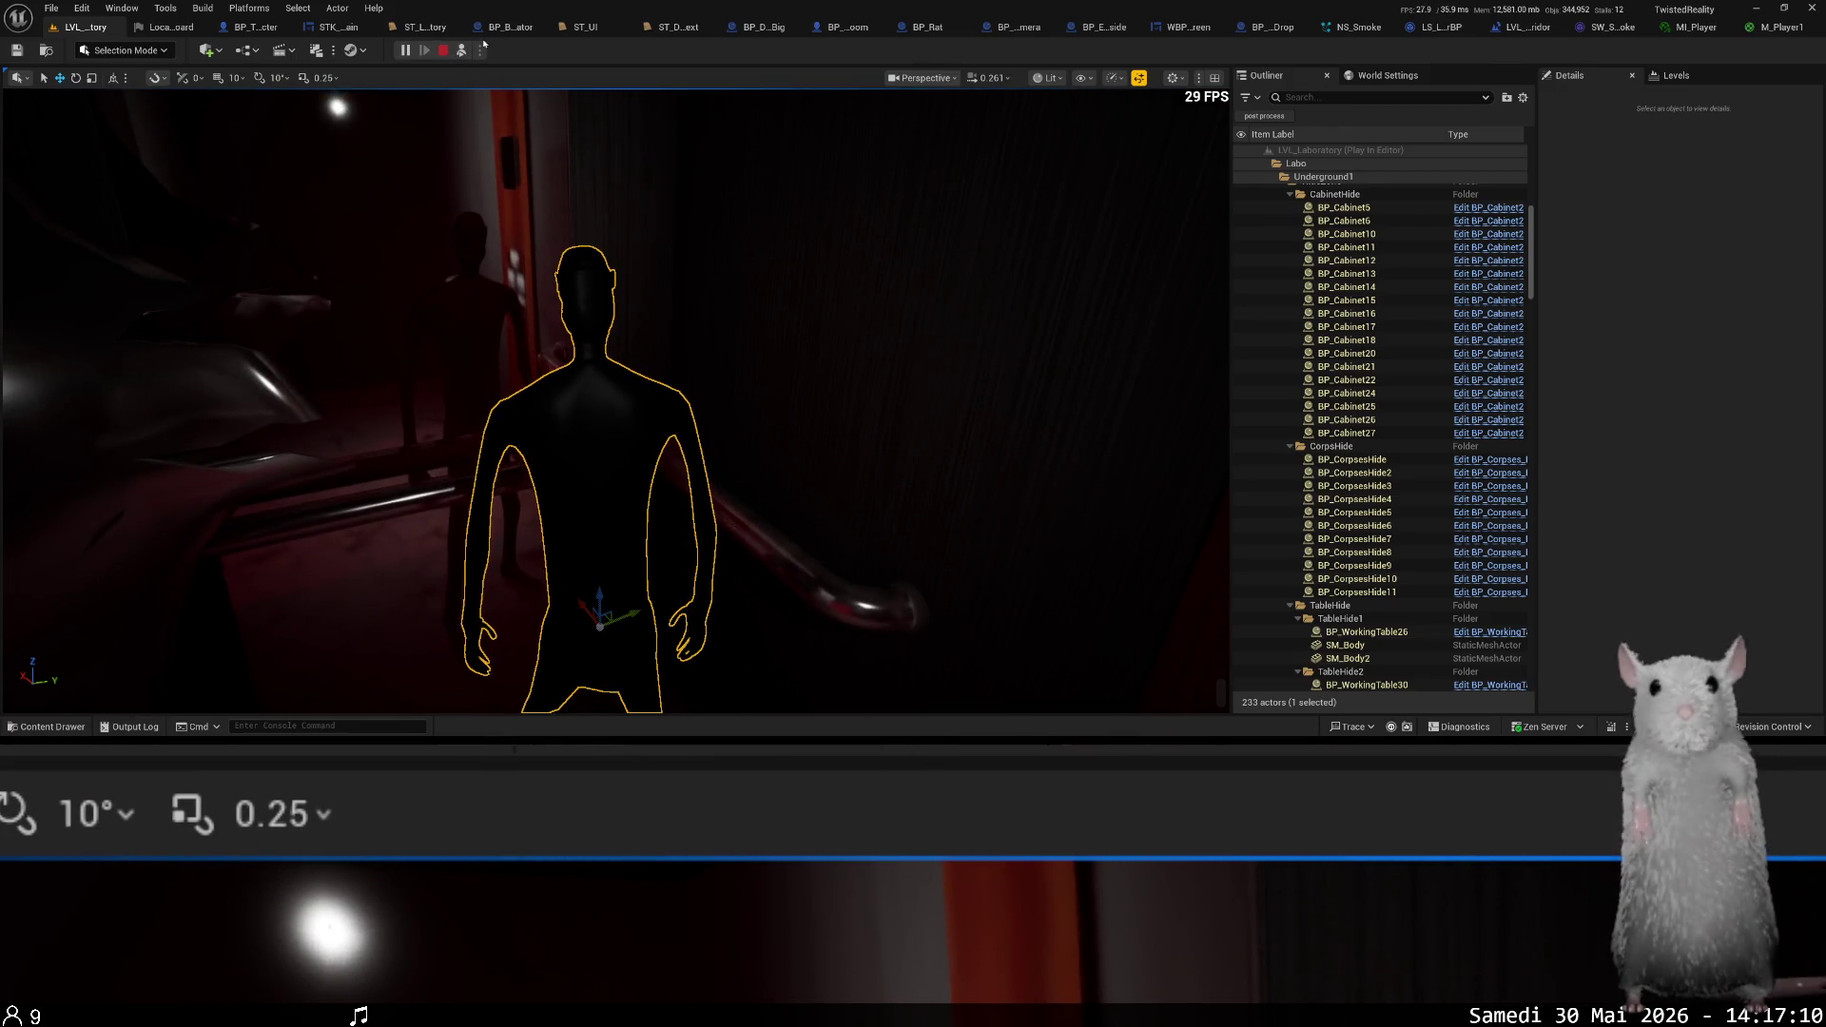
key("Escape")
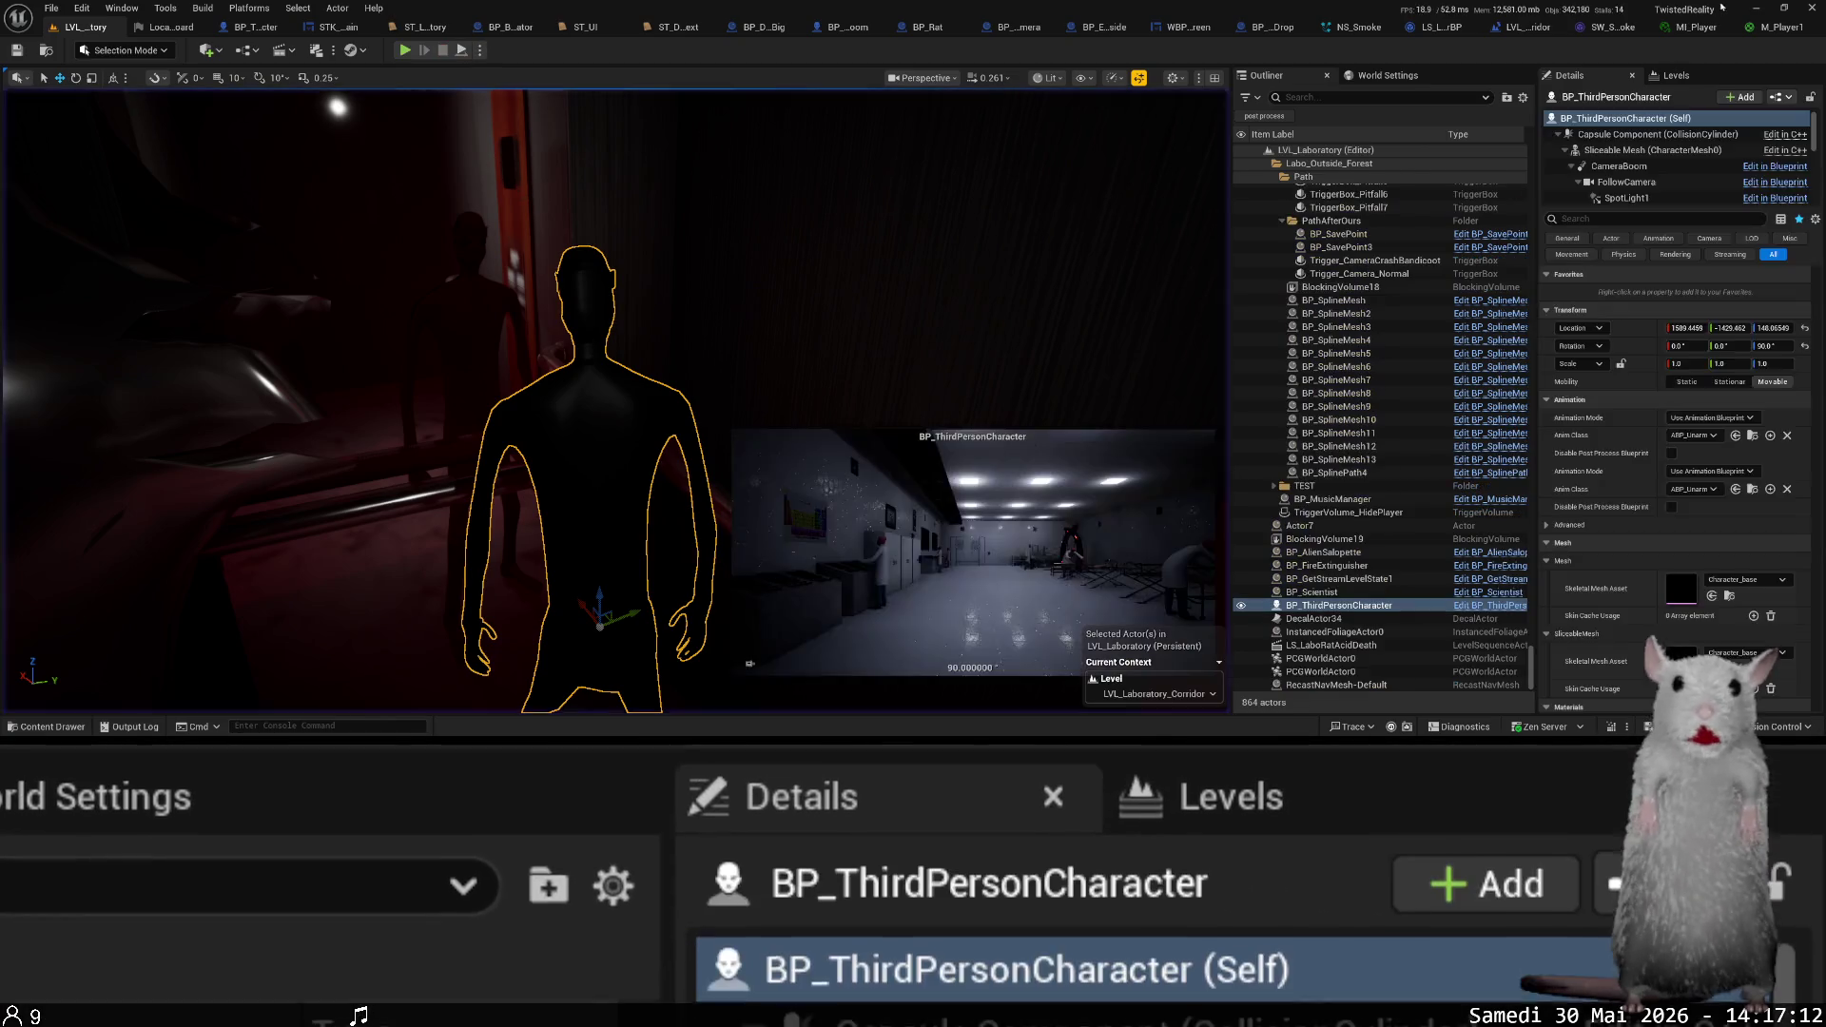
left_click(1769, 27)
- Select M_Player1's texture parameter nodes and locate the Character_full textures among project assets
left_click(639, 271)
left_click(651, 443)
key("ctrl+space")
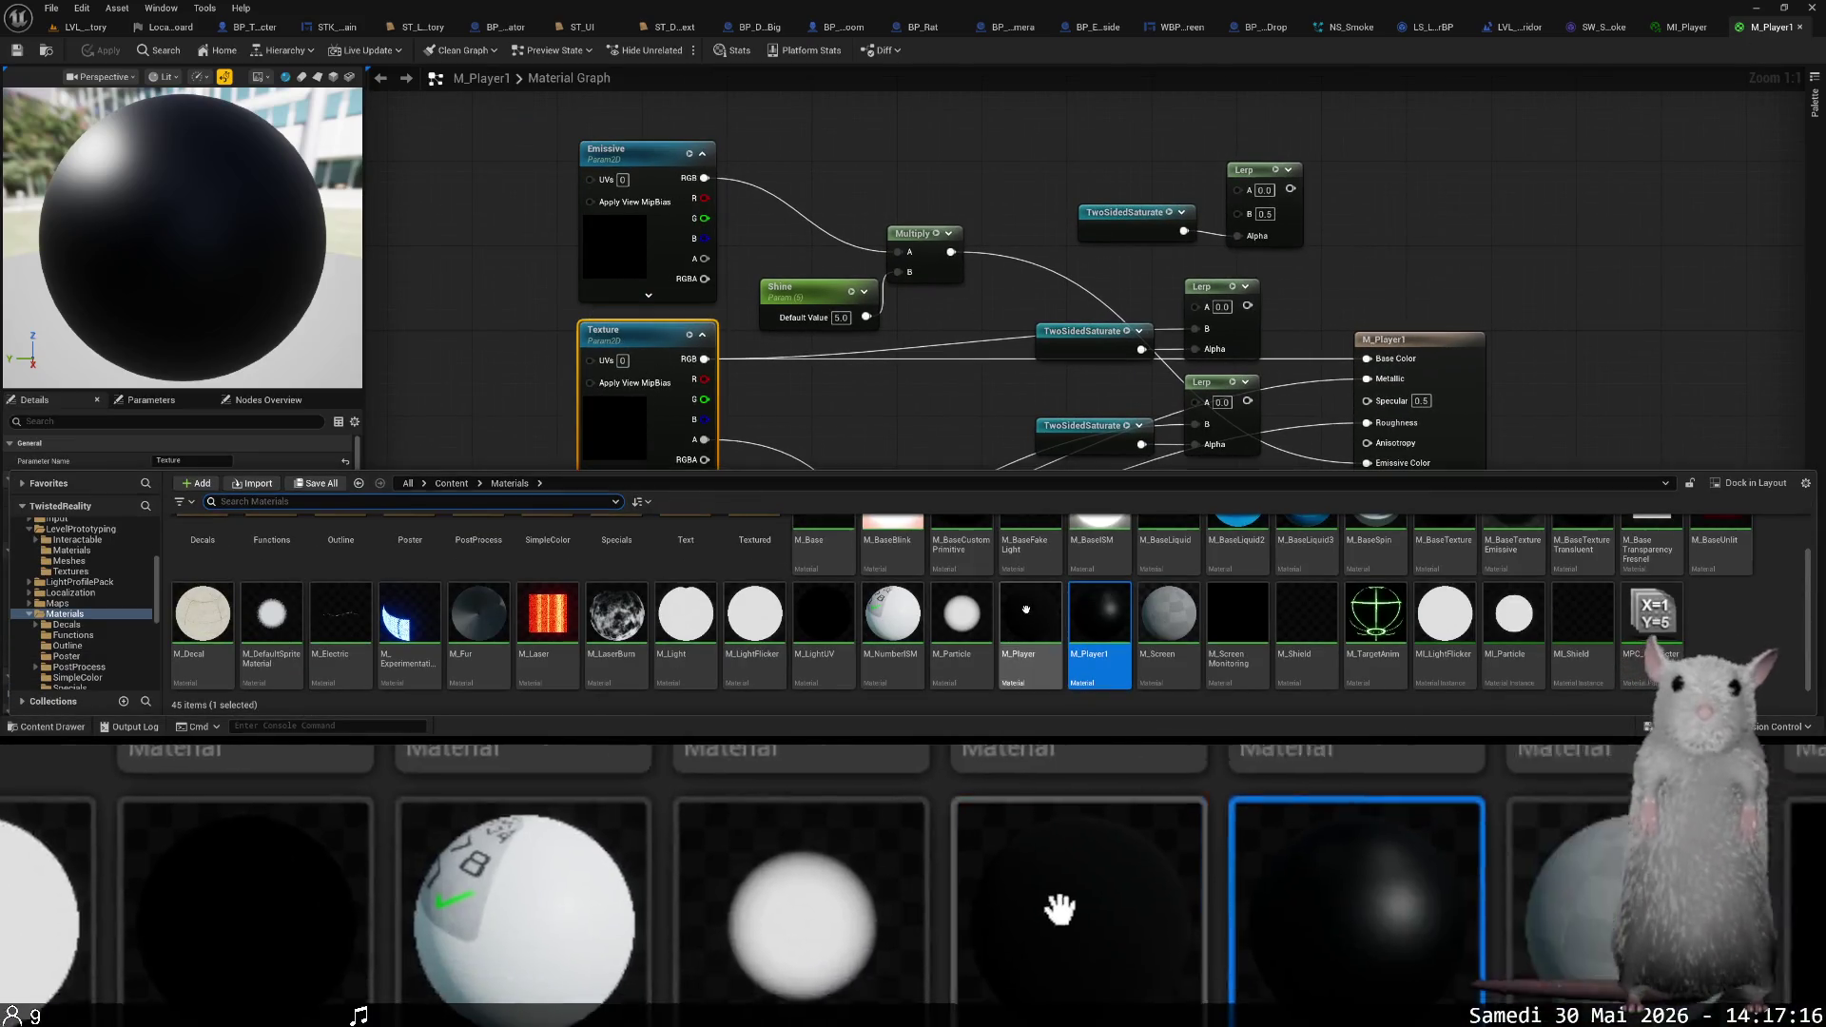
left_click(1688, 26)
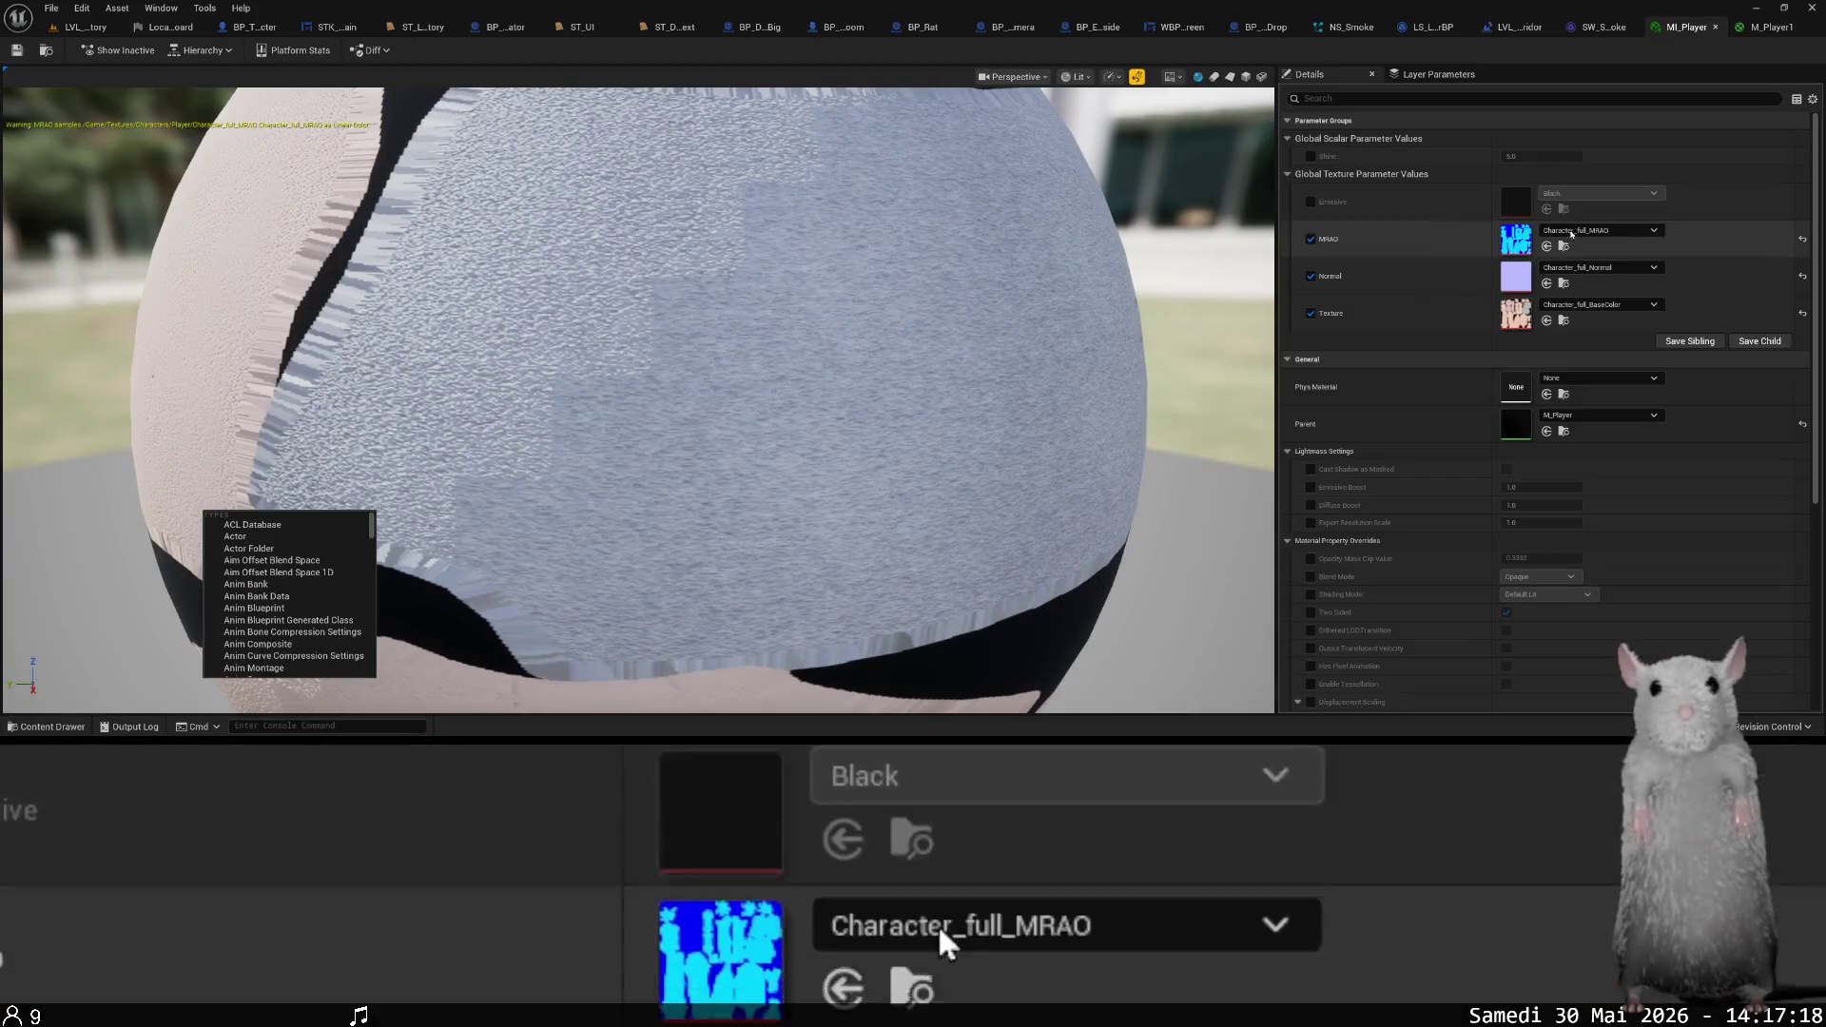
left_click(1563, 321)
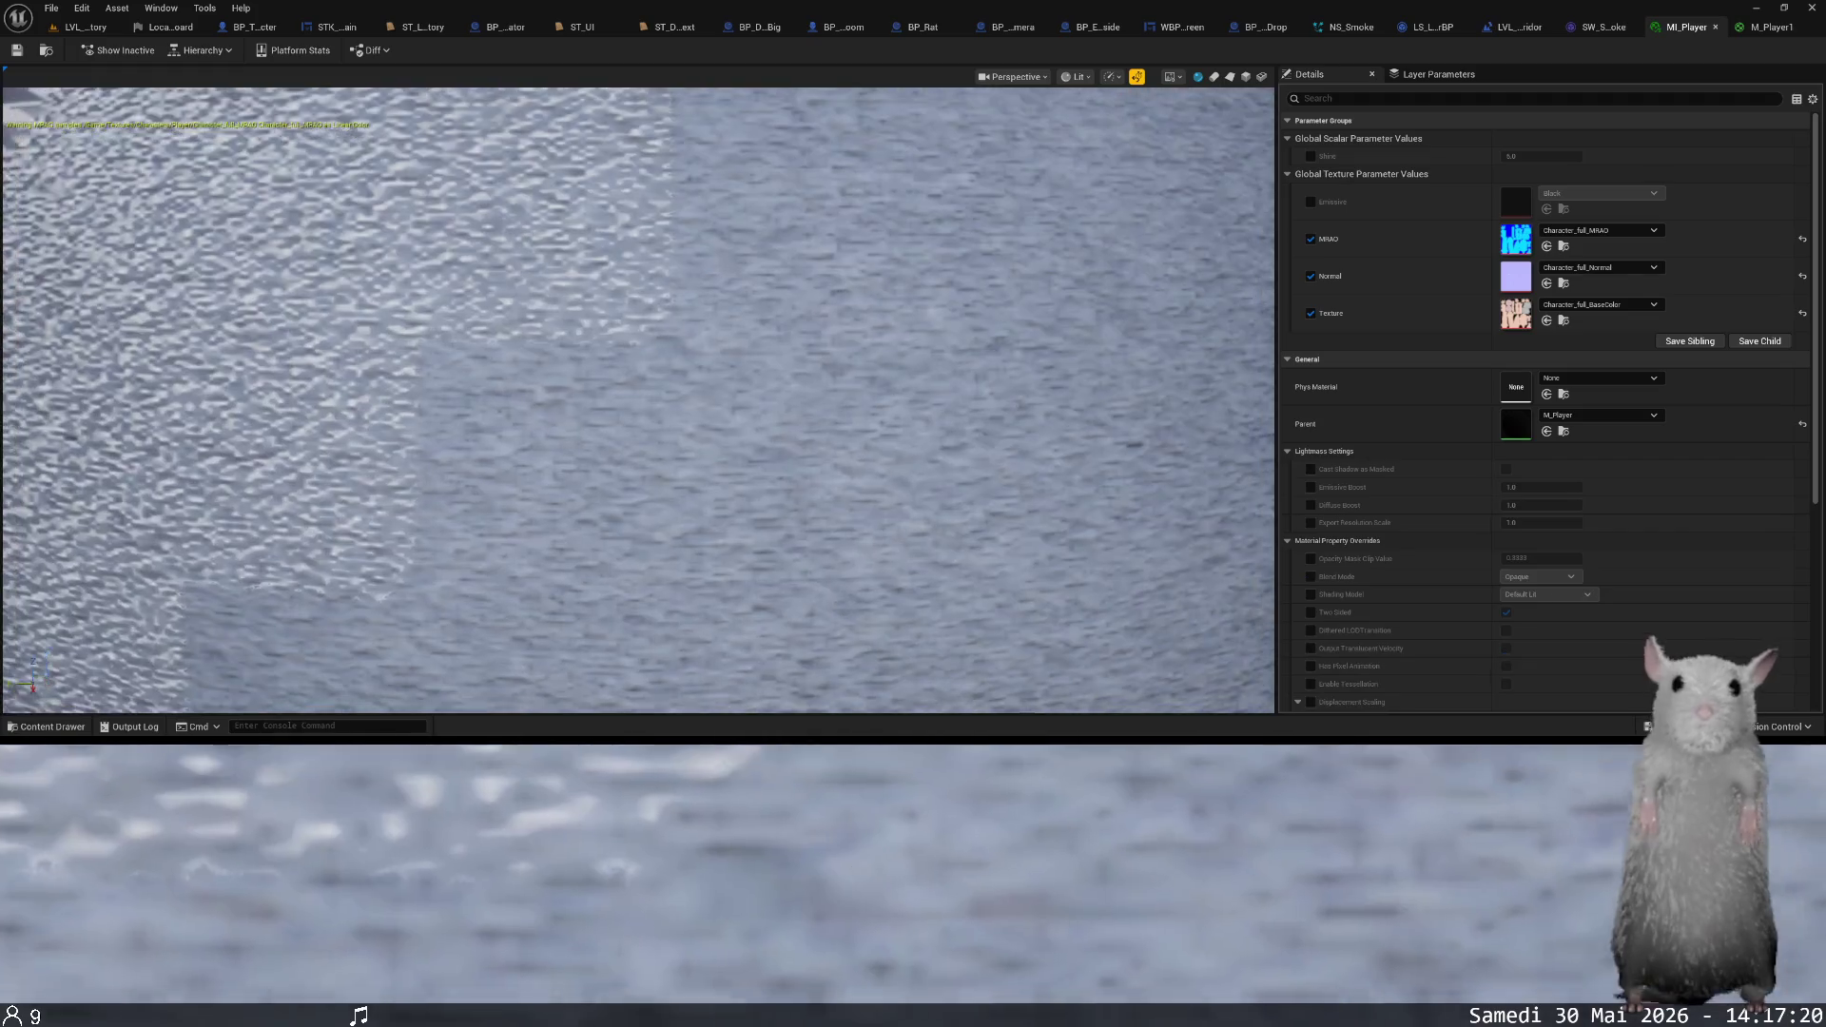
left_click(1771, 26)
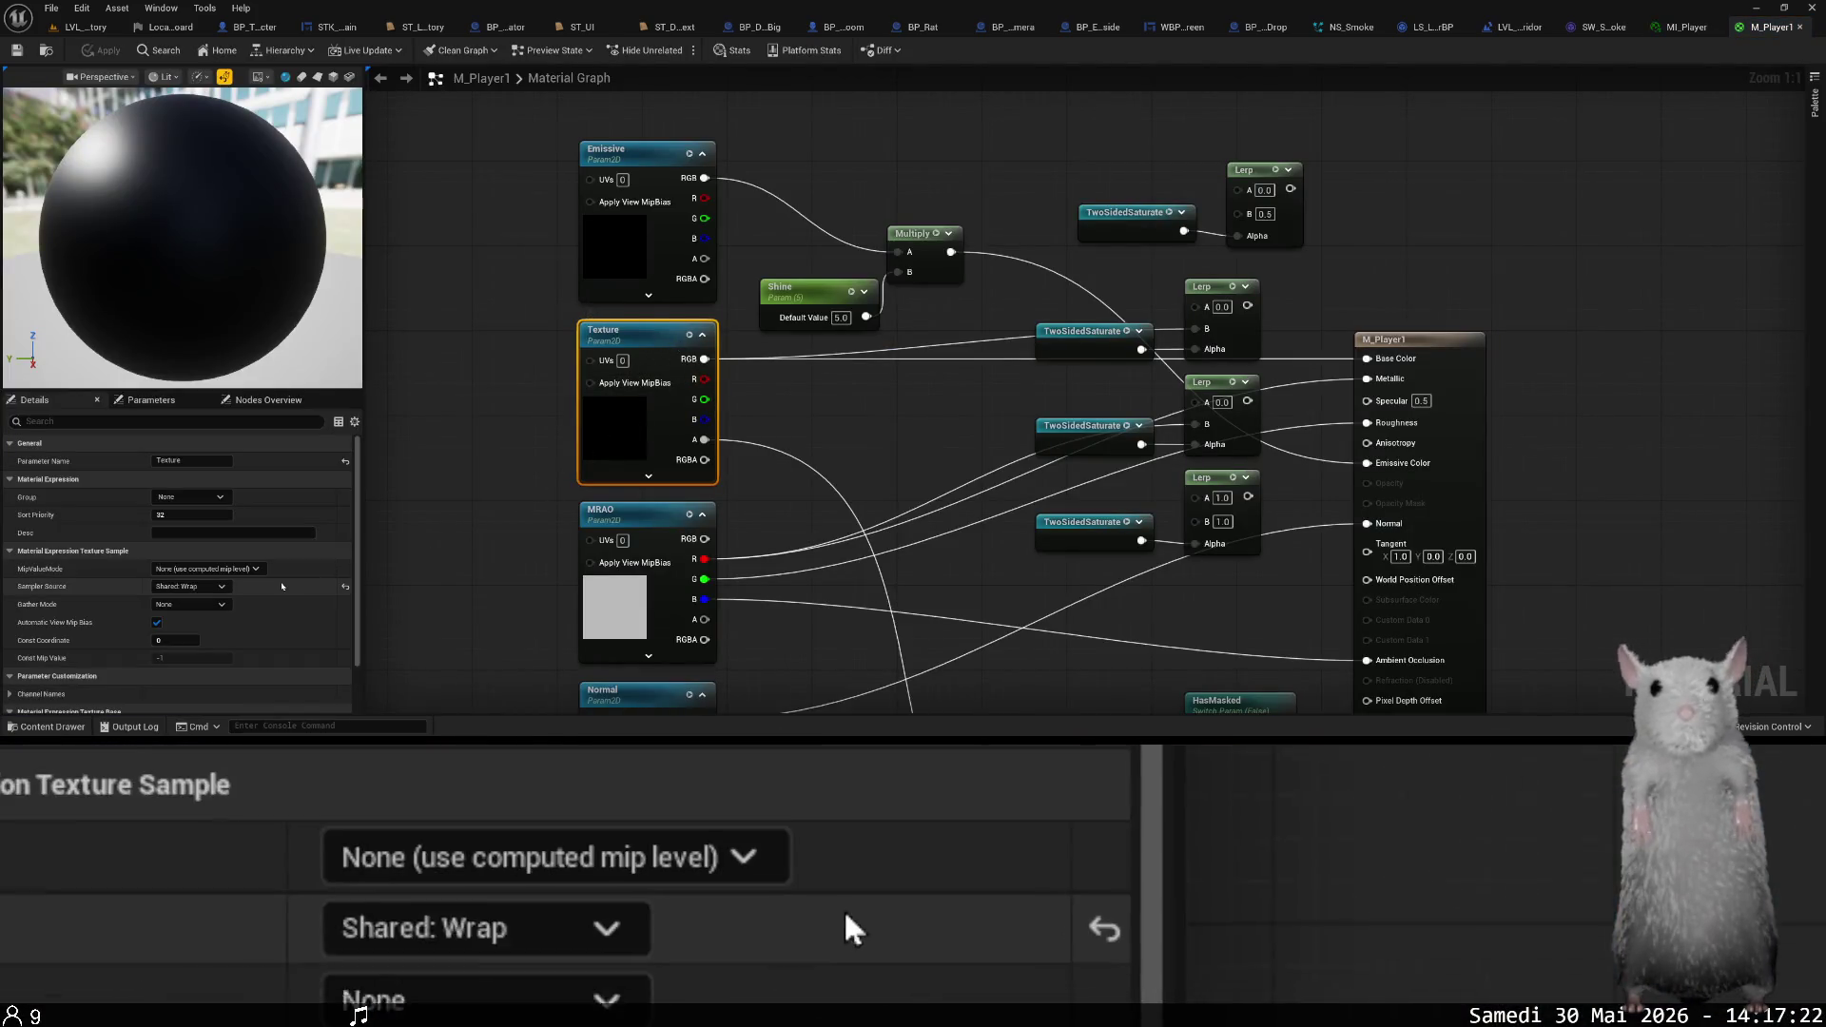
scroll(282, 536, "down", 3)
- Assign Character_full_BaseColor, Character_full_MRAO and Character_full_Normal to the Texture, MRAO and Normal parameters
left_click(197, 666)
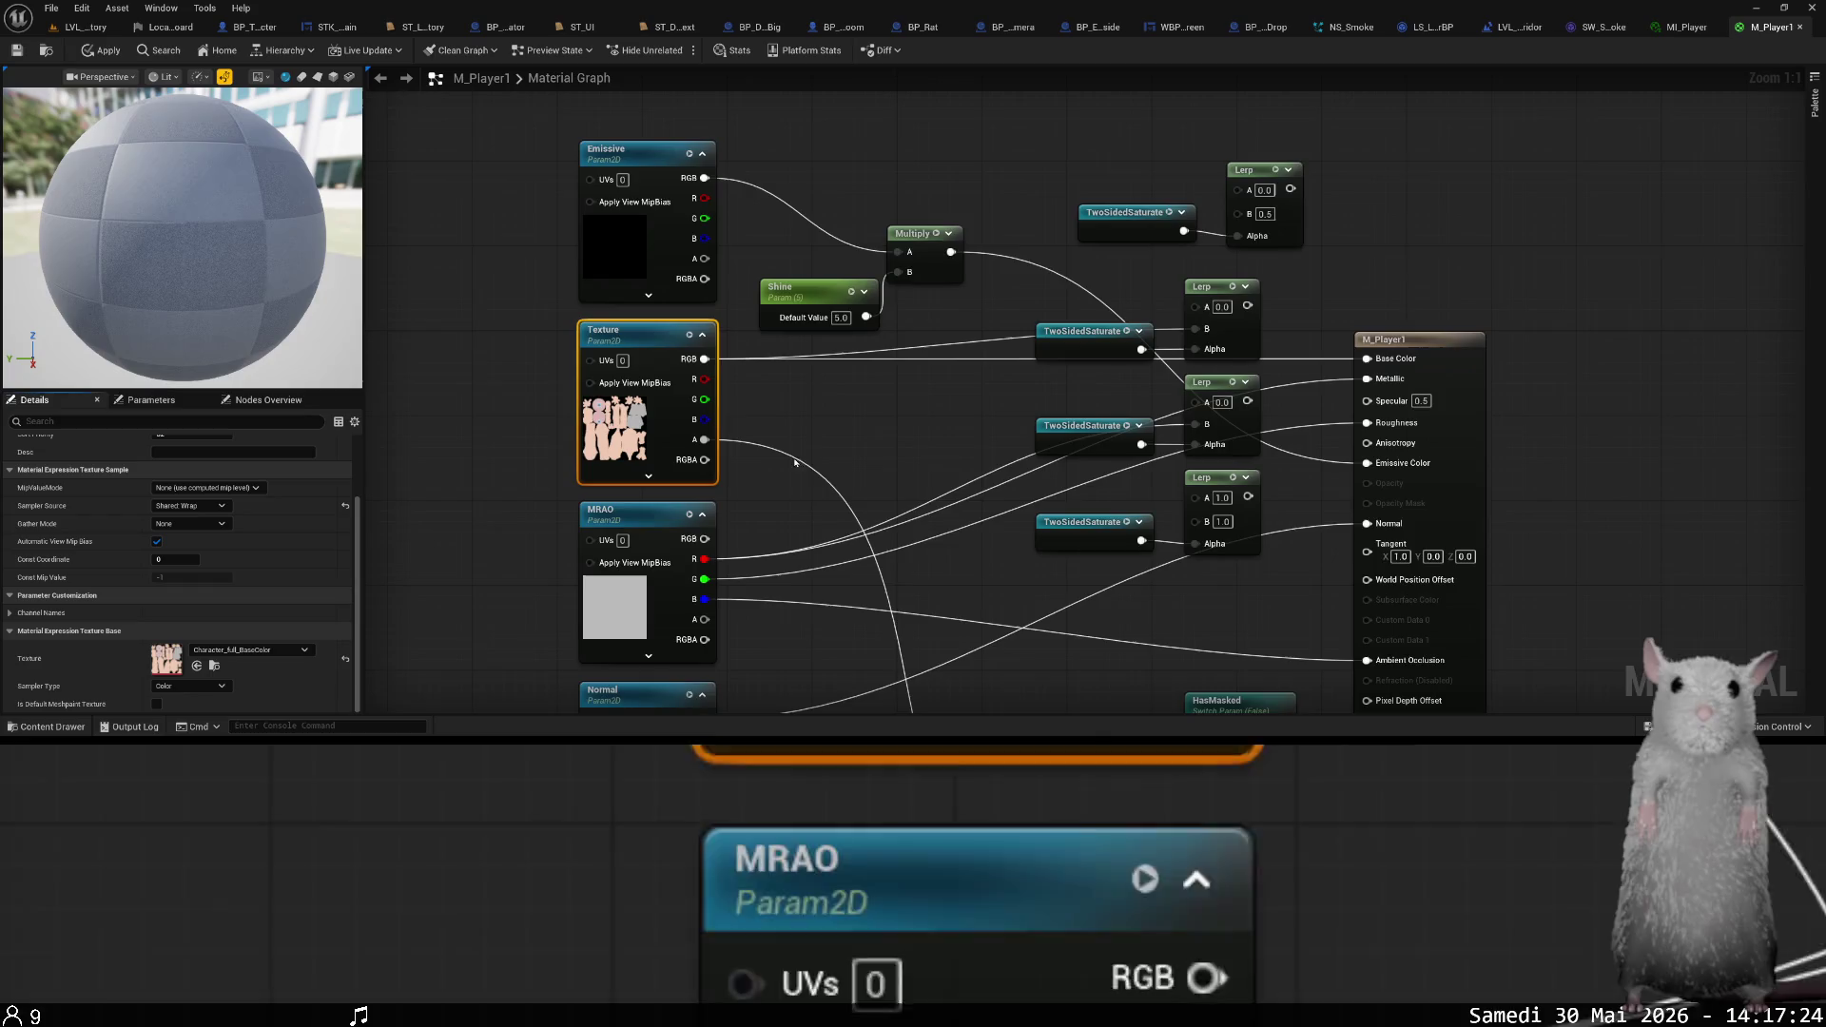
left_click(641, 464)
key("ctrl+space")
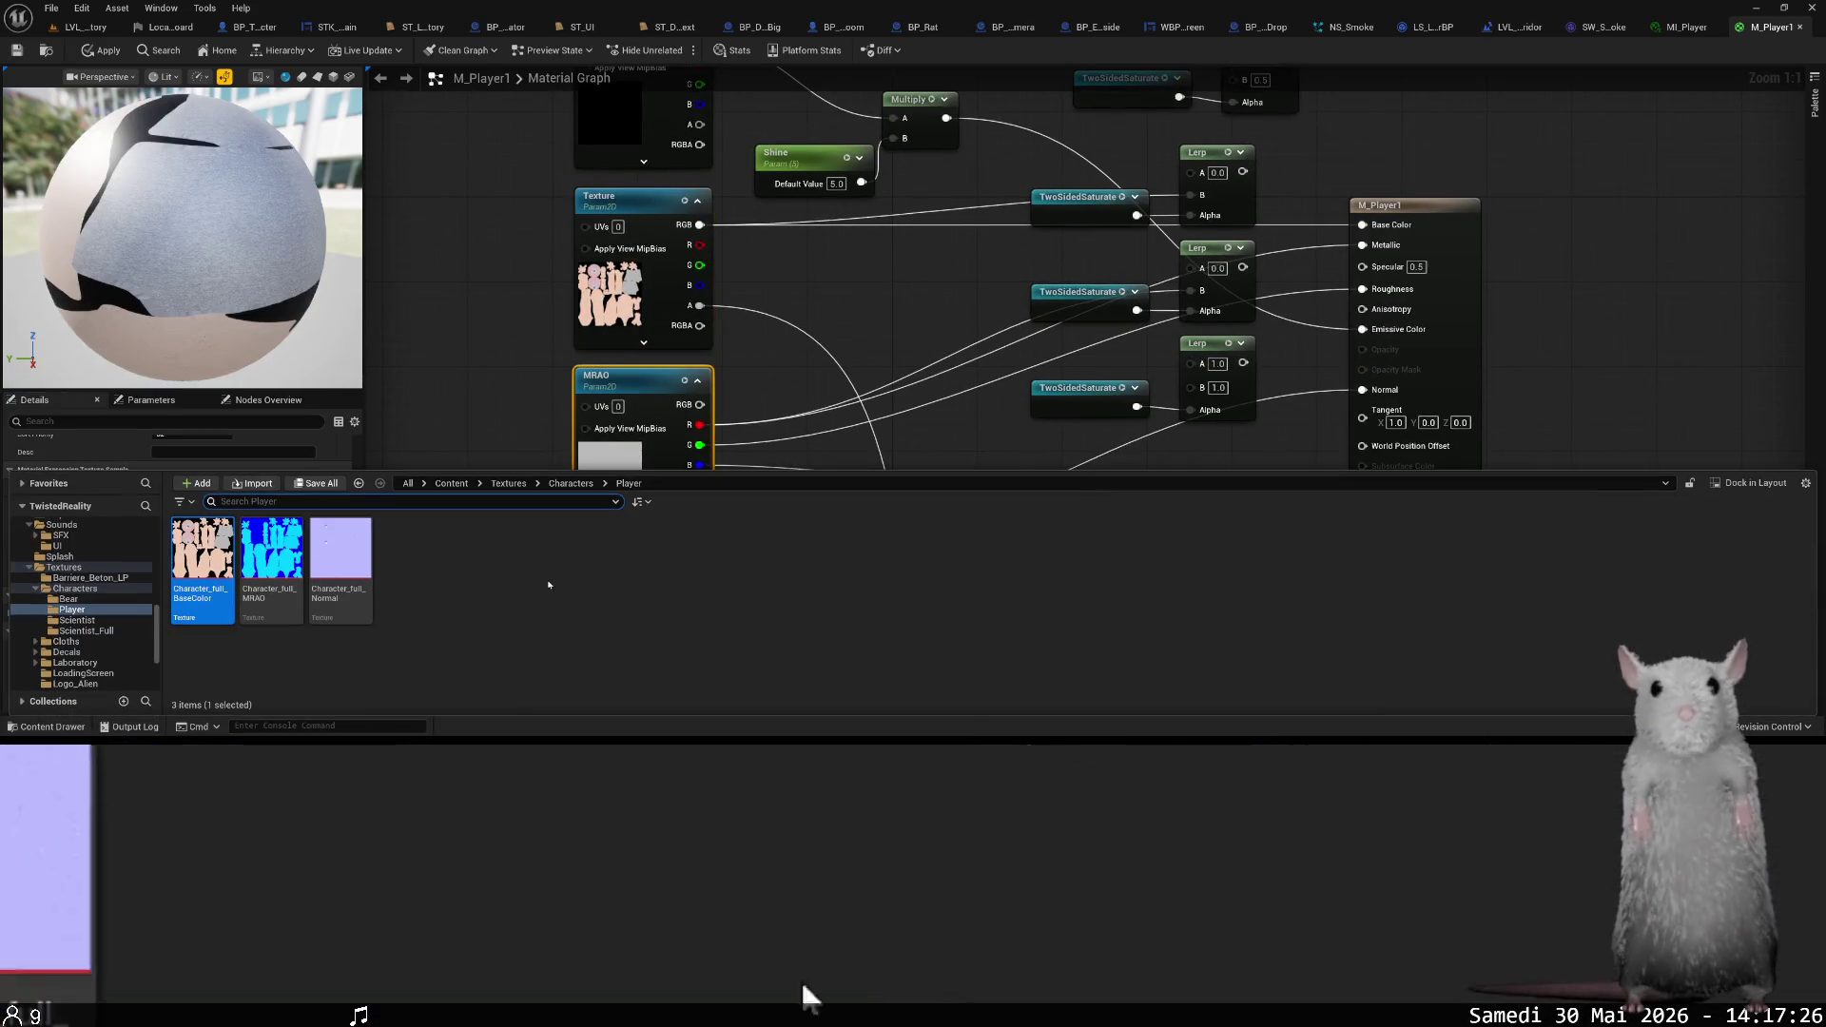
key("ctrl+space")
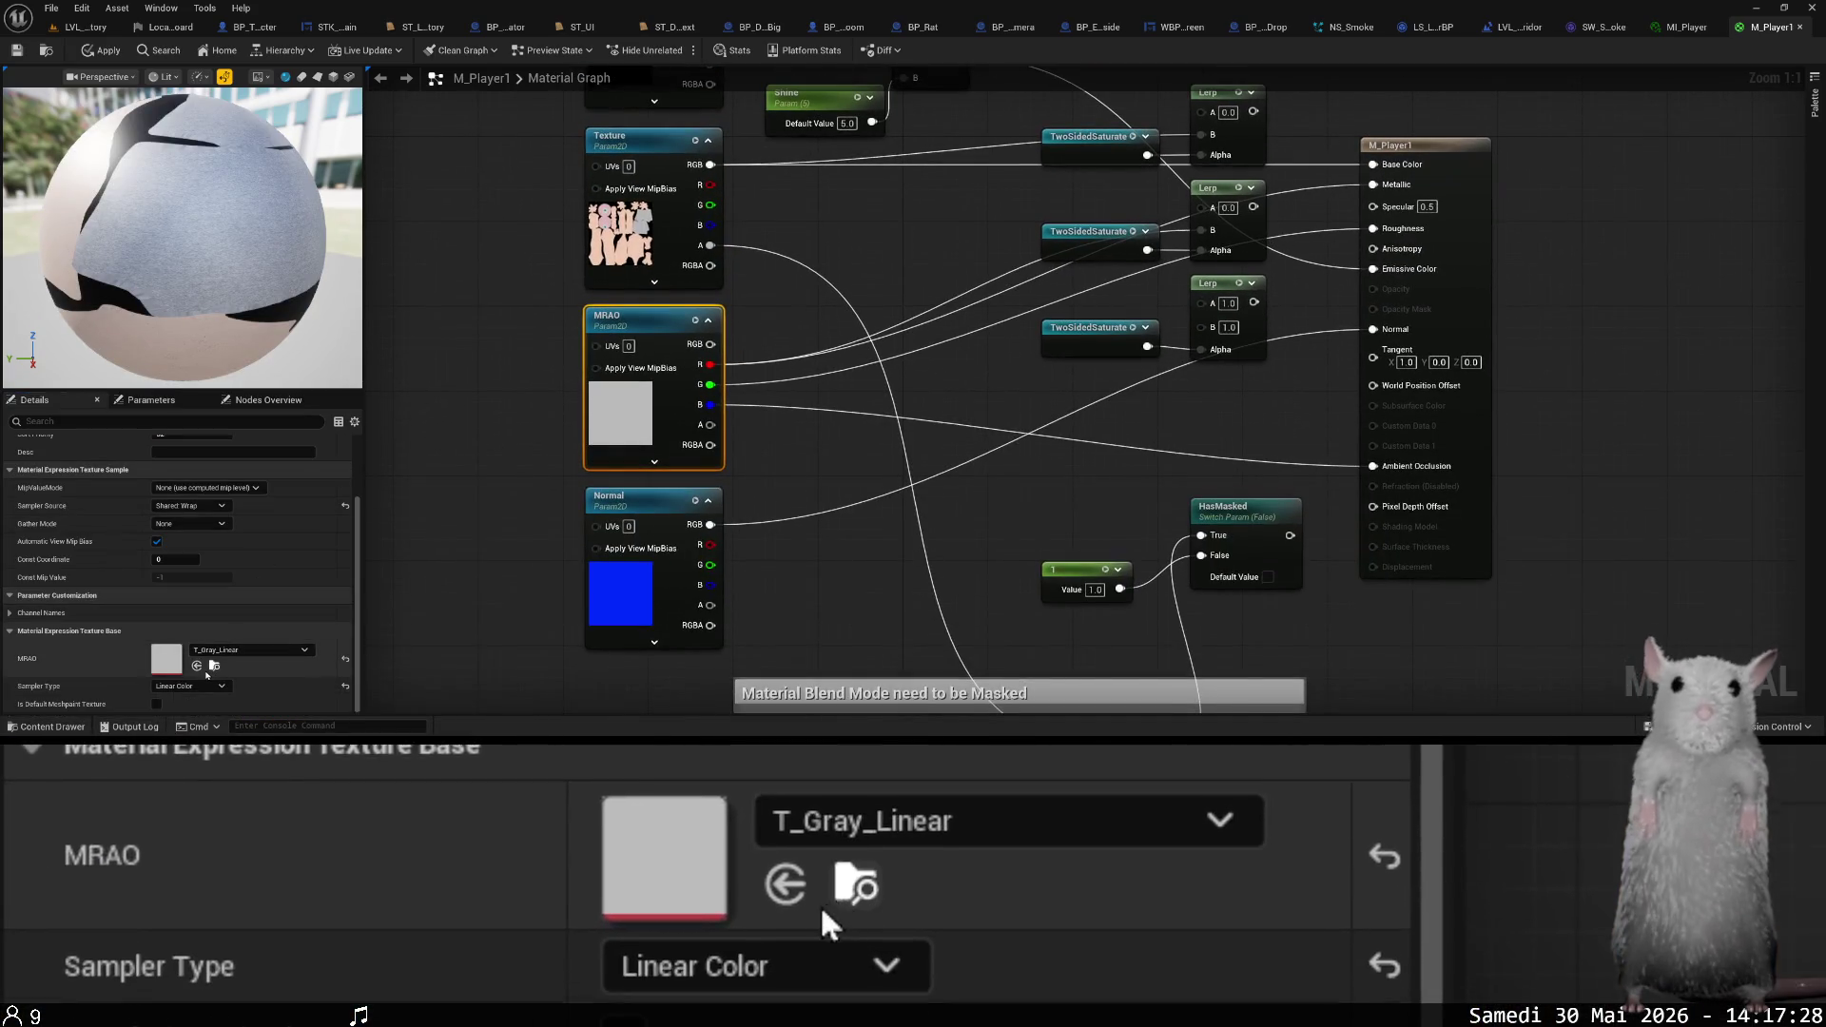
left_click(197, 665)
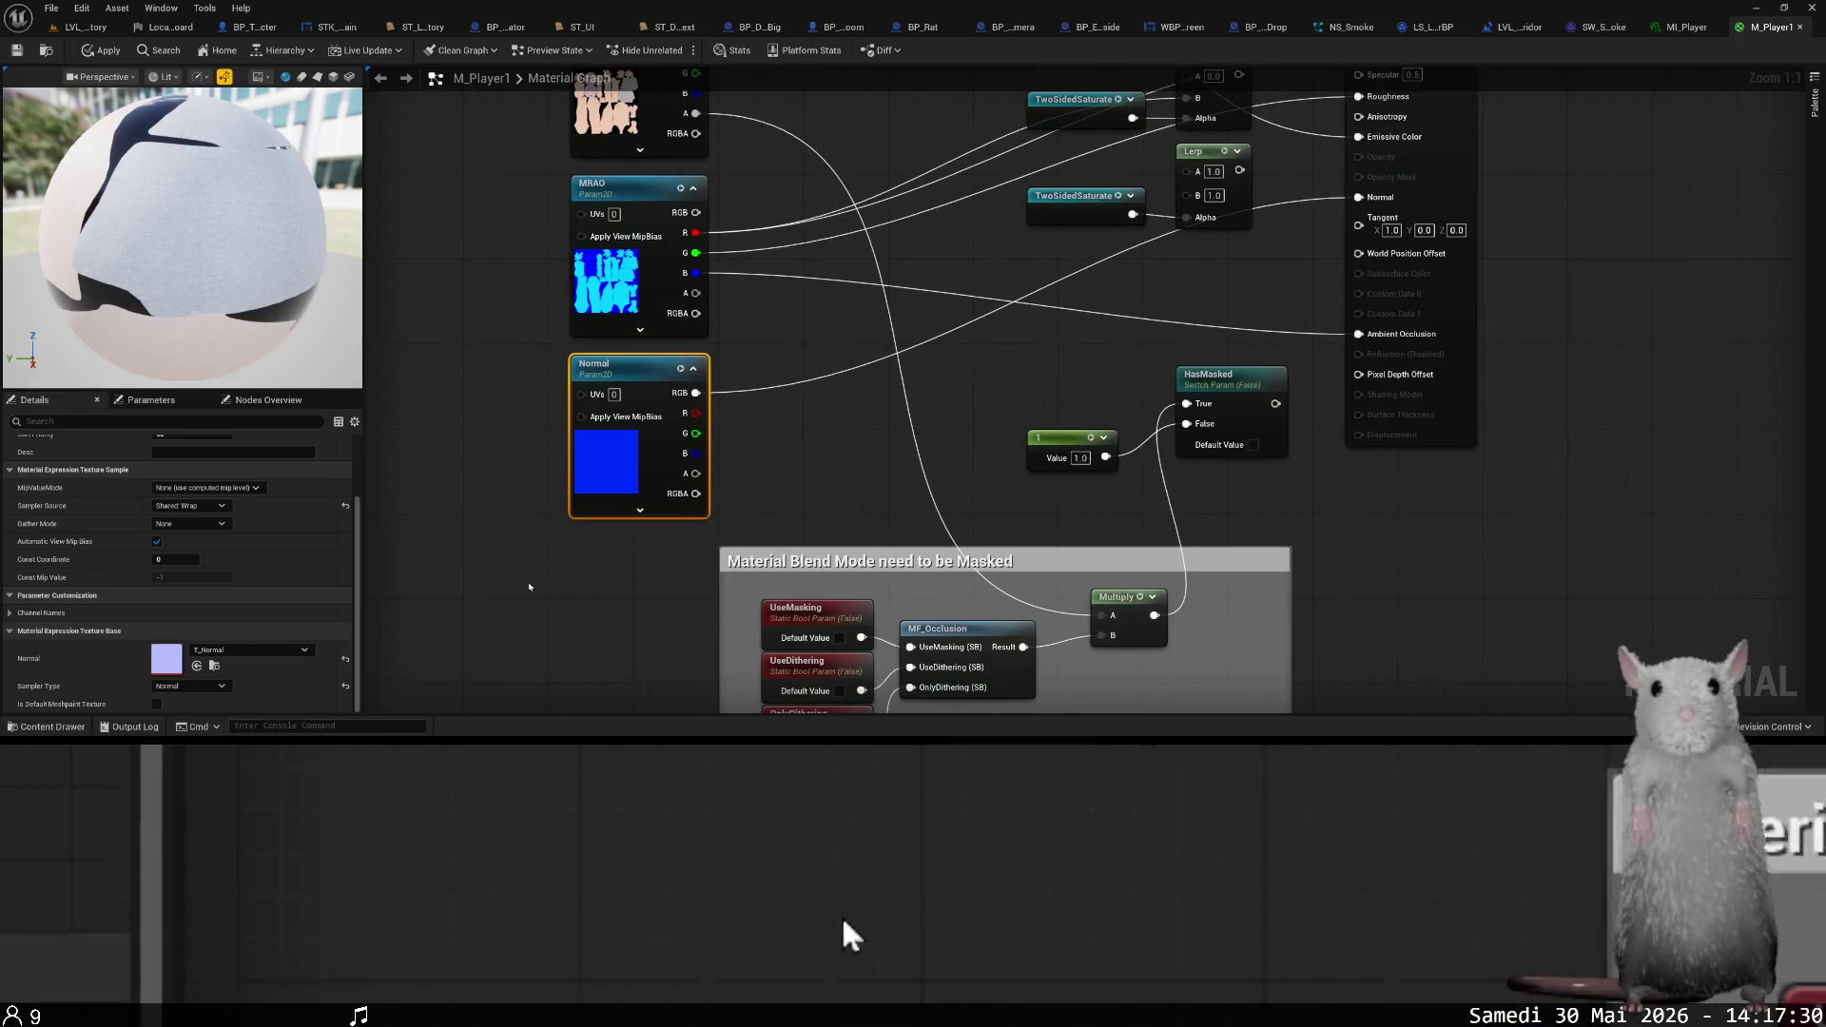
key("ctrl+space")
key("ctrl+space")
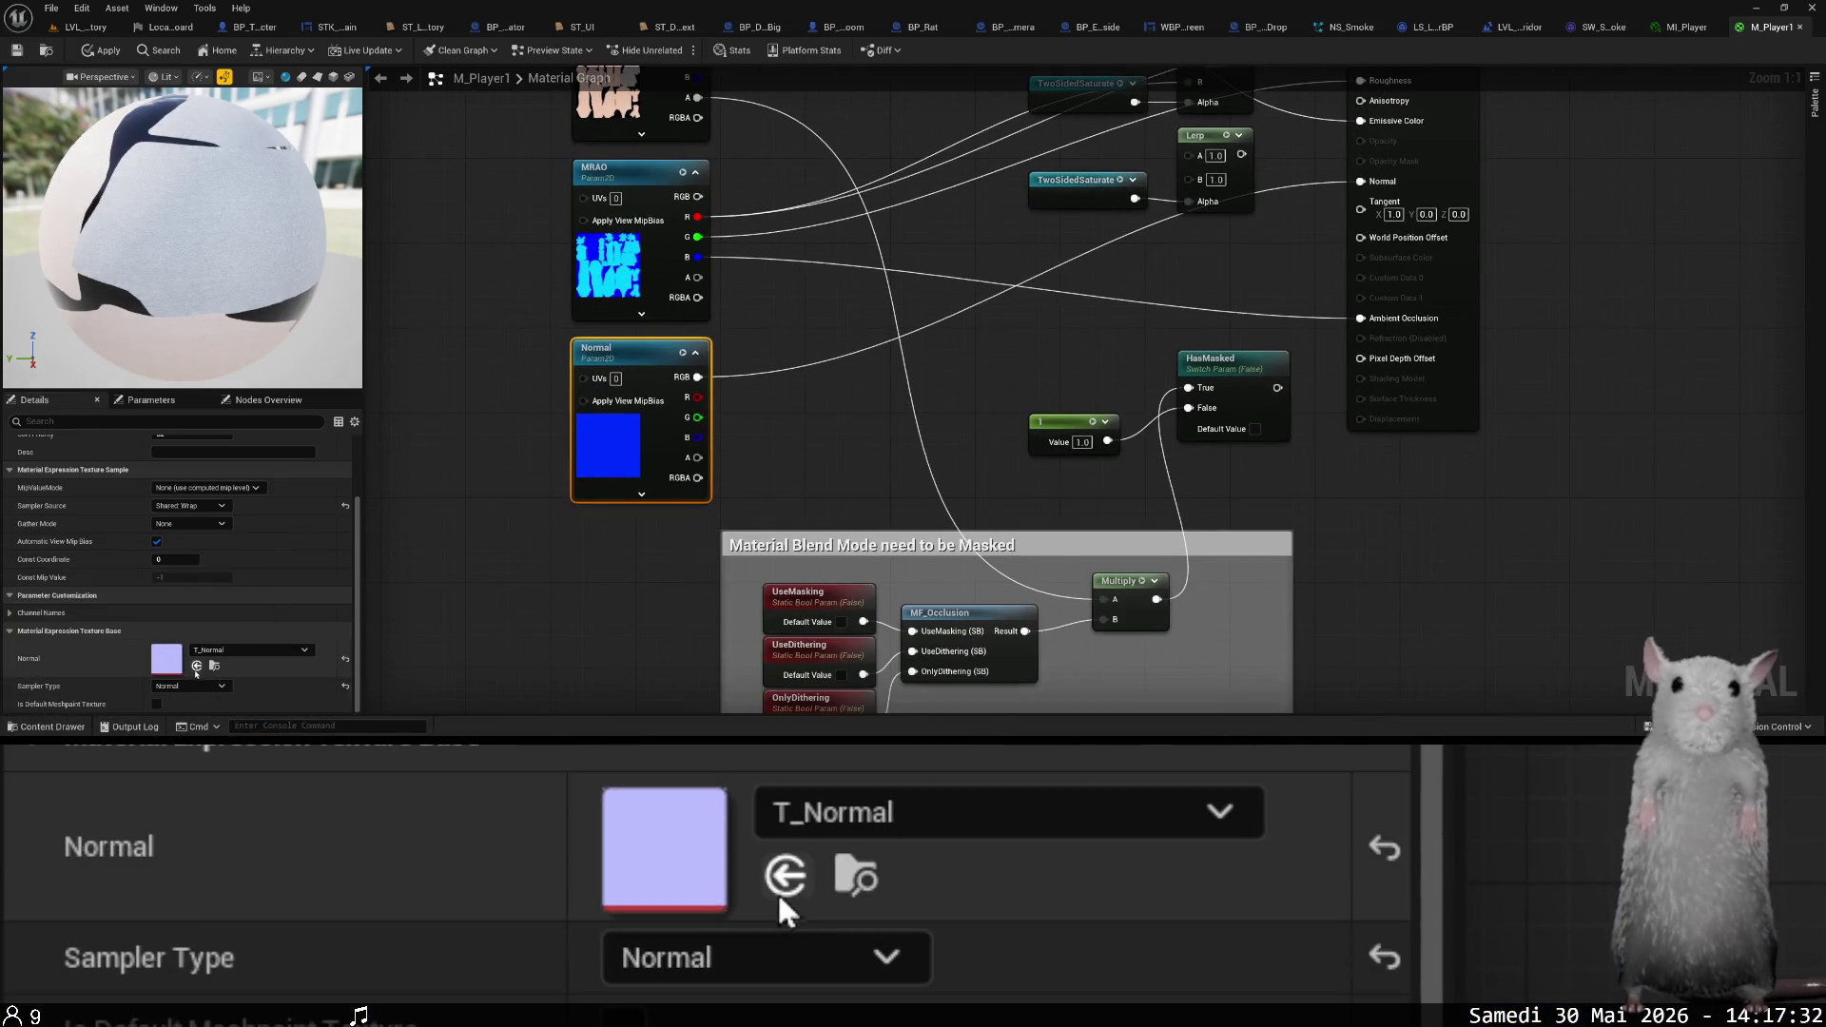
left_click(197, 666)
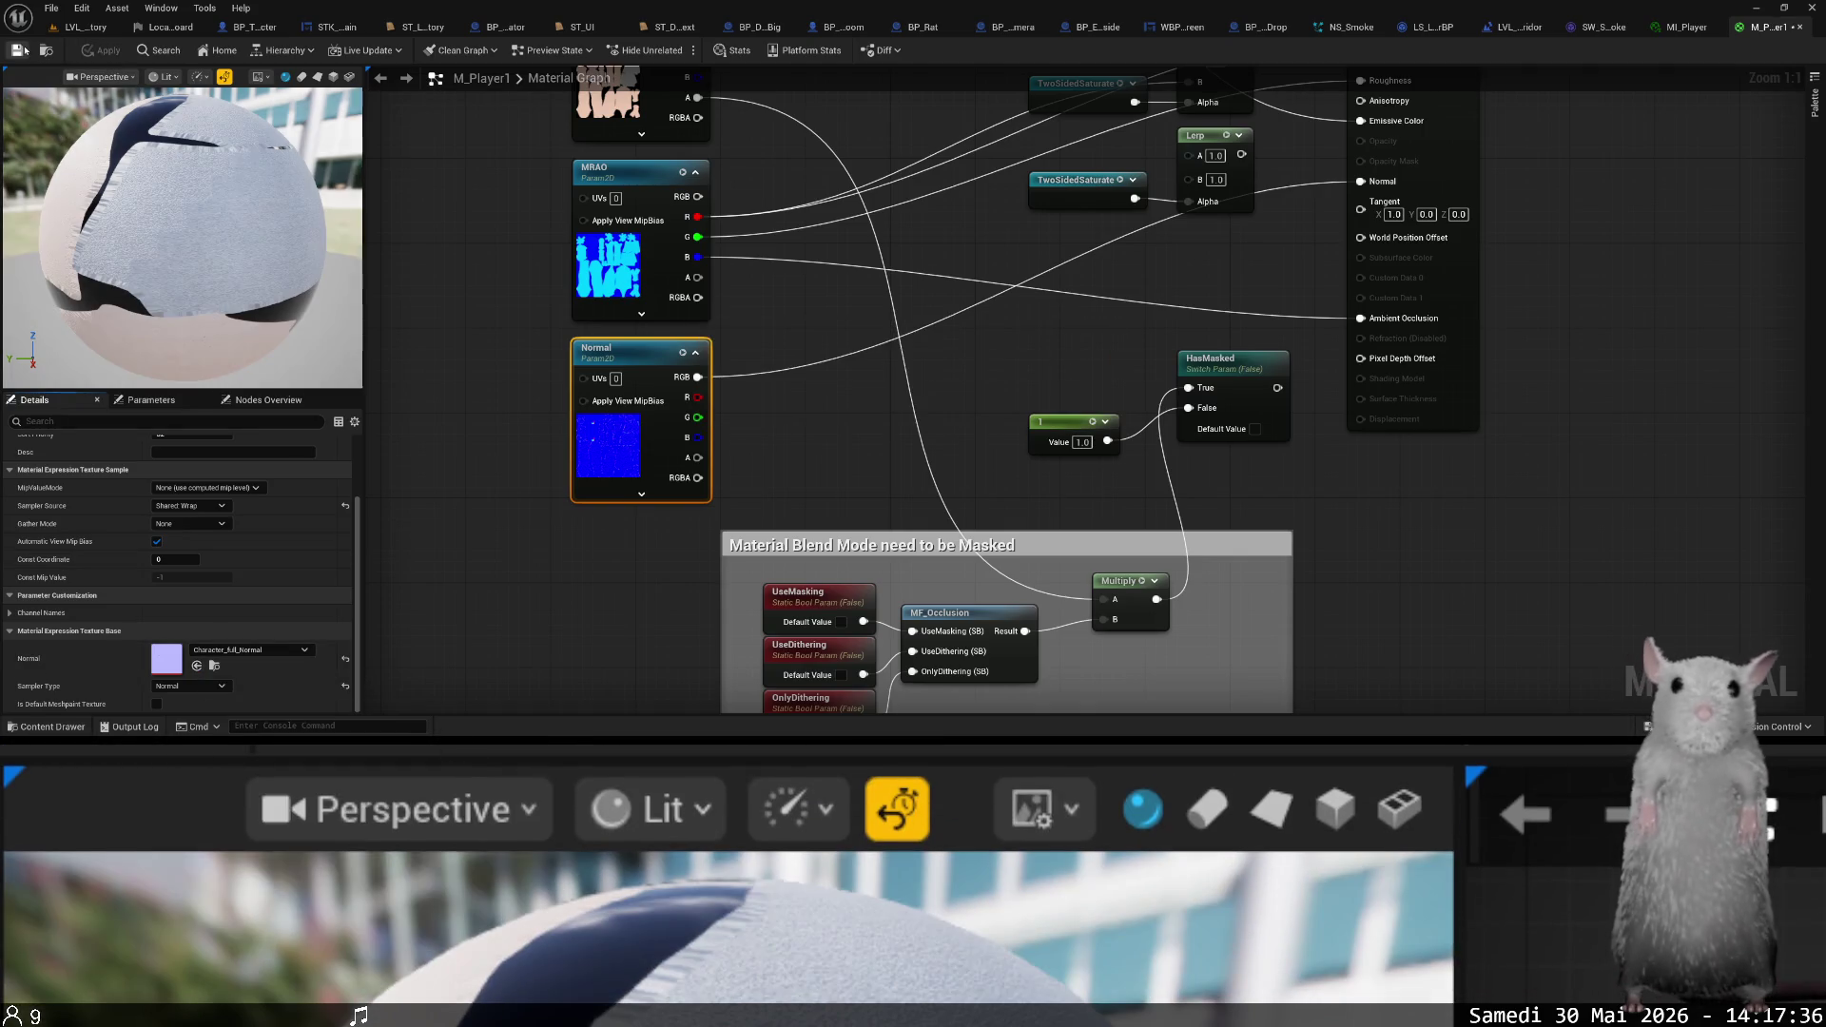
left_click(97, 28)
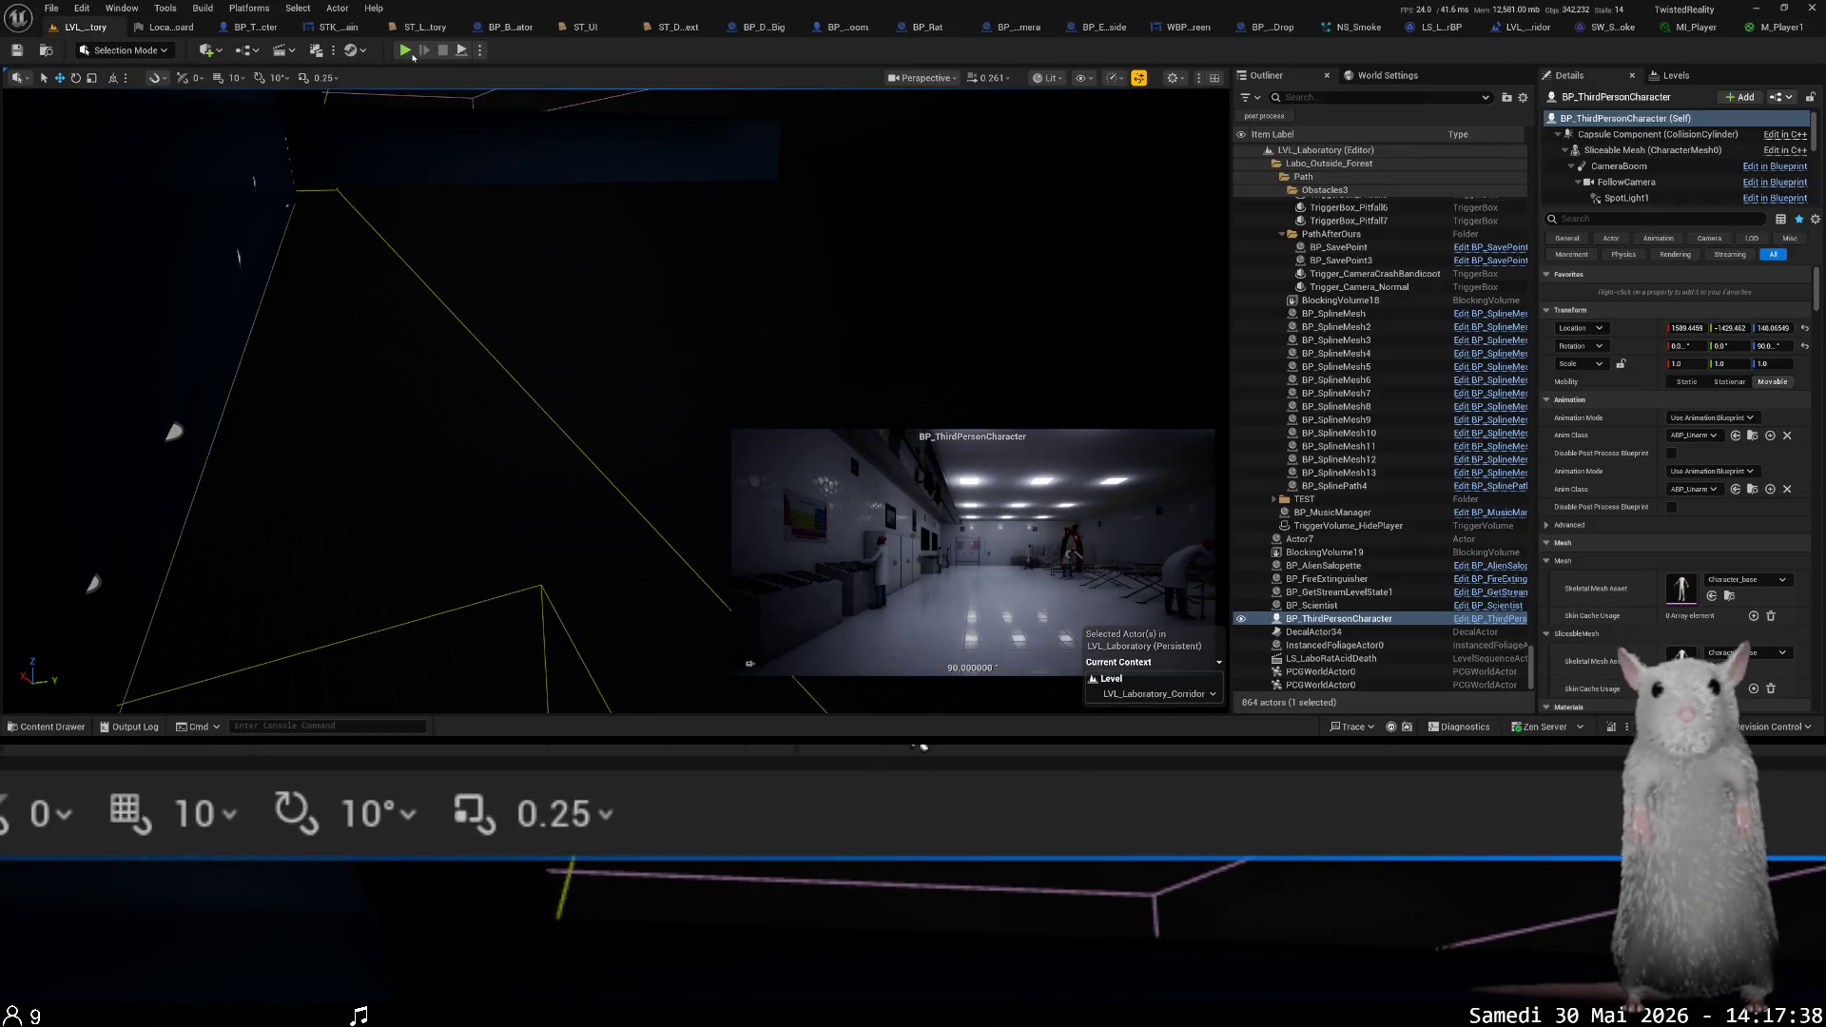
- Start Play-In-Editor, load and confirm the 'Escaping the laboratory (2)' save, then eject from the player
key("alt+p")
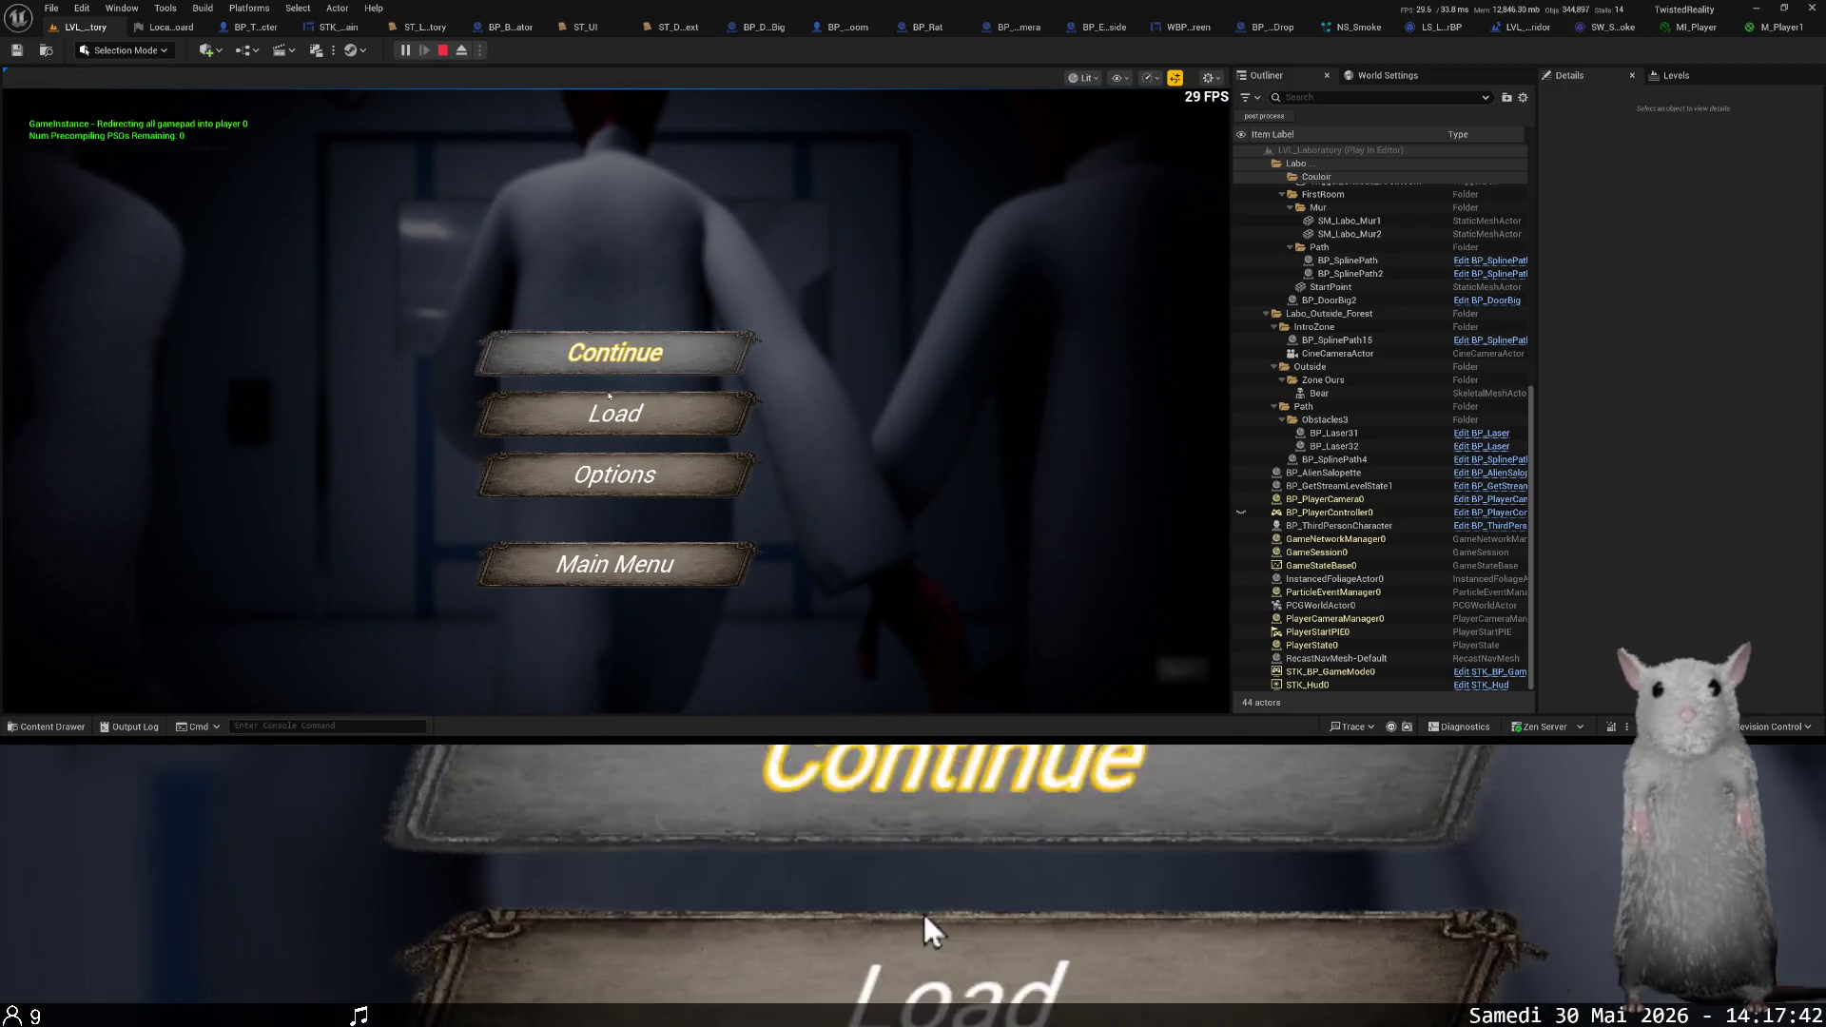
left_click(613, 411)
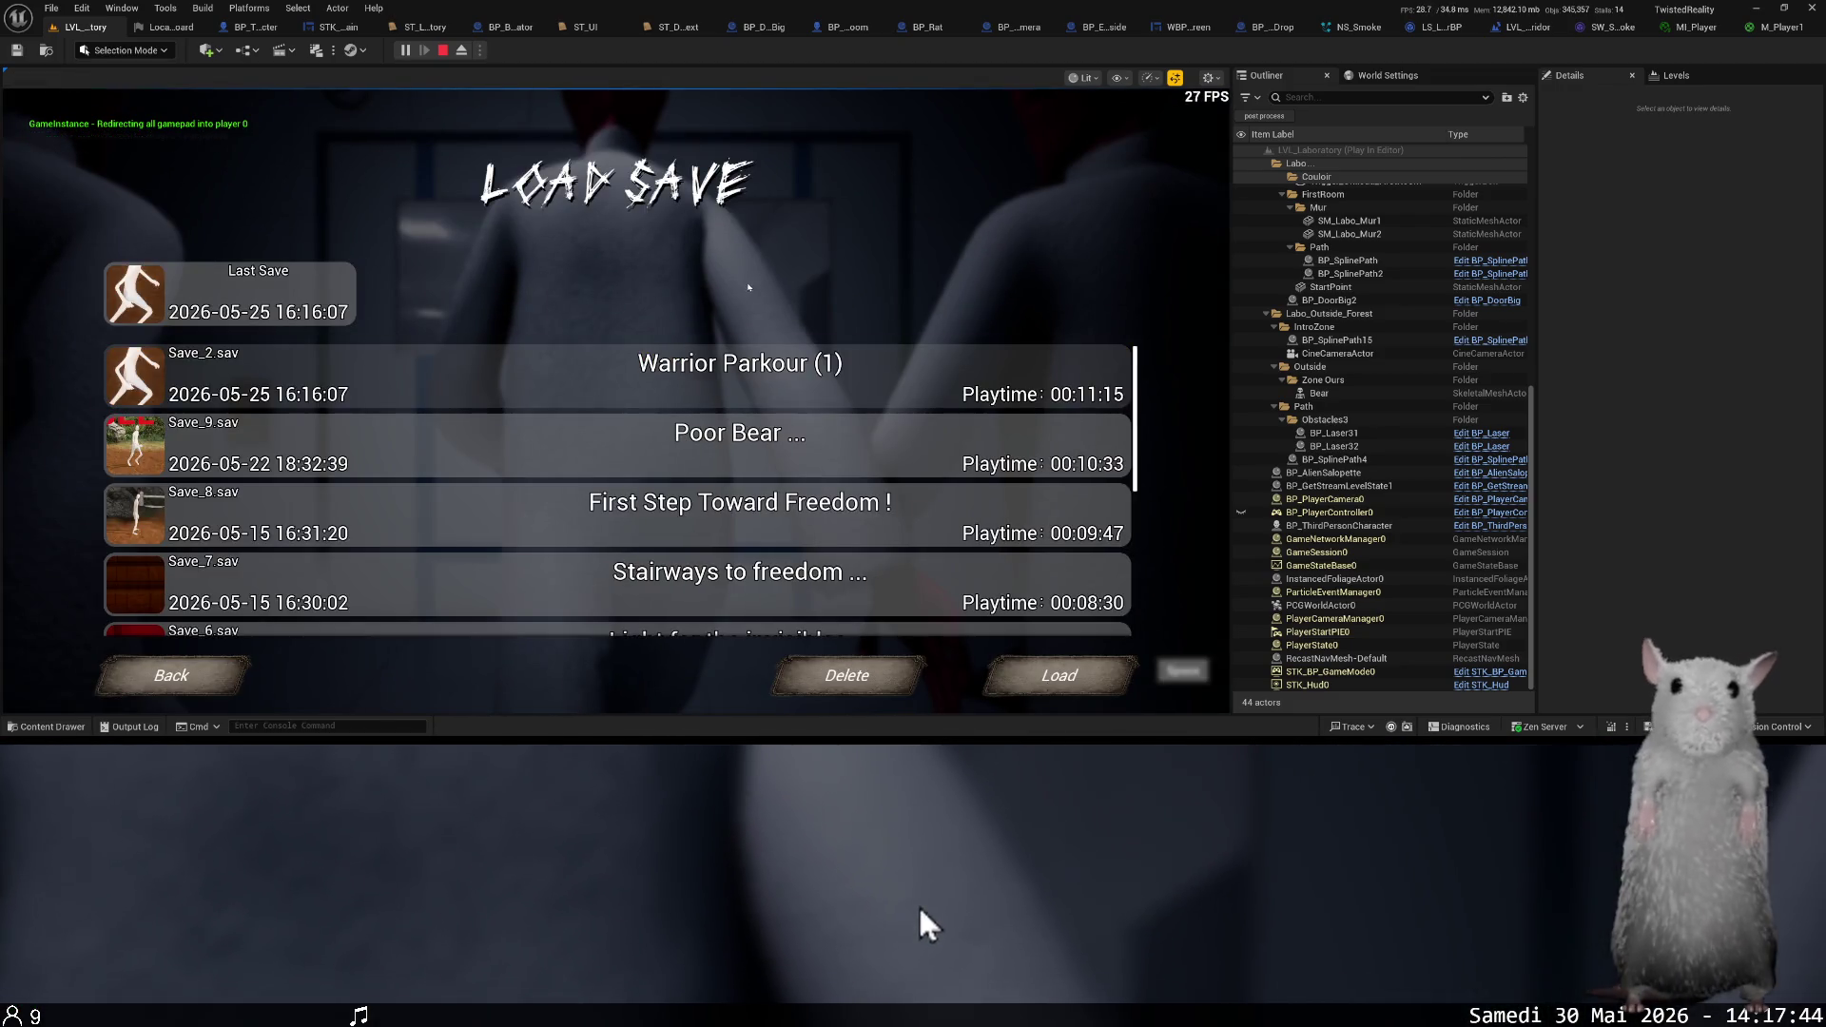
key("Down")
key("Down")
key("Down")
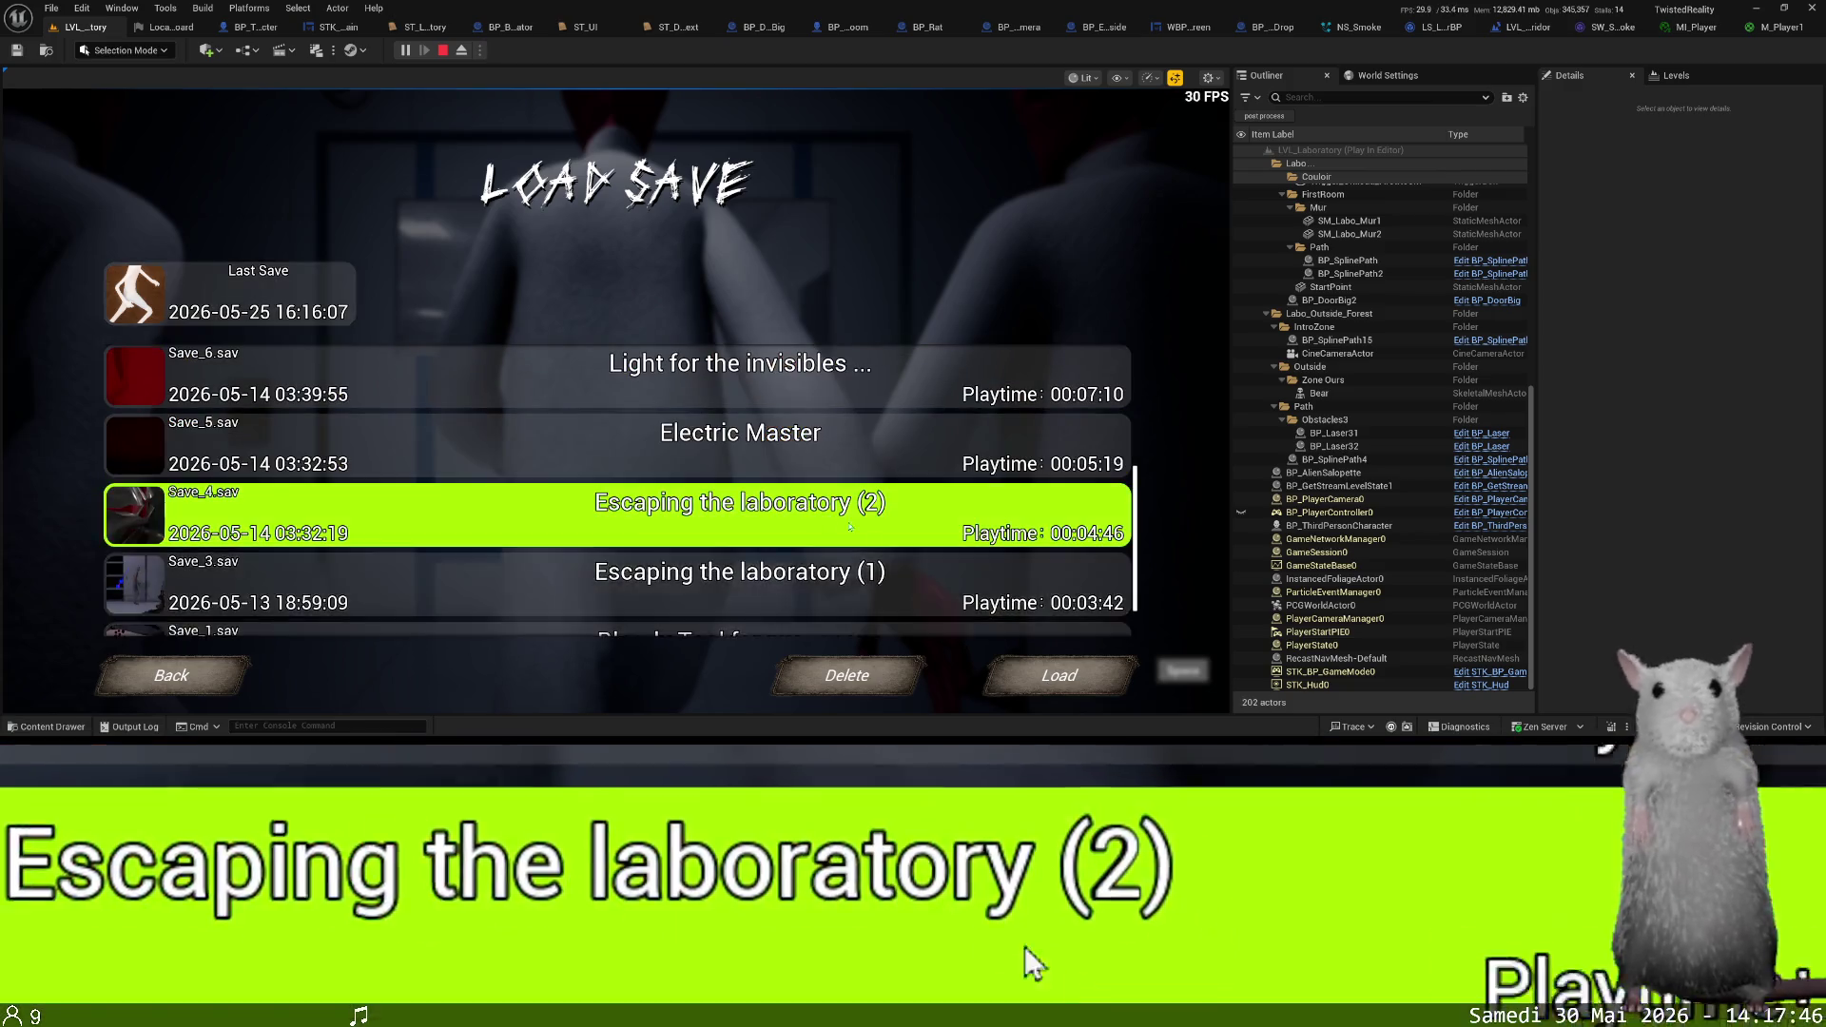
left_click(1059, 675)
left_click(733, 486)
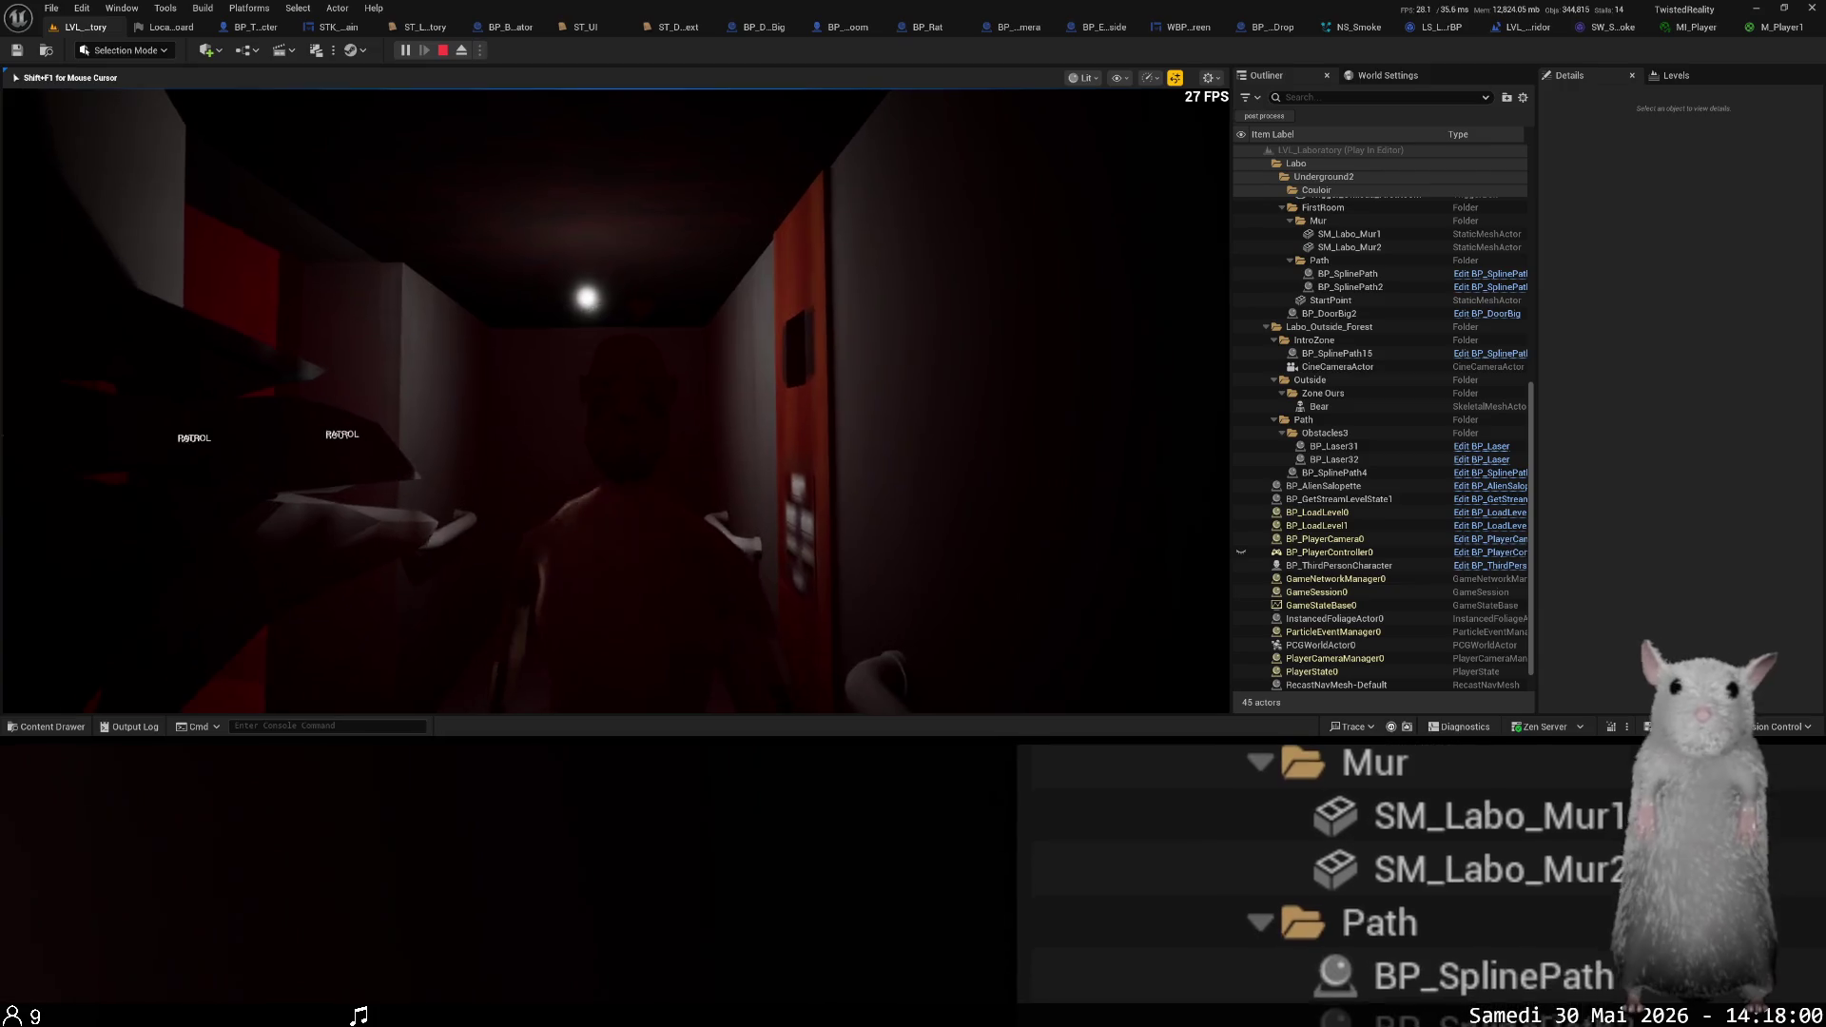
left_click(467, 49)
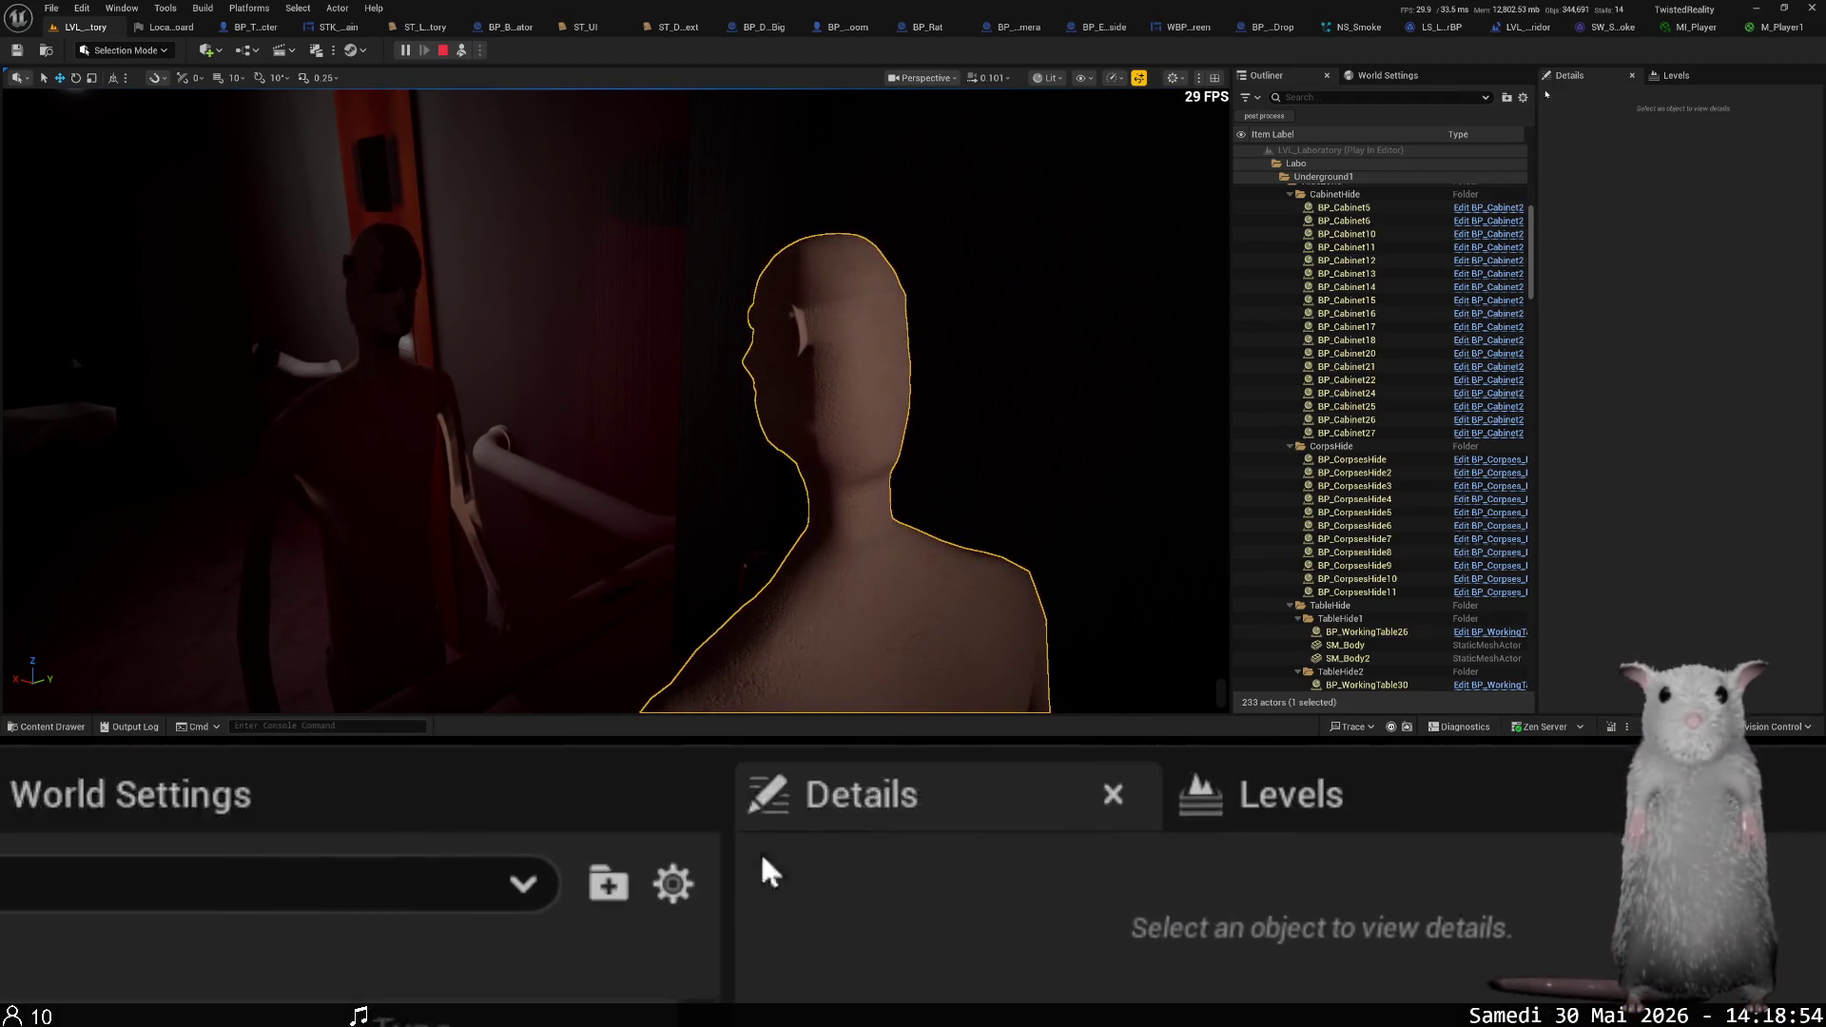
- Switch to the BP_ThirdPersonCharacter Blueprint and review the Character_head component's details
key("ctrl+Tab")
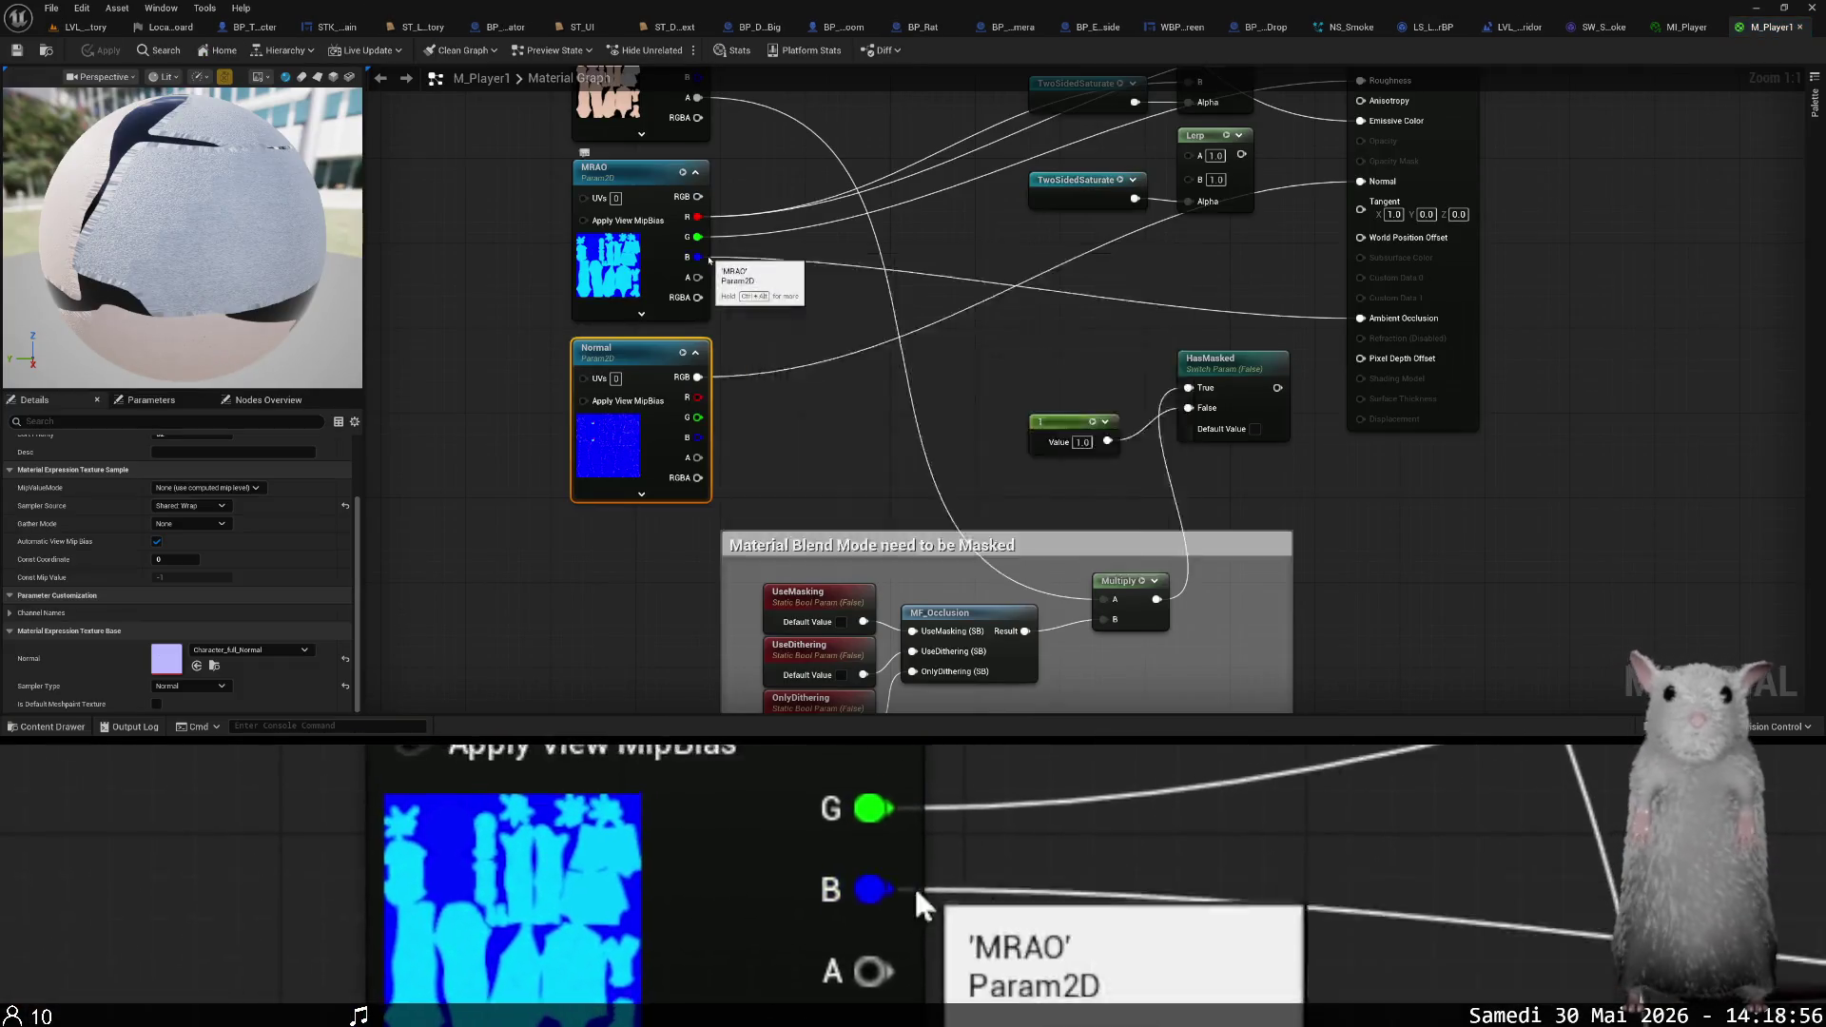
key("ctrl+Tab")
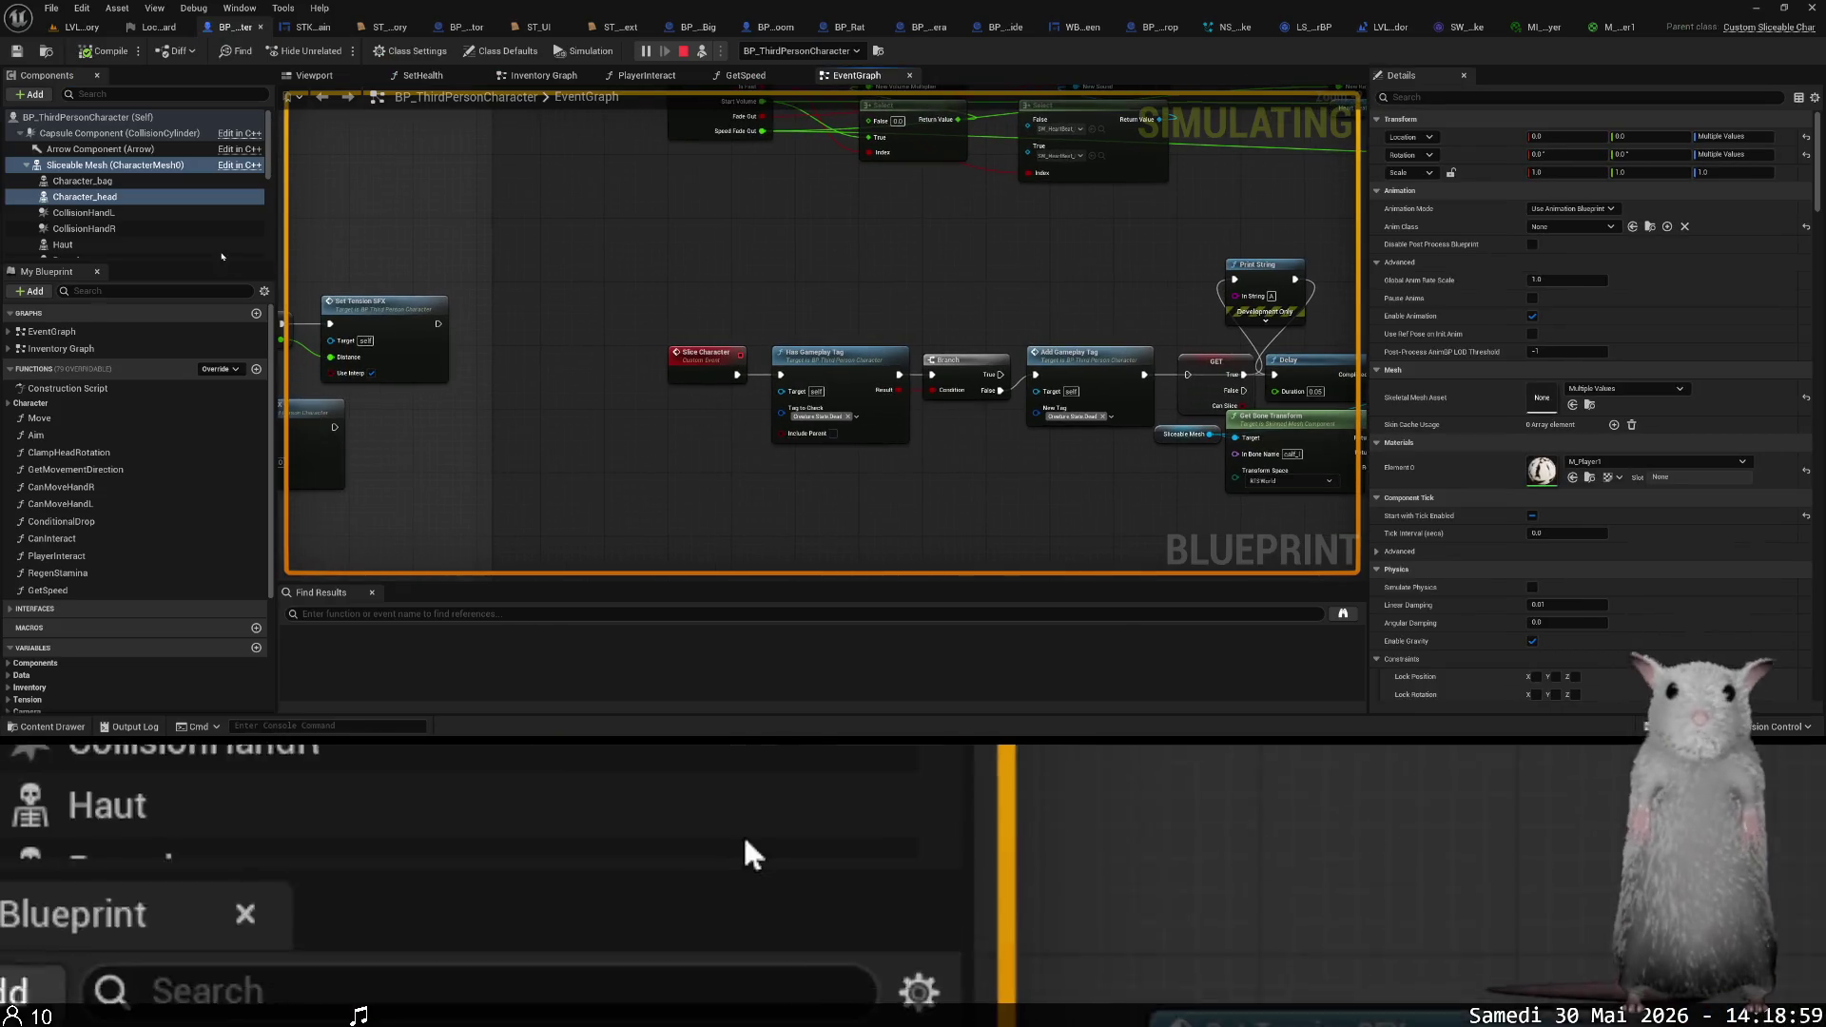
left_click(160, 212)
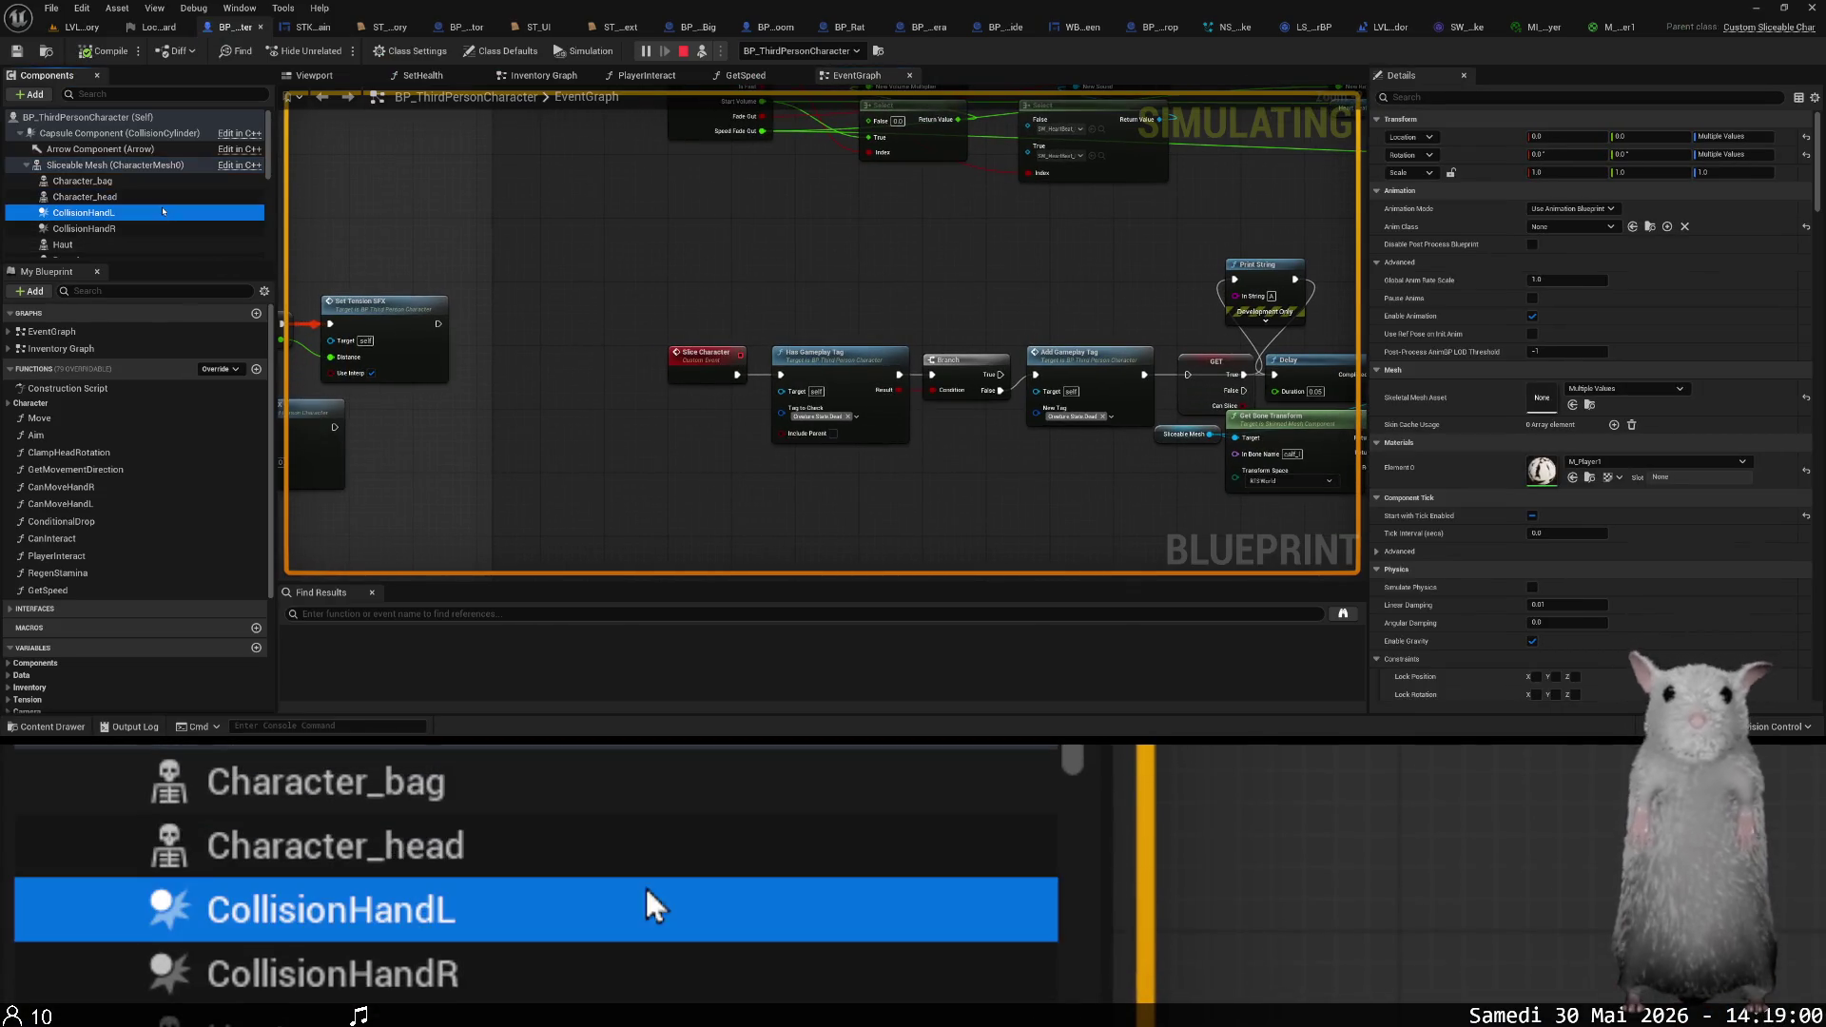
left_click(136, 200)
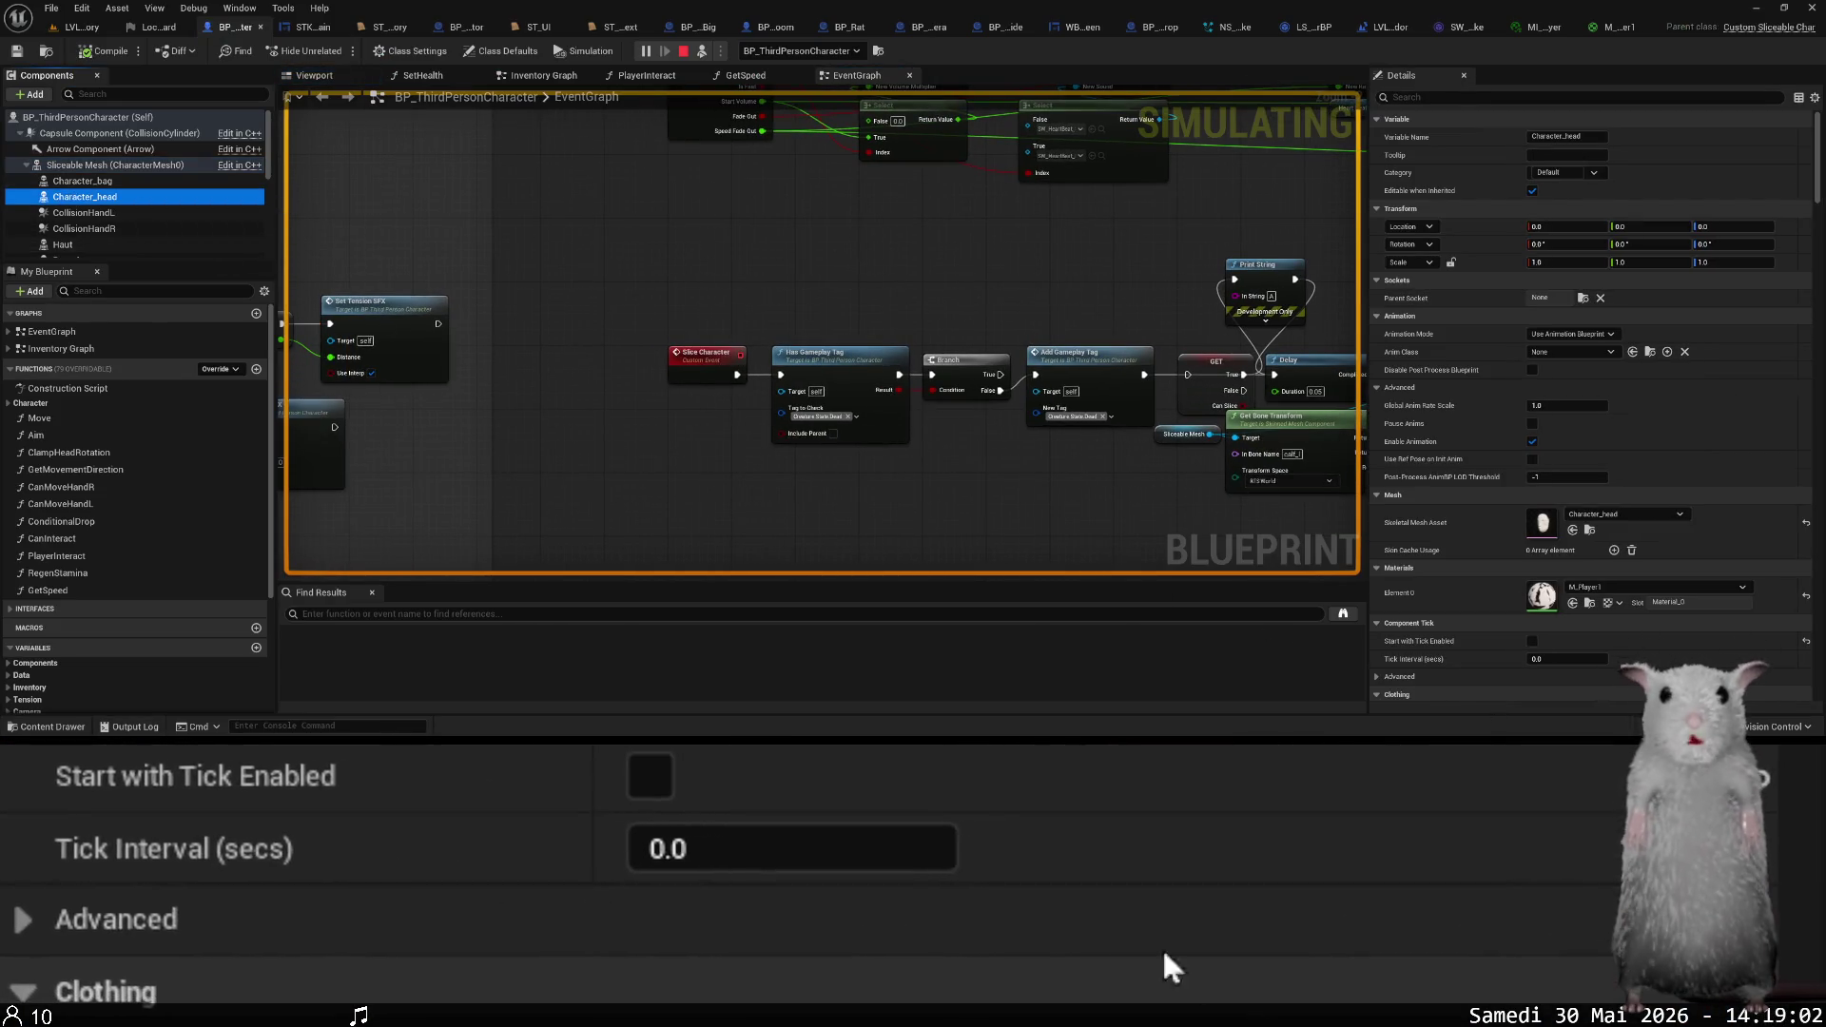
left_click(1815, 97)
scroll(1693, 285, "down", 5)
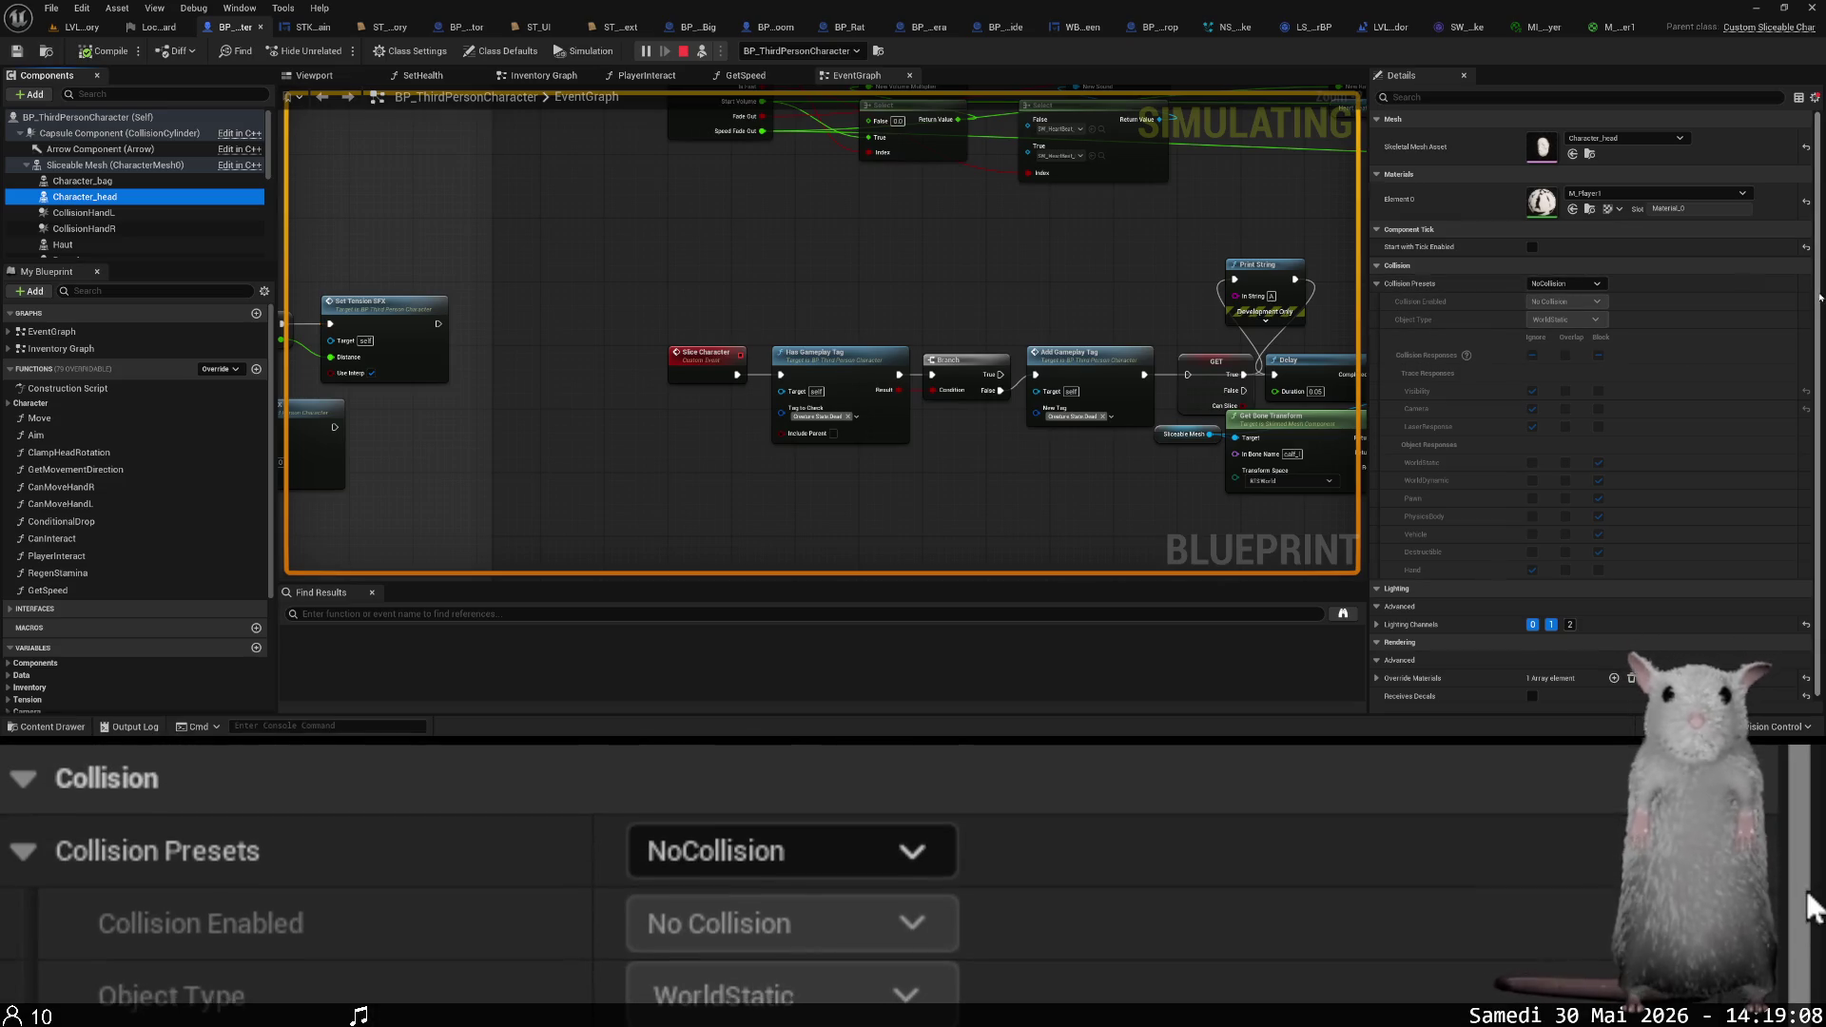
scroll(1545, 689, "down", 1)
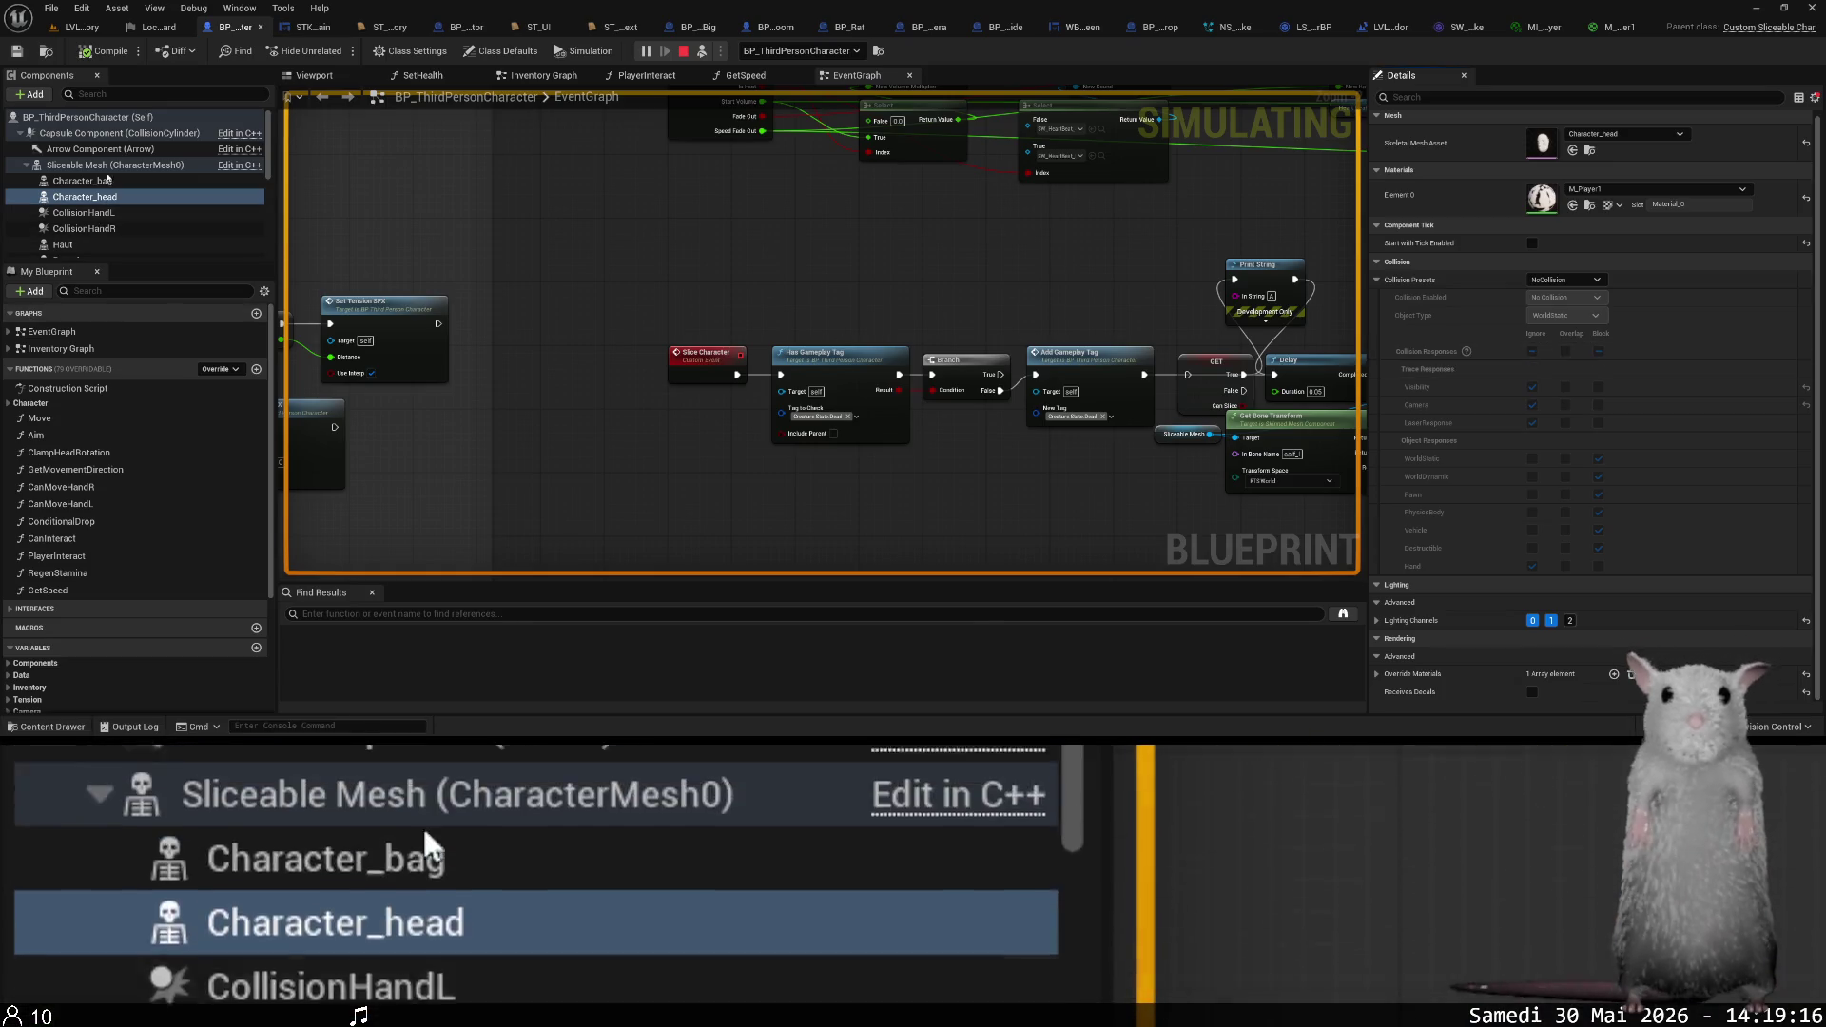
- Enable Start with Tick Enabled on Character_head, comparing against the Sliceable Mesh body settings
left_click(99, 169)
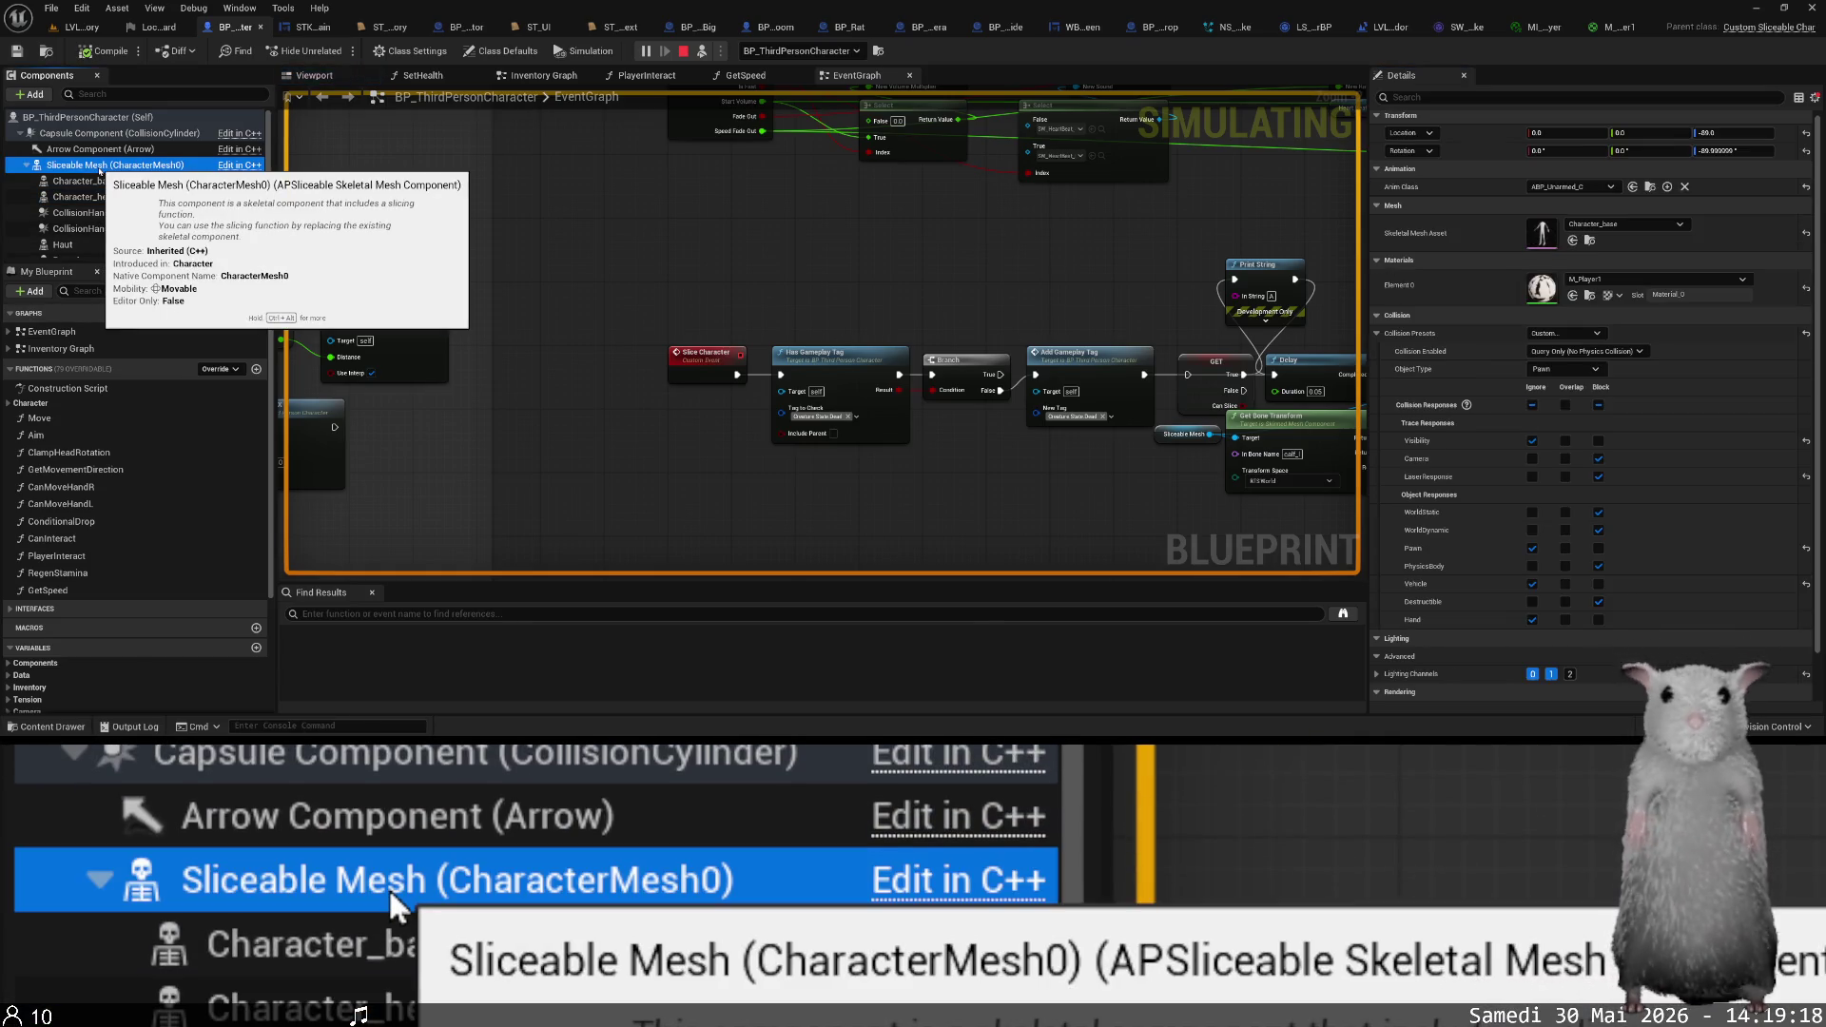
scroll(1416, 447, "down", 1)
scroll(1416, 447, "down", 2)
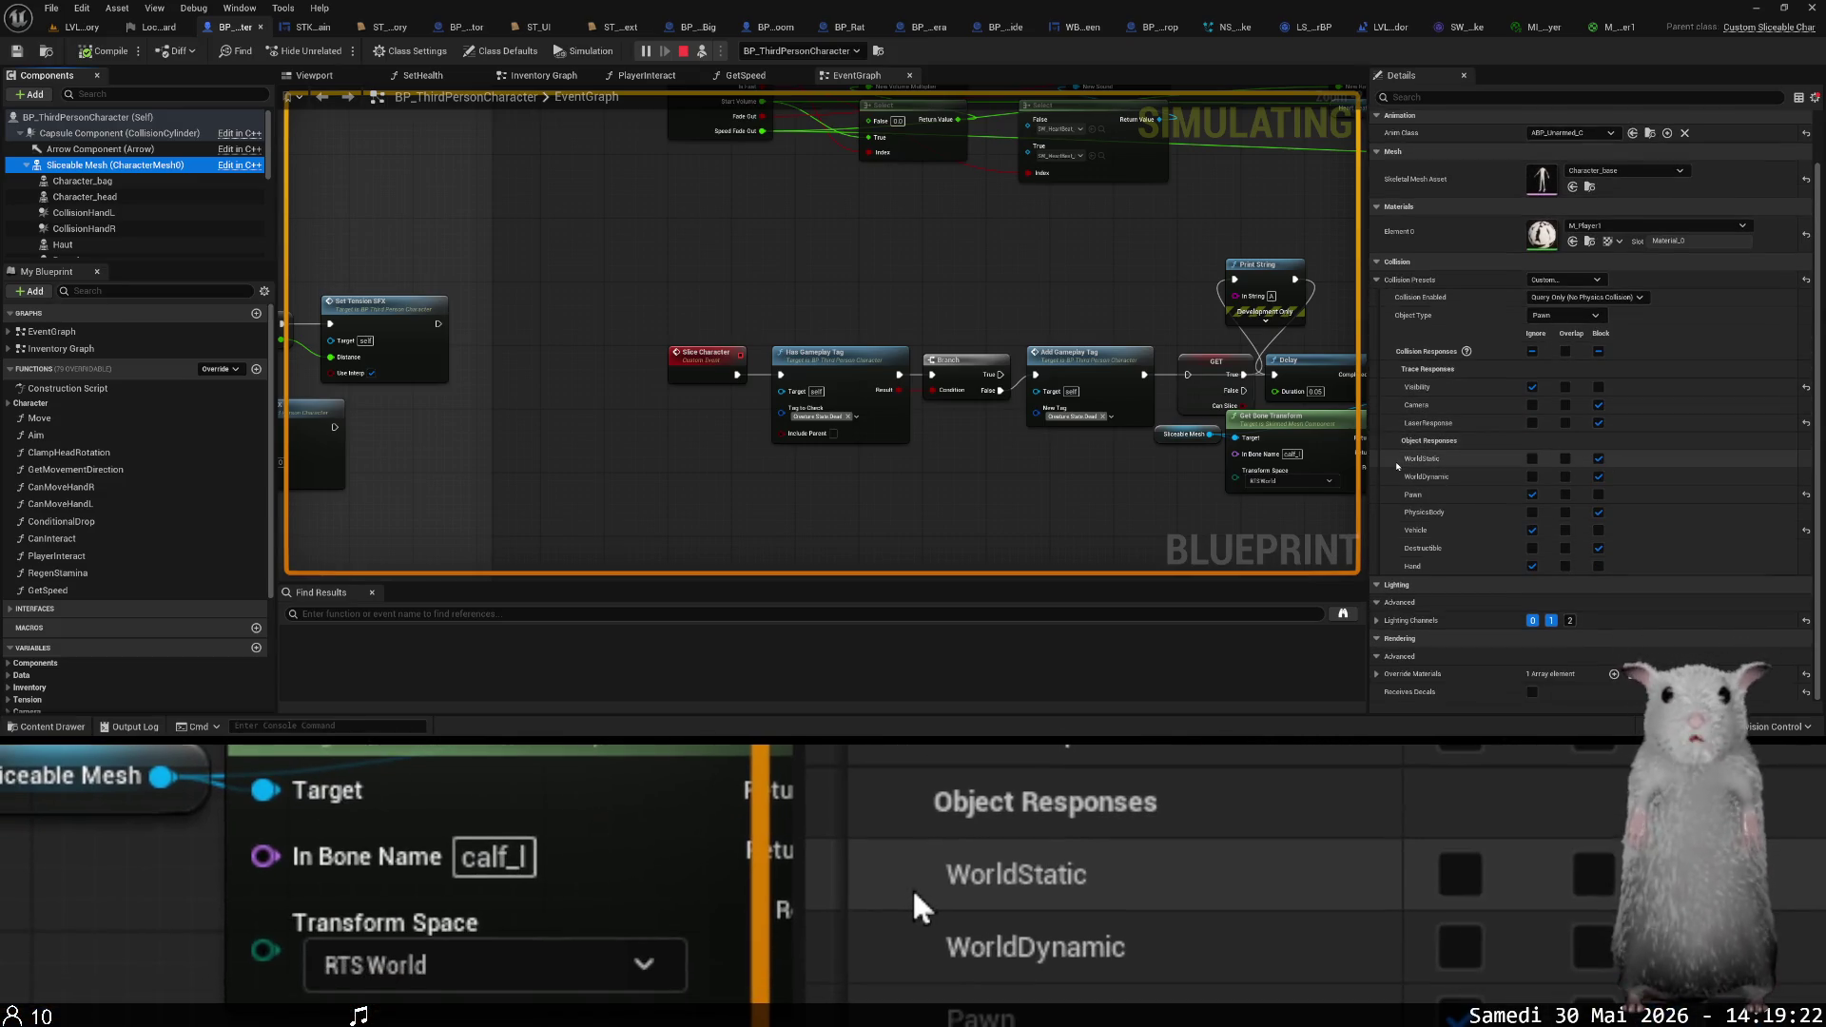
scroll(1397, 466, "up", 3)
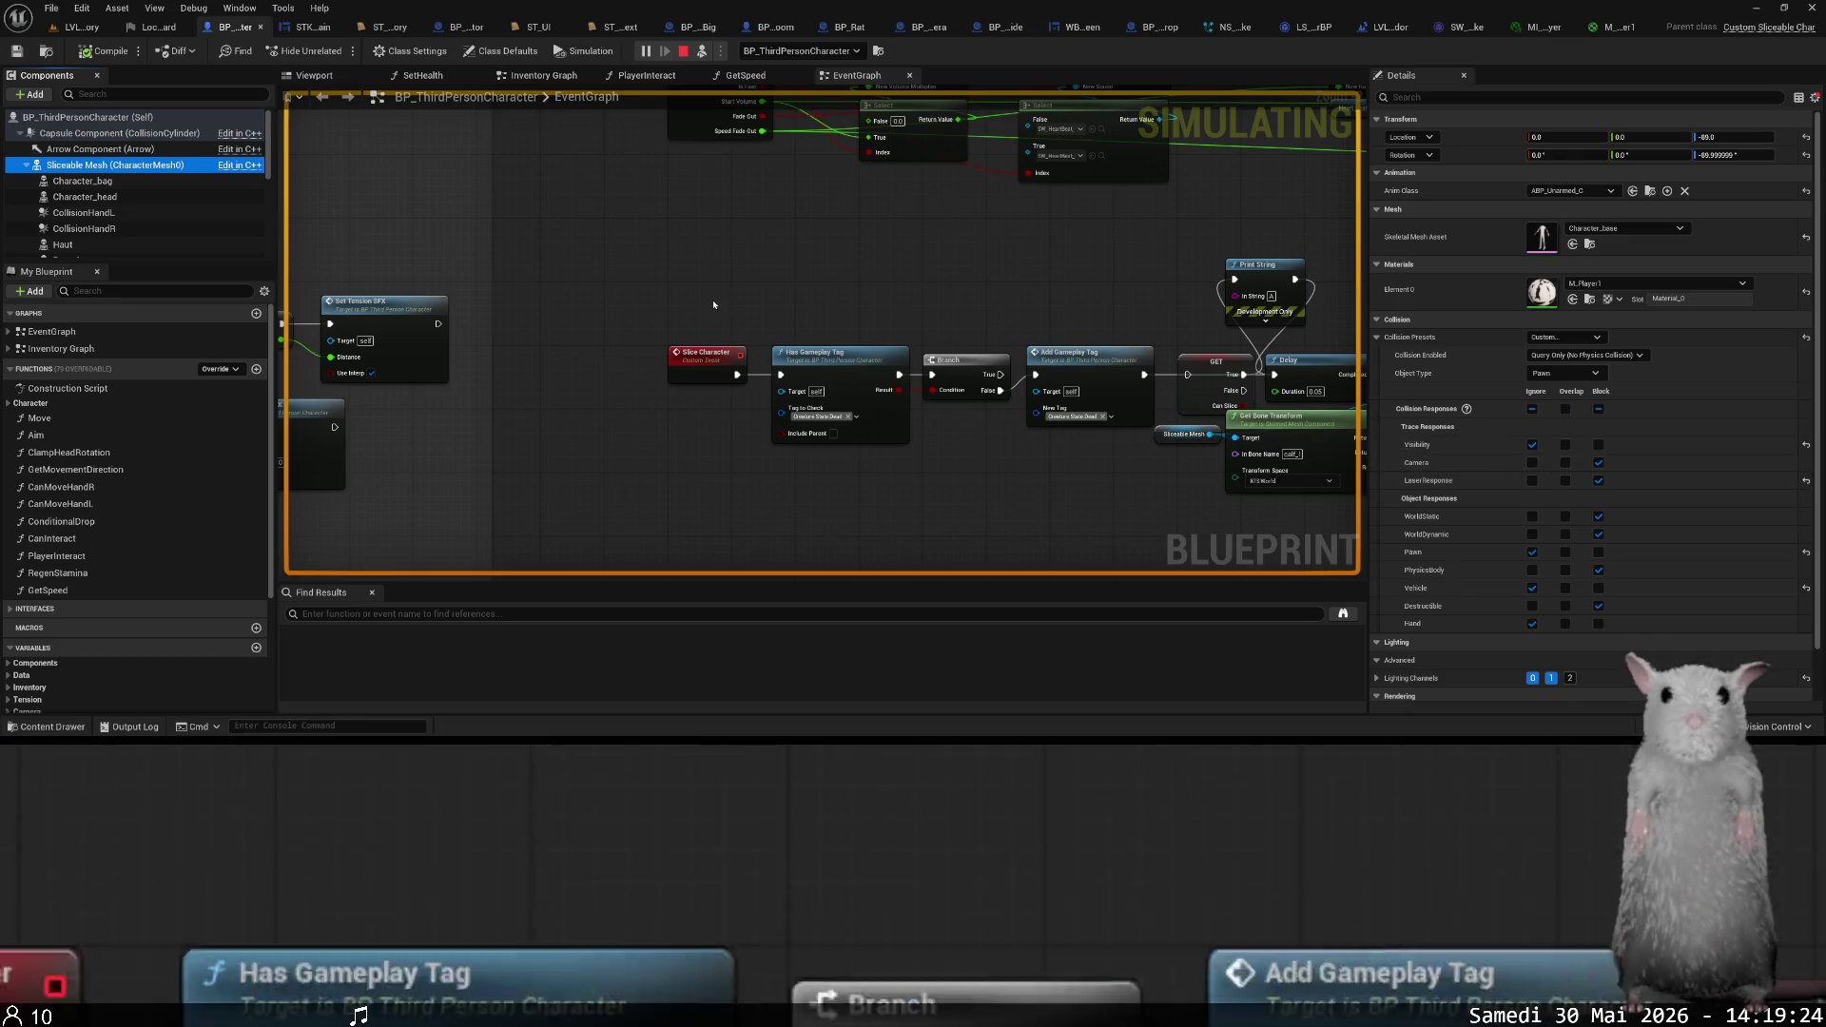
left_click(152, 196)
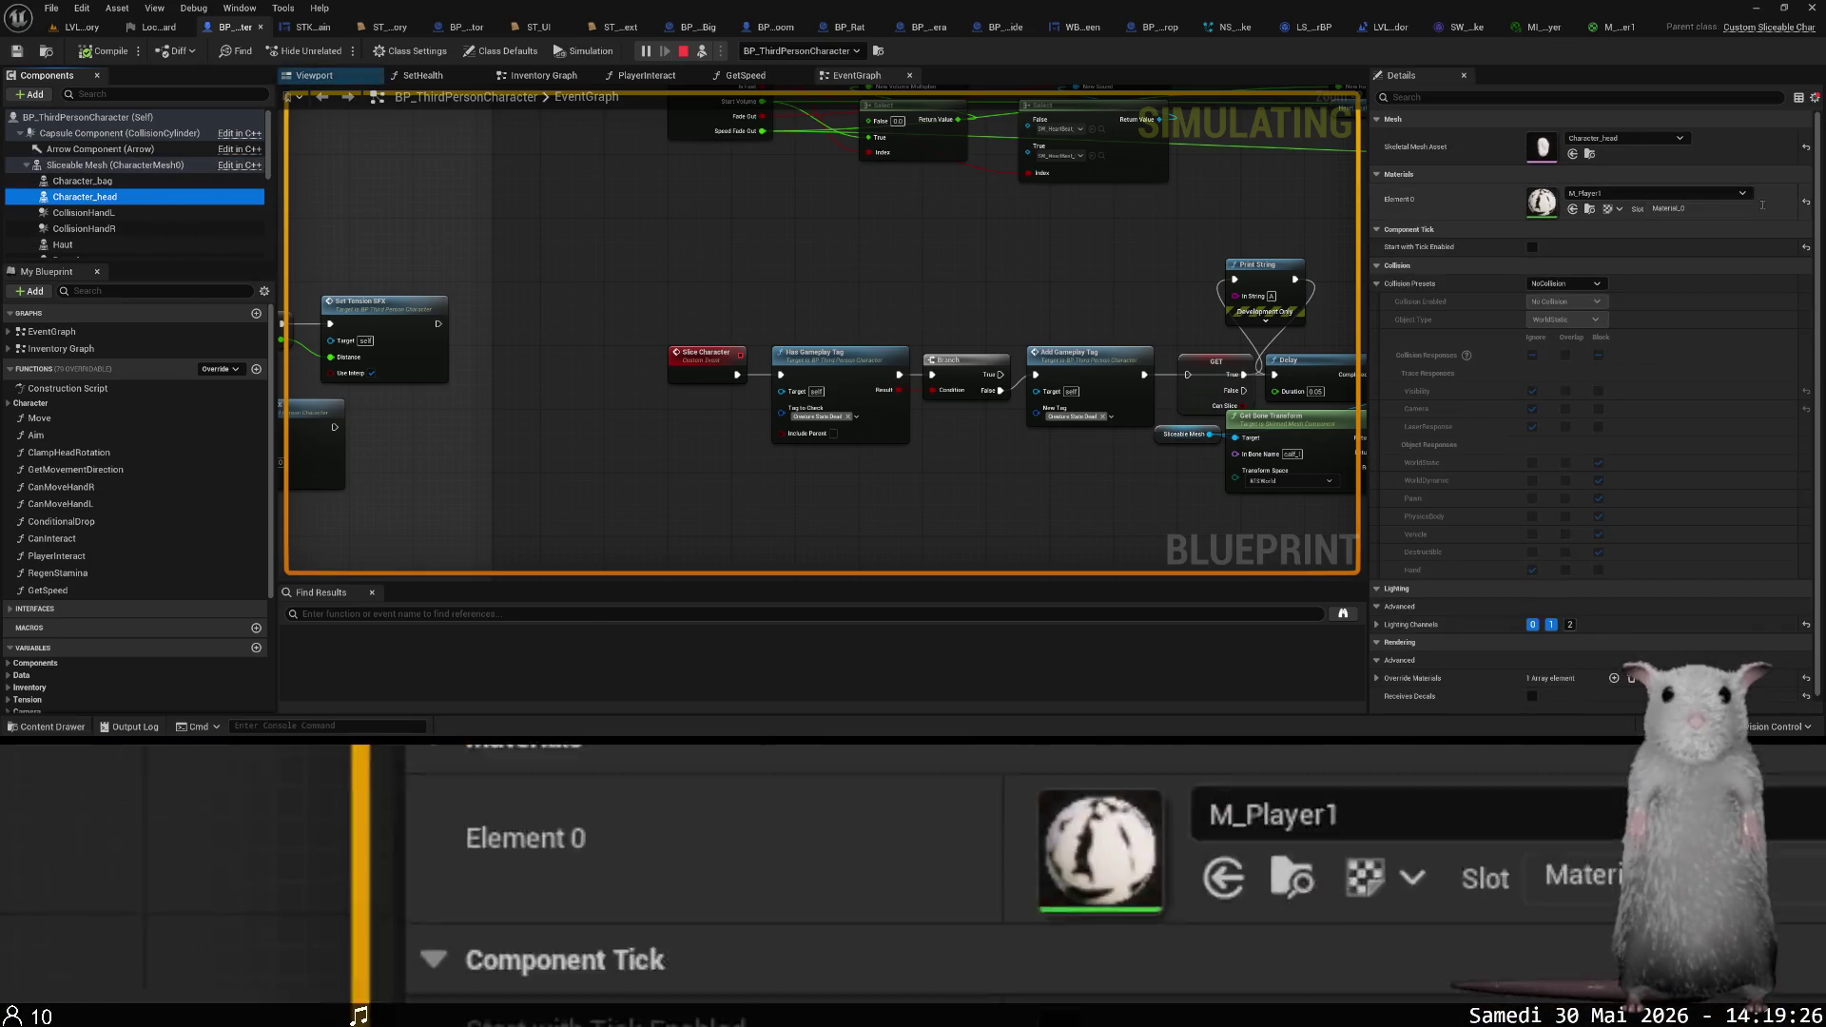
left_click(1532, 248)
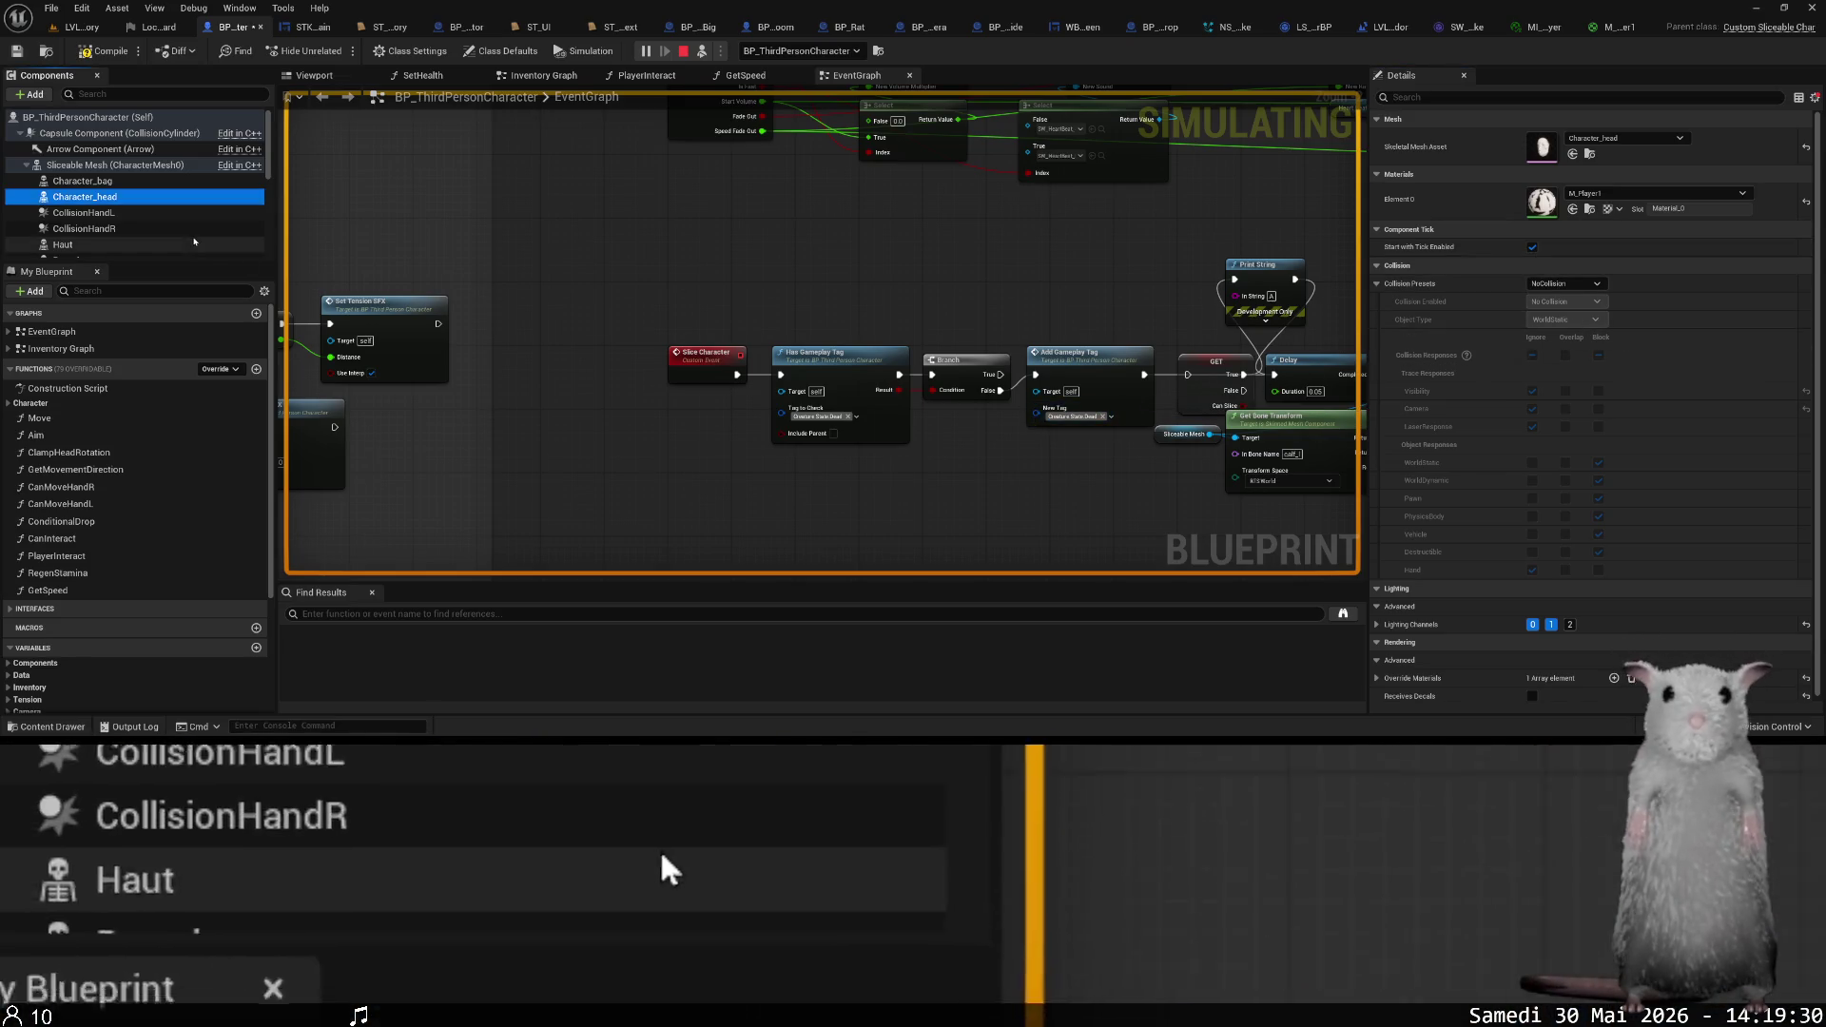
left_click(142, 165)
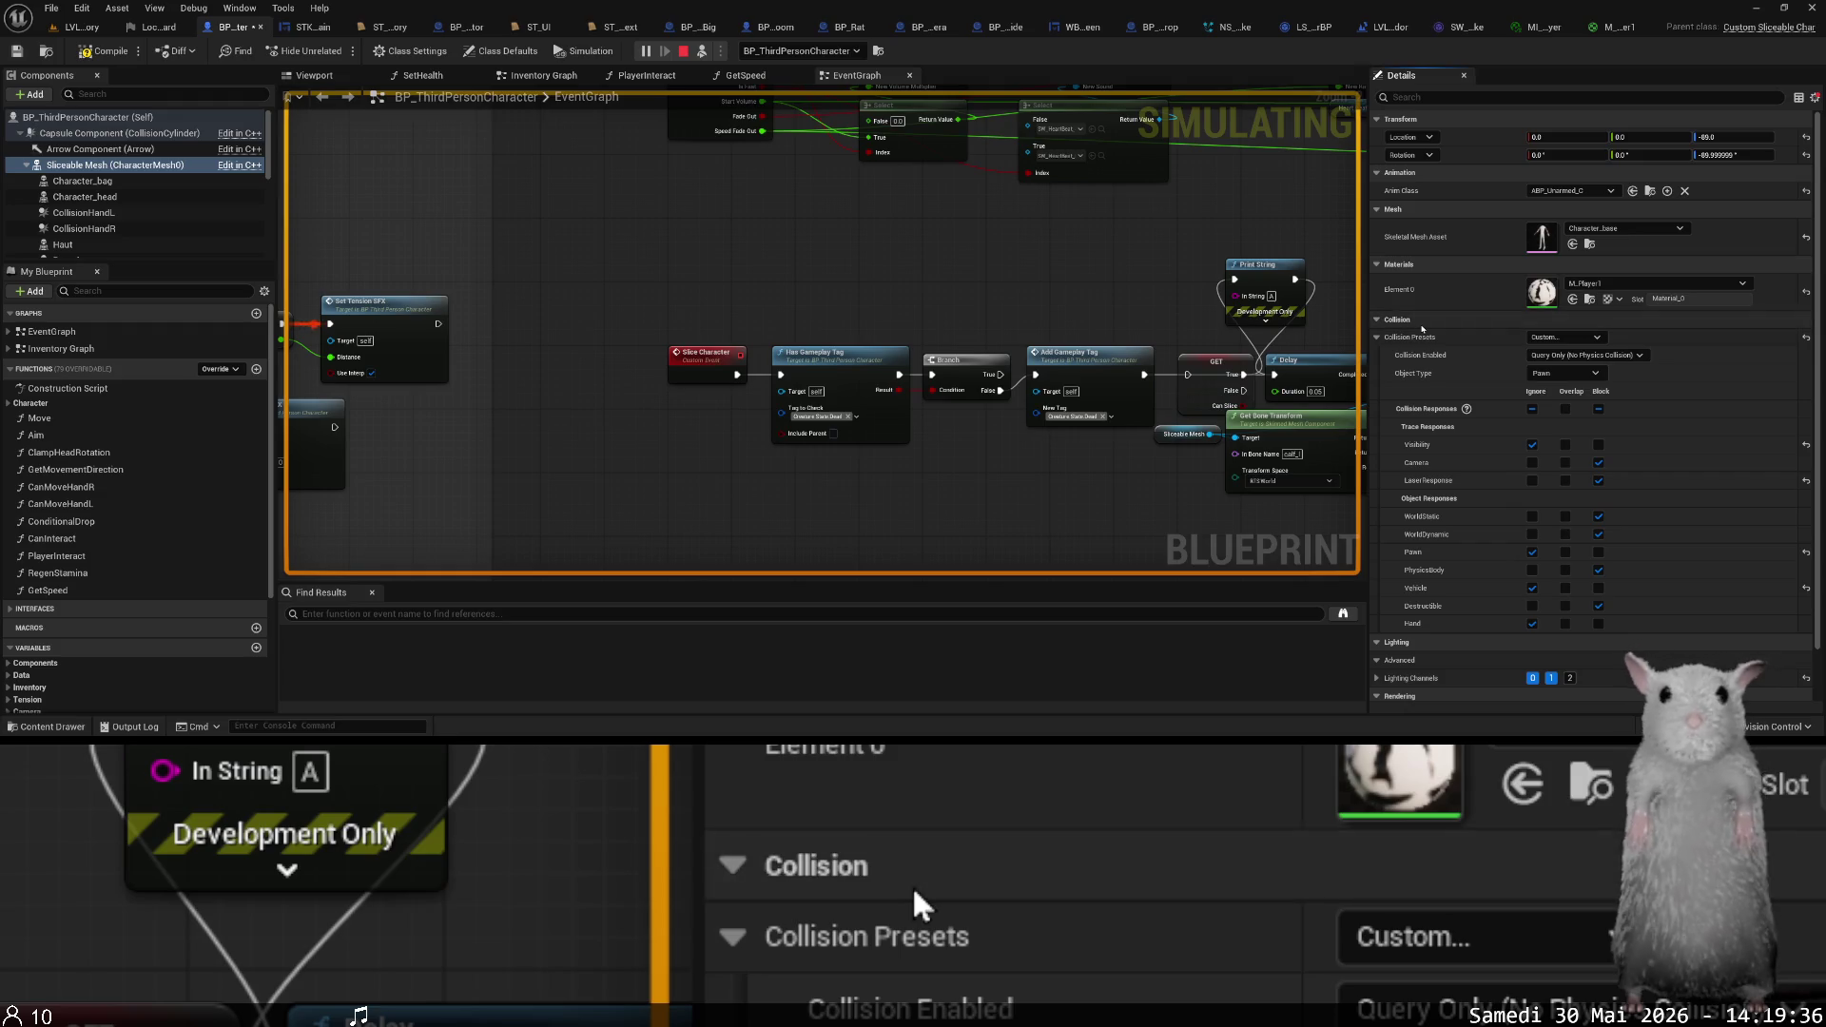
left_click(118, 197)
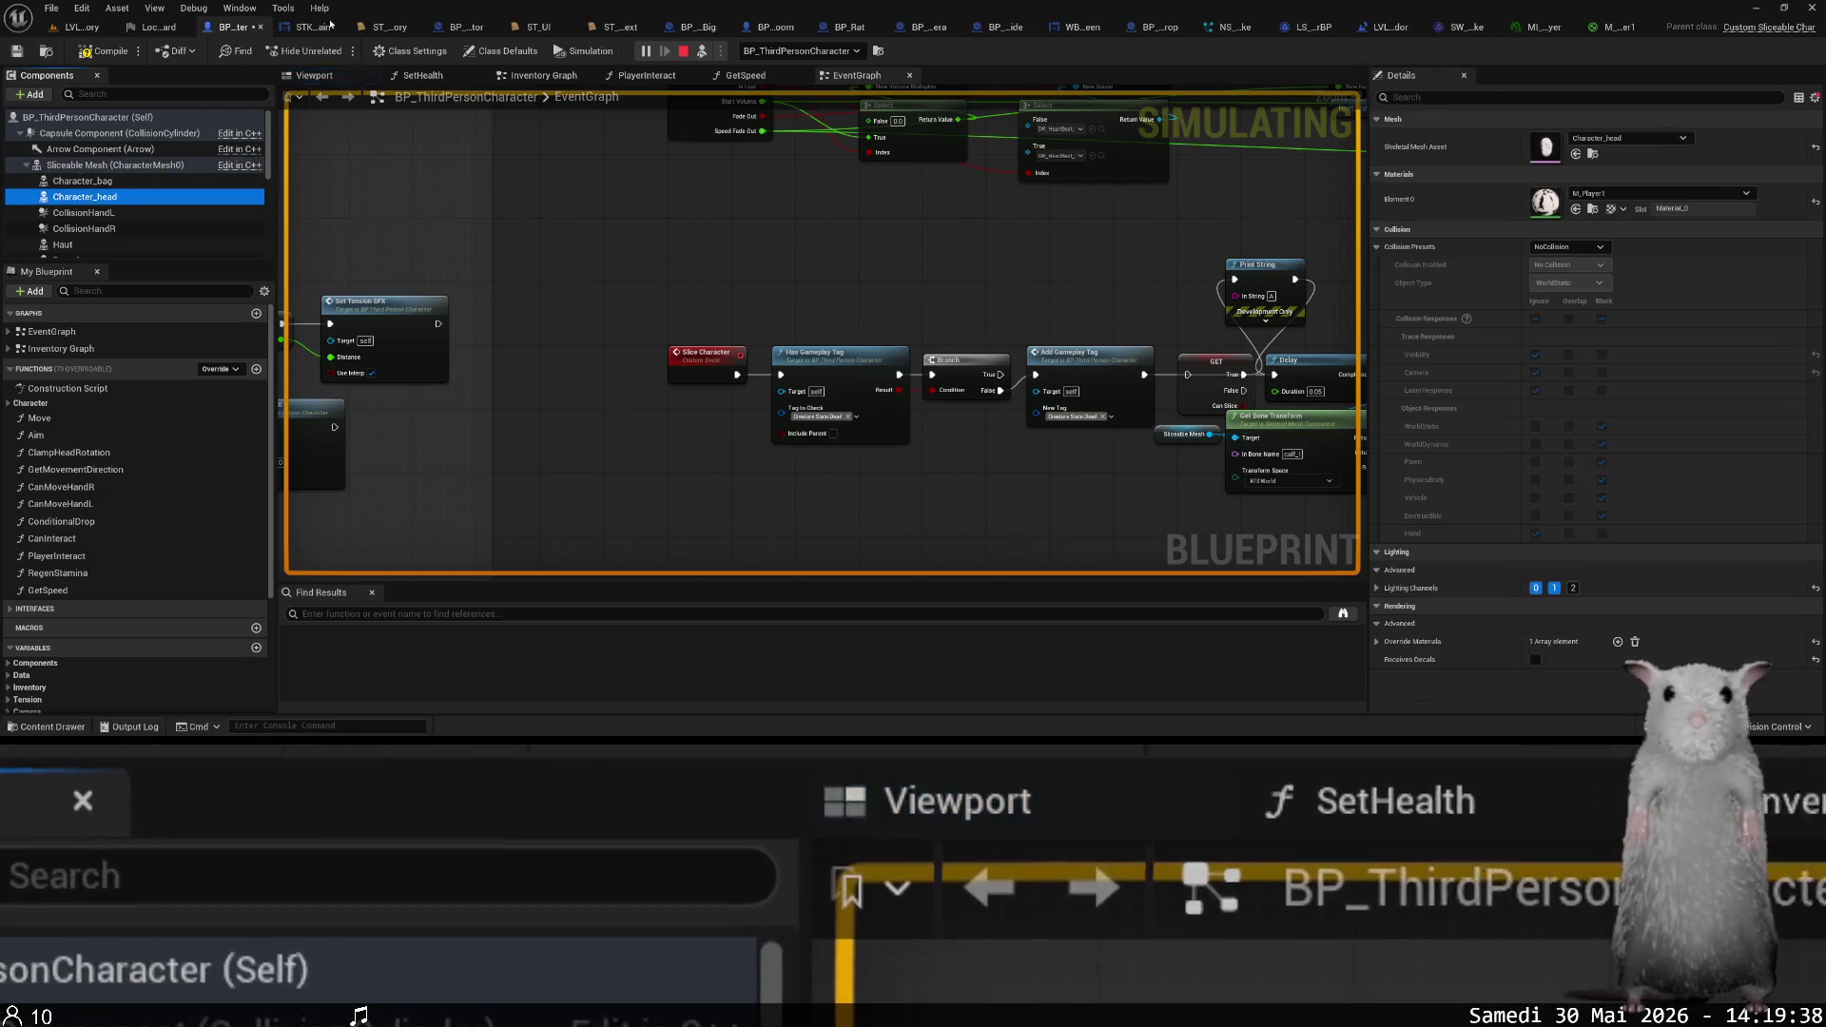
- Stop the simulation and compare the Sliceable Mesh body and Character_head collision settings
left_click(683, 51)
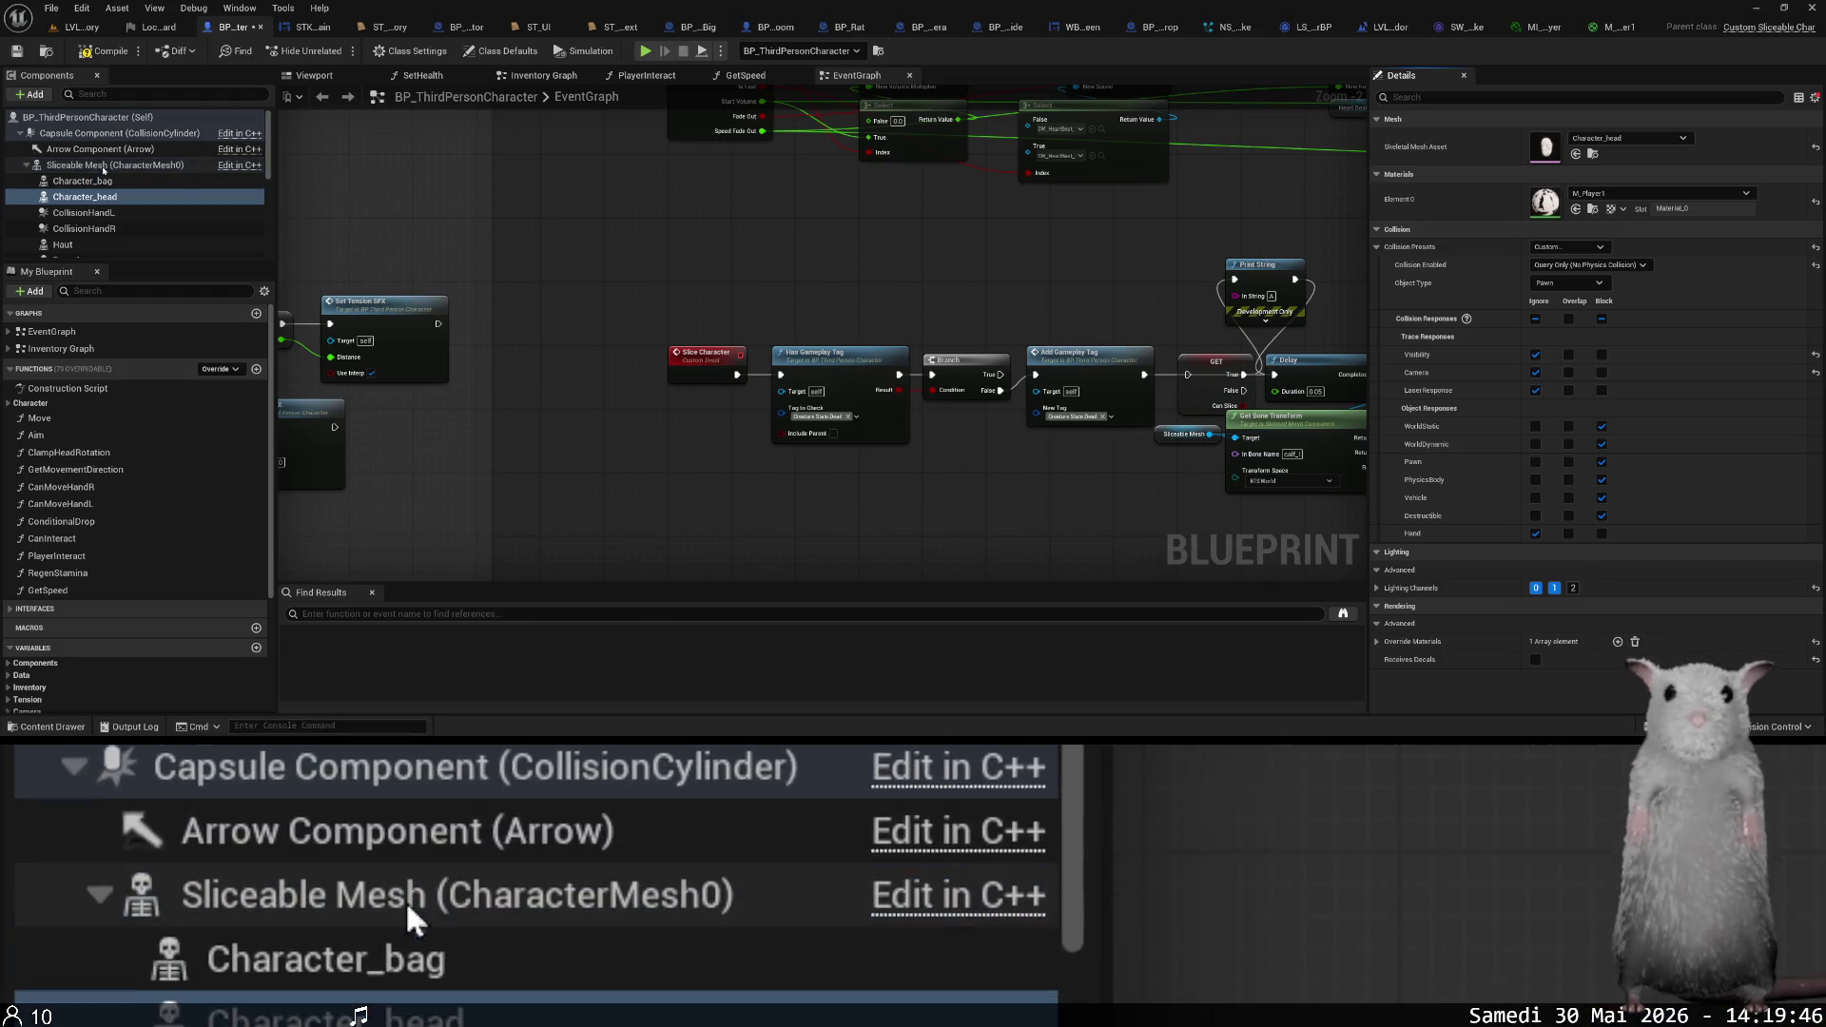
left_click(92, 167)
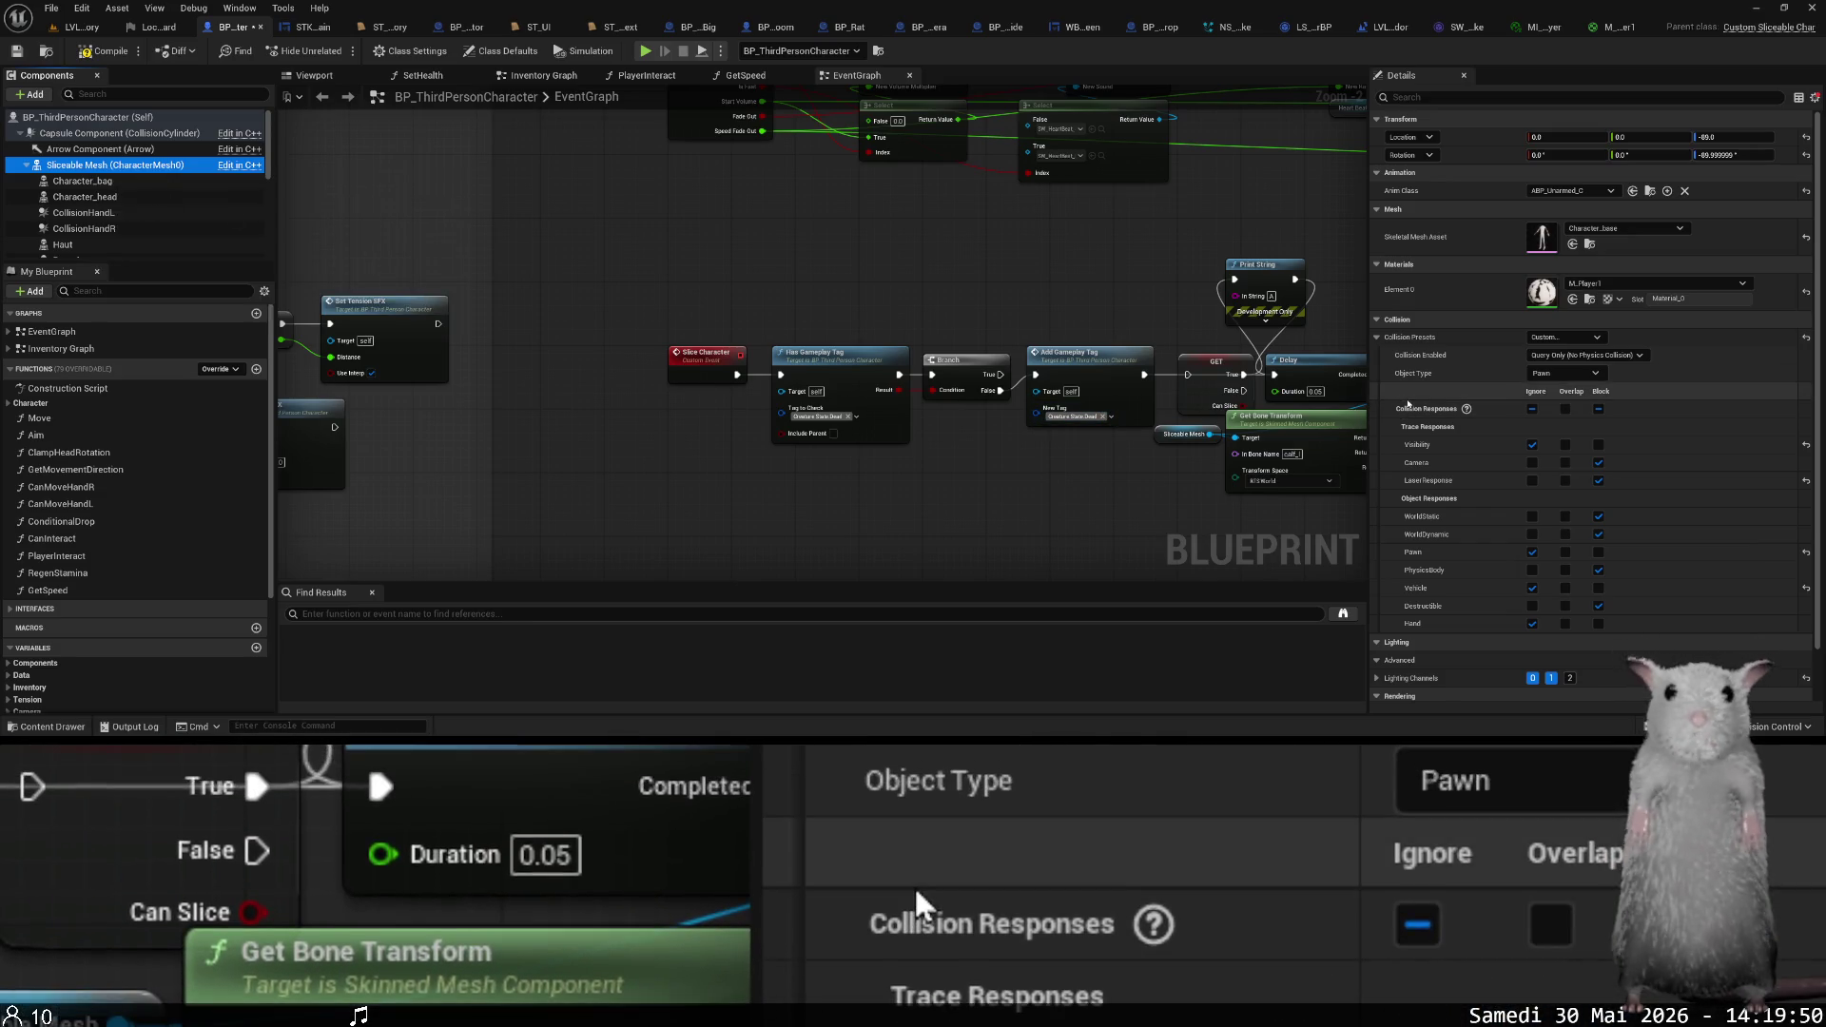
right_click(1408, 404)
left_click(1408, 404)
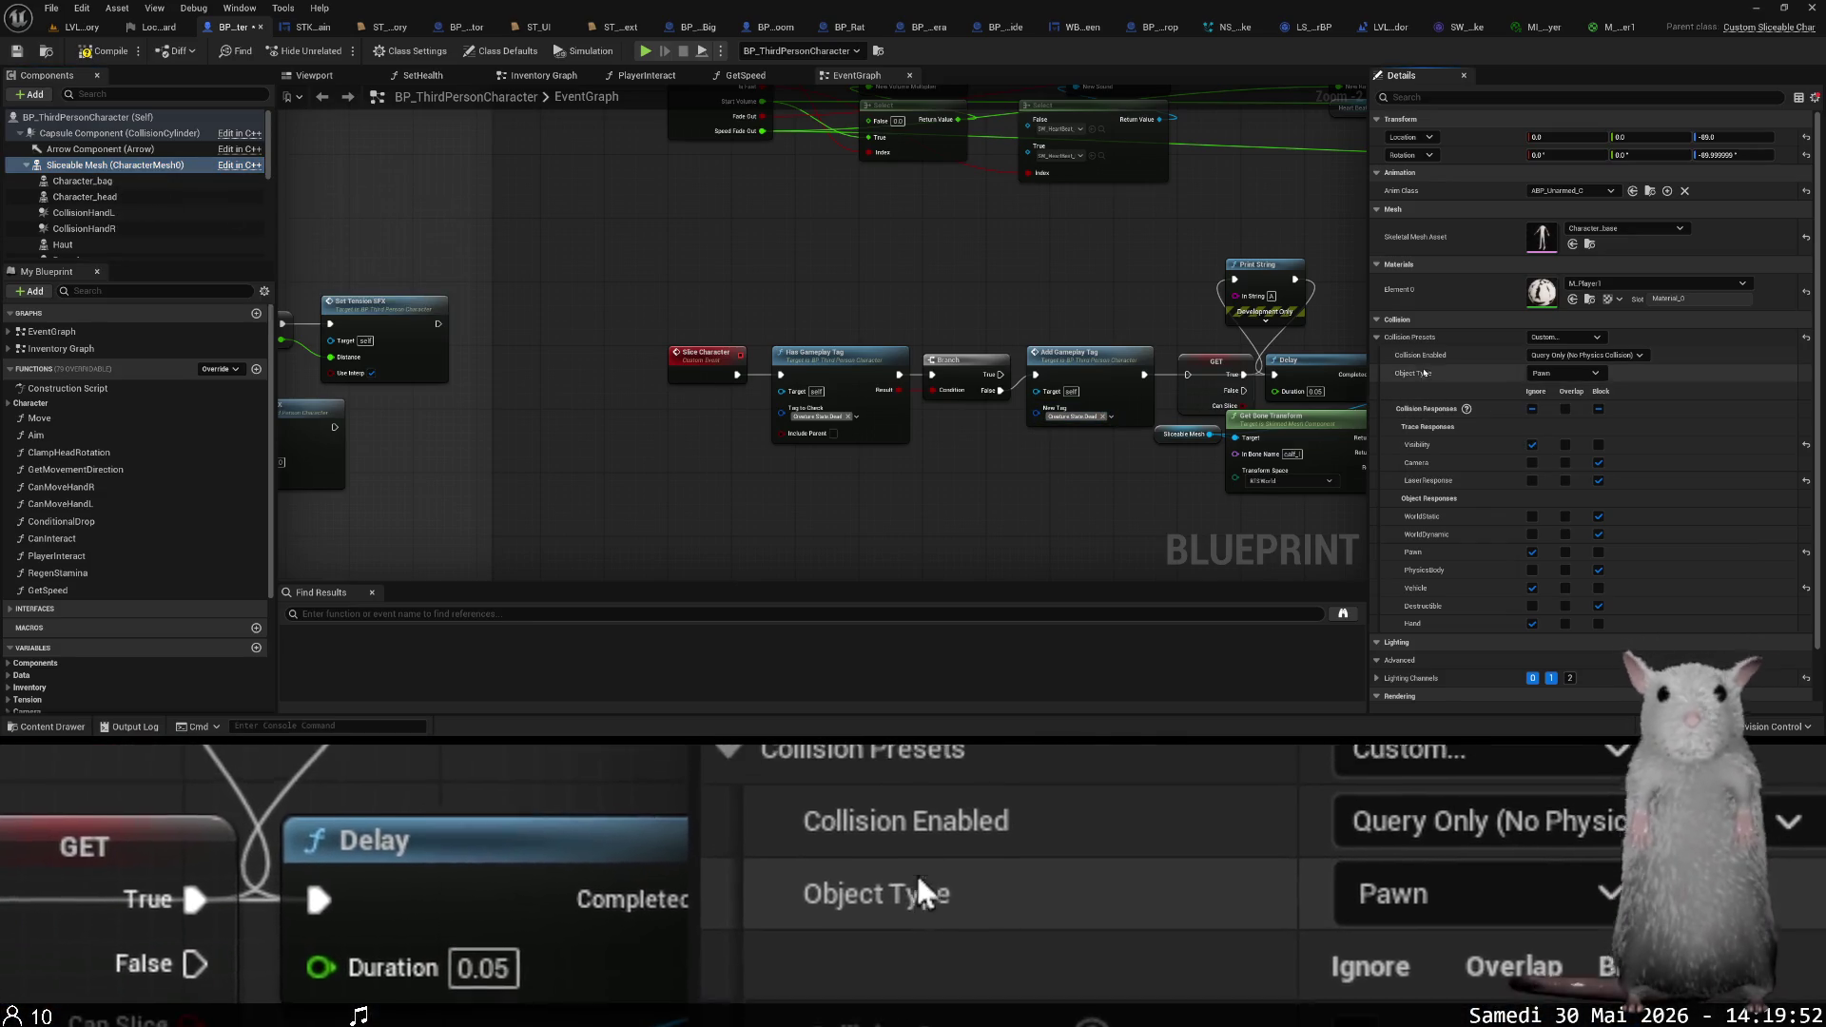
left_click(114, 201)
left_click(1422, 250)
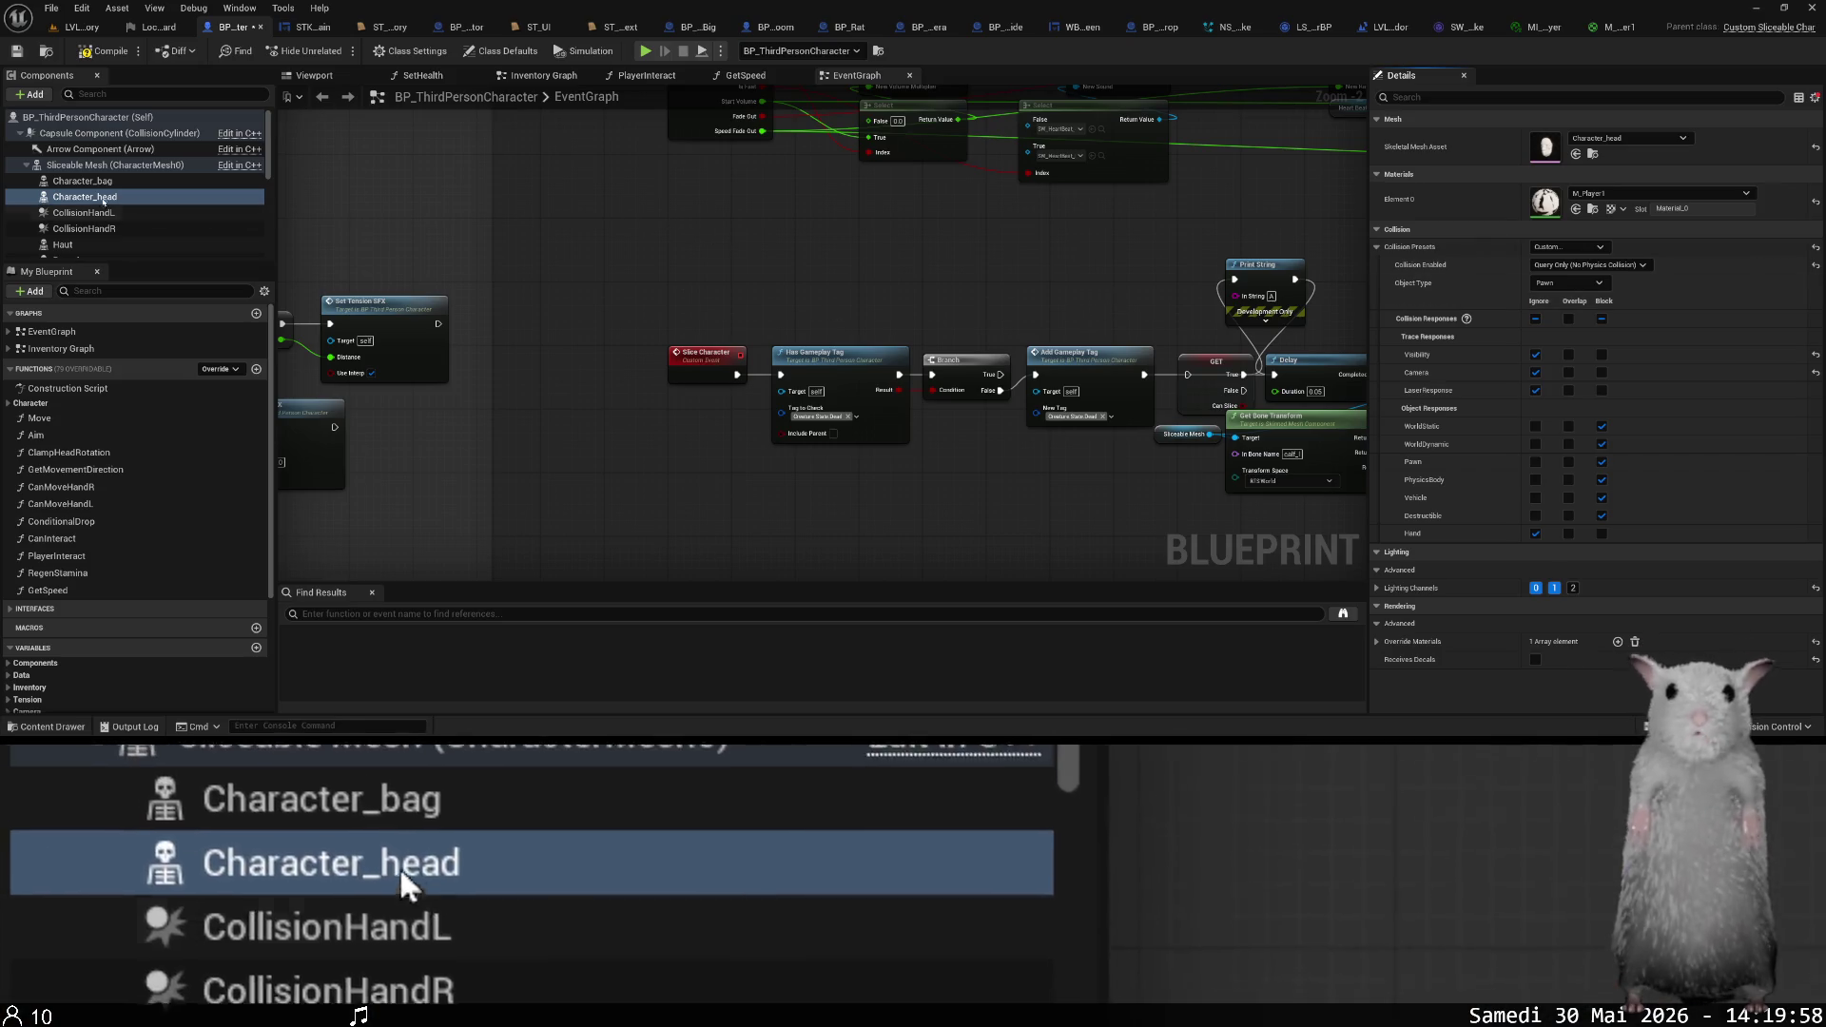
left_click(132, 168)
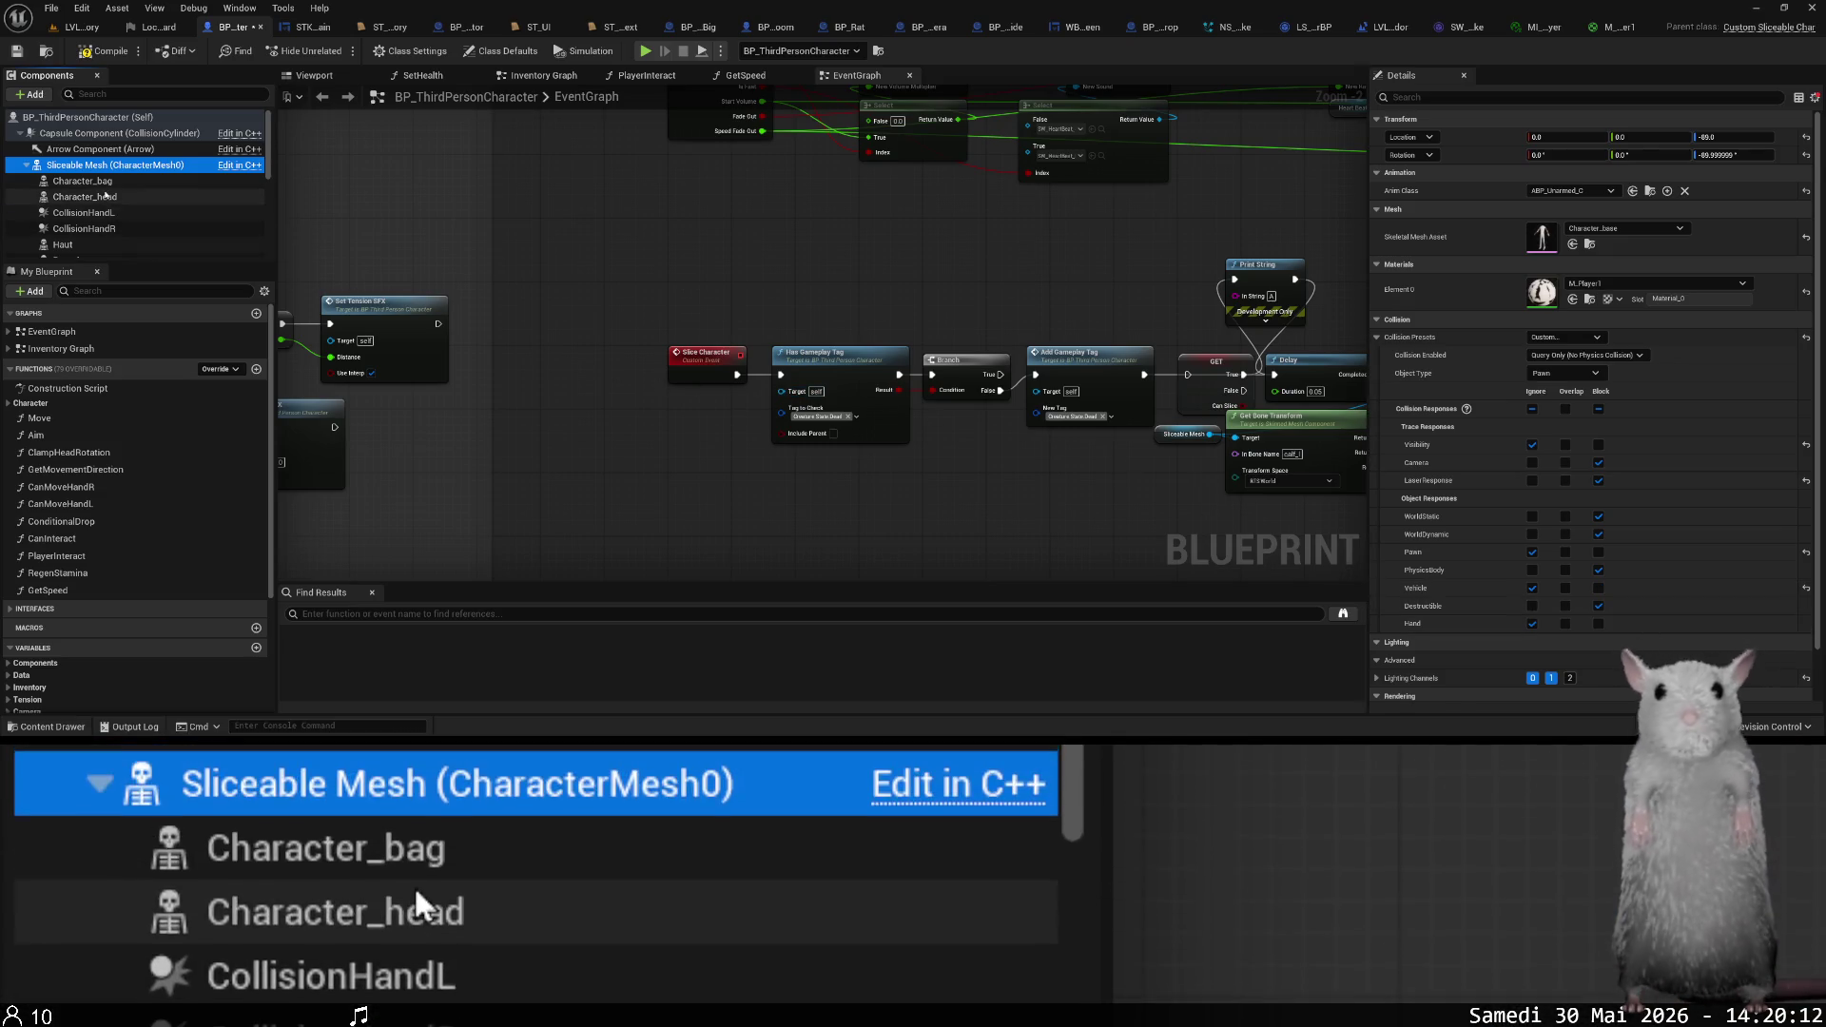
- Set Character_head to block Camera and LaserResponse traces and ignore Pawn and Vehicle
left_click(106, 196)
left_click(1602, 372)
left_click(1602, 390)
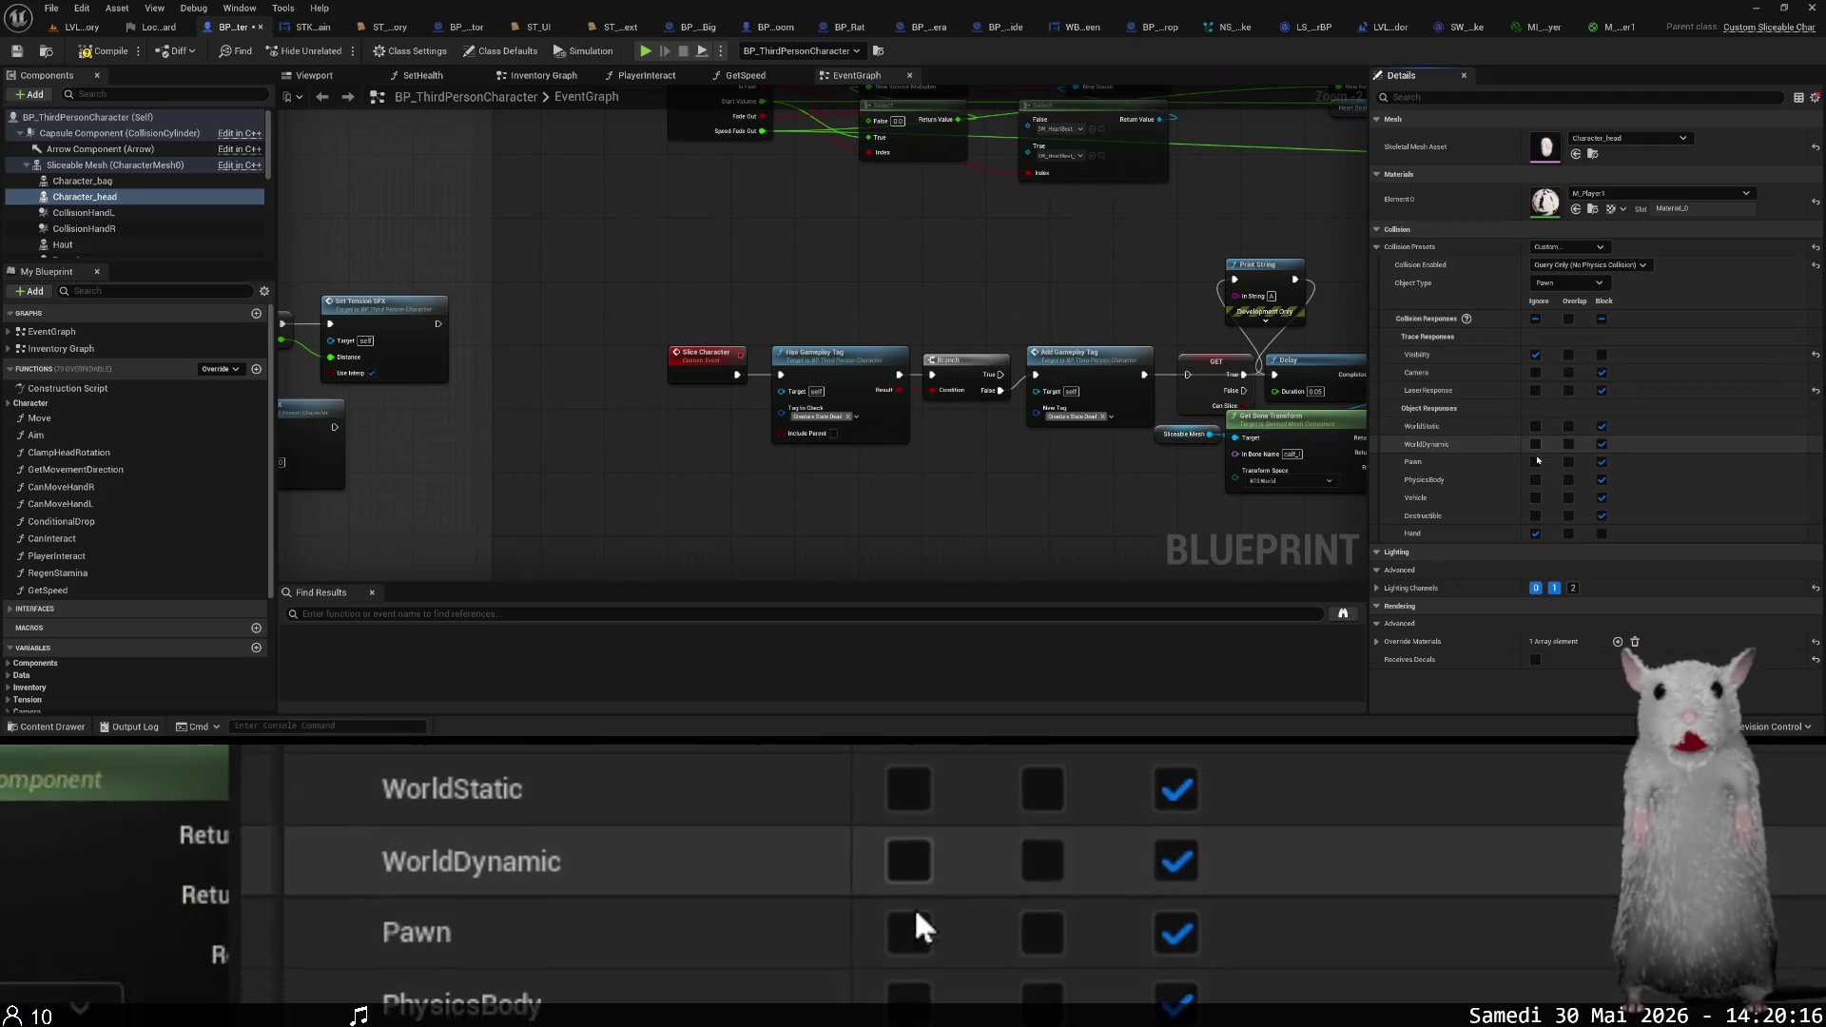
left_click(1535, 461)
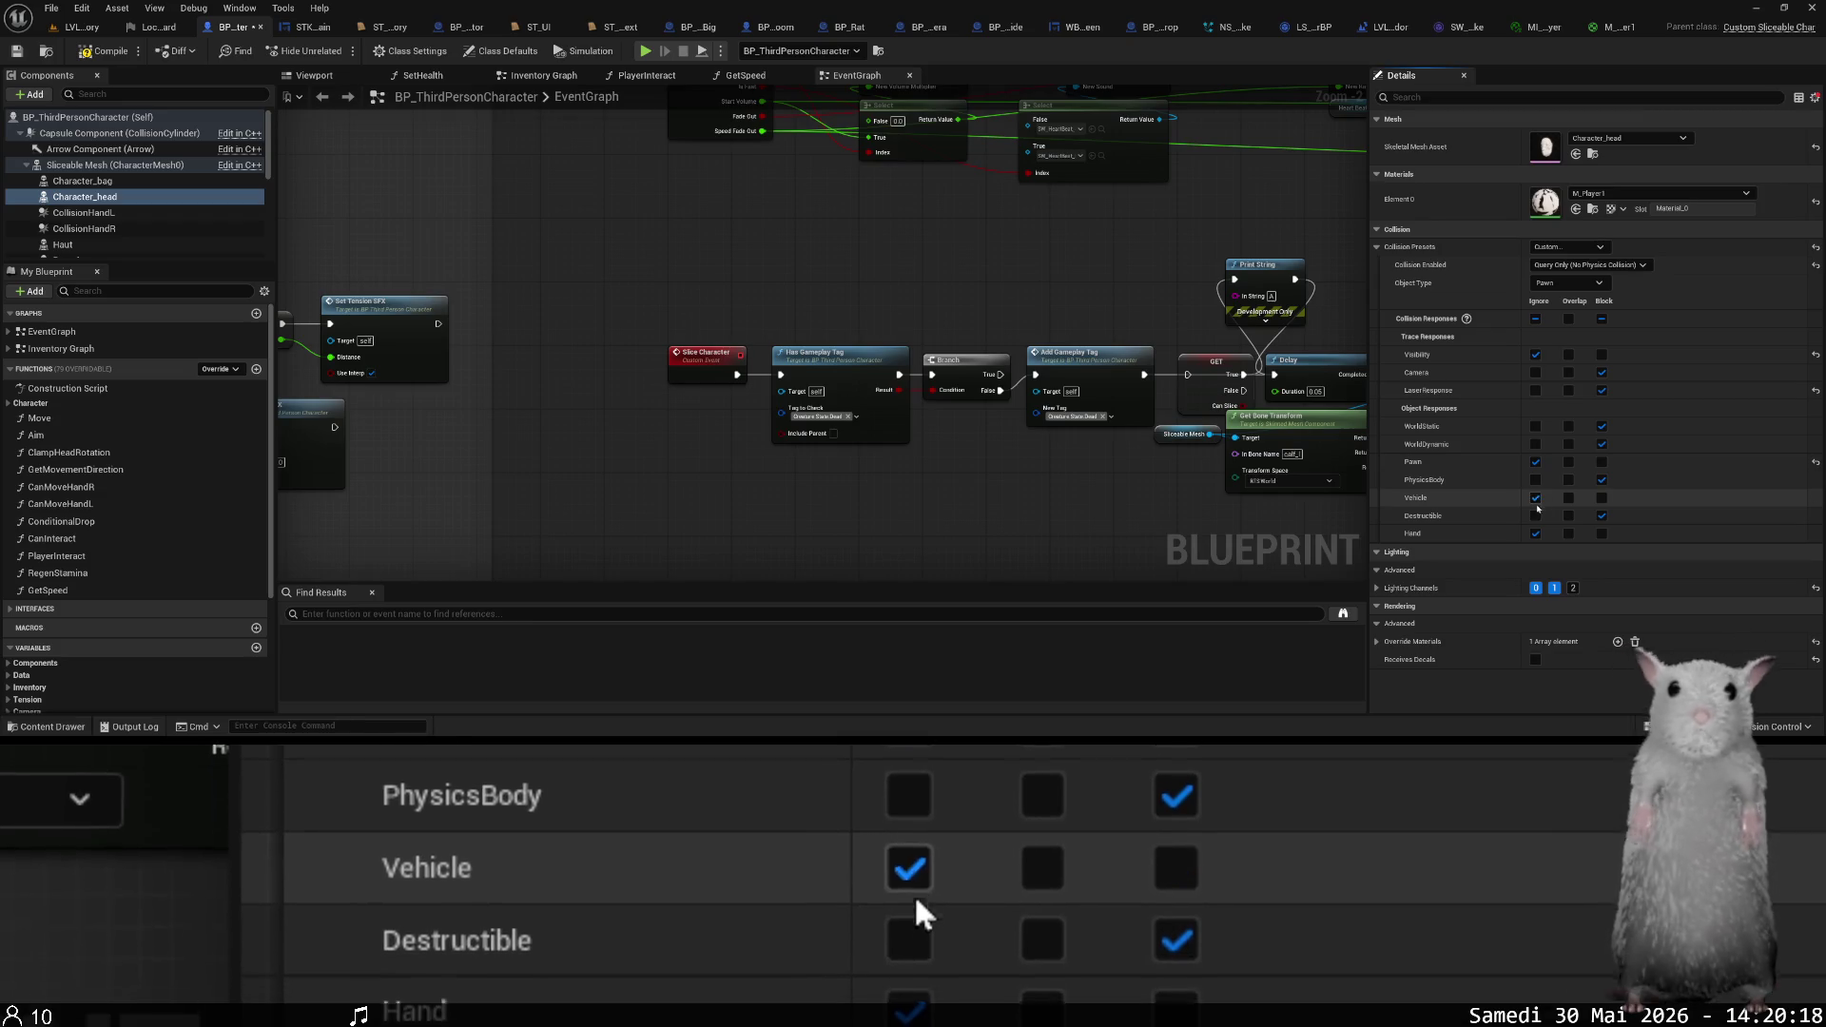
left_click(1535, 499)
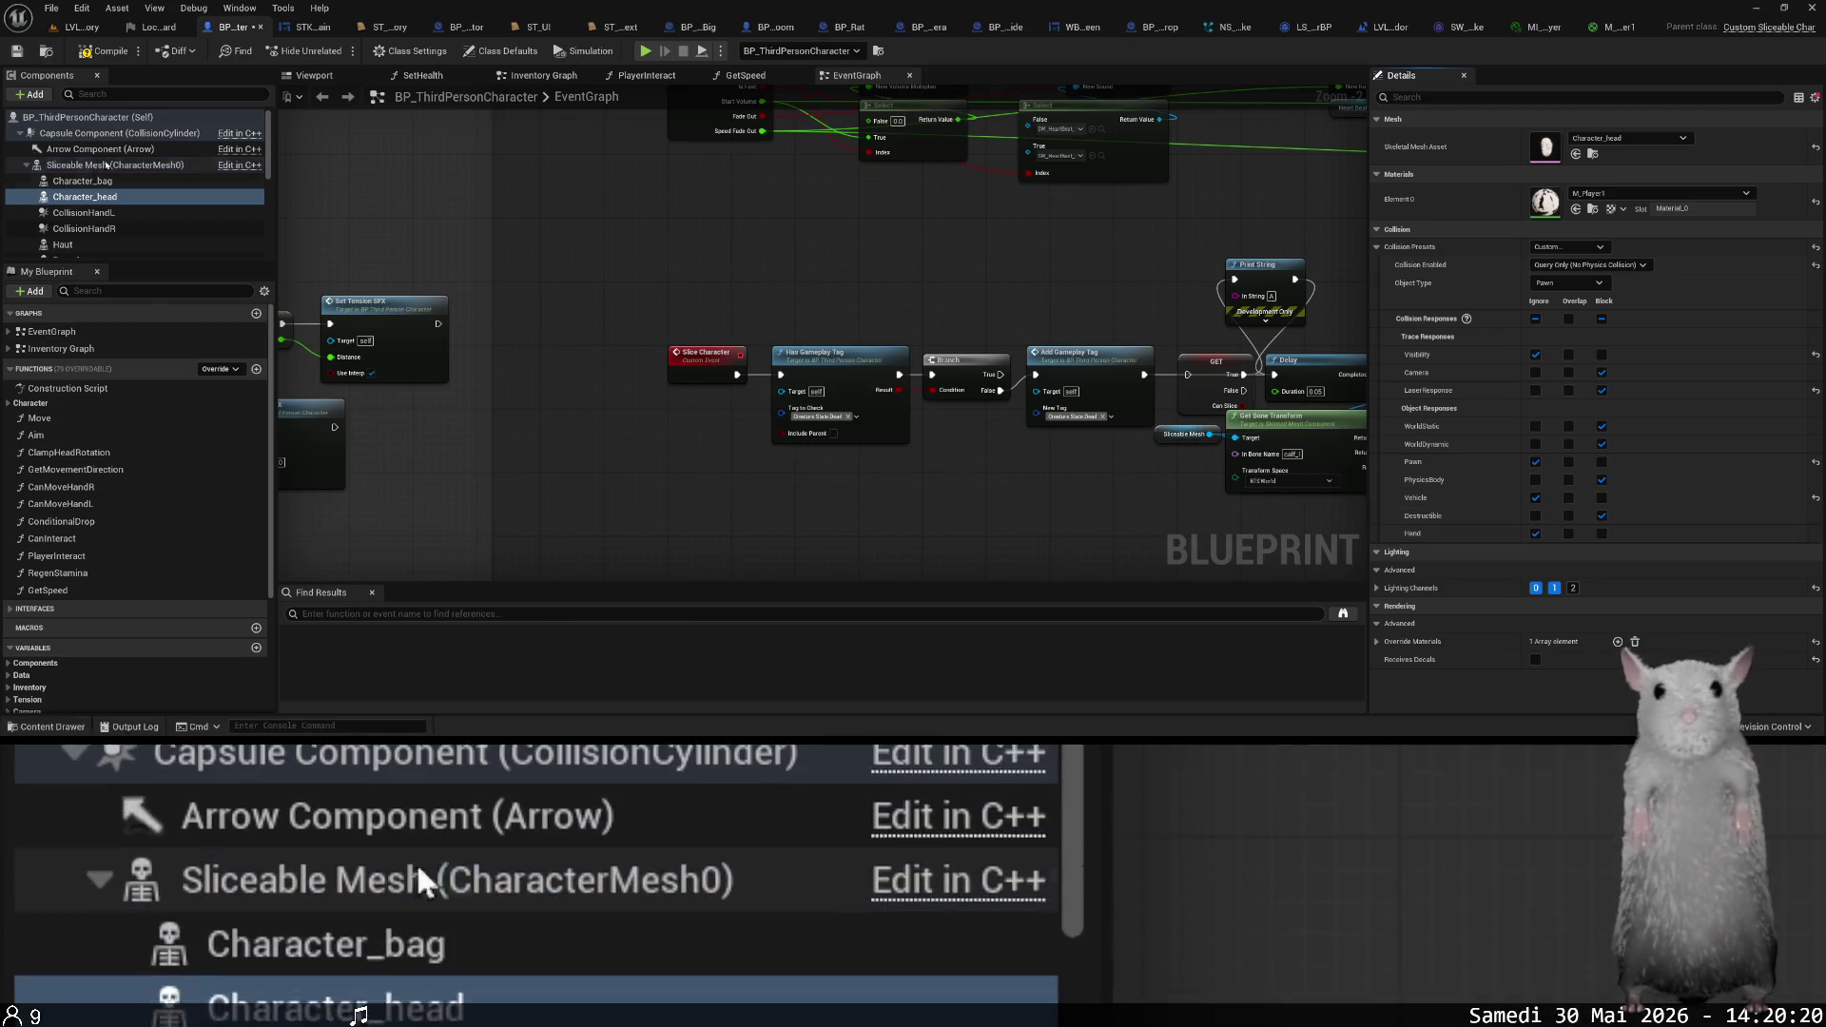
- Recheck the head and body mesh settings, then return to the LVL_Laboratory level
left_click(101, 167)
left_click(95, 198)
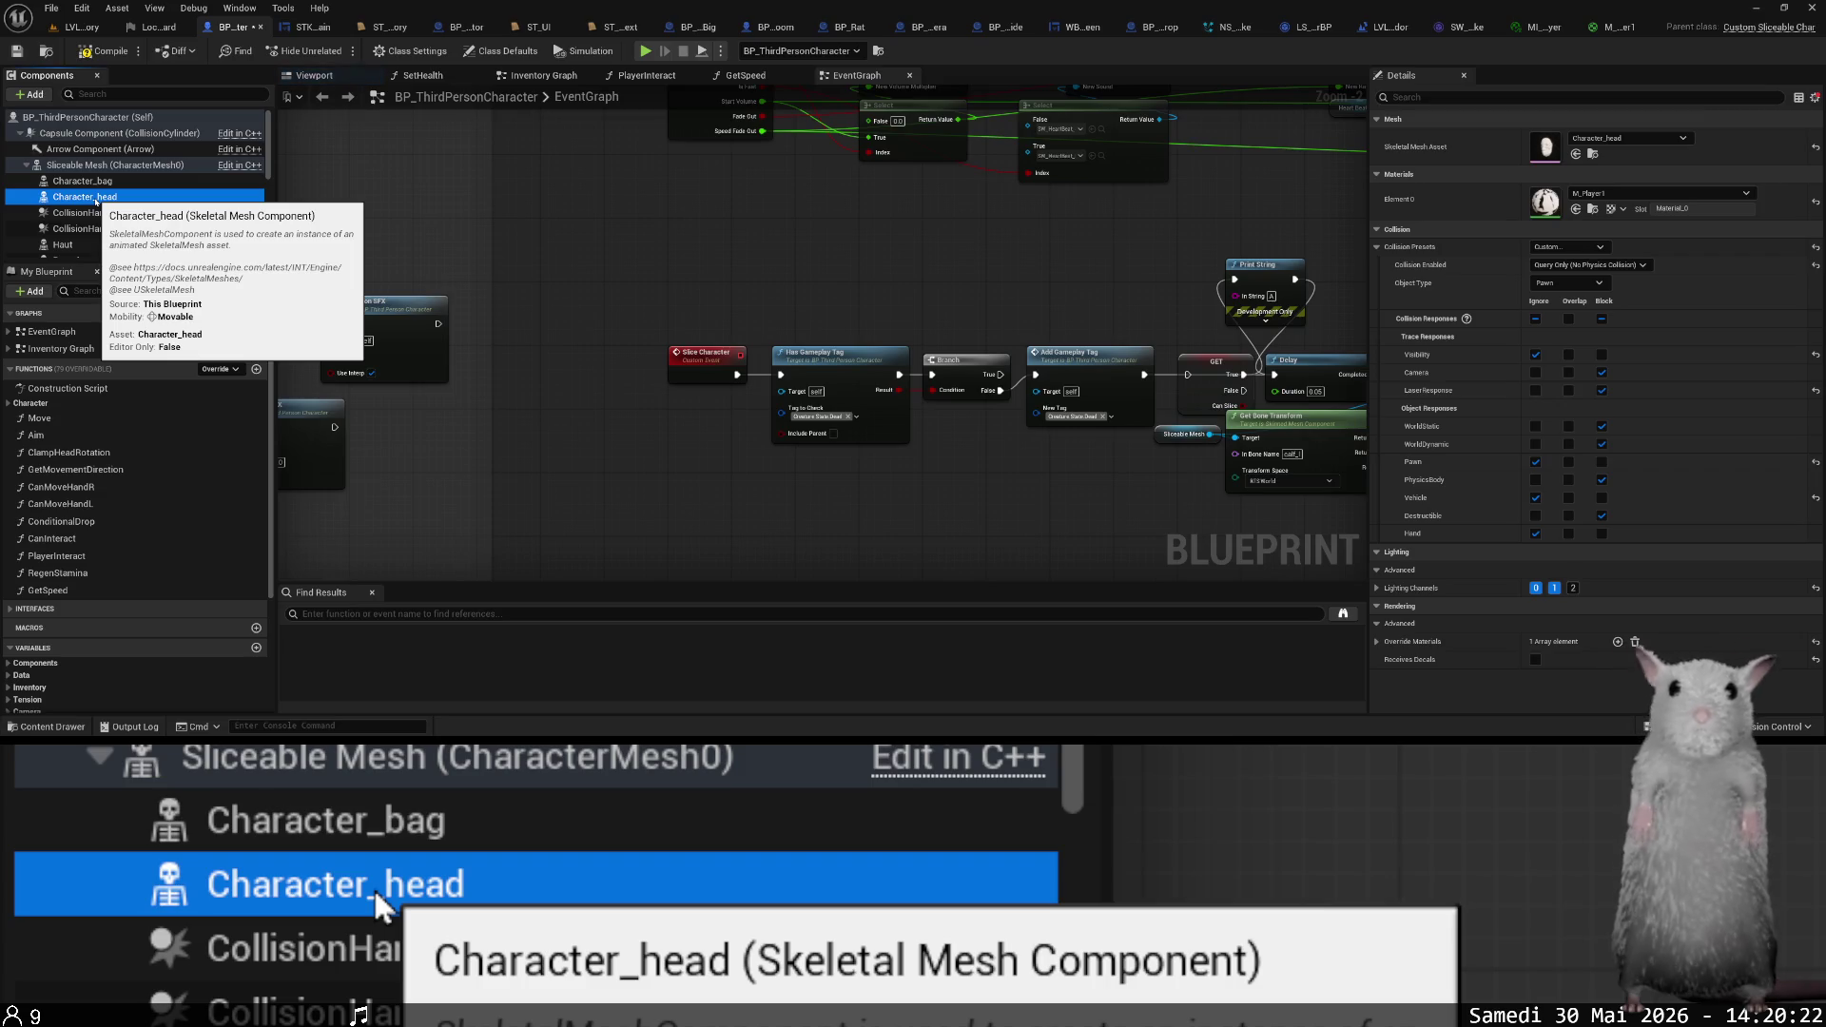
left_click(111, 167)
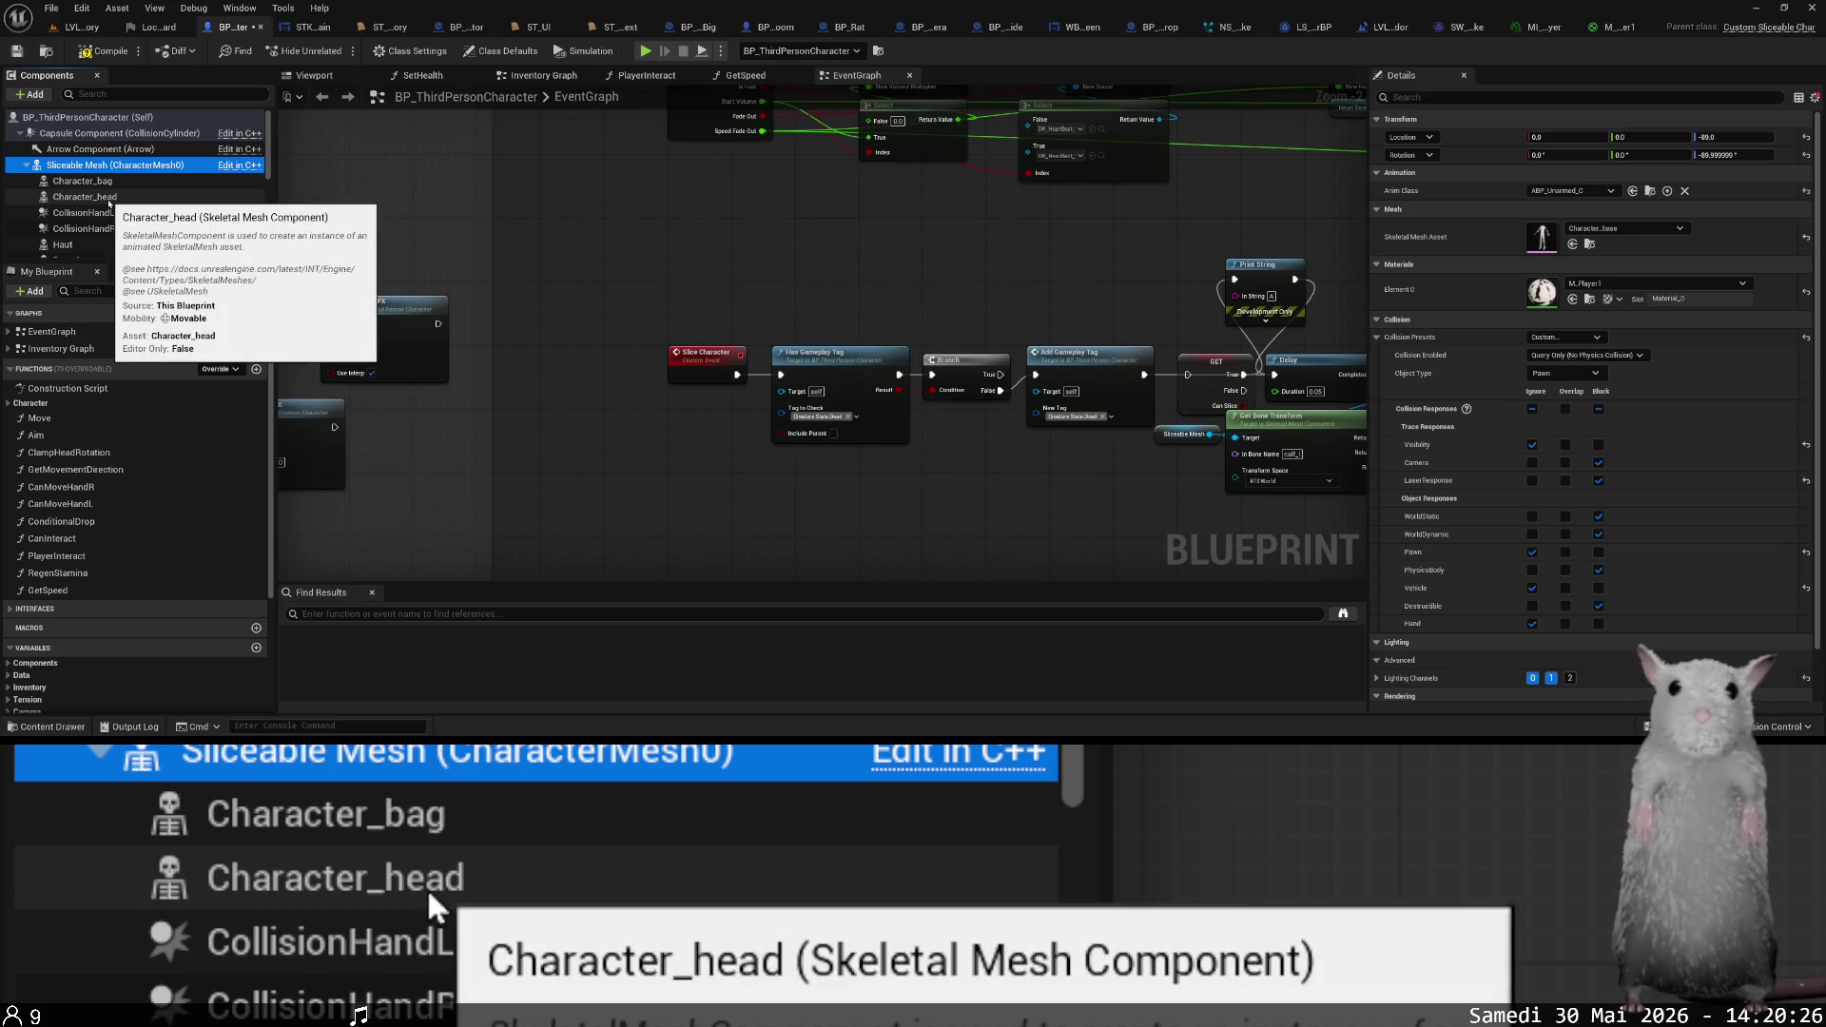
left_click(109, 197)
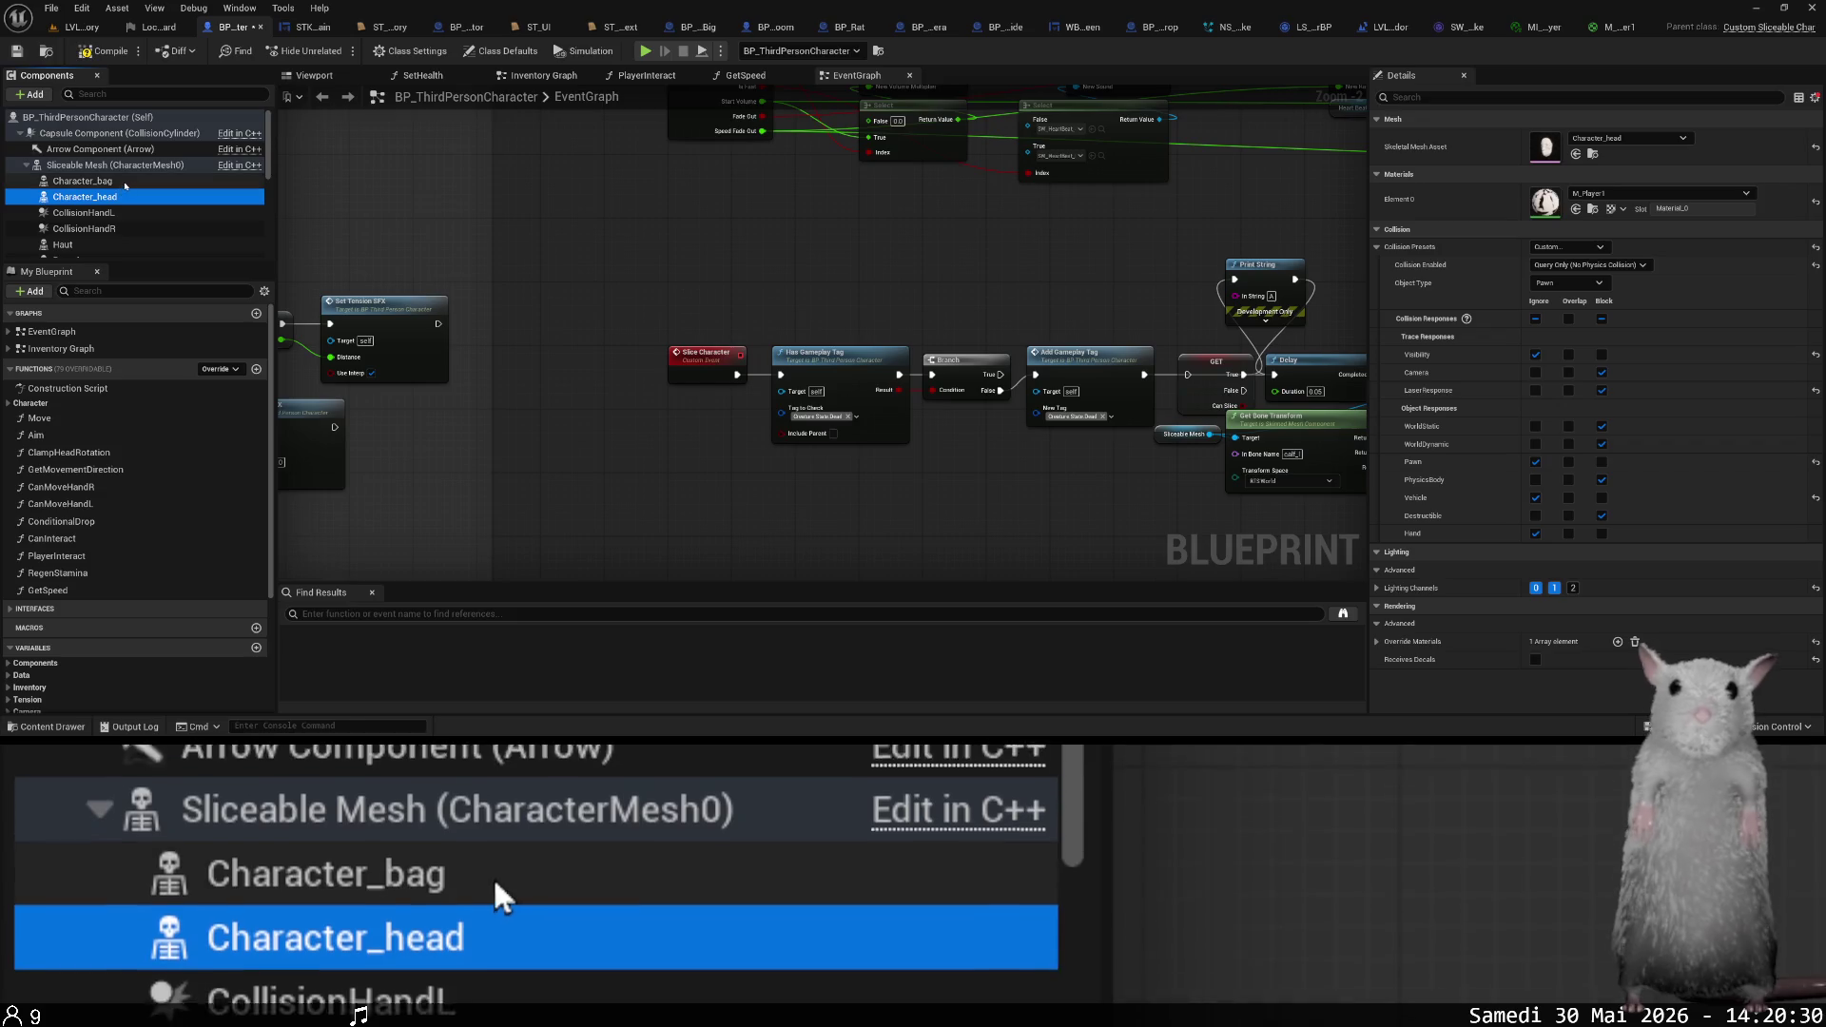
left_click(129, 167)
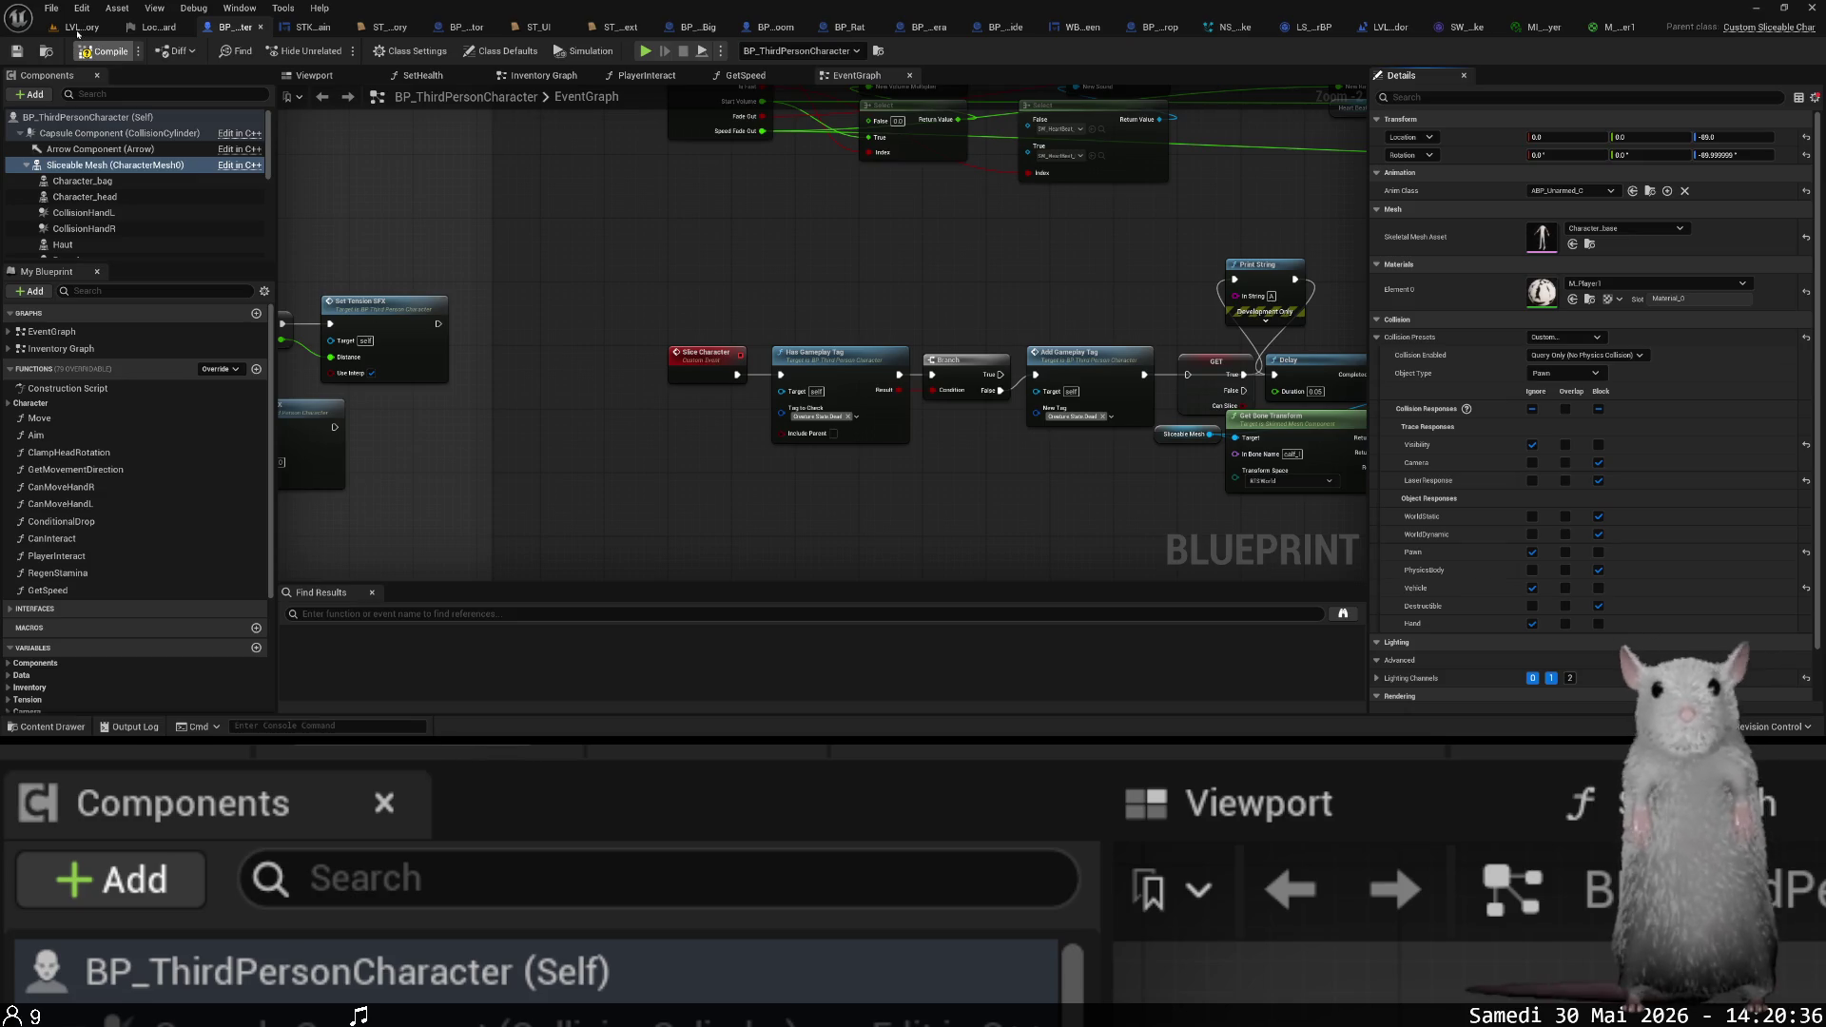
left_click(82, 27)
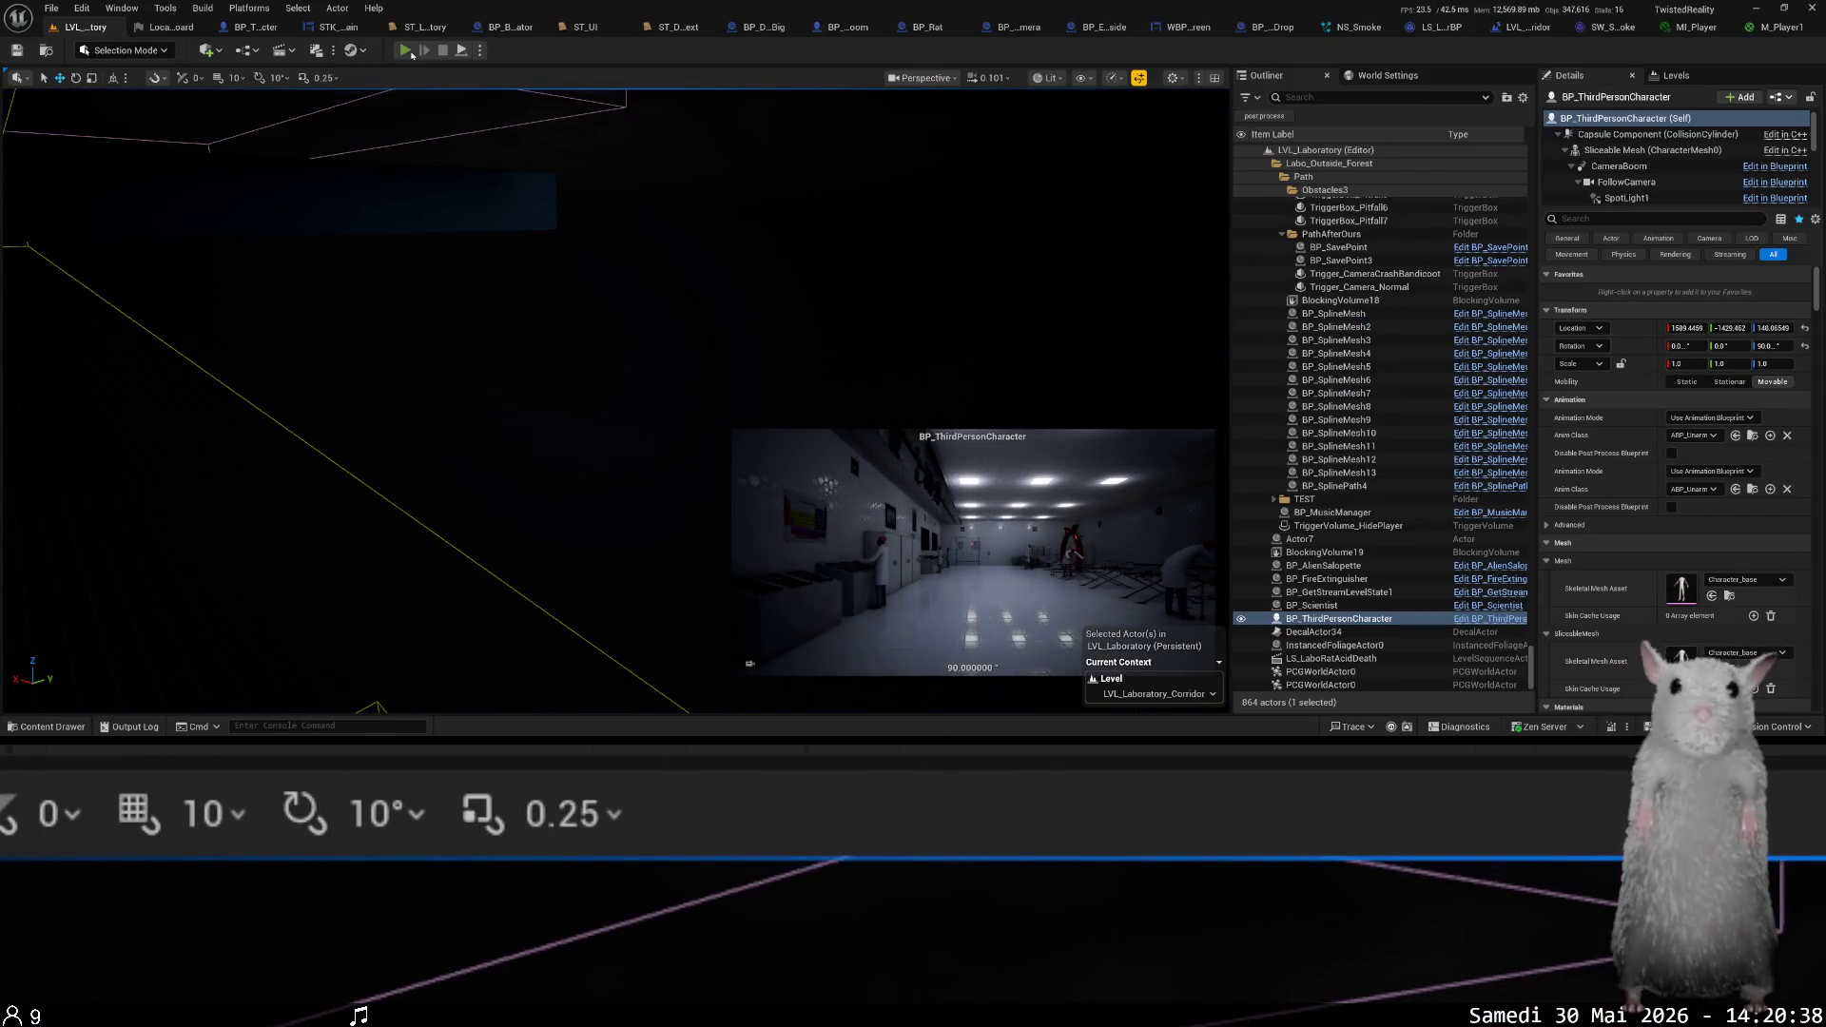
- Play from the 'Escaping the laboratory (2)' save, then press Esc to end the test
left_click(409, 52)
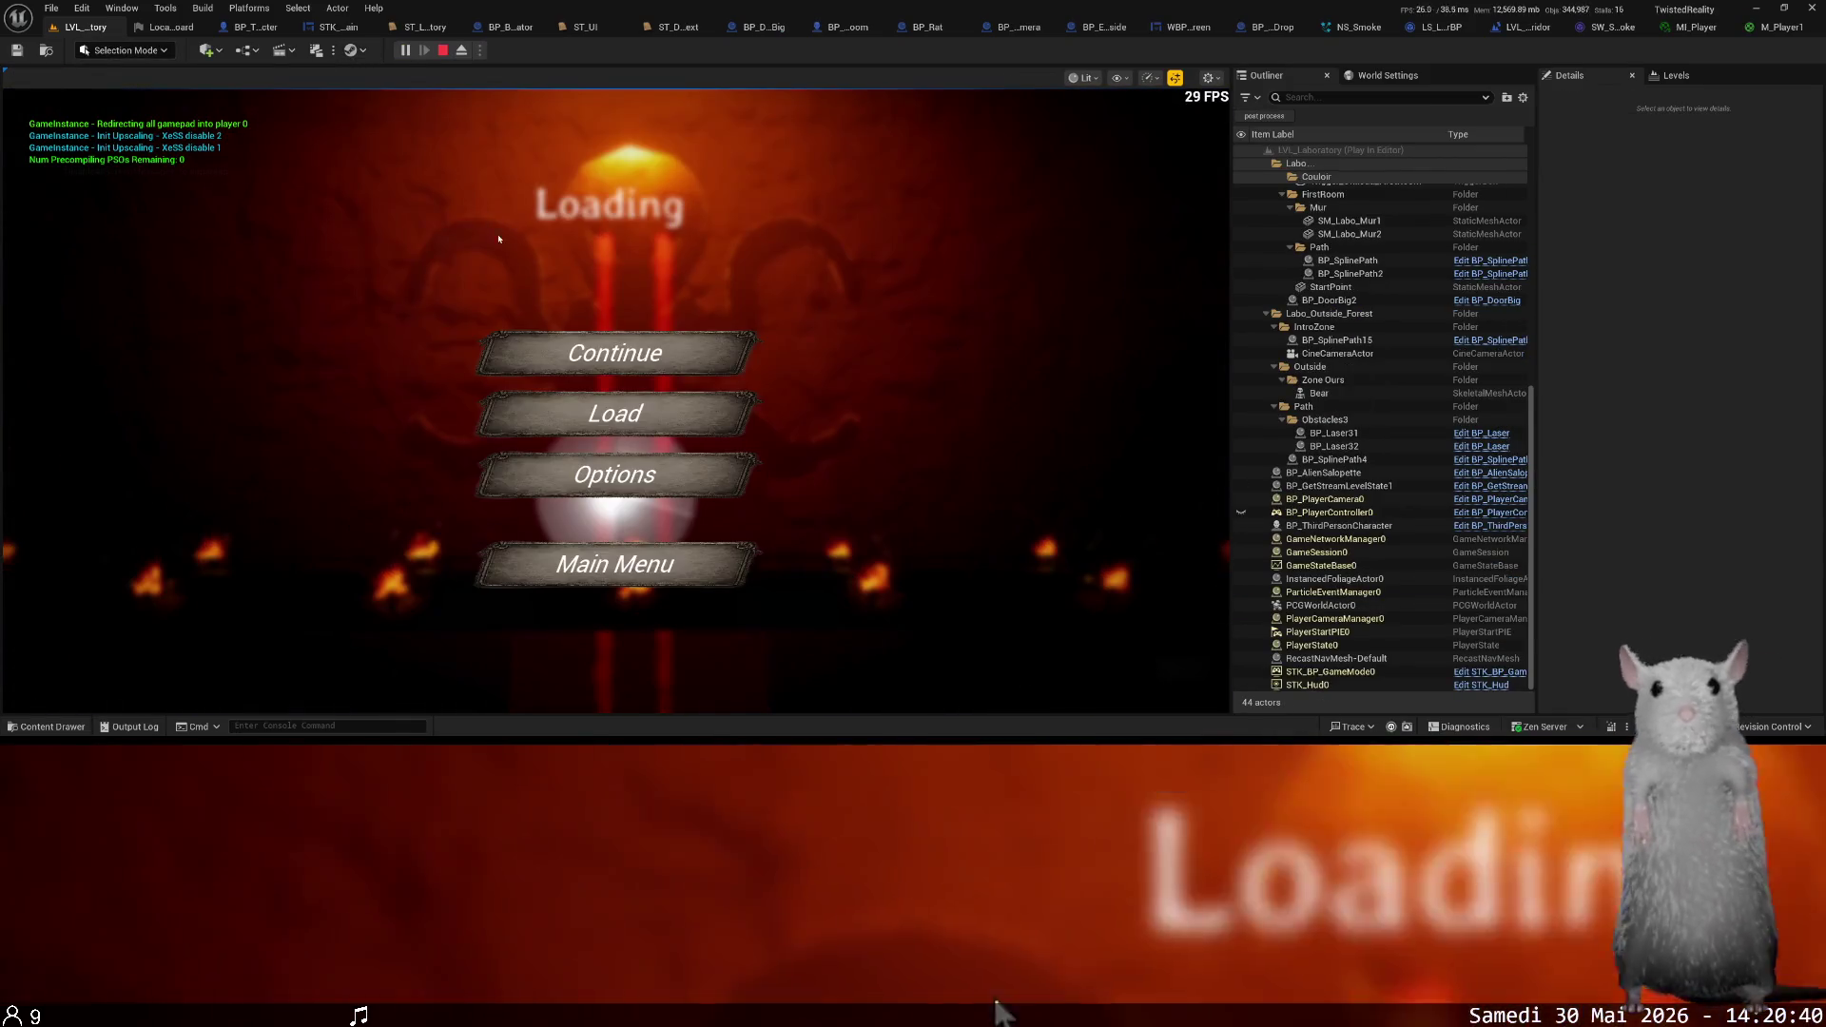
key("Down")
key("Return")
key("Down")
key("Down")
key("Down")
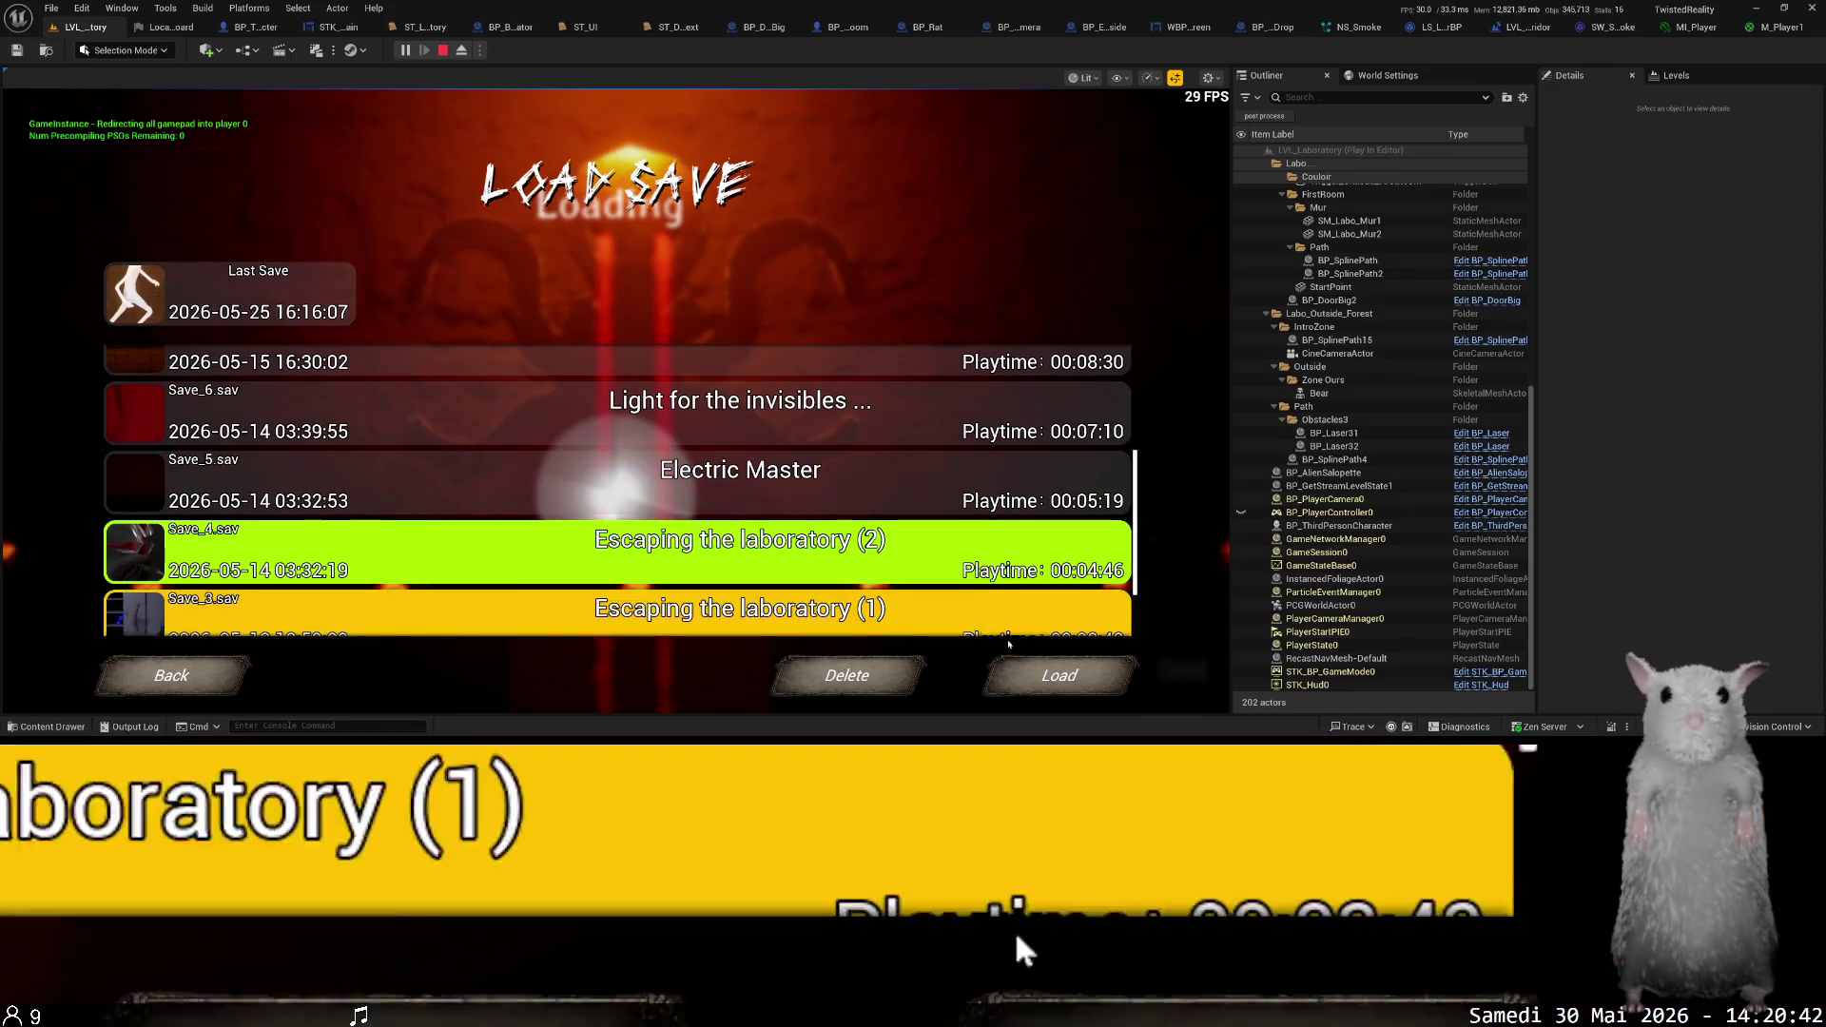
left_click(1059, 675)
left_click(682, 489)
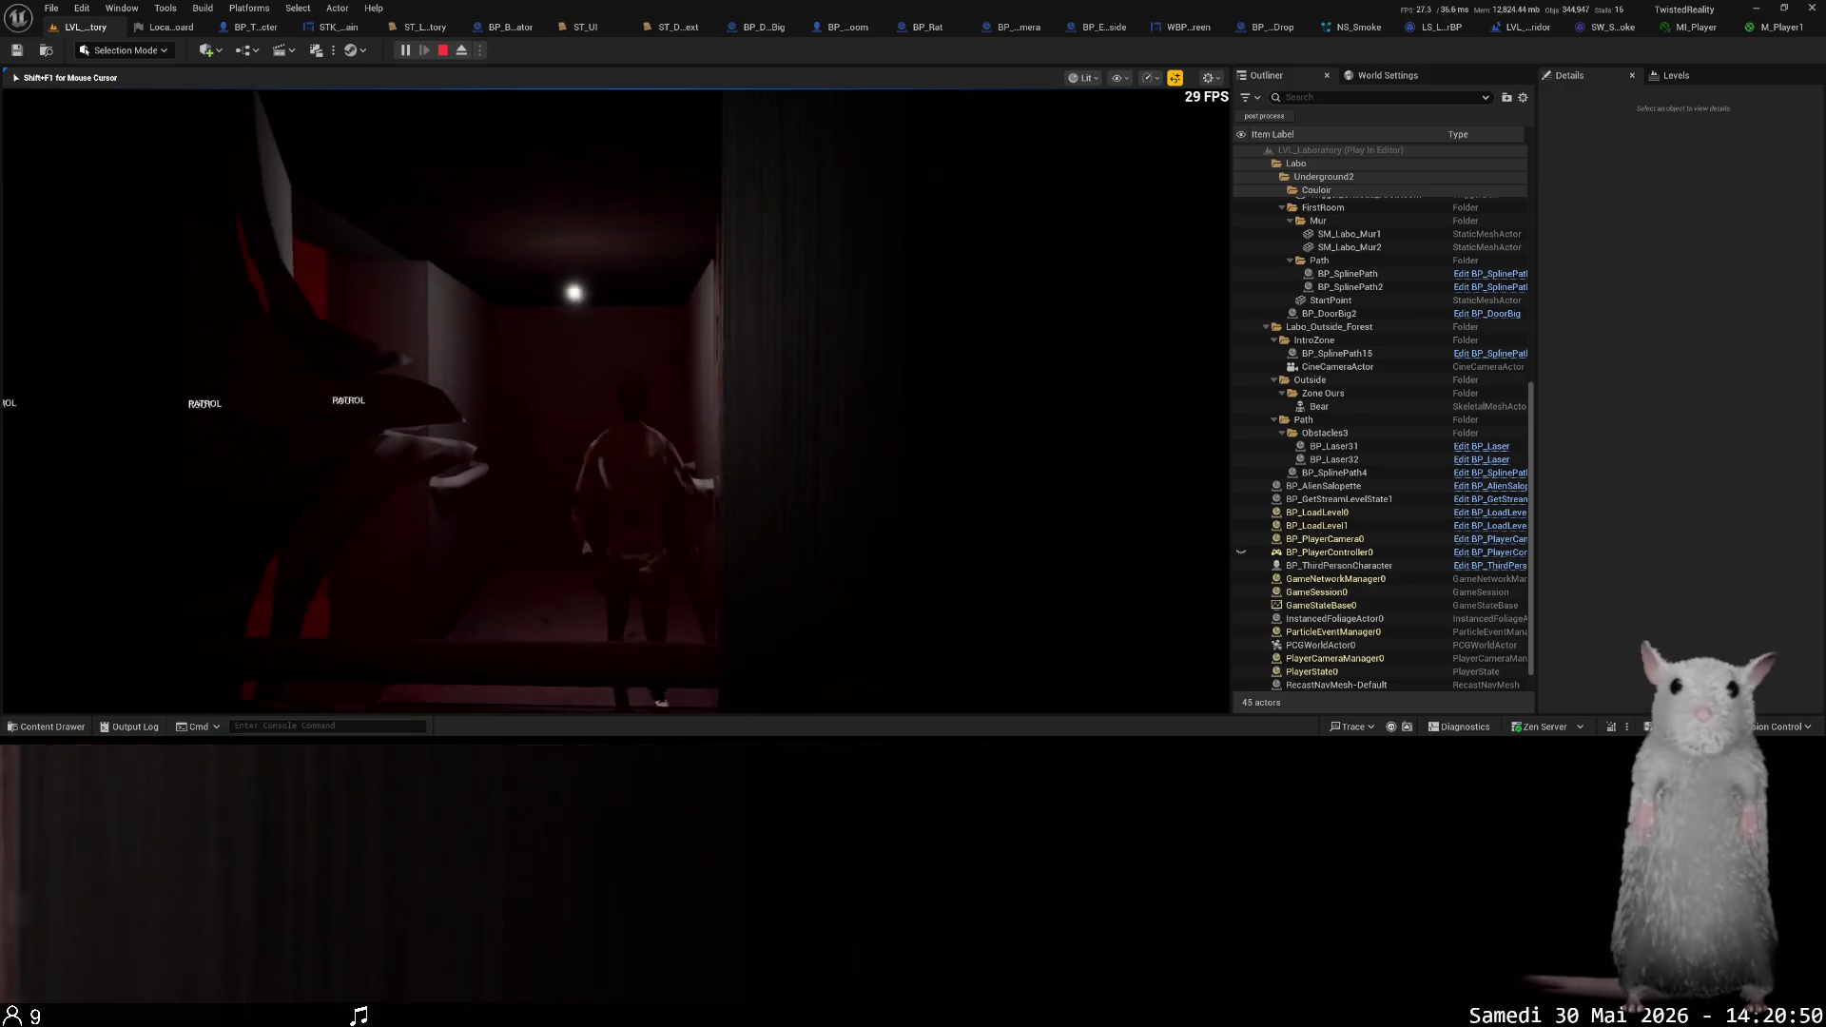
key("Escape")
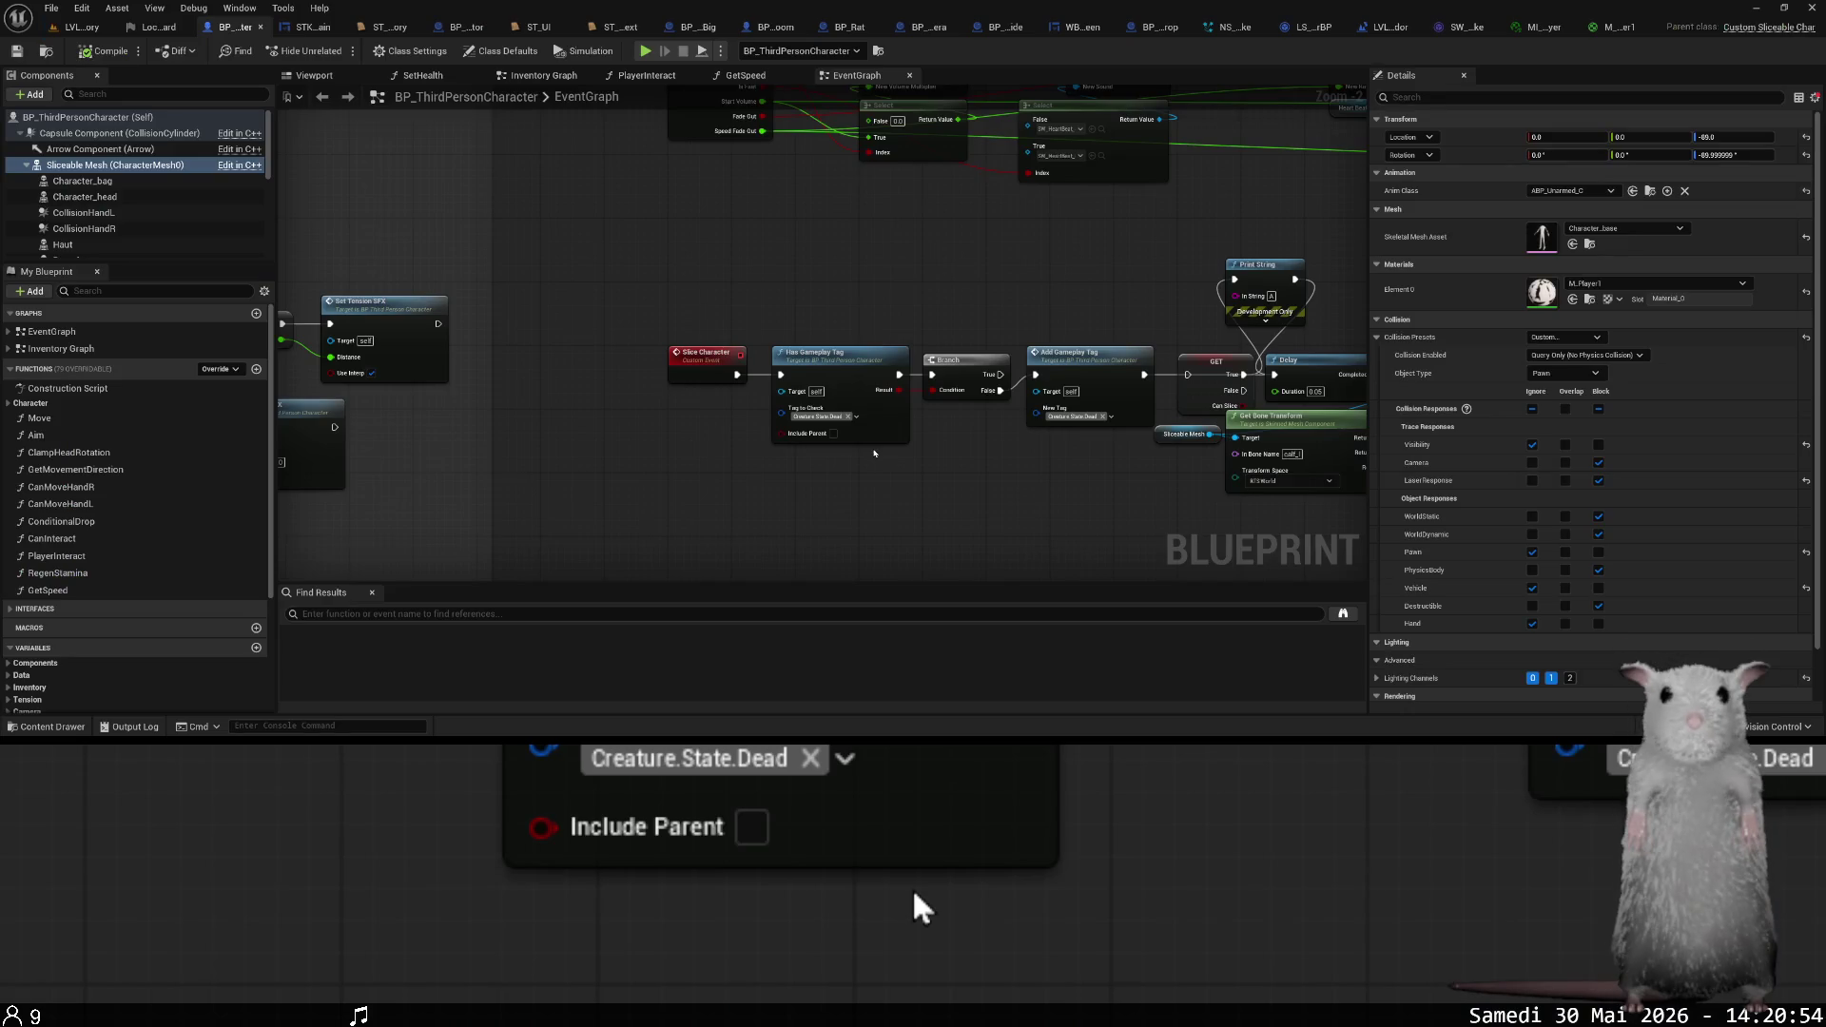
scroll(812, 490, "down", 3)
left_click_drag(811, 490, 1099, 487)
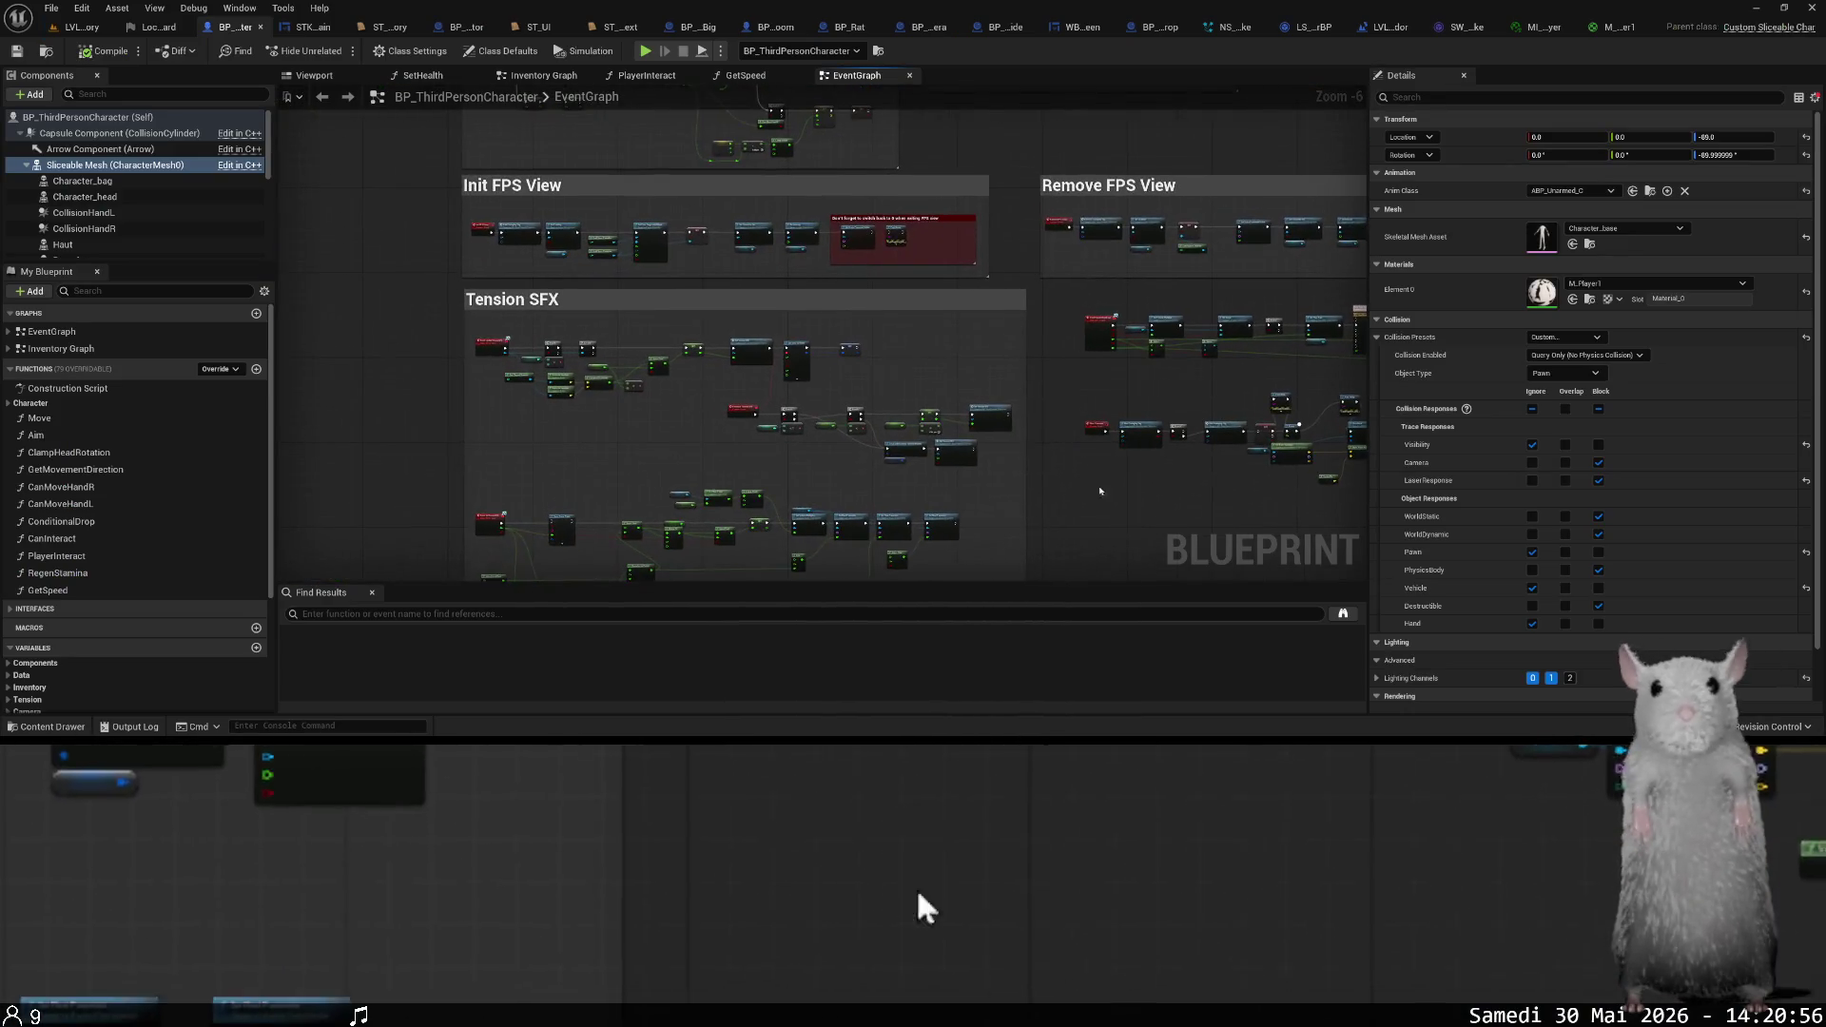
scroll(1100, 487, "down", 3)
mouse_move(595, 318)
left_mouse_down()
mouse_move(698, 297)
mouse_move(765, 385)
mouse_move(1090, 375)
left_mouse_up()
scroll(765, 386, "up", 8)
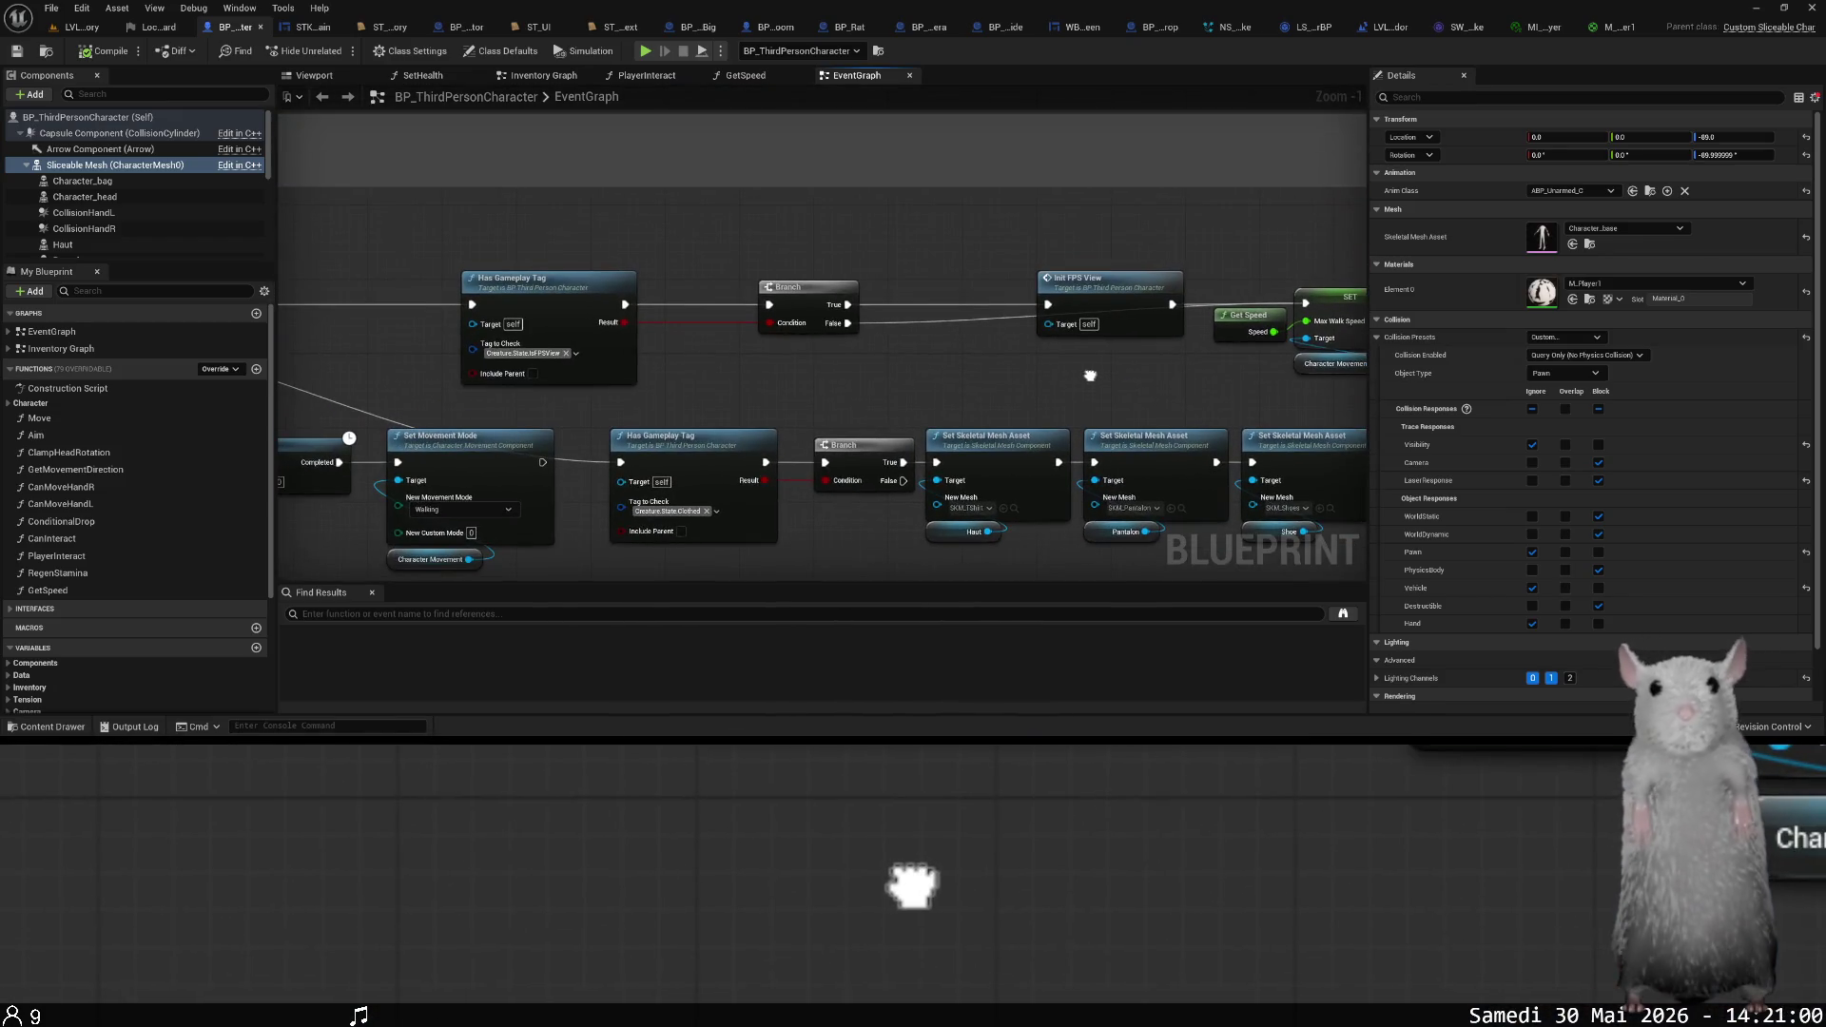
double_click(1147, 320)
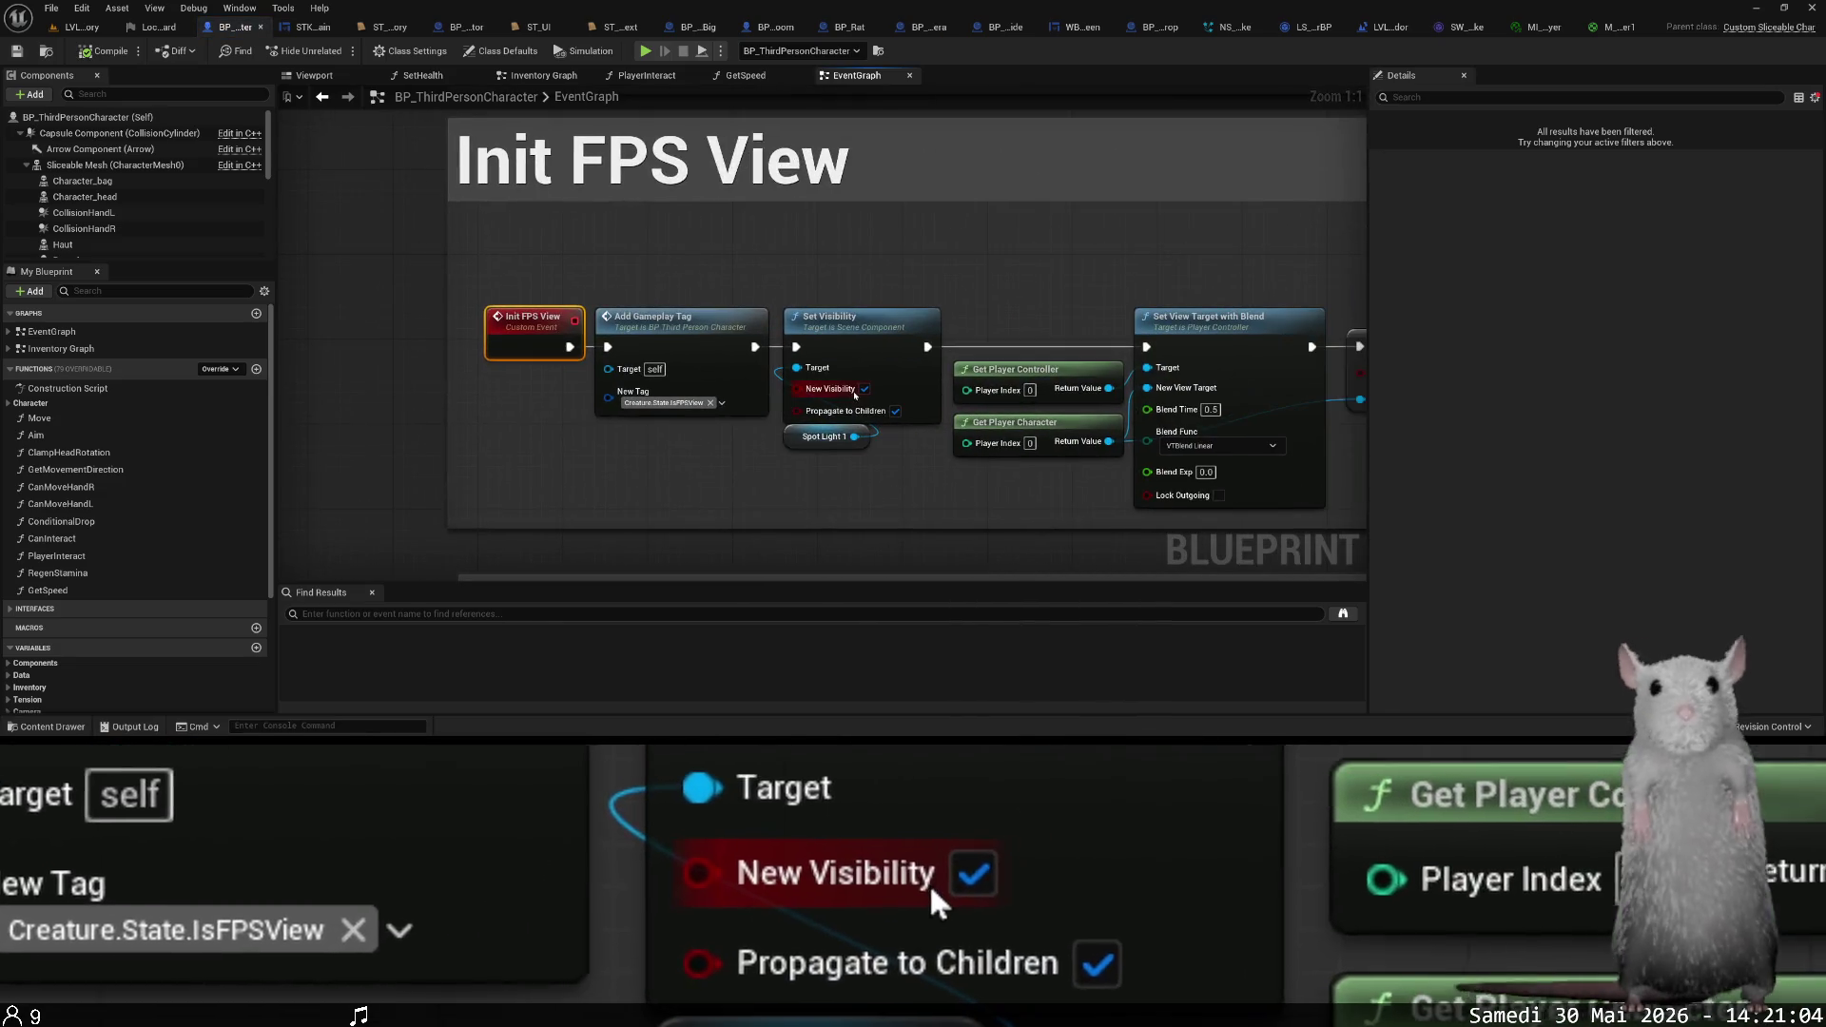
left_click_drag(890, 440, 618, 435)
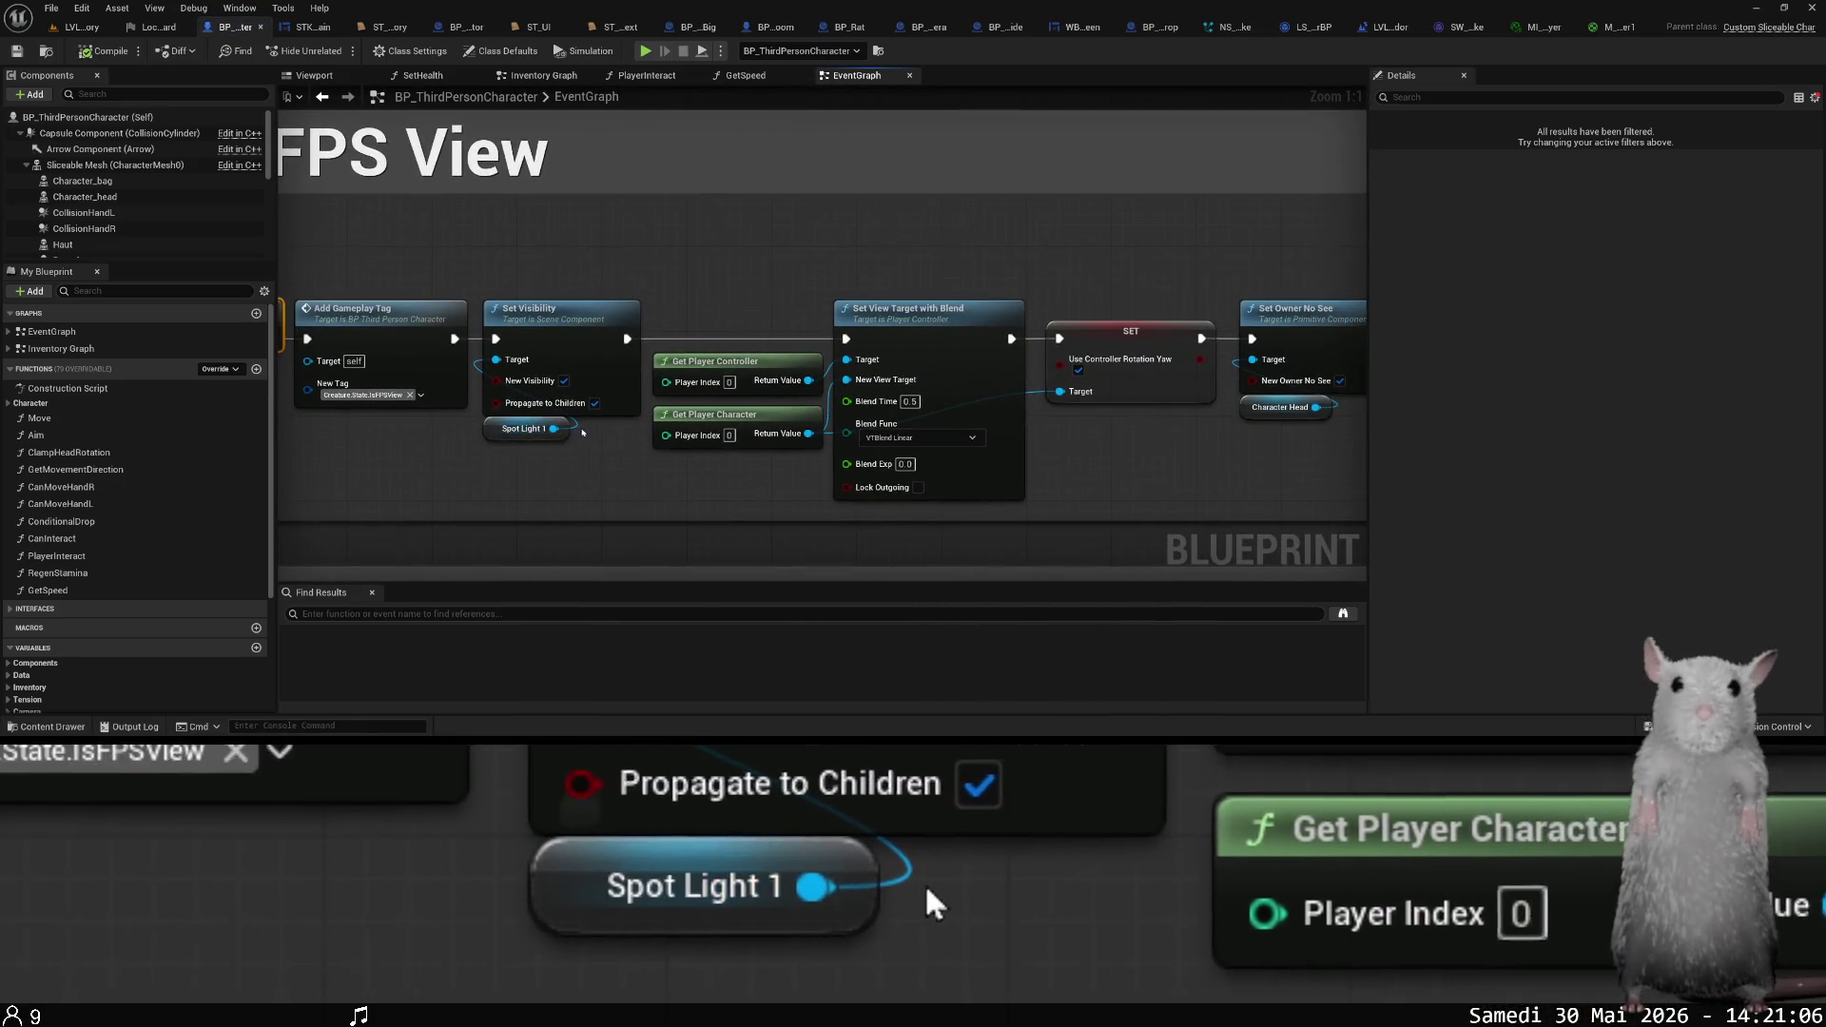
scroll(511, 394, "down", 1)
mouse_move(745, 434)
left_mouse_down()
mouse_move(695, 436)
mouse_move(796, 445)
left_mouse_up()
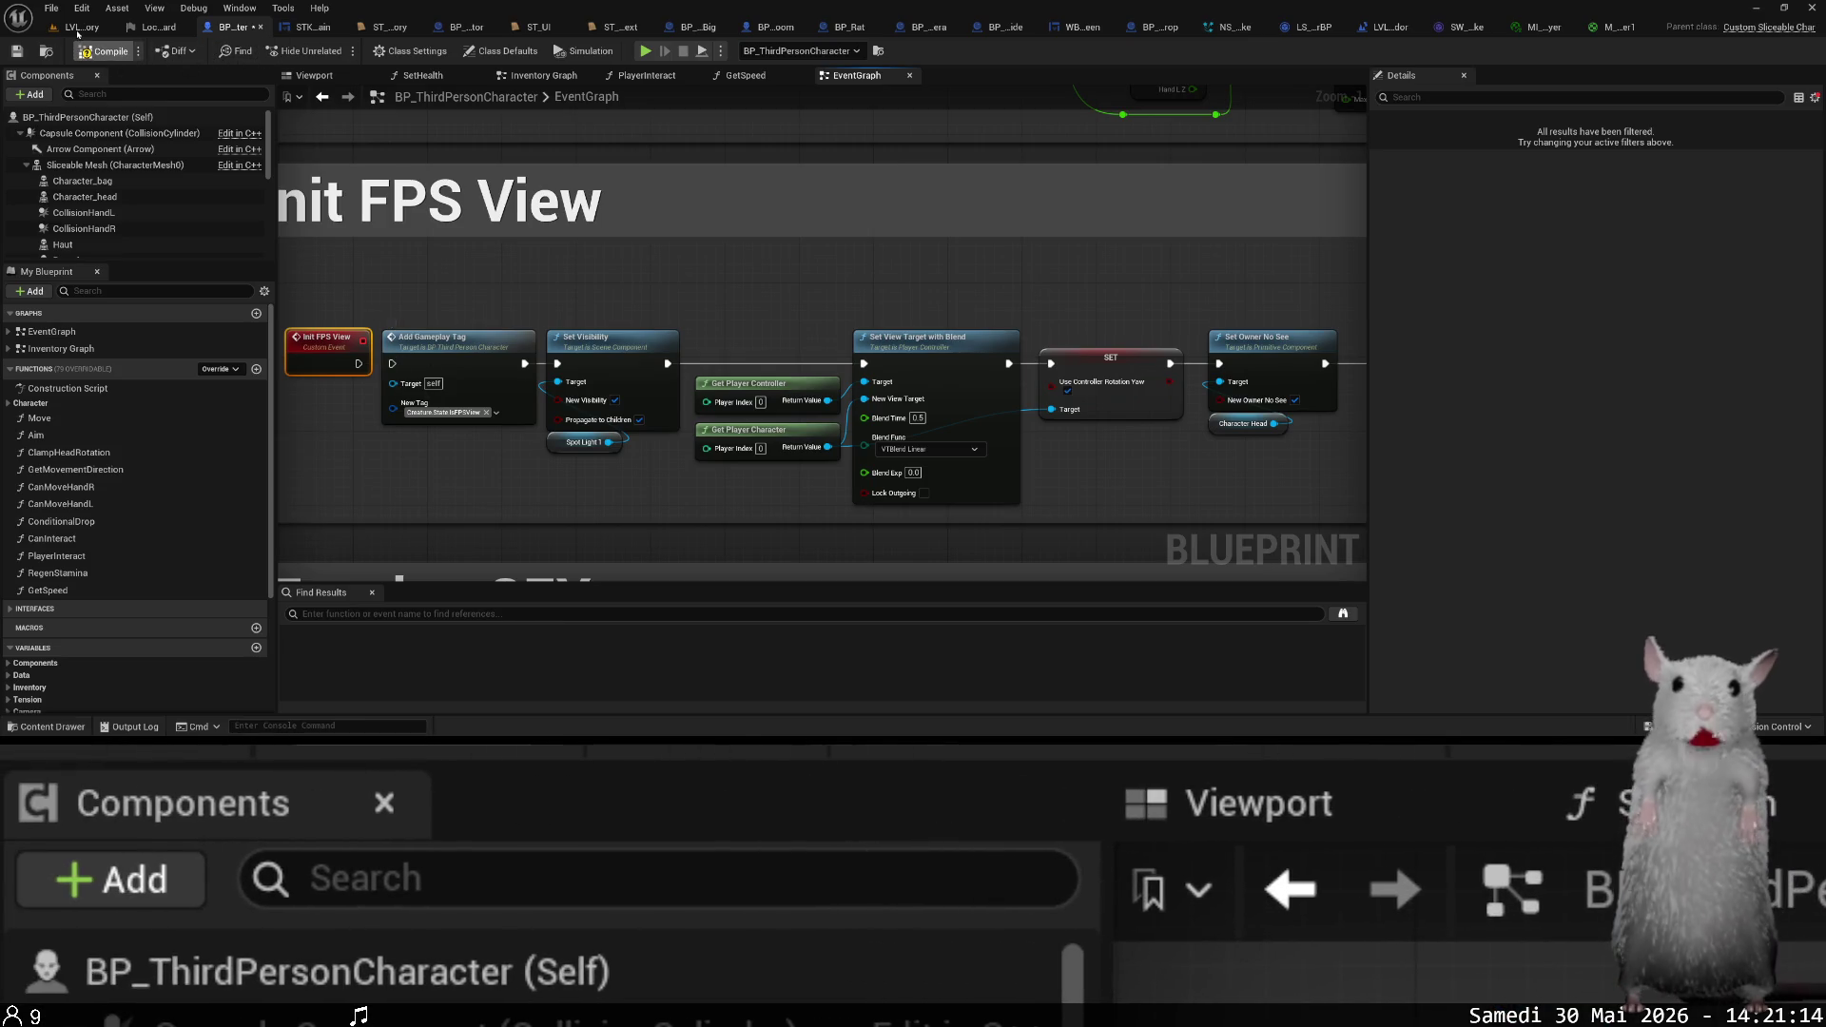
left_click(78, 29)
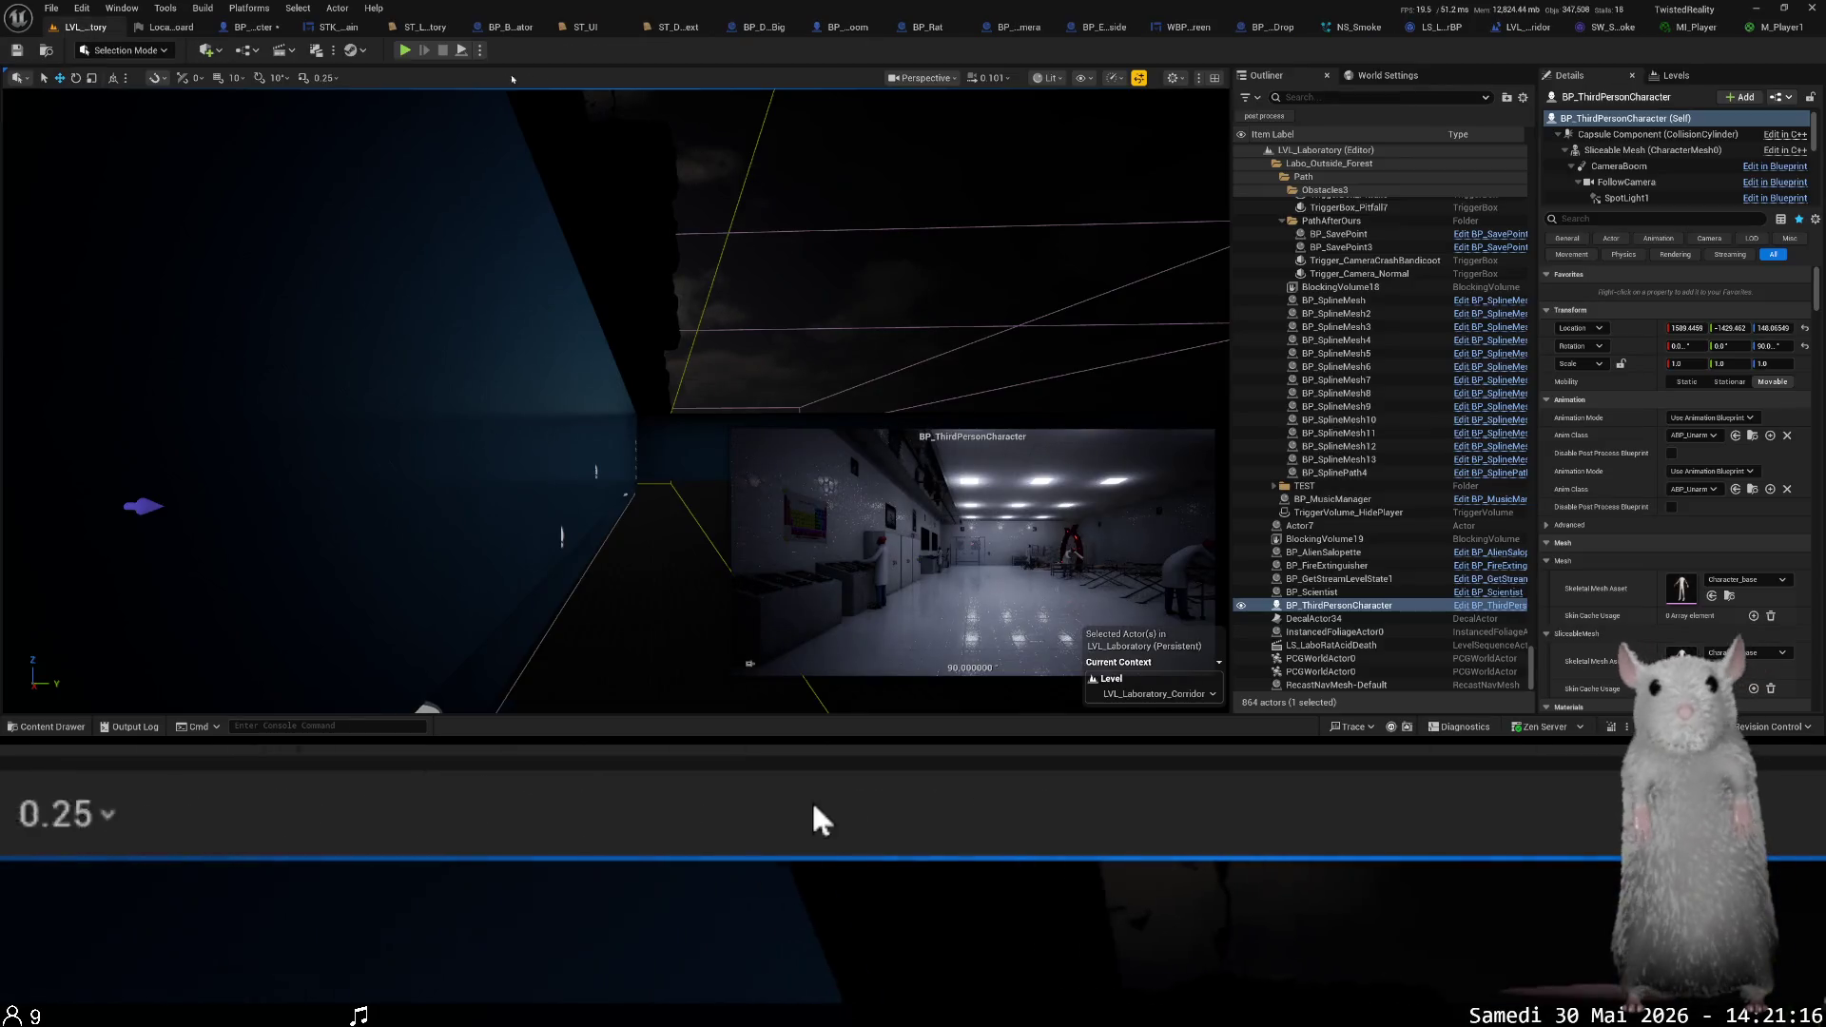
left_click(401, 55)
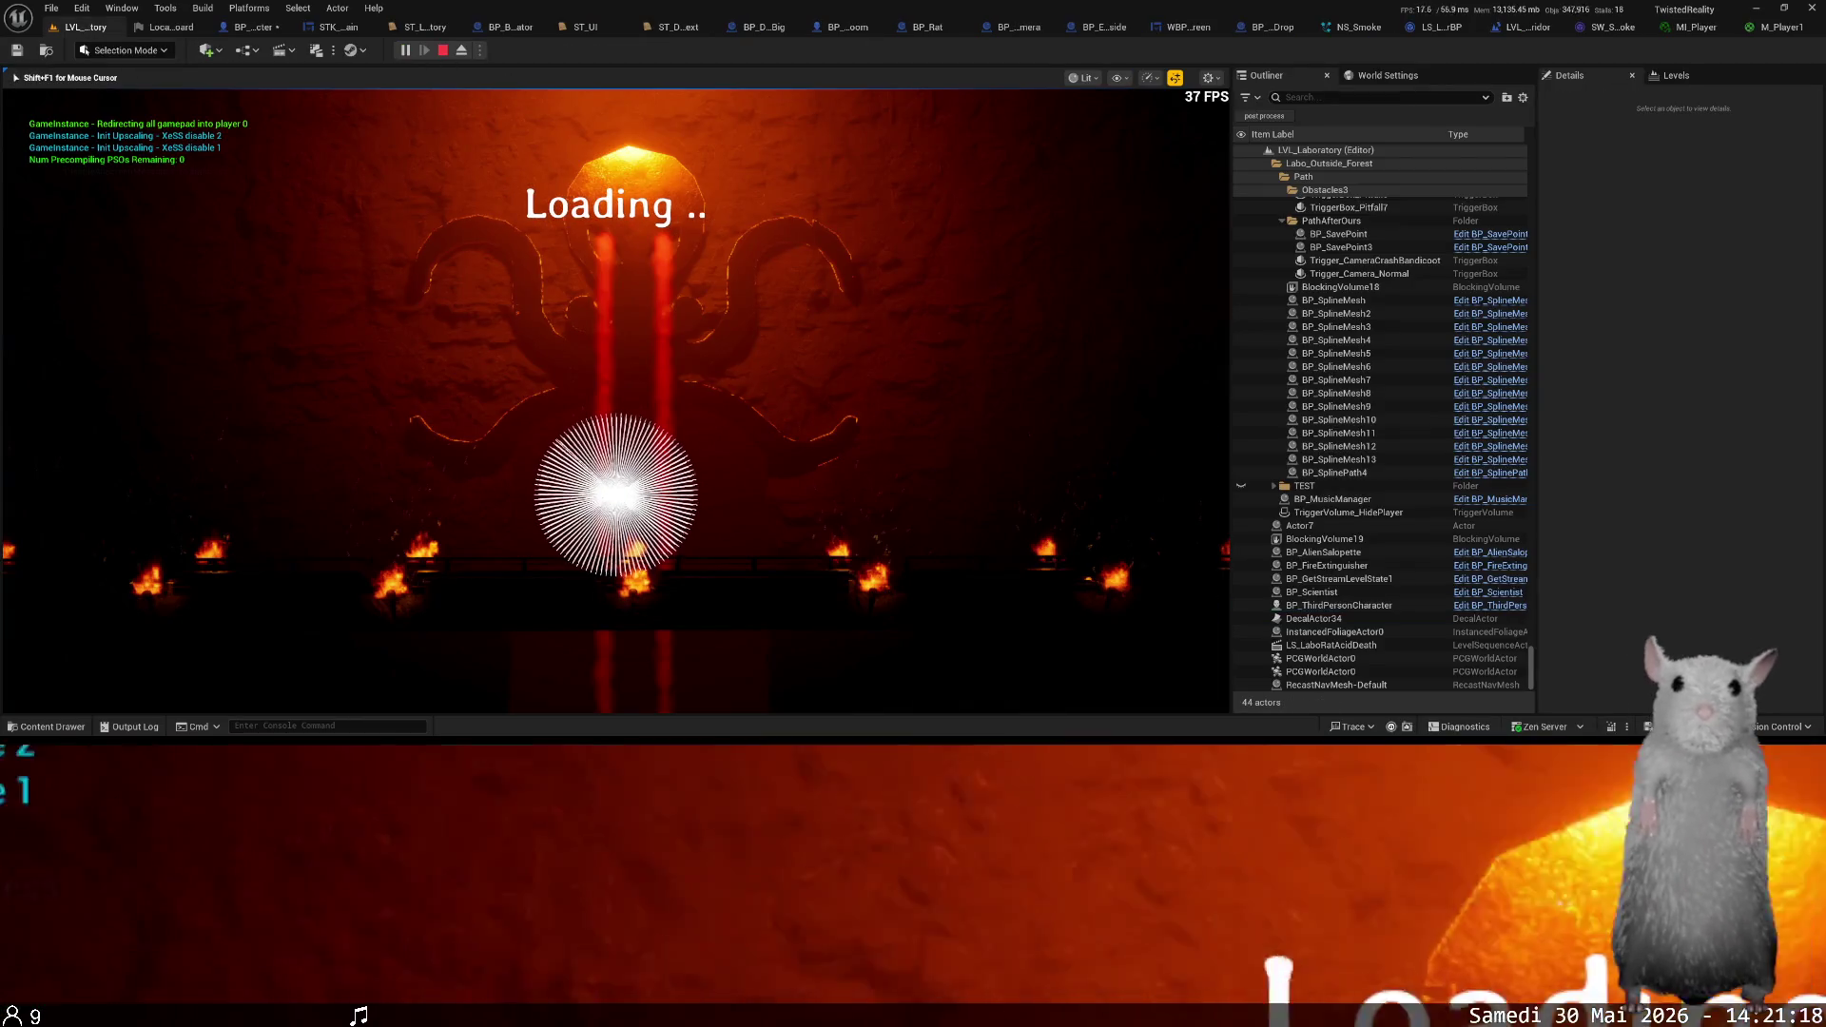
key("Down")
key("Return")
key("Down")
key("Down")
key("Down")
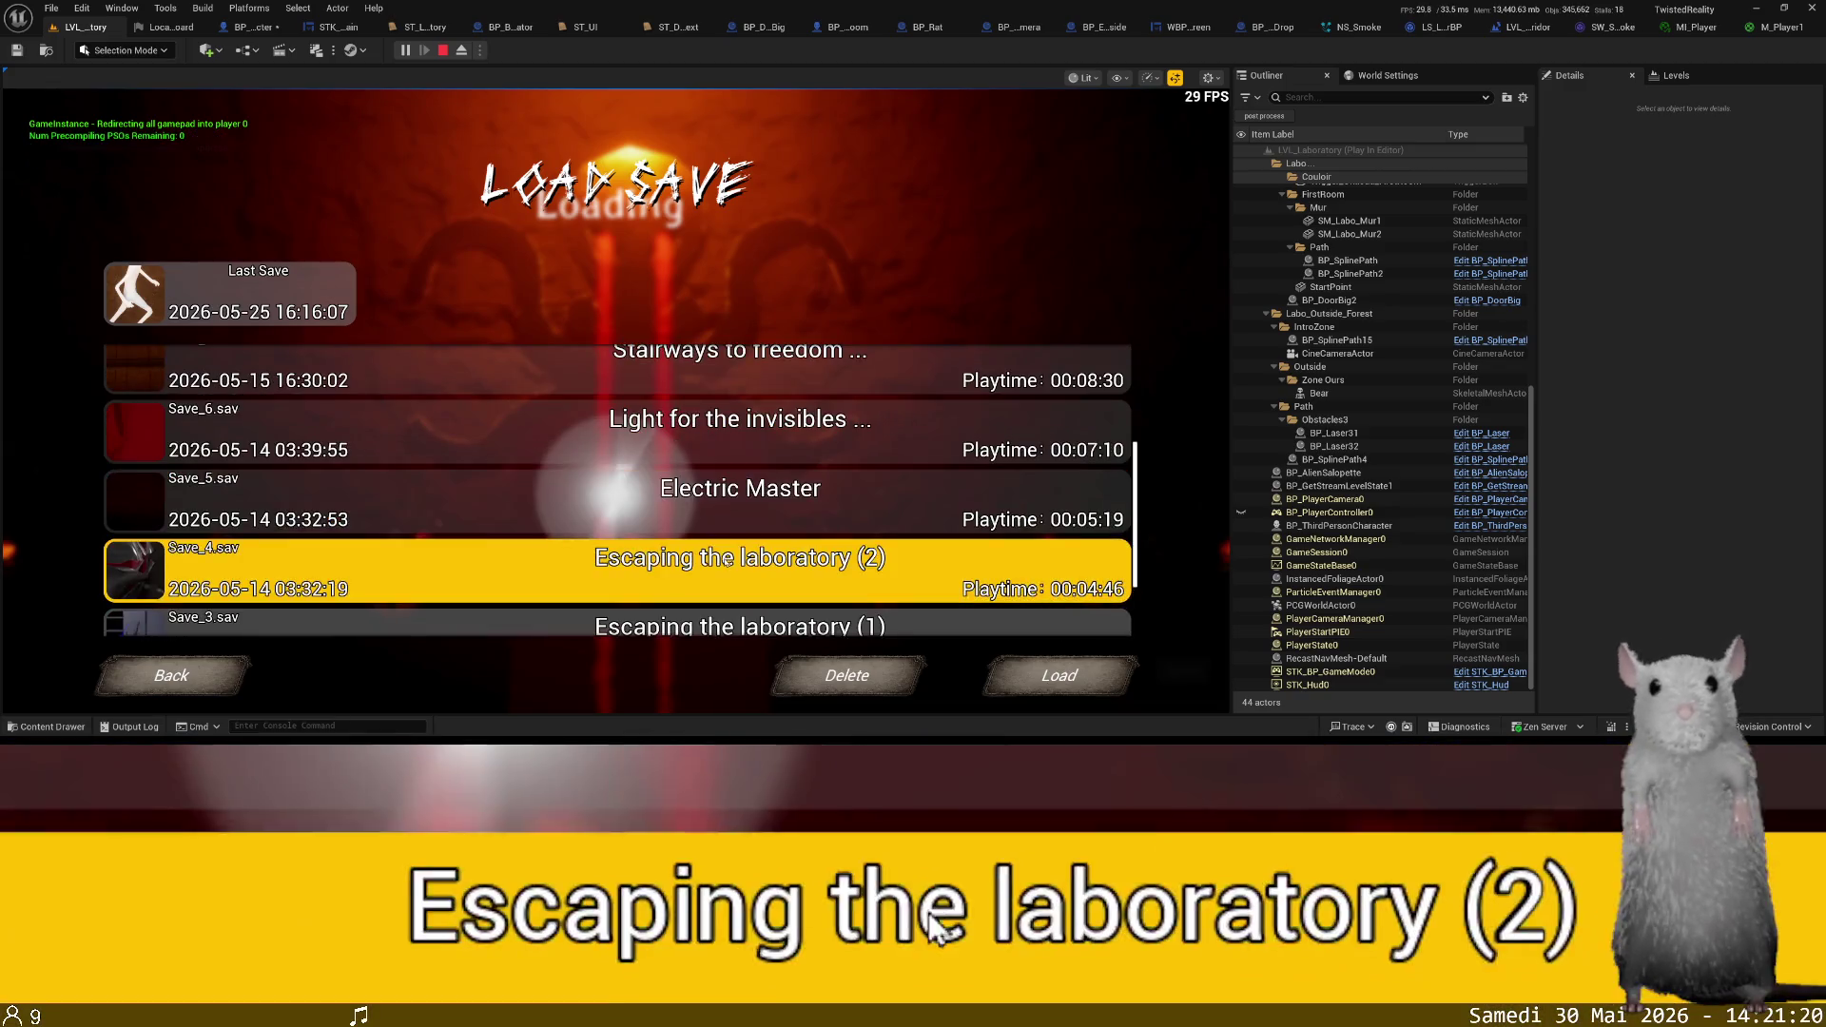
key("Return")
key("Return")
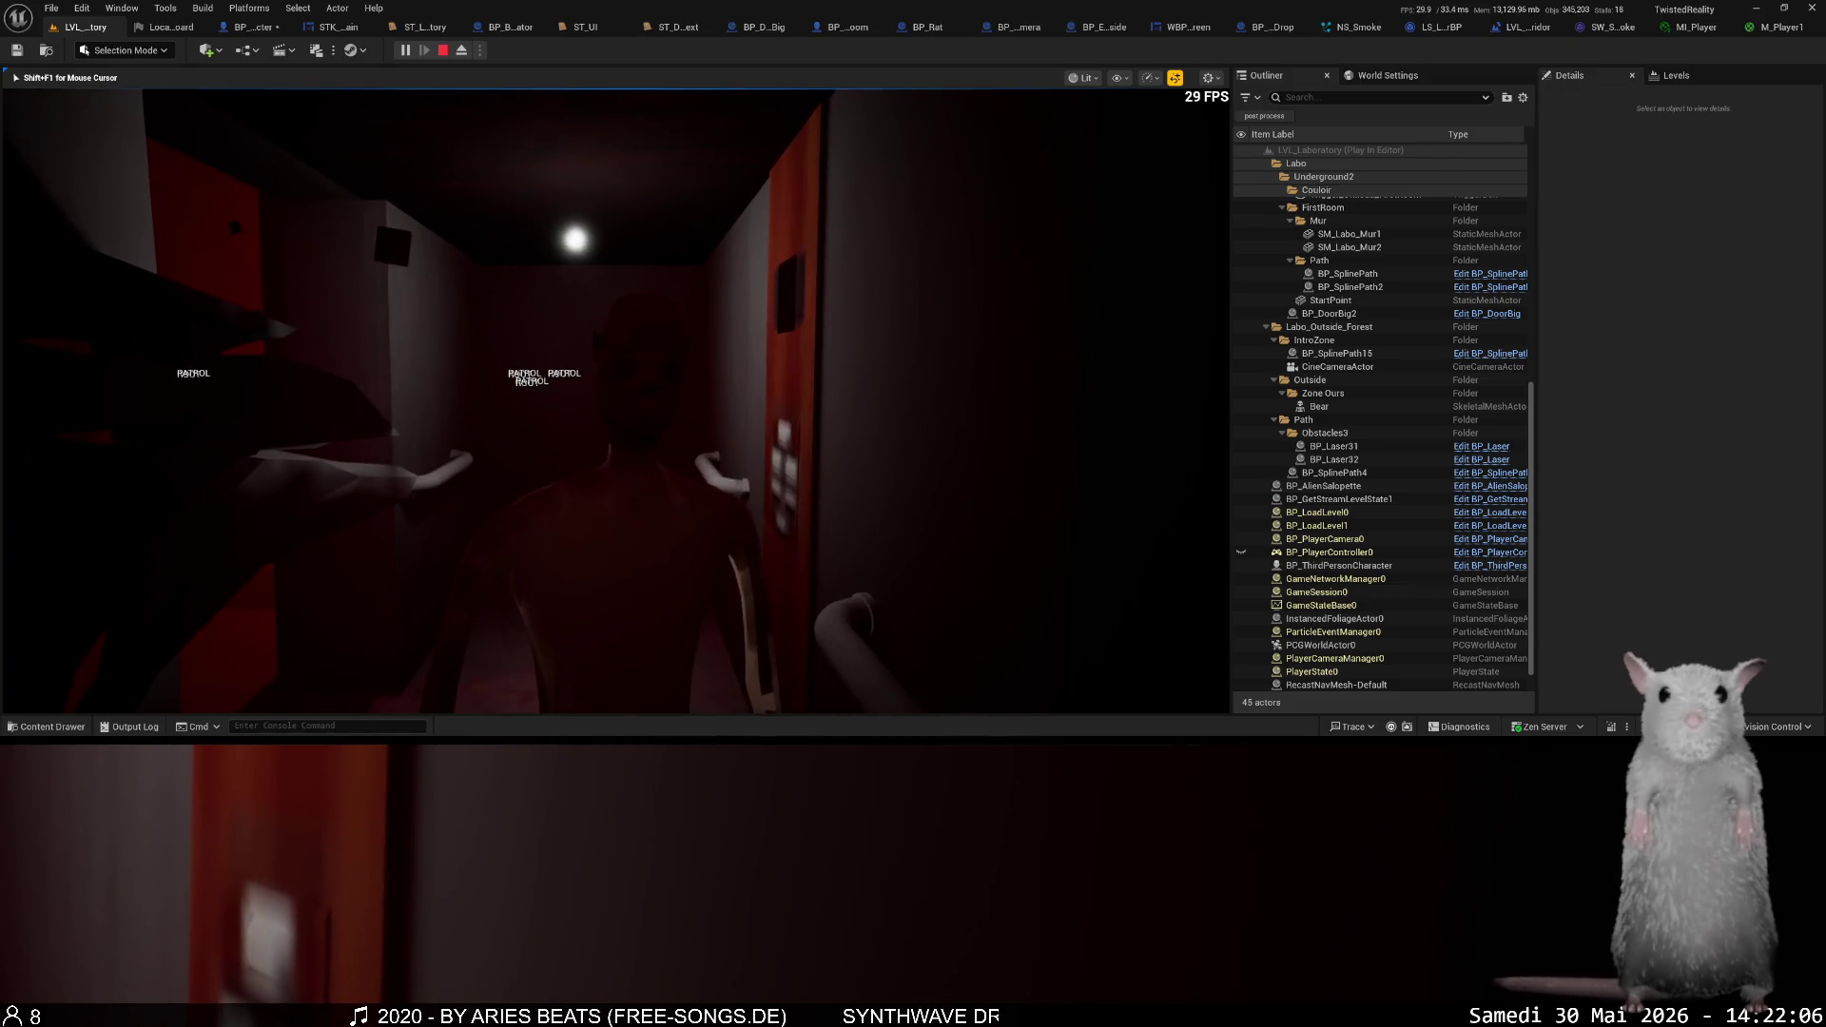
key("Escape")
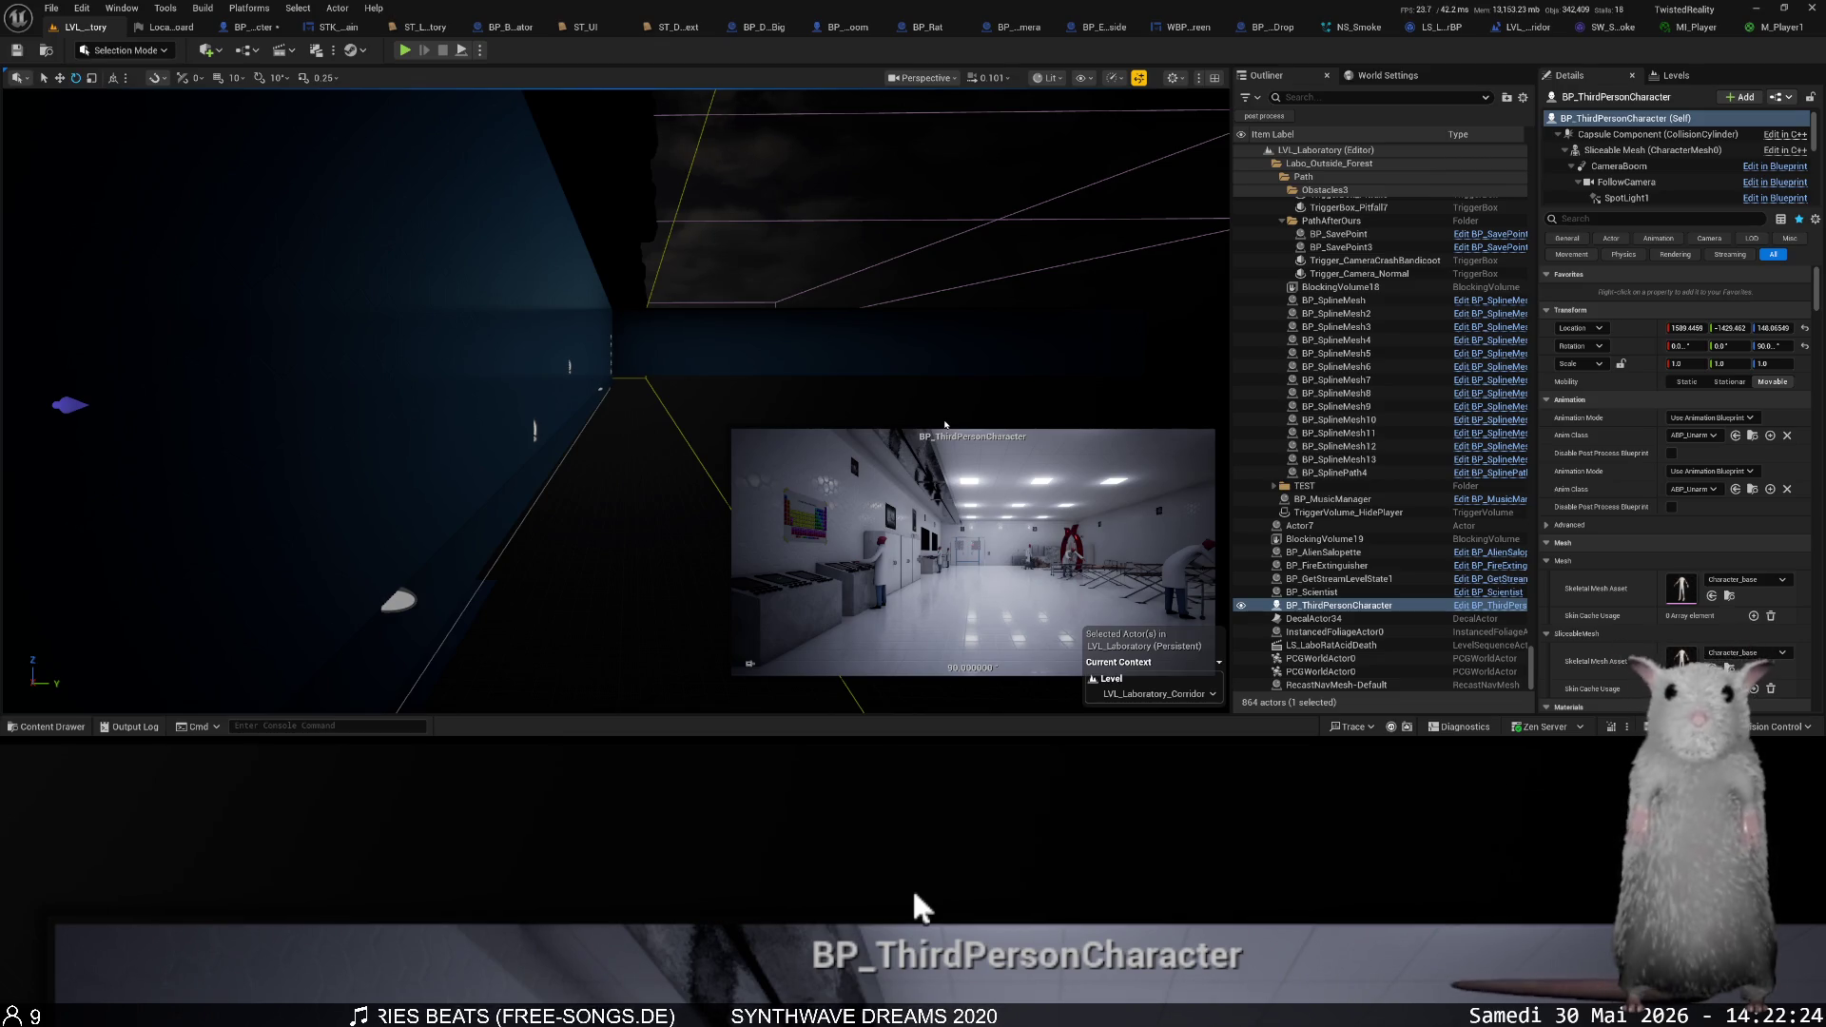
- Move the editor view toward the blue wall and start a new play session
left_click_drag(948, 424, 875, 380)
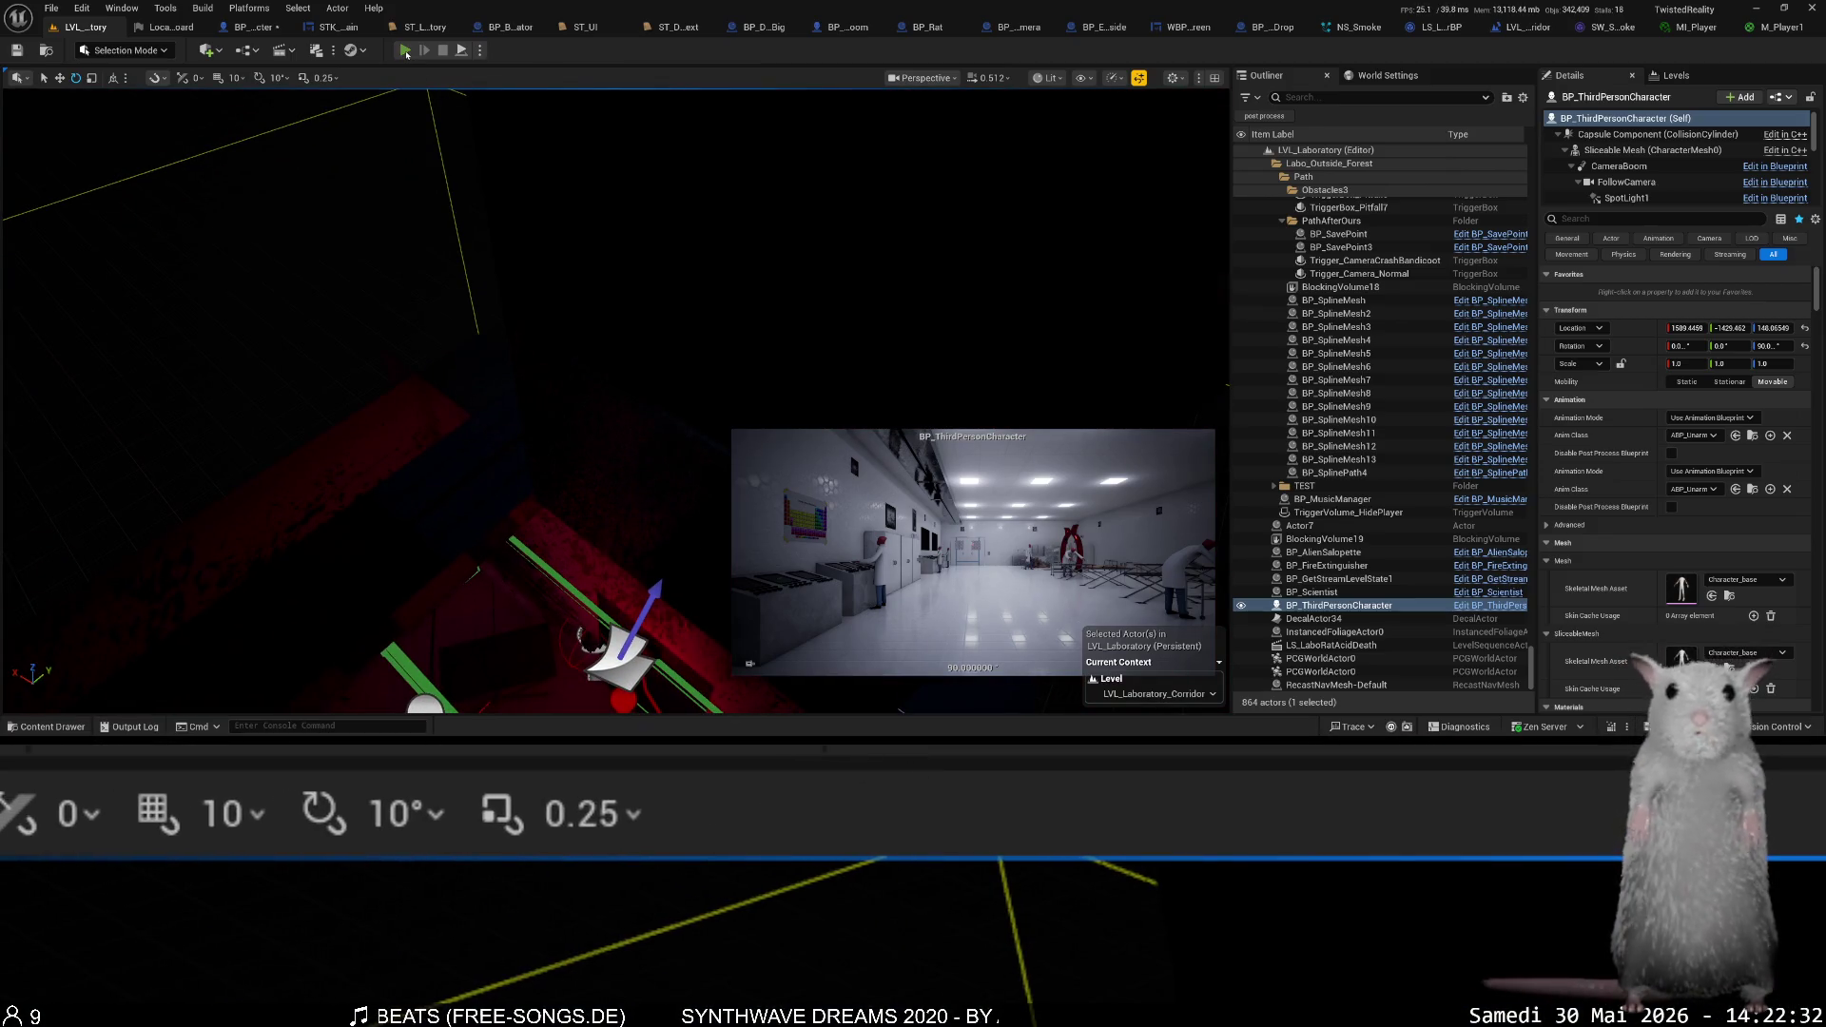
left_click(406, 52)
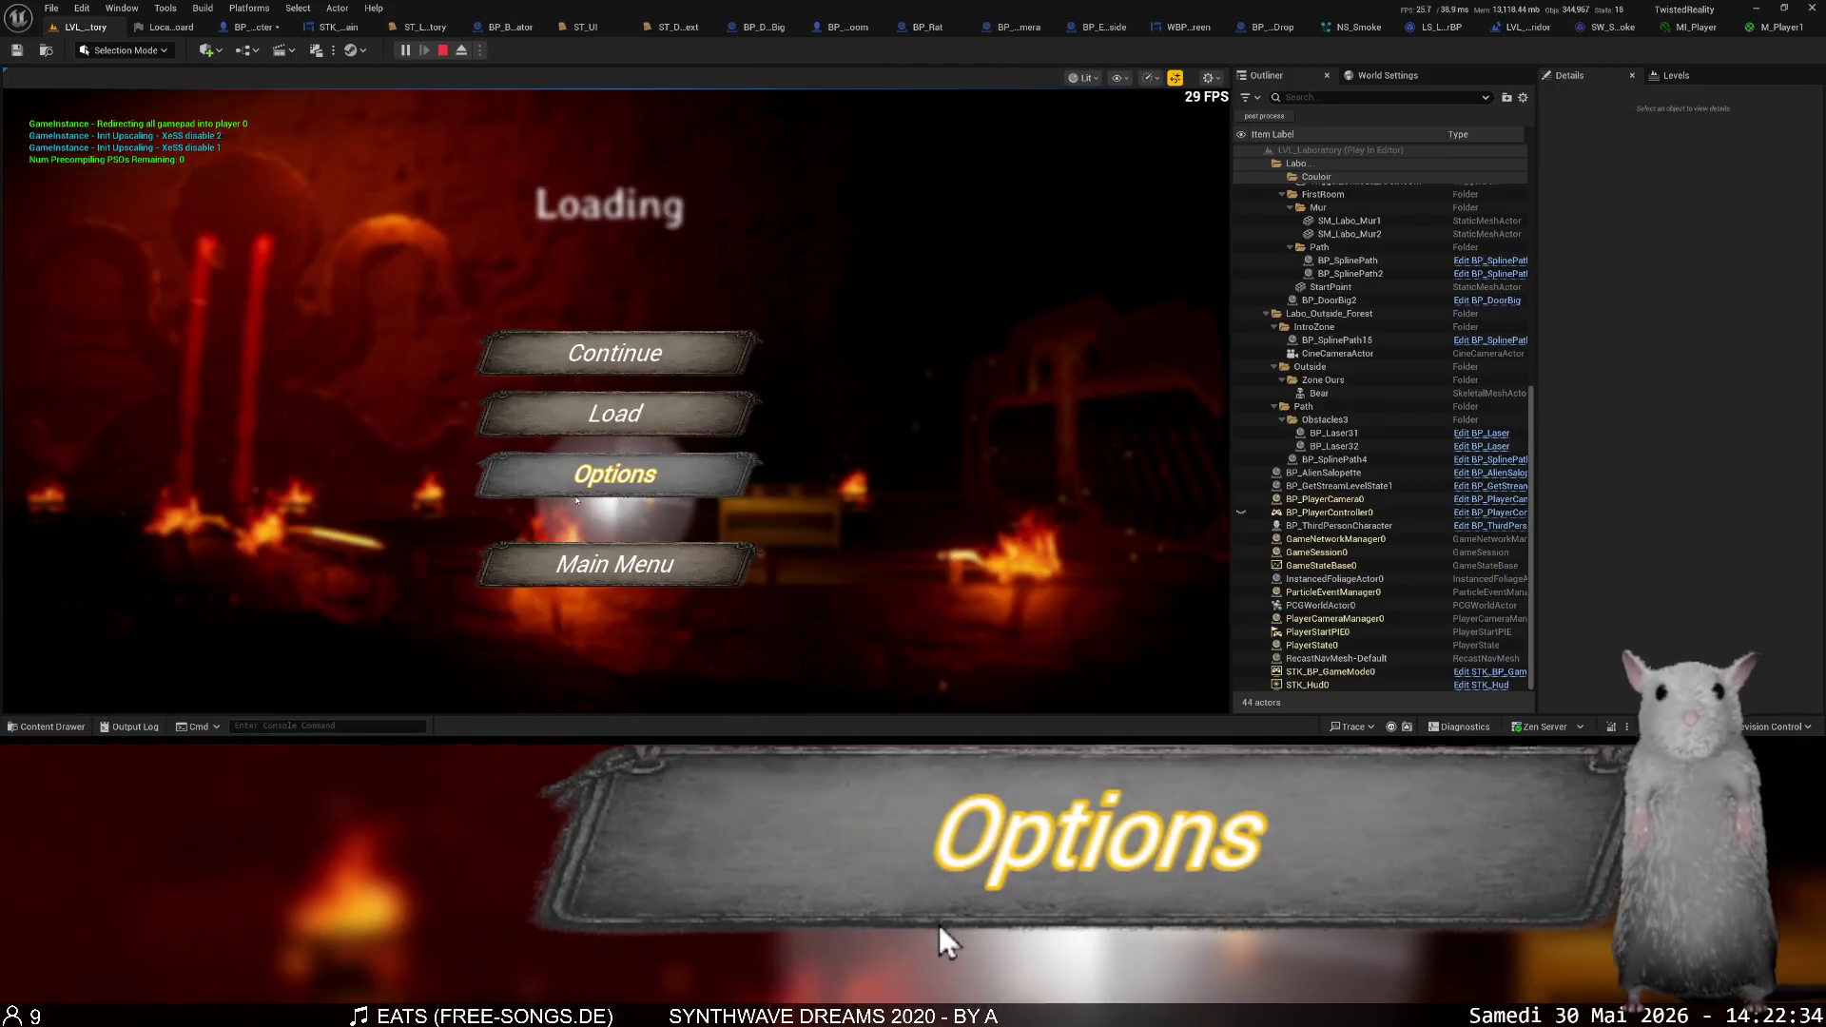
- Load the 'Escaping the laboratory (2)' save from the game menu and confirm with Yes
left_click(628, 412)
scroll(803, 571, "down", 4)
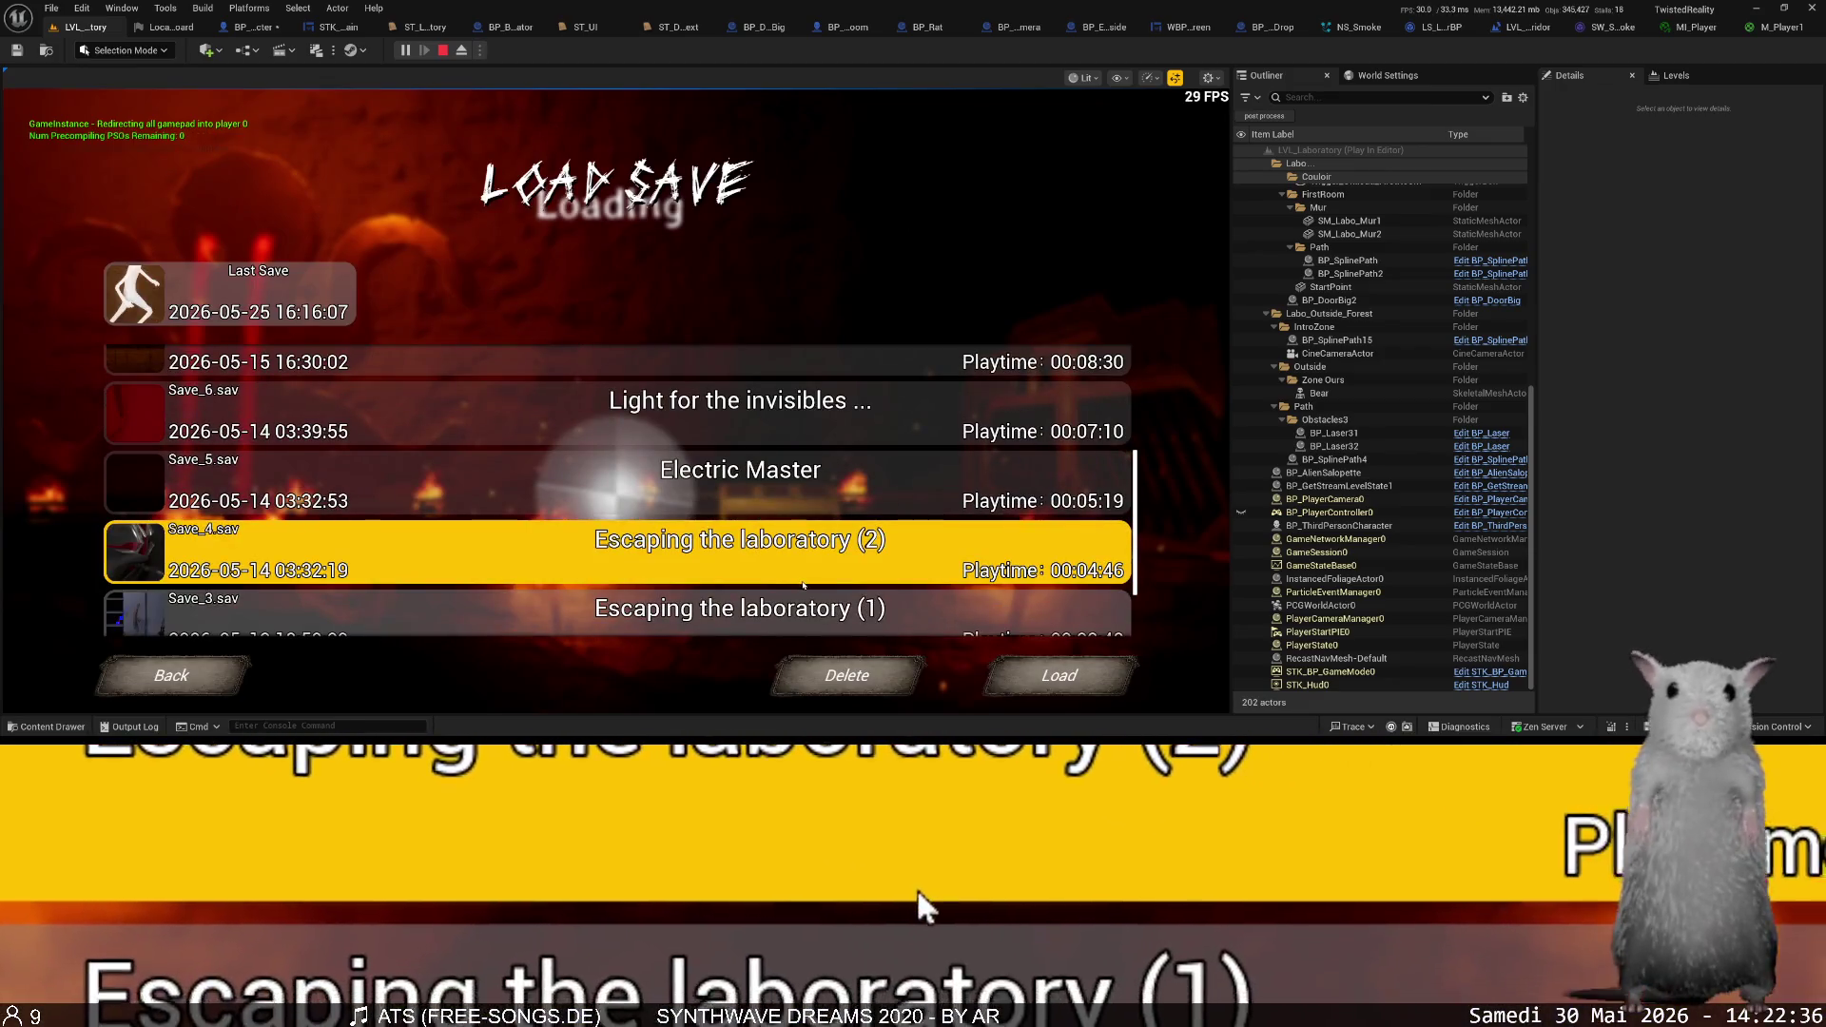
left_click(803, 584)
left_click(1047, 670)
left_click(799, 499)
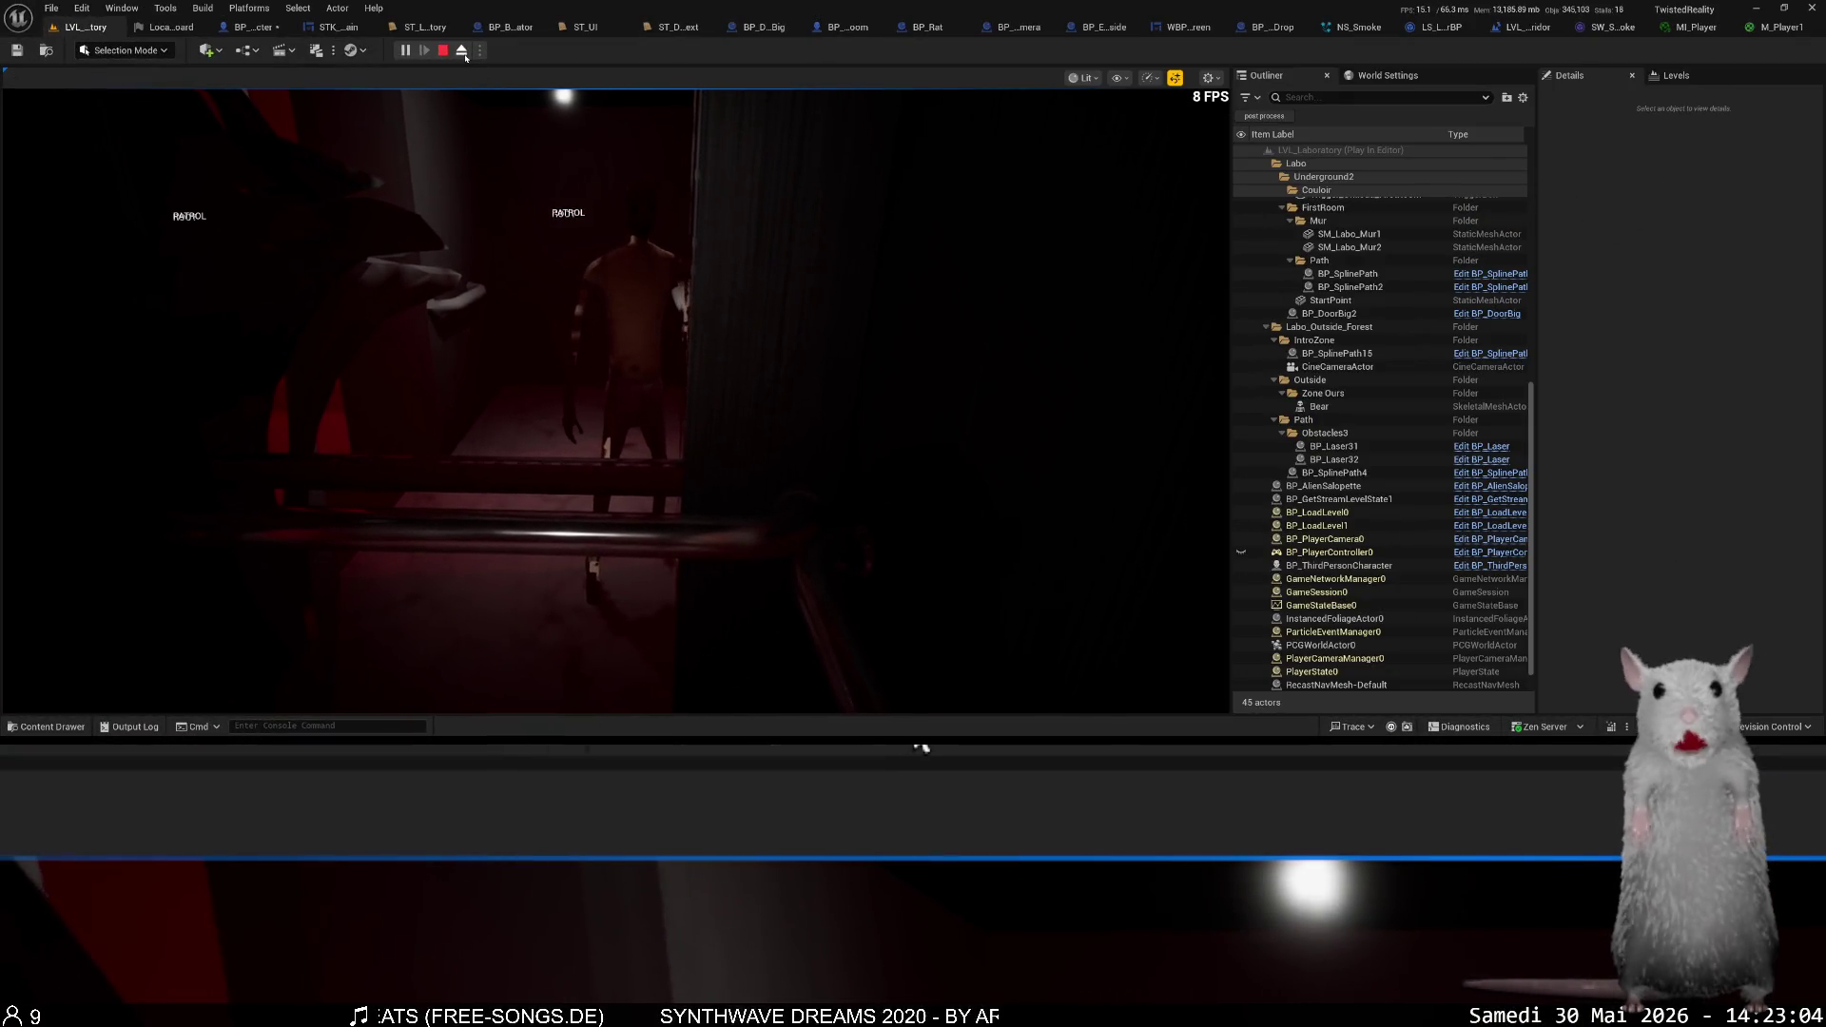
- Eject, browse to Content > Characters > Player > Meshes, and inspect the Character_base mesh details
left_click(462, 51)
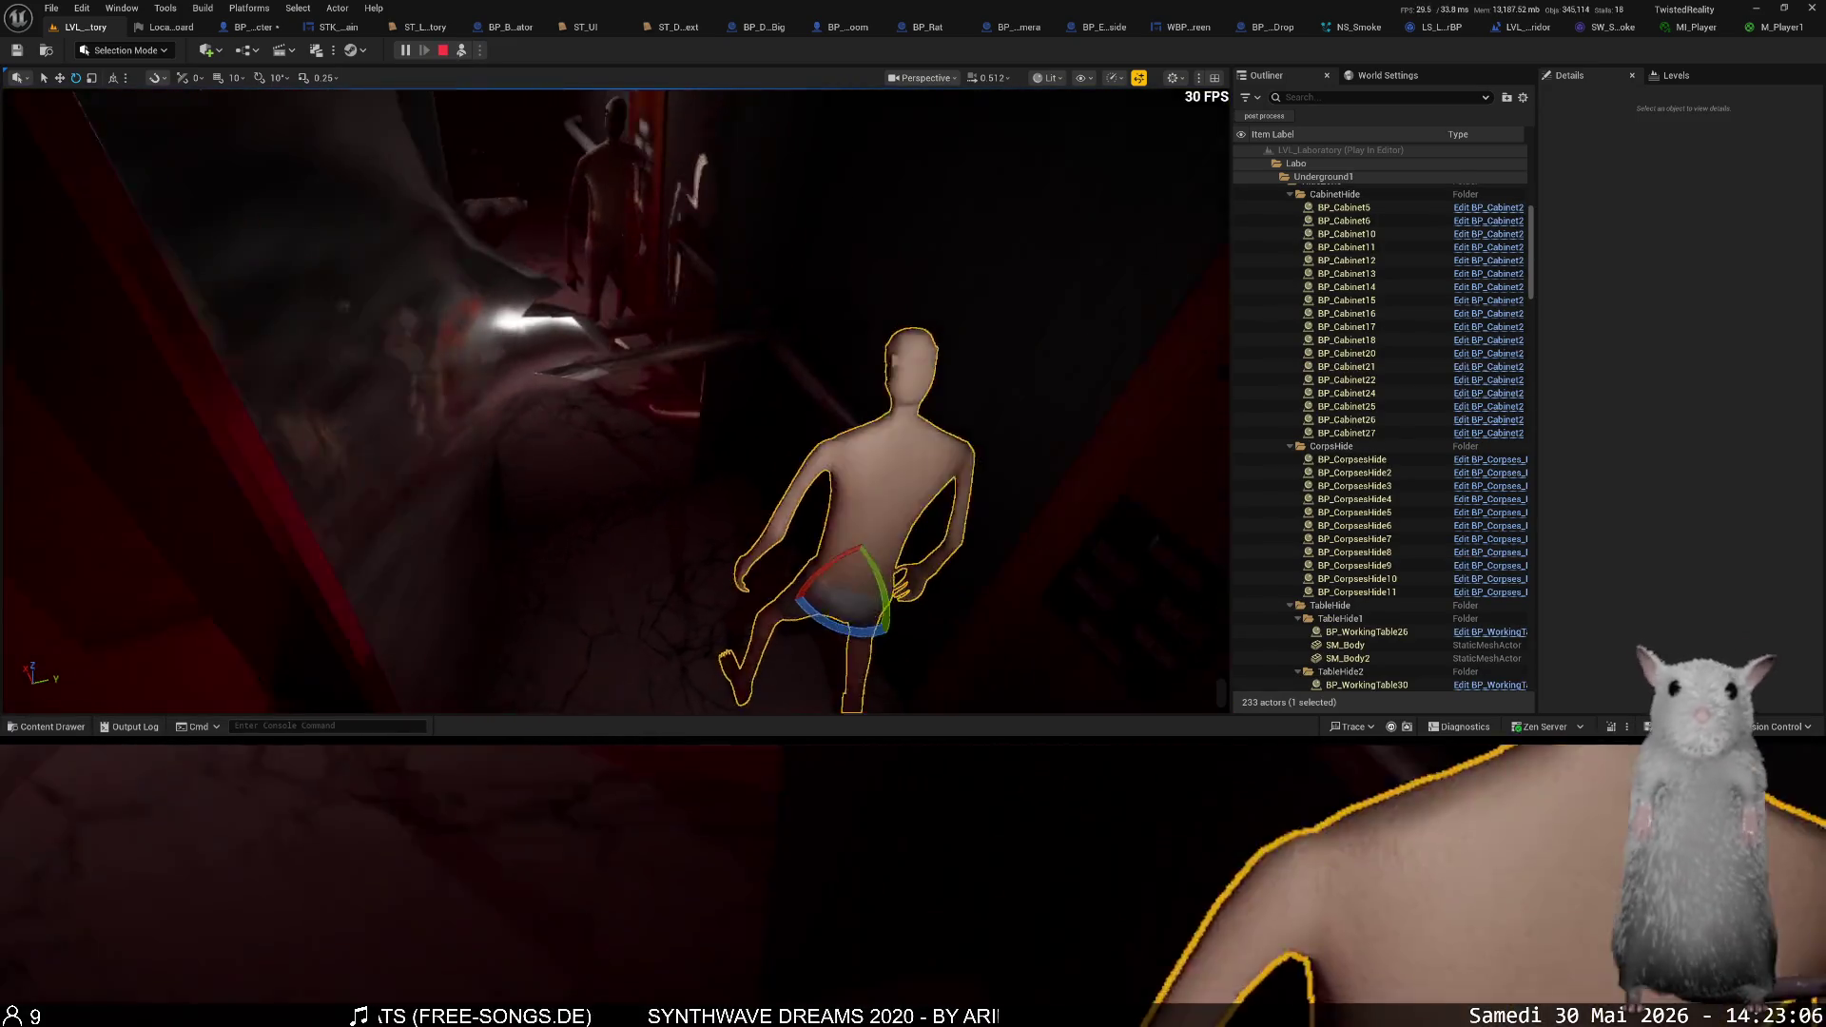
key("ctrl+space")
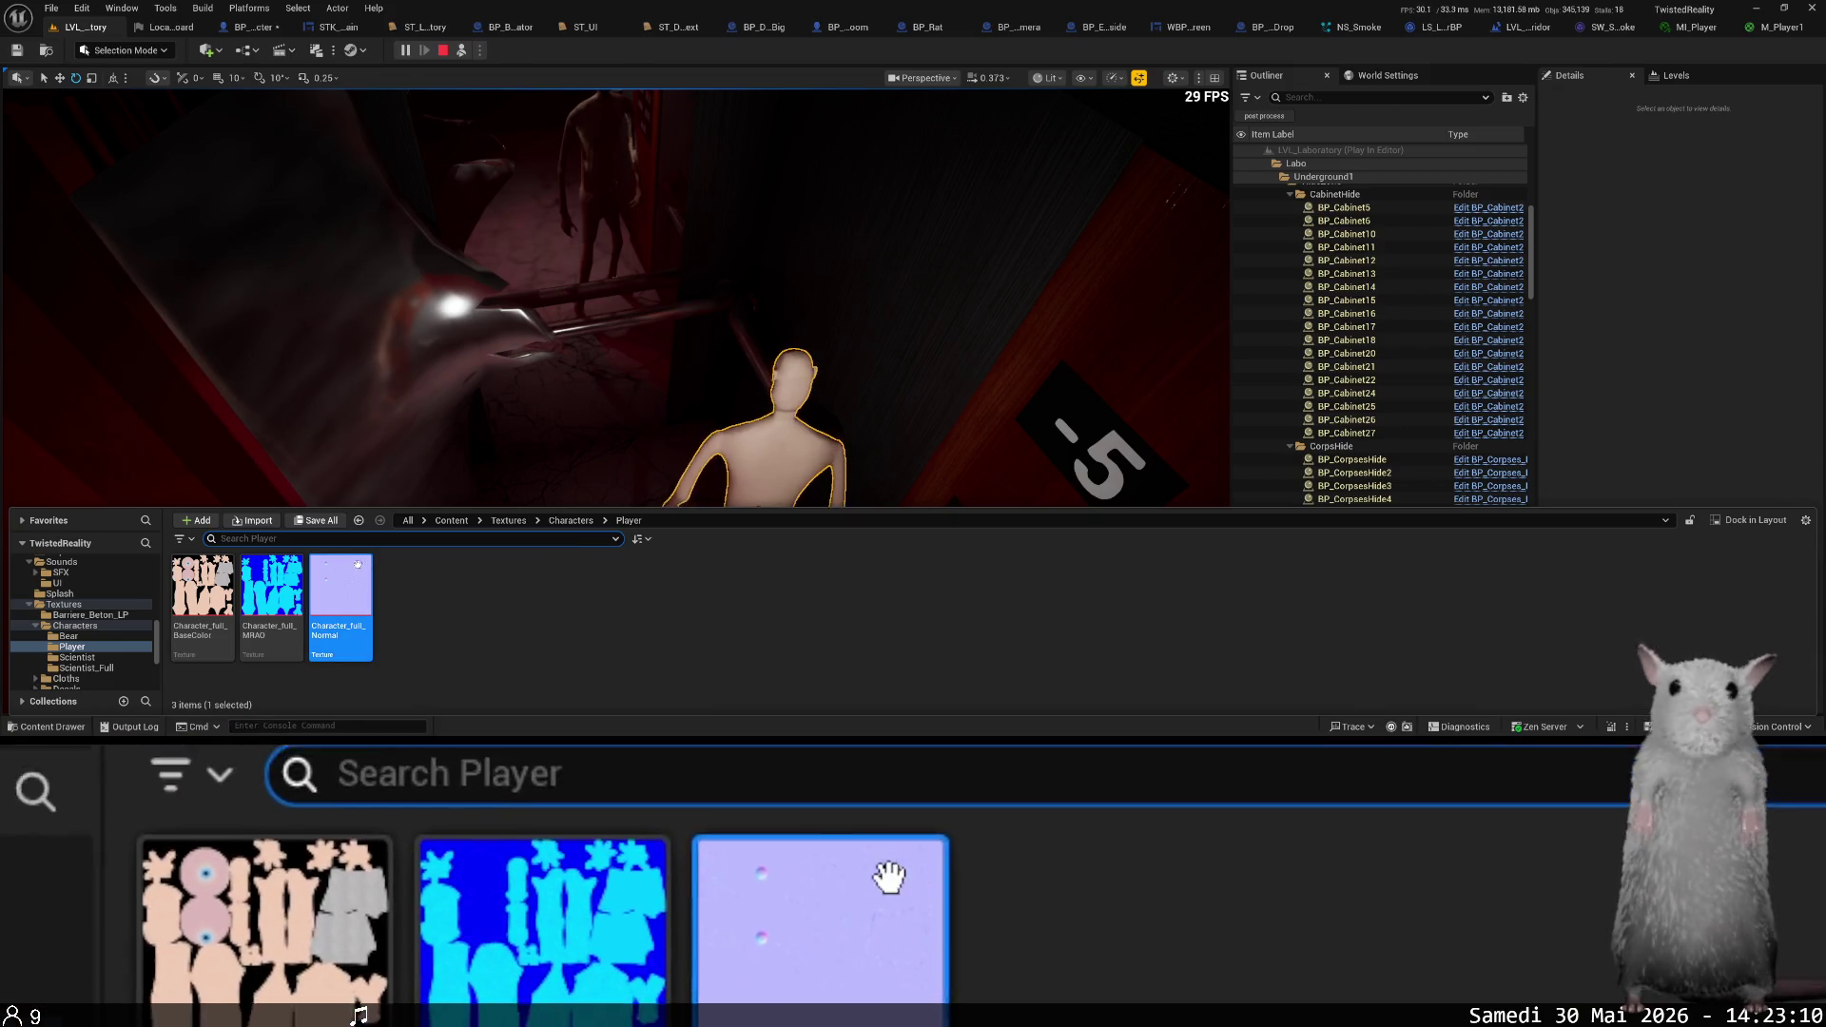
left_click(450, 520)
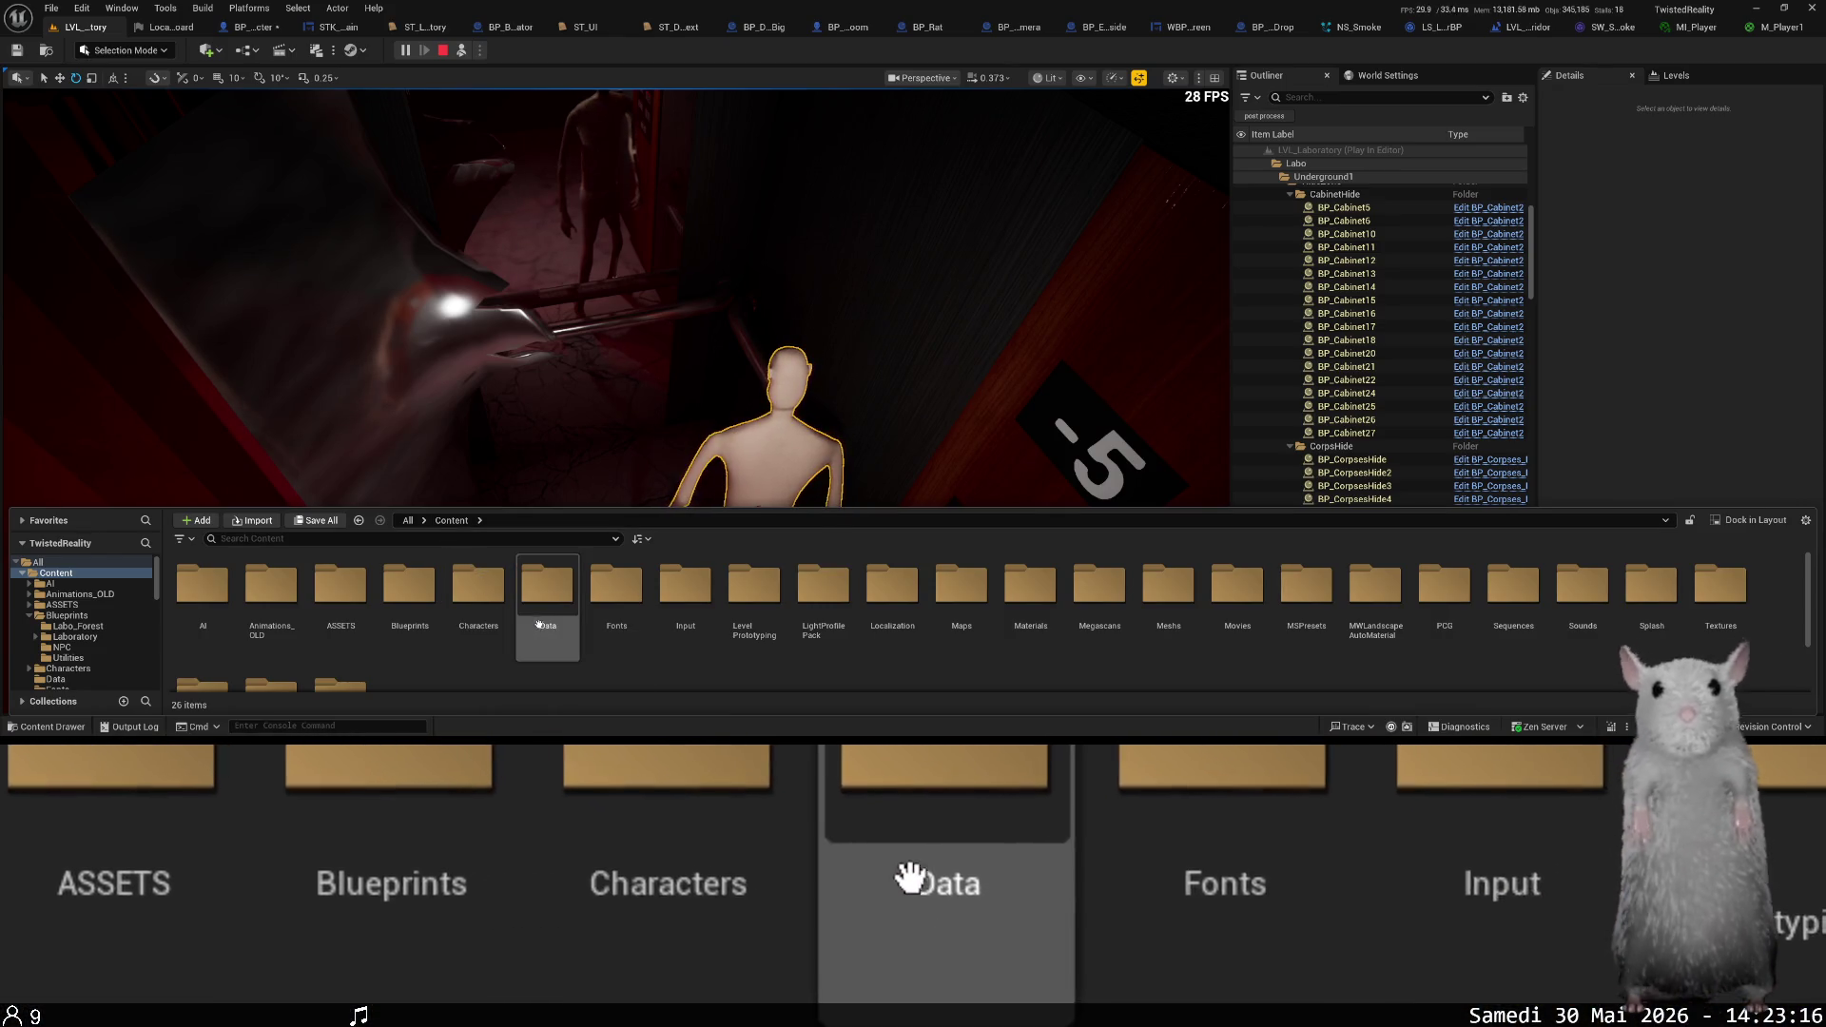
double_click(506, 612)
double_click(430, 597)
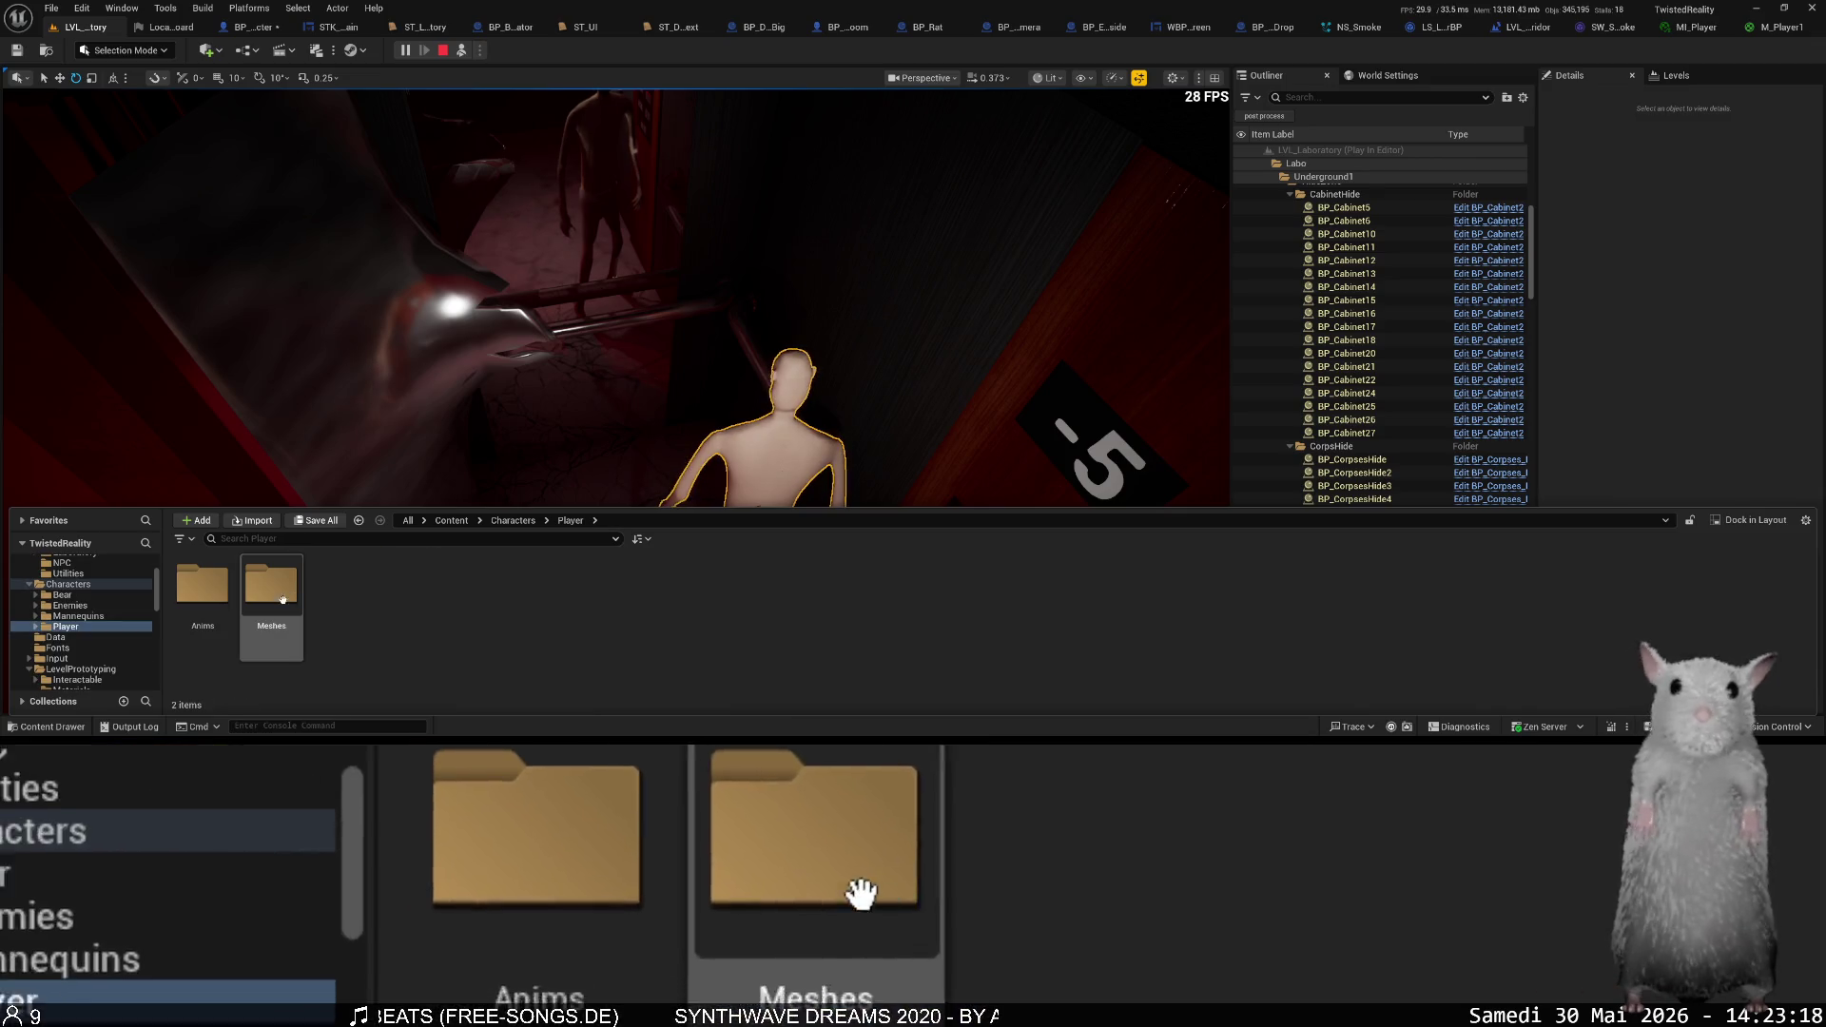
double_click(274, 592)
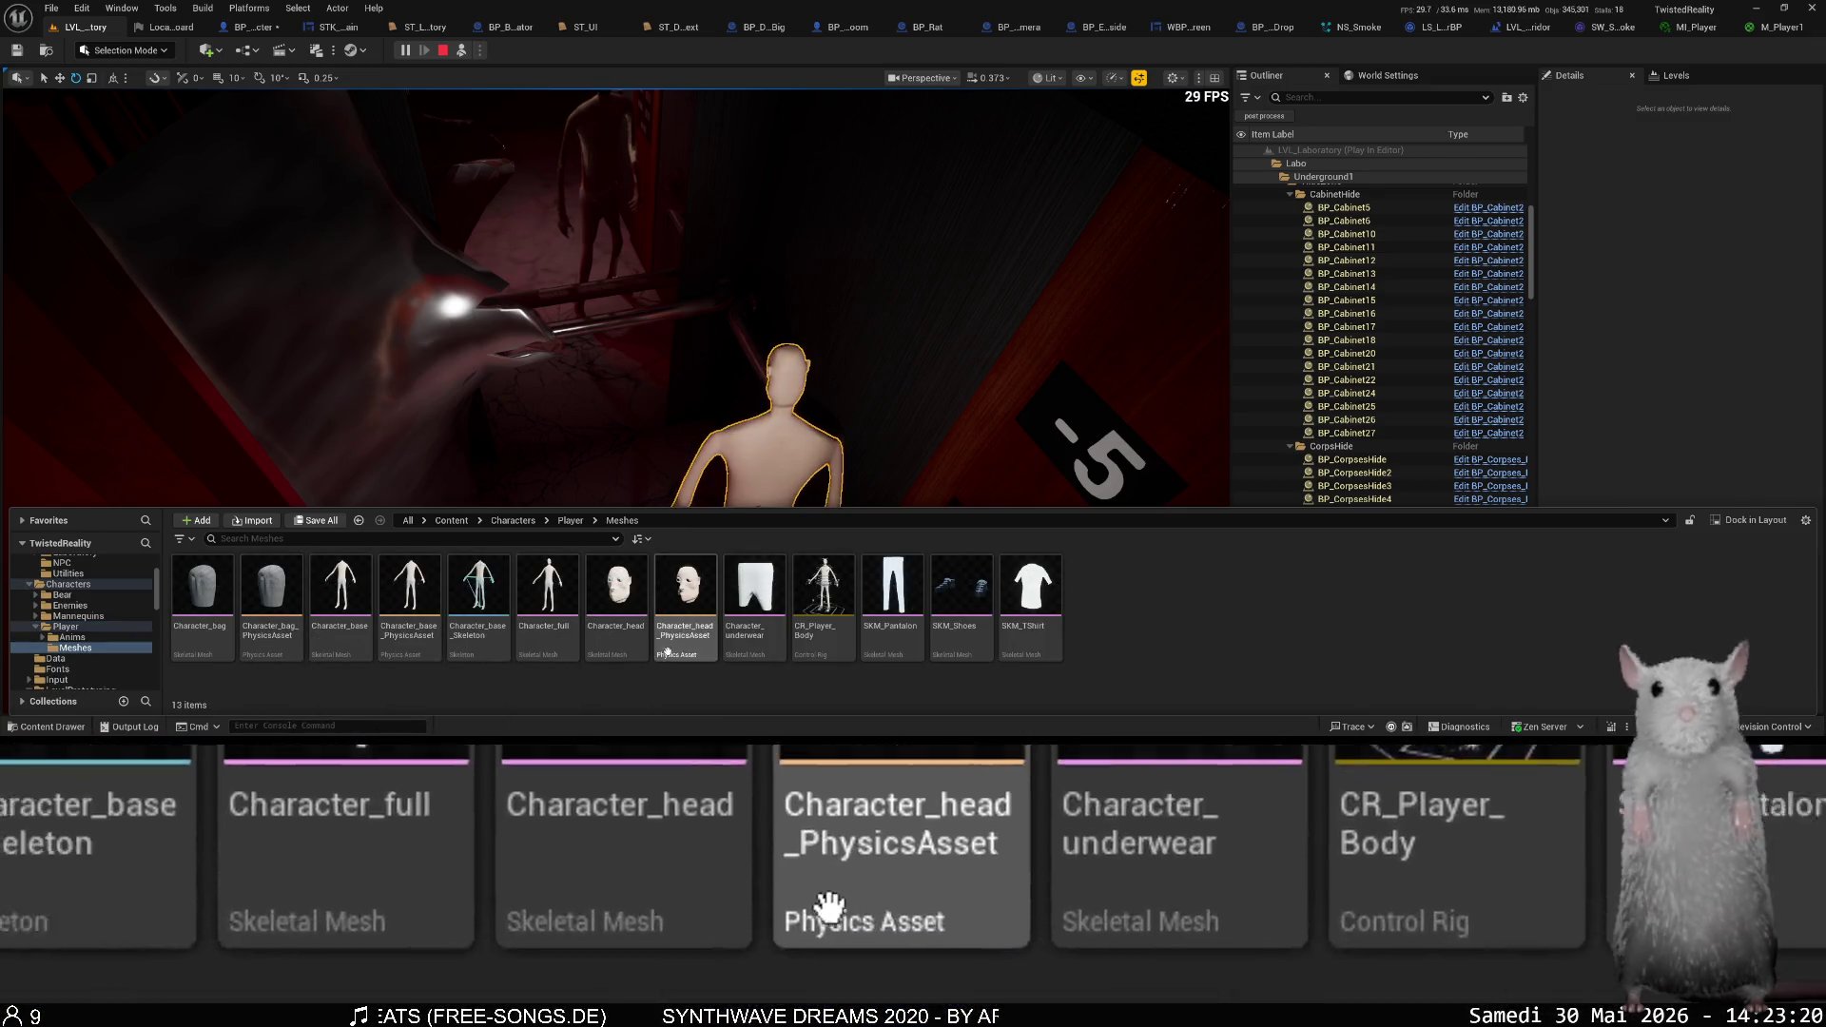
left_click(363, 611)
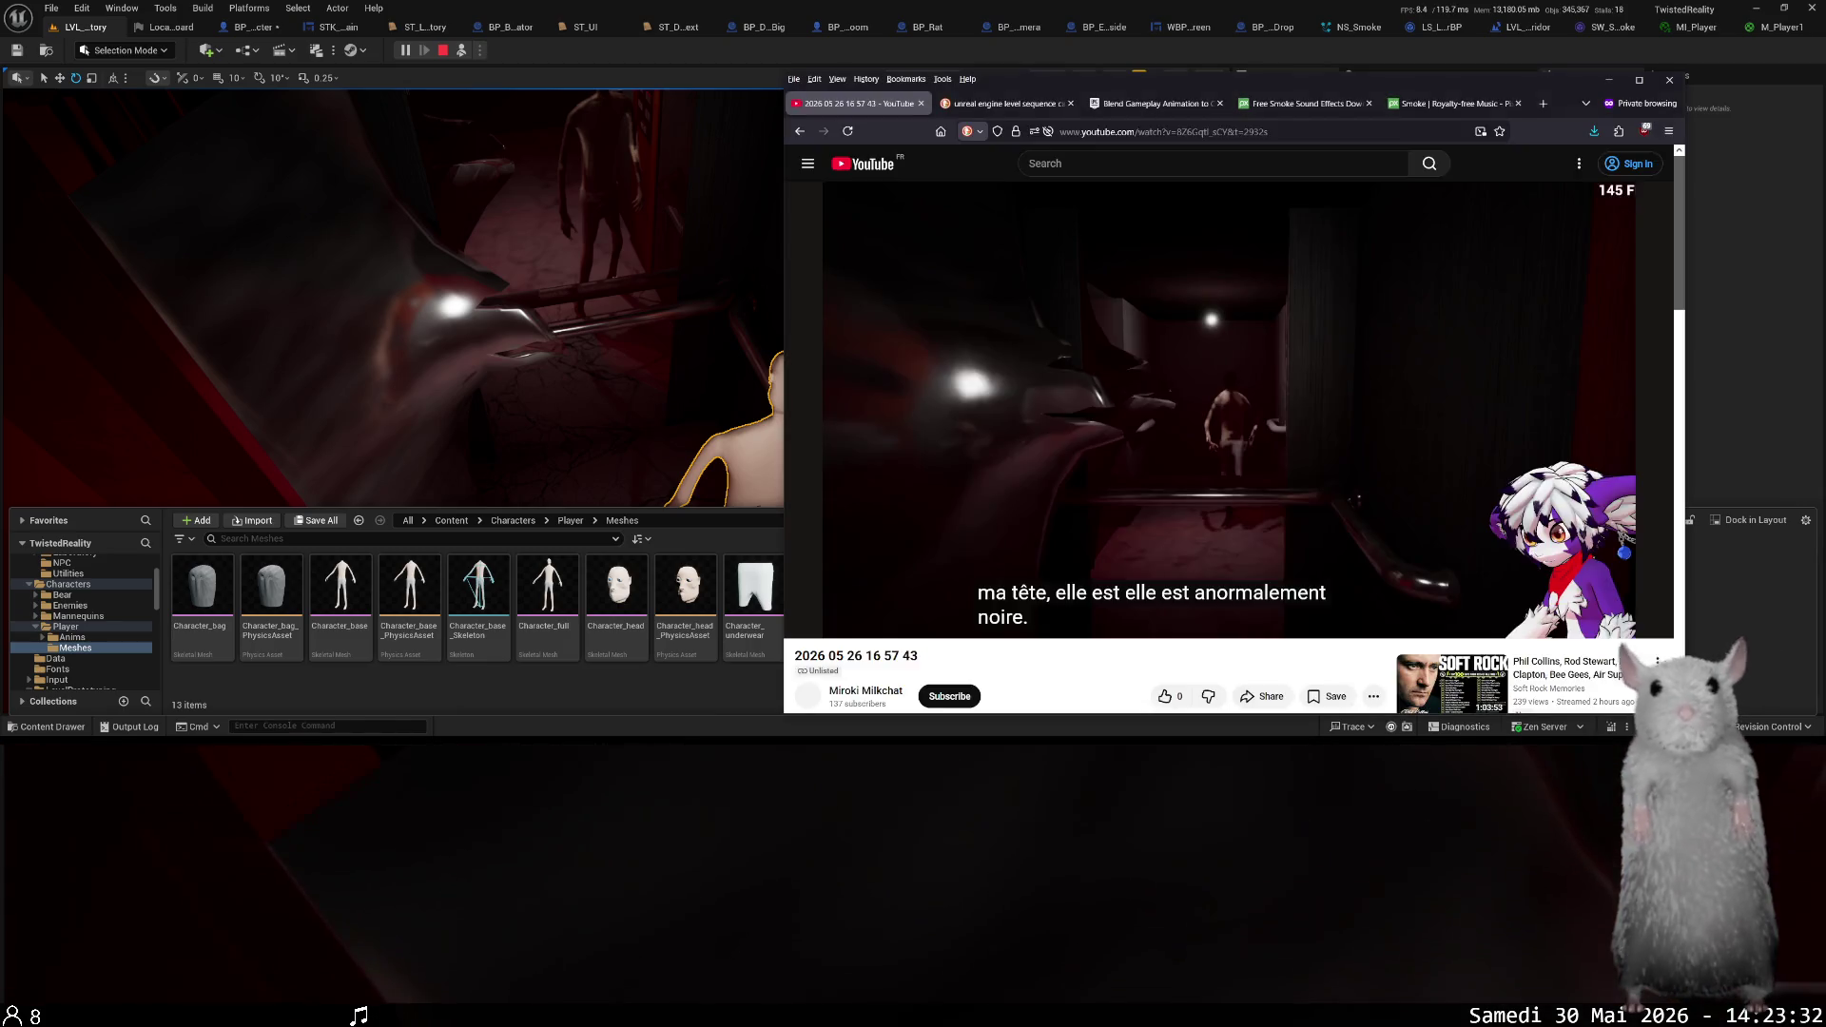
- Scroll through the NewRetroWave Twitch-safe music permissions list in a private tab
key("ctrl+t")
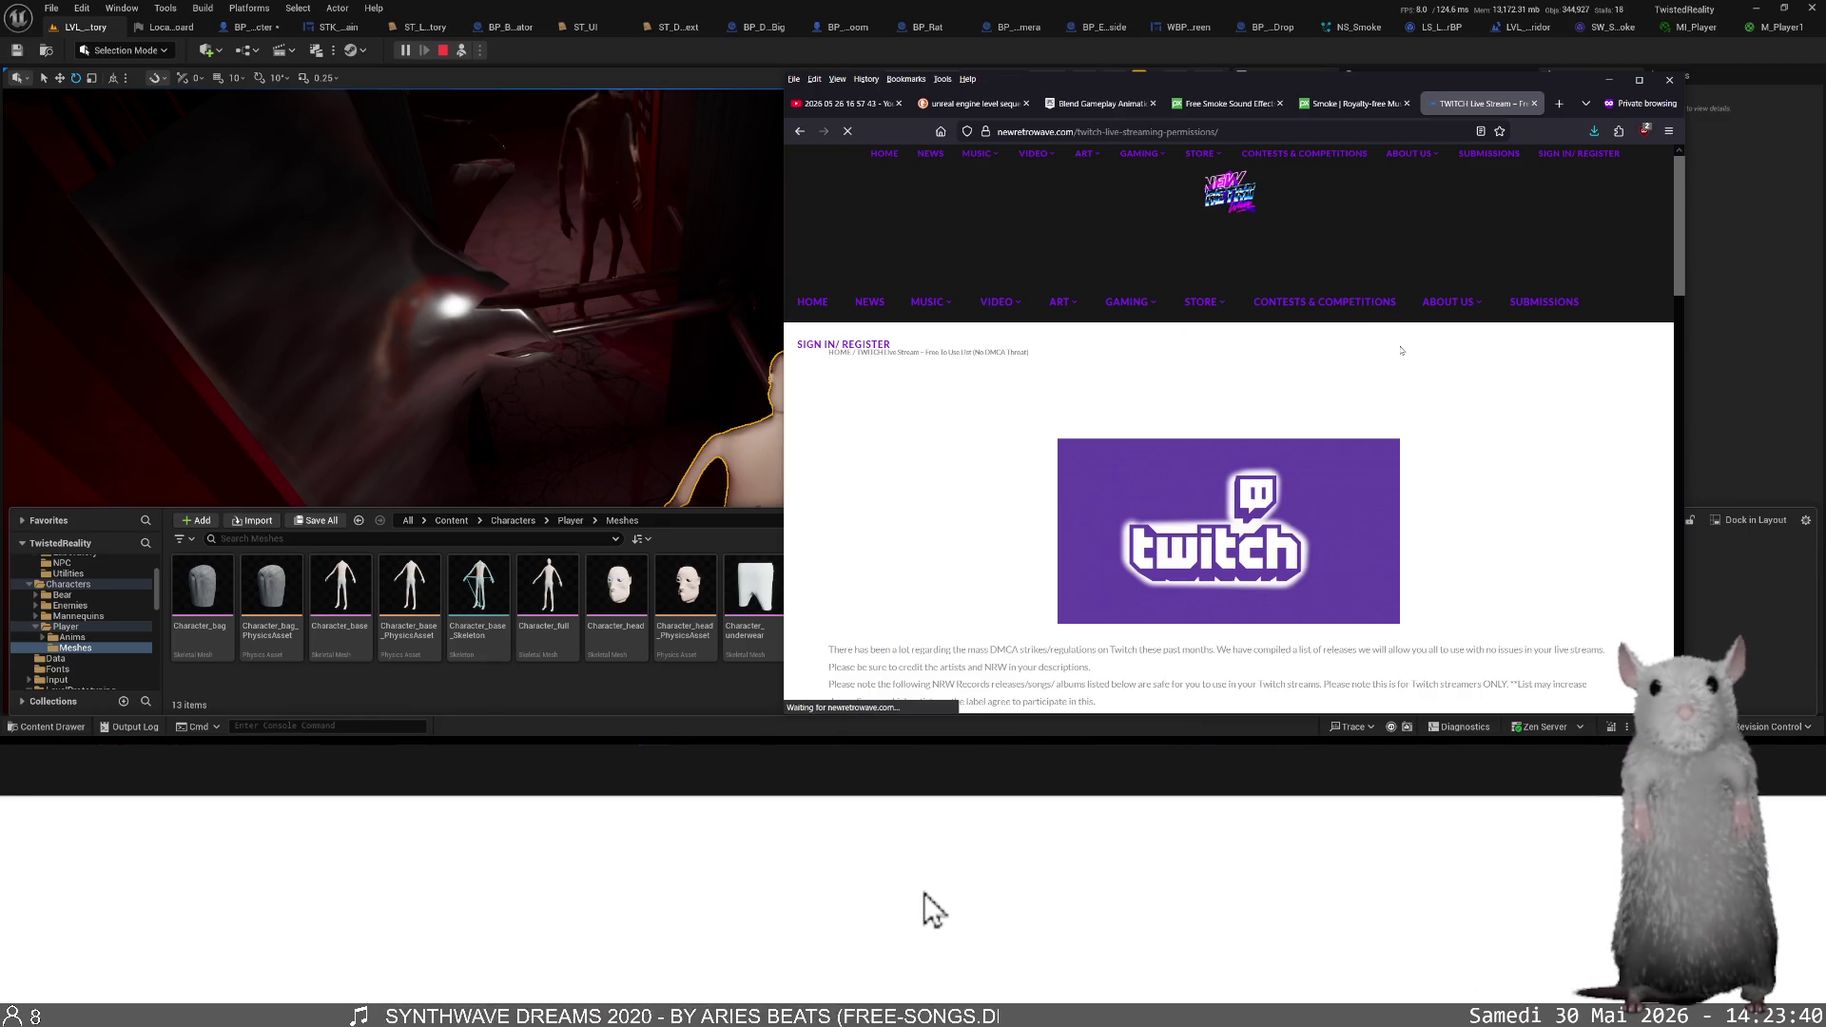
scroll(1047, 609, "down", 1)
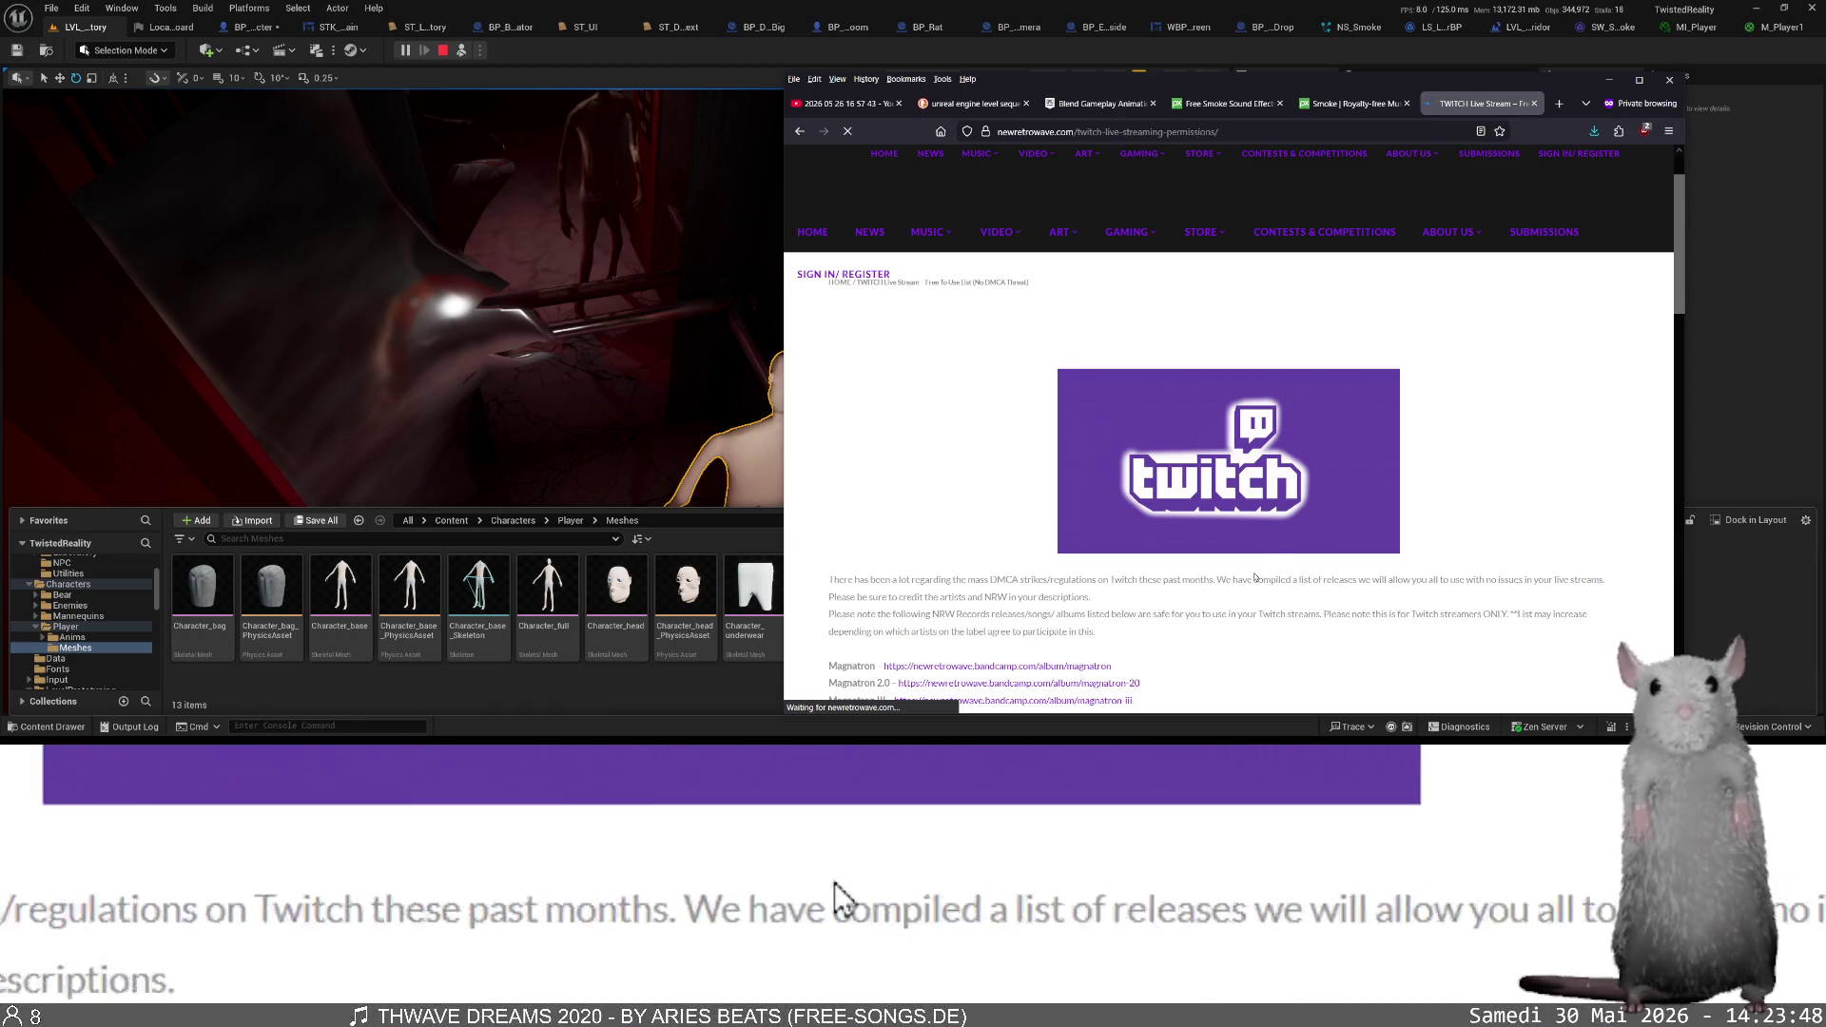
scroll(1216, 570, "down", 1)
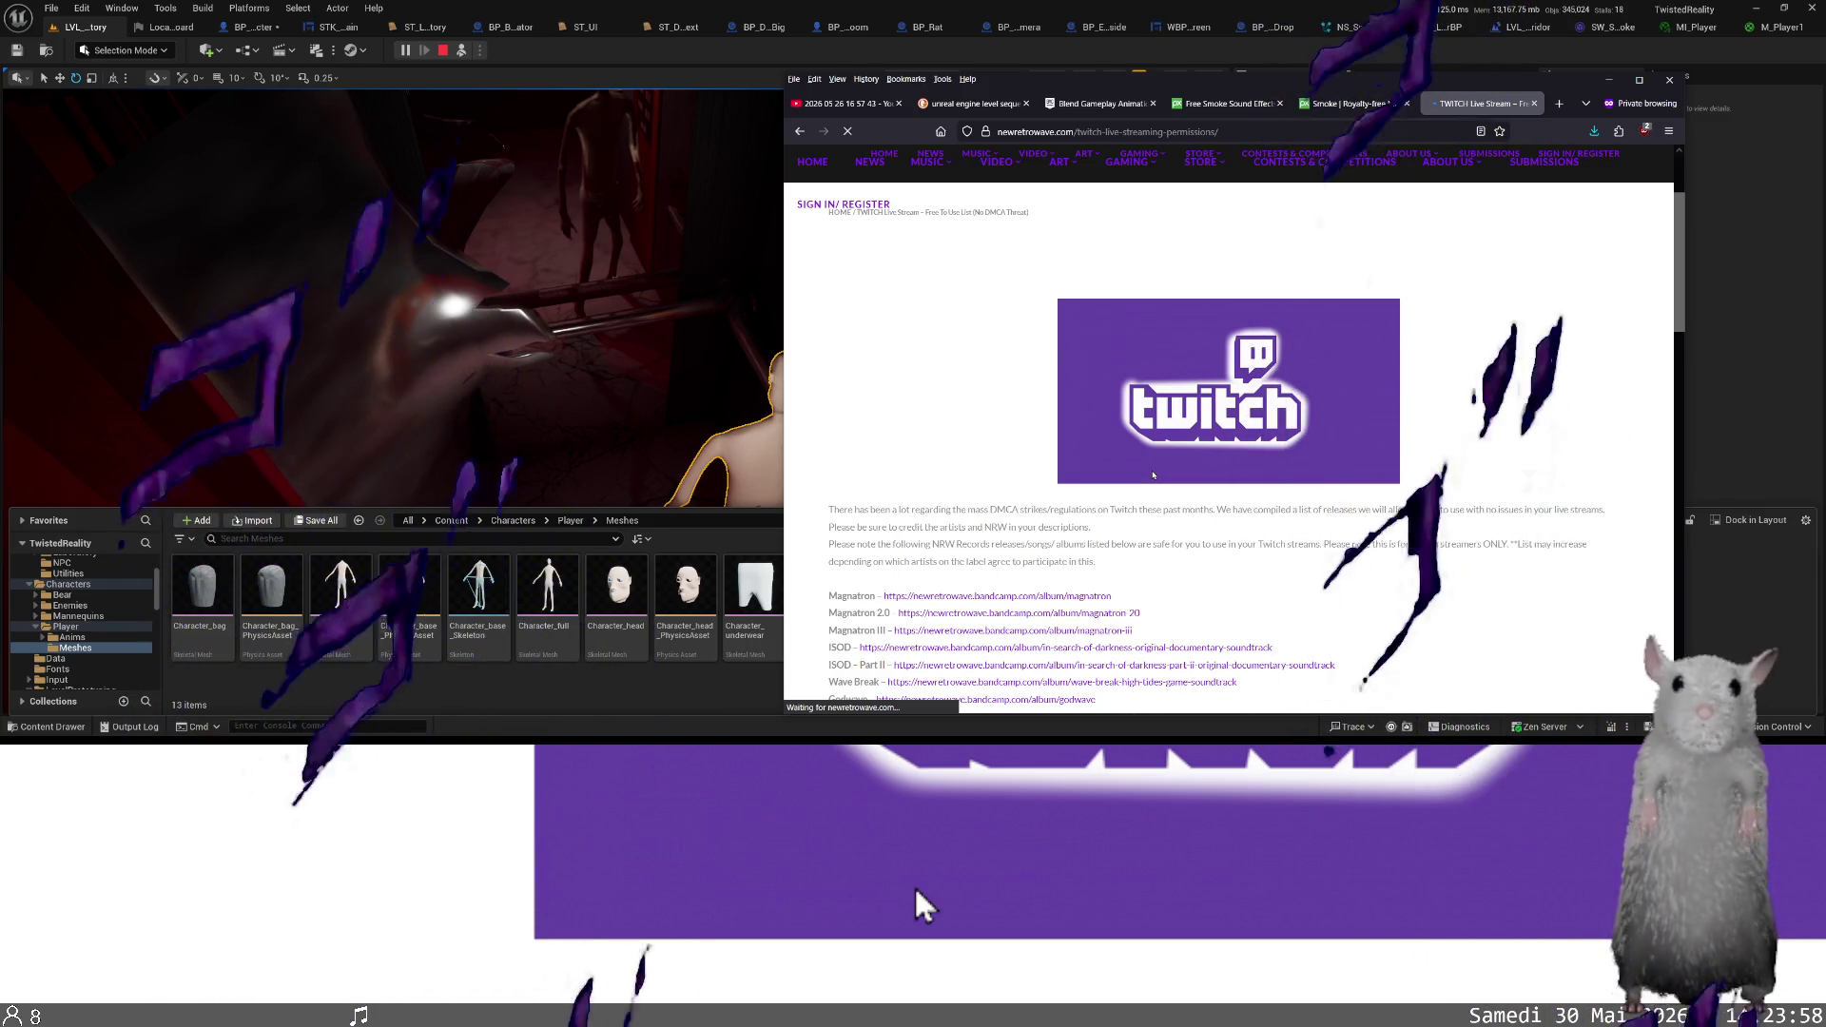
scroll(1154, 474, "down", 2)
scroll(1154, 475, "down", 4)
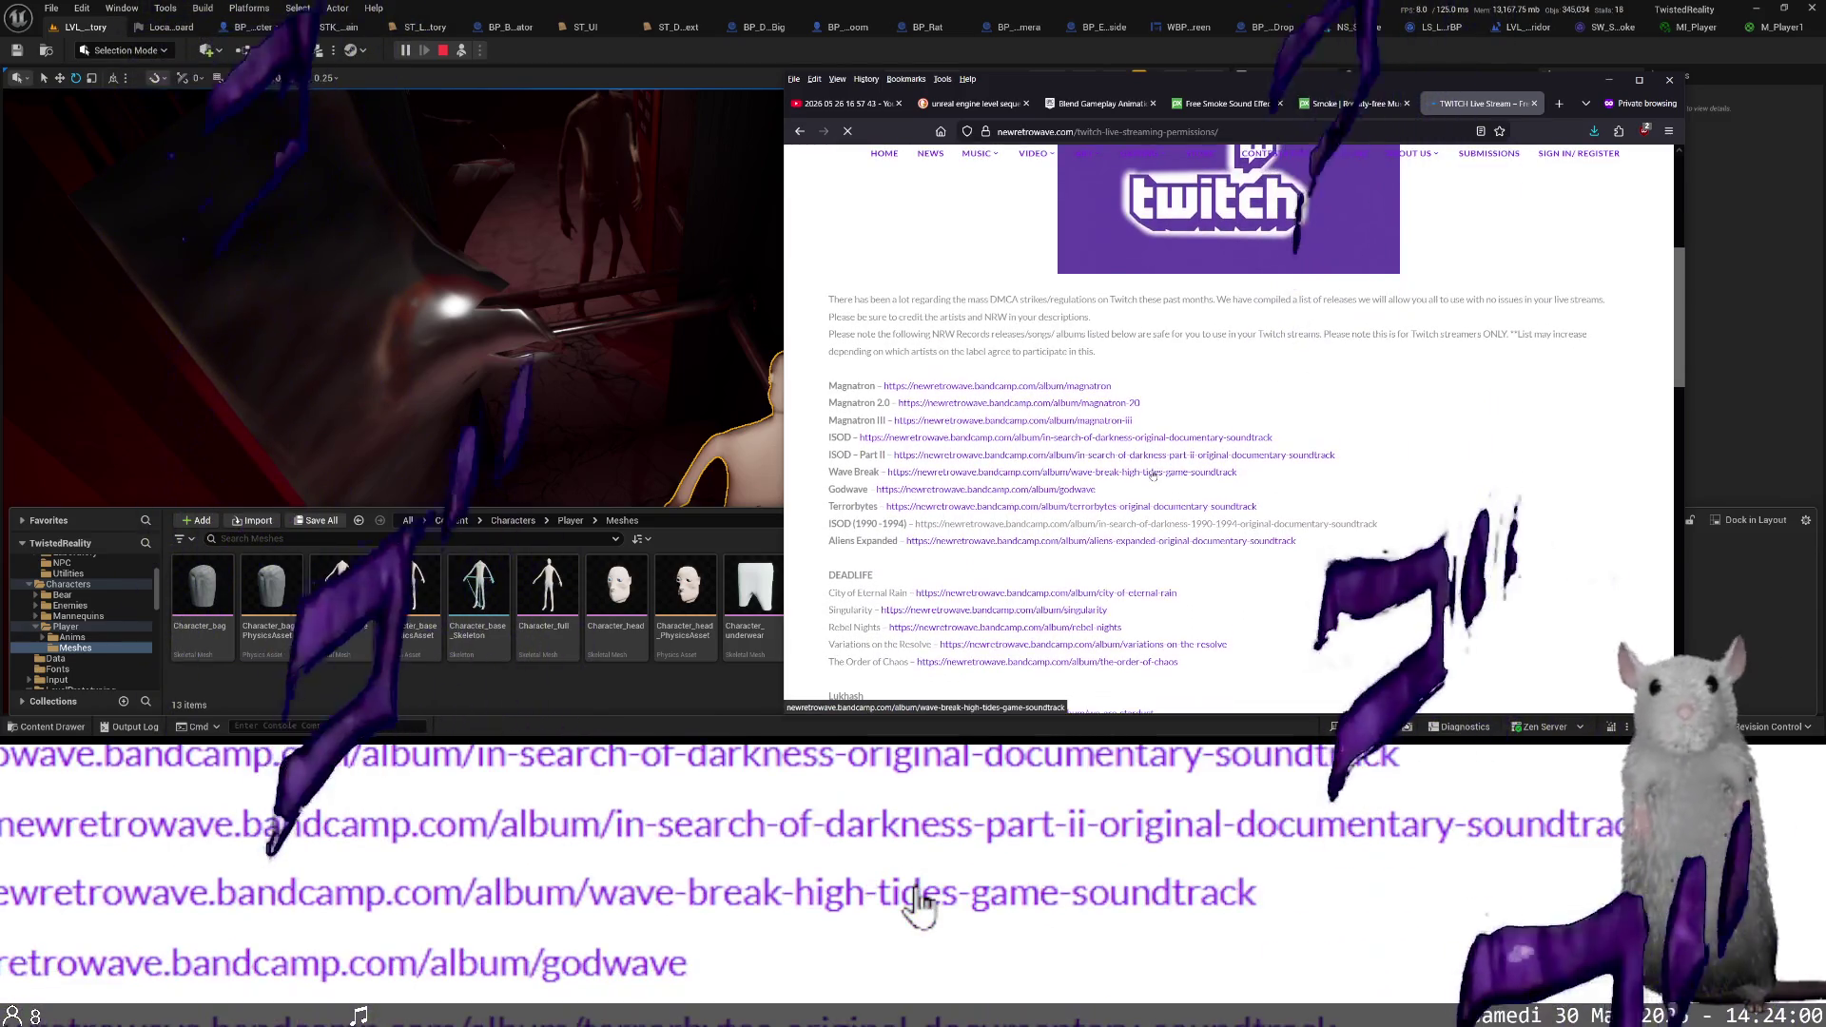
scroll(1154, 475, "down", 2)
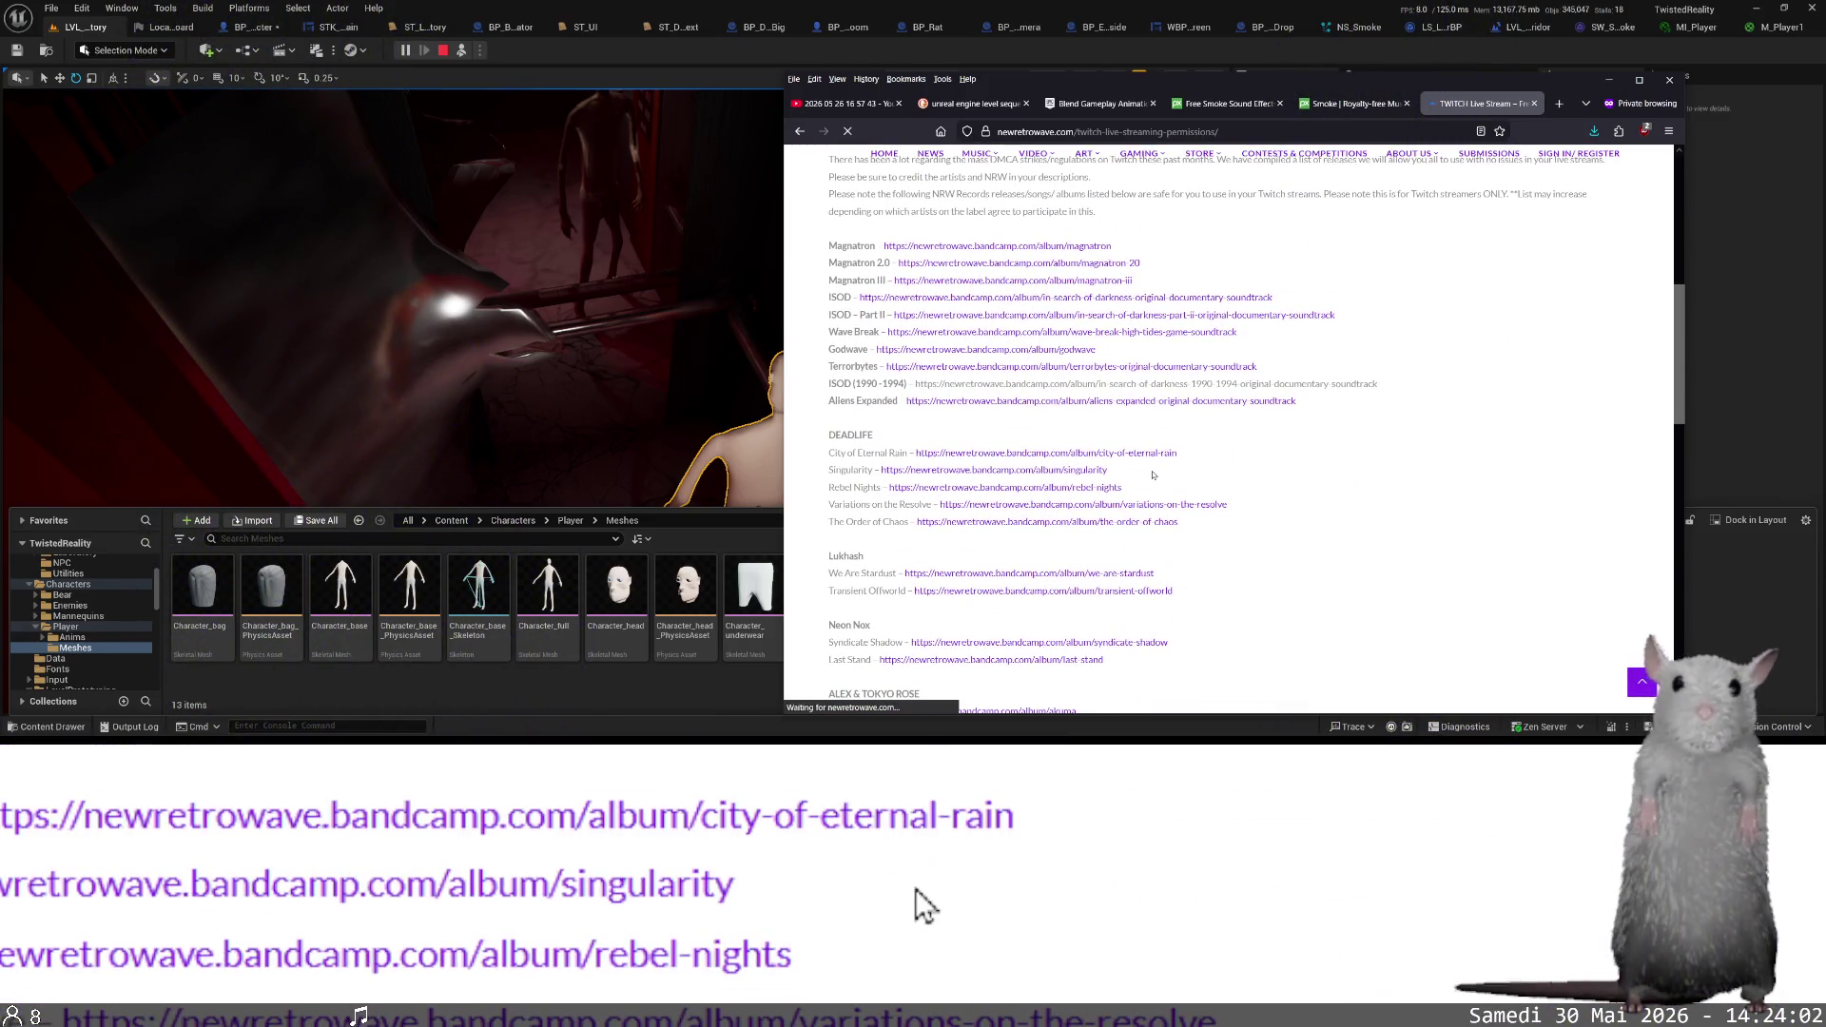
scroll(1153, 475, "down", 2)
scroll(1153, 474, "down", 2)
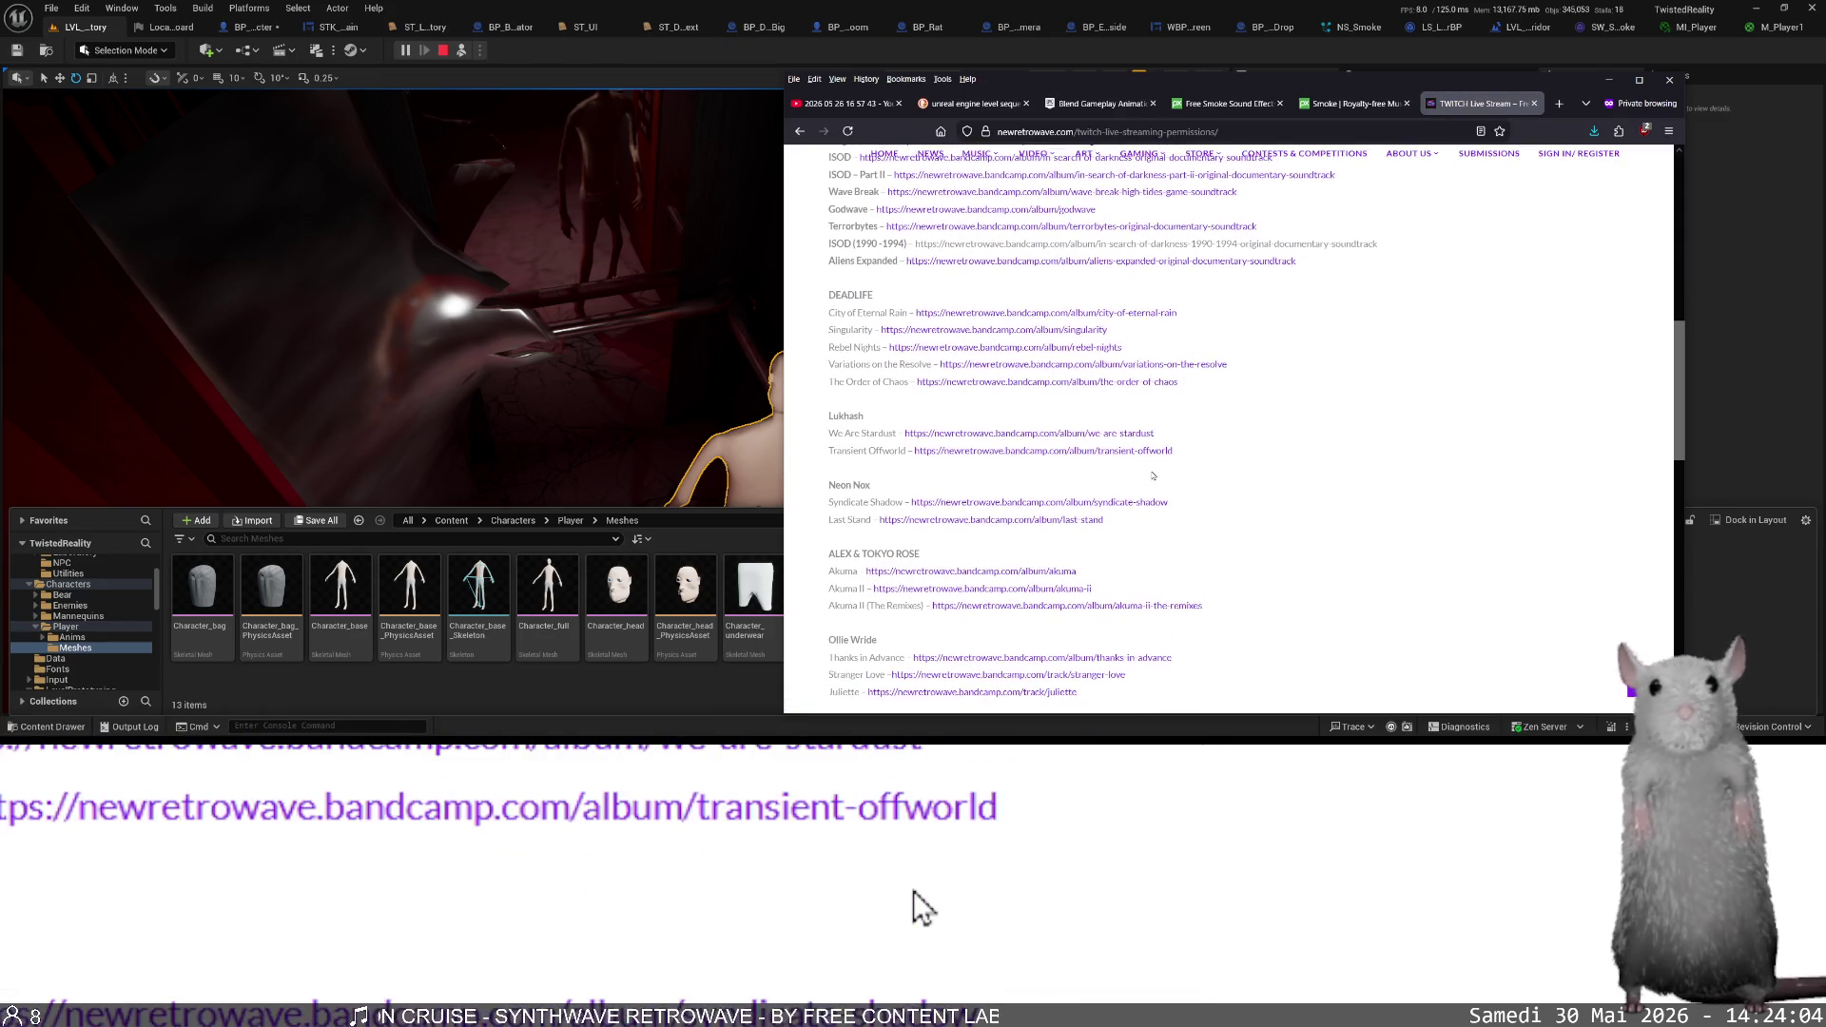
scroll(1151, 475, "down", 2)
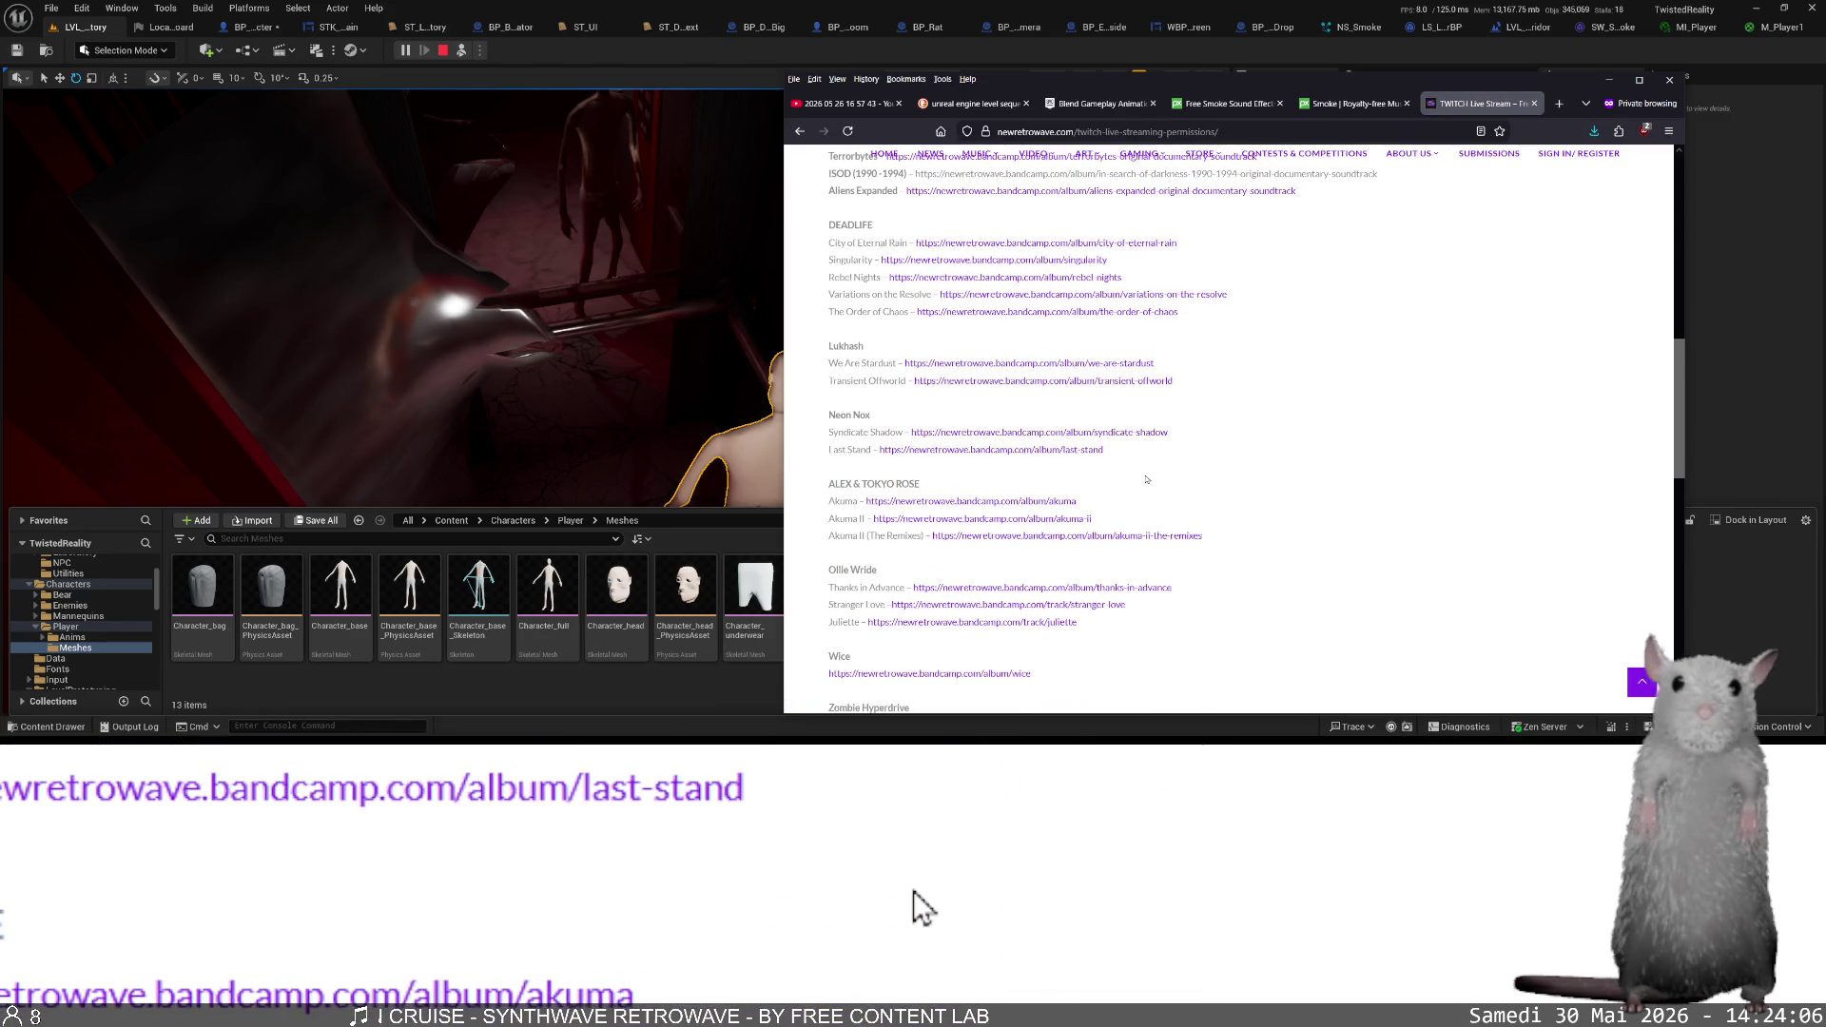
scroll(1146, 479, "down", 8)
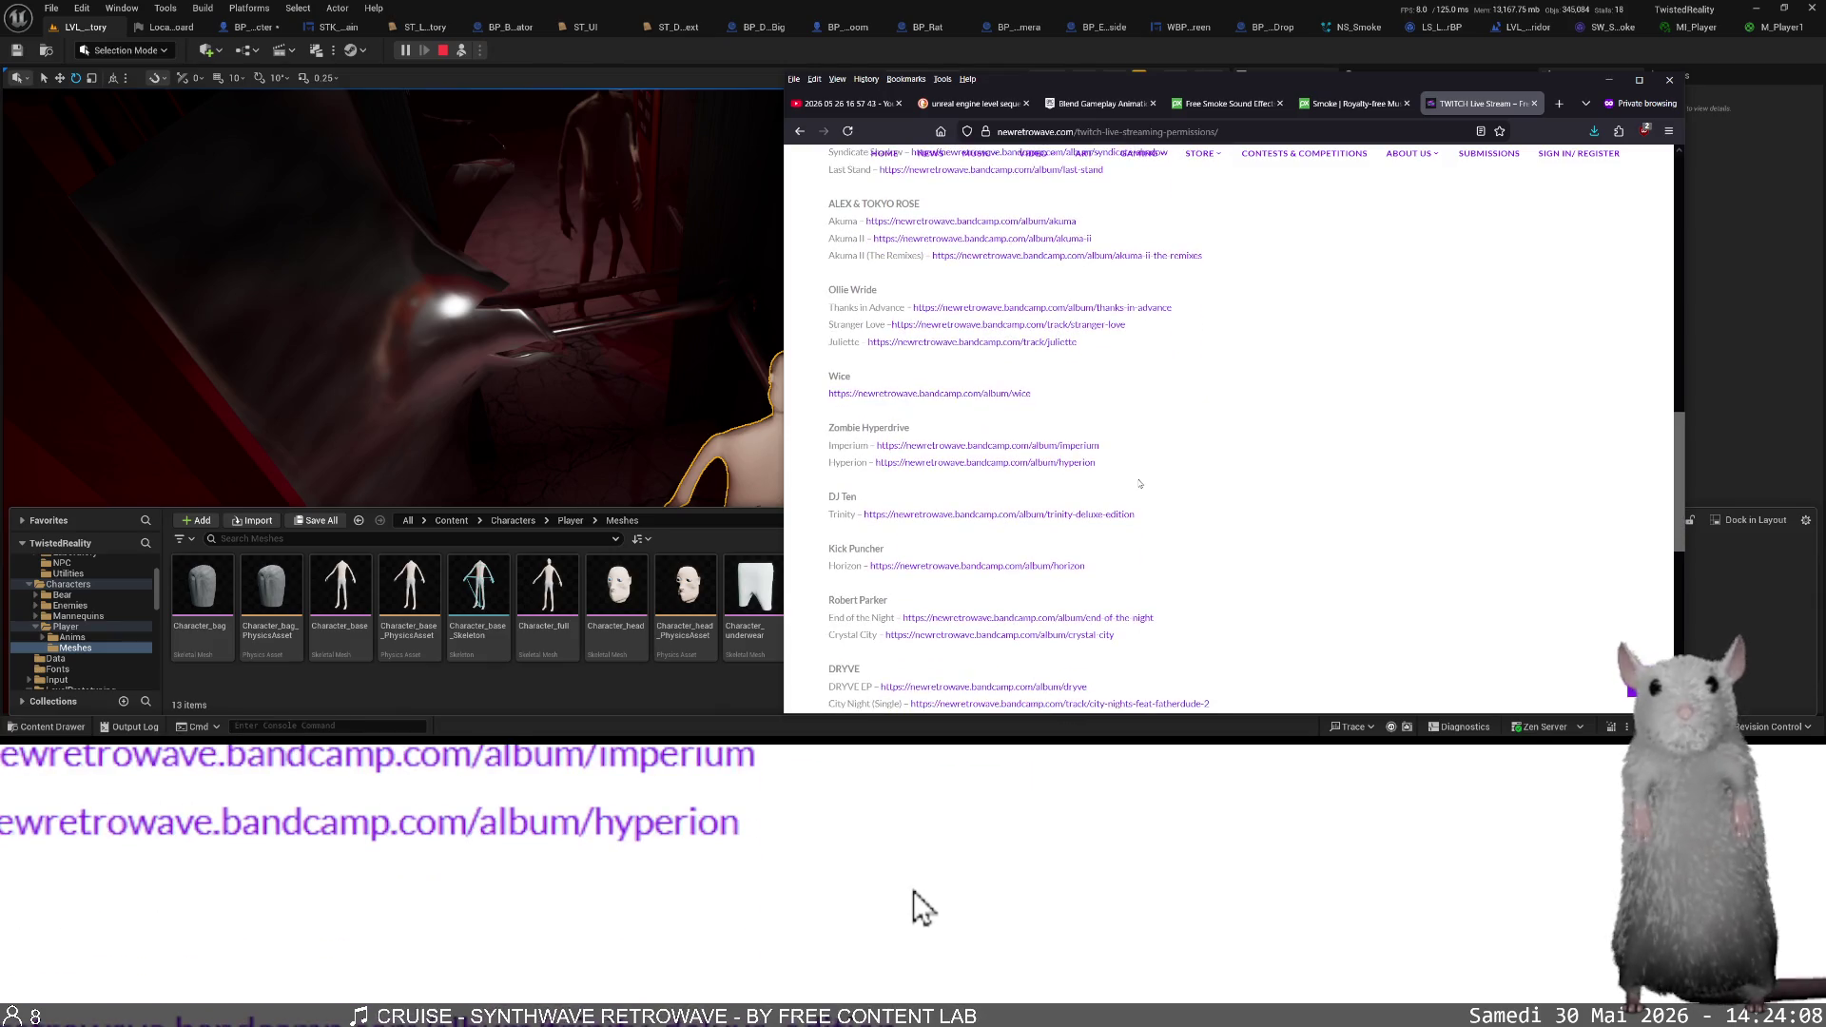
scroll(1141, 484, "down", 10)
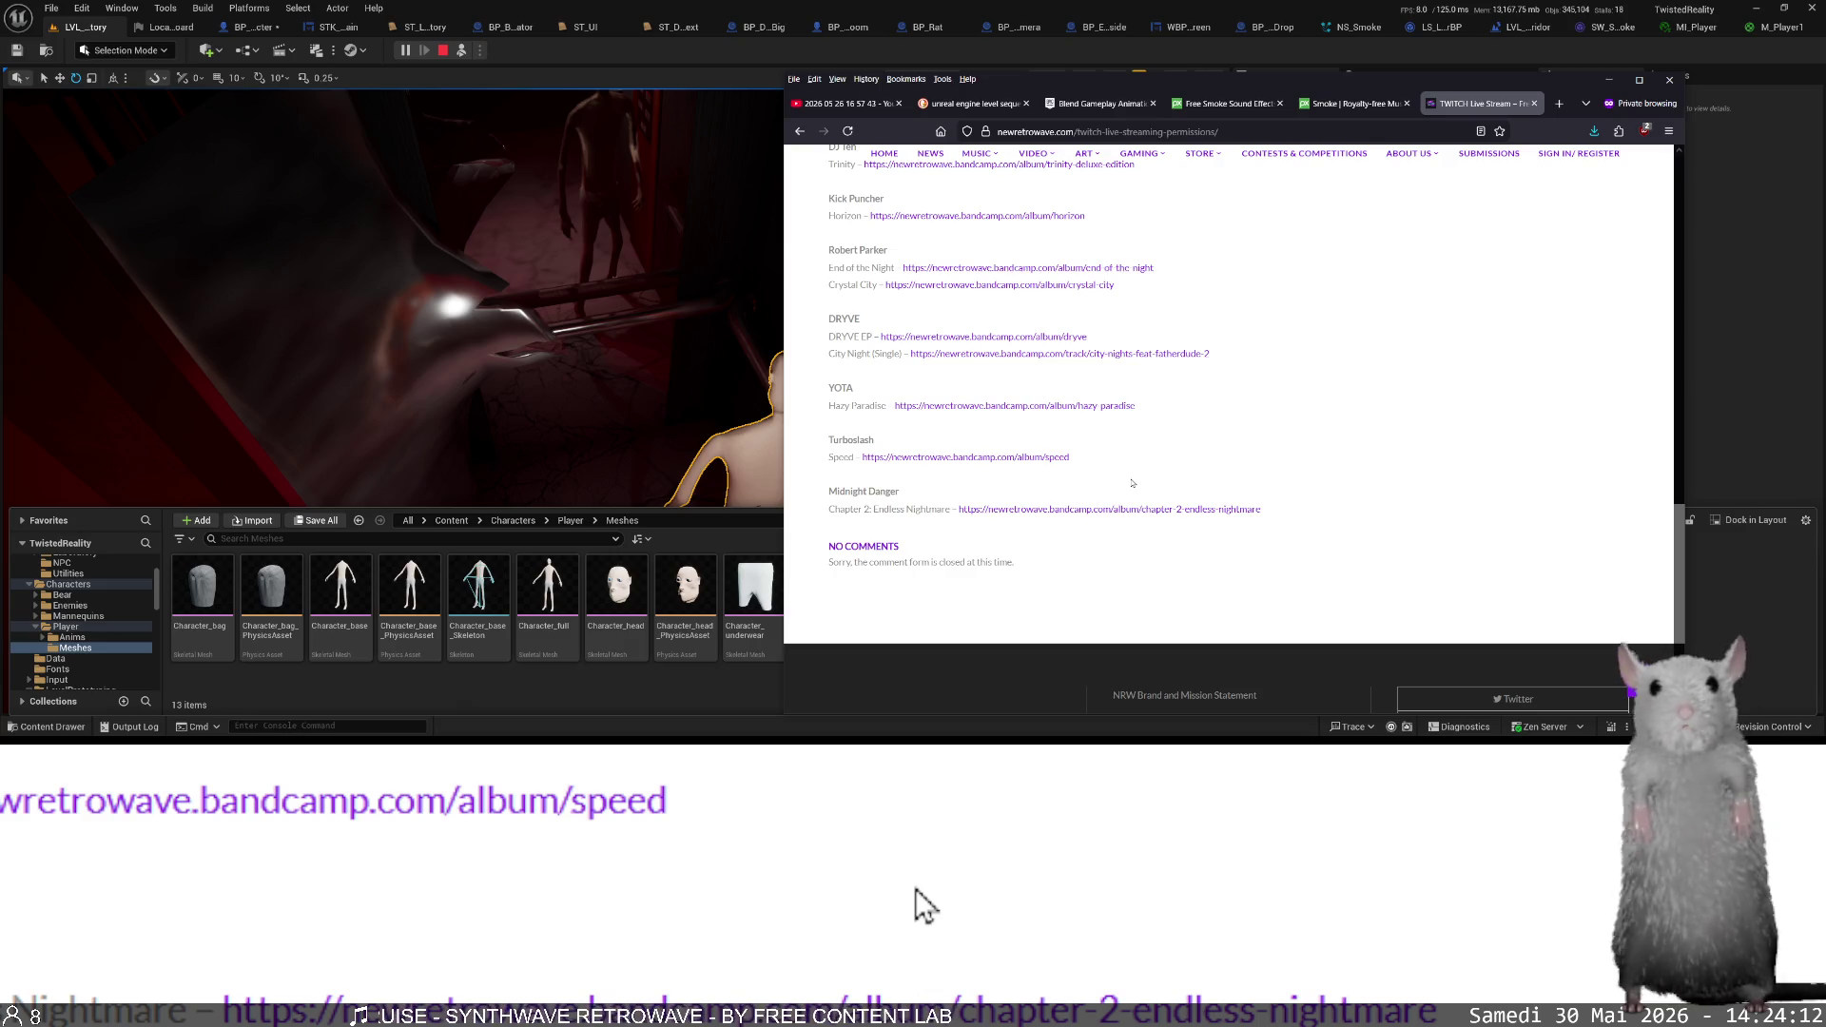
scroll(1132, 483, "up", 15)
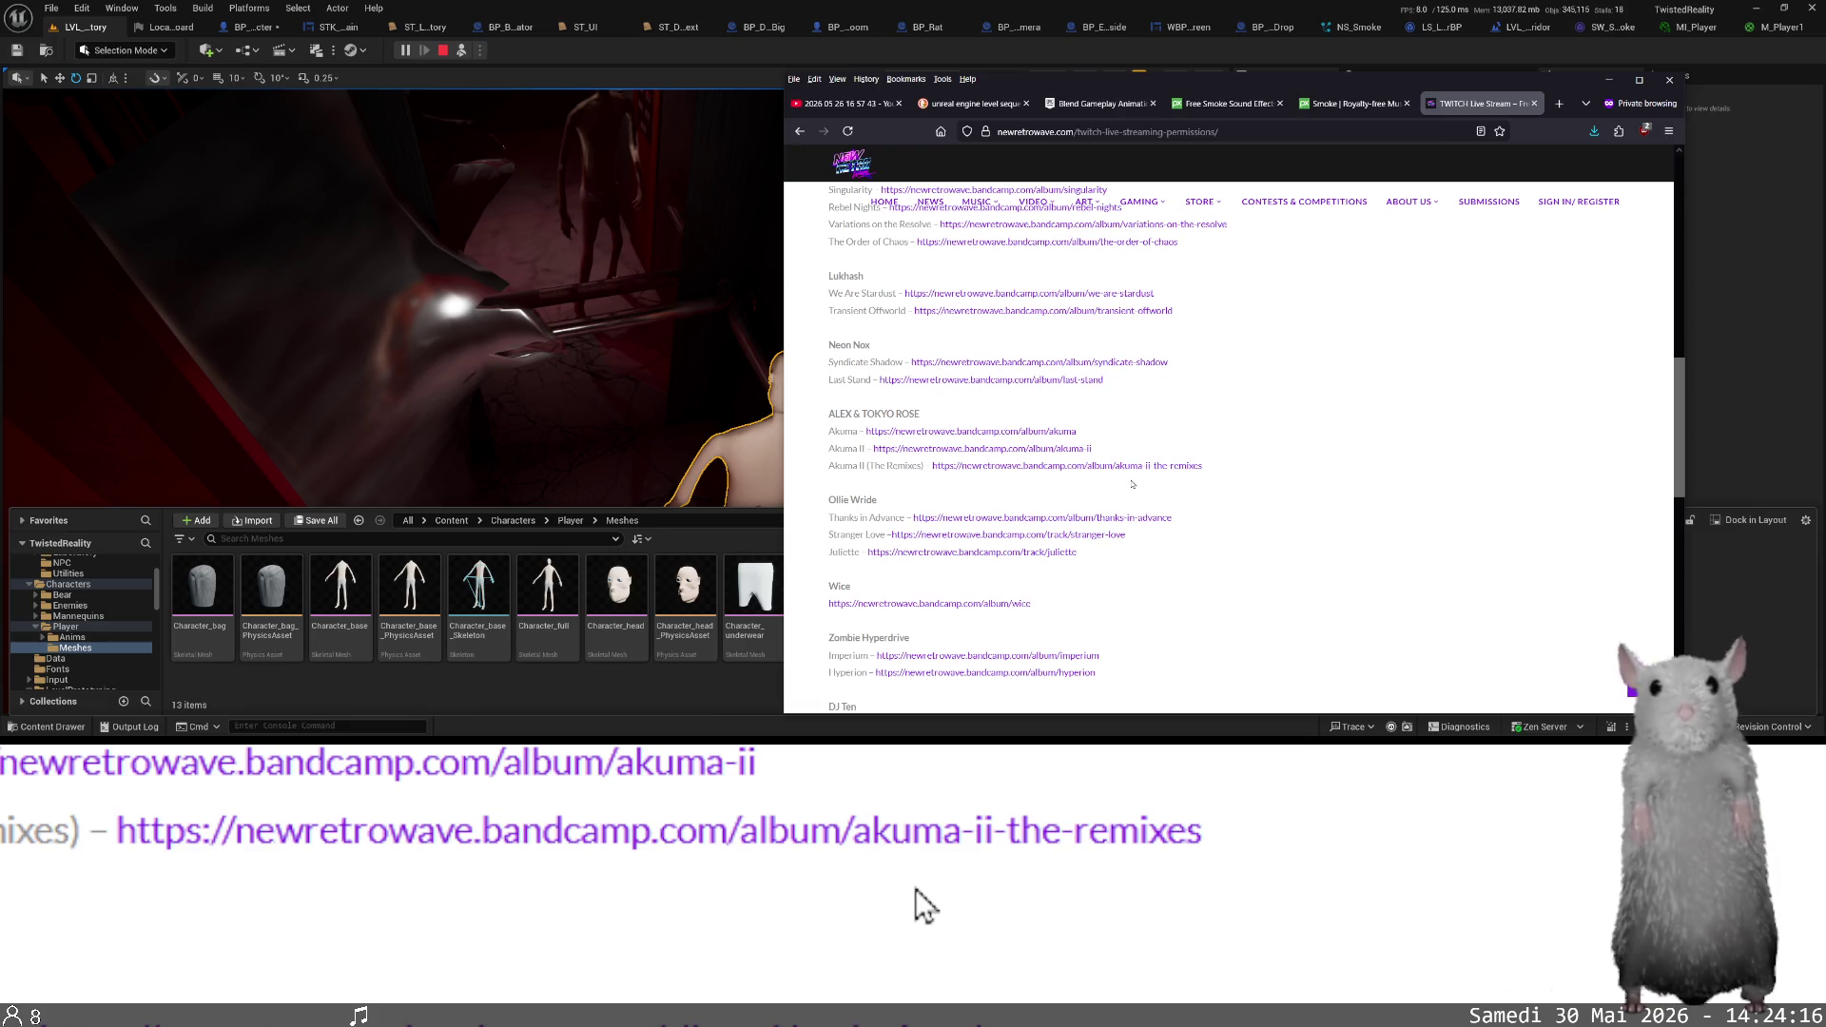
scroll(1132, 484, "up", 2)
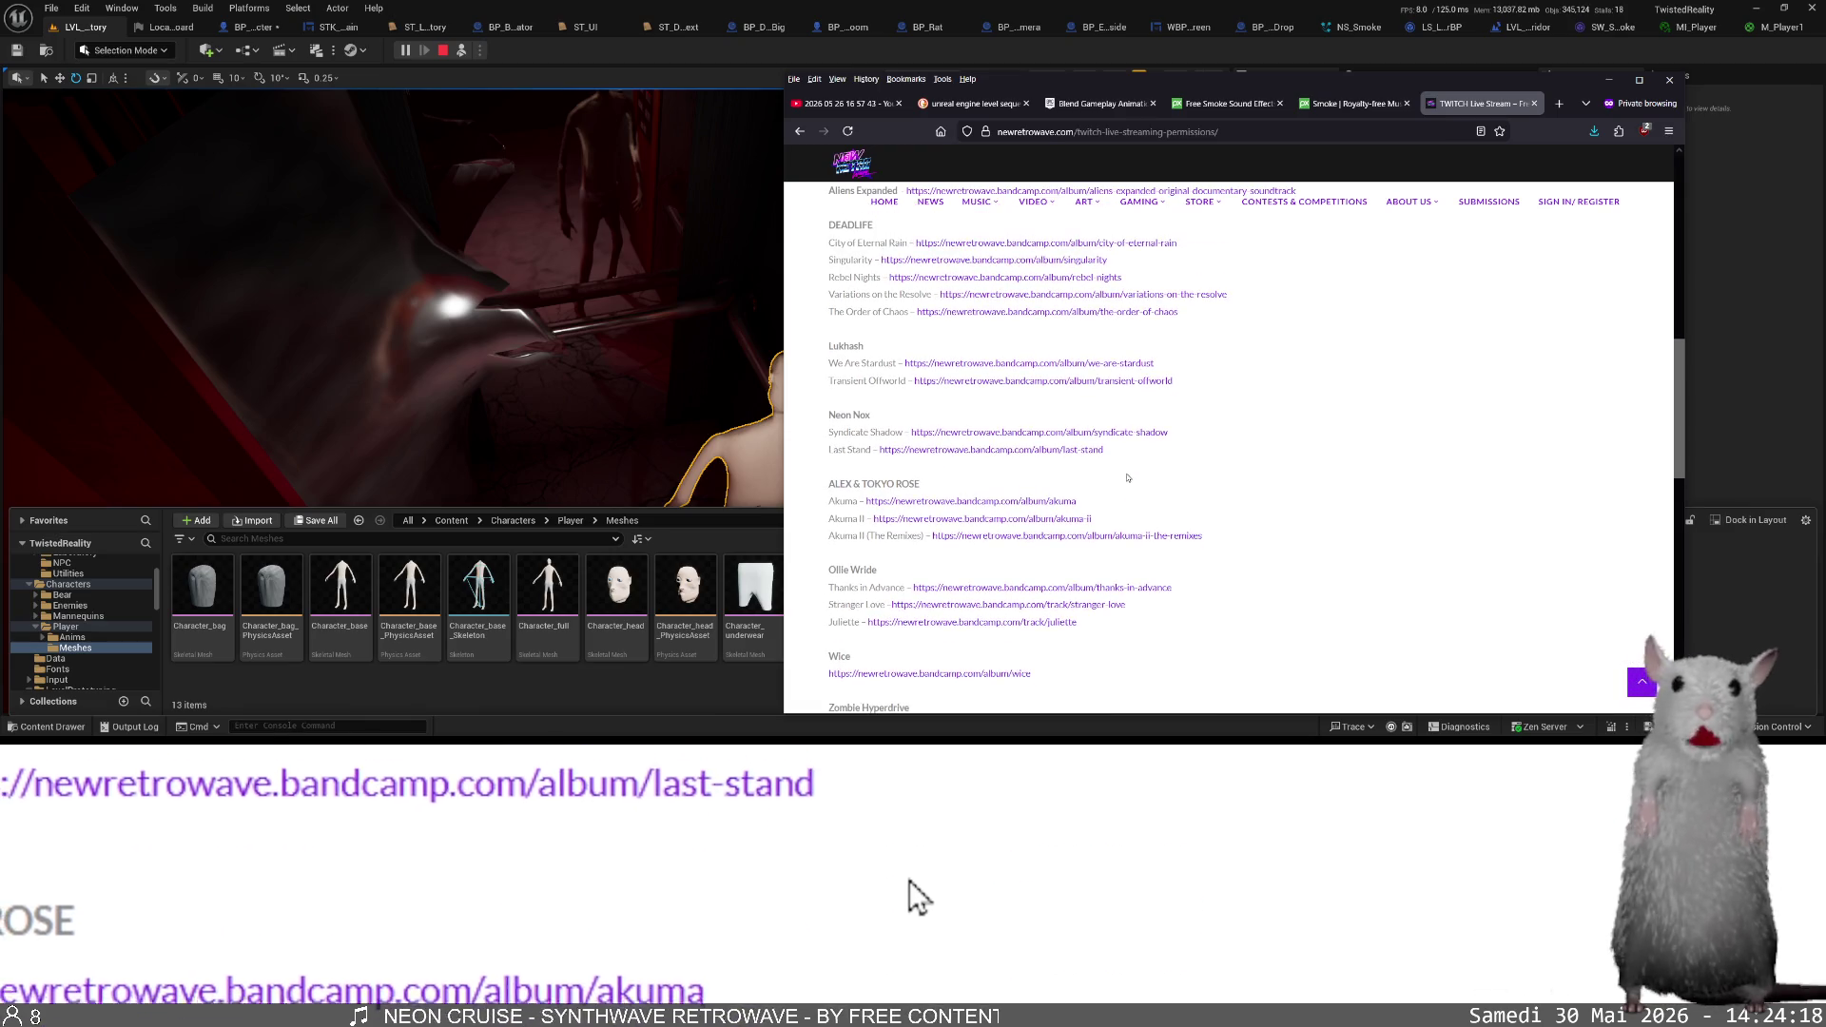
scroll(1126, 473, "down", 12)
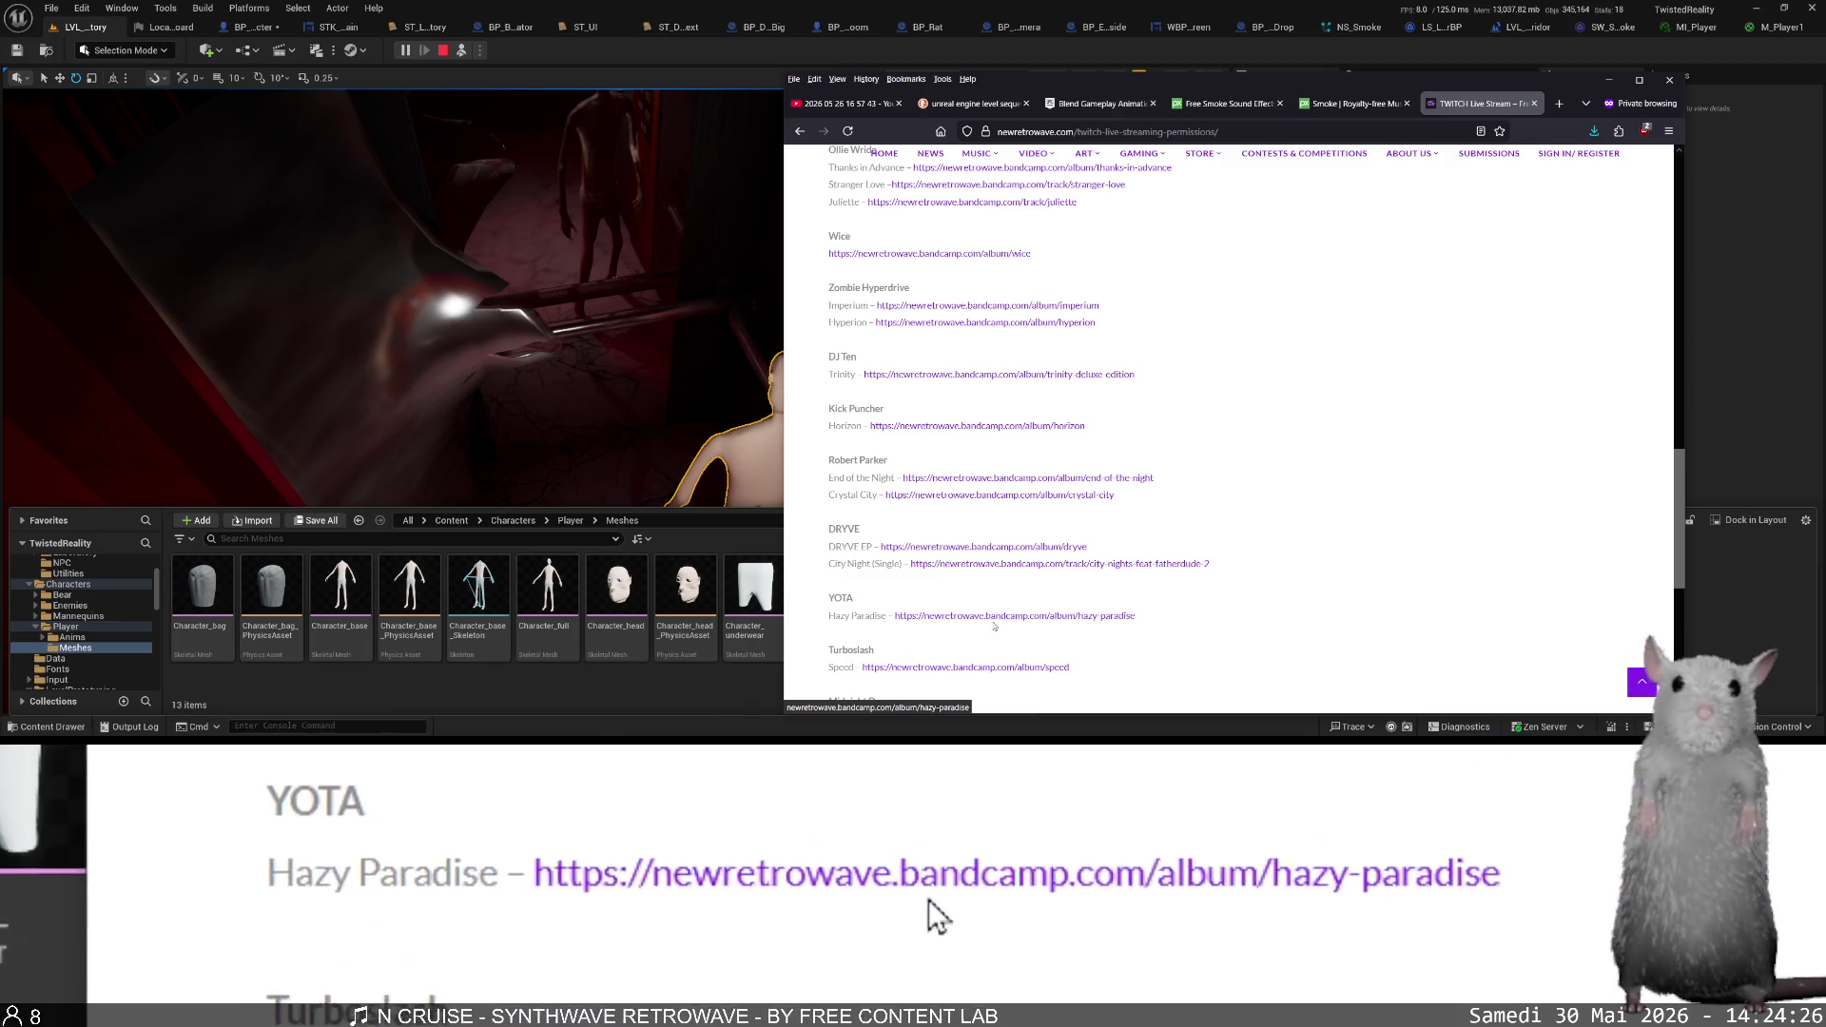
scroll(951, 647, "down", 3)
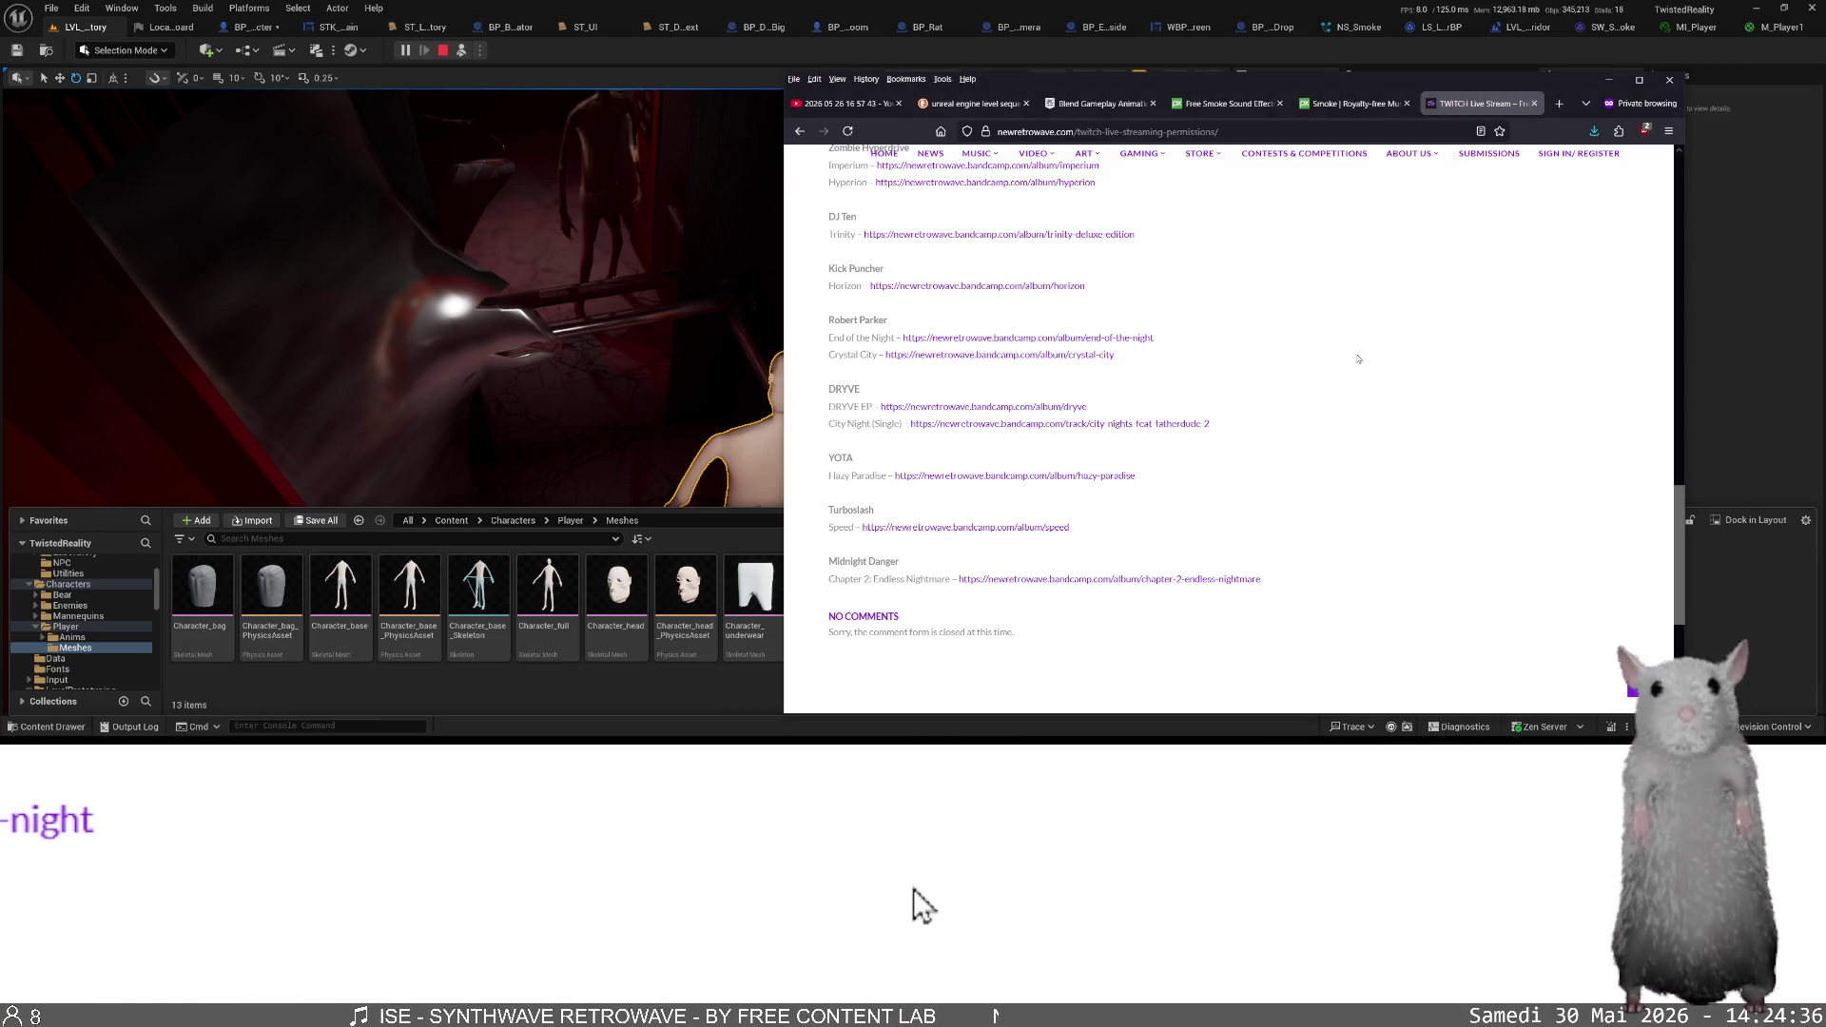
- Load the City Nights bandcamp page, accept only necessary cookies, and return to Unreal
key("ctrl+t")
type("https://newretrowave.bandcamp.com/track/city-nights-feat-fatherdude-2")
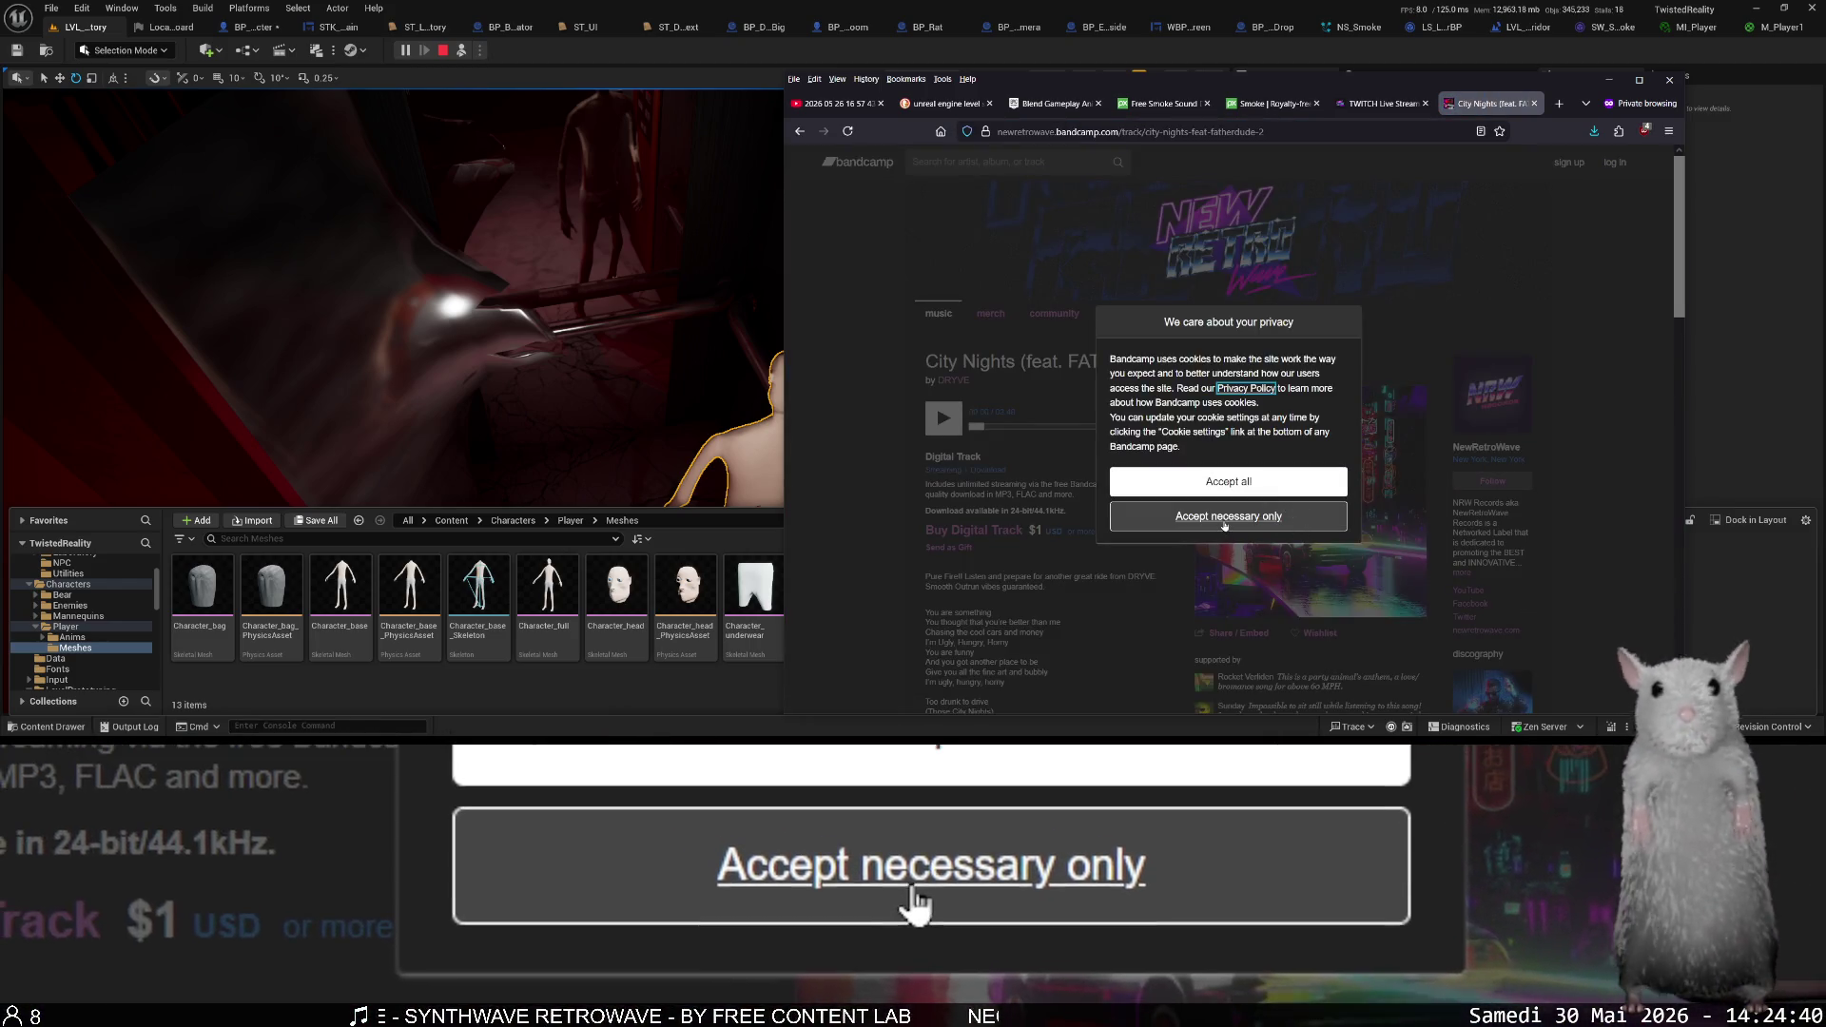
left_click(1299, 514)
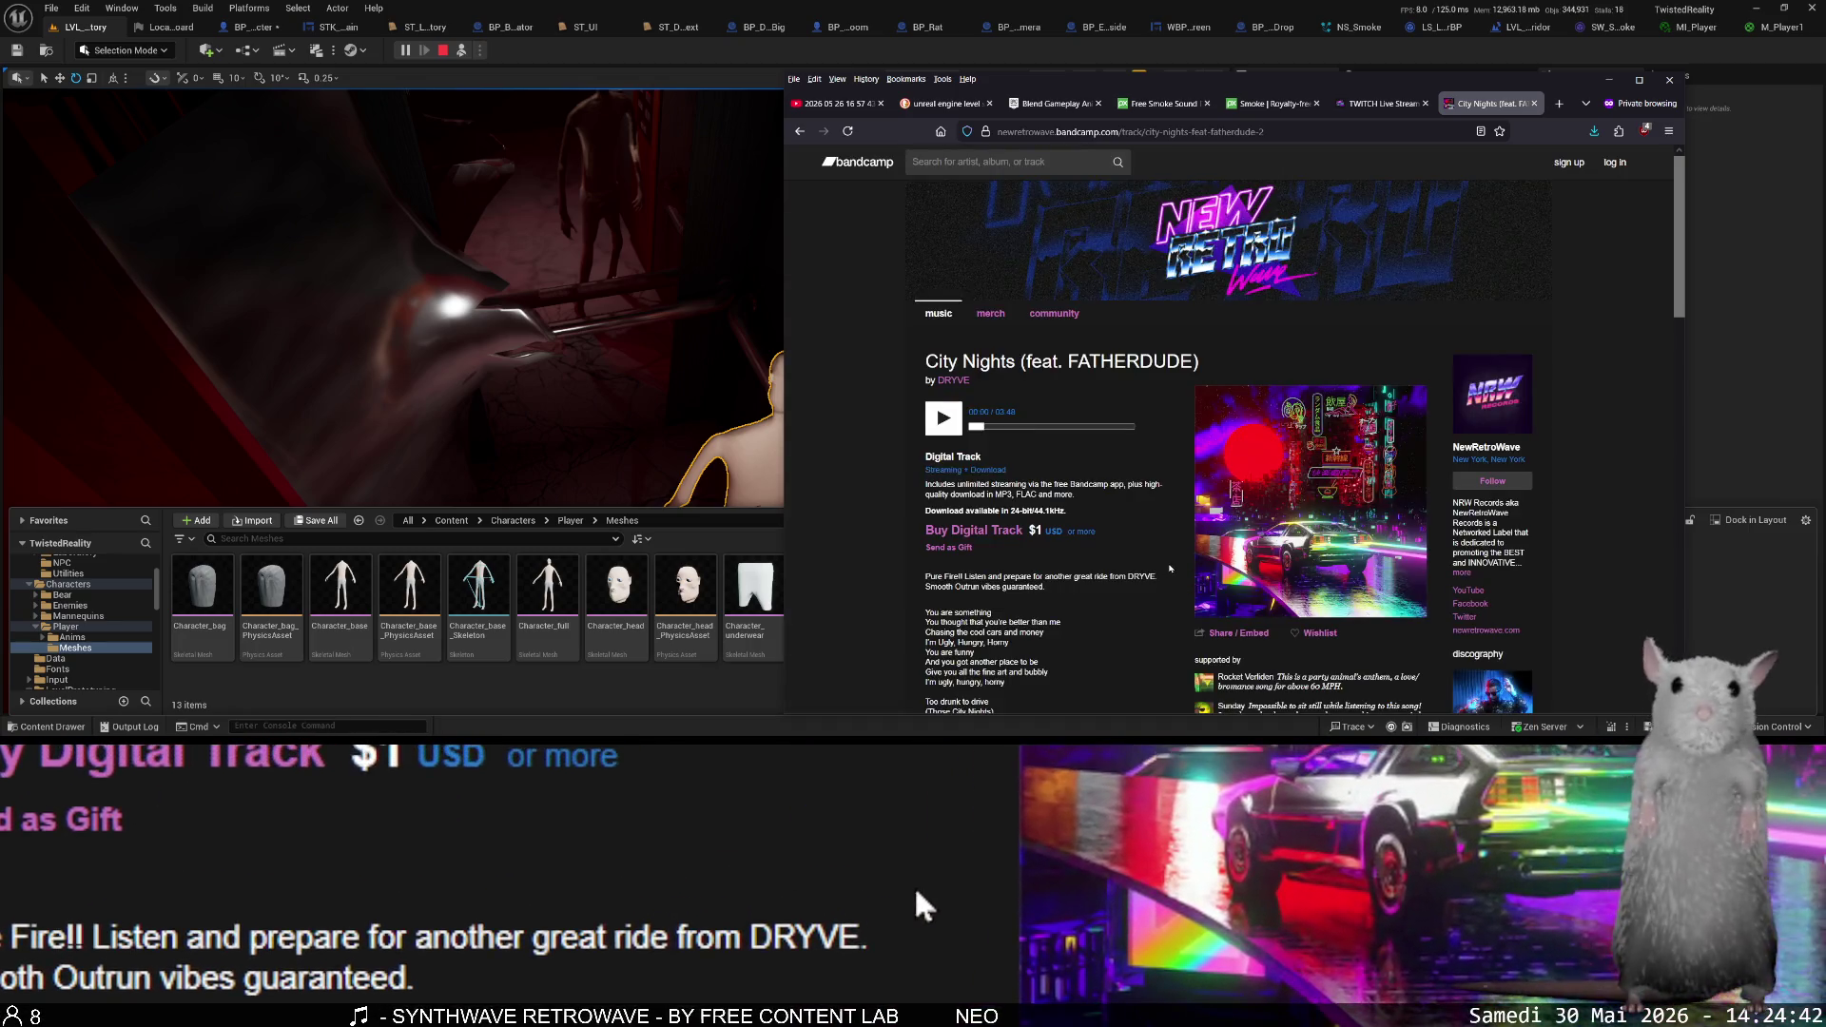
left_click(577, 496)
key("ctrl+space")
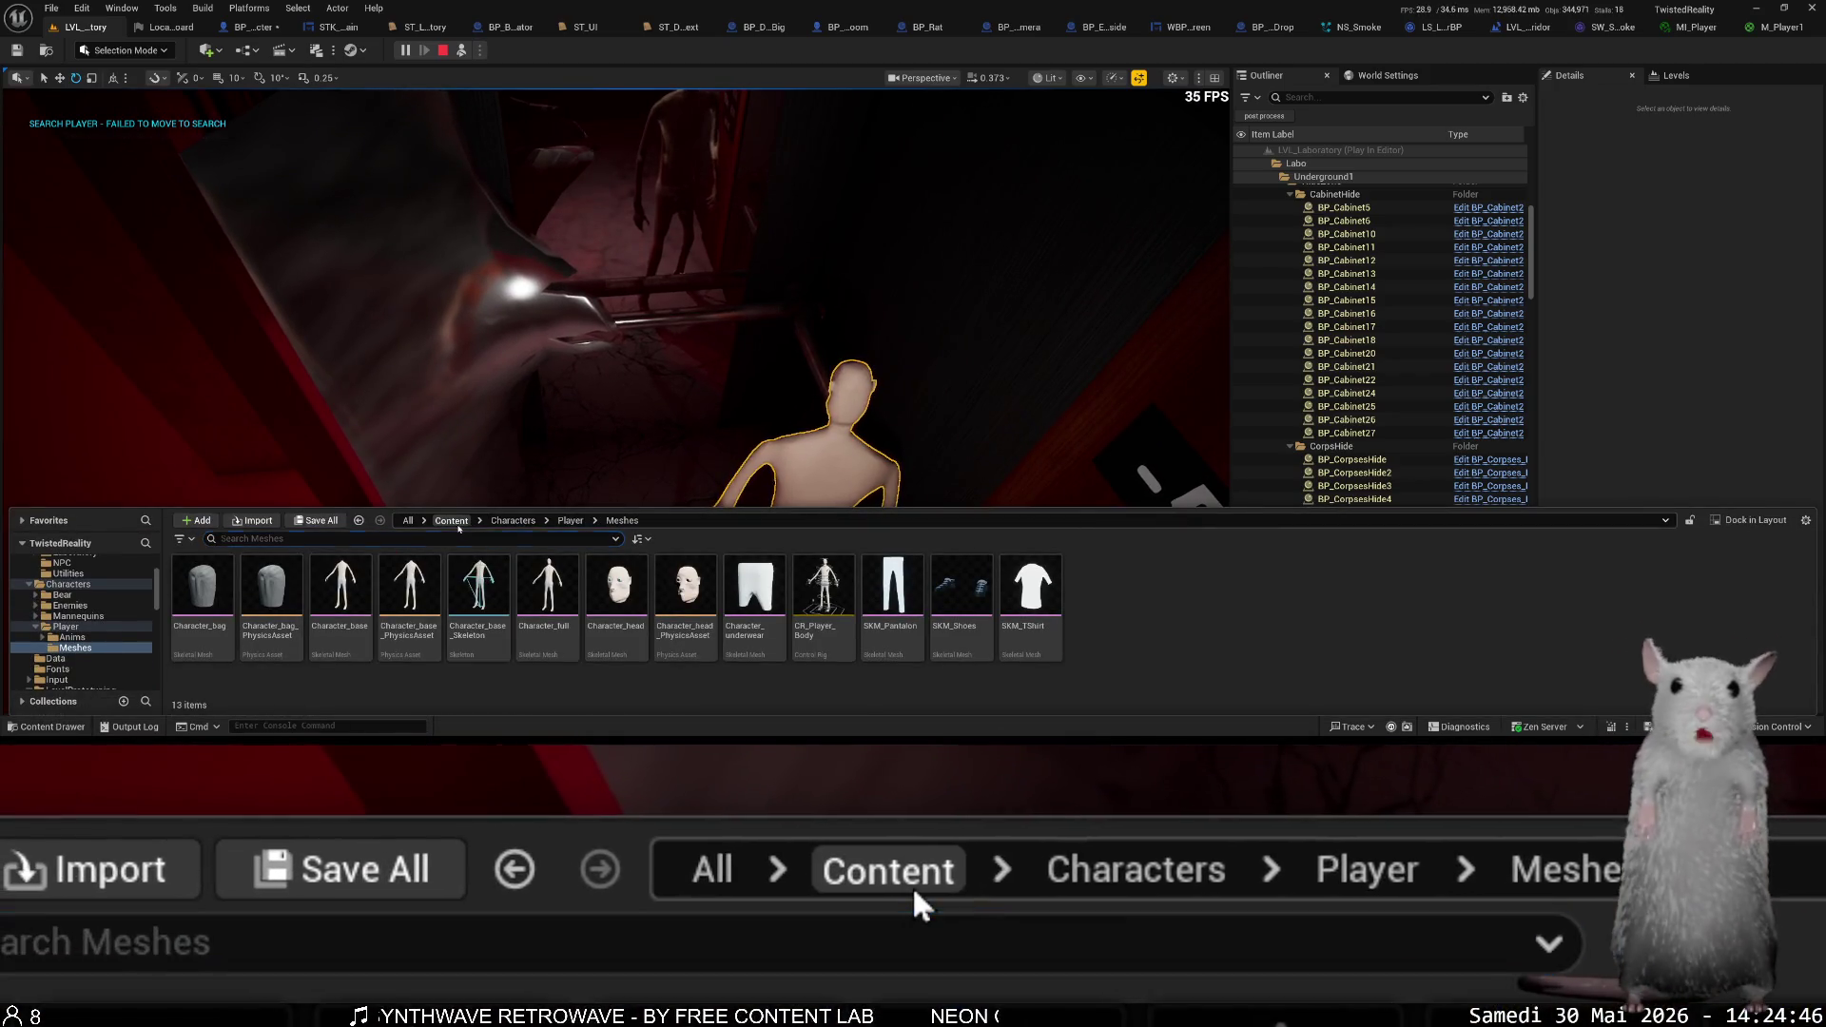
- Go to Content > VFX and open NS_BloodExplosion in the Niagara editor
left_click(452, 521)
scroll(342, 647, "down", 2)
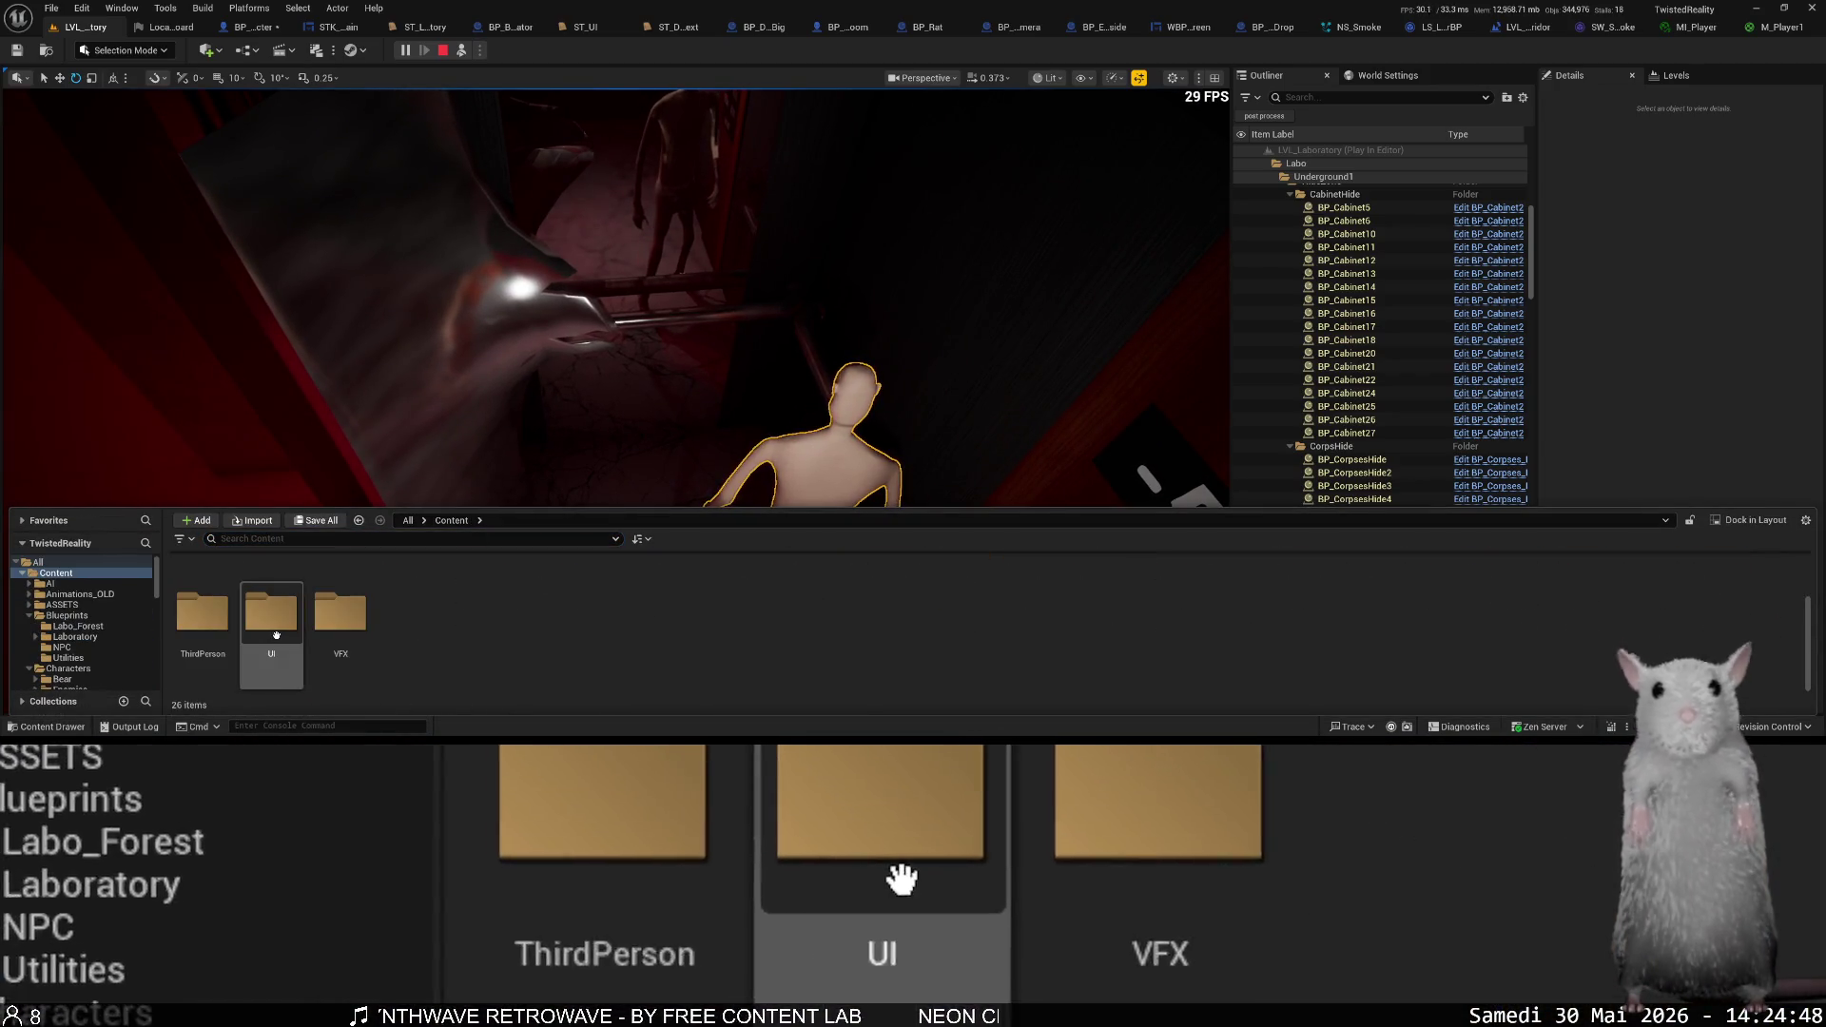
double_click(348, 623)
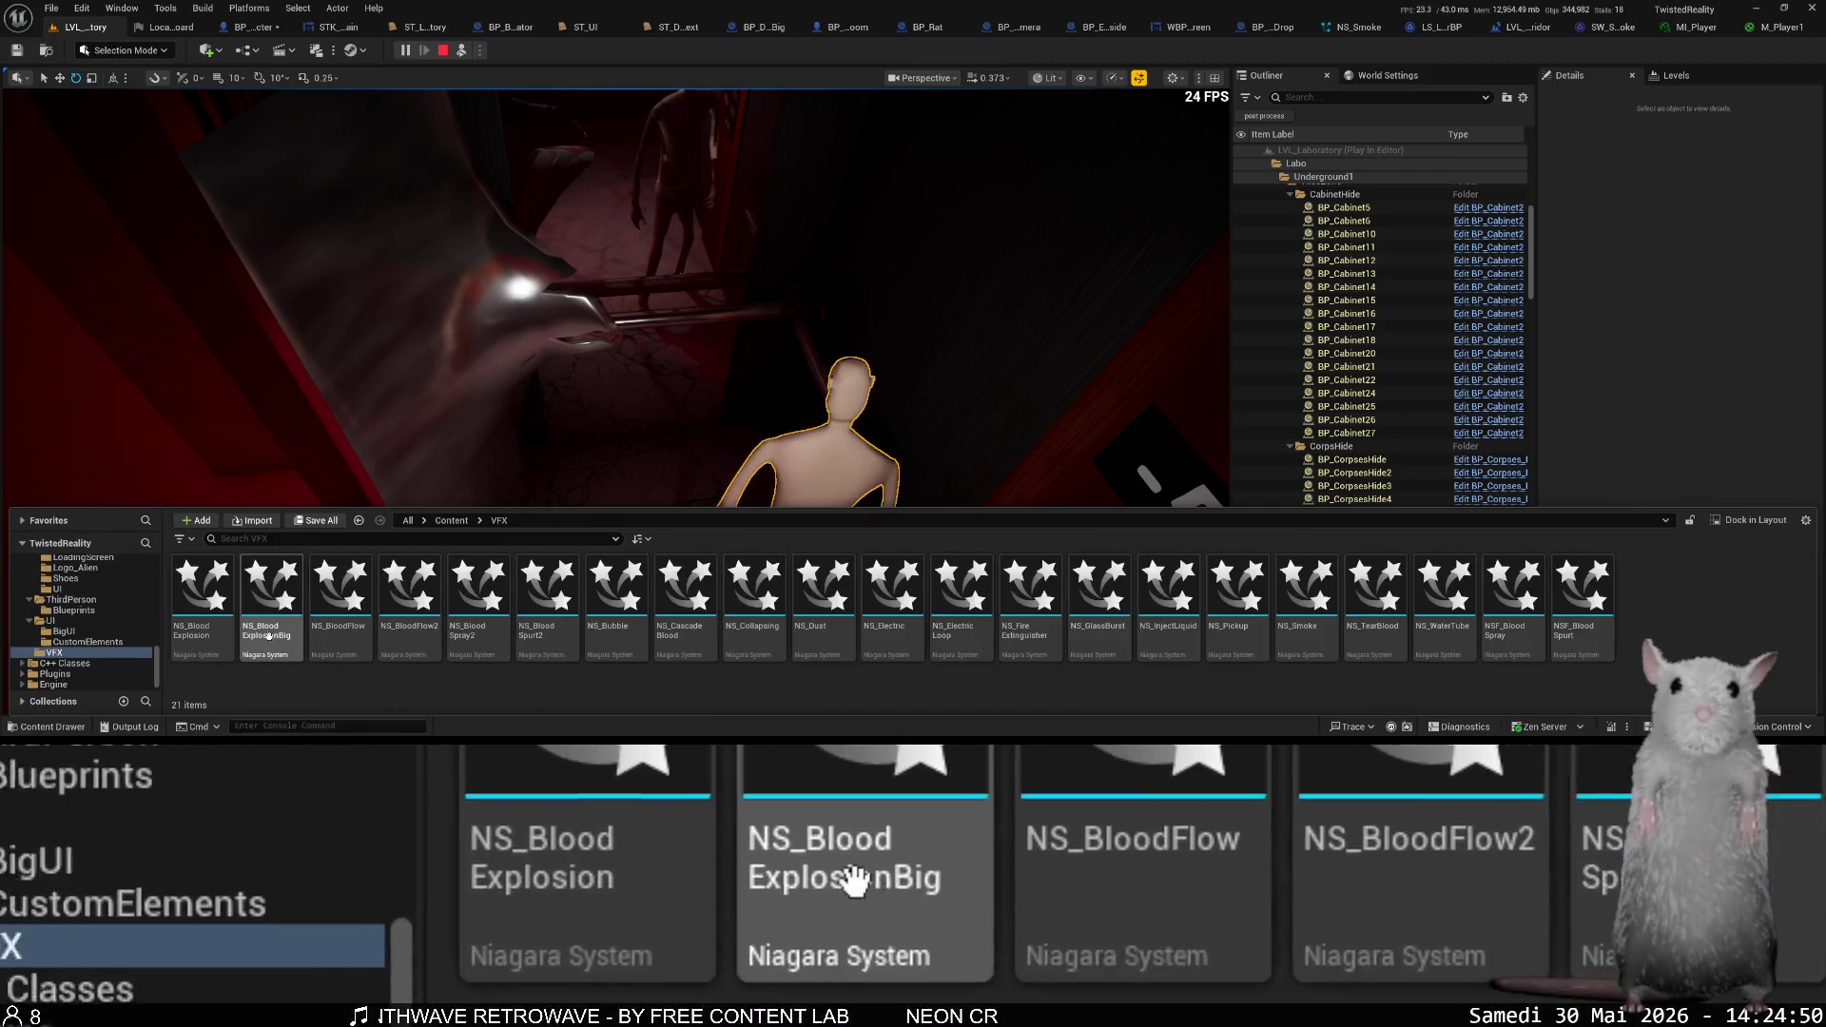
left_click(214, 606)
double_click(213, 606)
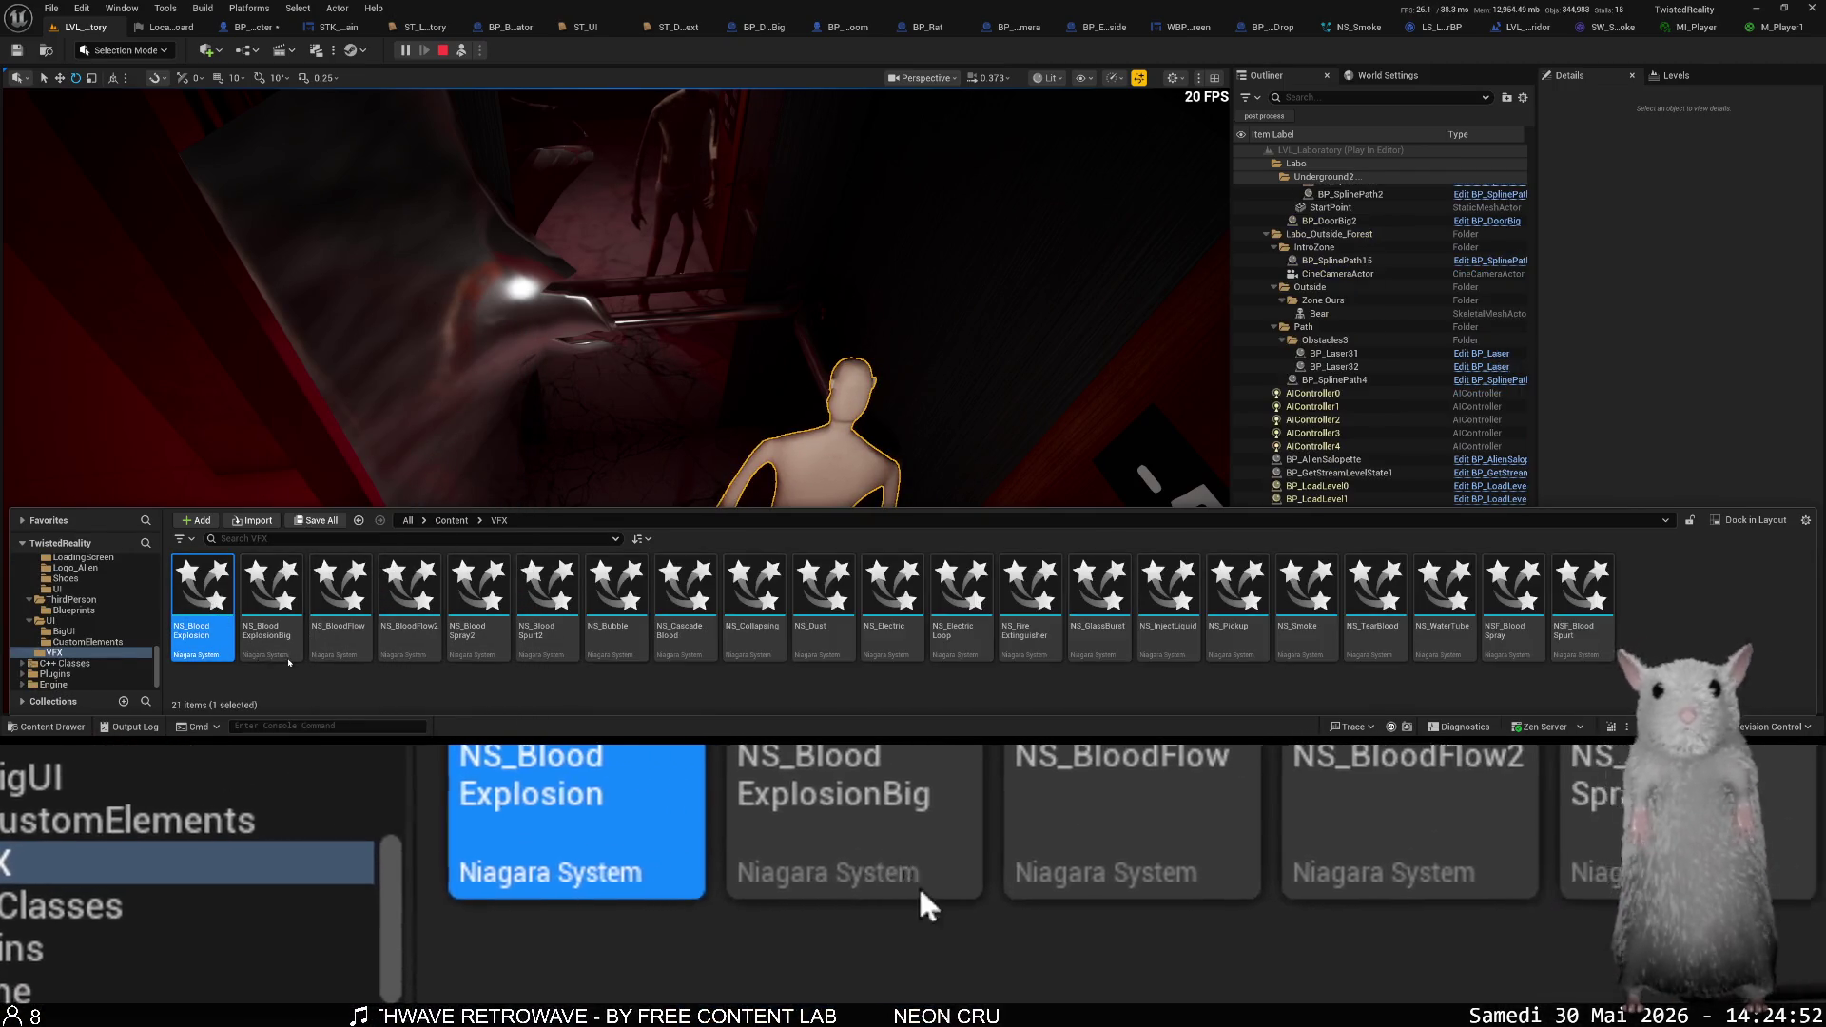
- Open NS_BloodExplosionBig, NS_BloodFlow and NS_BloodFlow2 from the Content Drawer in turn
key("ctrl+space")
left_click(303, 601)
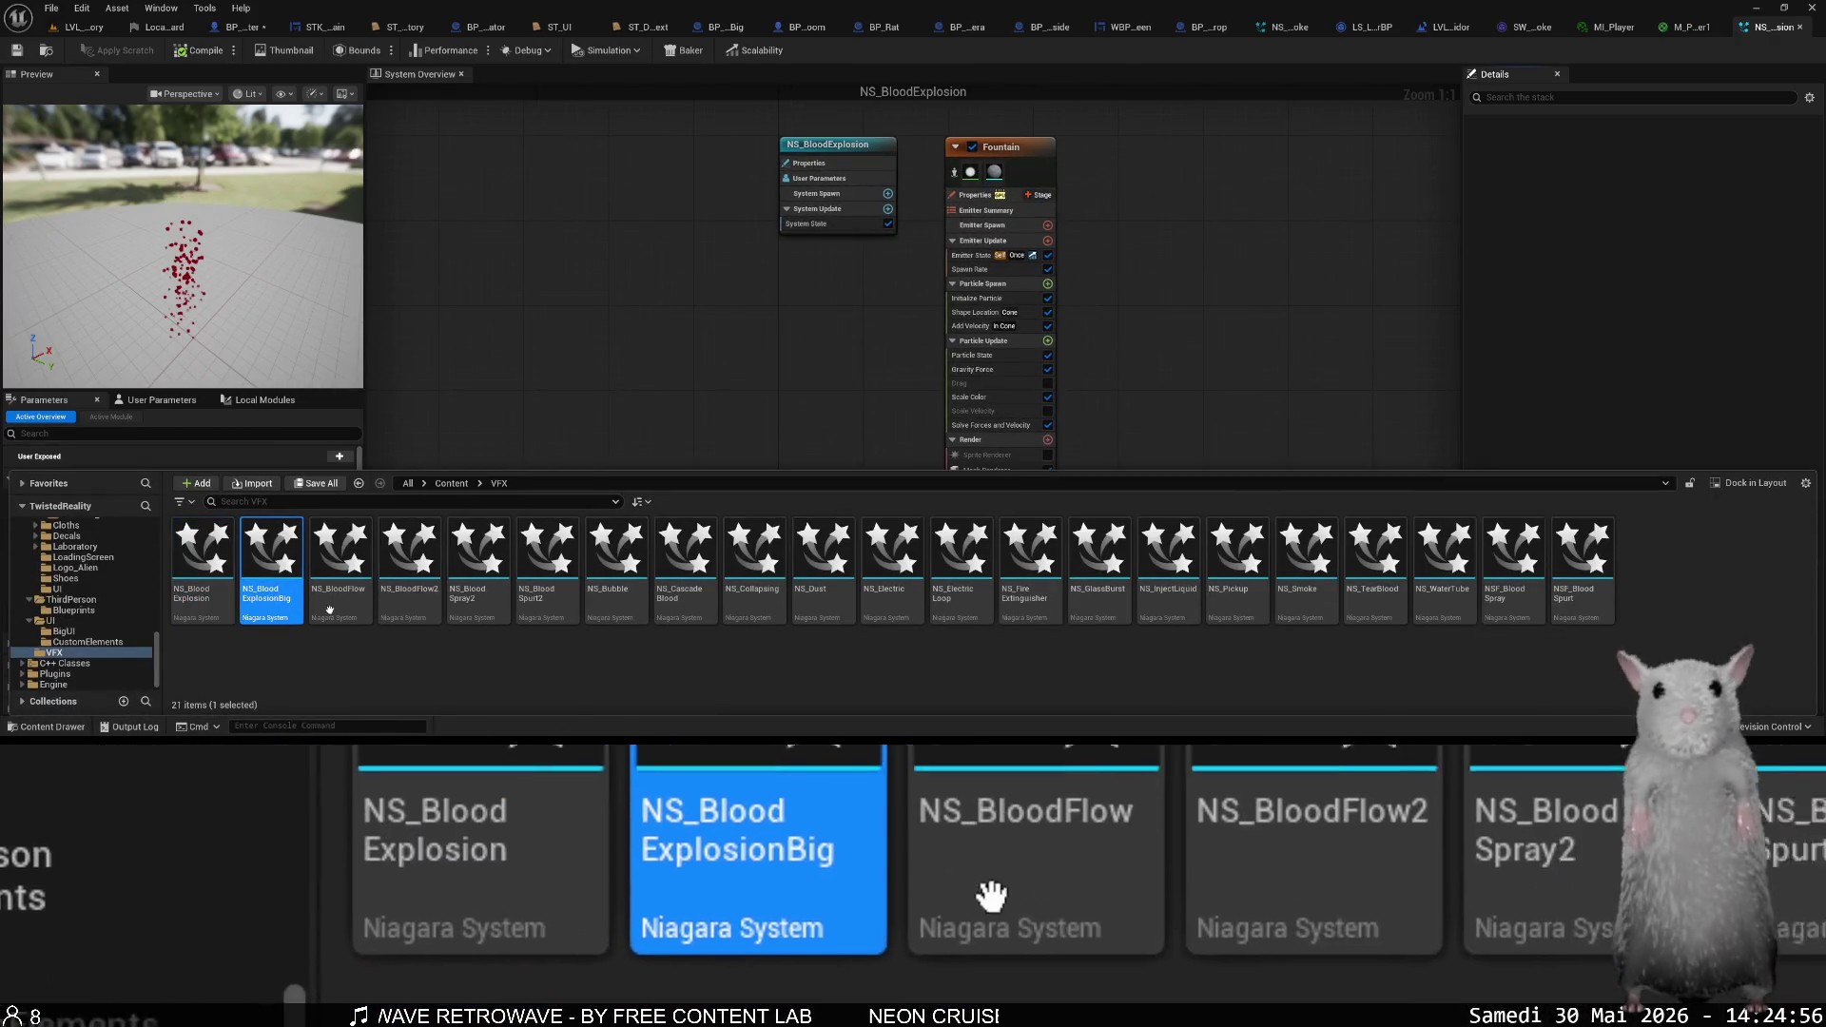
key("Return")
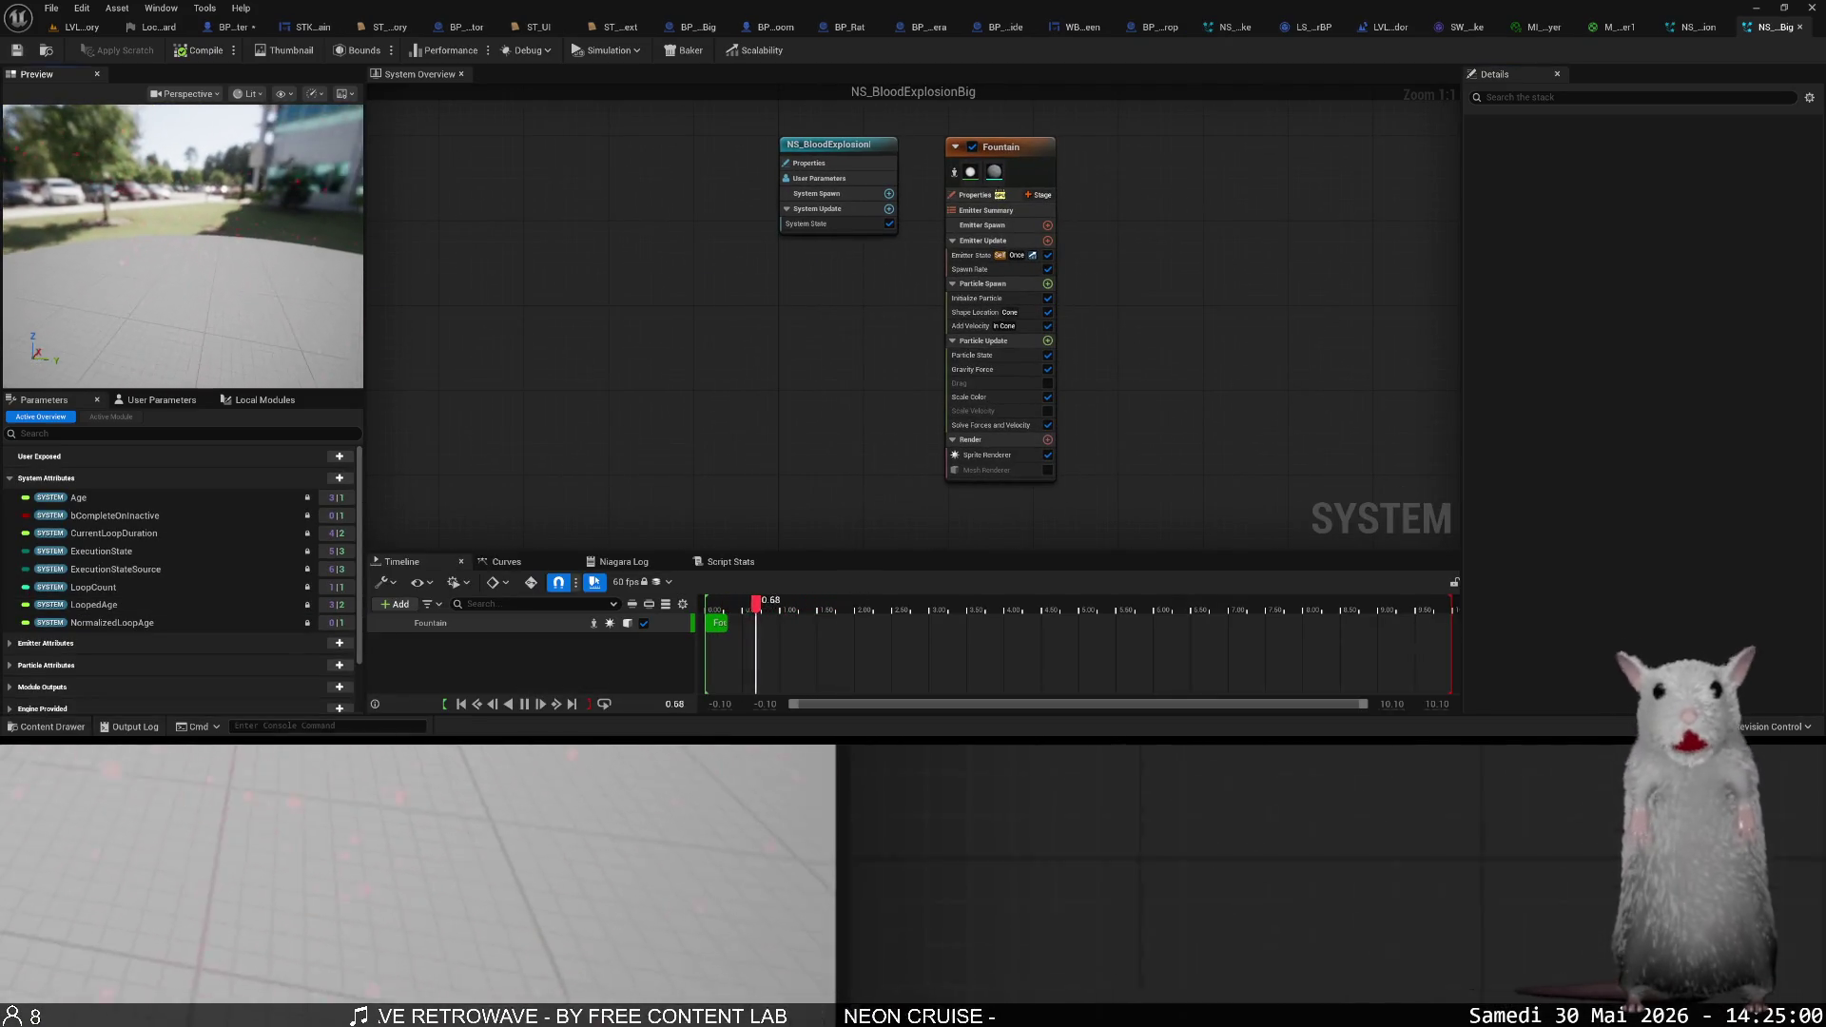
key("ctrl+space")
left_click(344, 582)
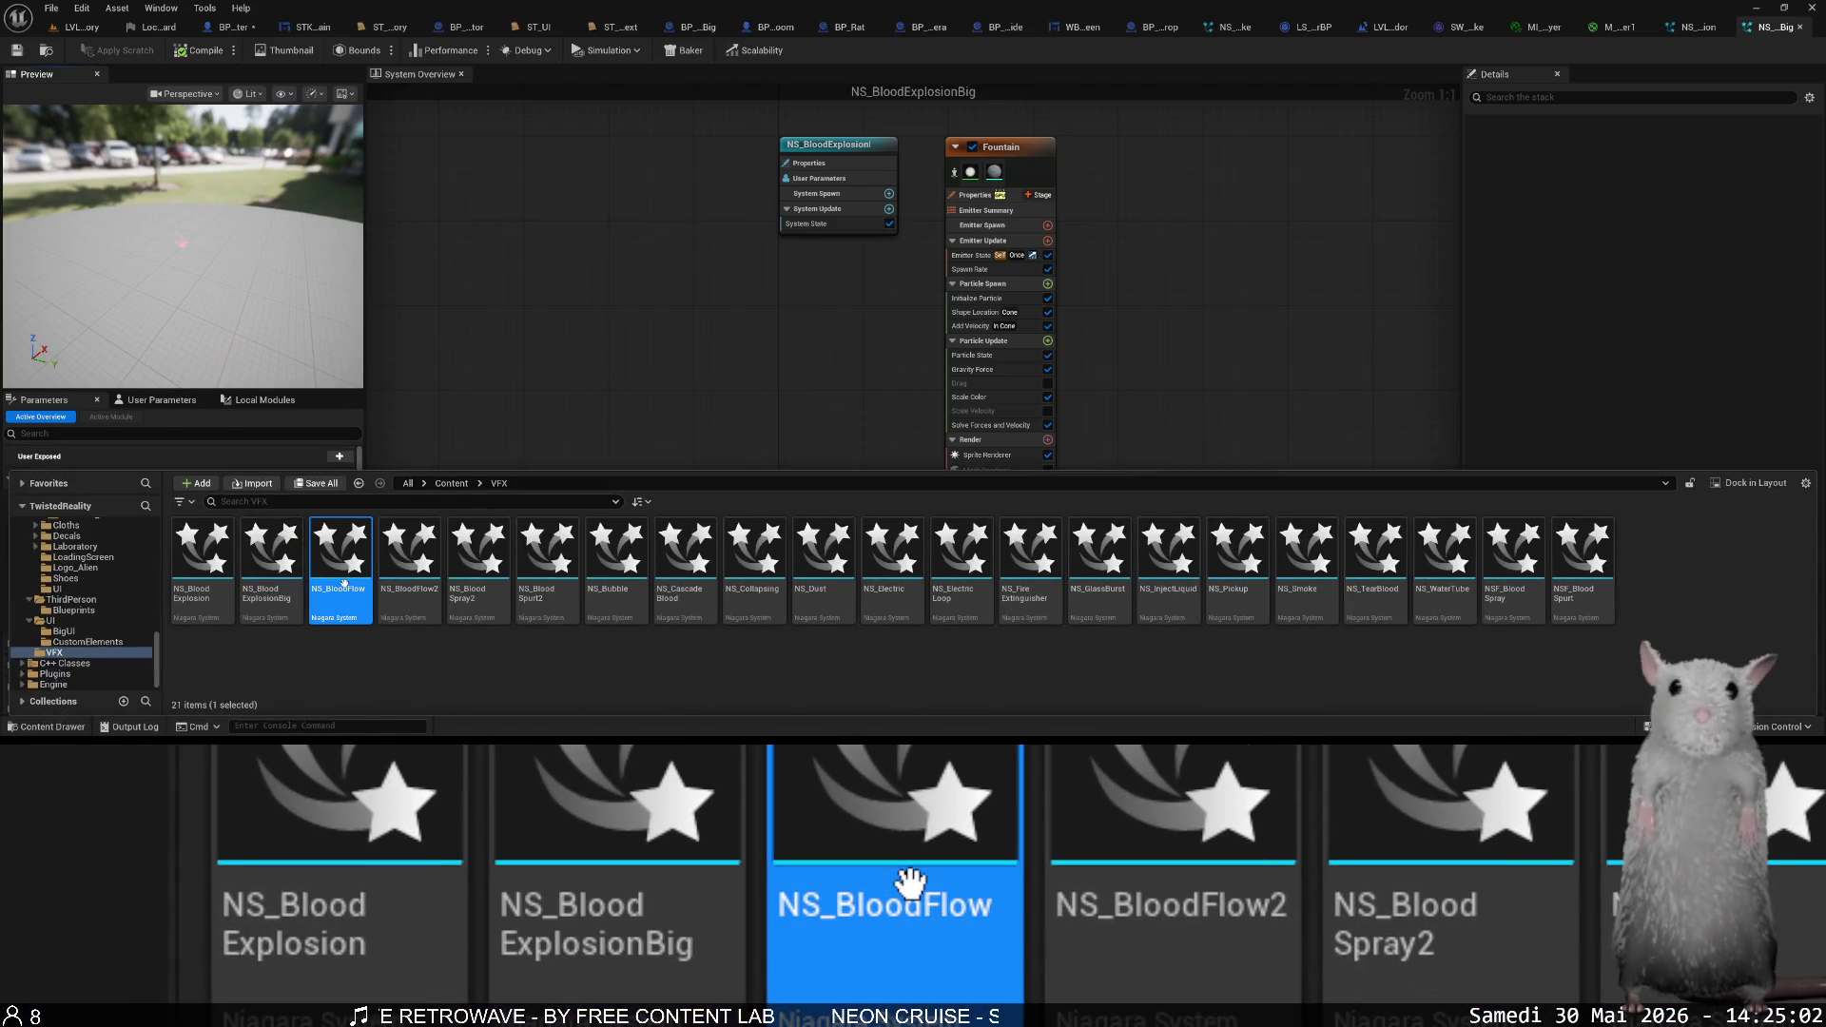
key("Return")
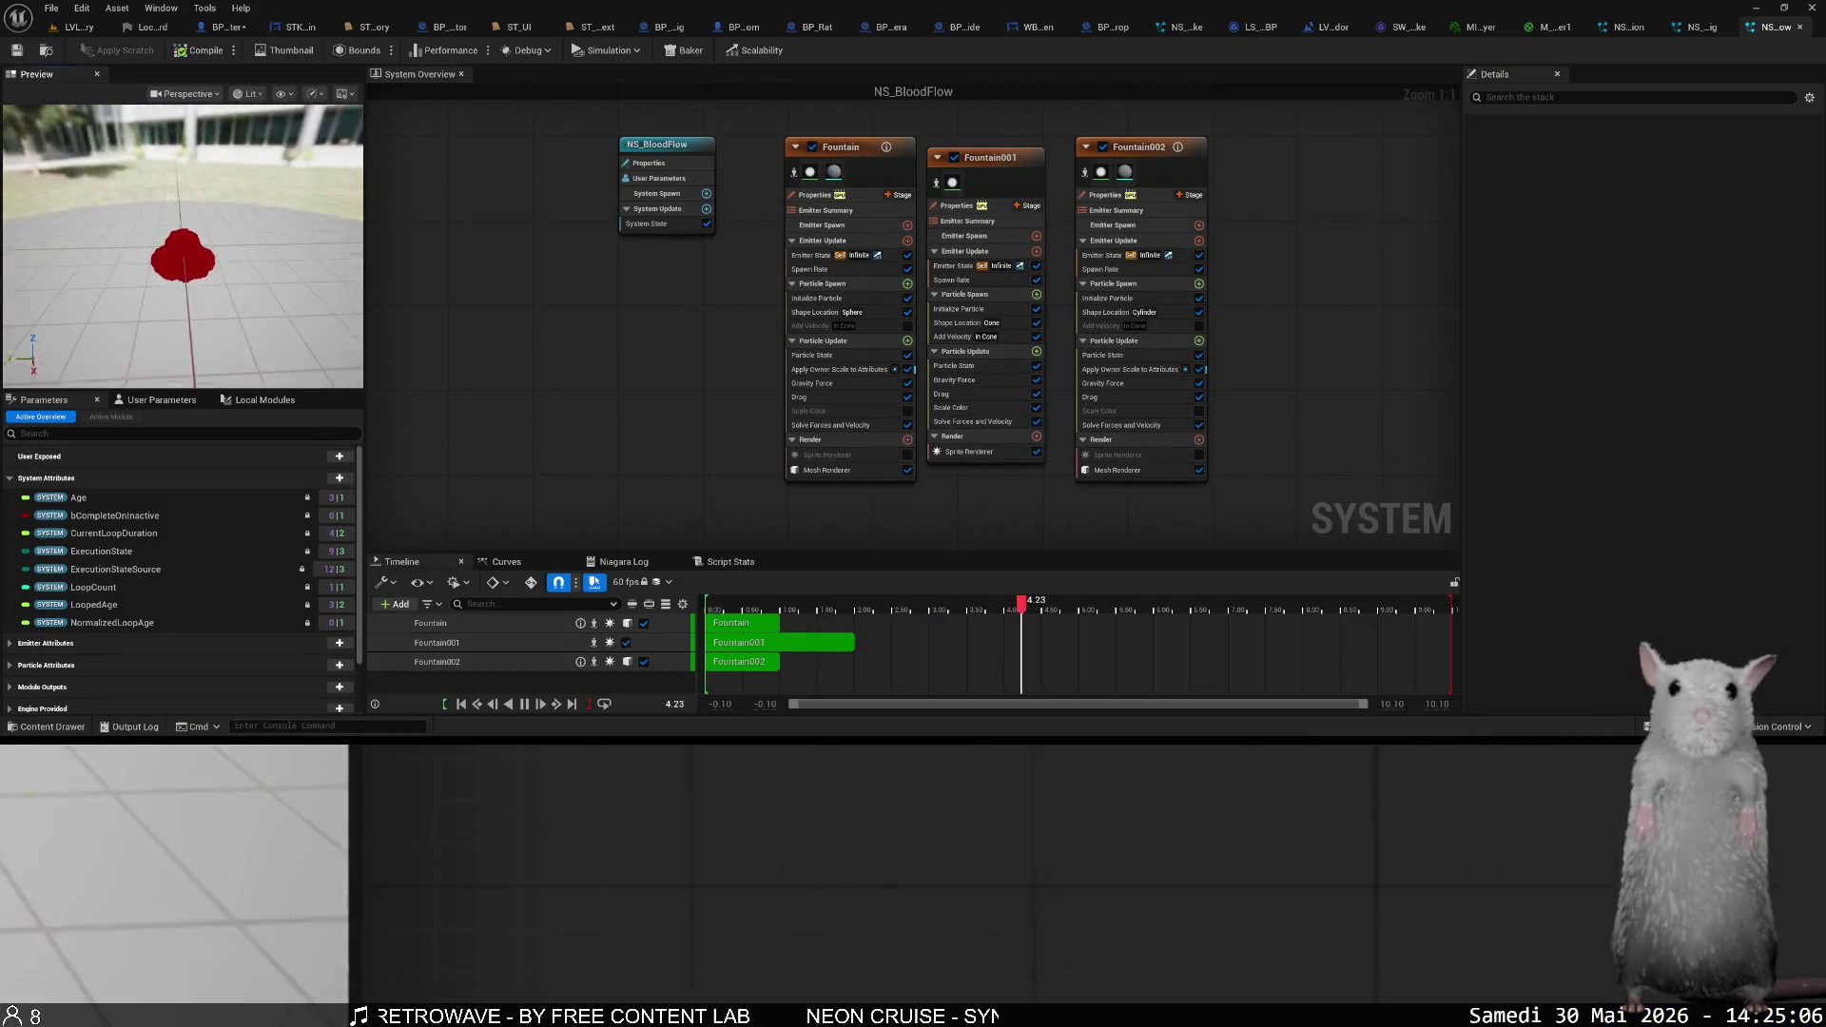
key("ctrl+space")
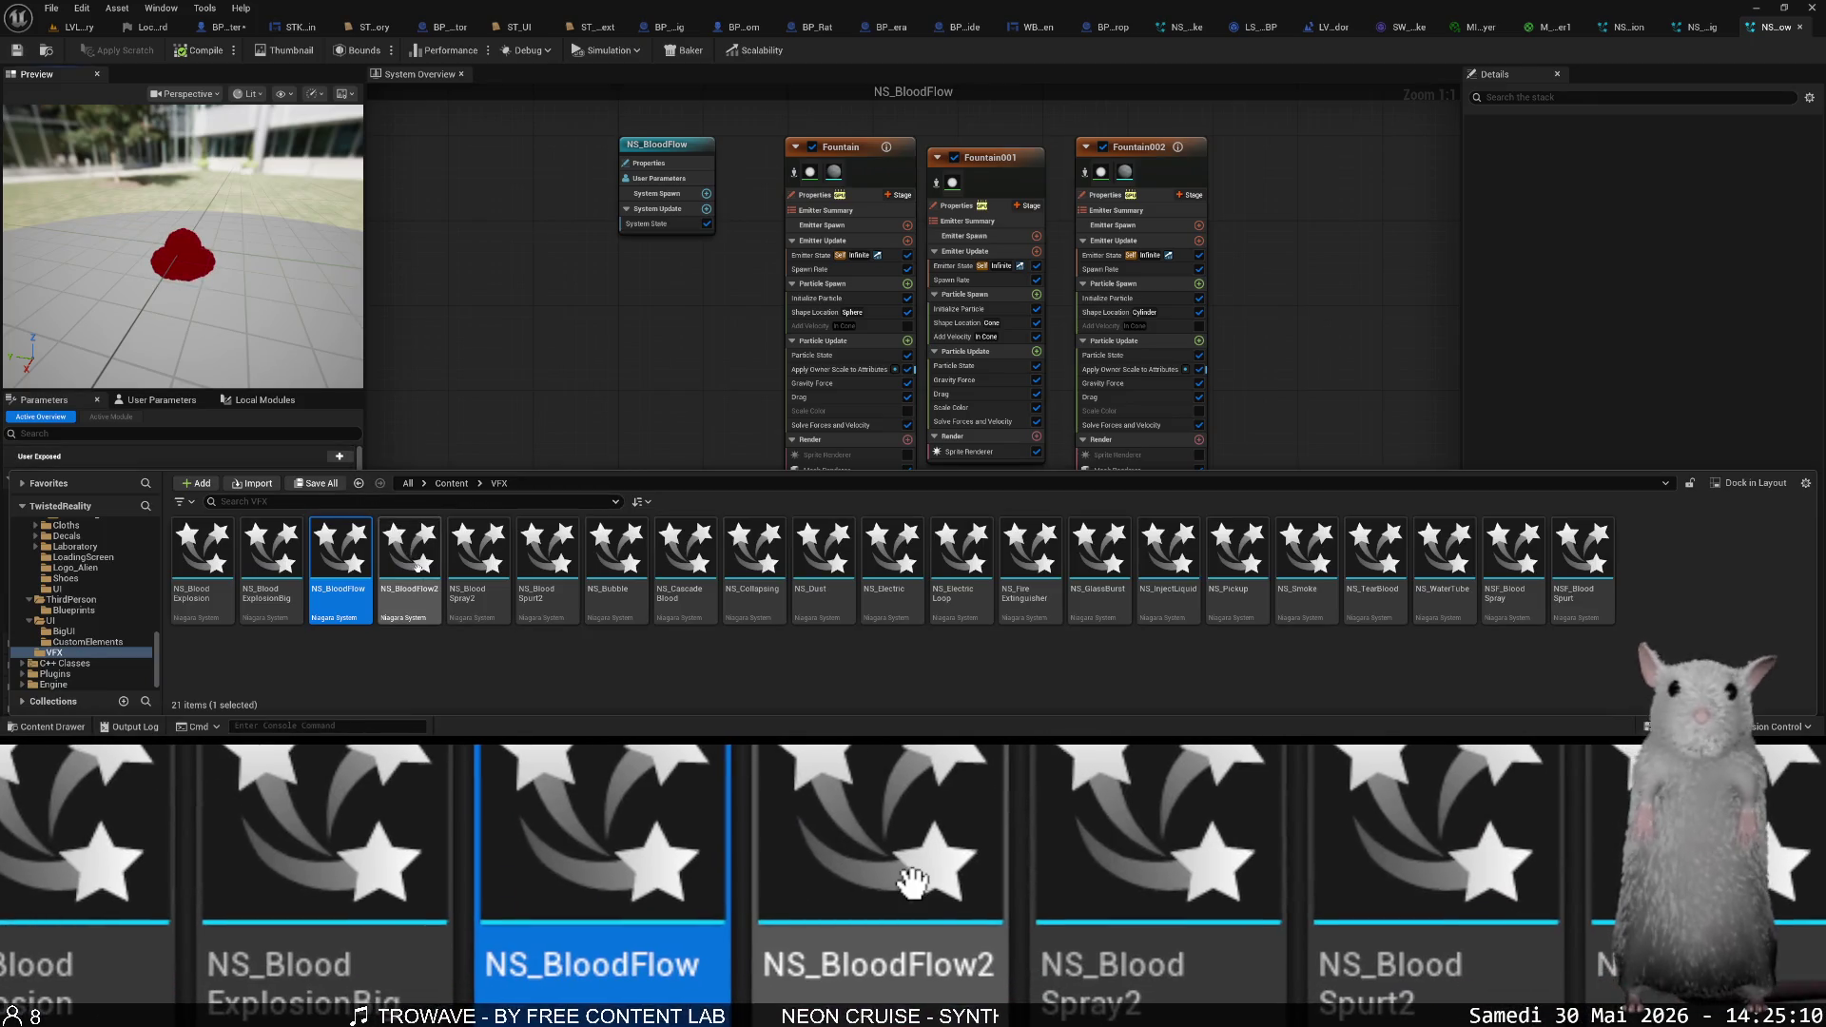
double_click(418, 564)
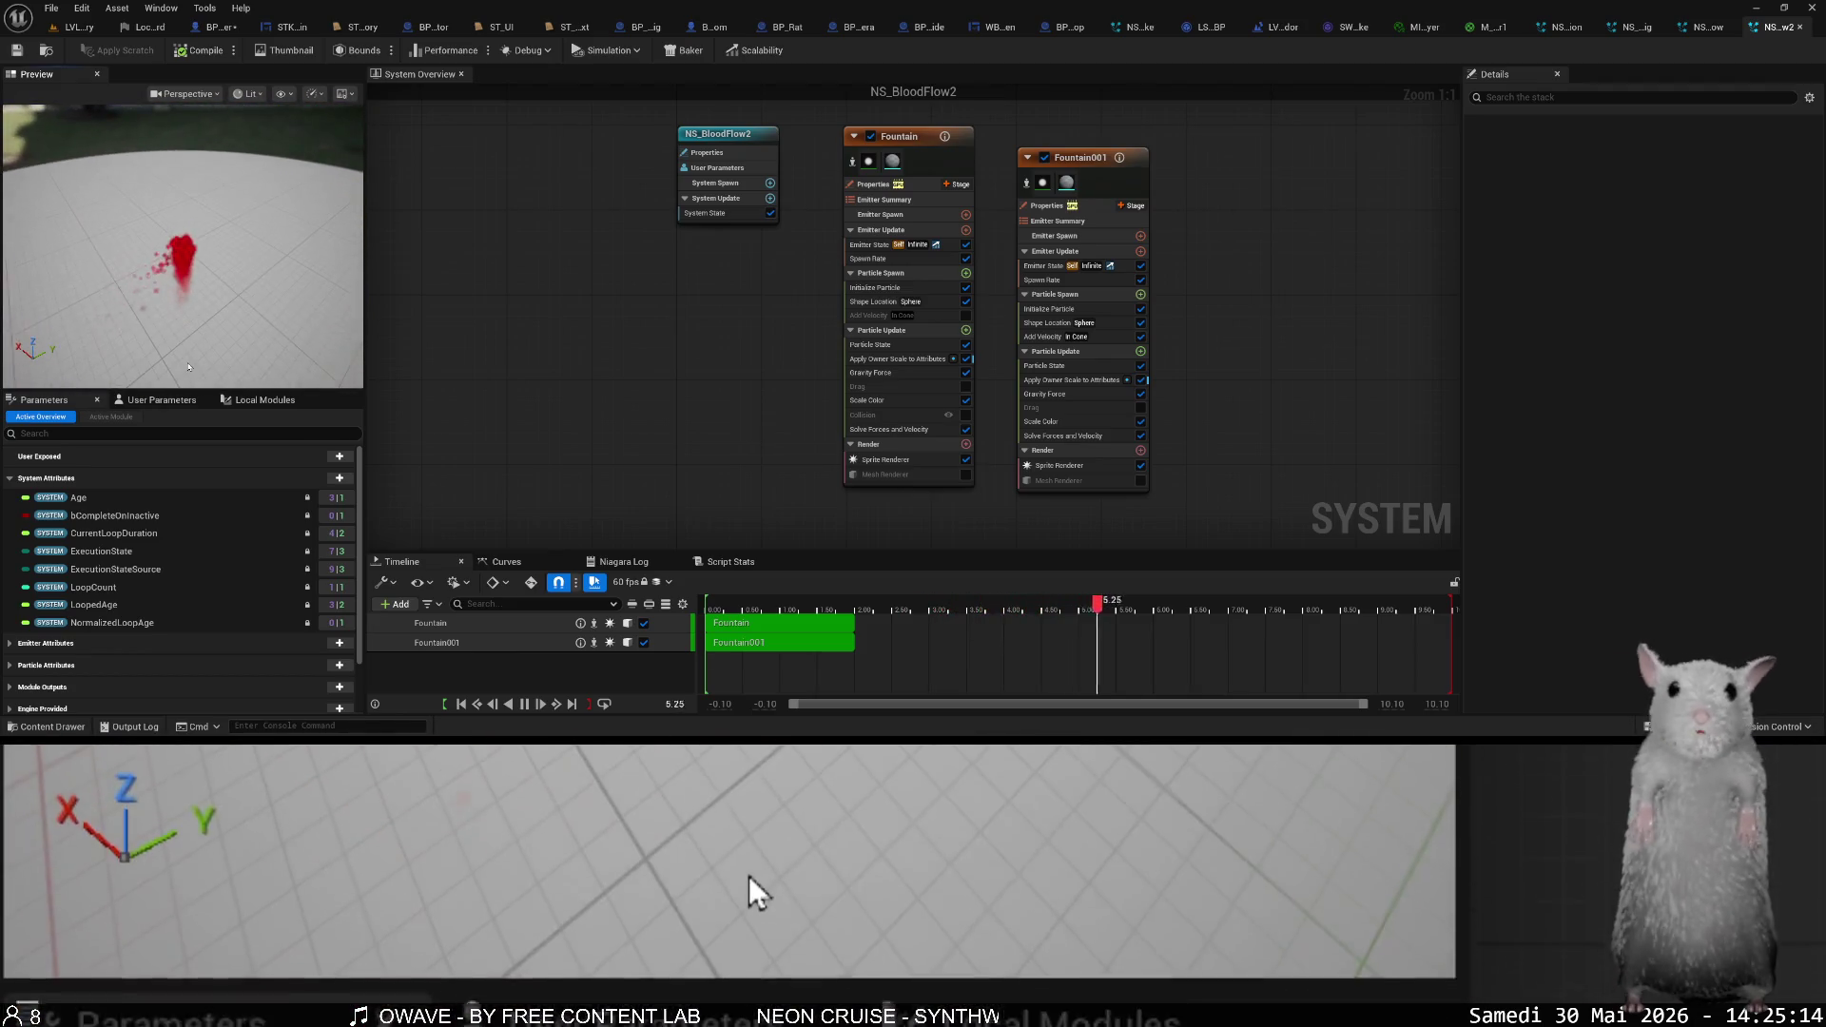
- Open NS_BloodSpray2 and NS_BloodSpurt2, orbiting the preview to look down at the blood
key("ctrl+space")
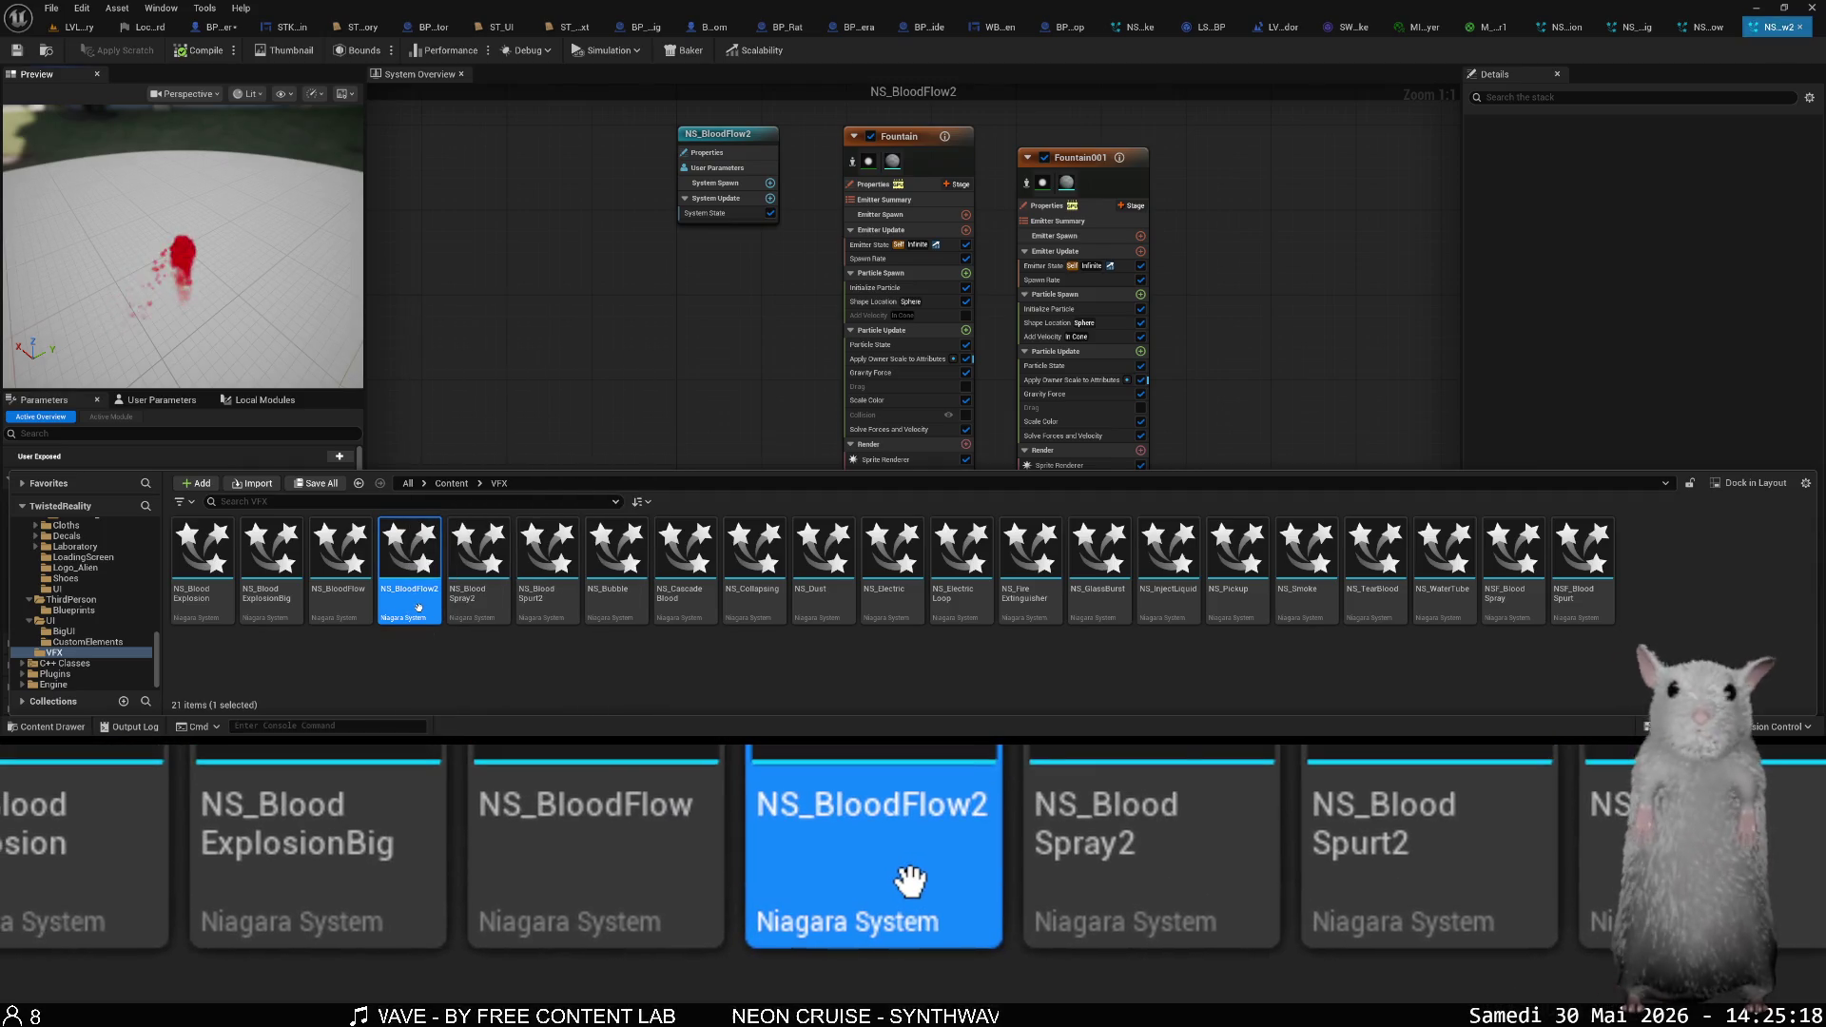
left_click(473, 615)
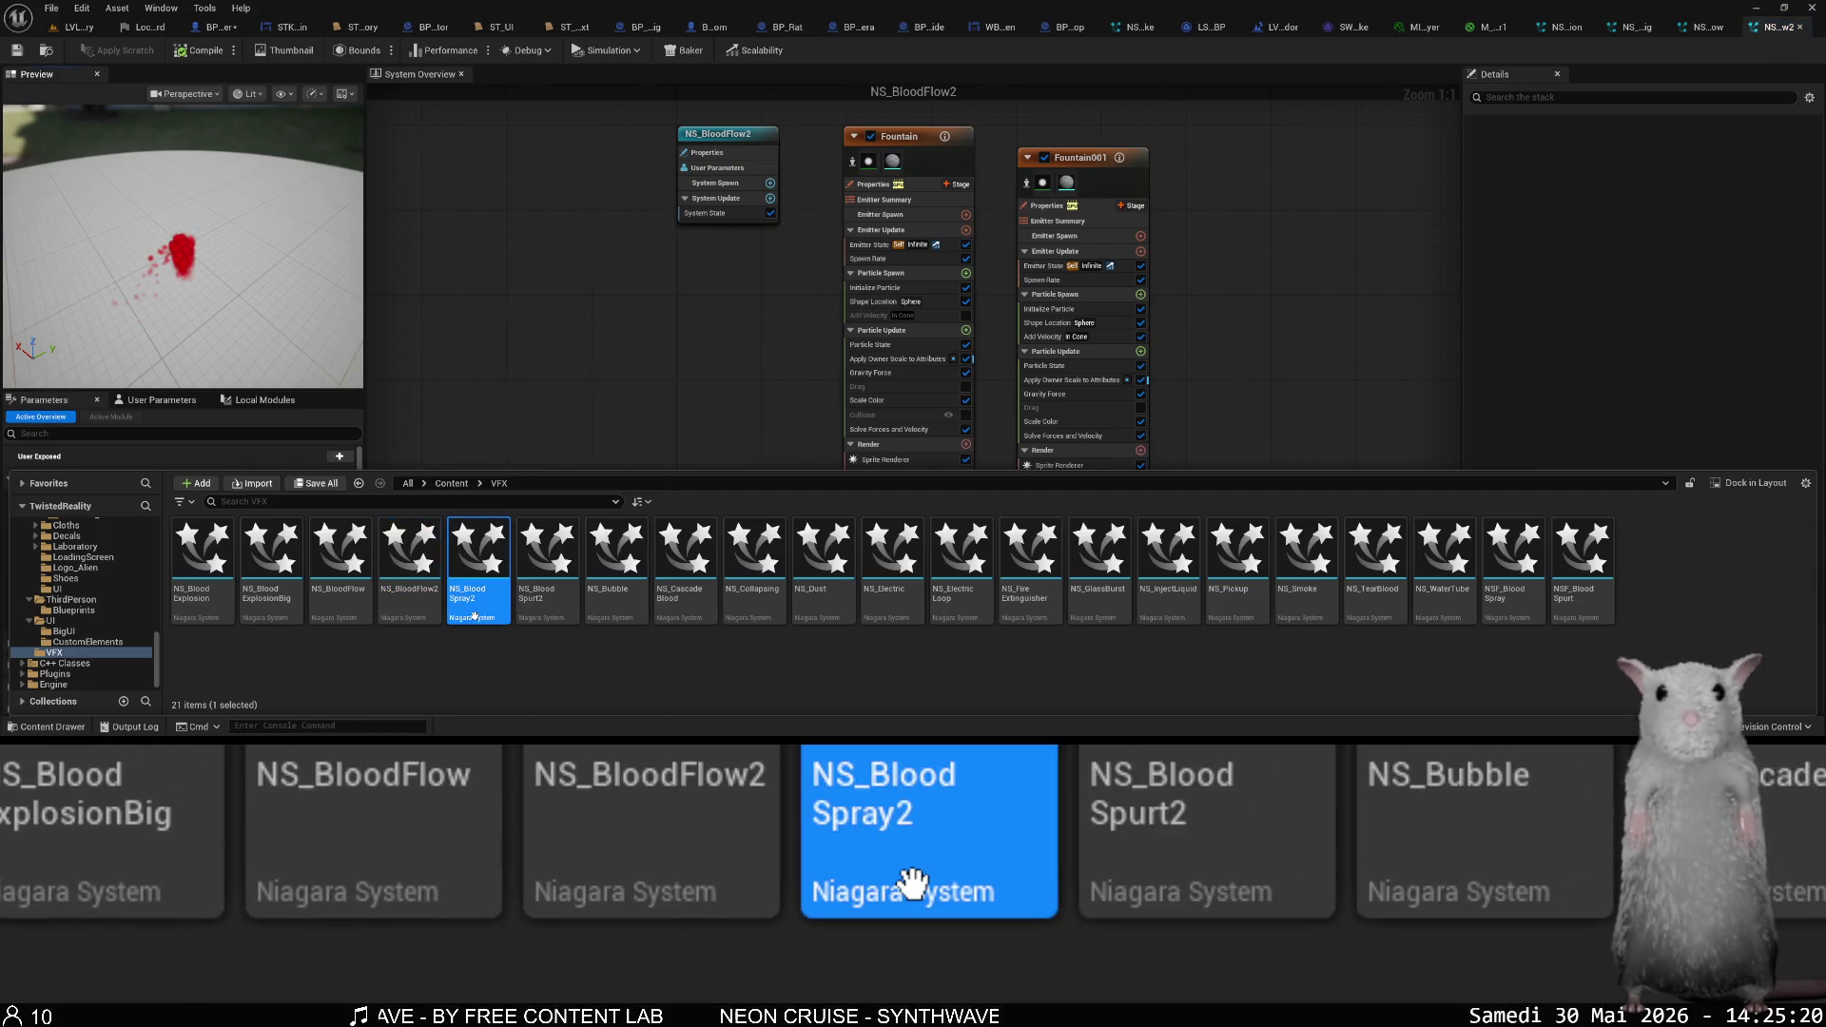
double_click(475, 616)
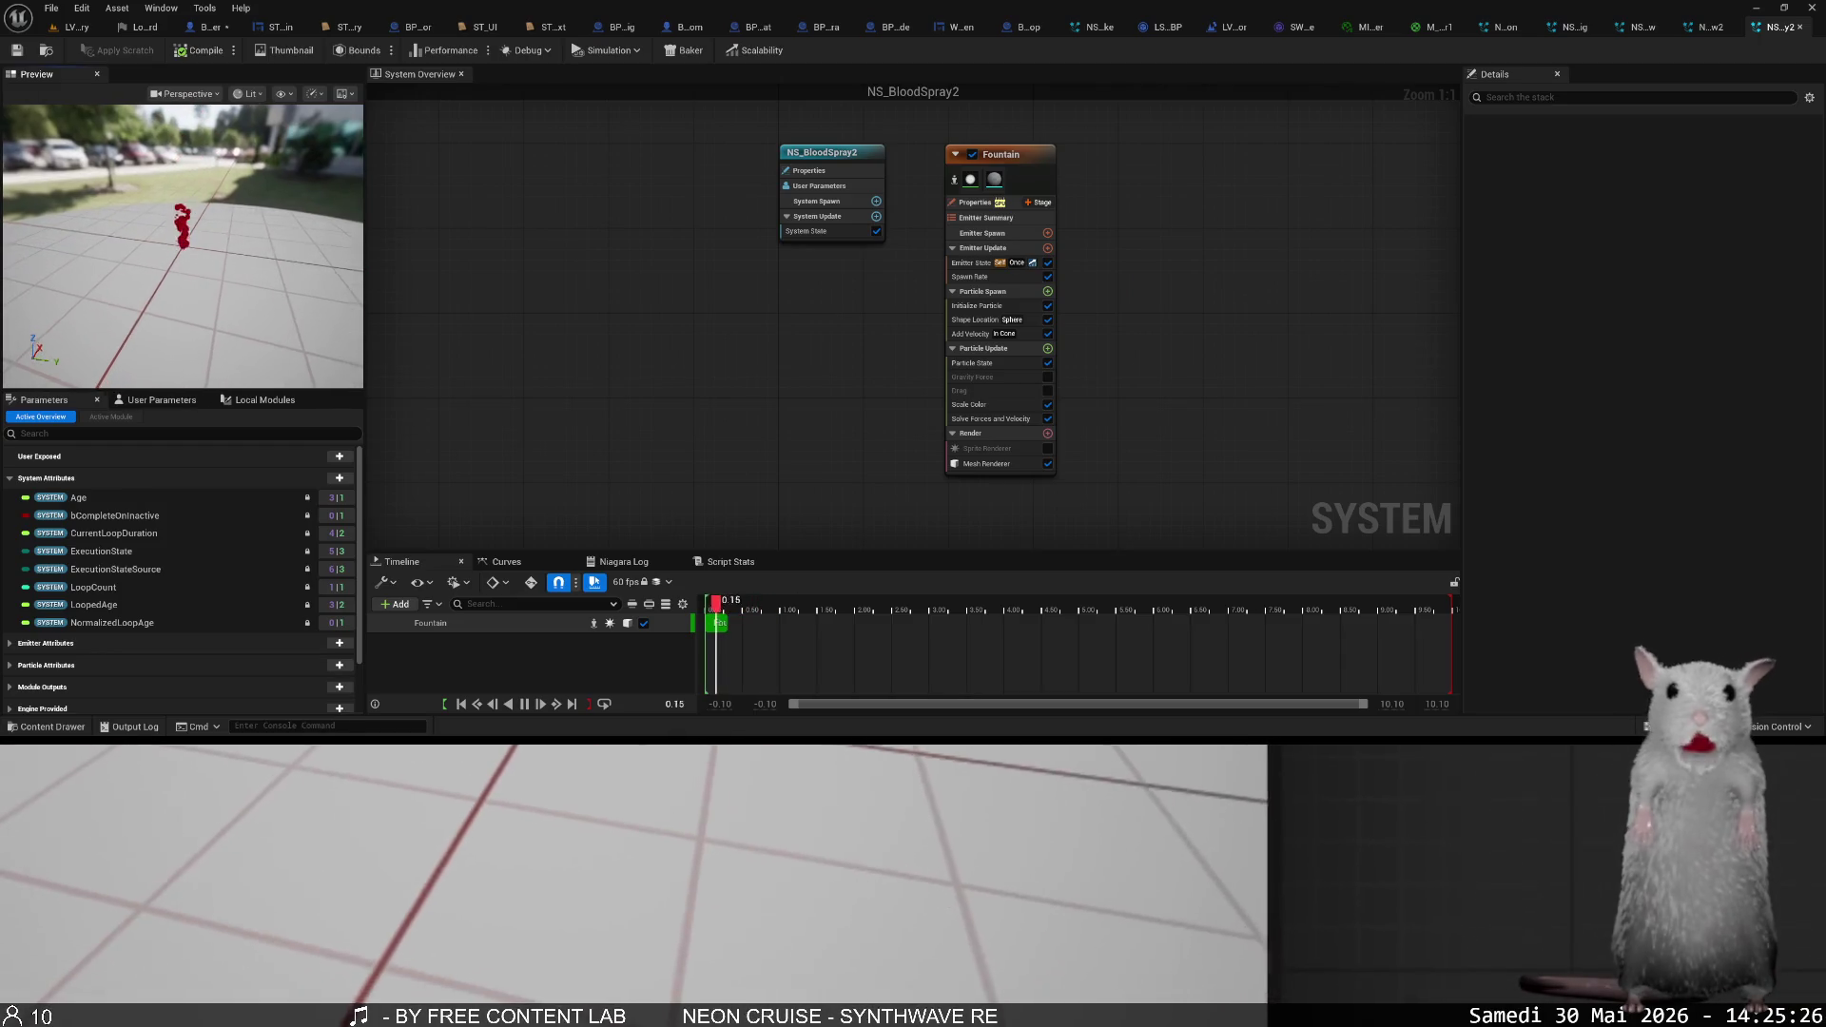
key("ctrl+space")
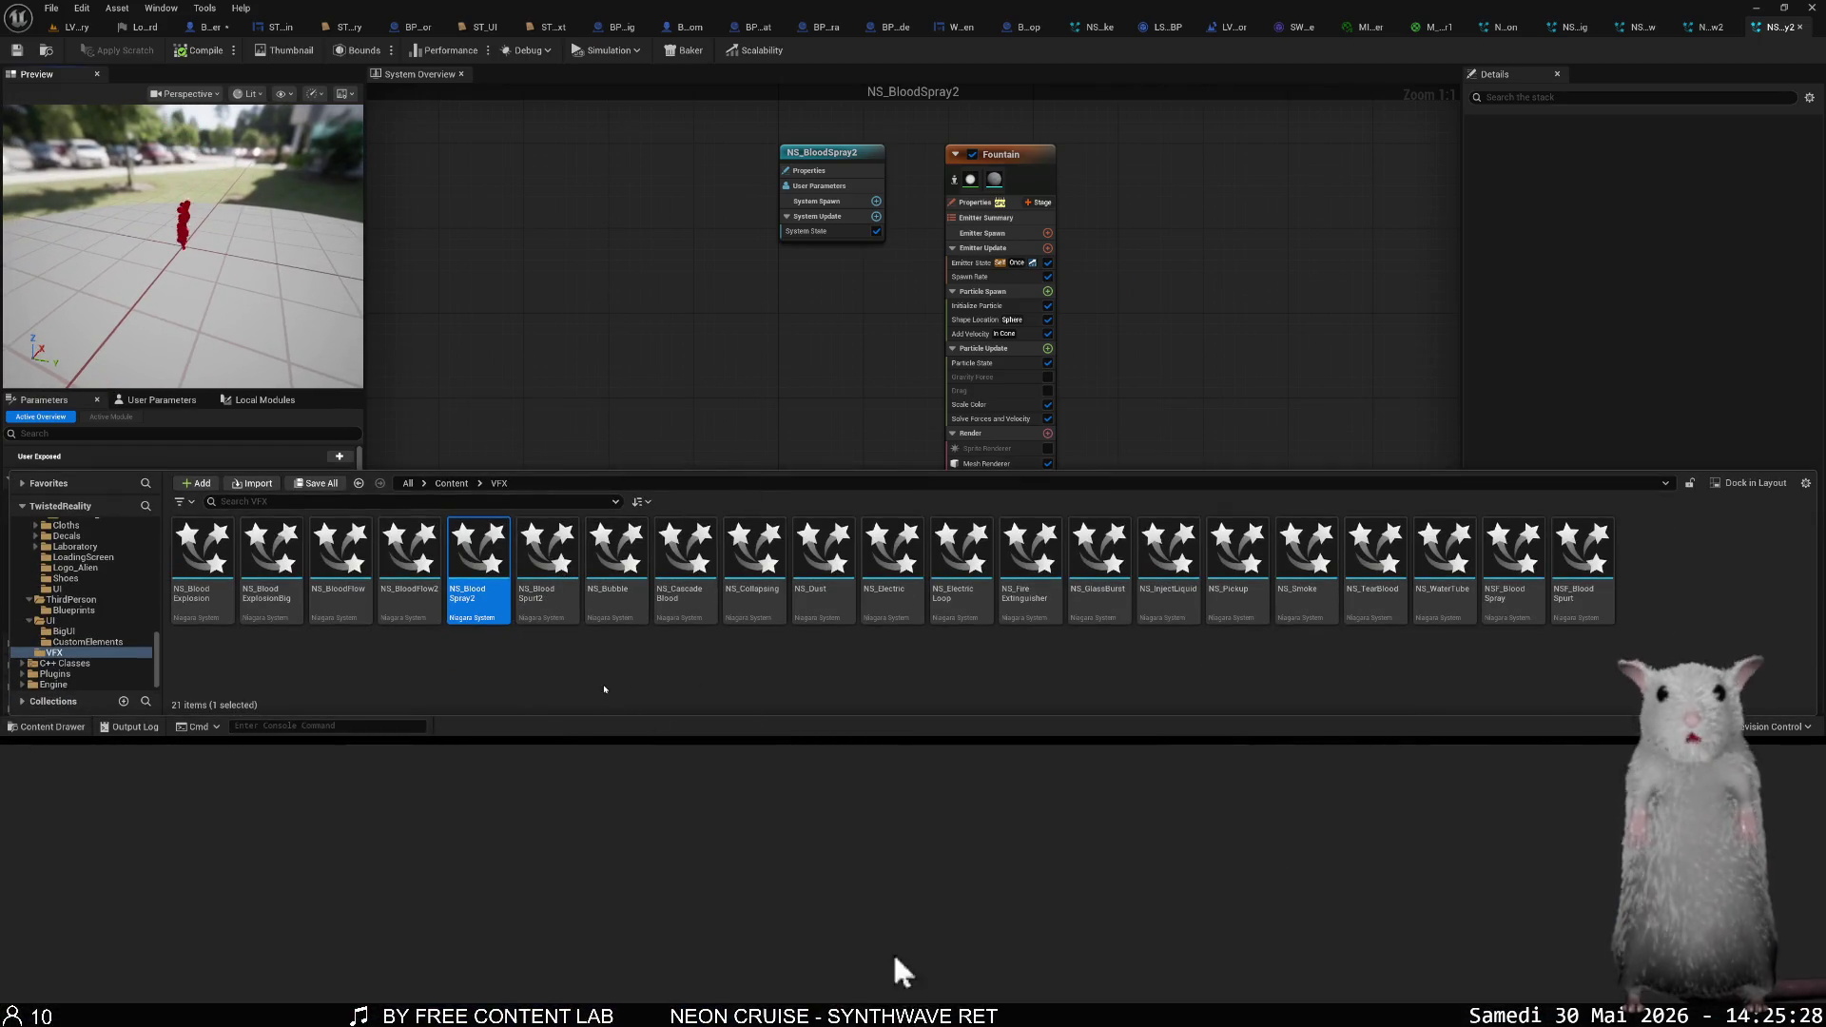
left_click(562, 618)
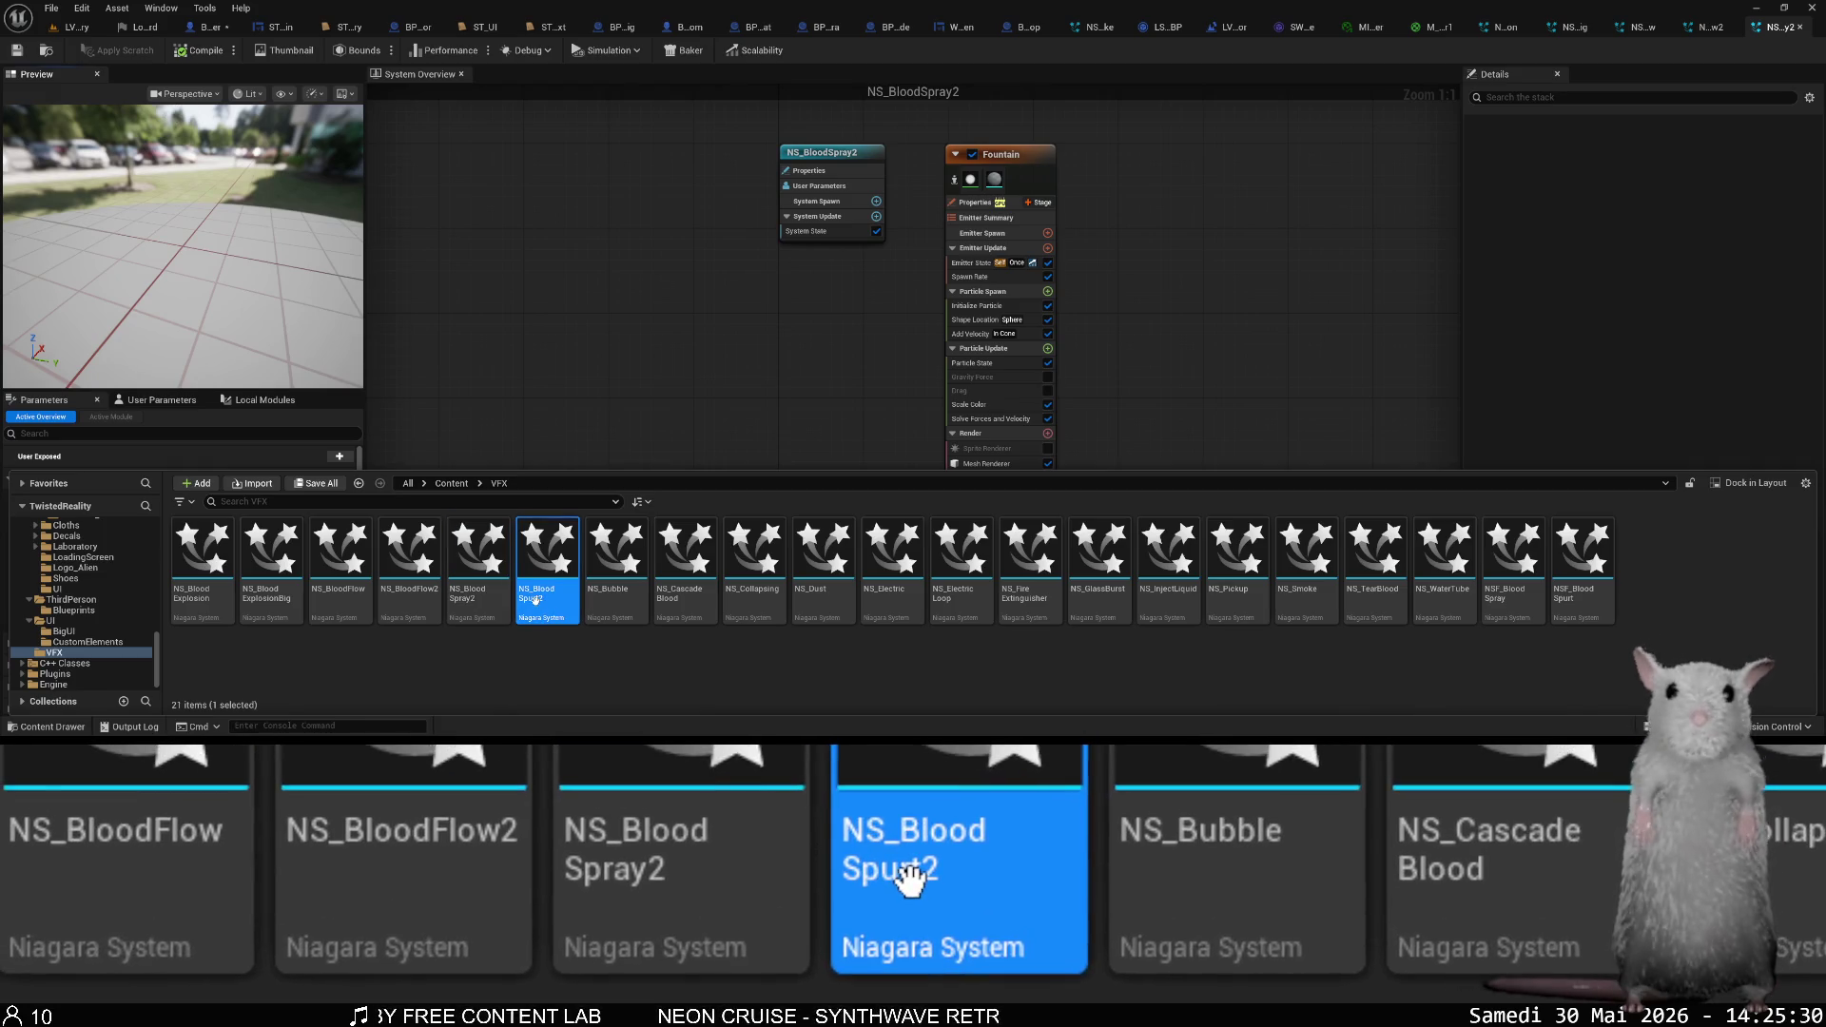
double_click(562, 617)
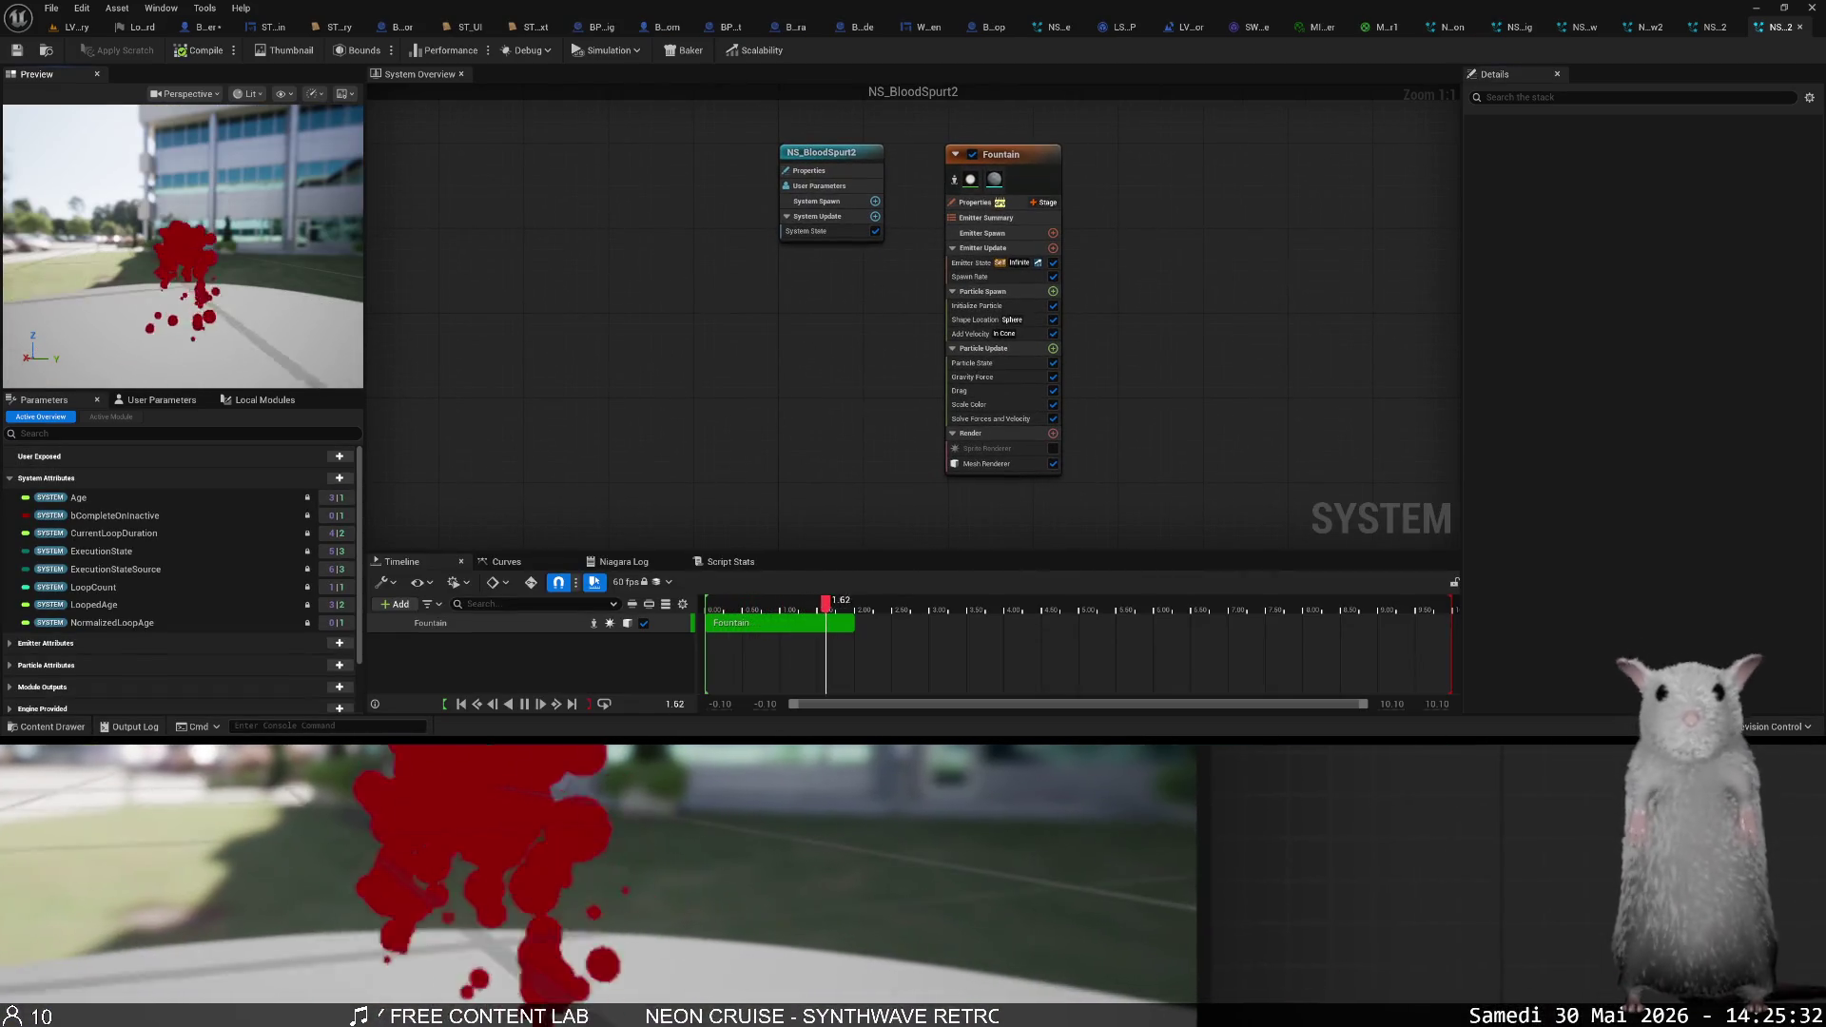
mouse_move(160, 263)
left_mouse_down()
mouse_move(185, 322)
mouse_move(157, 319)
left_mouse_up()
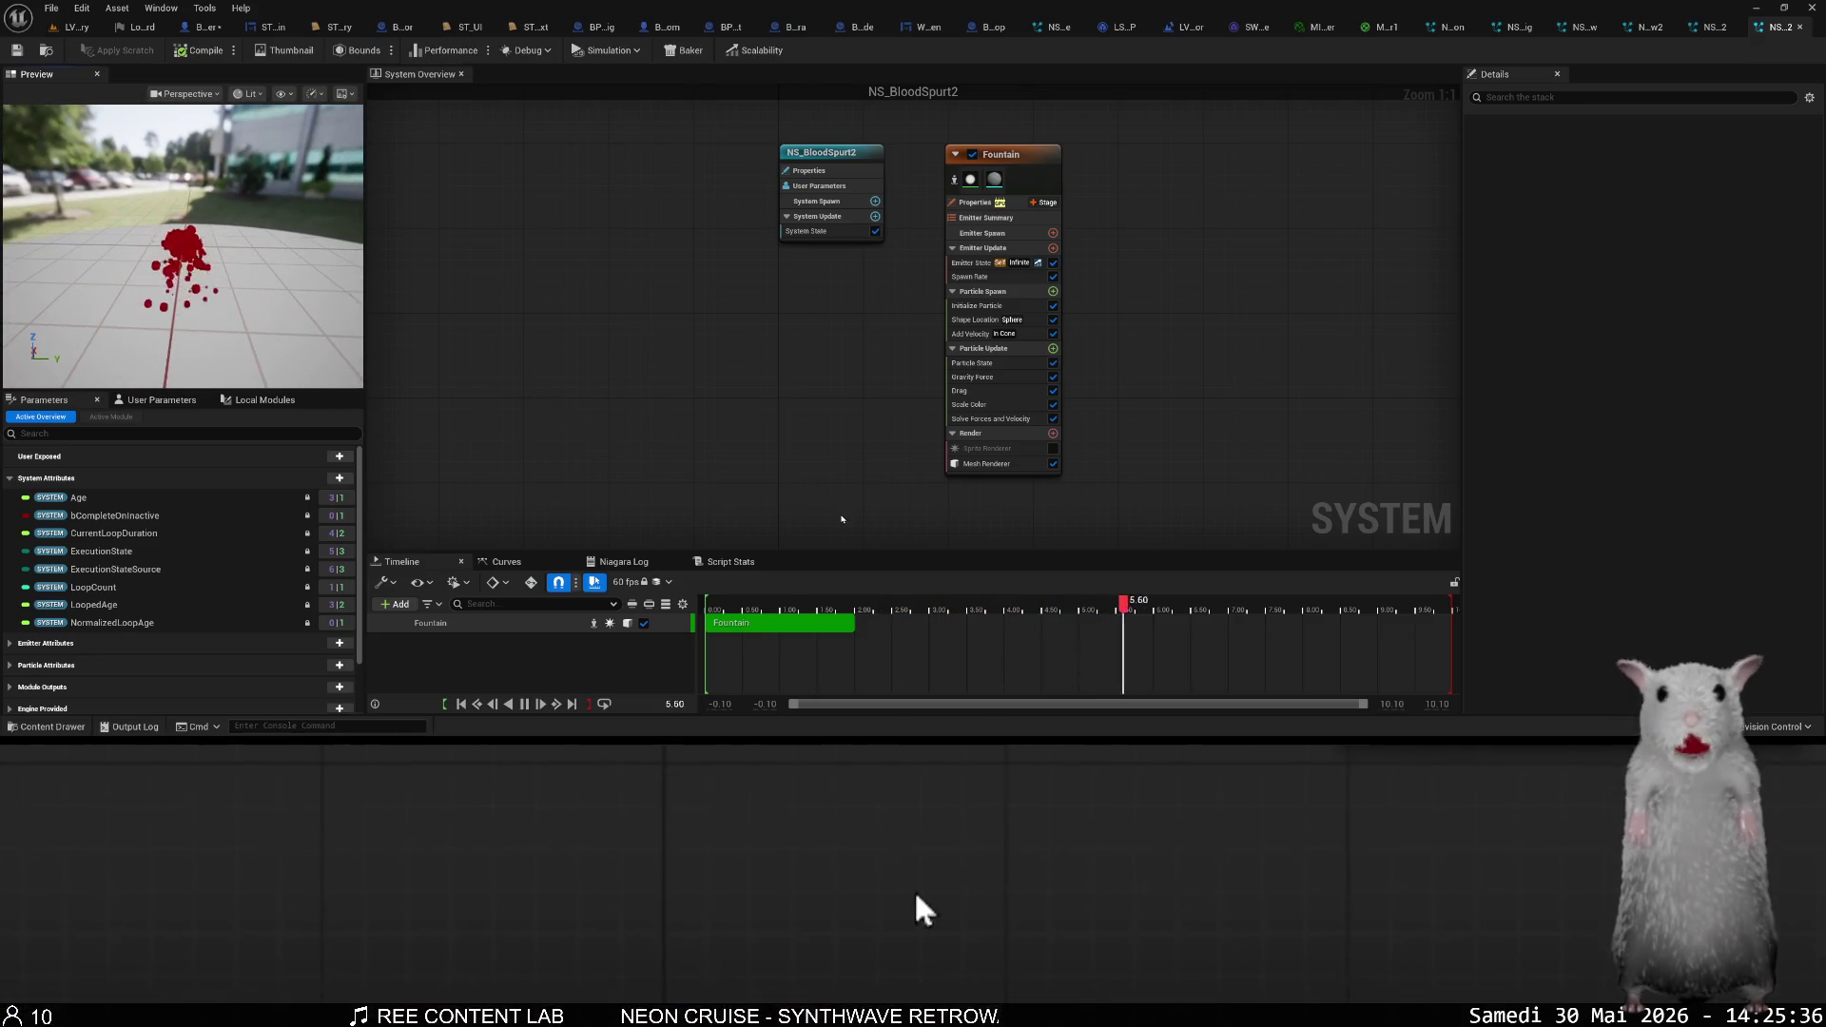
- Switch back to the LVL_Laboratory level and stop the play-in-editor session
key("ctrl+space")
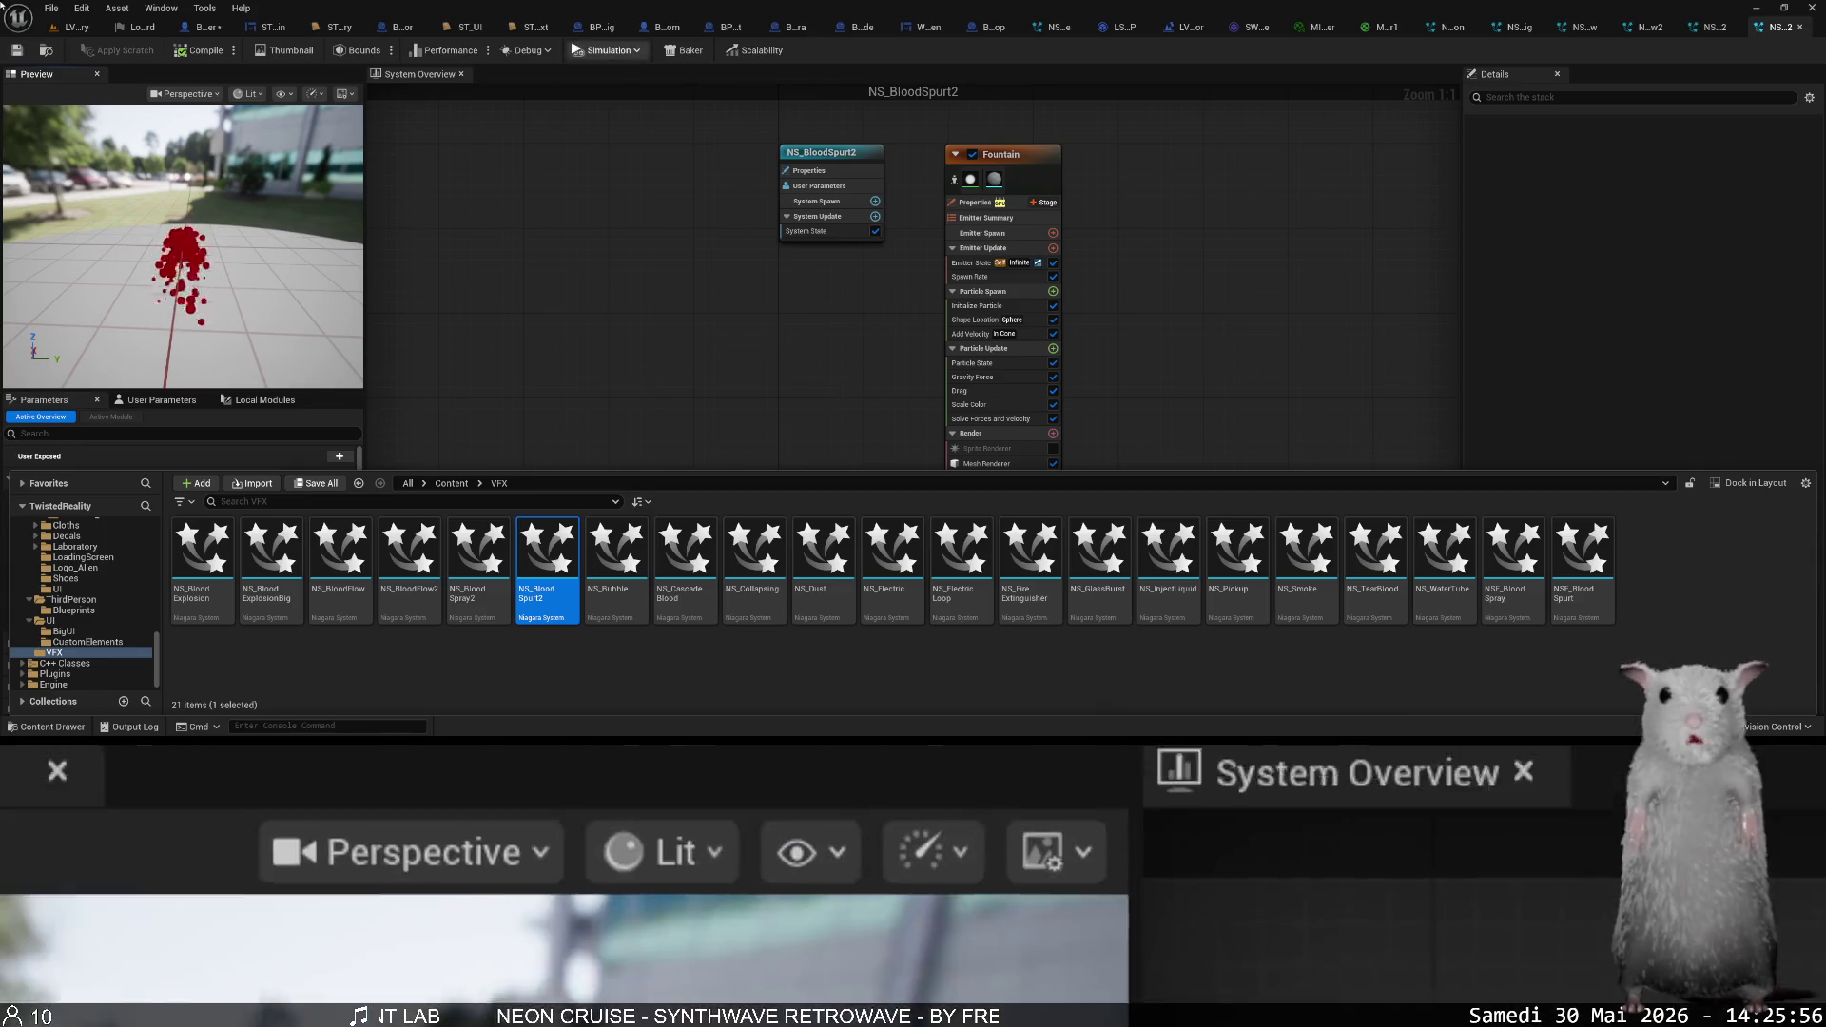
left_click(74, 27)
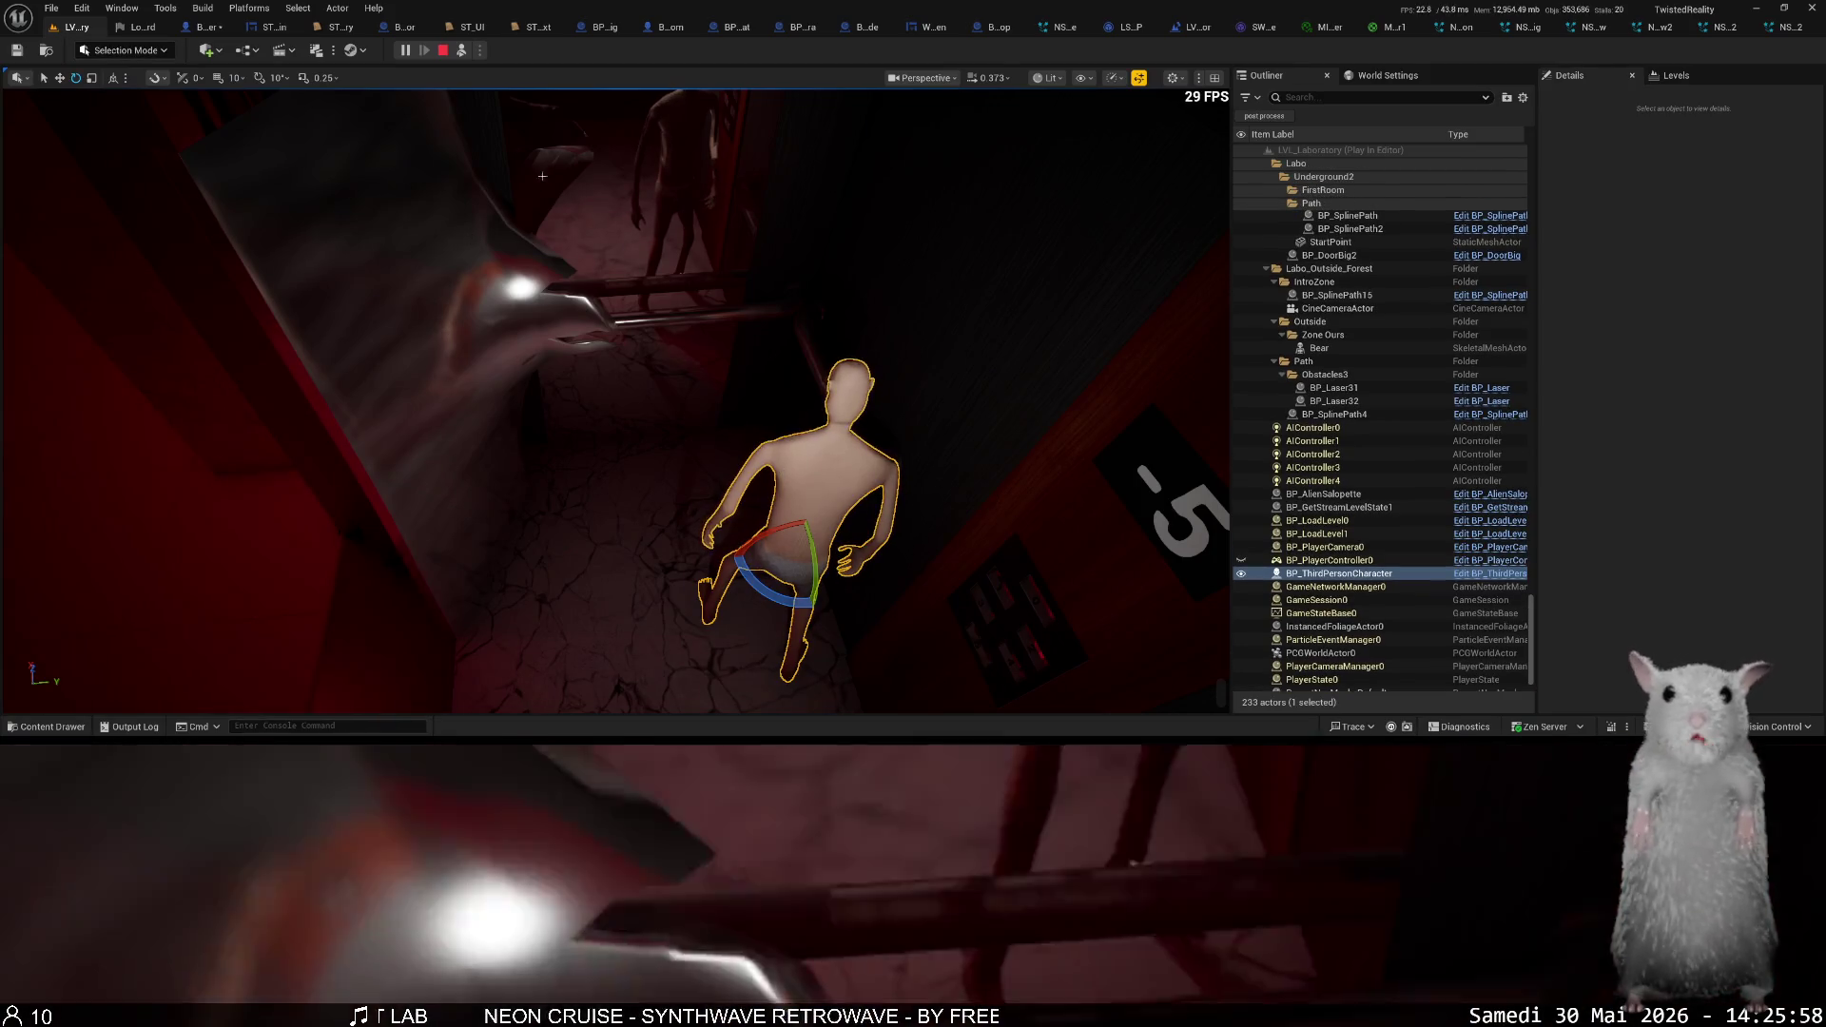
left_click(442, 49)
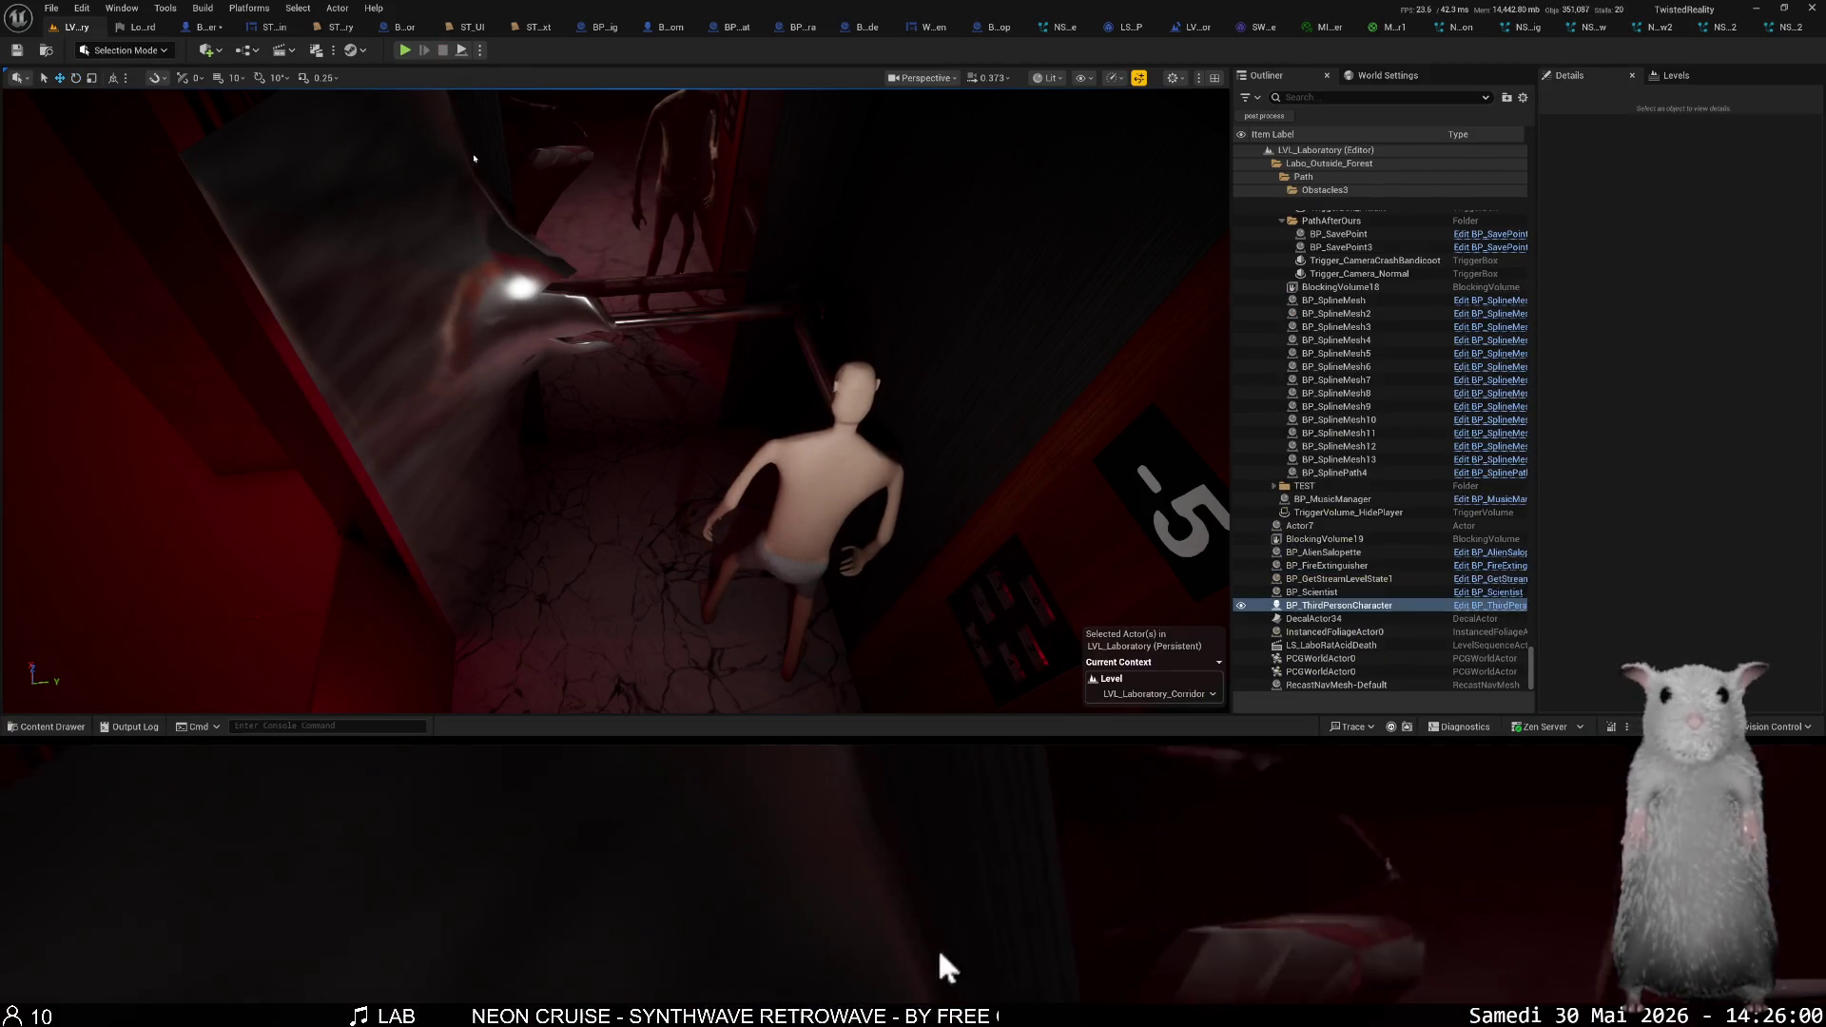
key("ctrl+space")
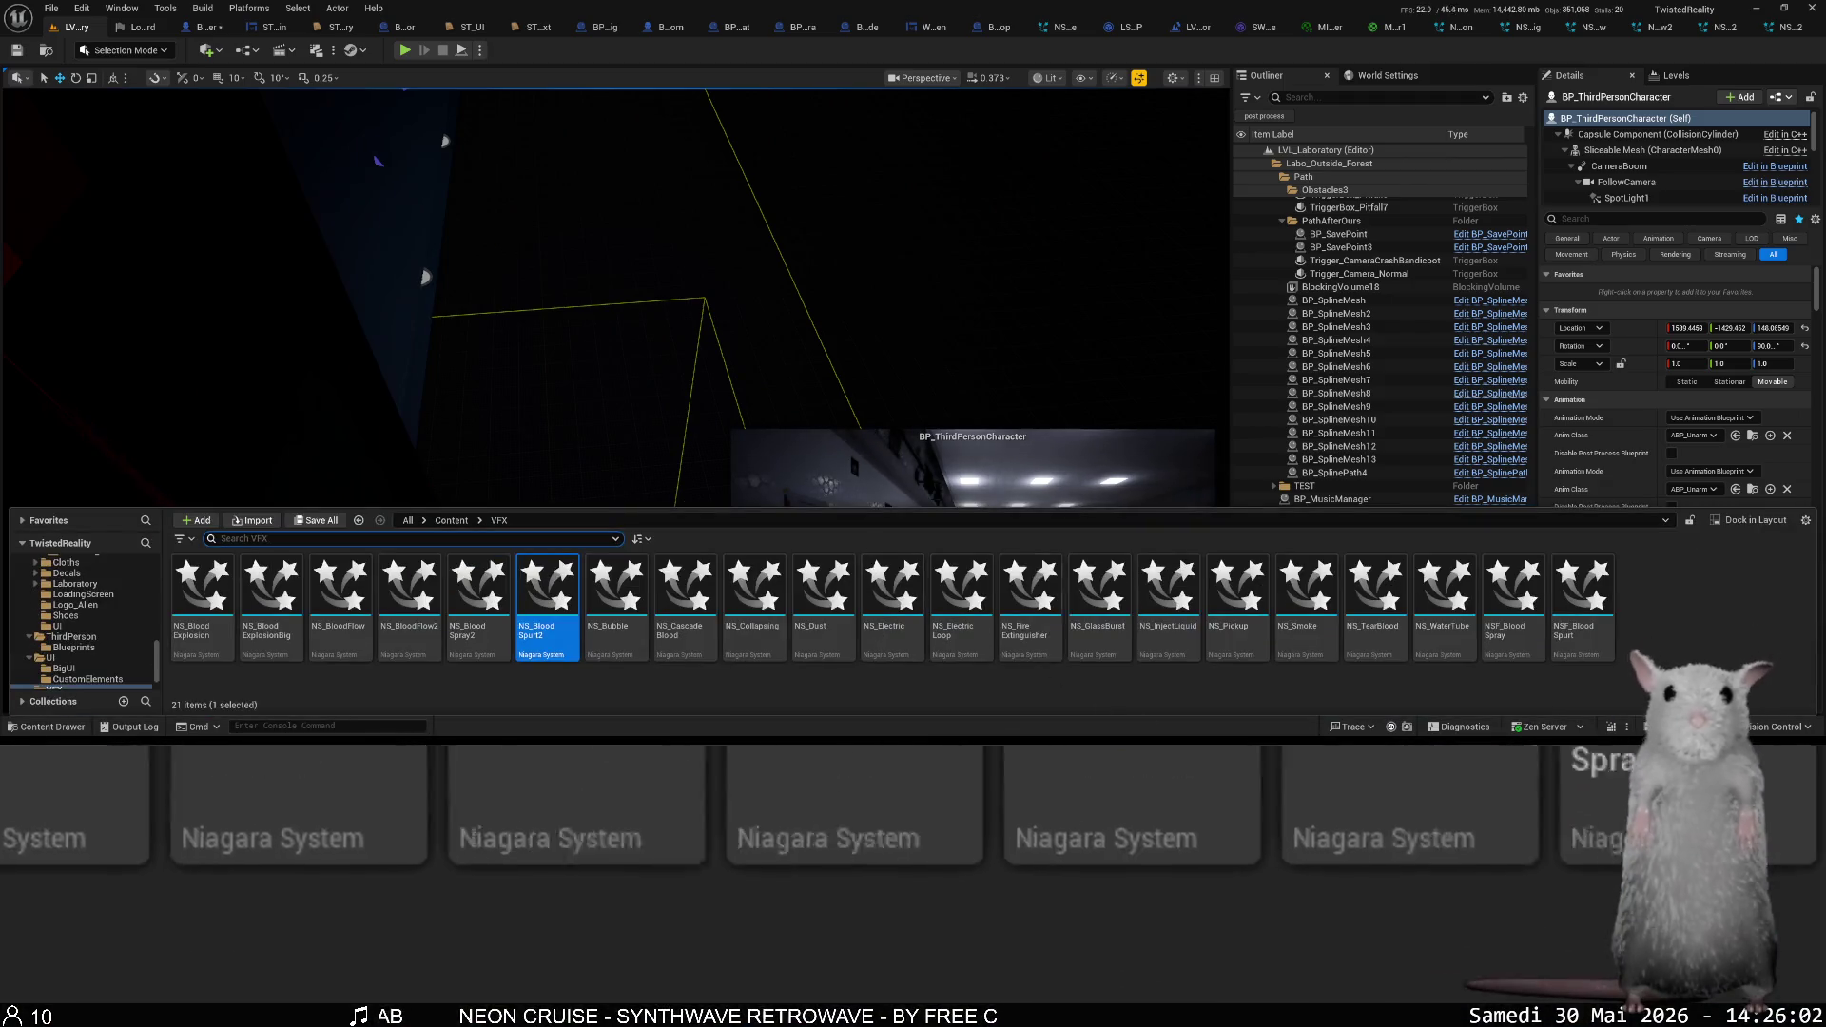
- Open NS_Smoke's sprite material Smoke_blend_Mat_Inst, then its 5_6_smoke6 flipbook texture
double_click(1310, 643)
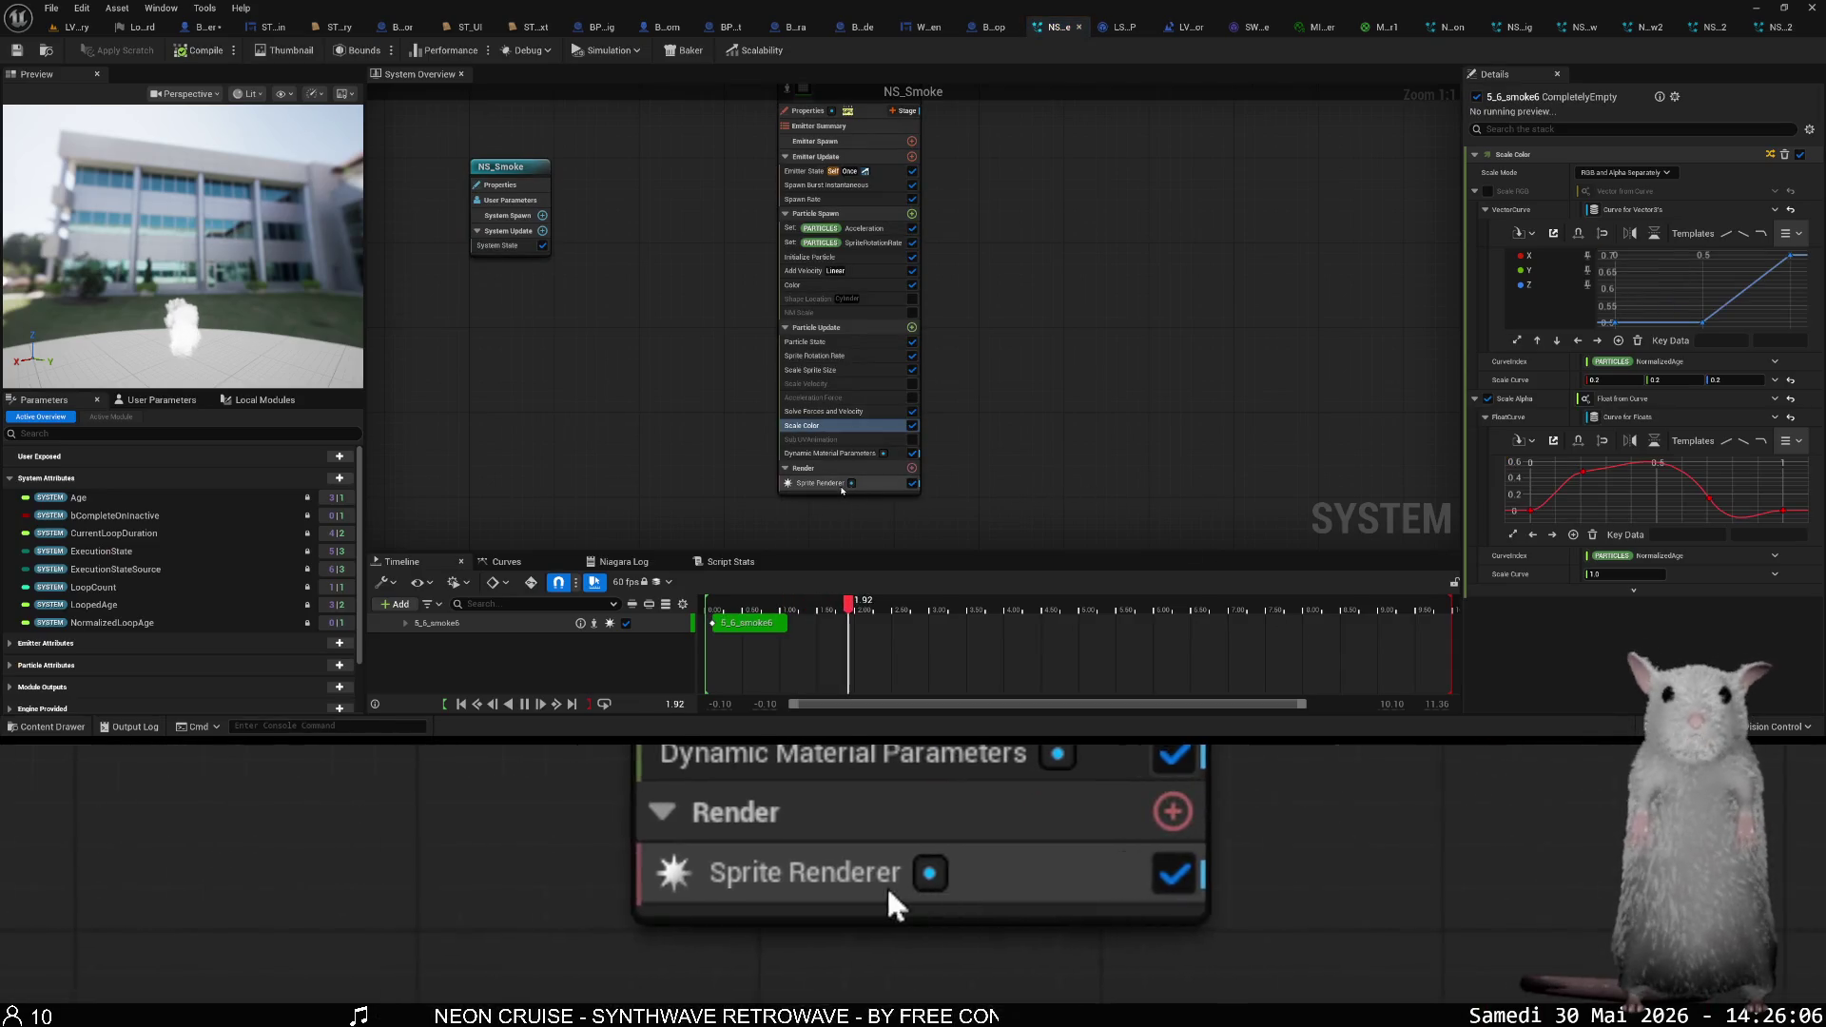
left_click(822, 484)
left_click(1585, 242)
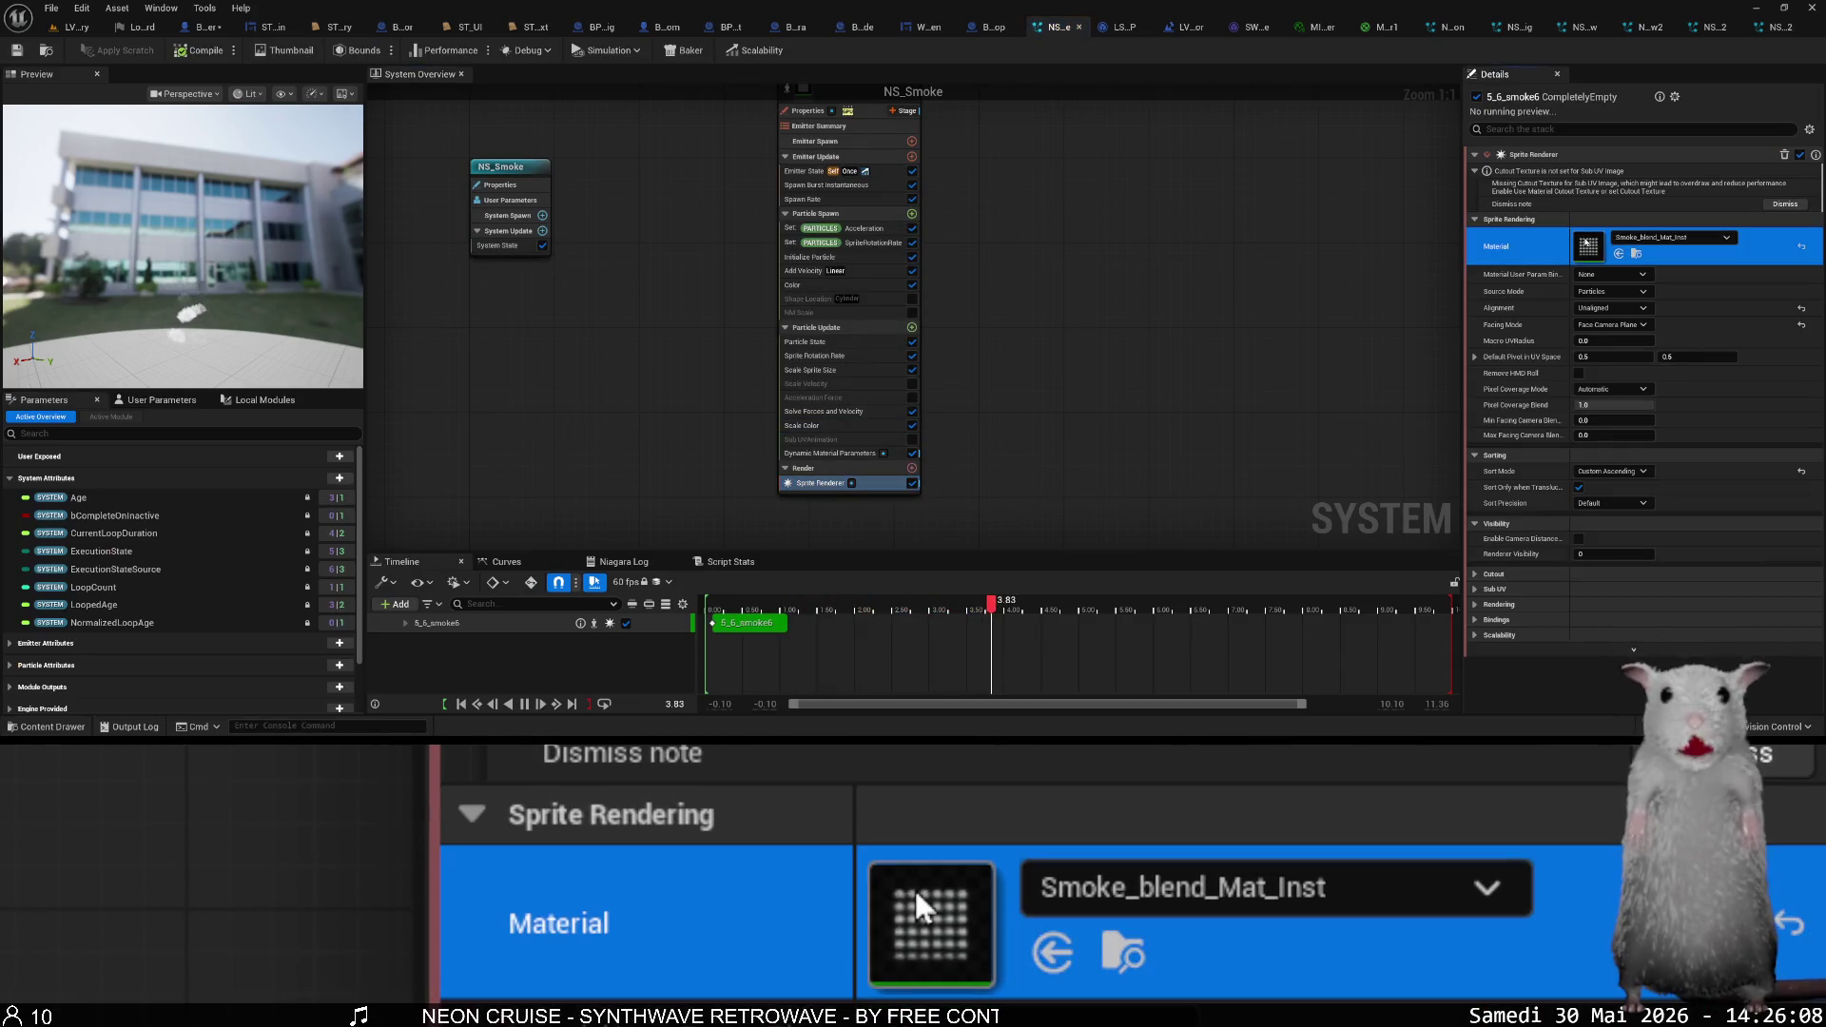
double_click(1585, 243)
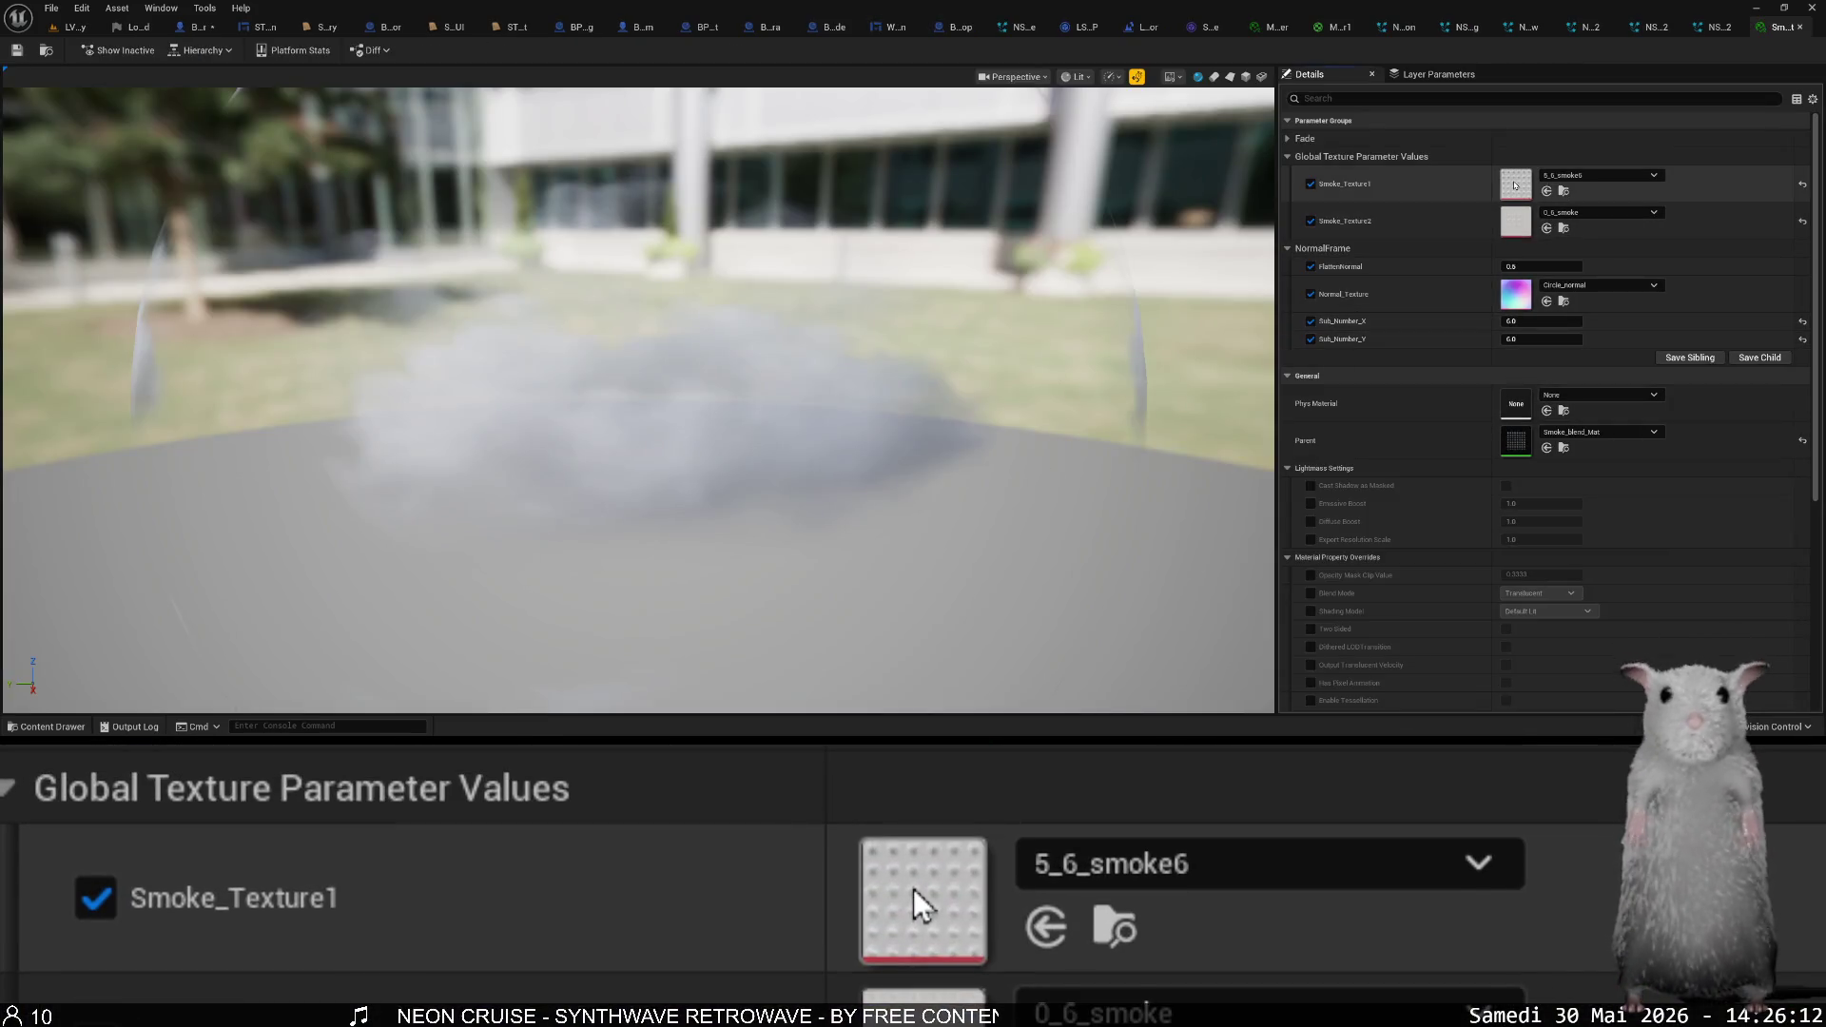
double_click(1515, 185)
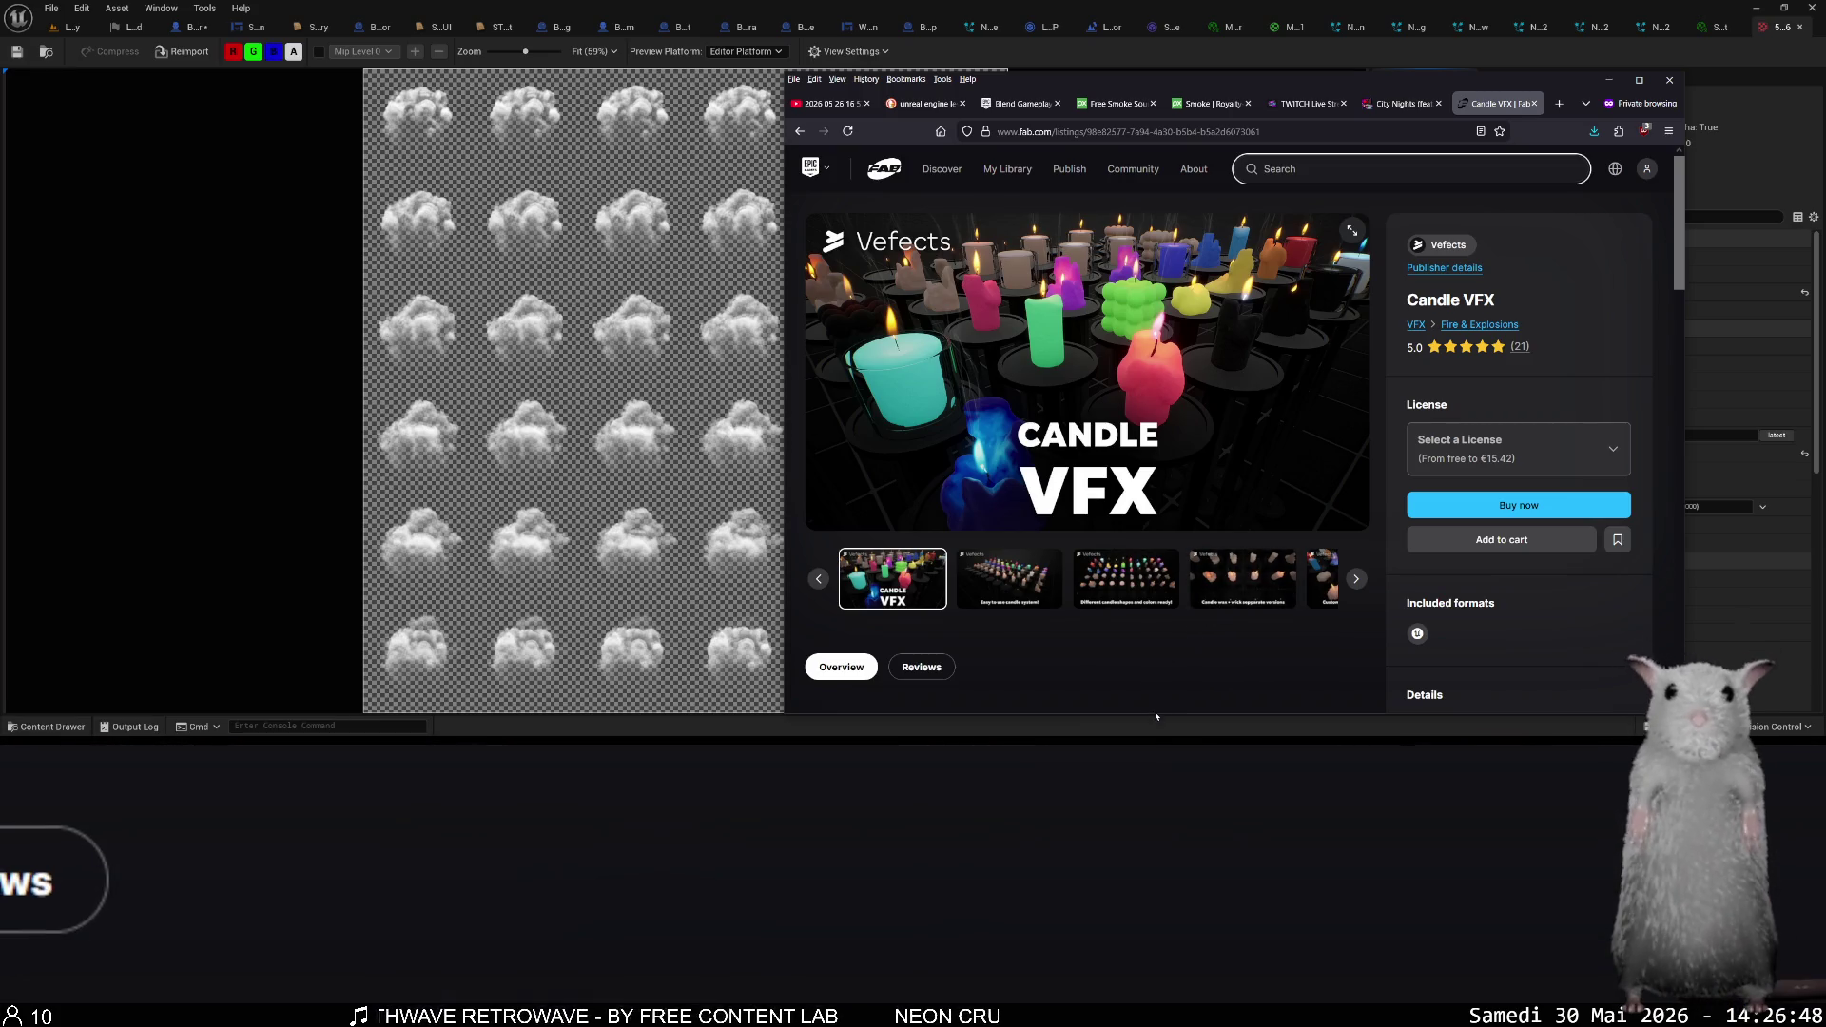
left_click(1009, 582)
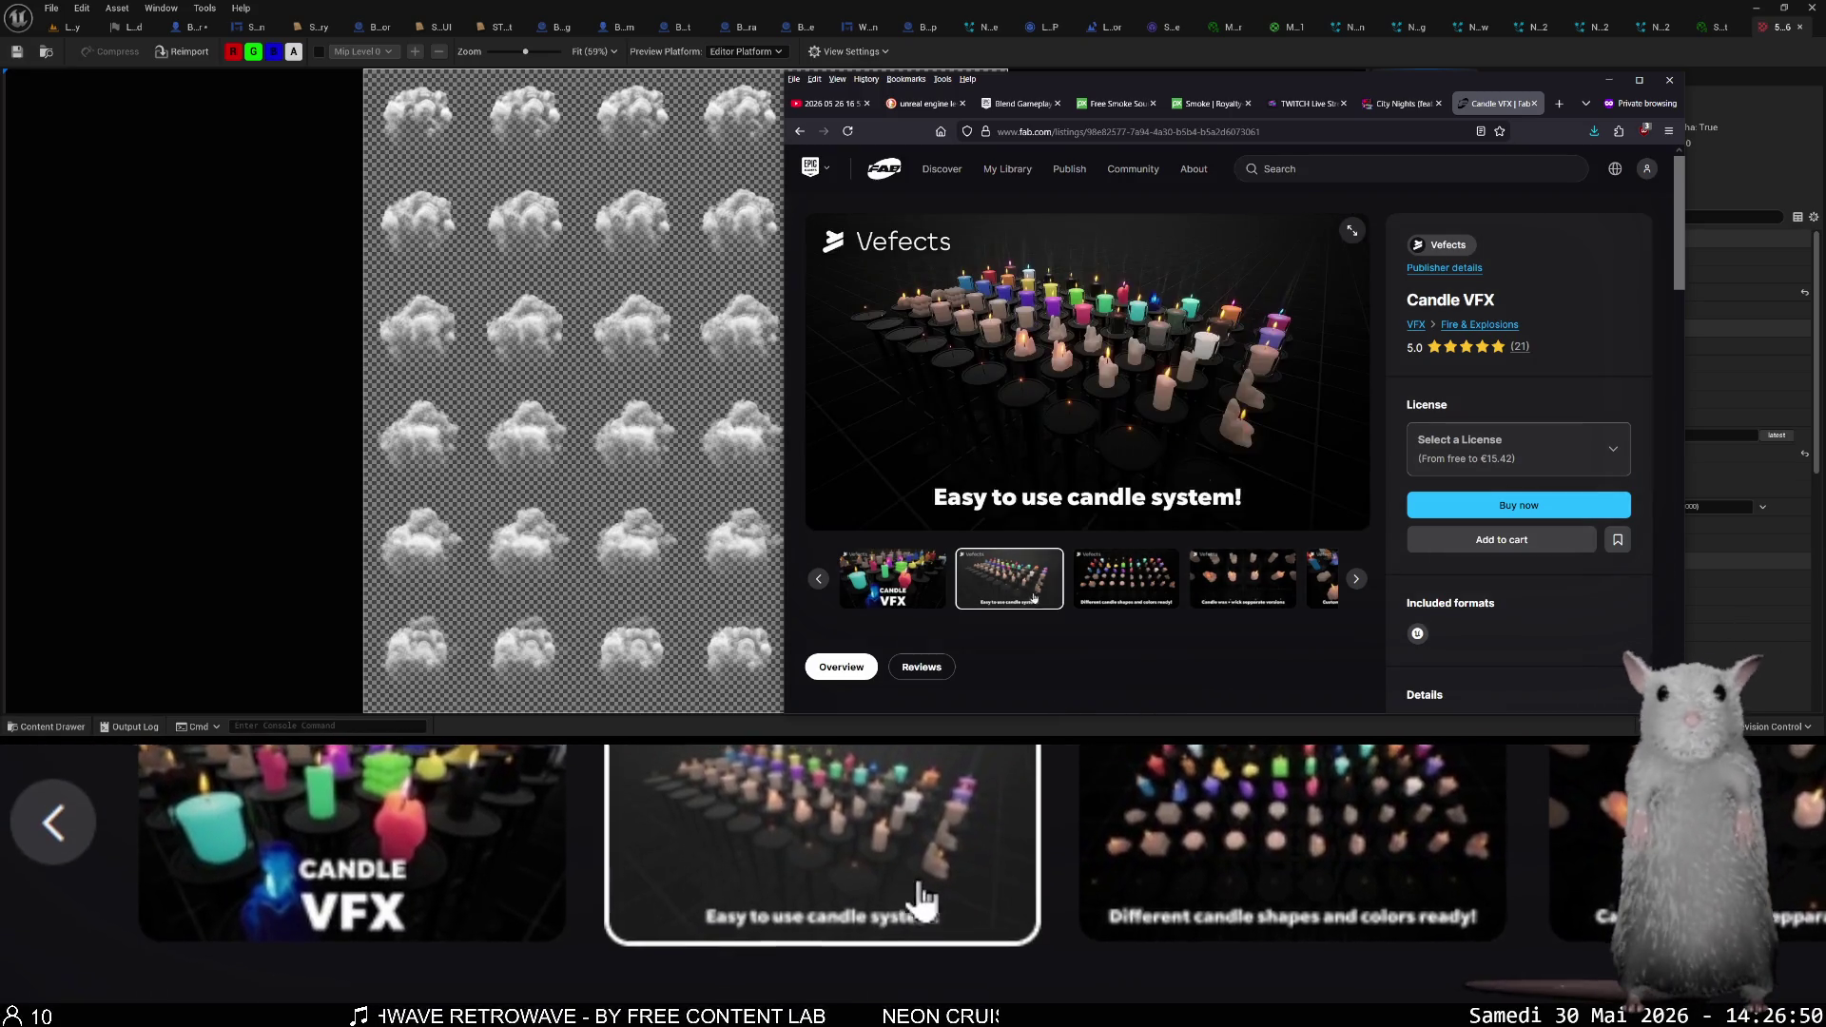
left_click(1118, 582)
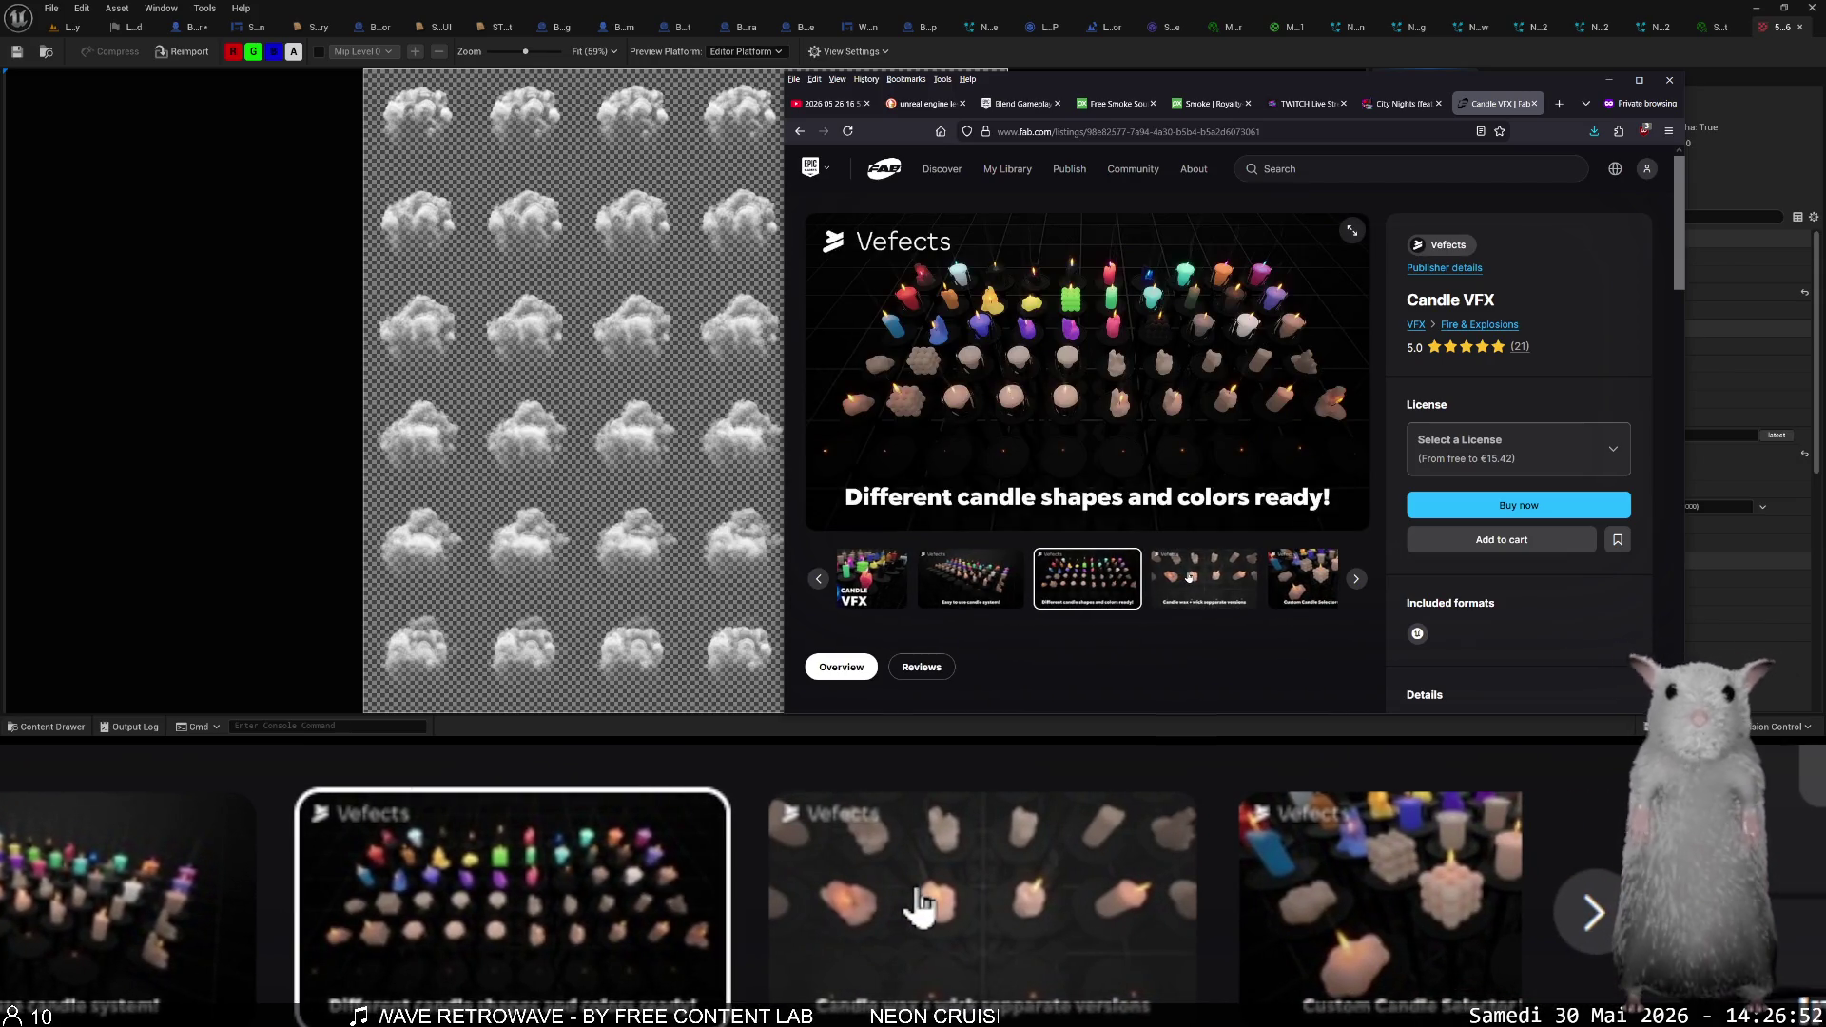
left_click(1189, 576)
left_click(1200, 578)
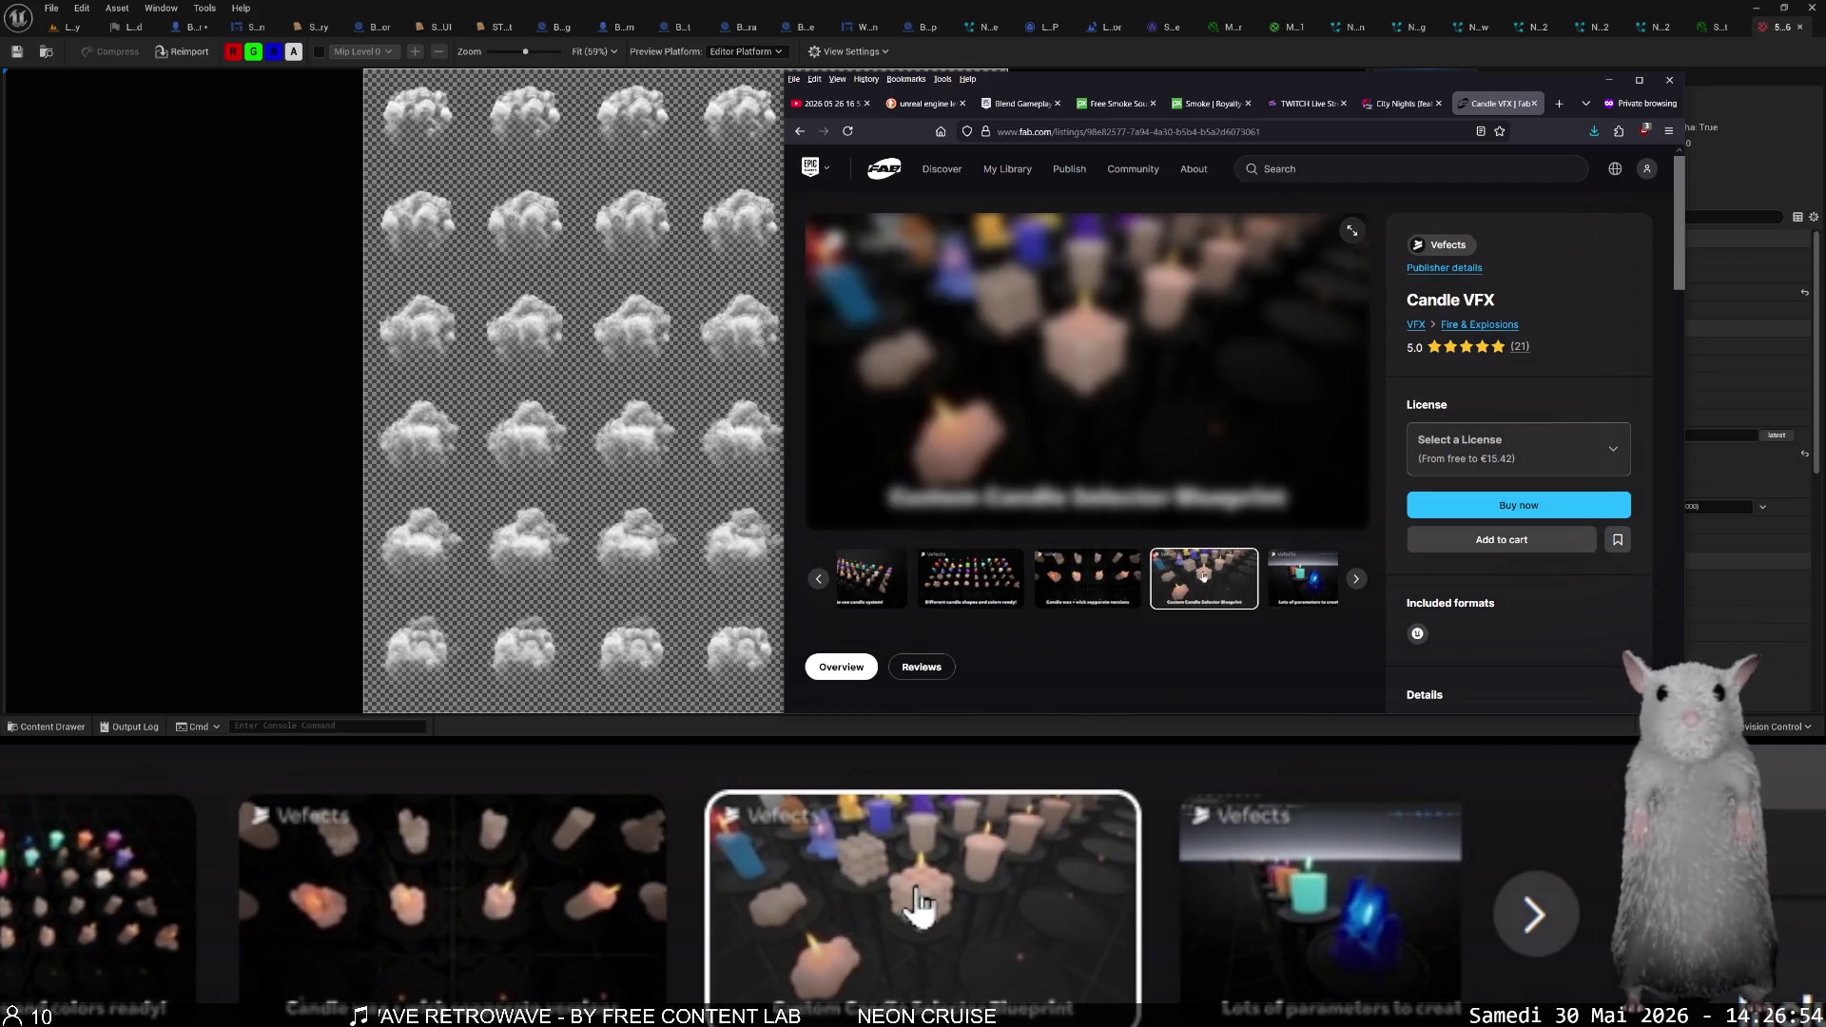
left_click(1279, 577)
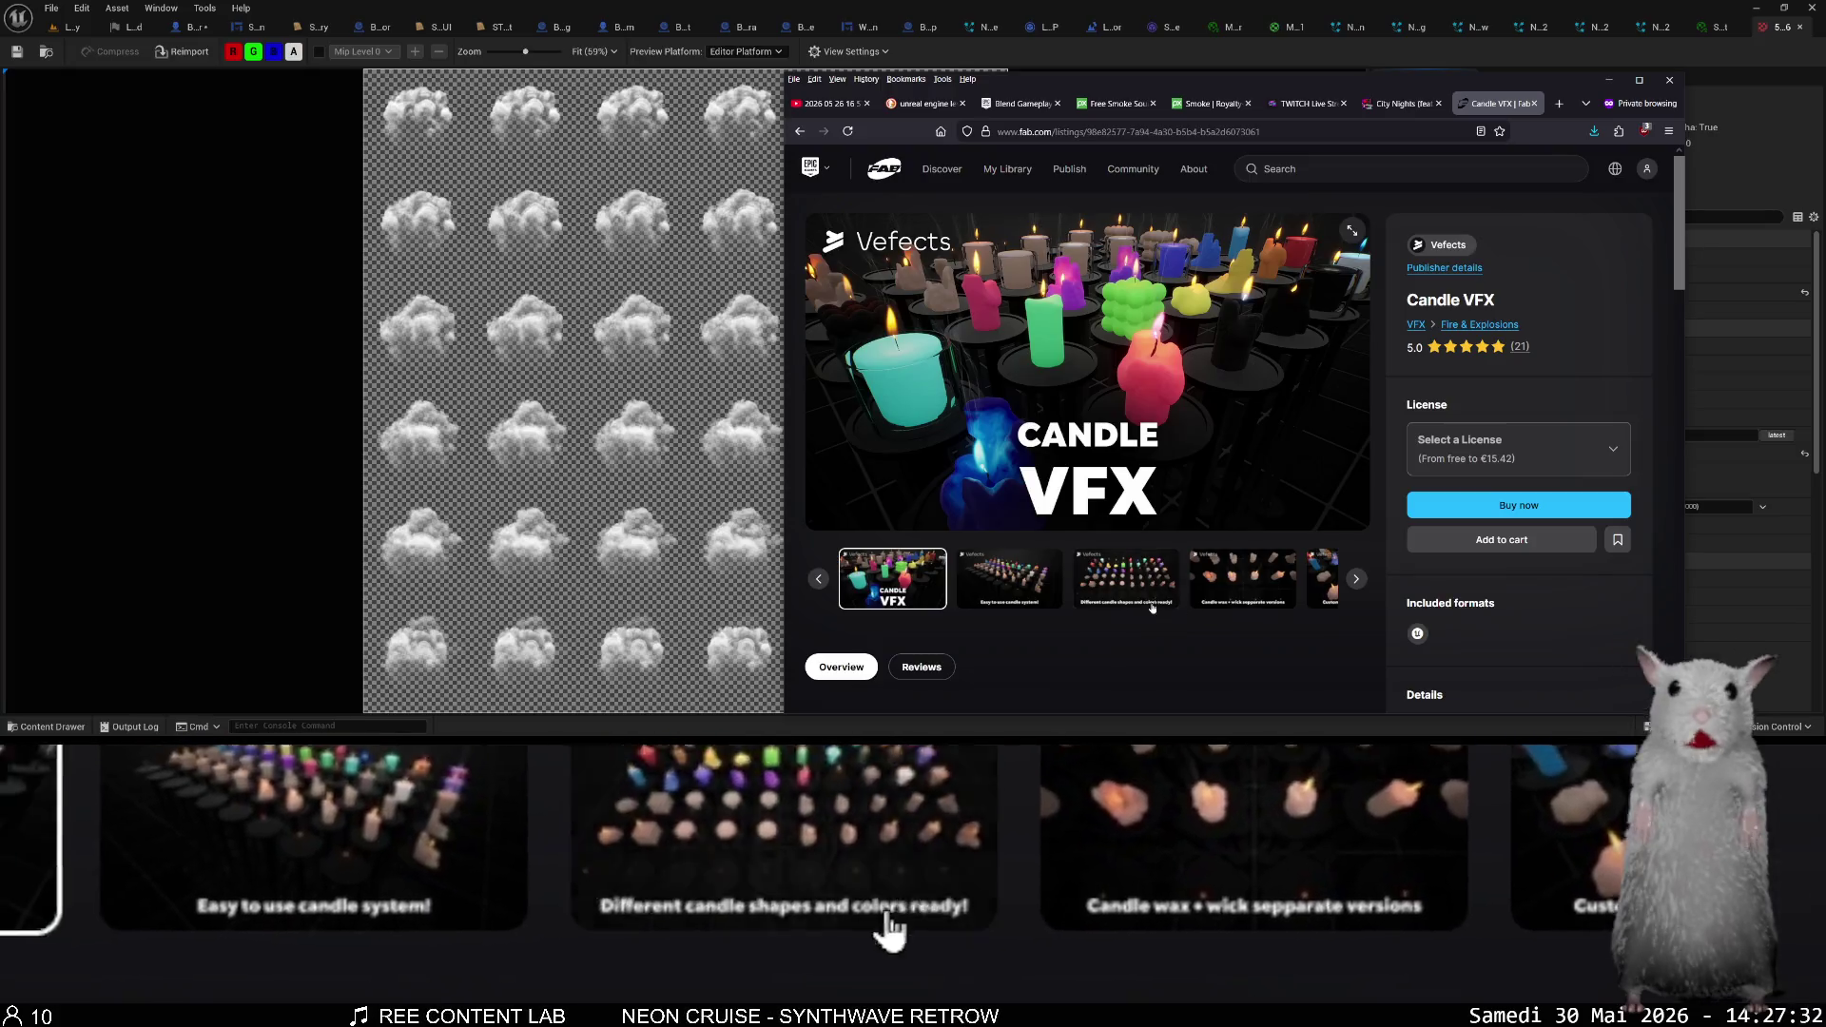
- Expand the Candle VFX key features and search the page for 'system'
scroll(1218, 547, "down", 2)
scroll(1218, 547, "down", 3)
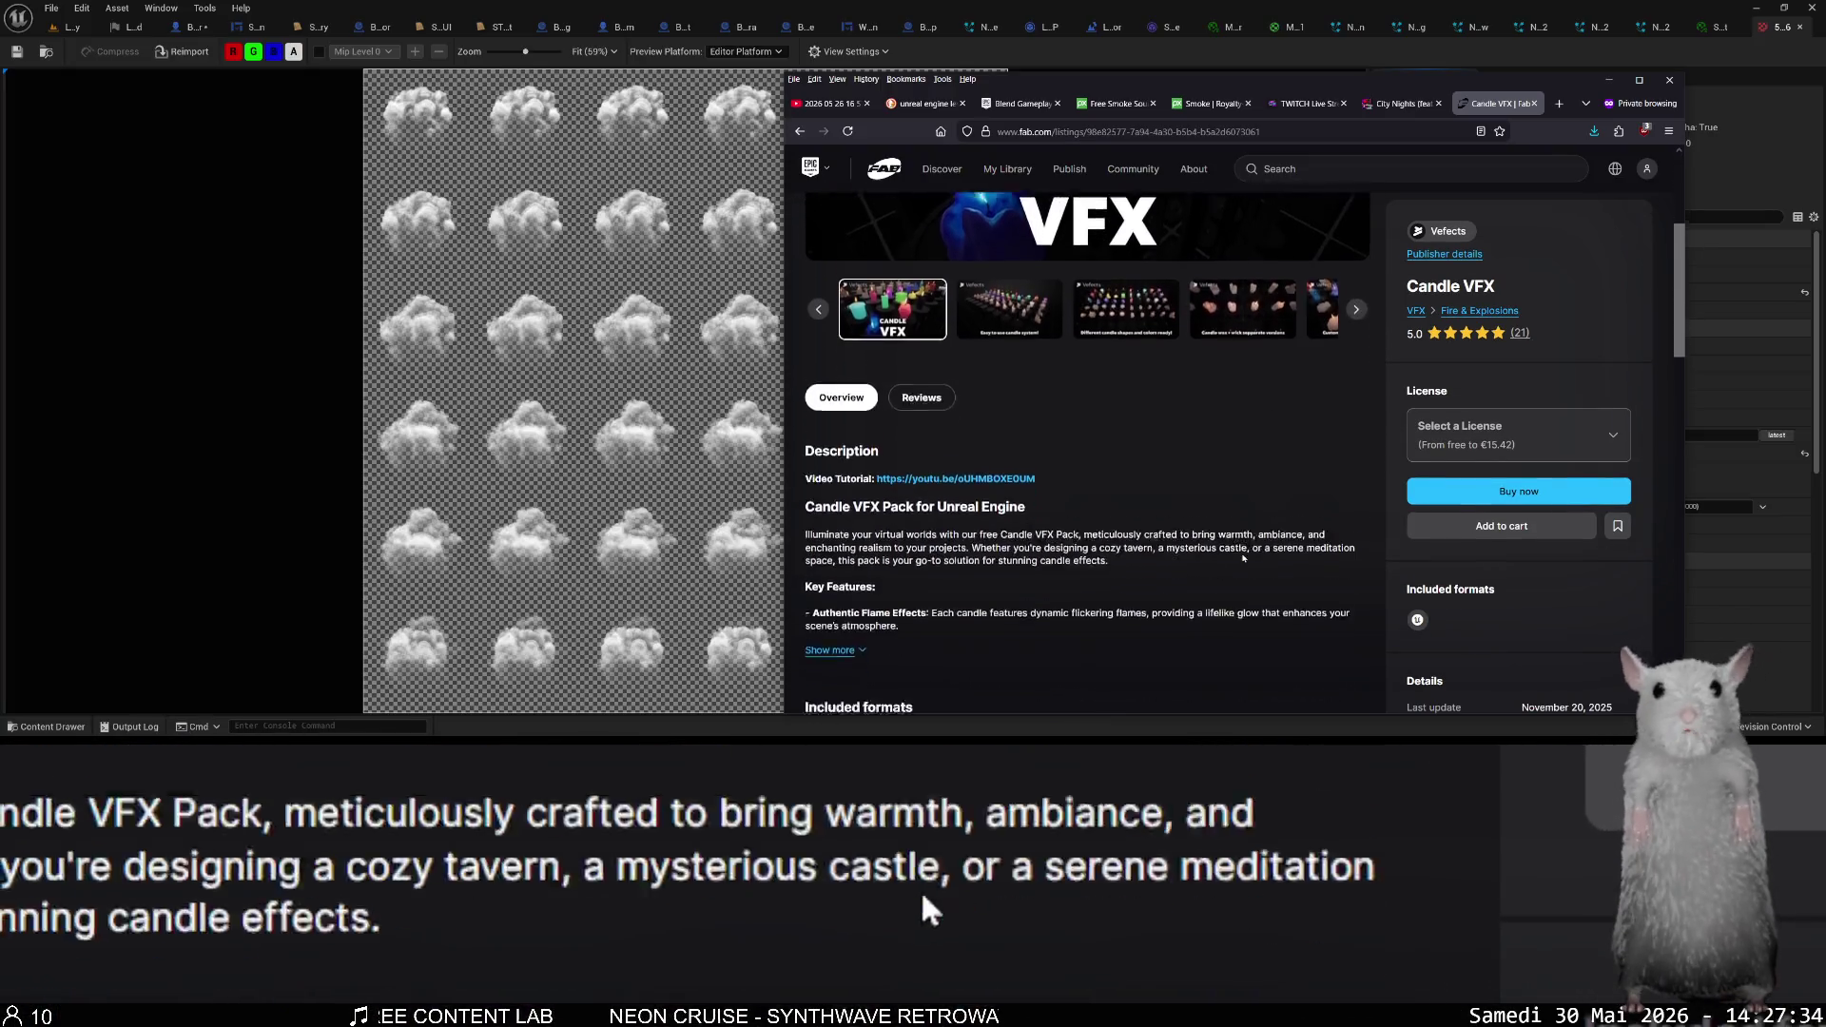
scroll(1238, 557, "down", 3)
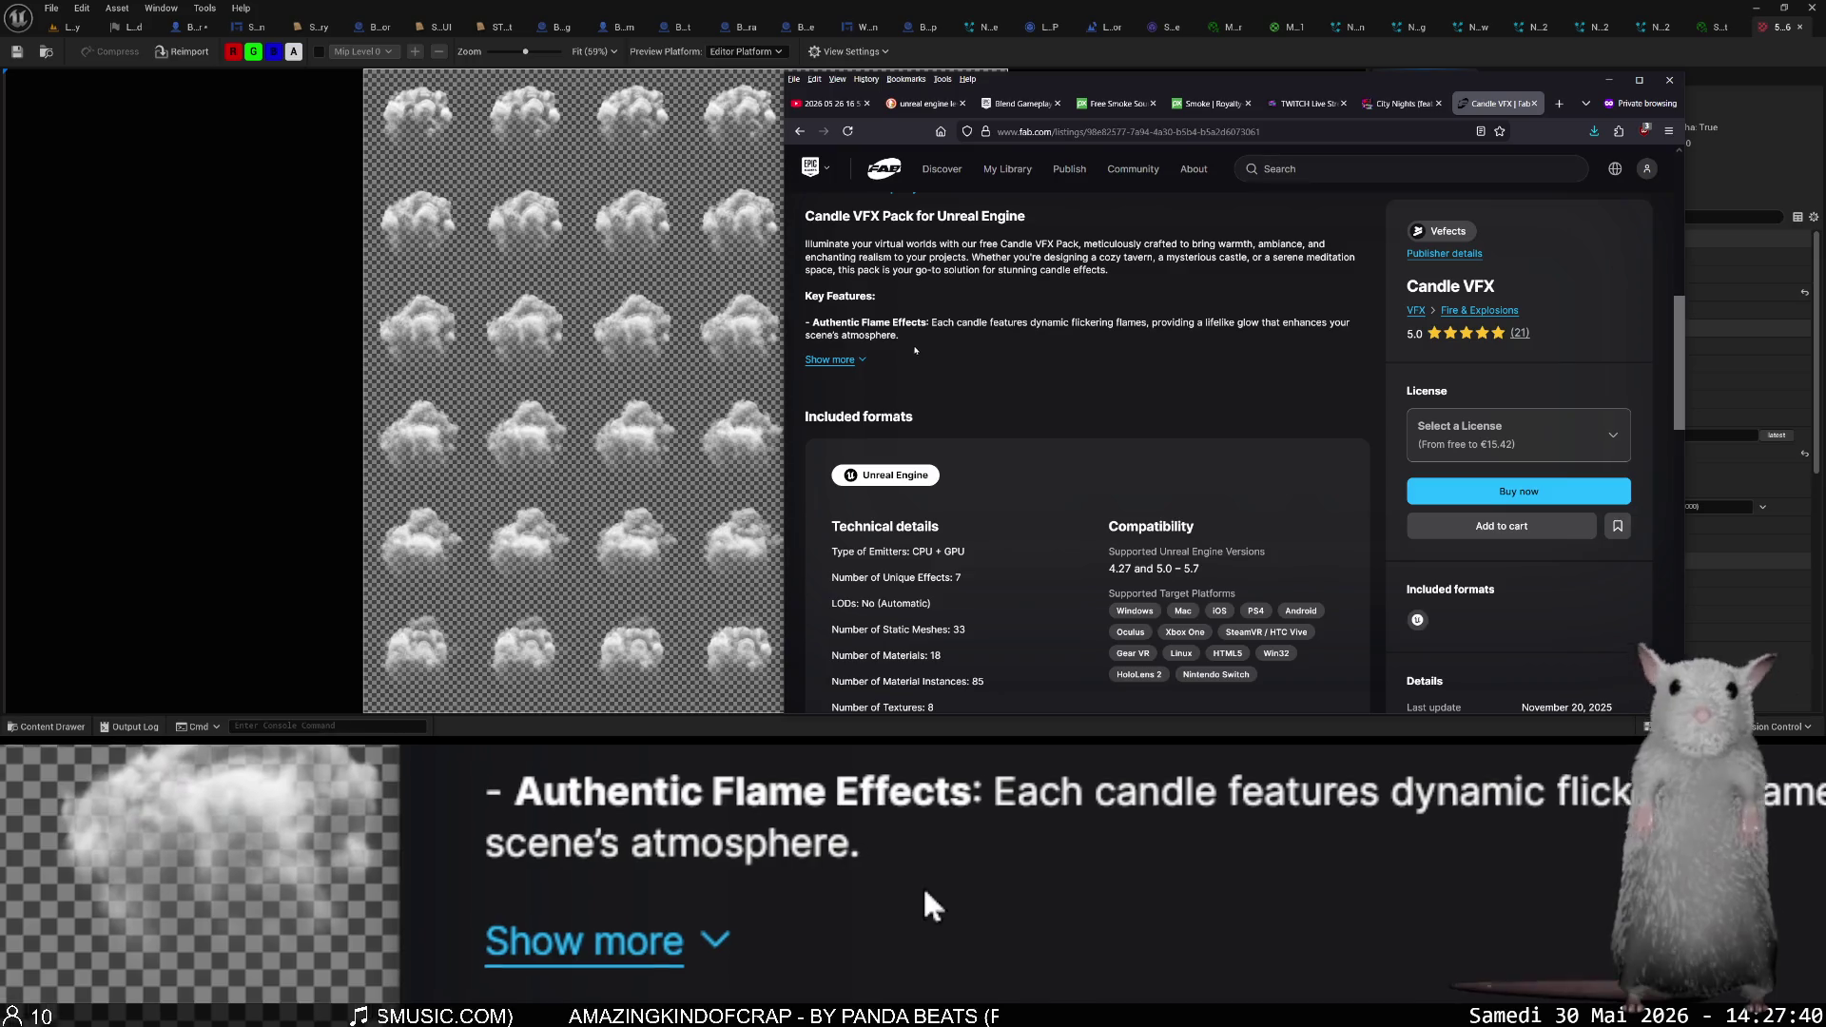
left_click(857, 359)
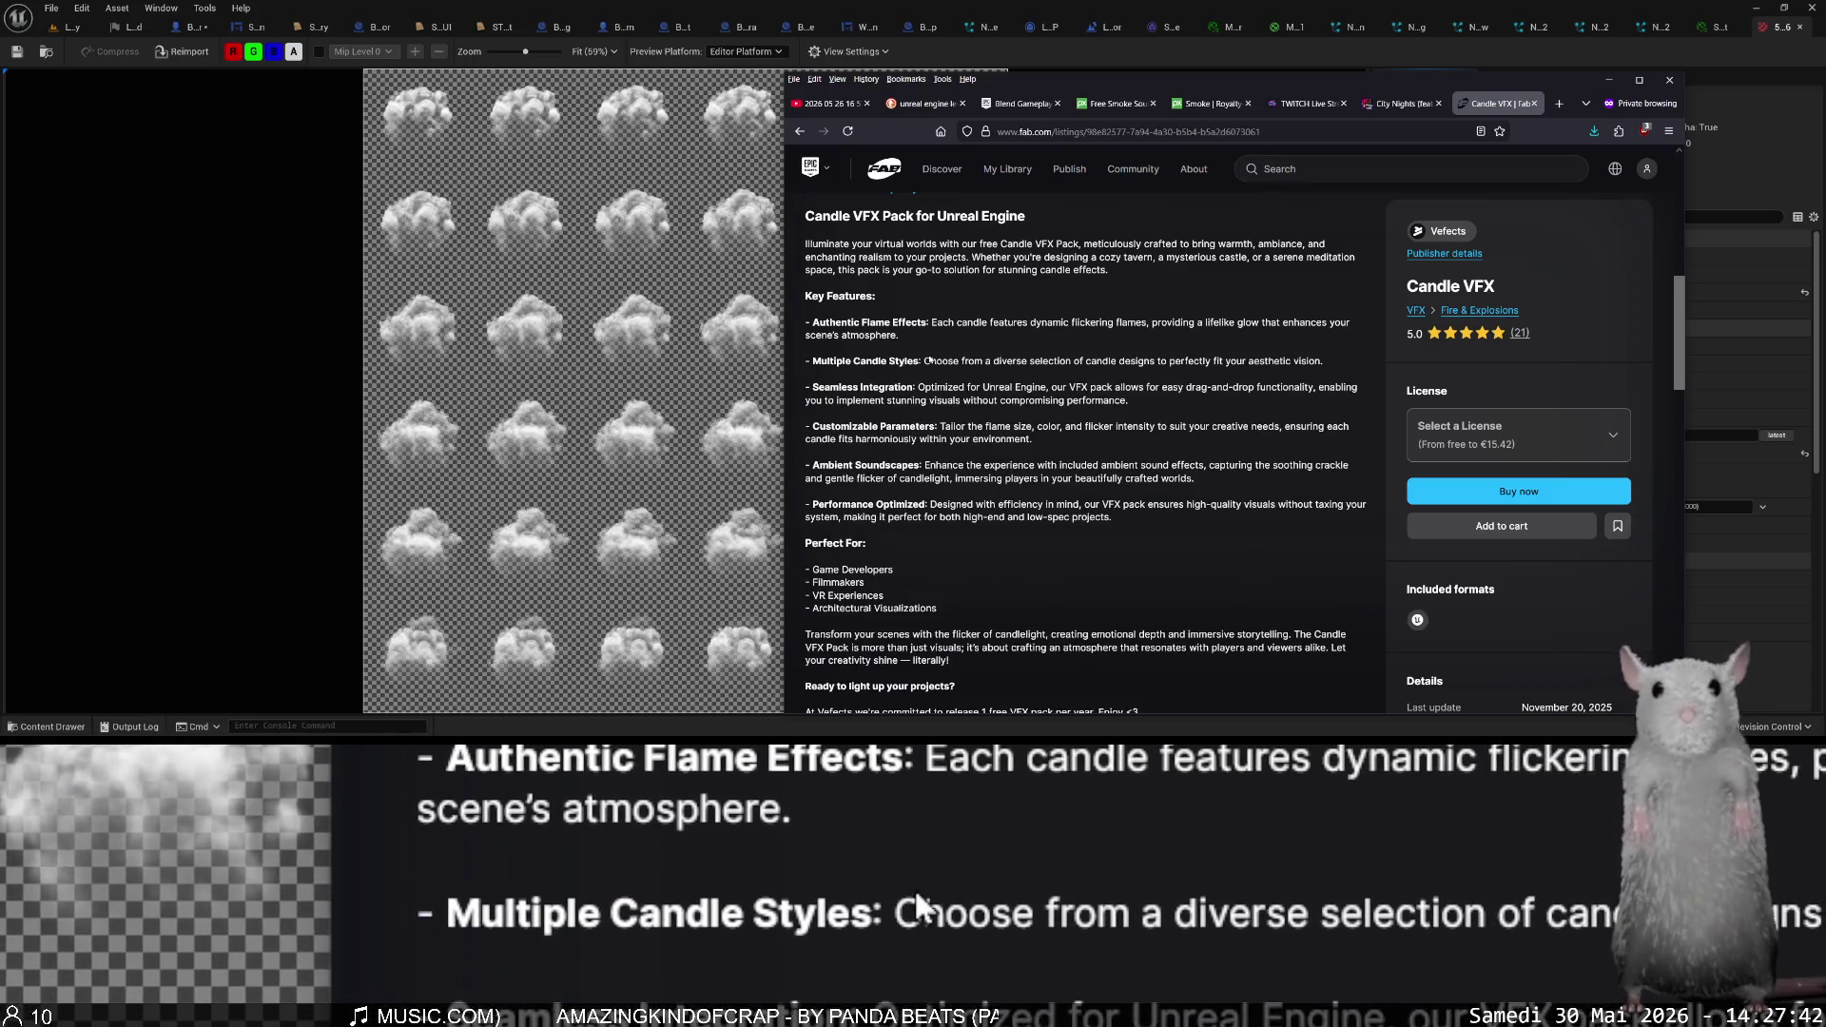
key("ctrl+f")
type("niaga")
key("BackSpace")
key("BackSpace")
key("BackSpace")
type("system")
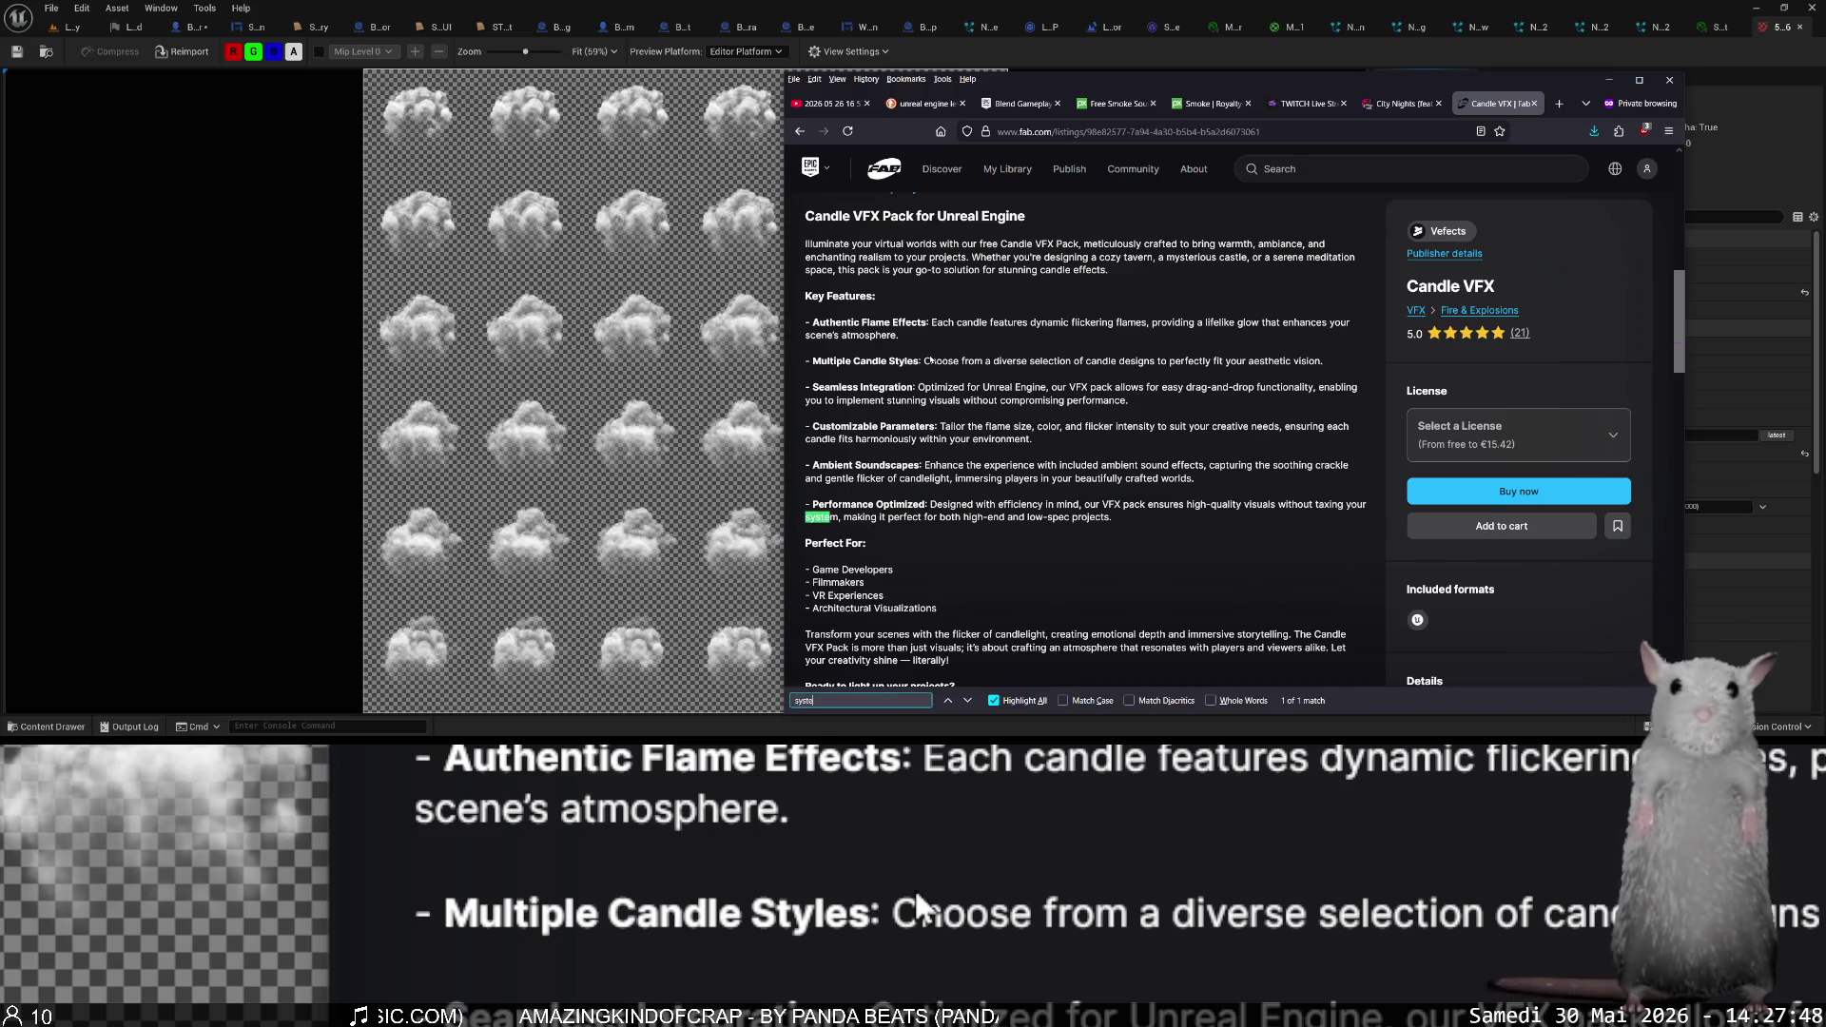
key("Escape")
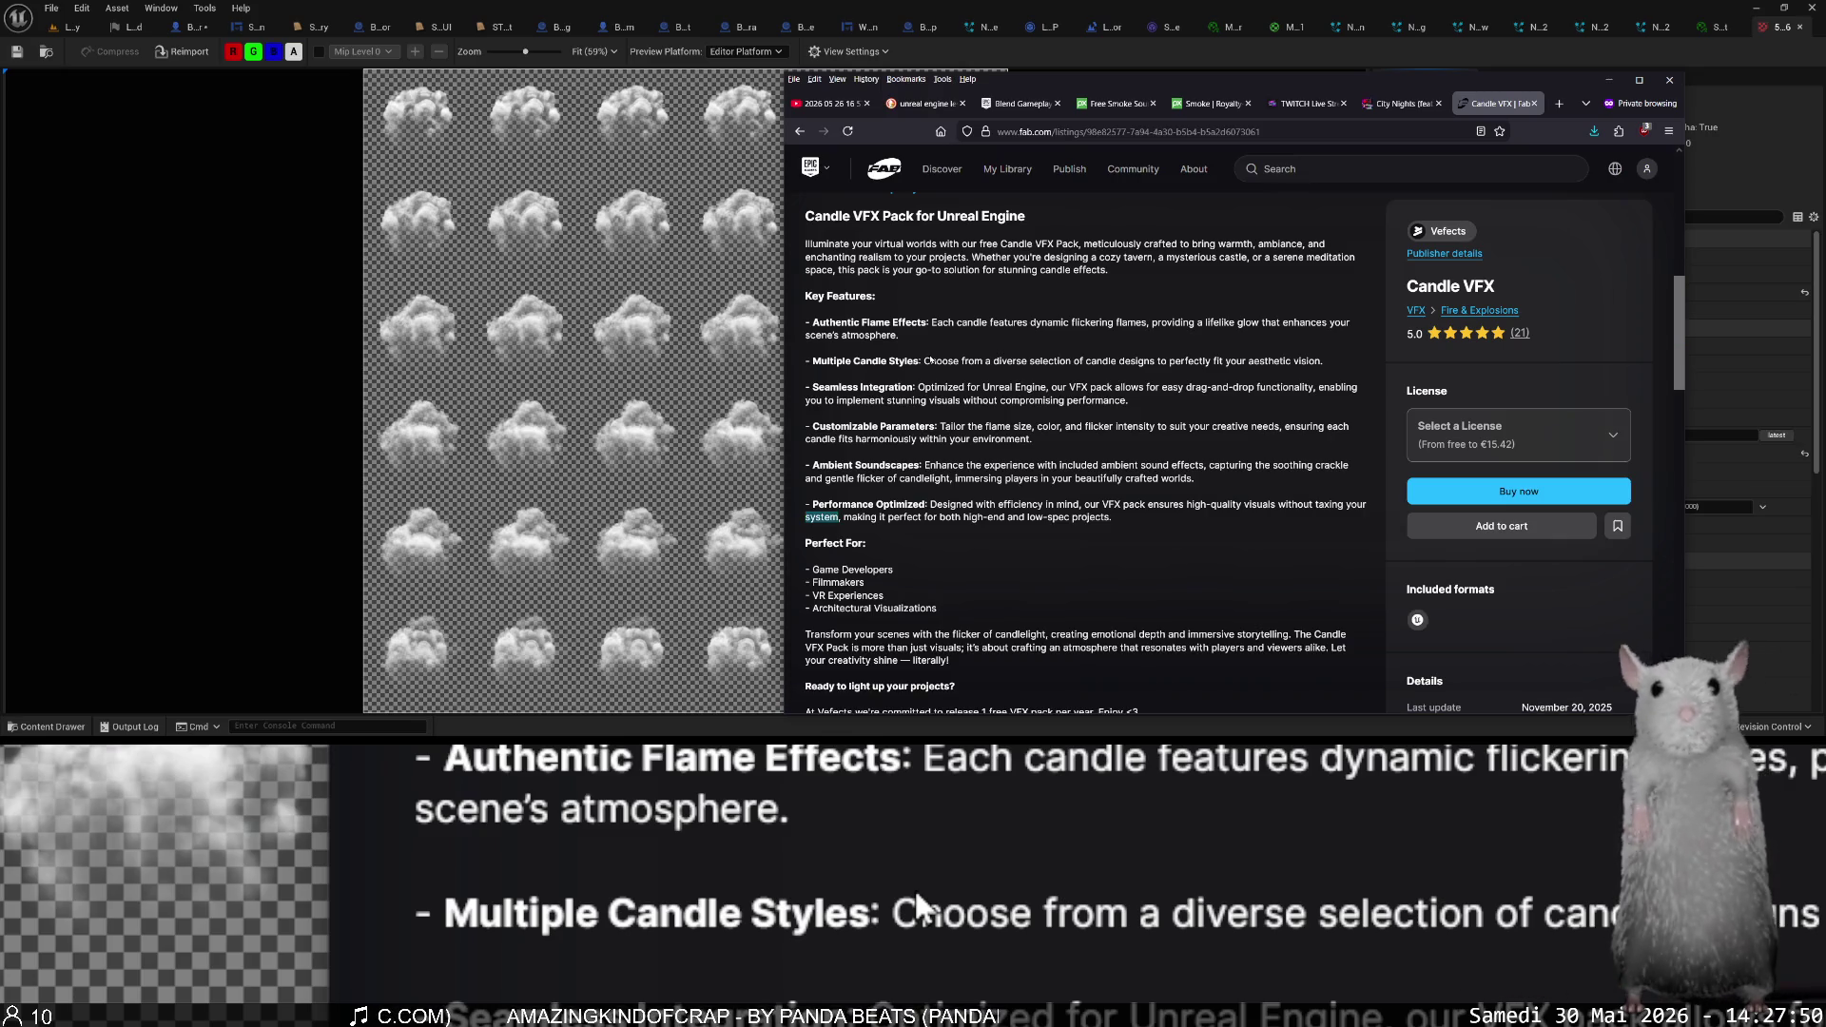
- Scroll over the rest of the listing, then close the Candle VFX tab
scroll(930, 360, "down", 1)
scroll(931, 360, "down", 5)
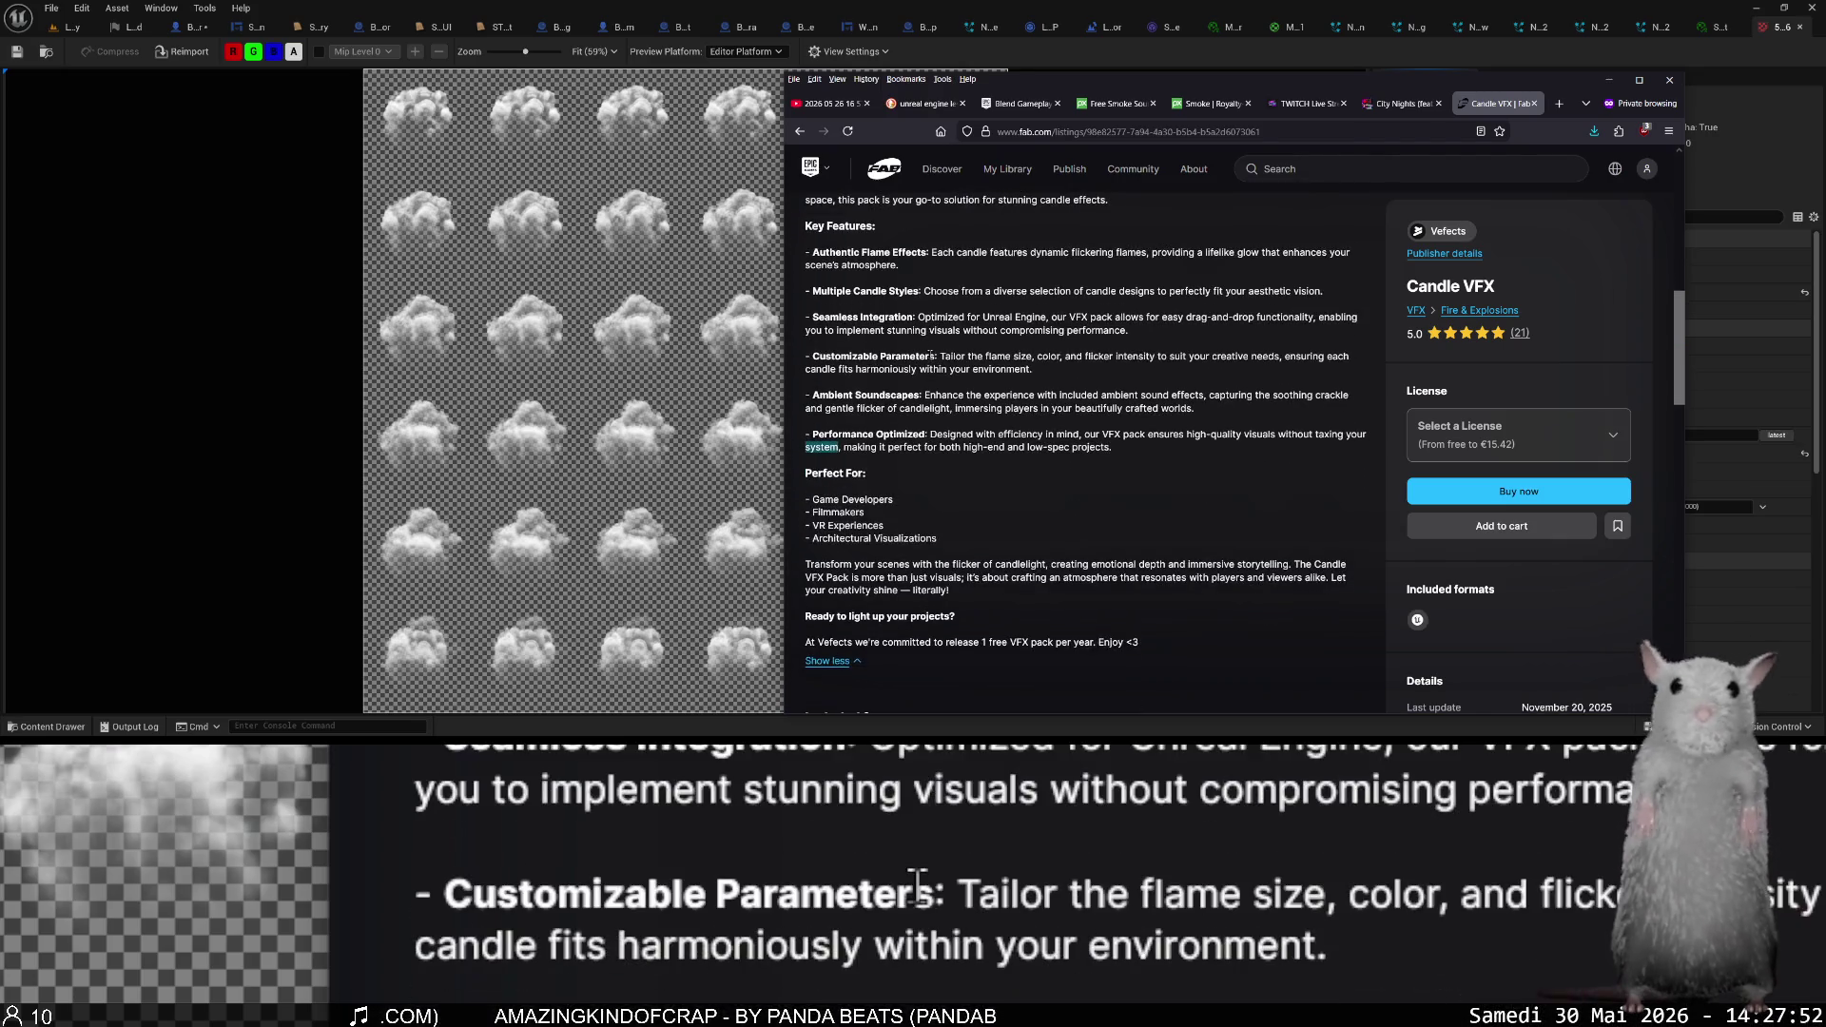
scroll(1119, 614, "down", 3)
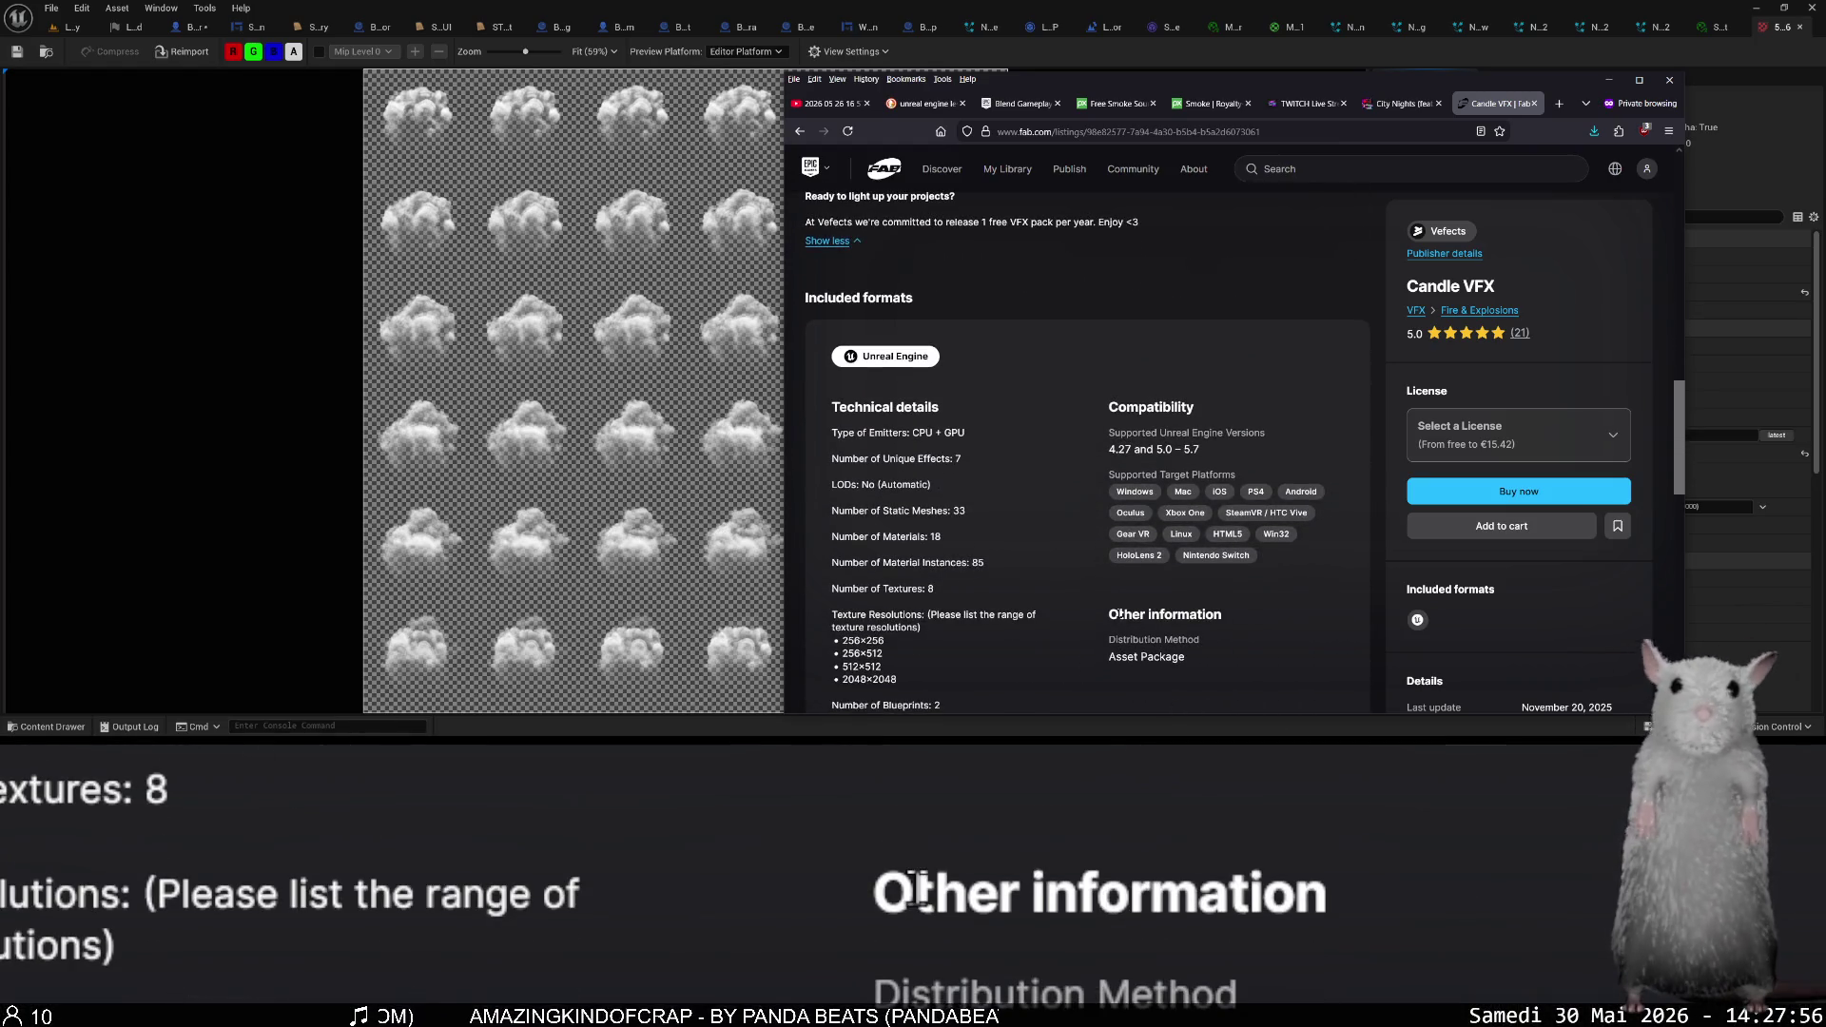
scroll(1110, 614, "down", 3)
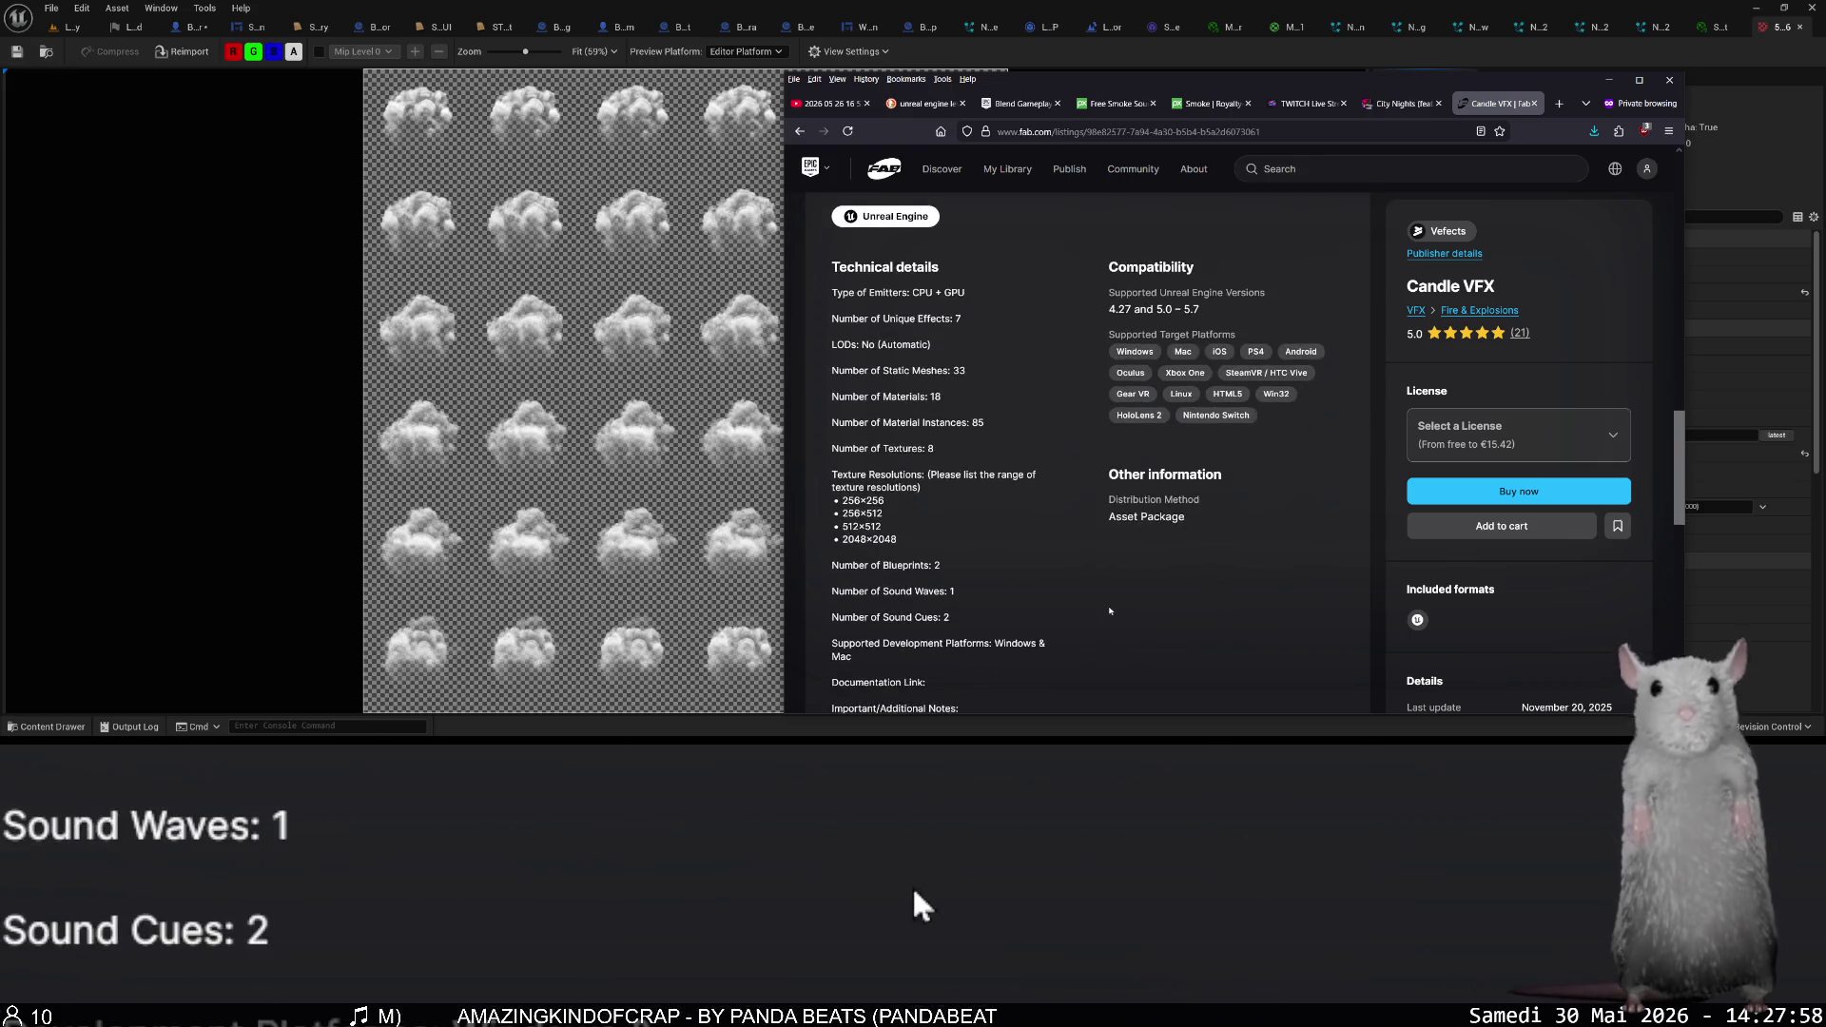
scroll(1109, 611, "up", 10)
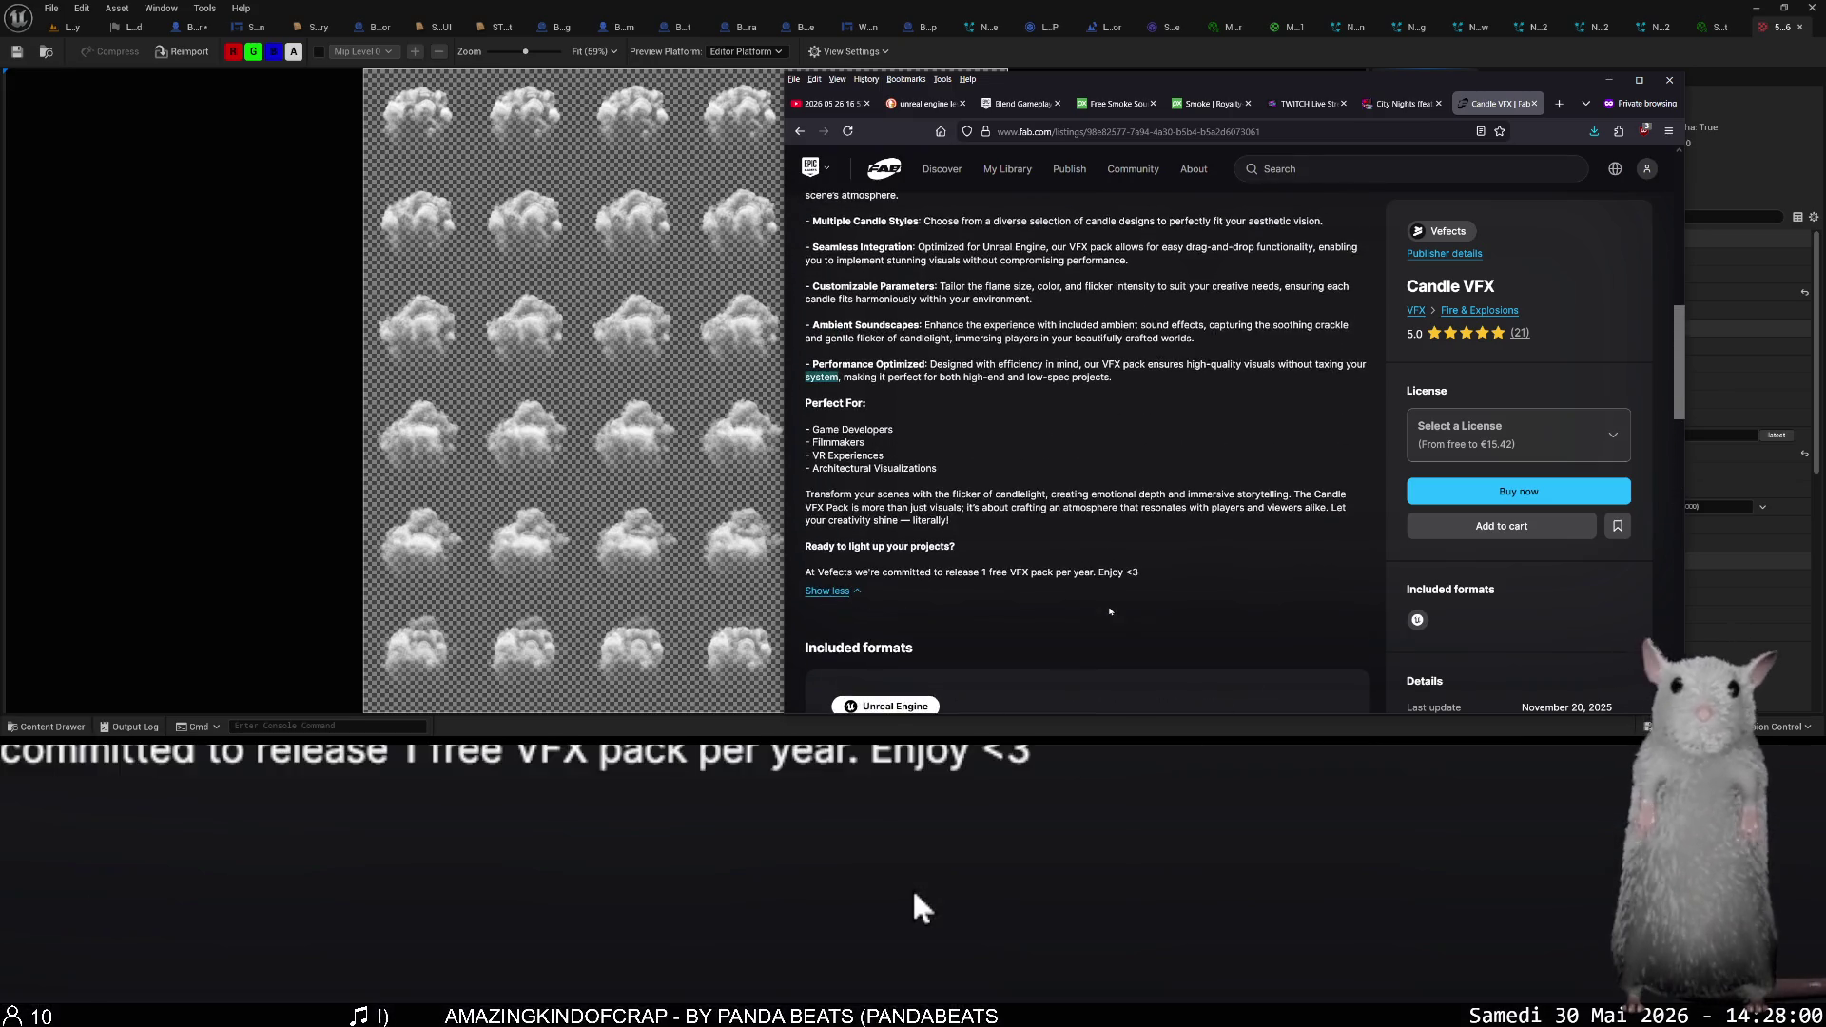
scroll(1110, 611, "up", 5)
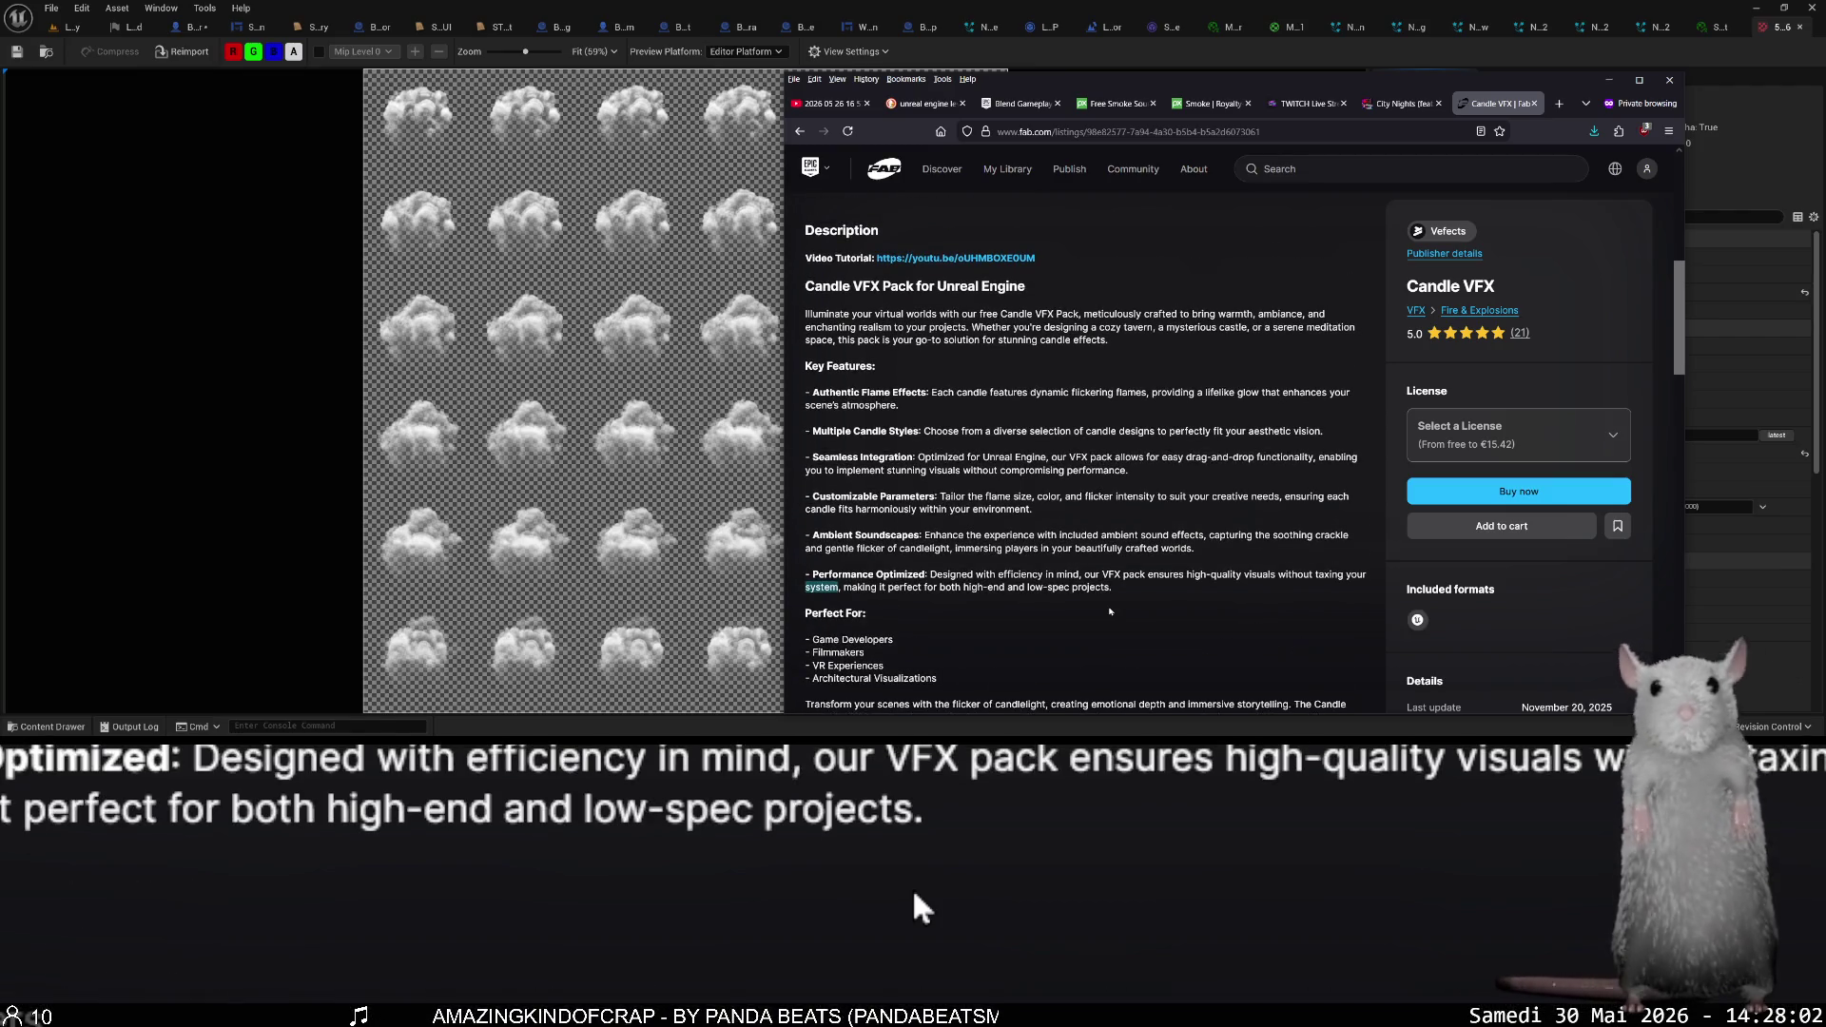
scroll(1109, 612, "up", 5)
scroll(1092, 620, "up", 5)
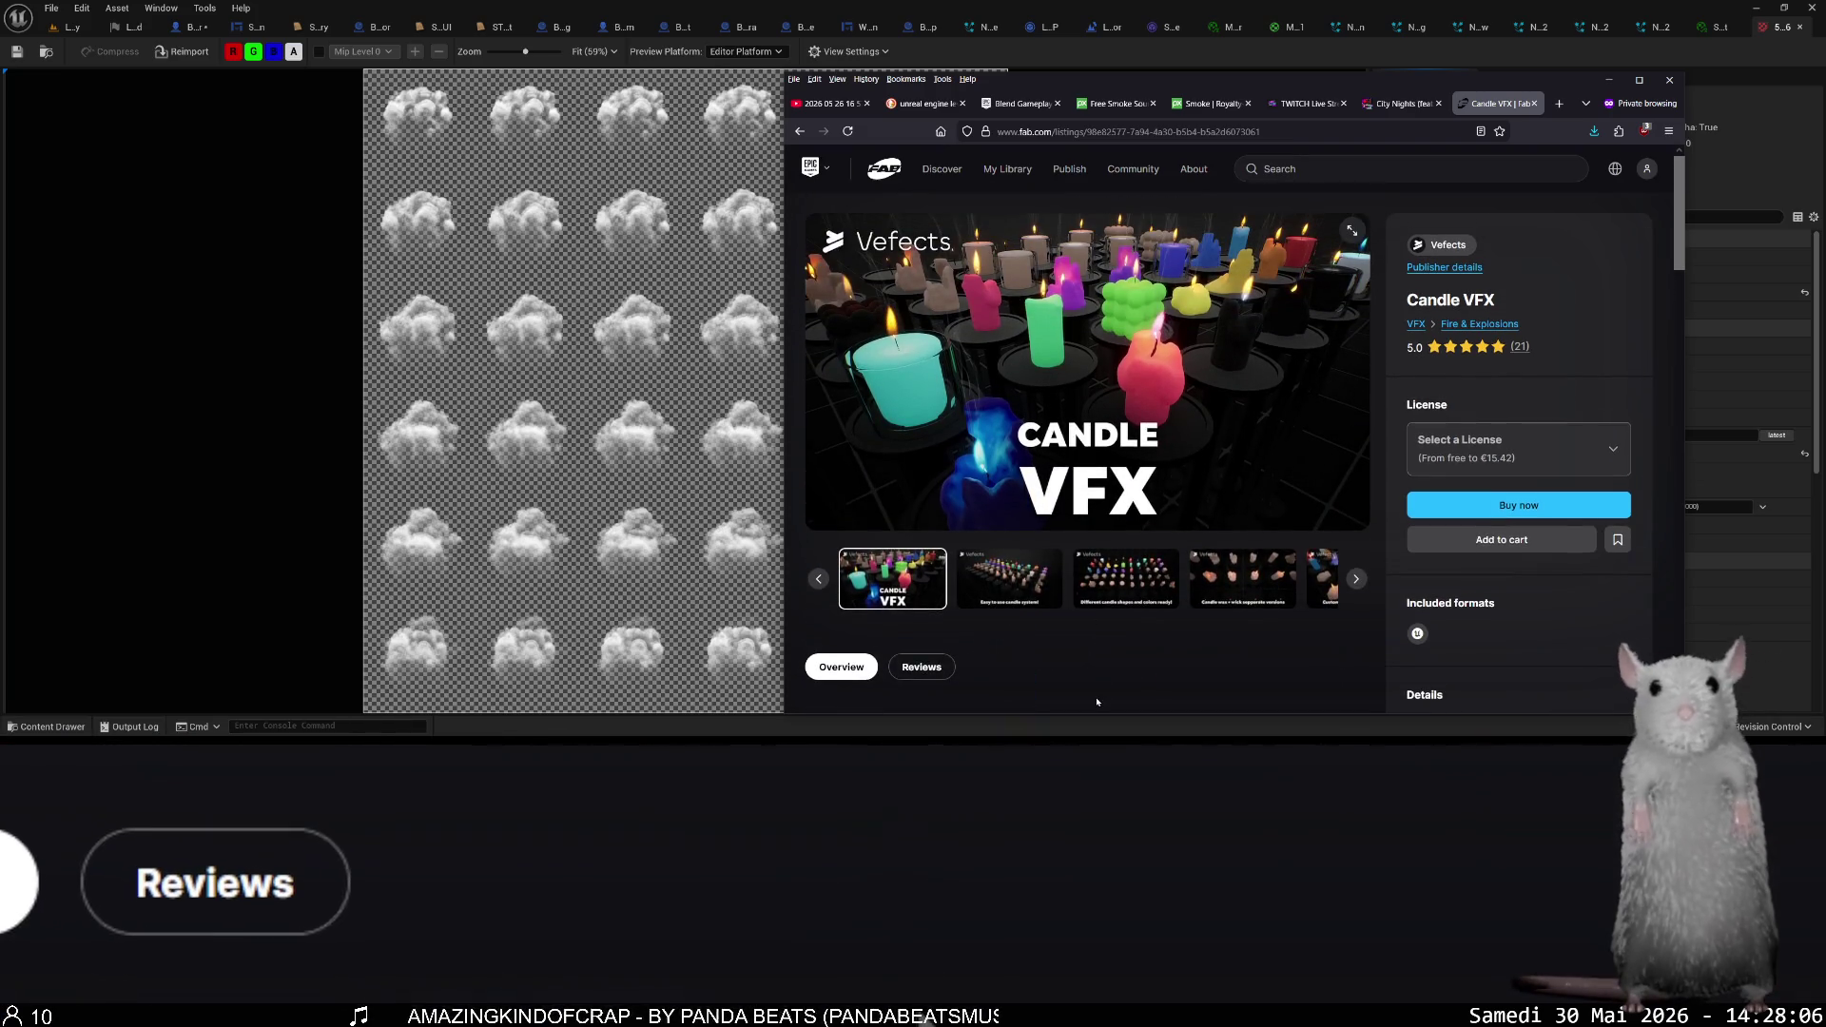
key("ctrl+w")
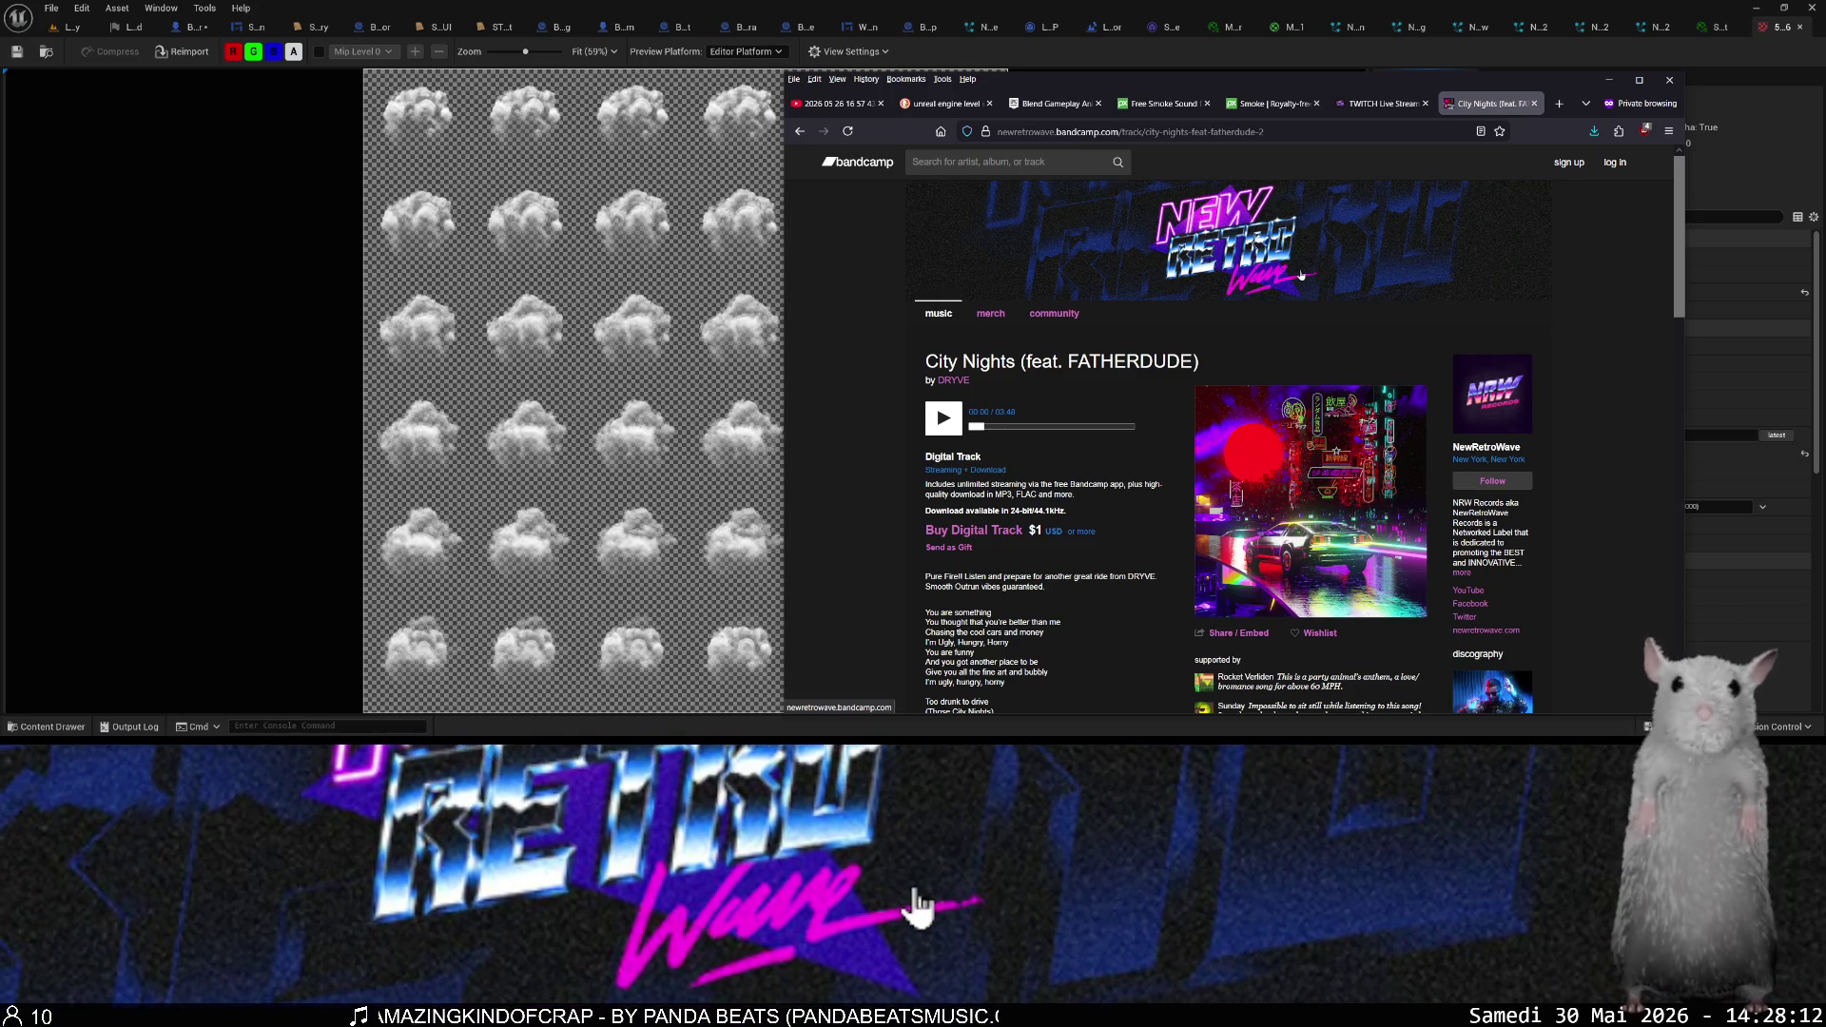
- Close the City Nights, Smoke and Free Smoke Sound Effects tabs
key("ctrl+w")
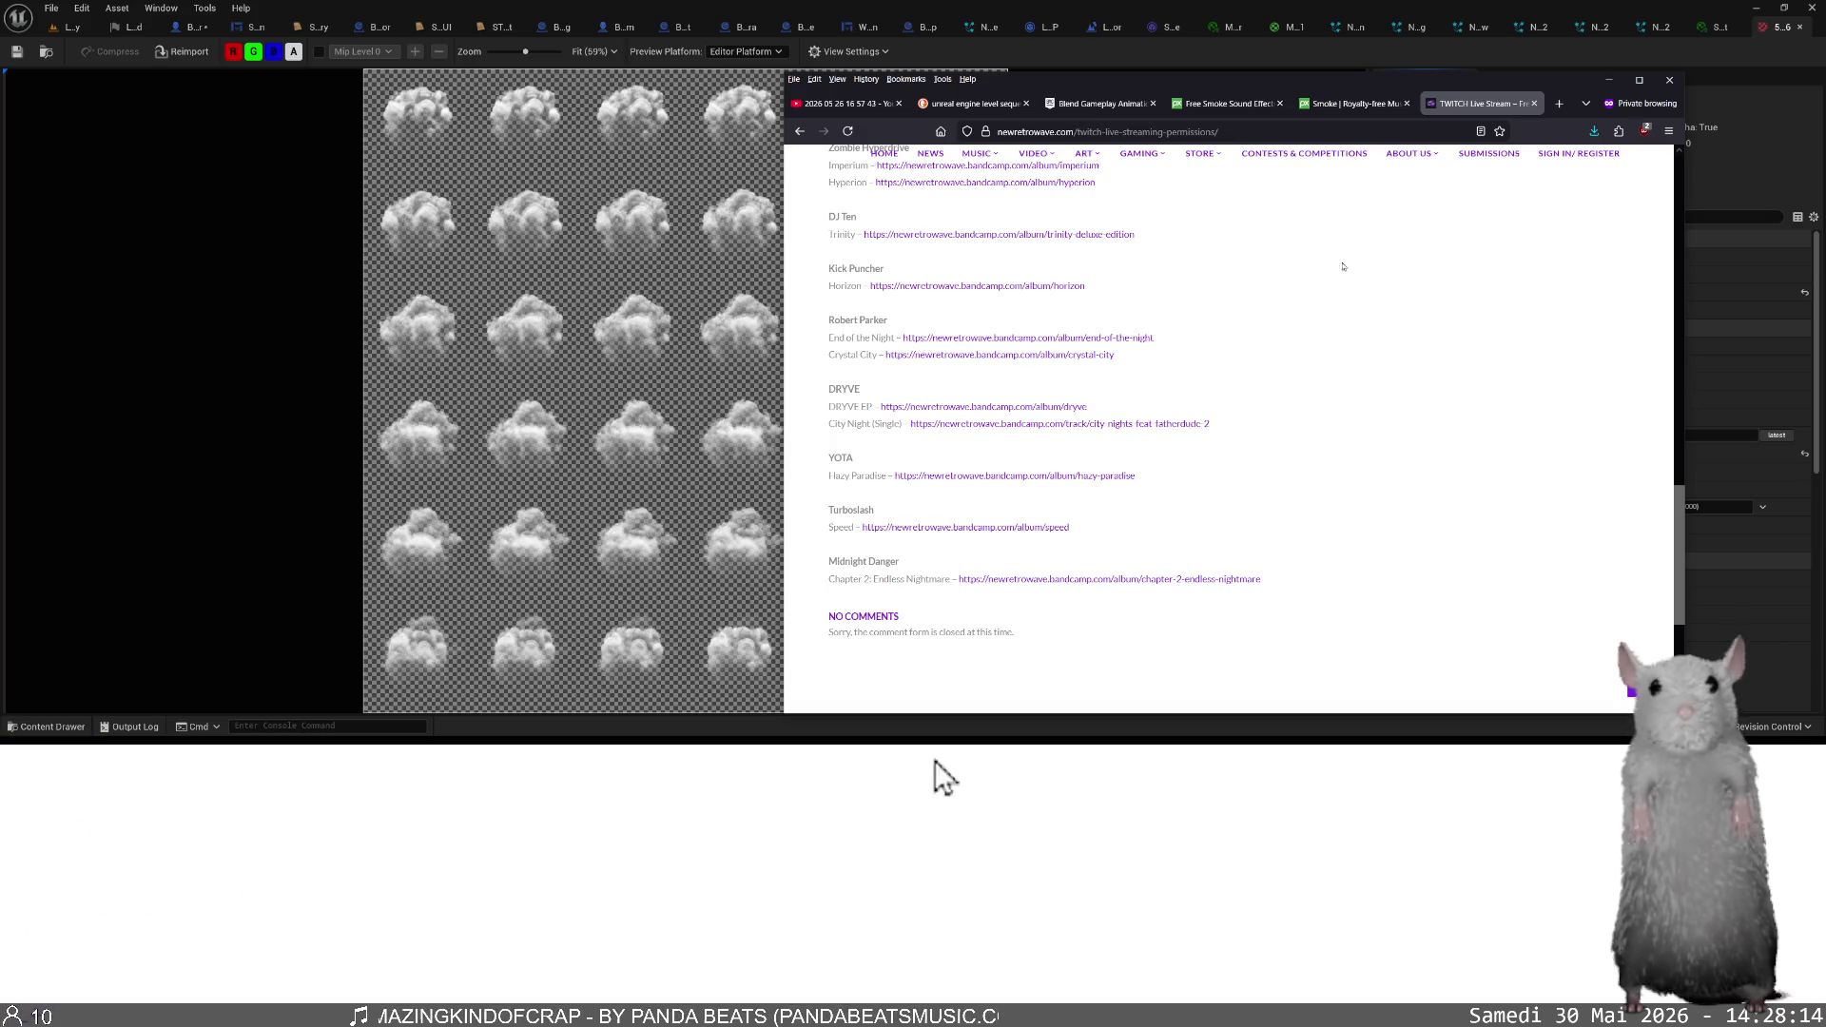
left_click(1327, 107)
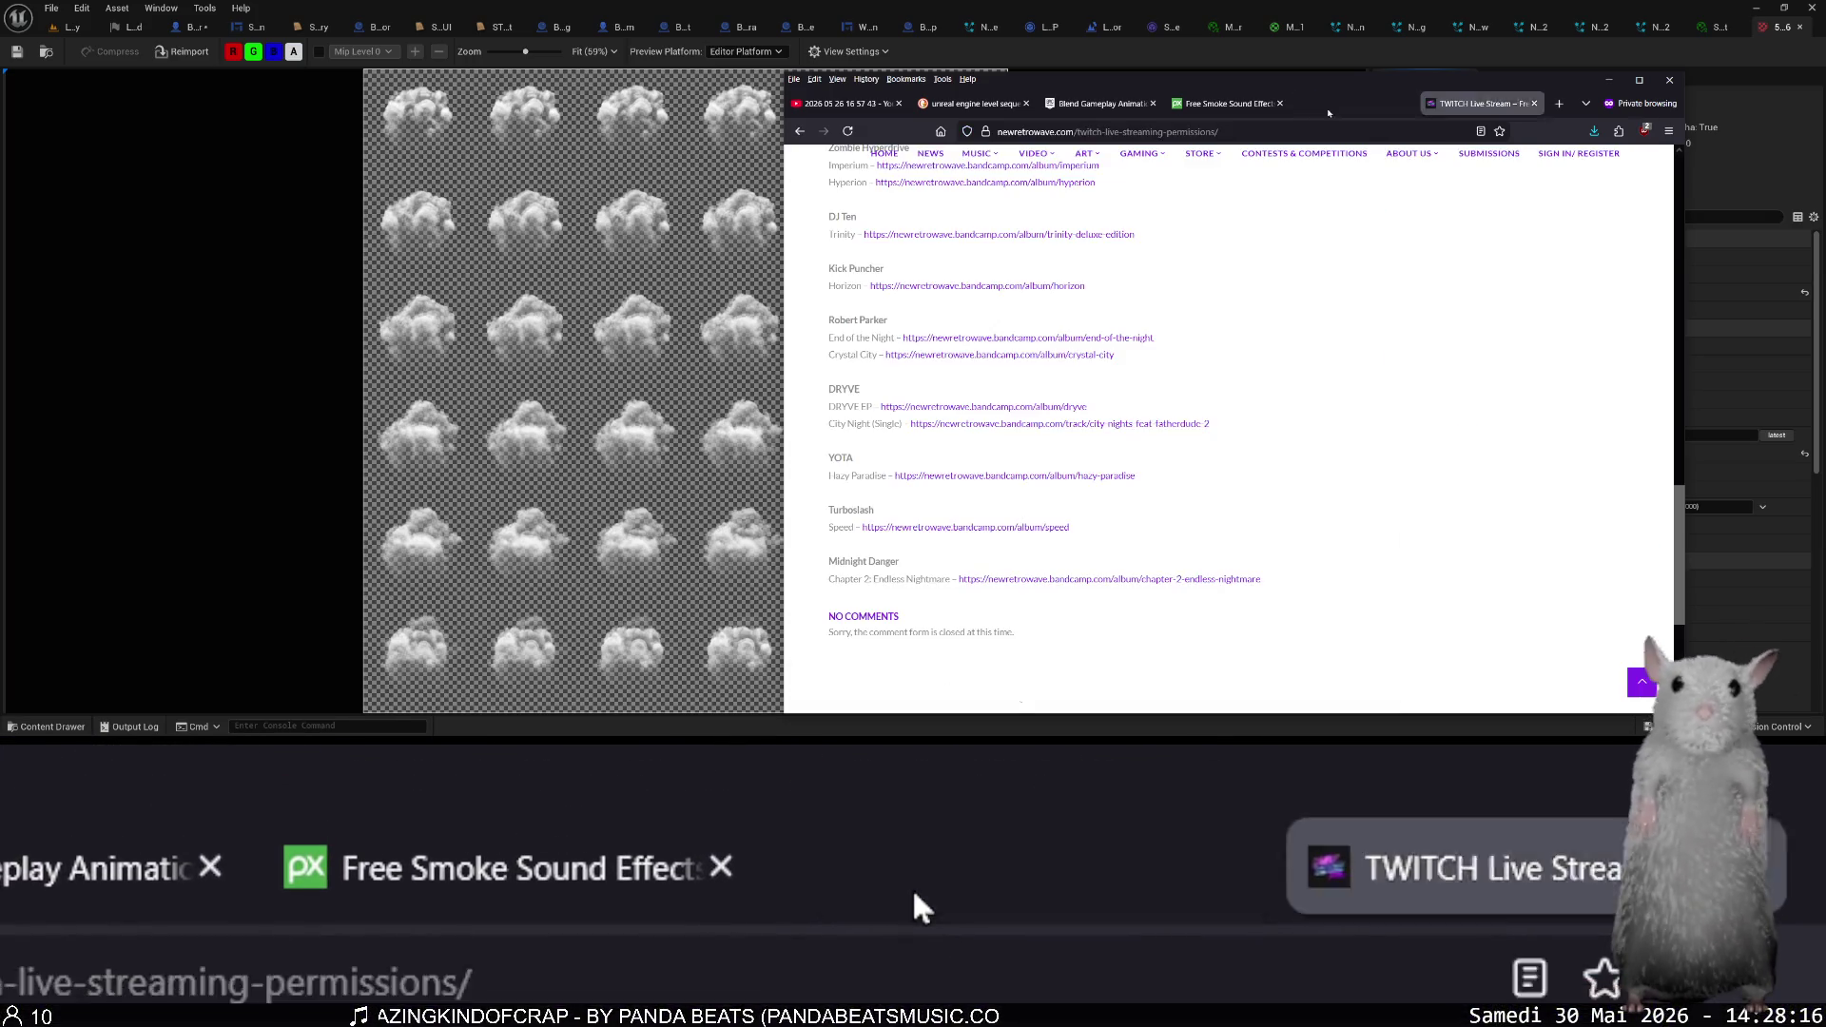
middle_click(1327, 107)
middle_click(1232, 107)
- Close the Blend Gameplay Animation and unreal engine tabs, then close Unreal's S_6_smoke texture editor
left_click(1115, 109)
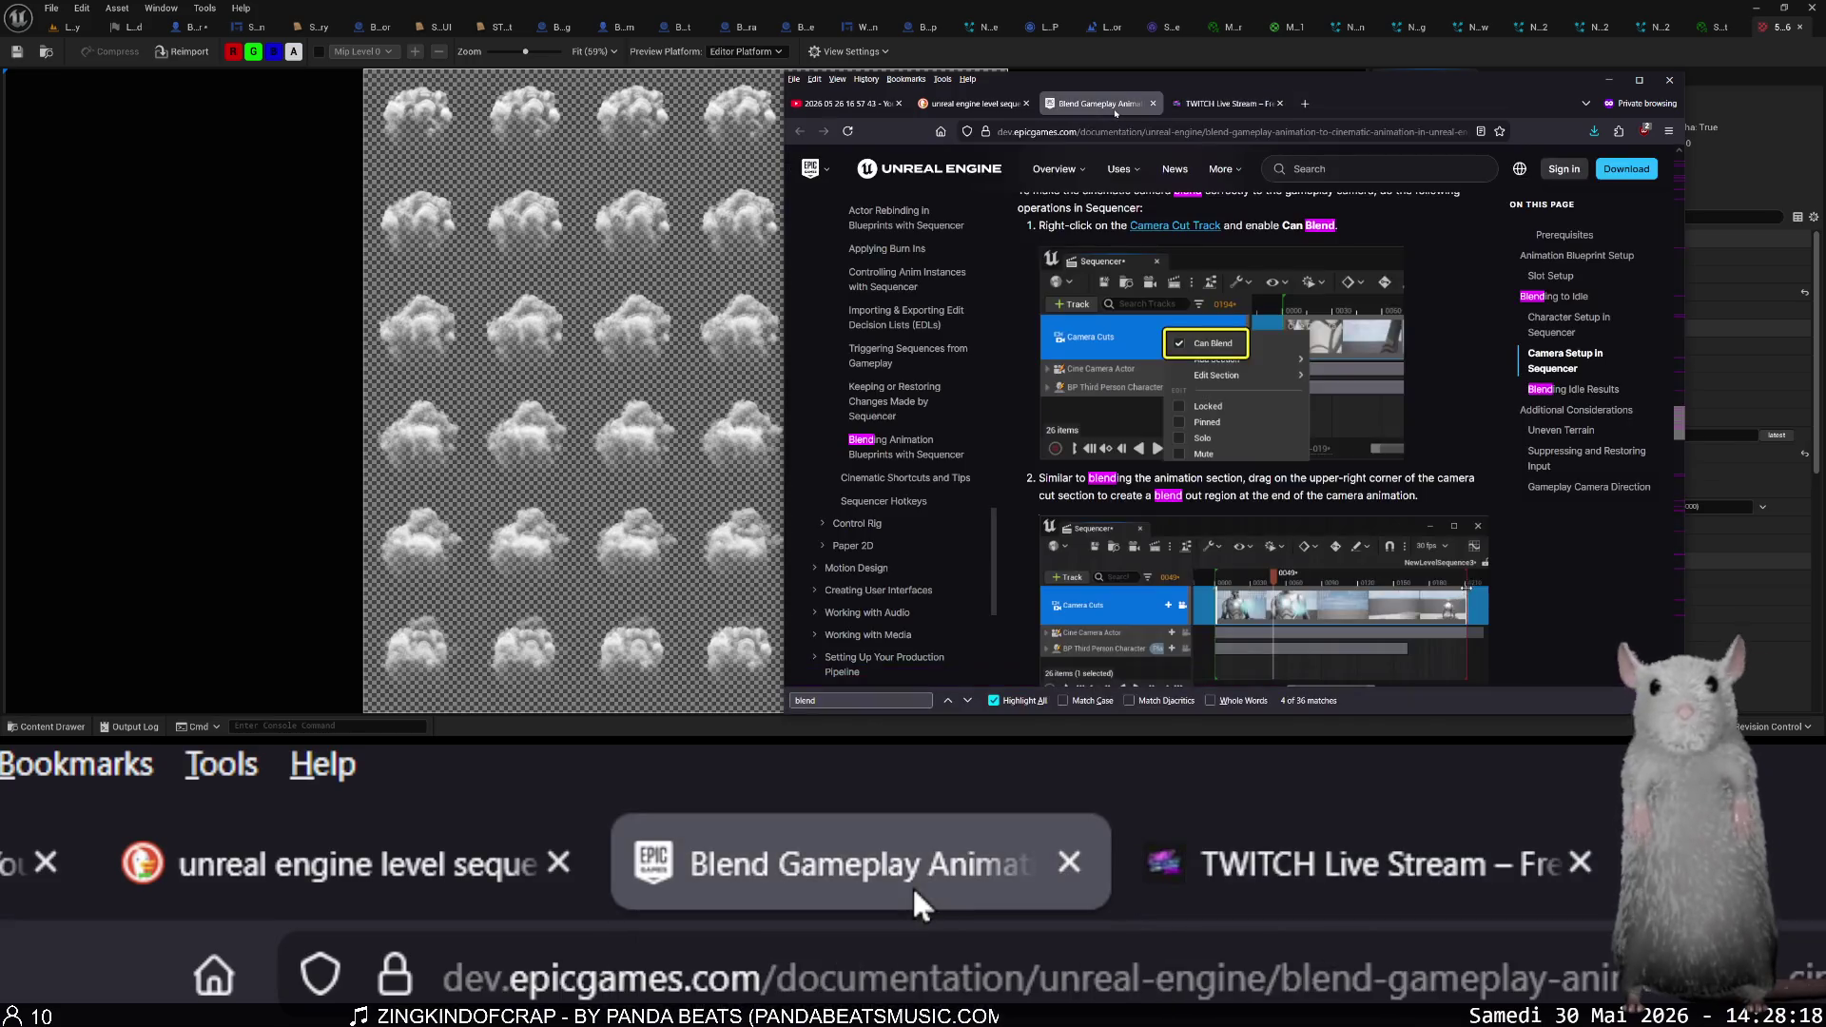
middle_click(1116, 109)
left_click(978, 107)
middle_click(978, 108)
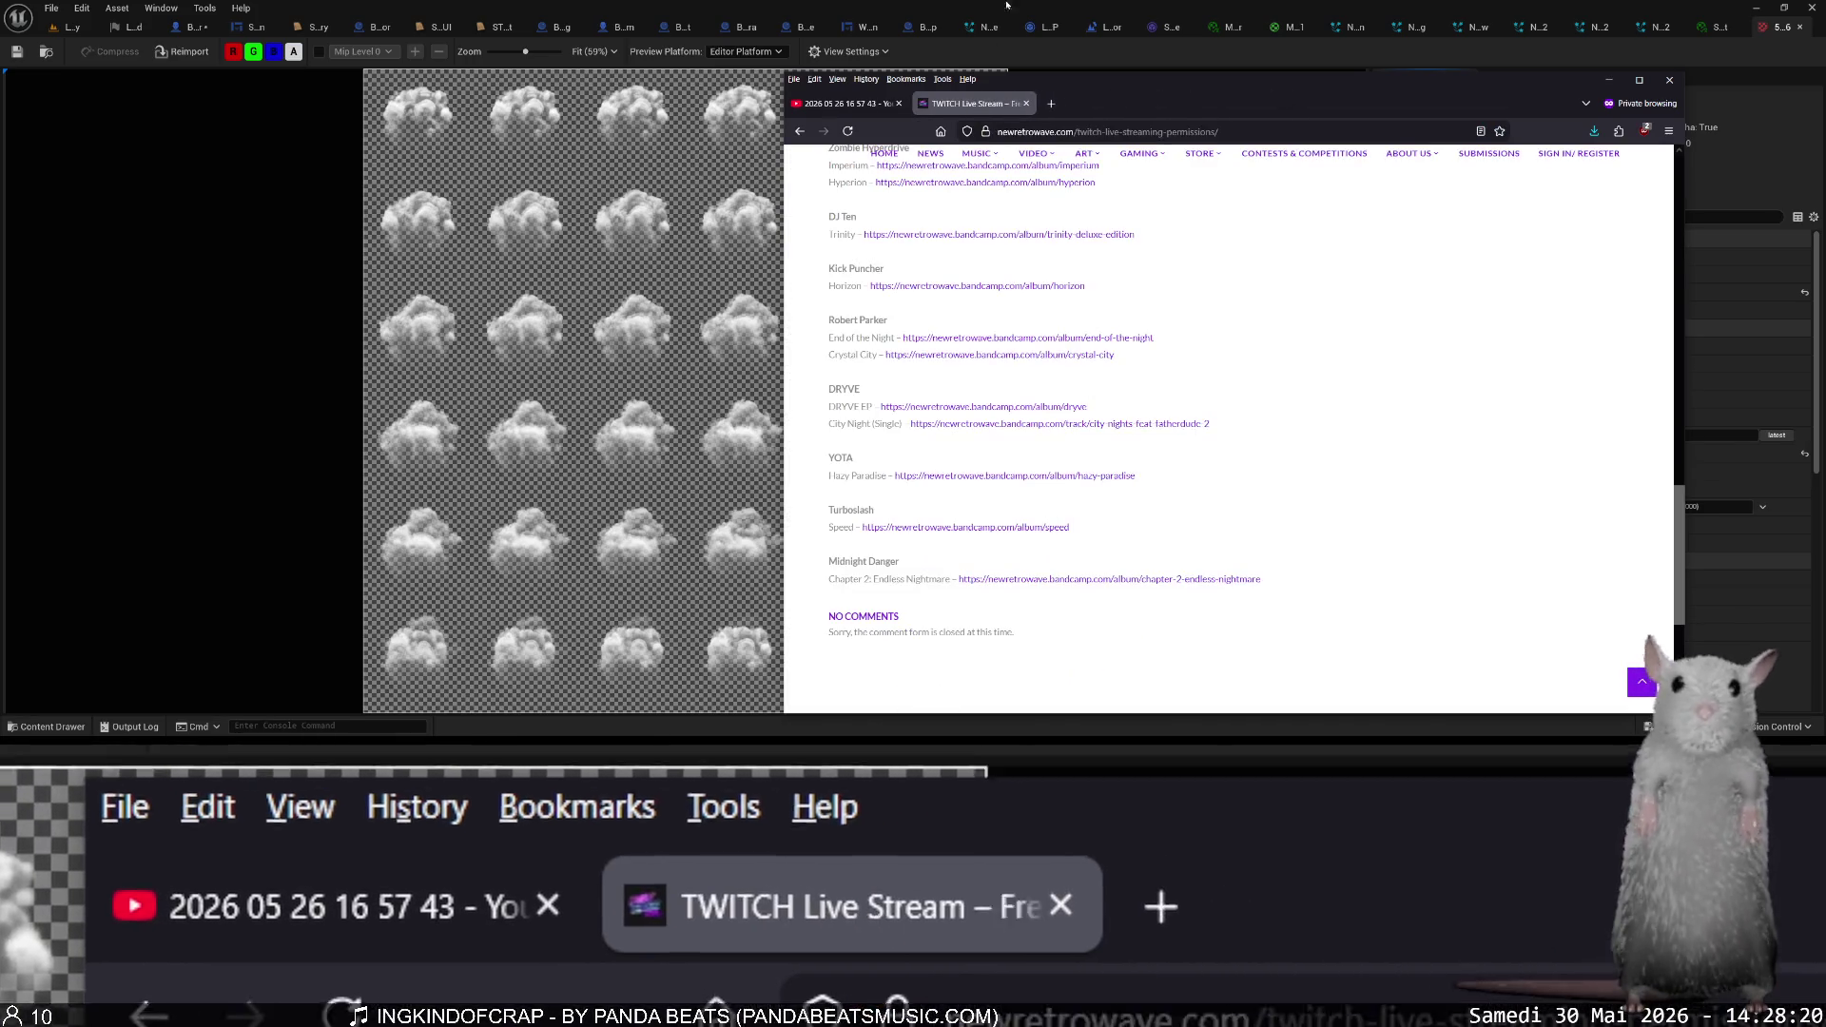
left_click(1768, 45)
middle_click(1769, 36)
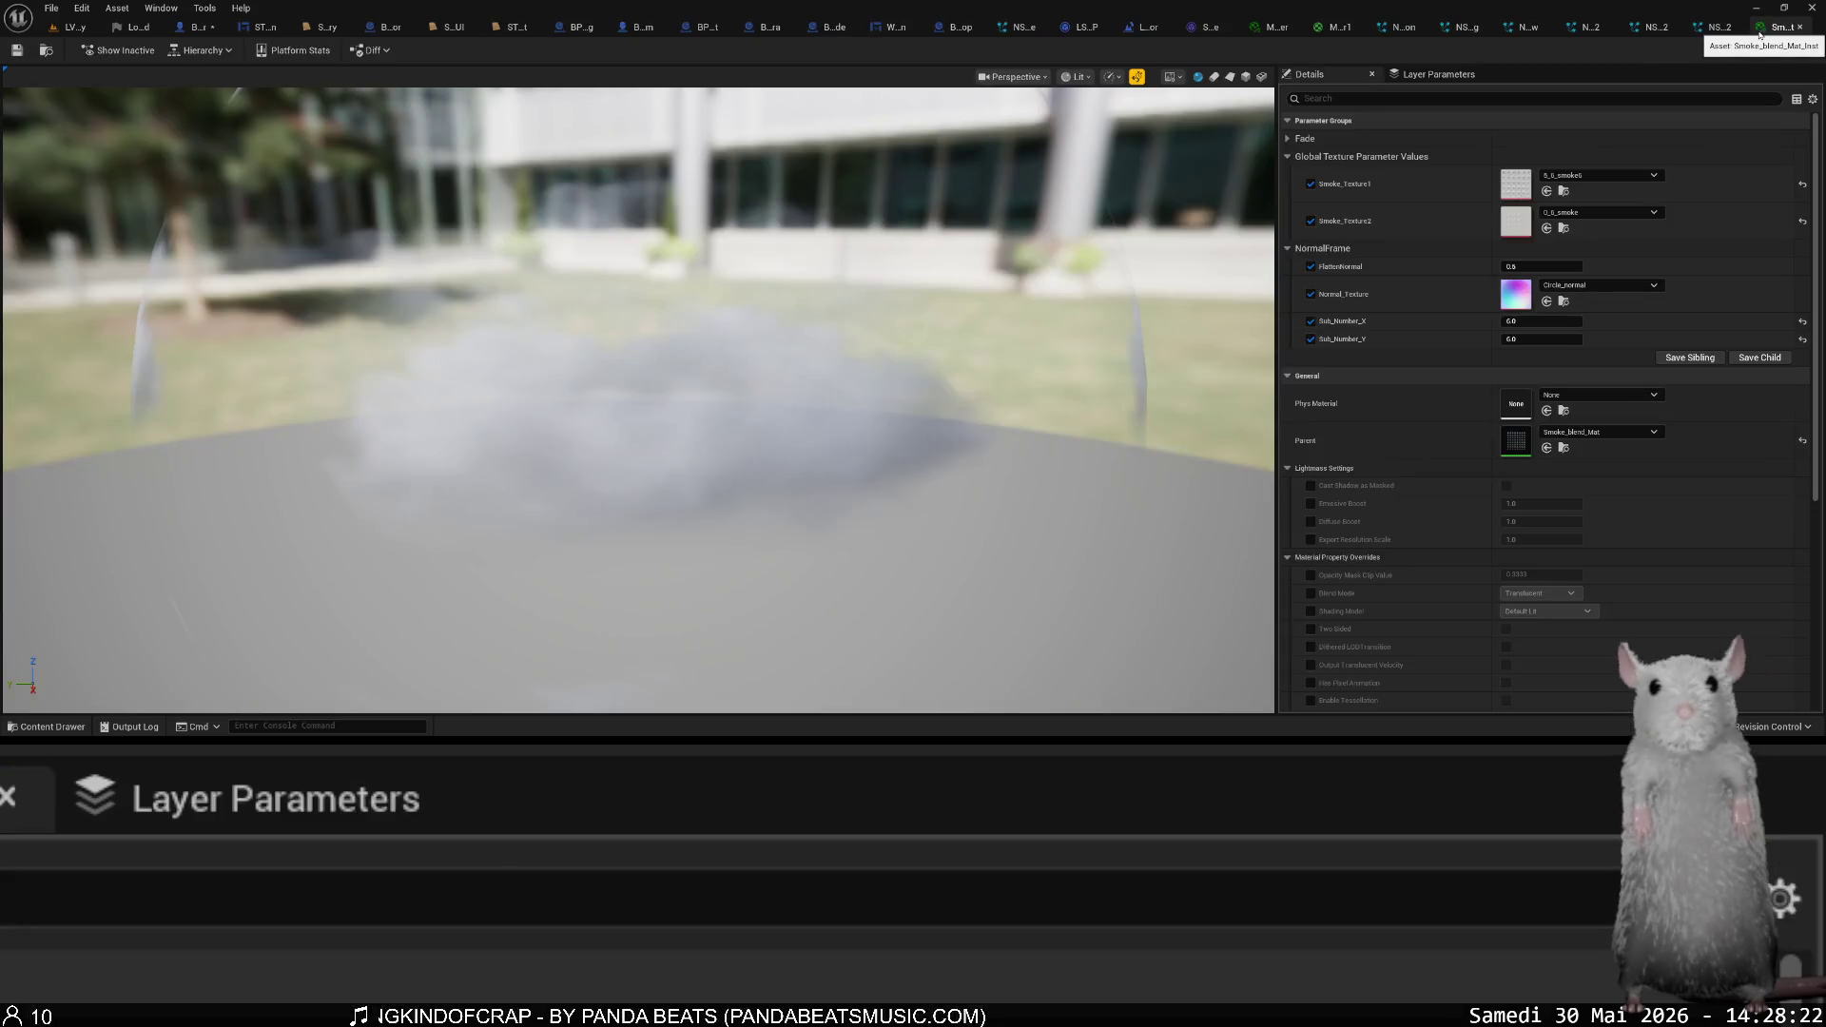
- Close Smoke_blend_Mat_Inst and the NS_Blood editor tabs, then switch to LVL_Laboratory
middle_click(1761, 35)
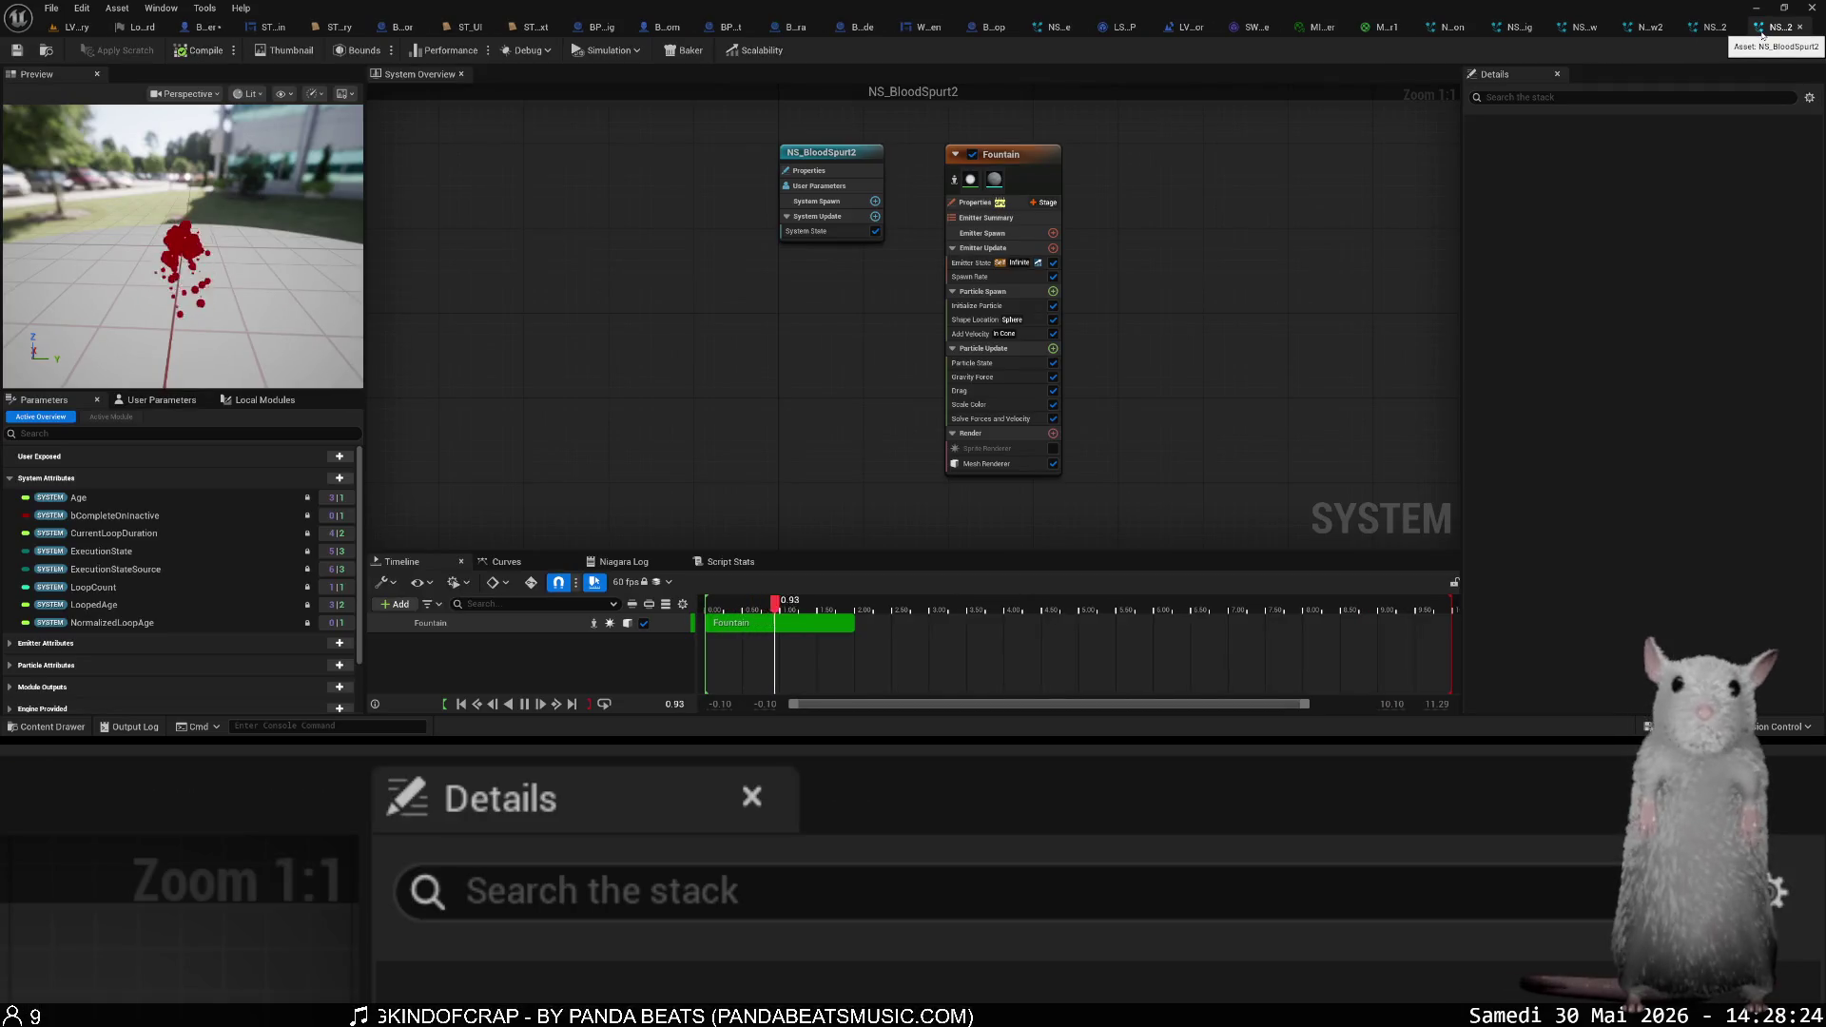
middle_click(1763, 35)
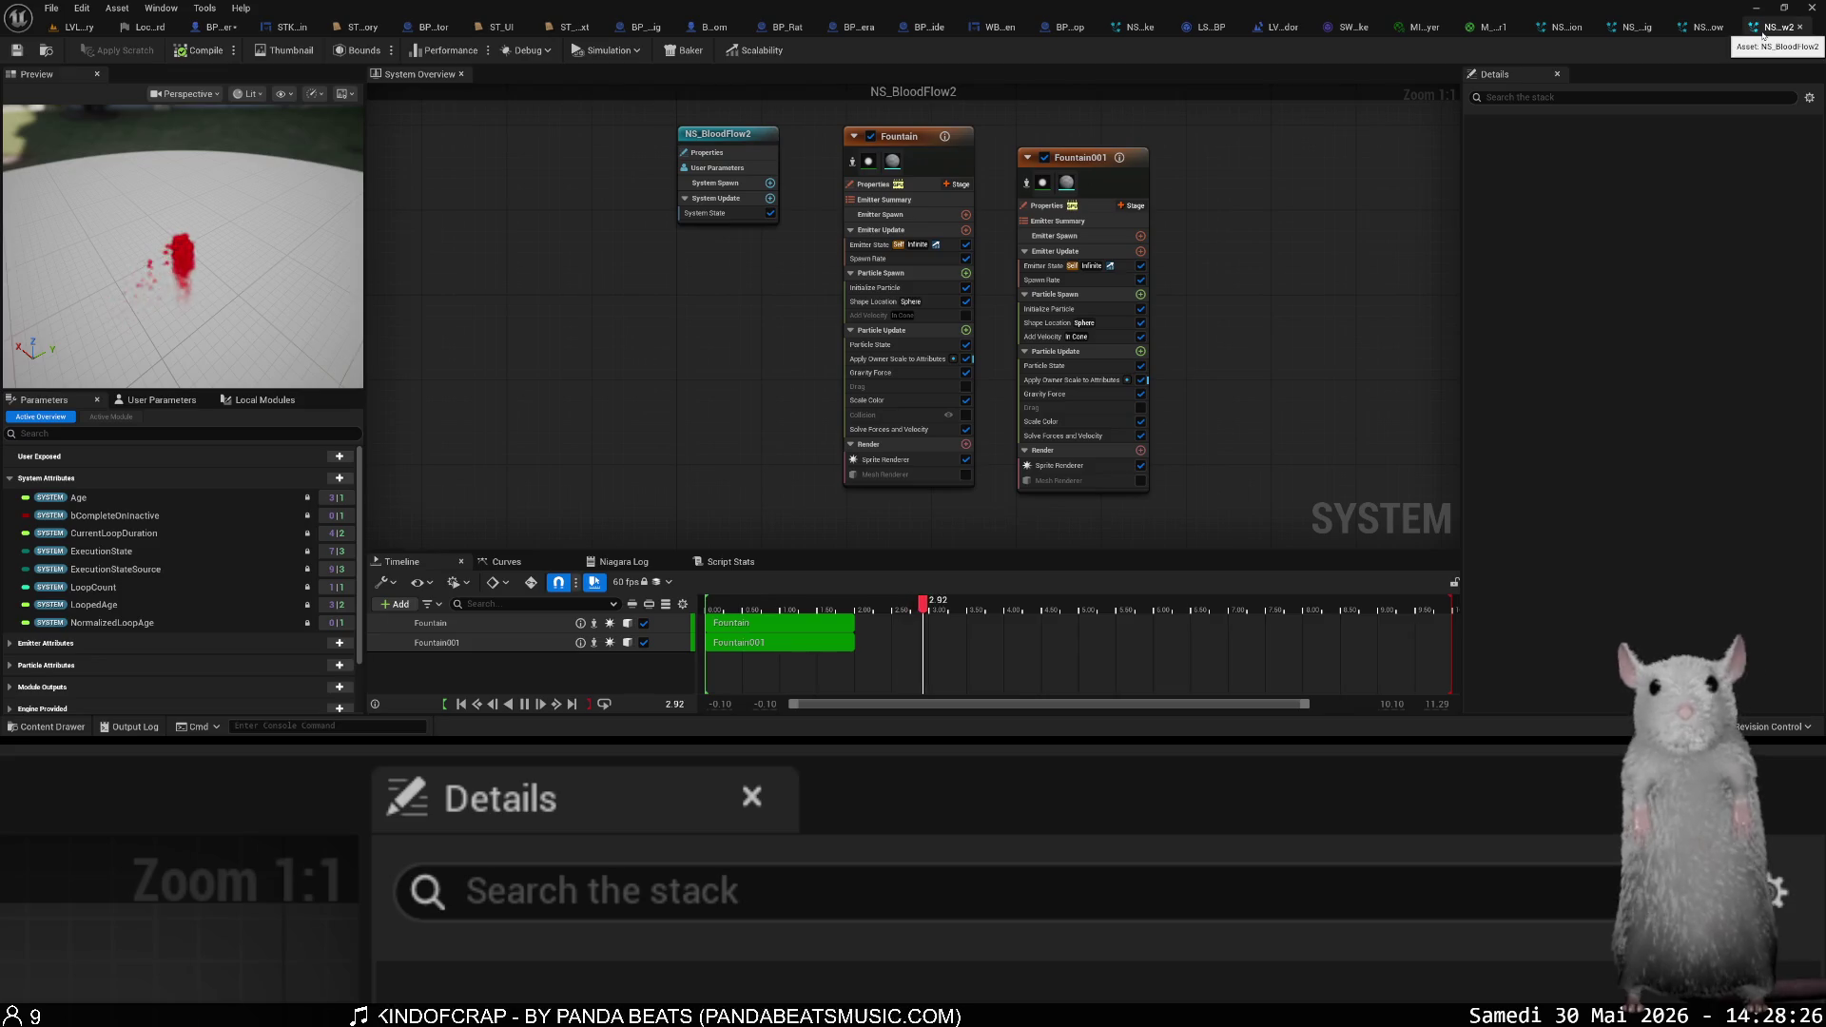
middle_click(1760, 36)
middle_click(1758, 35)
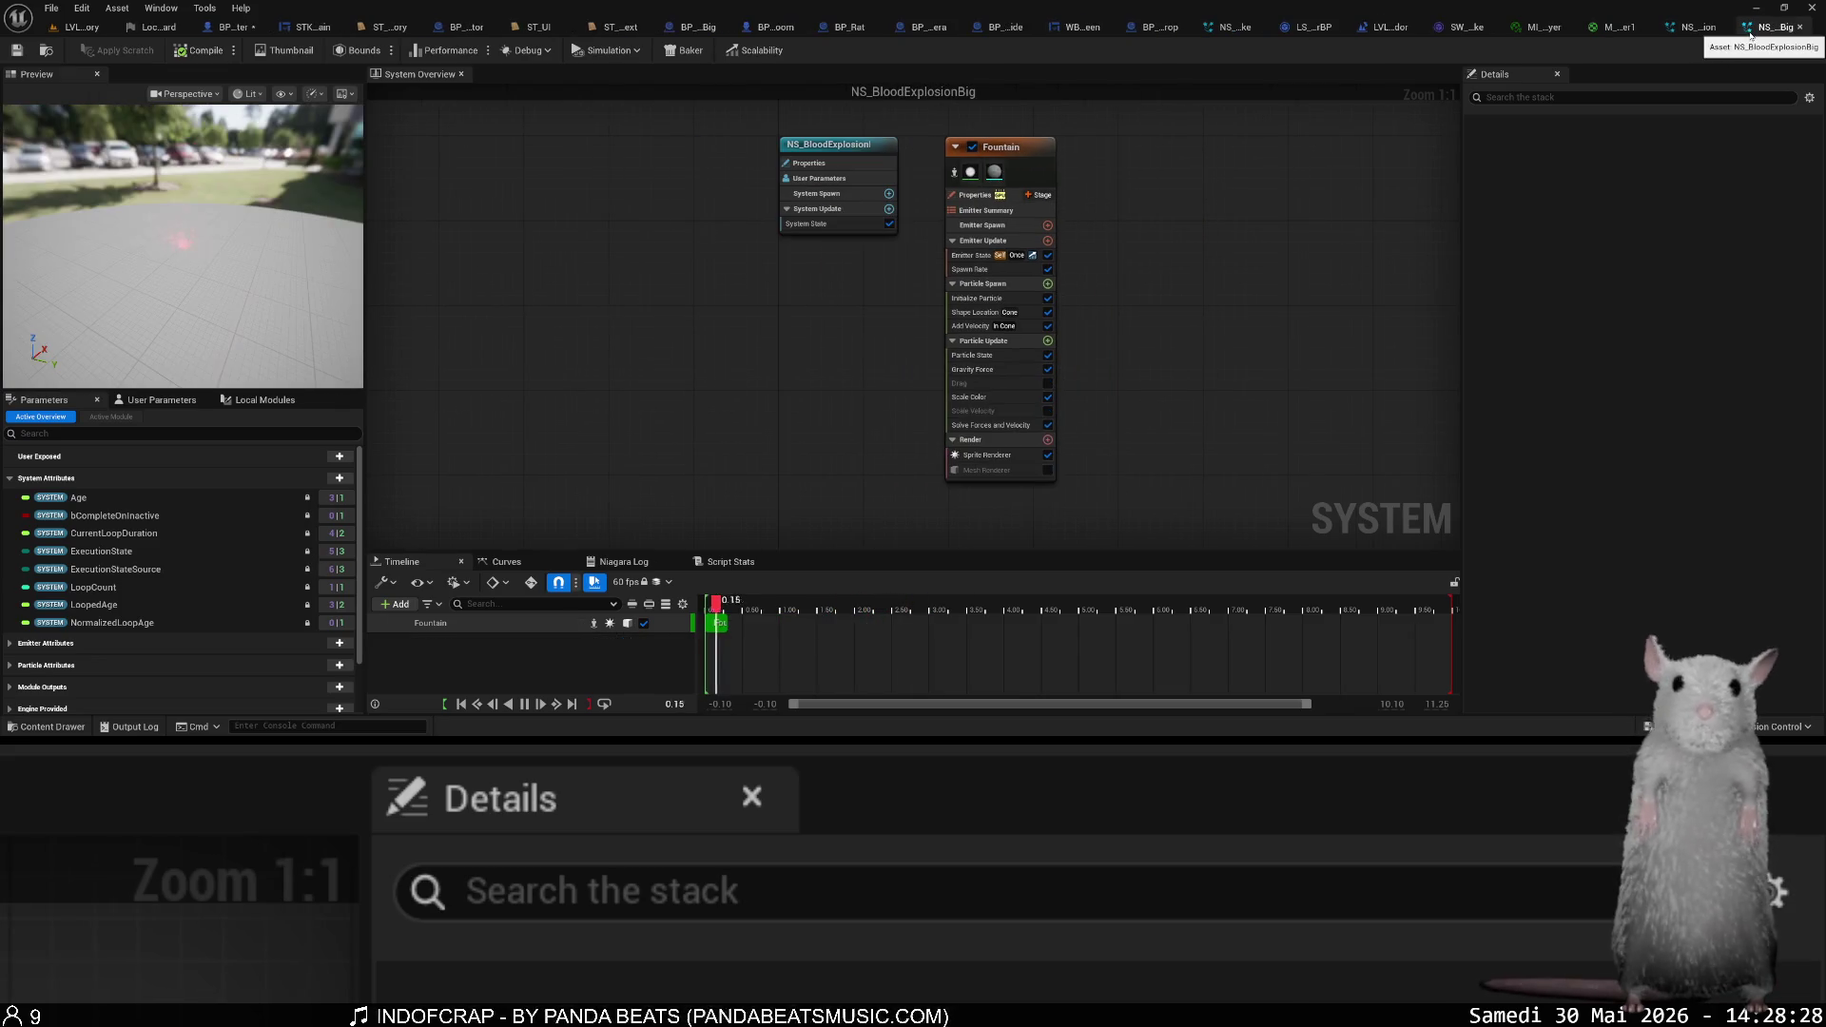
middle_click(1749, 35)
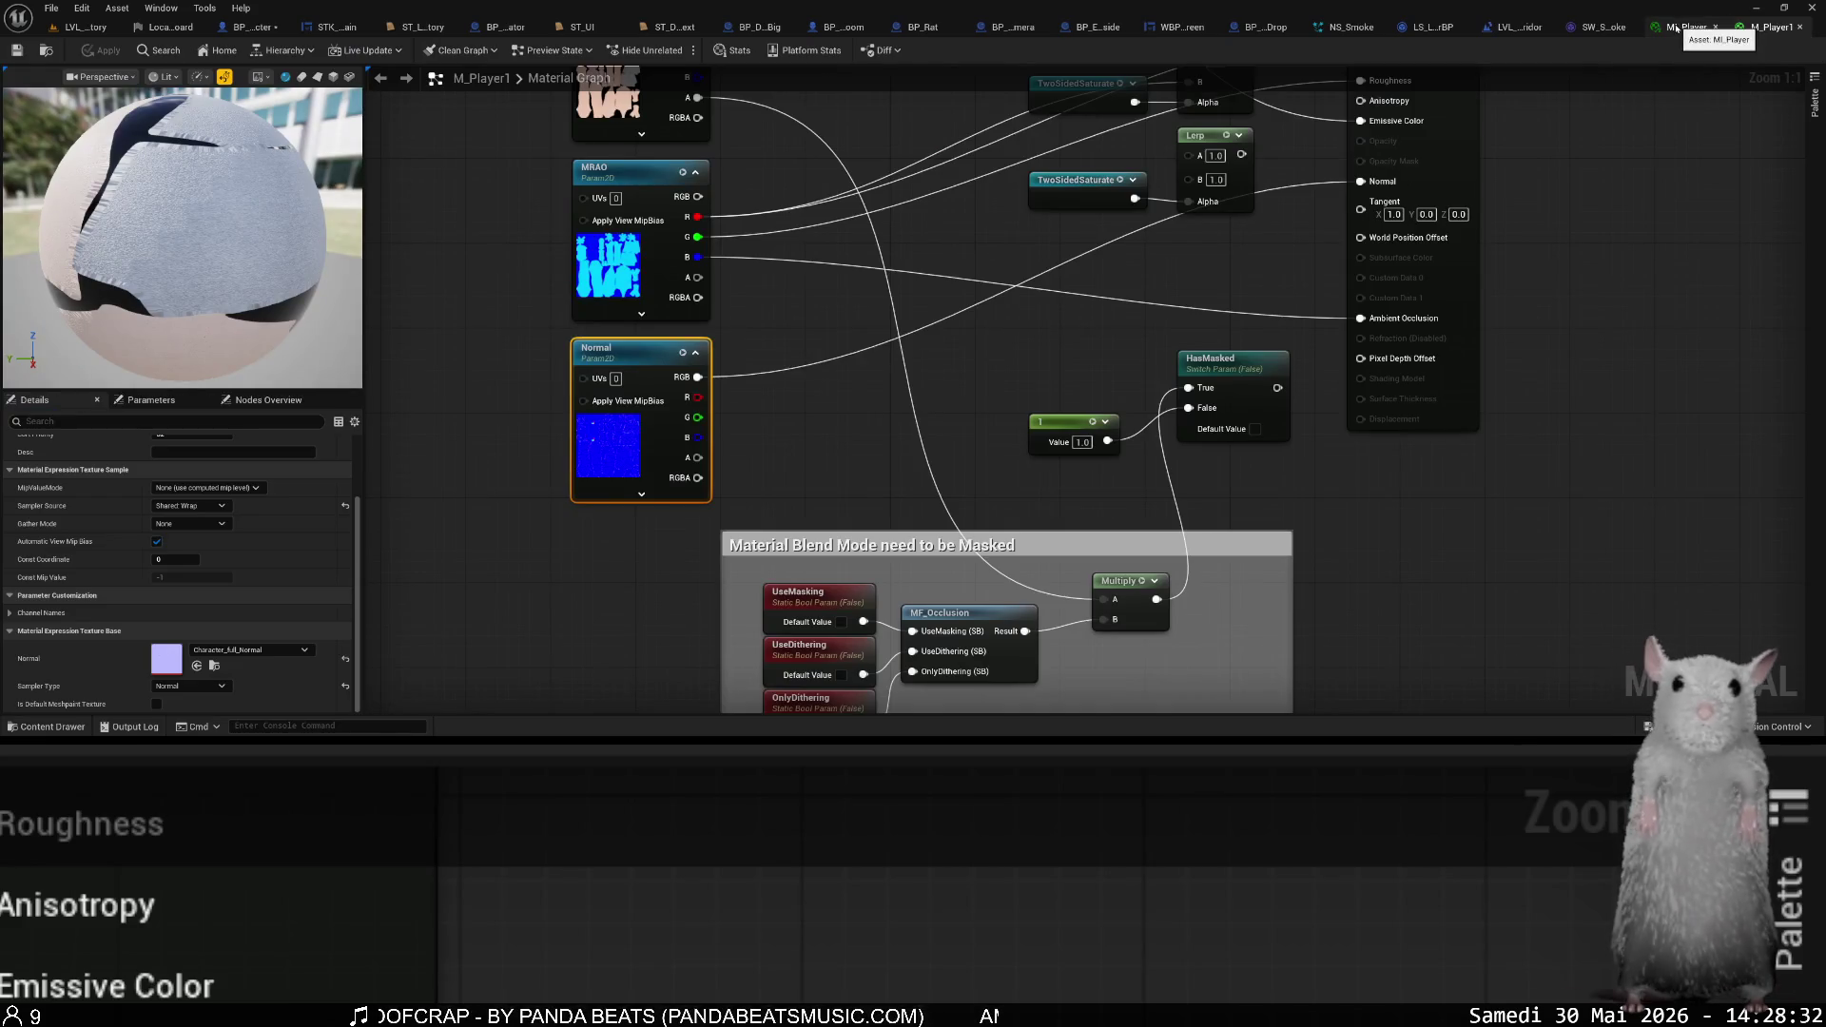
left_click(81, 26)
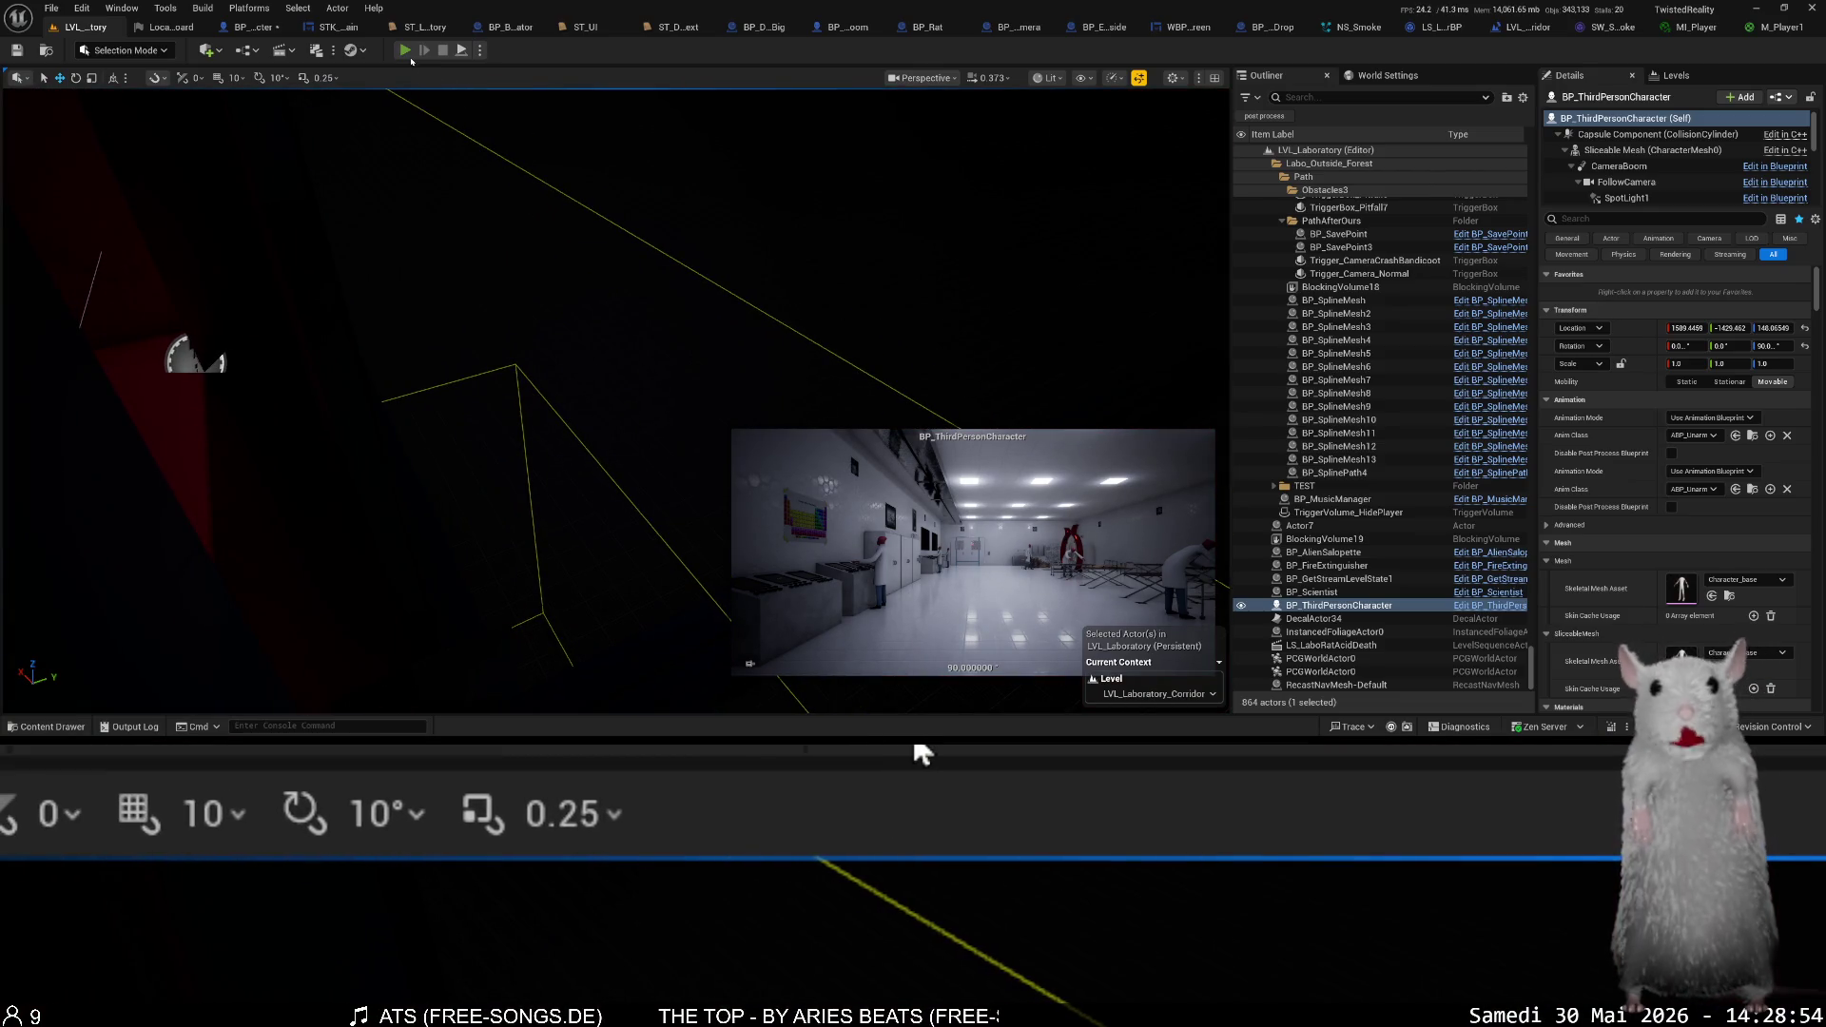
- Play LVL_Laboratory and load the Save_4 'Escaping the laboratory (2)' save, confirming the prompt
left_click(405, 51)
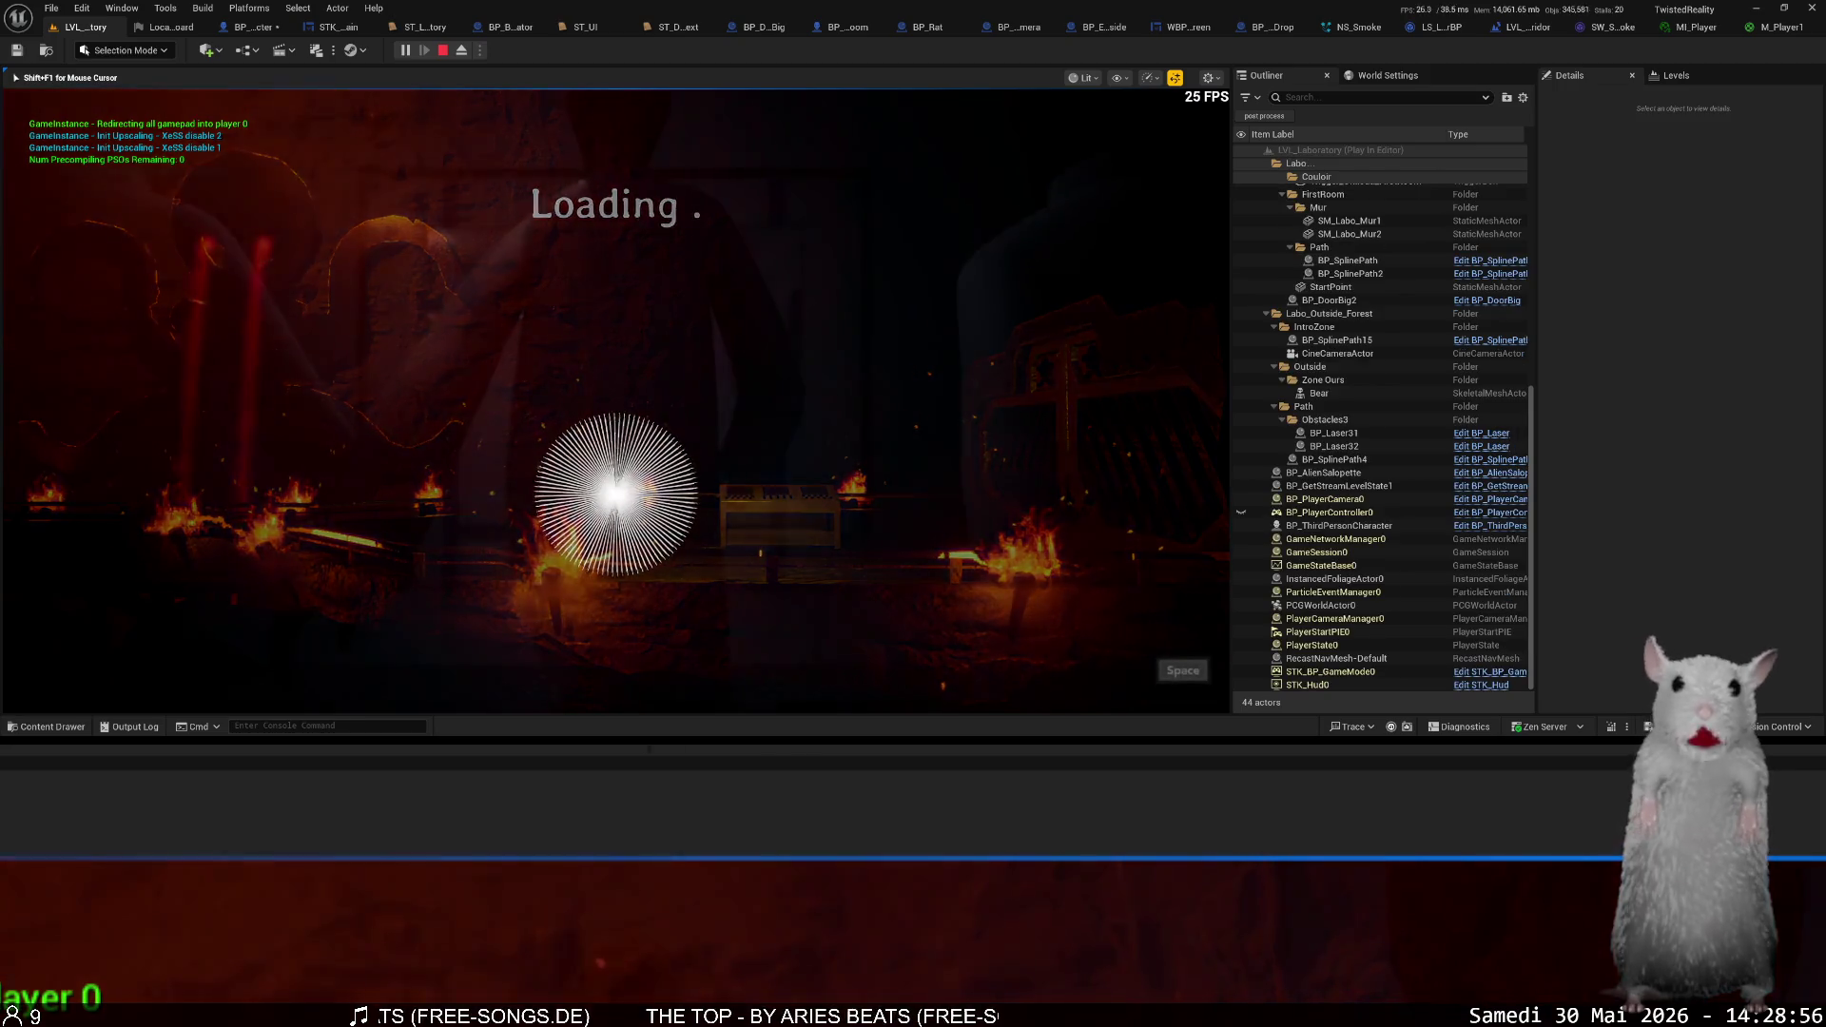
left_click(725, 415)
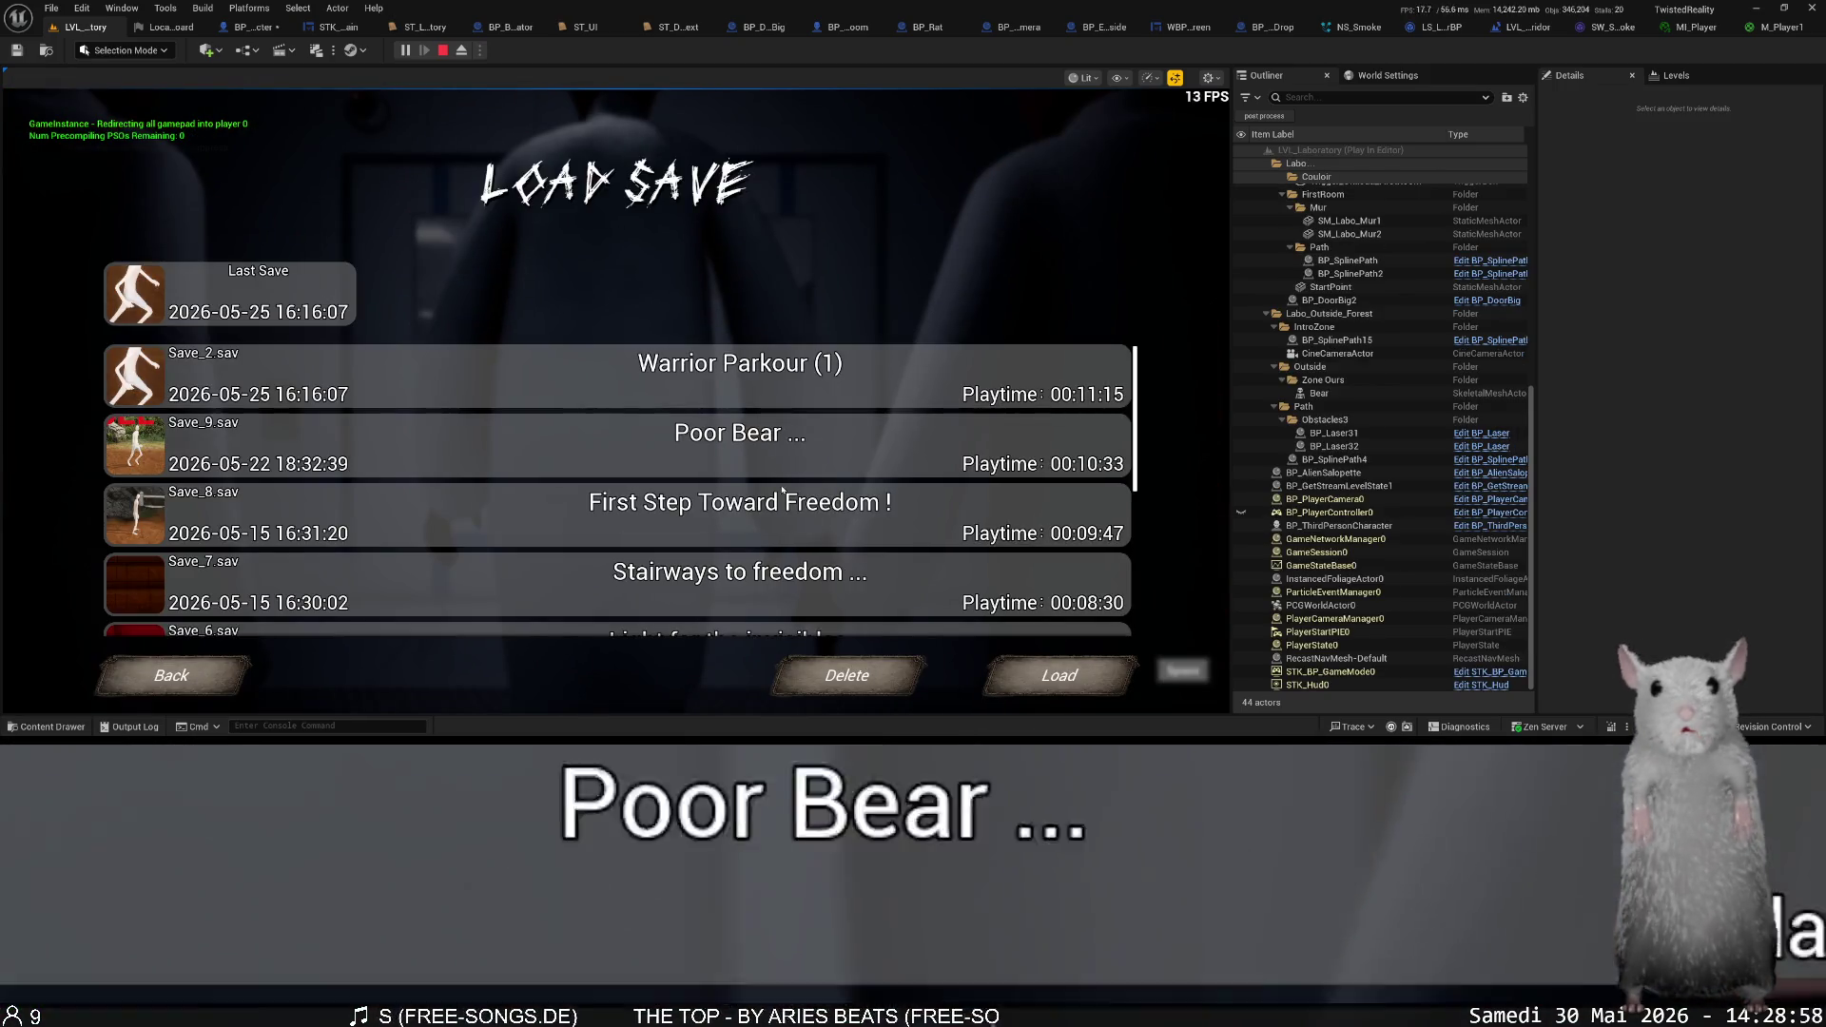
scroll(815, 504, "down", 5)
left_click(856, 463)
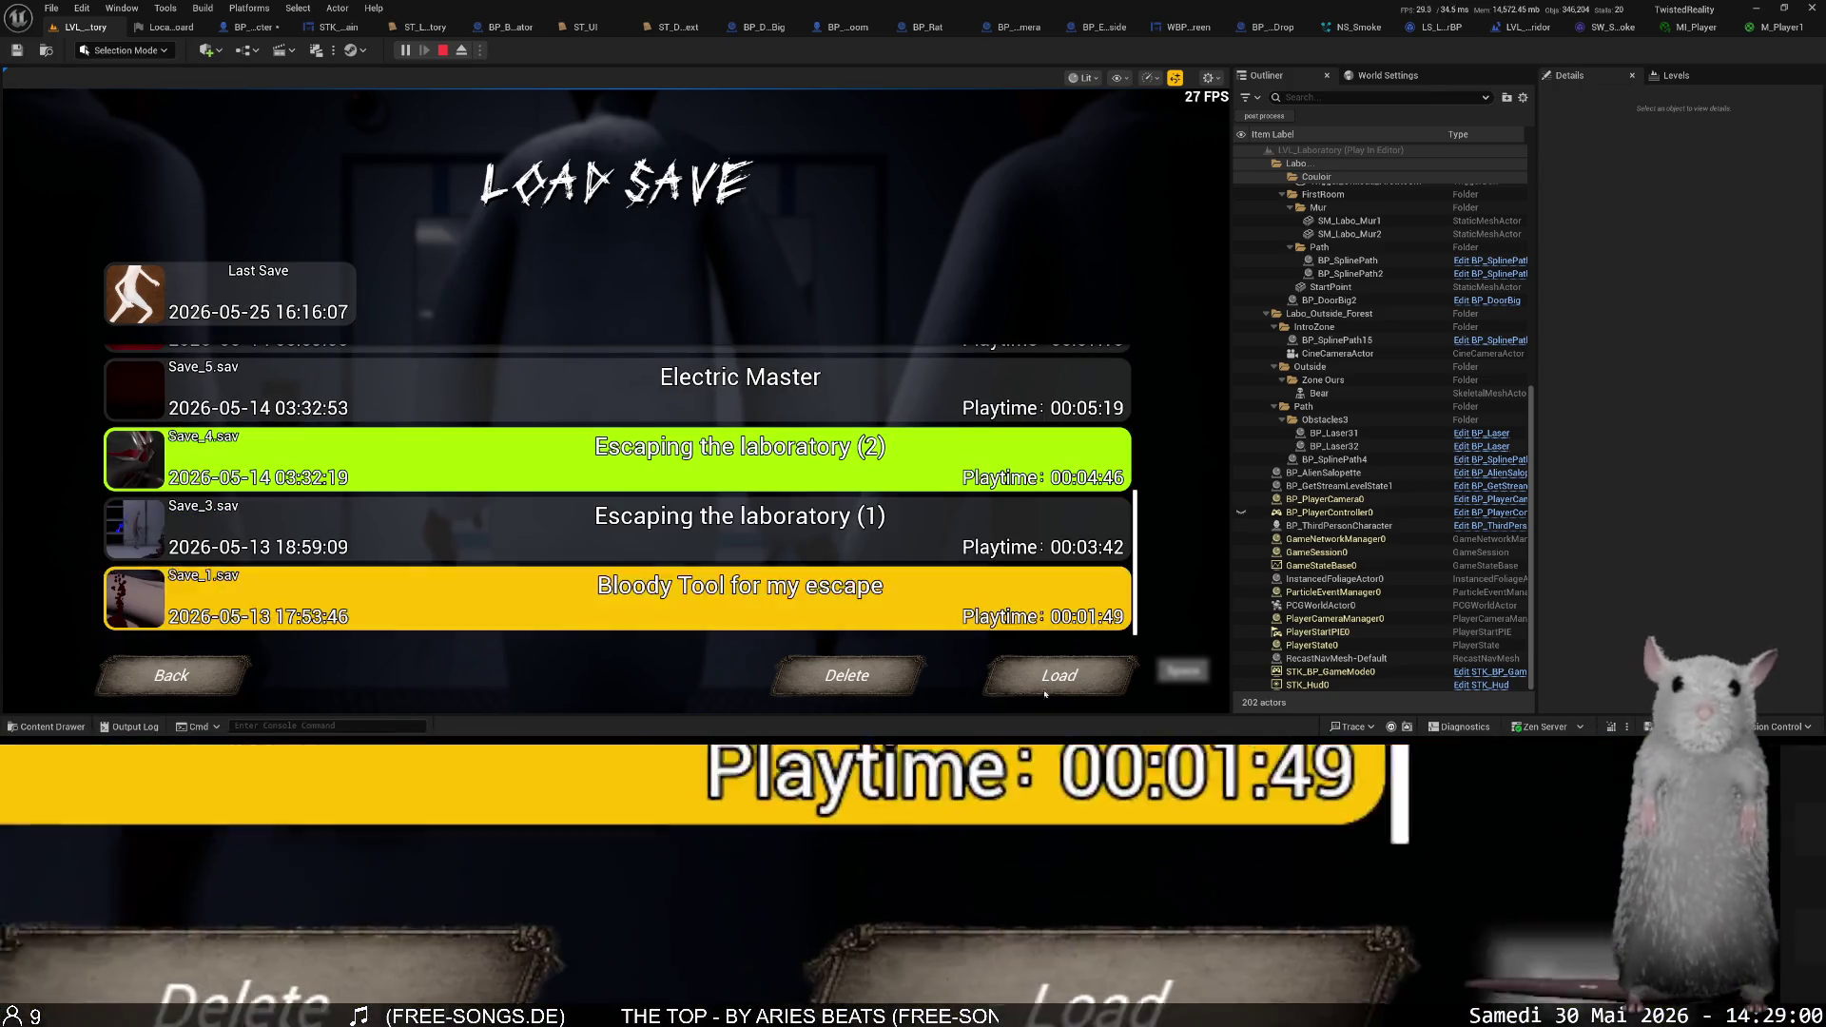
left_click(999, 666)
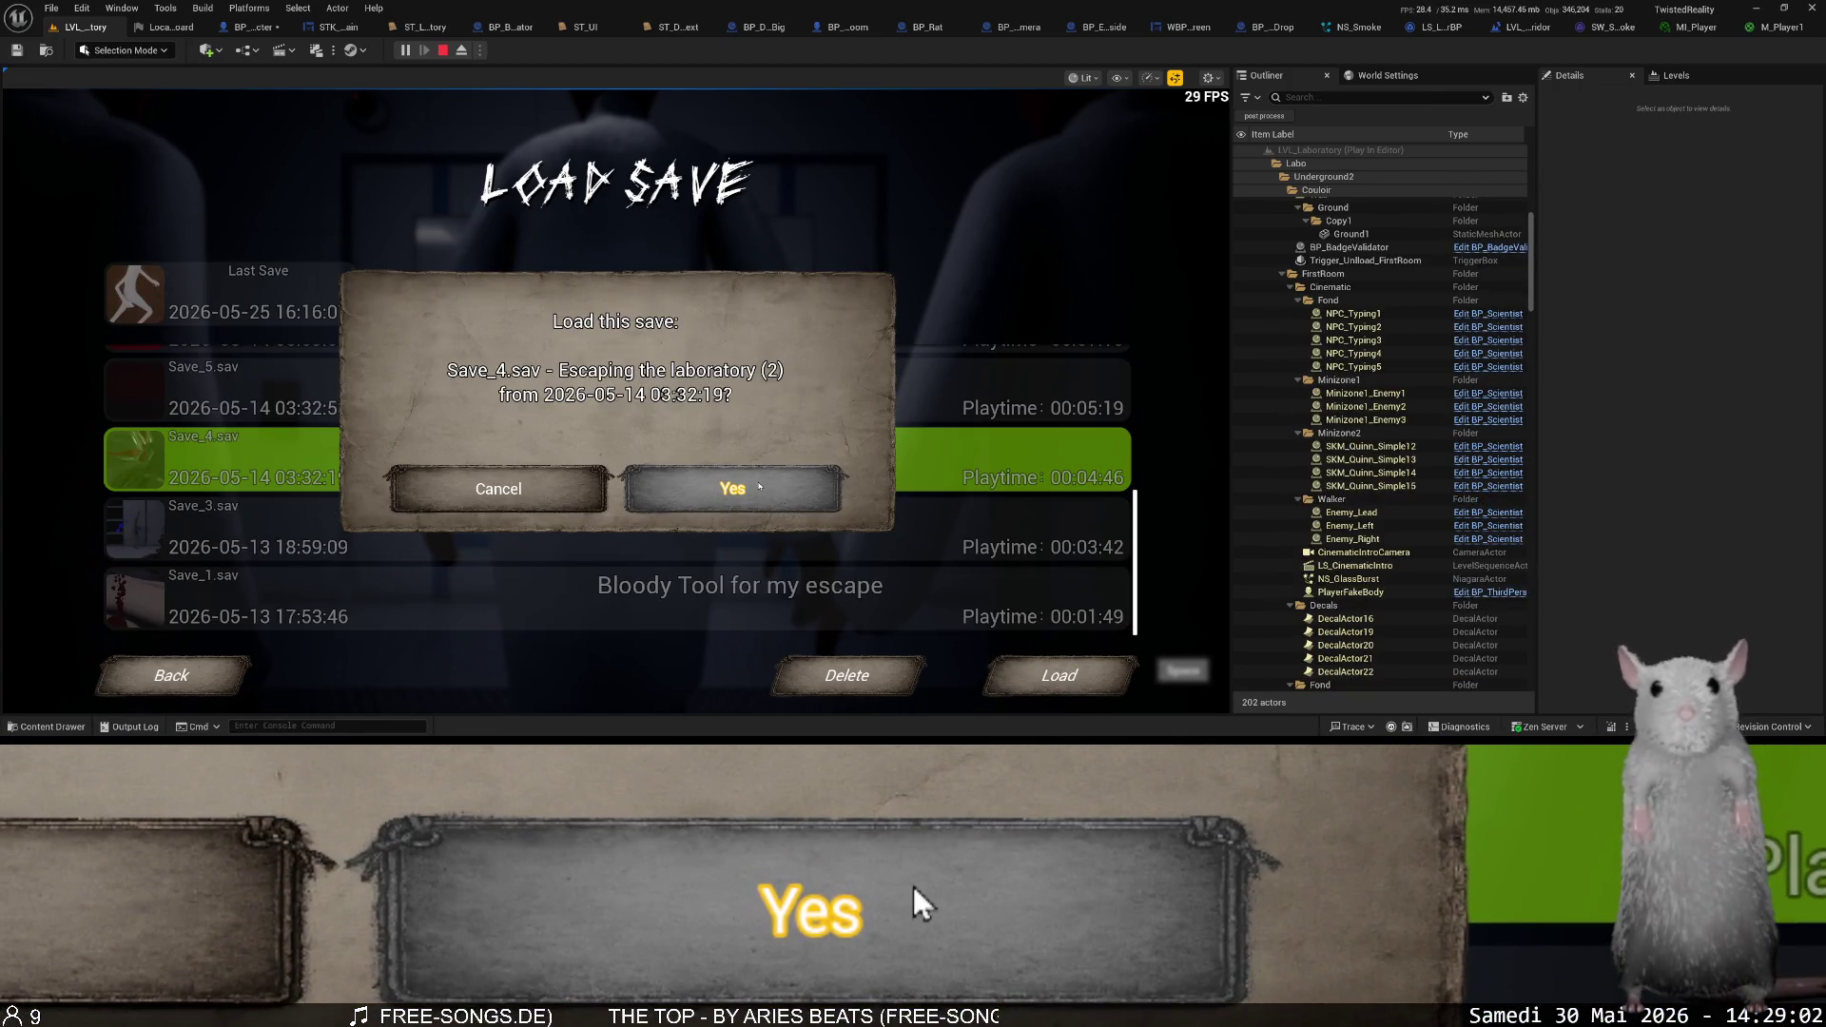
left_click(759, 487)
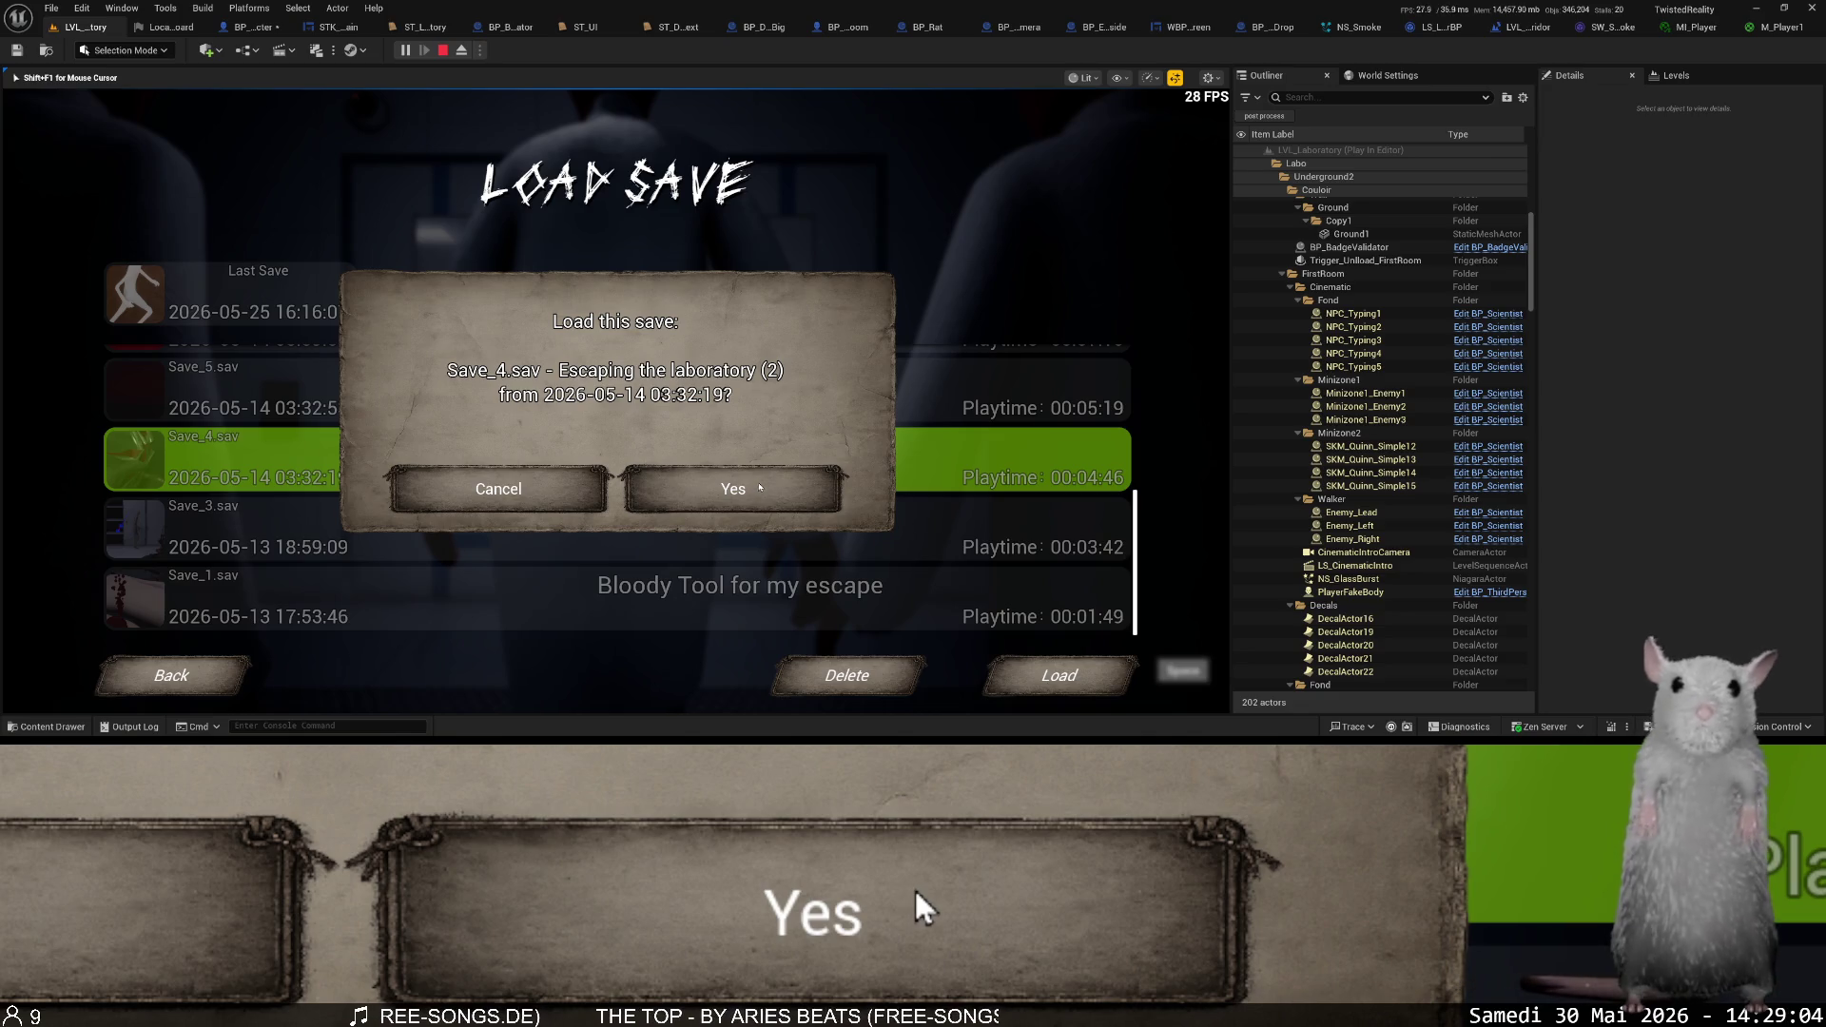
left_click(760, 487)
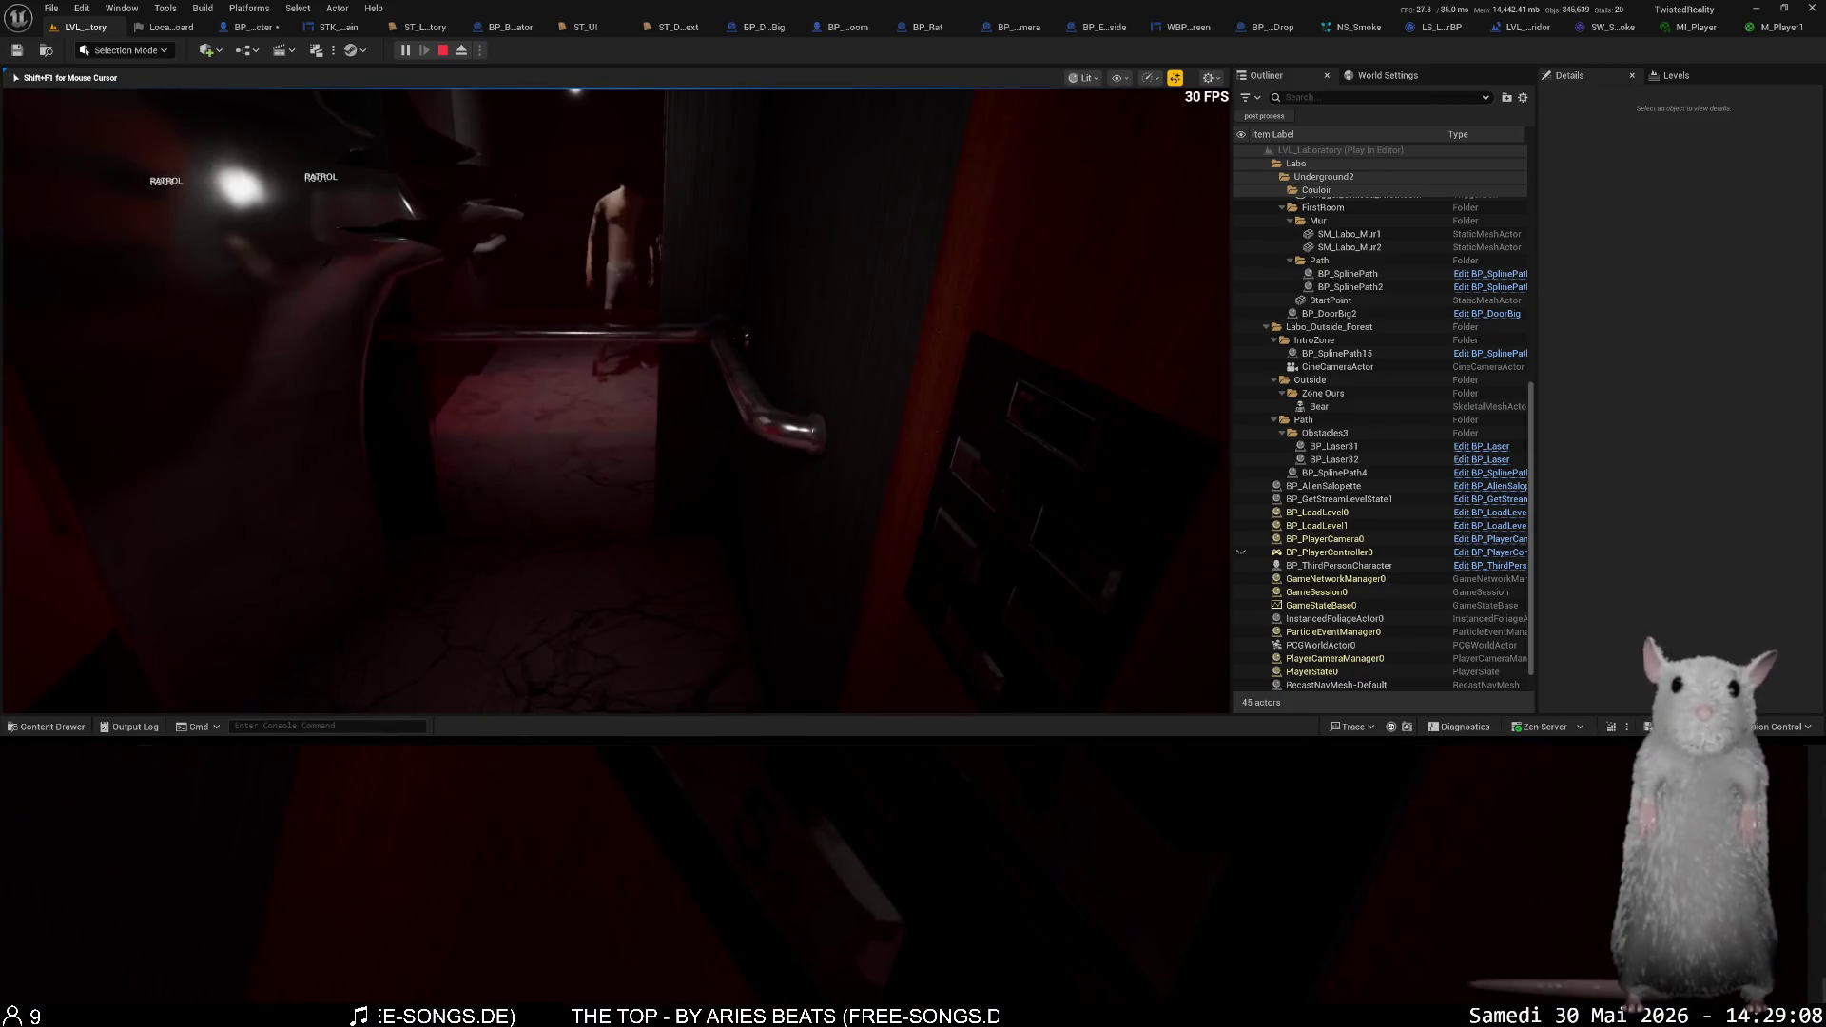
- Eject with F8 and place Character_base, turned slightly, and Character_head into the level
key("F8")
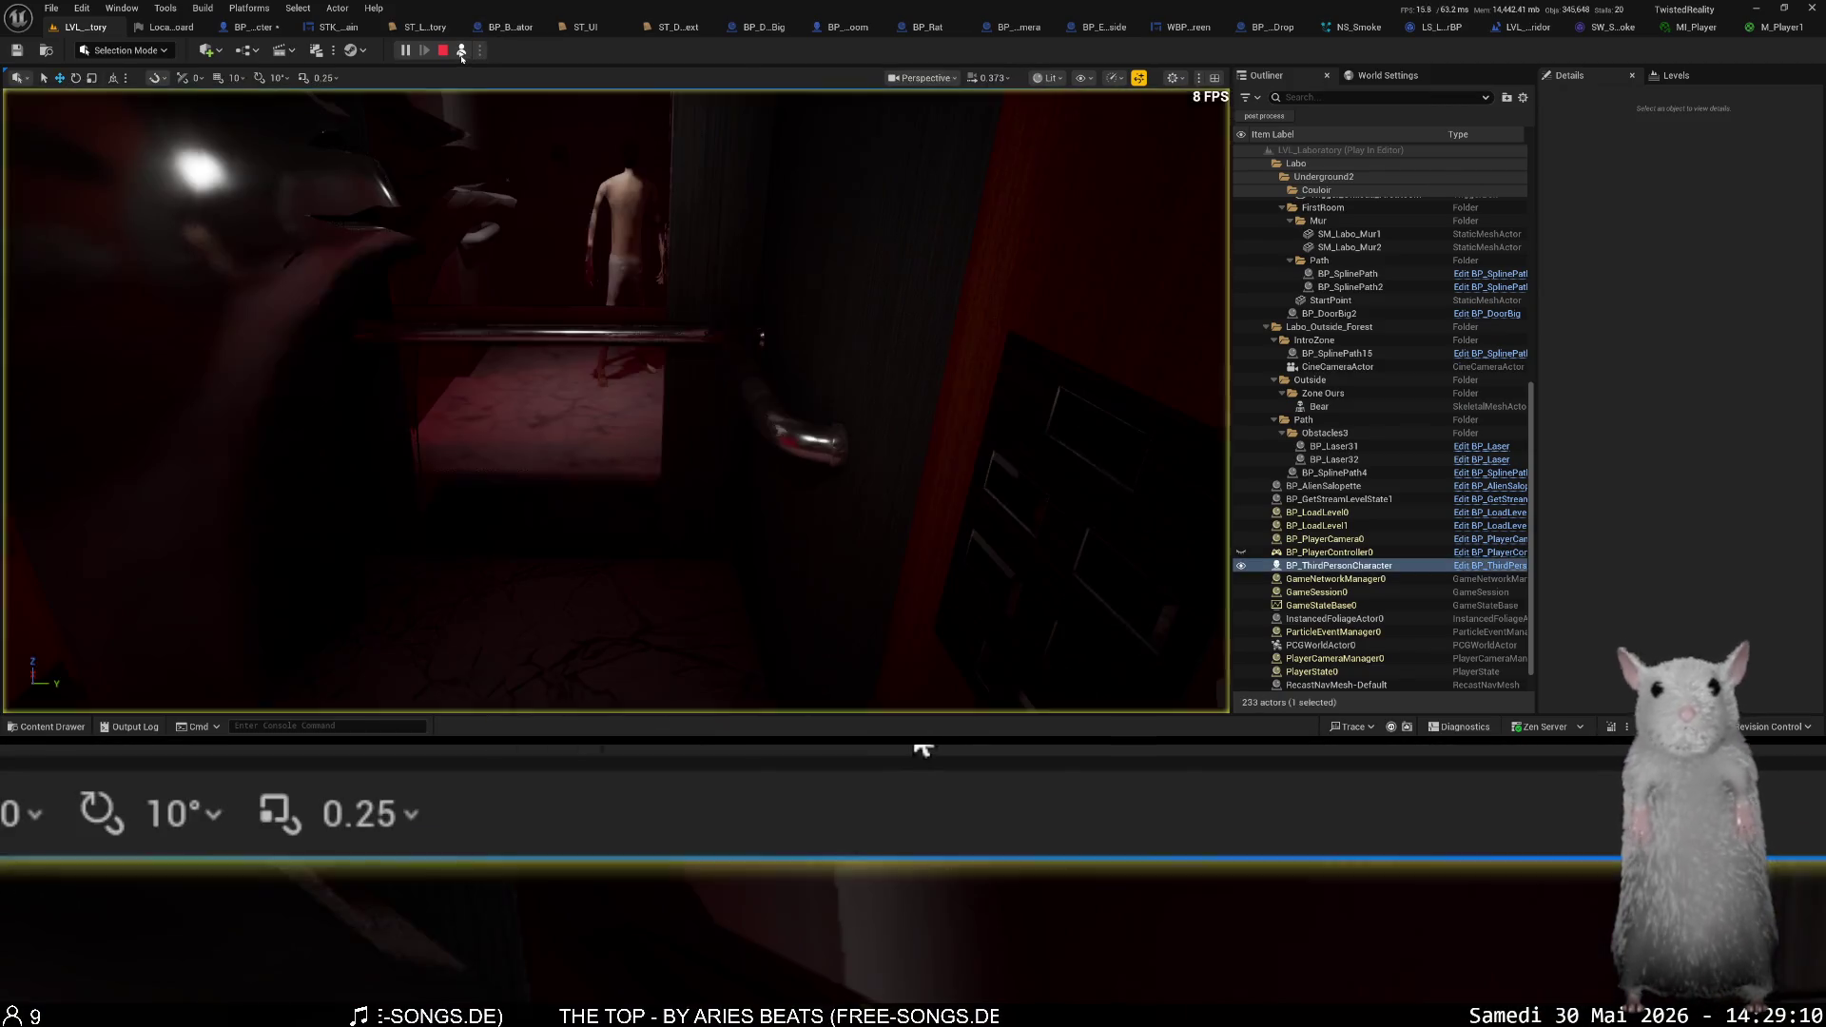
key("ctrl+space")
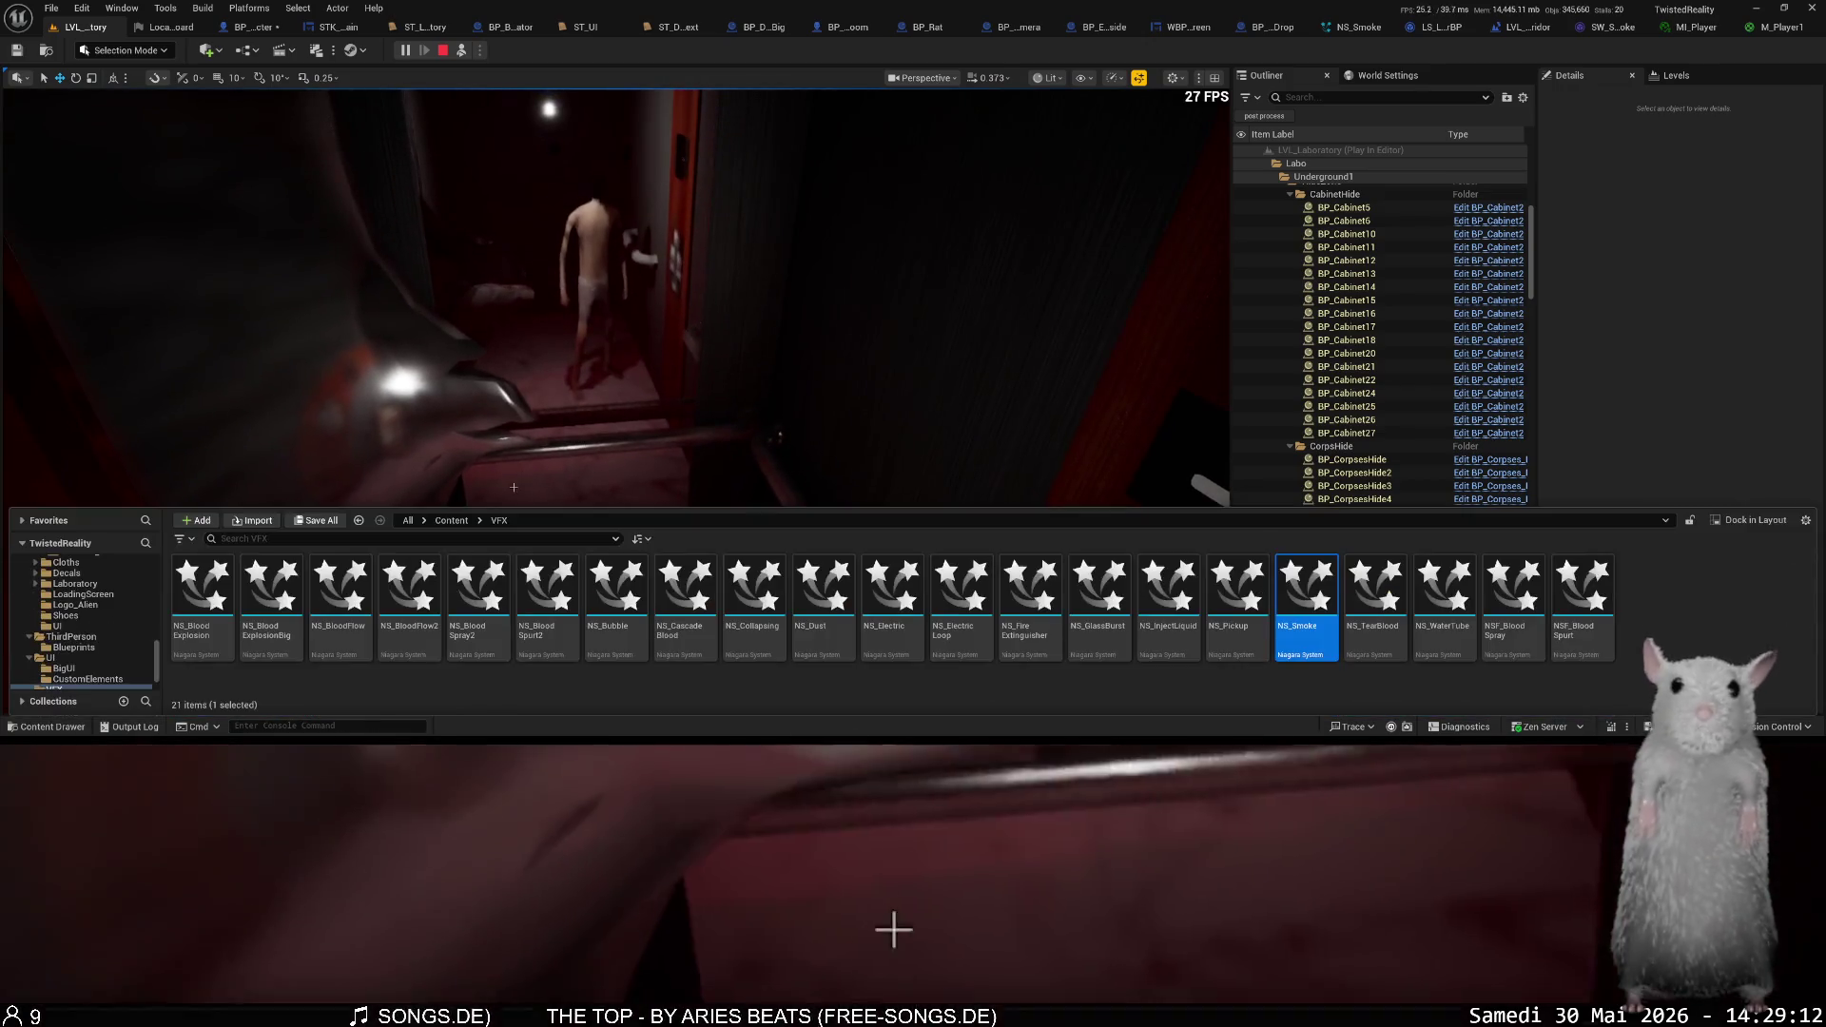
left_click(358, 522)
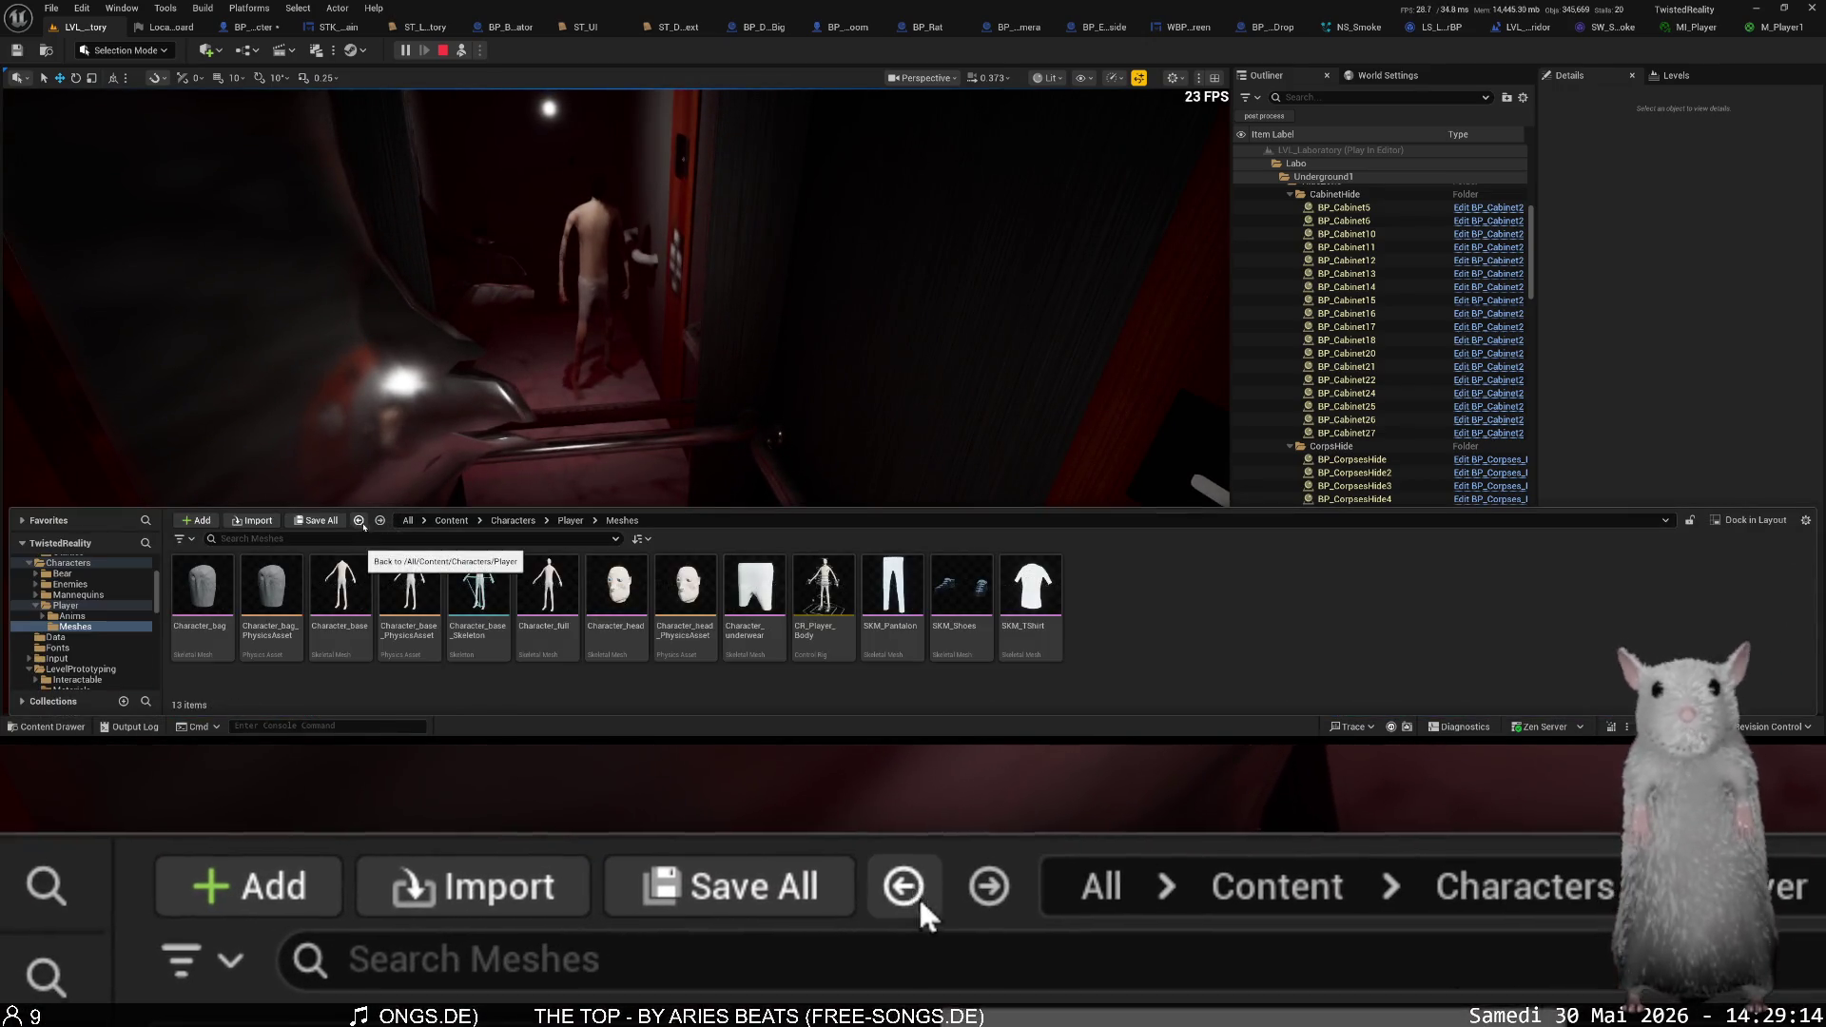
mouse_move(354, 597)
left_mouse_down()
mouse_move(531, 420)
mouse_move(579, 615)
left_mouse_up()
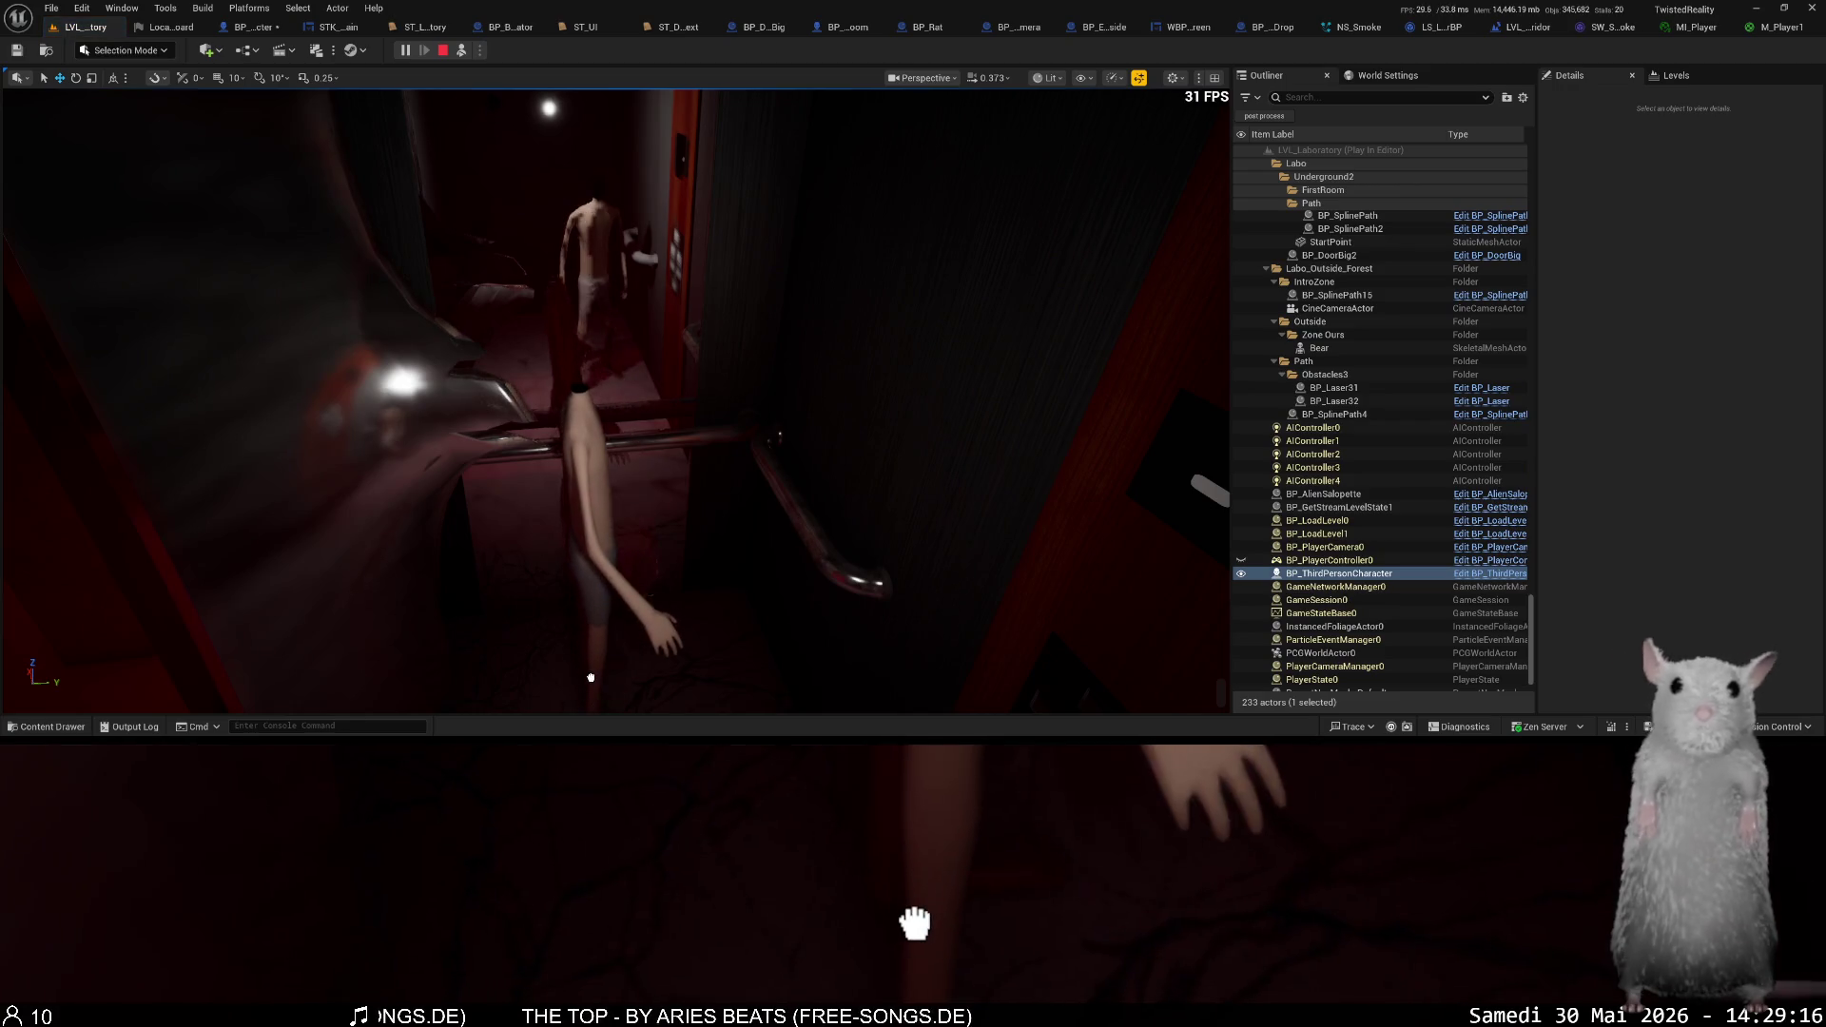
left_click_drag(568, 687, 571, 681)
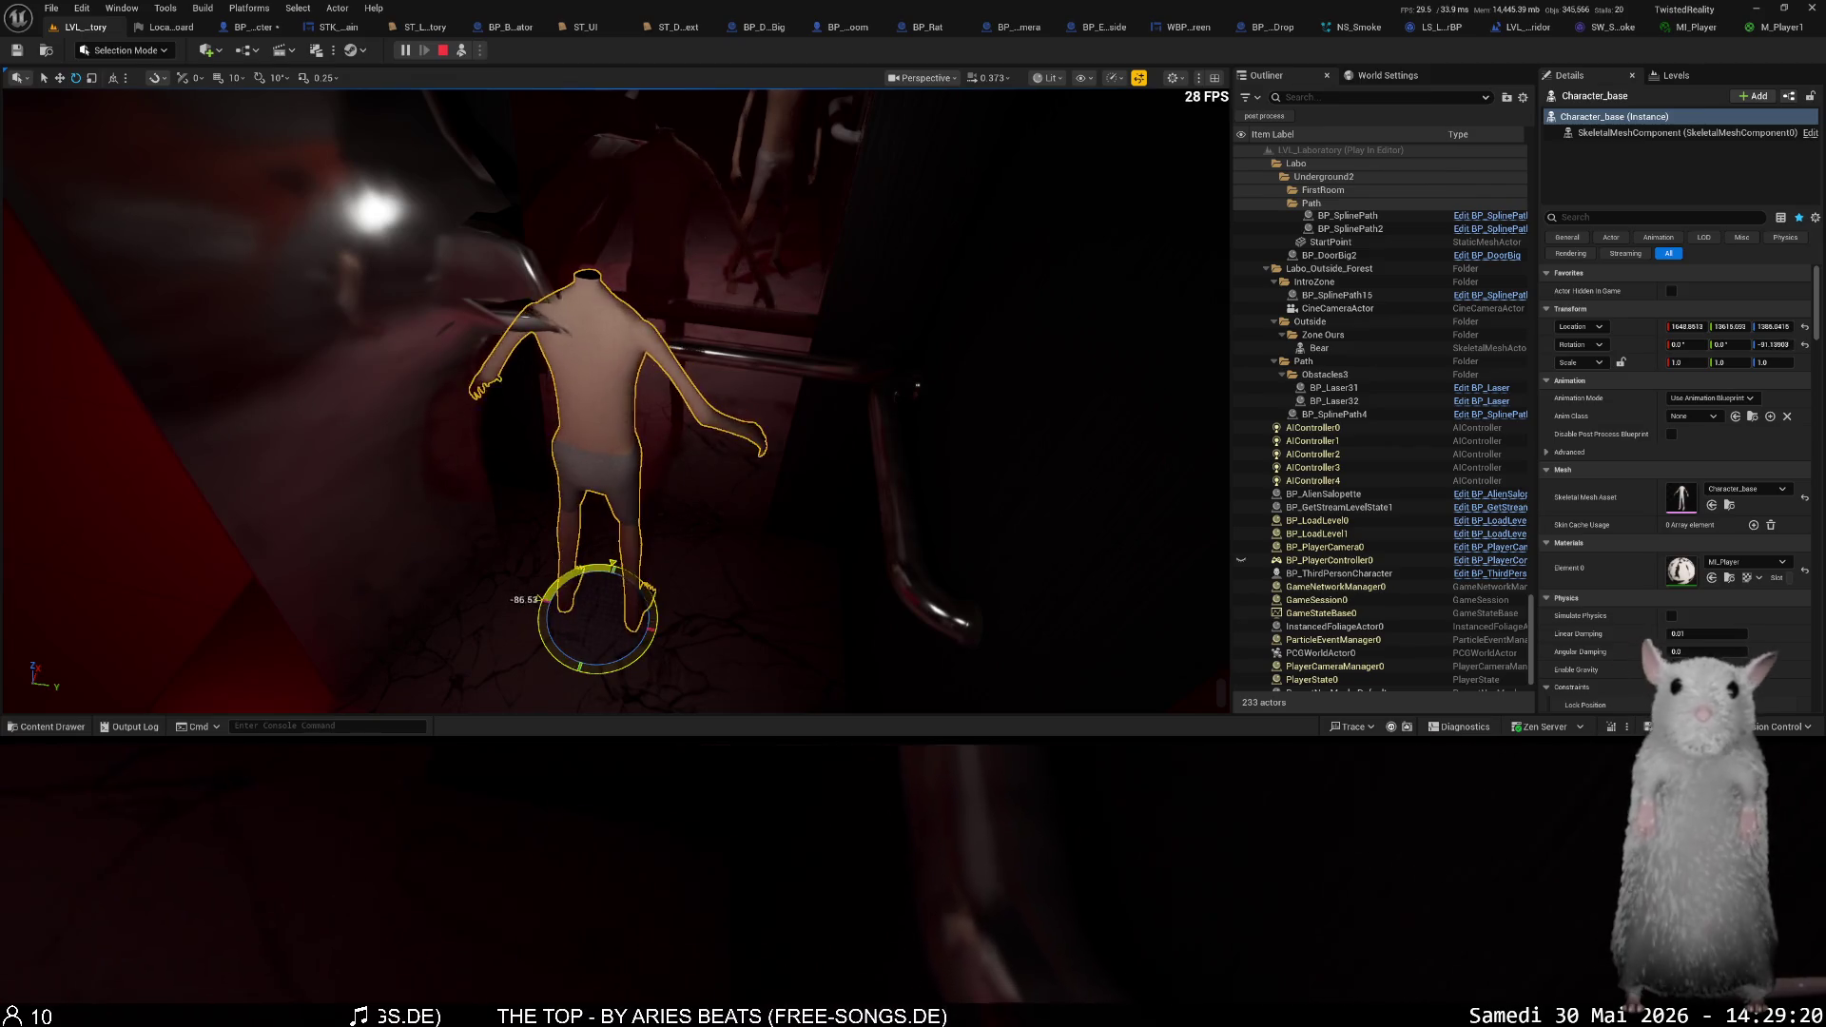
key("w")
mouse_move(586, 643)
left_mouse_down()
mouse_move(723, 601)
mouse_move(722, 584)
left_mouse_up()
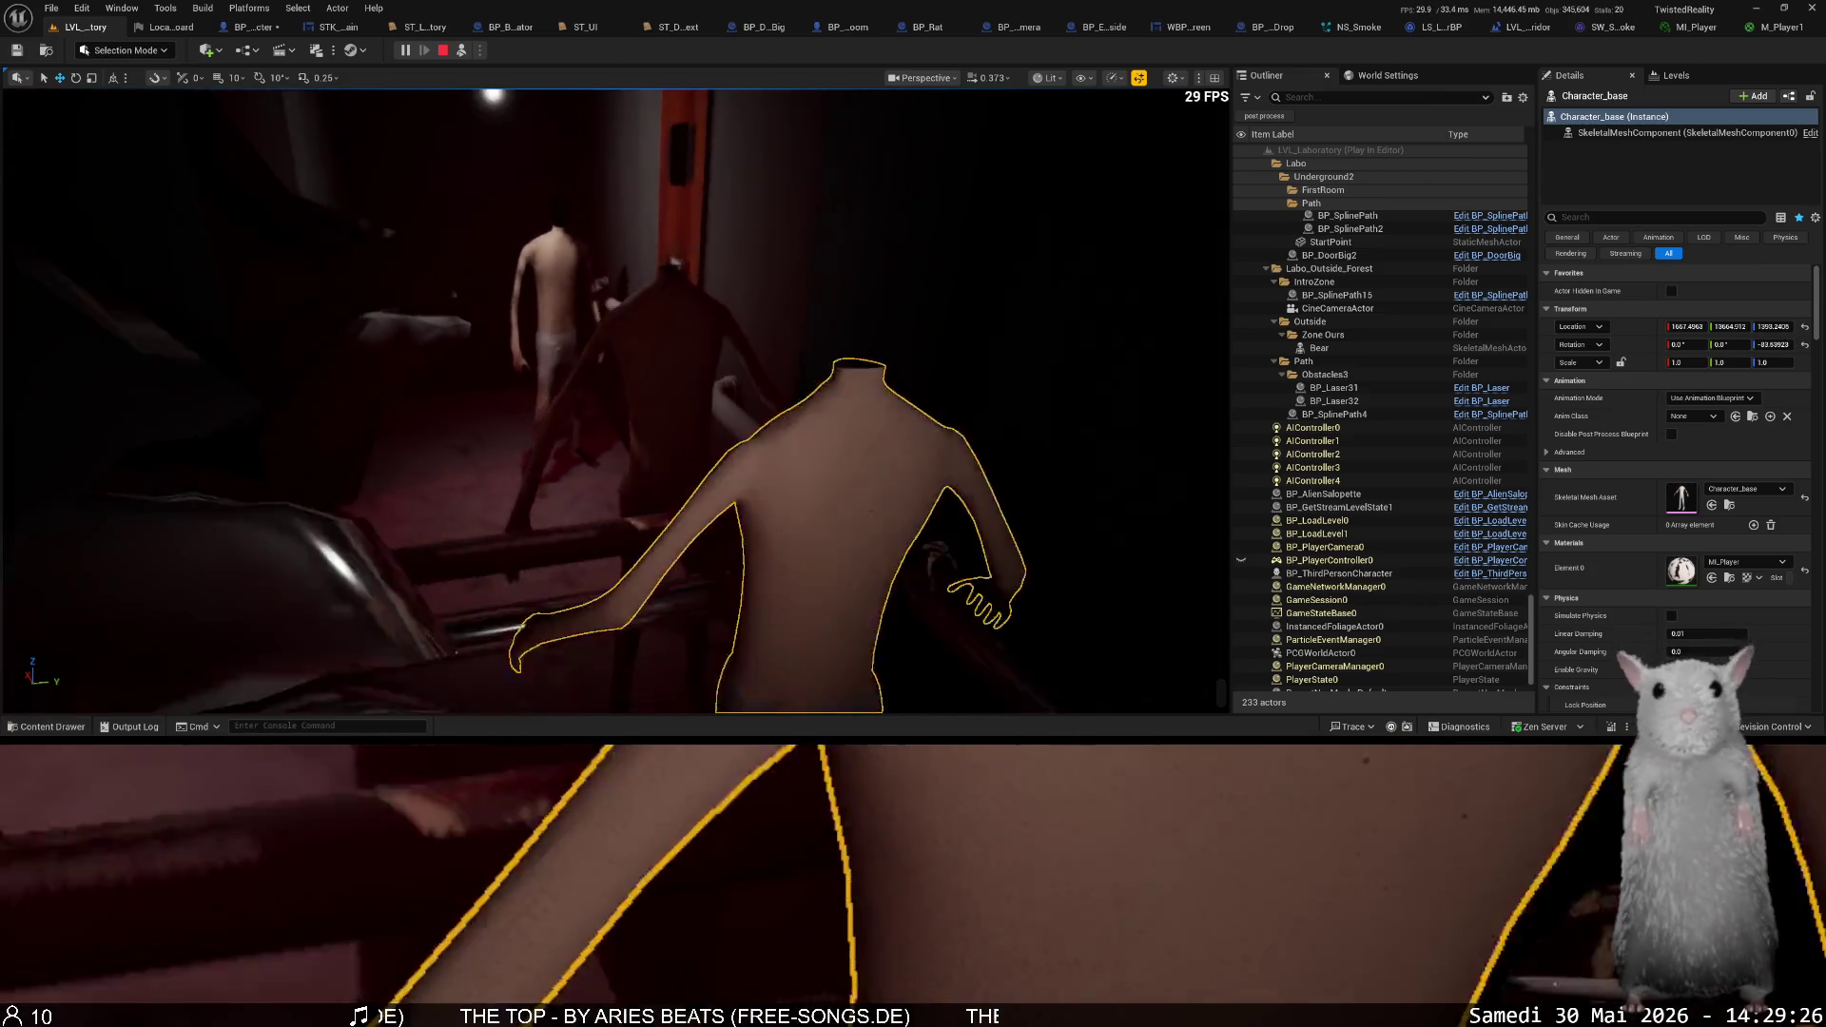
key("ctrl+space")
mouse_move(617, 590)
left_mouse_down()
mouse_move(694, 419)
mouse_move(683, 312)
left_mouse_up()
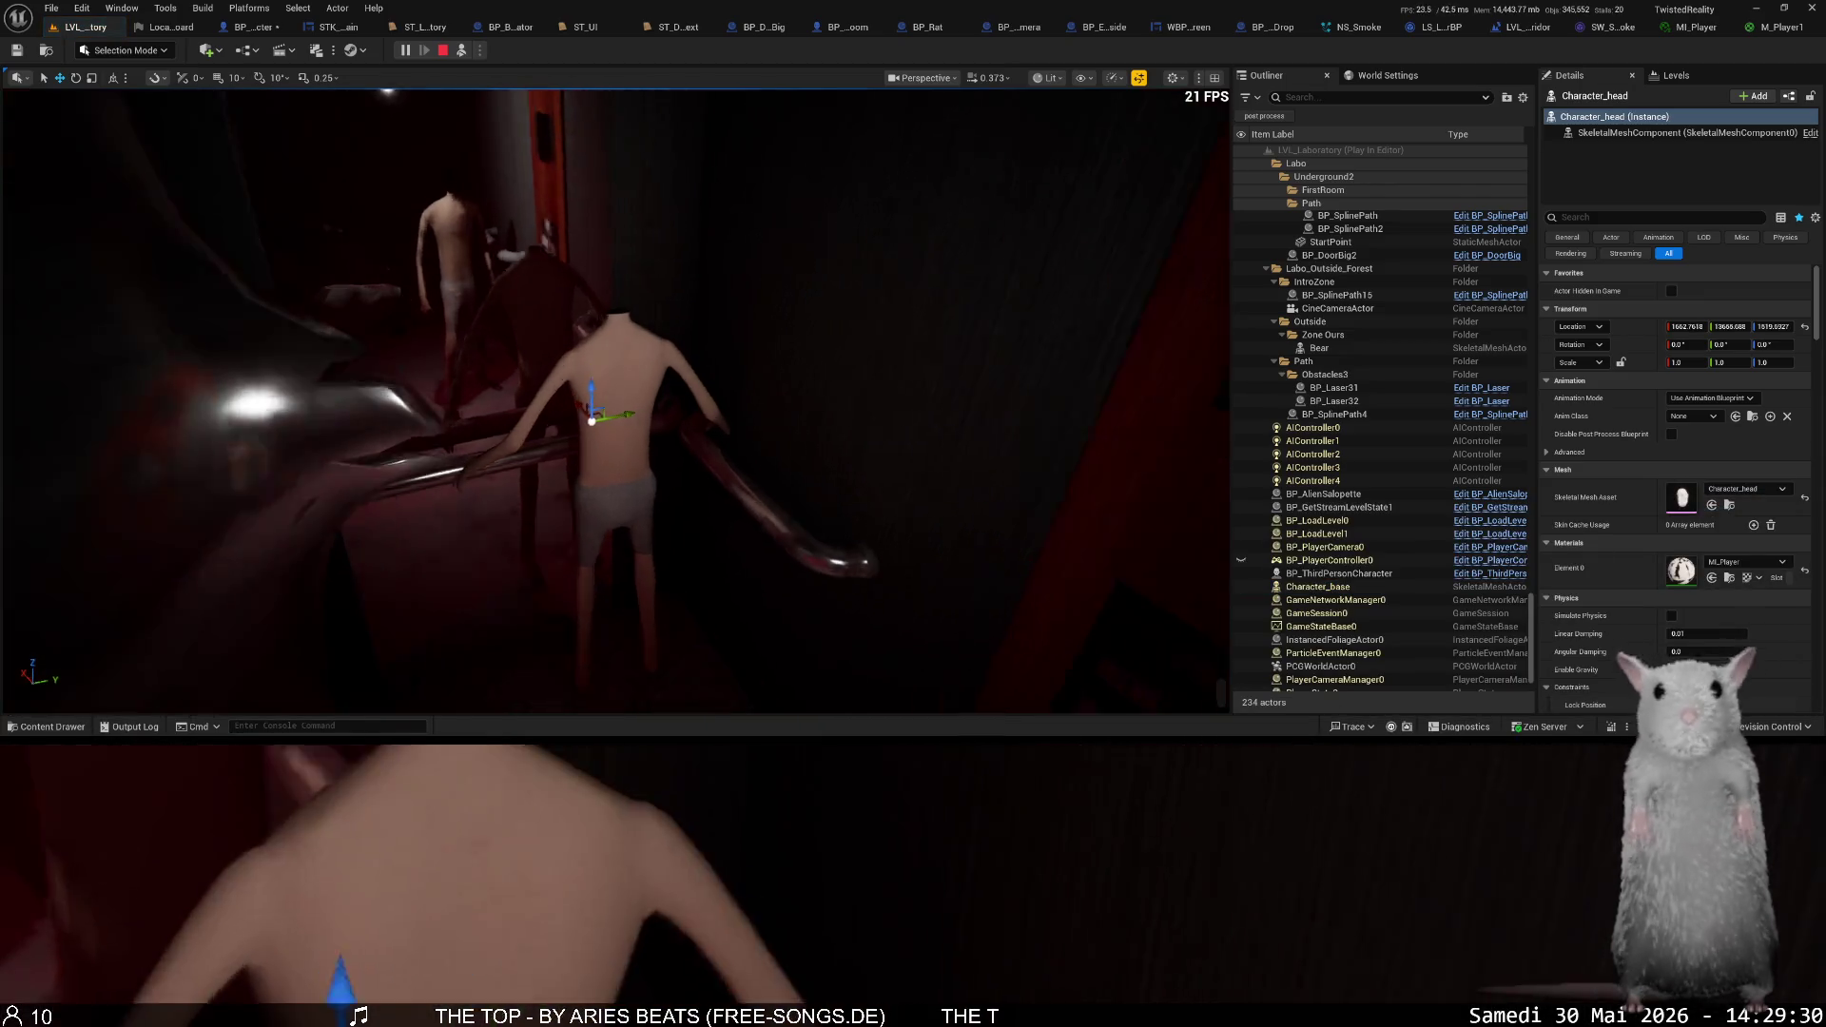
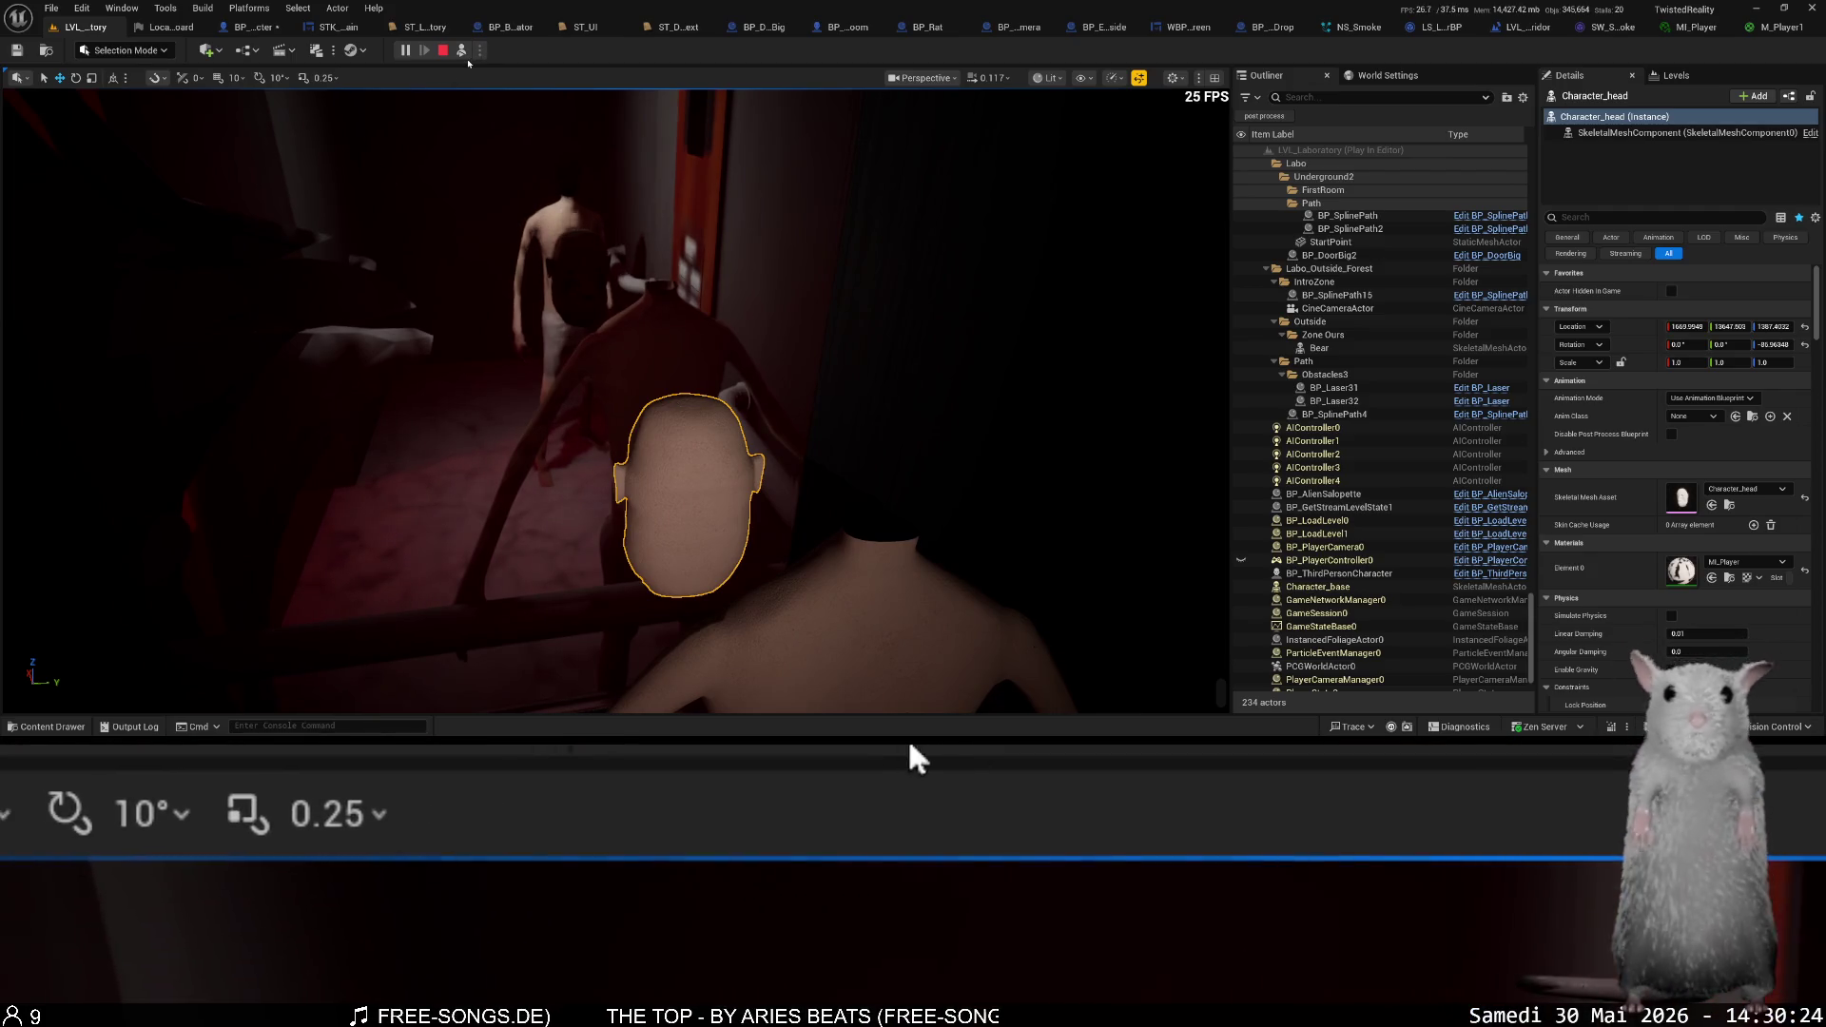
- Possess the player pawn in the running Play In Editor session
left_click(463, 51)
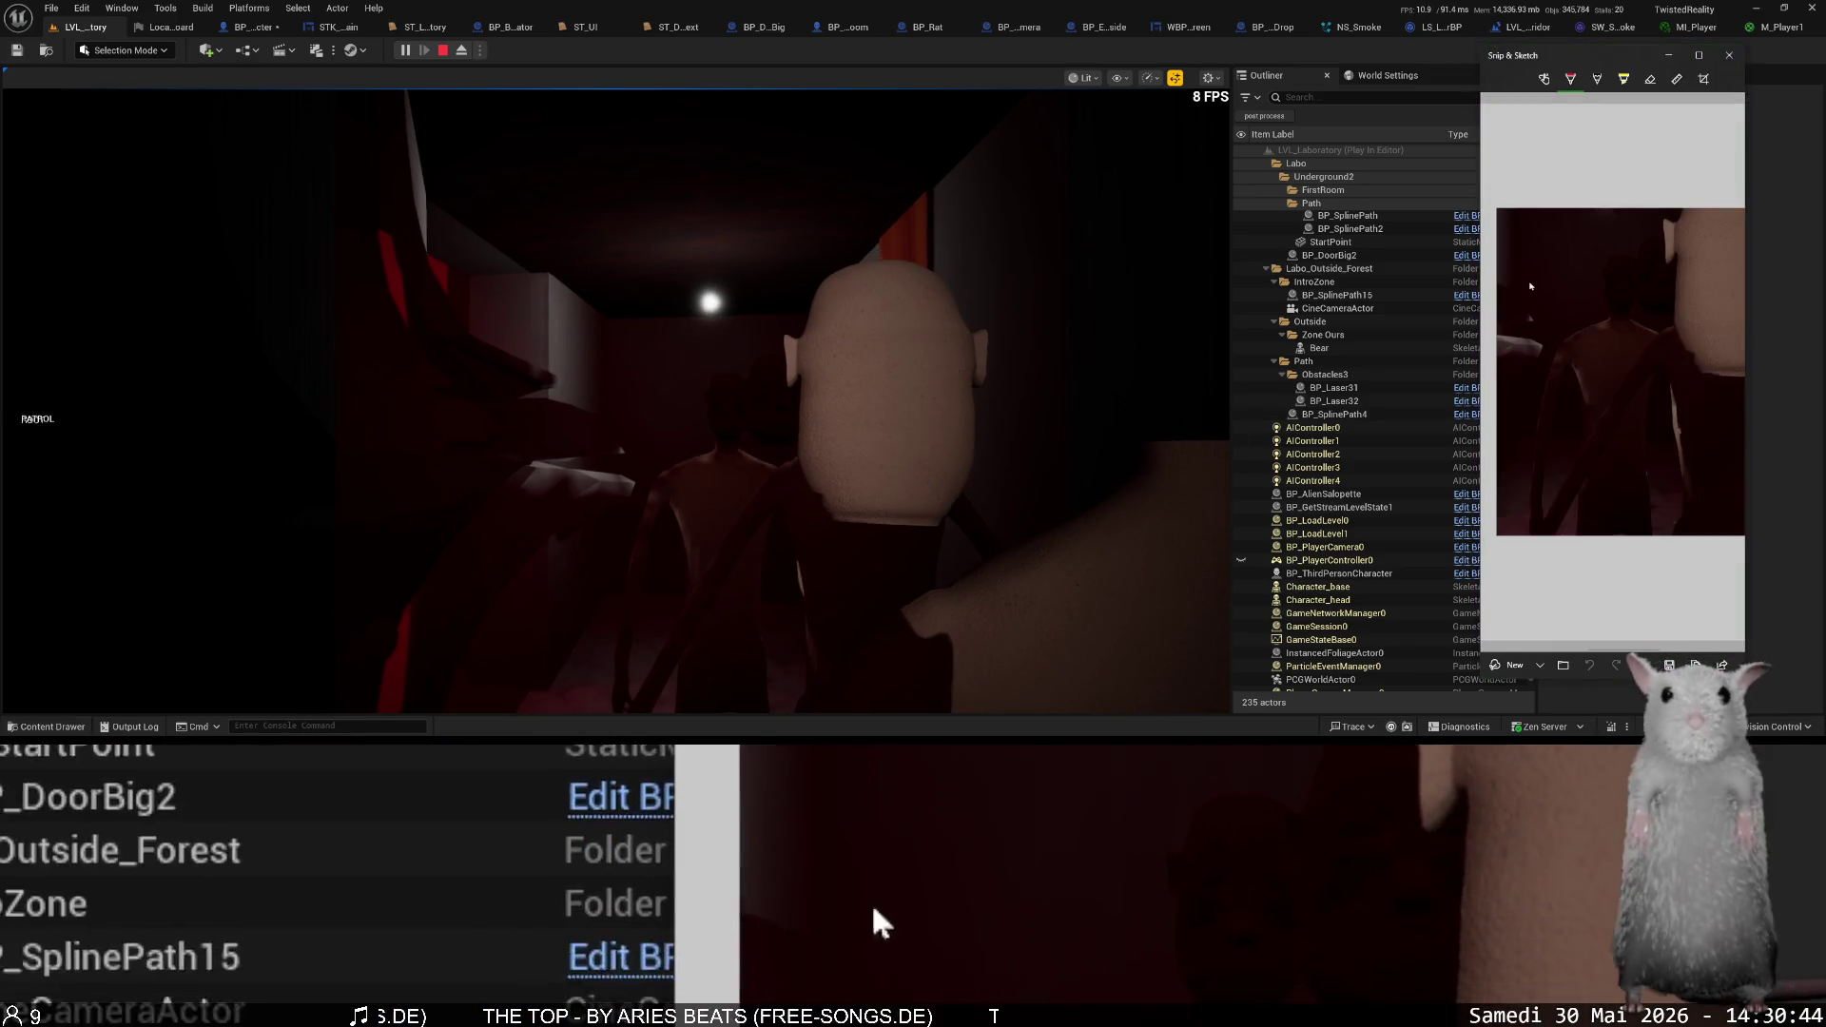
- Mark the figure's neck with a red arrow in Snip & Sketch, then stop the play session
left_click_drag(1475, 314, 929, 315)
scroll(1292, 335, "up", 3)
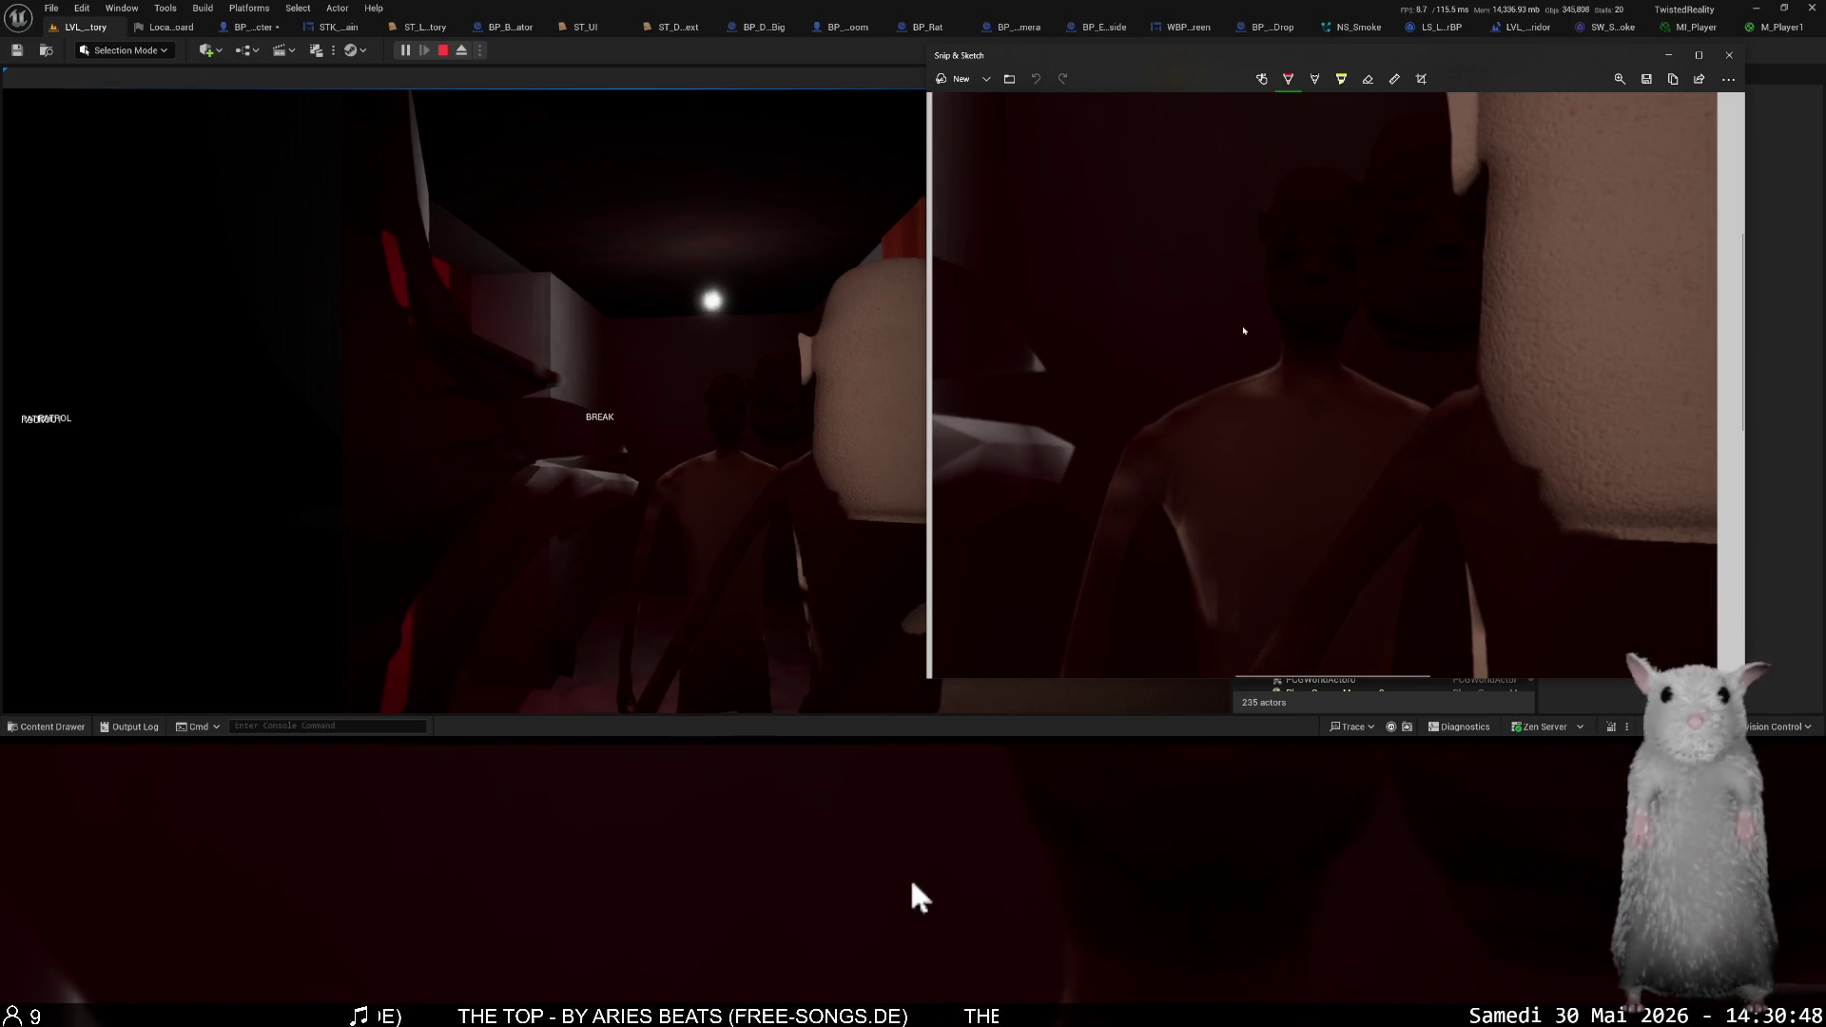
left_click_drag(1274, 345, 1240, 356)
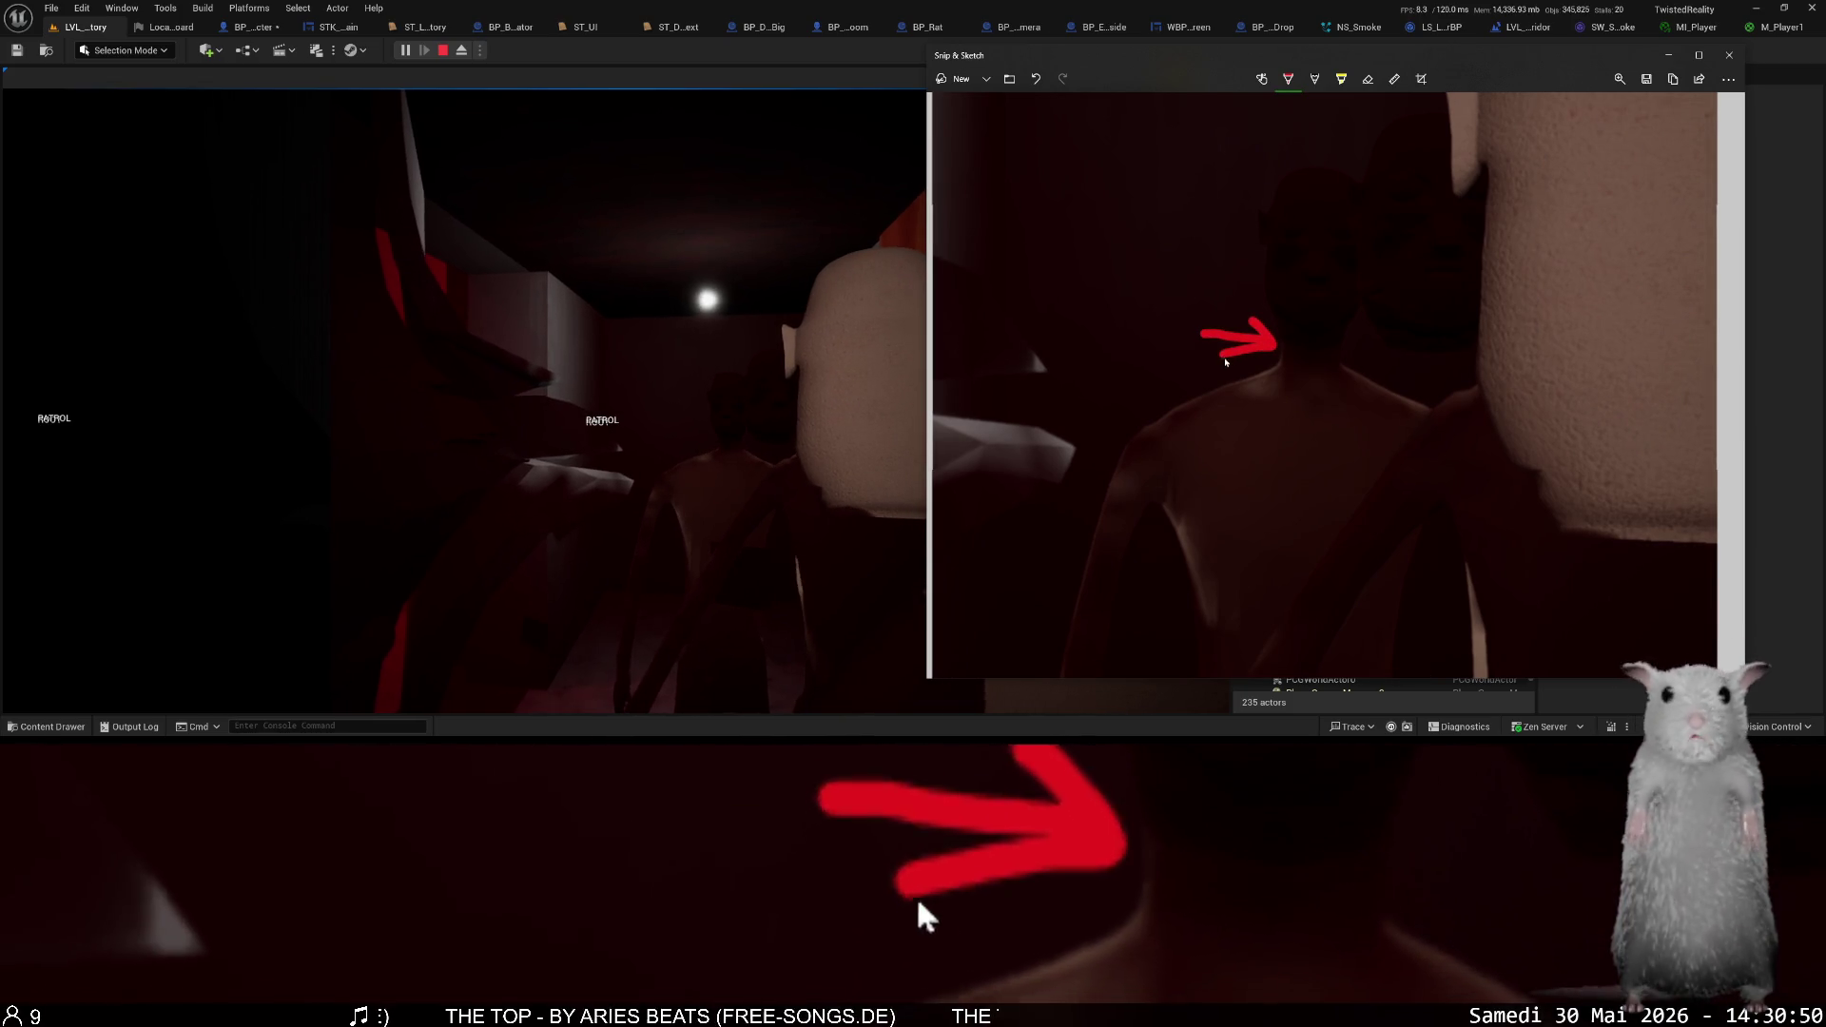
mouse_move(1218, 181)
left_mouse_down()
mouse_move(1242, 347)
mouse_move(1084, 405)
left_mouse_up()
key("ctrl+z")
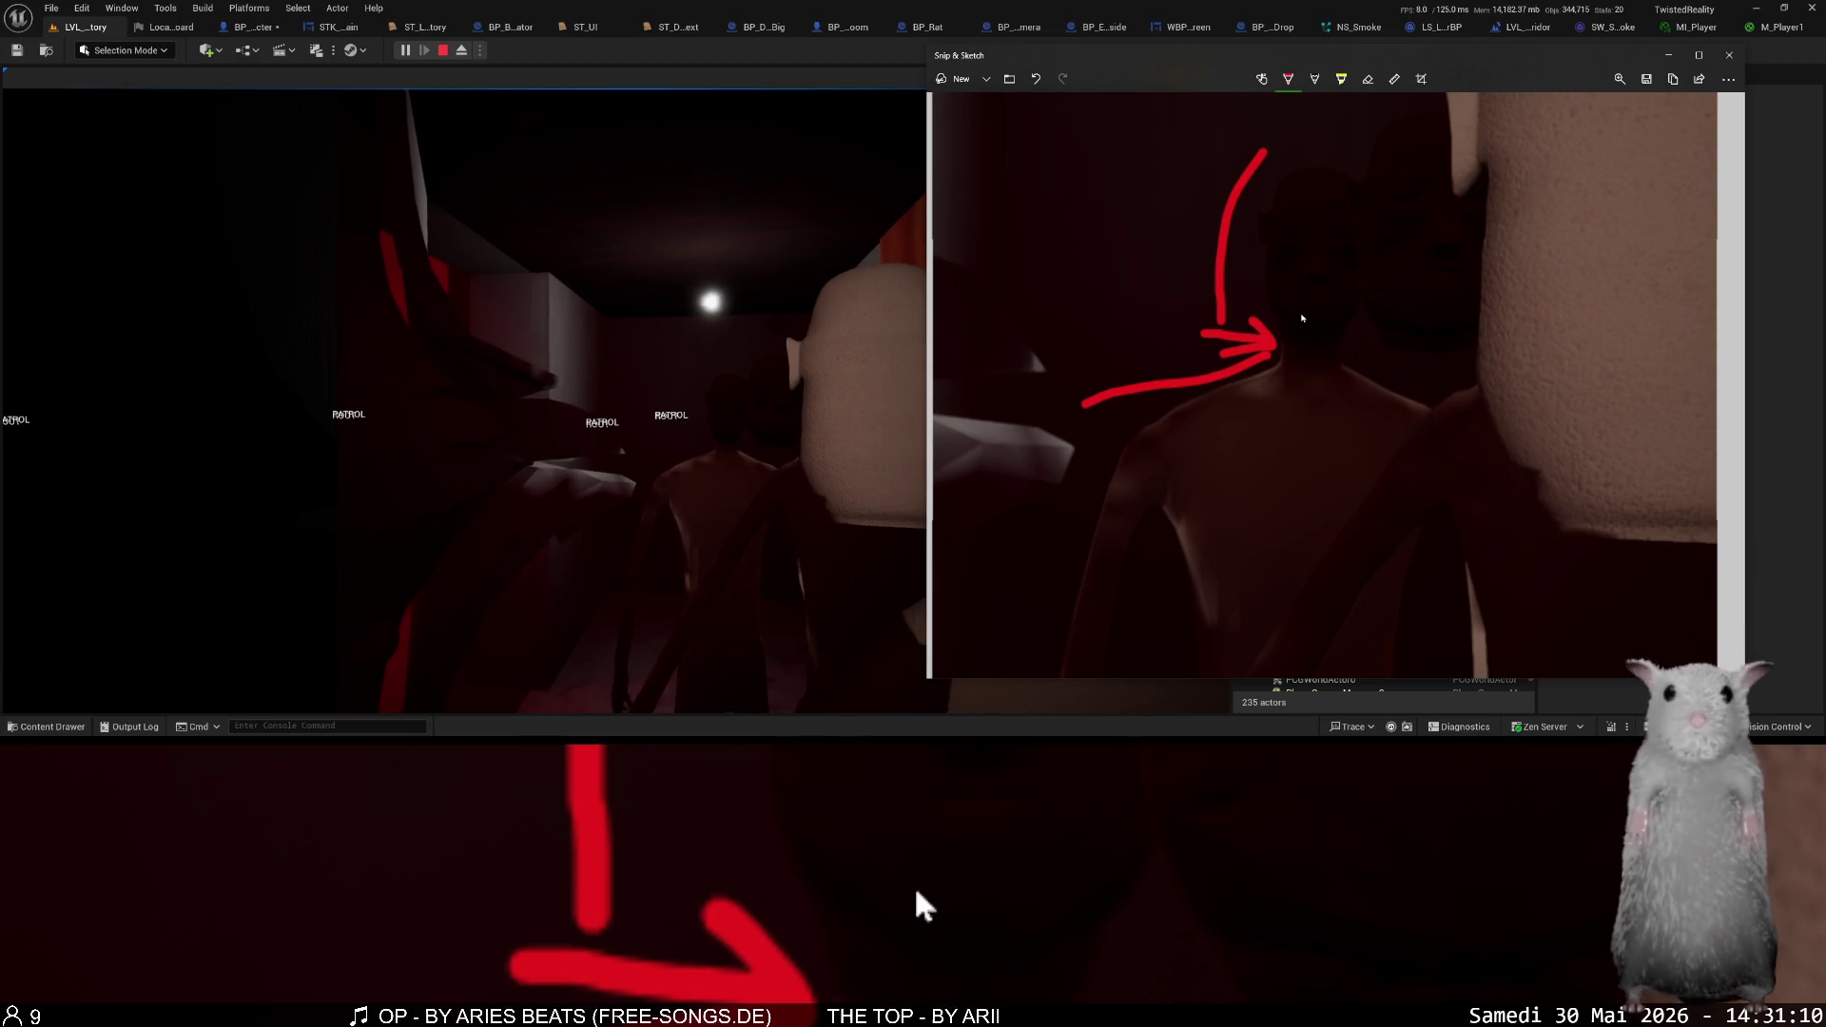
left_click(442, 51)
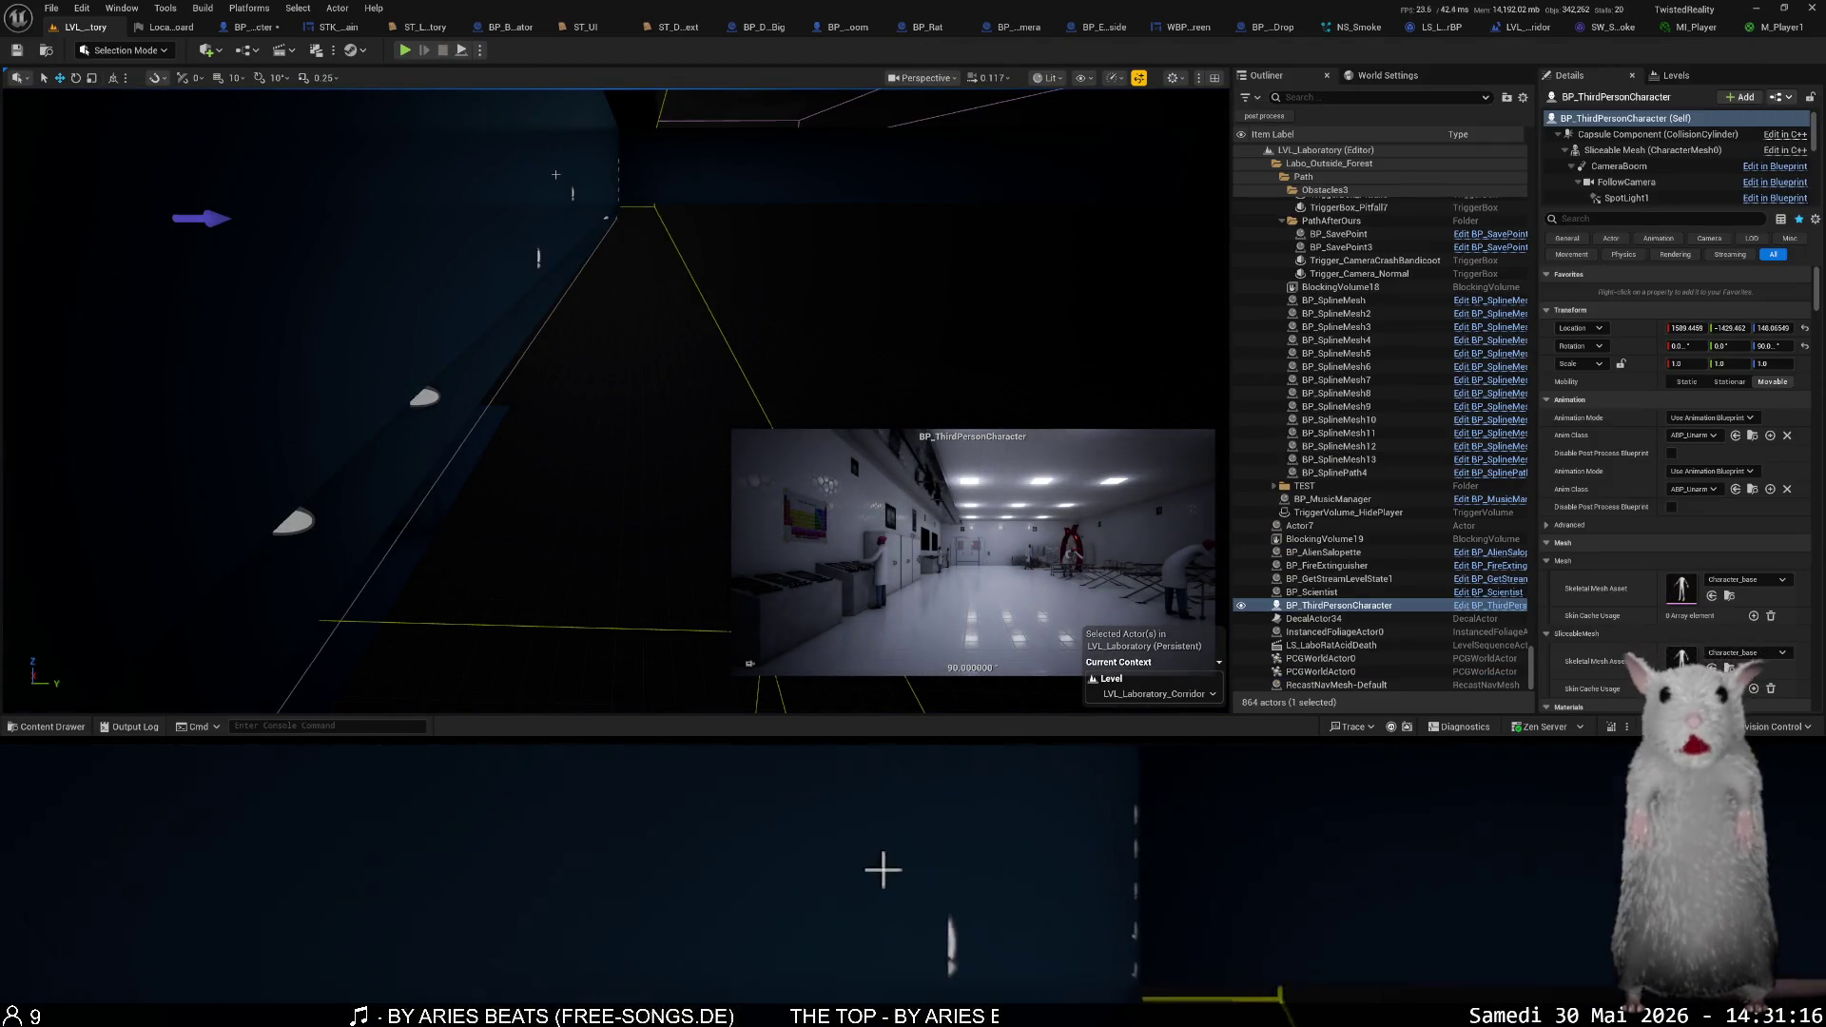
- Start Play and load Save_4 'Escaping the laboratory (2)' from the pause menu
left_click(405, 50)
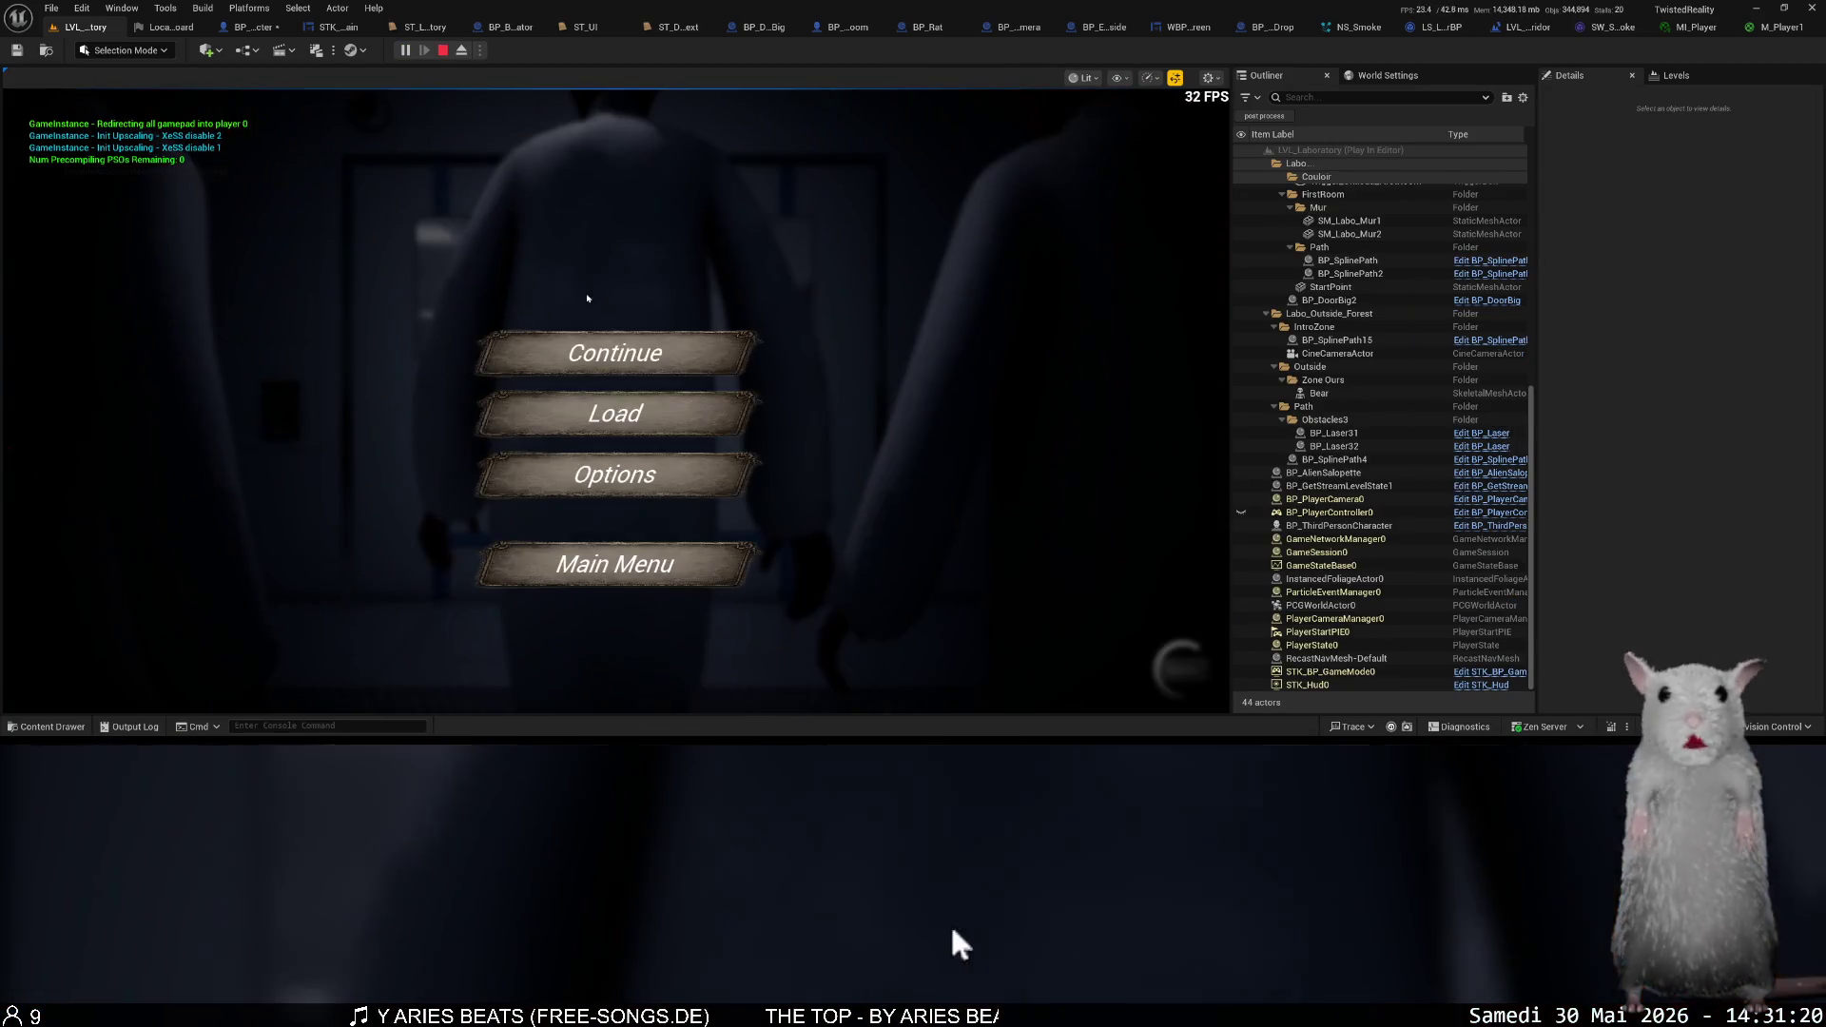
left_click(629, 435)
scroll(649, 523, "down", 5)
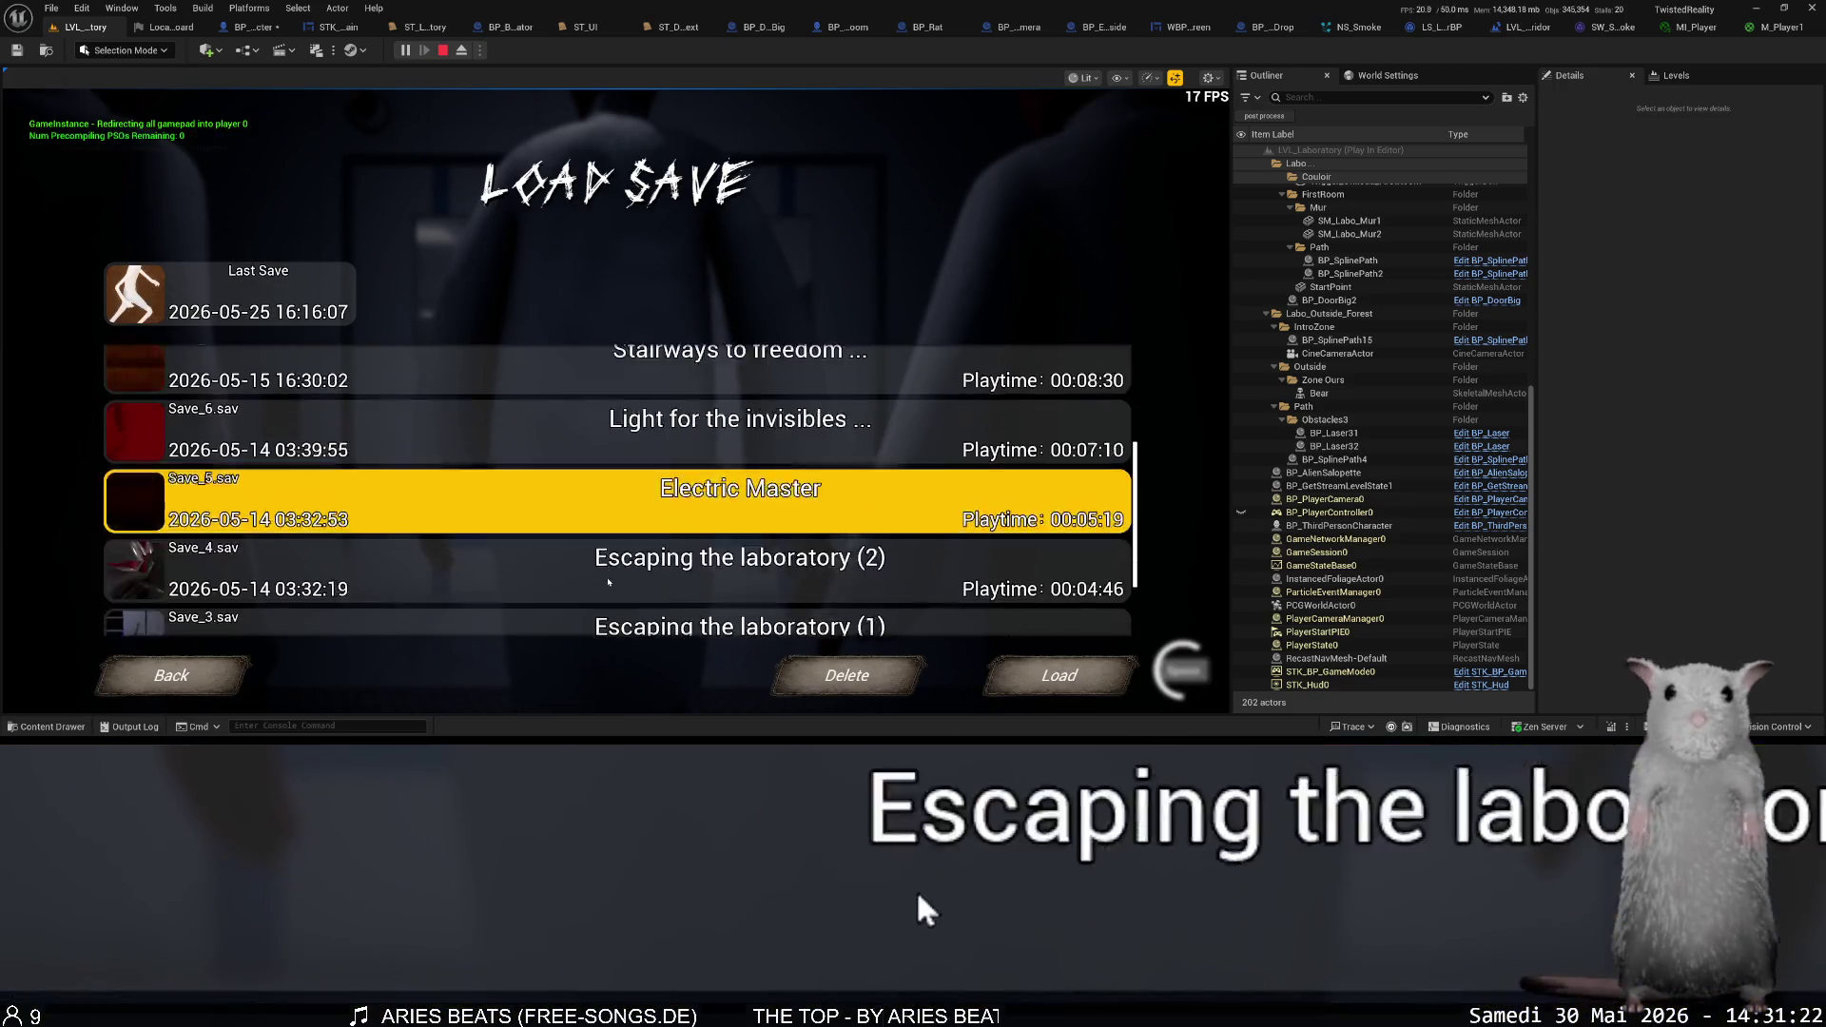
left_click(649, 523)
left_click(1059, 676)
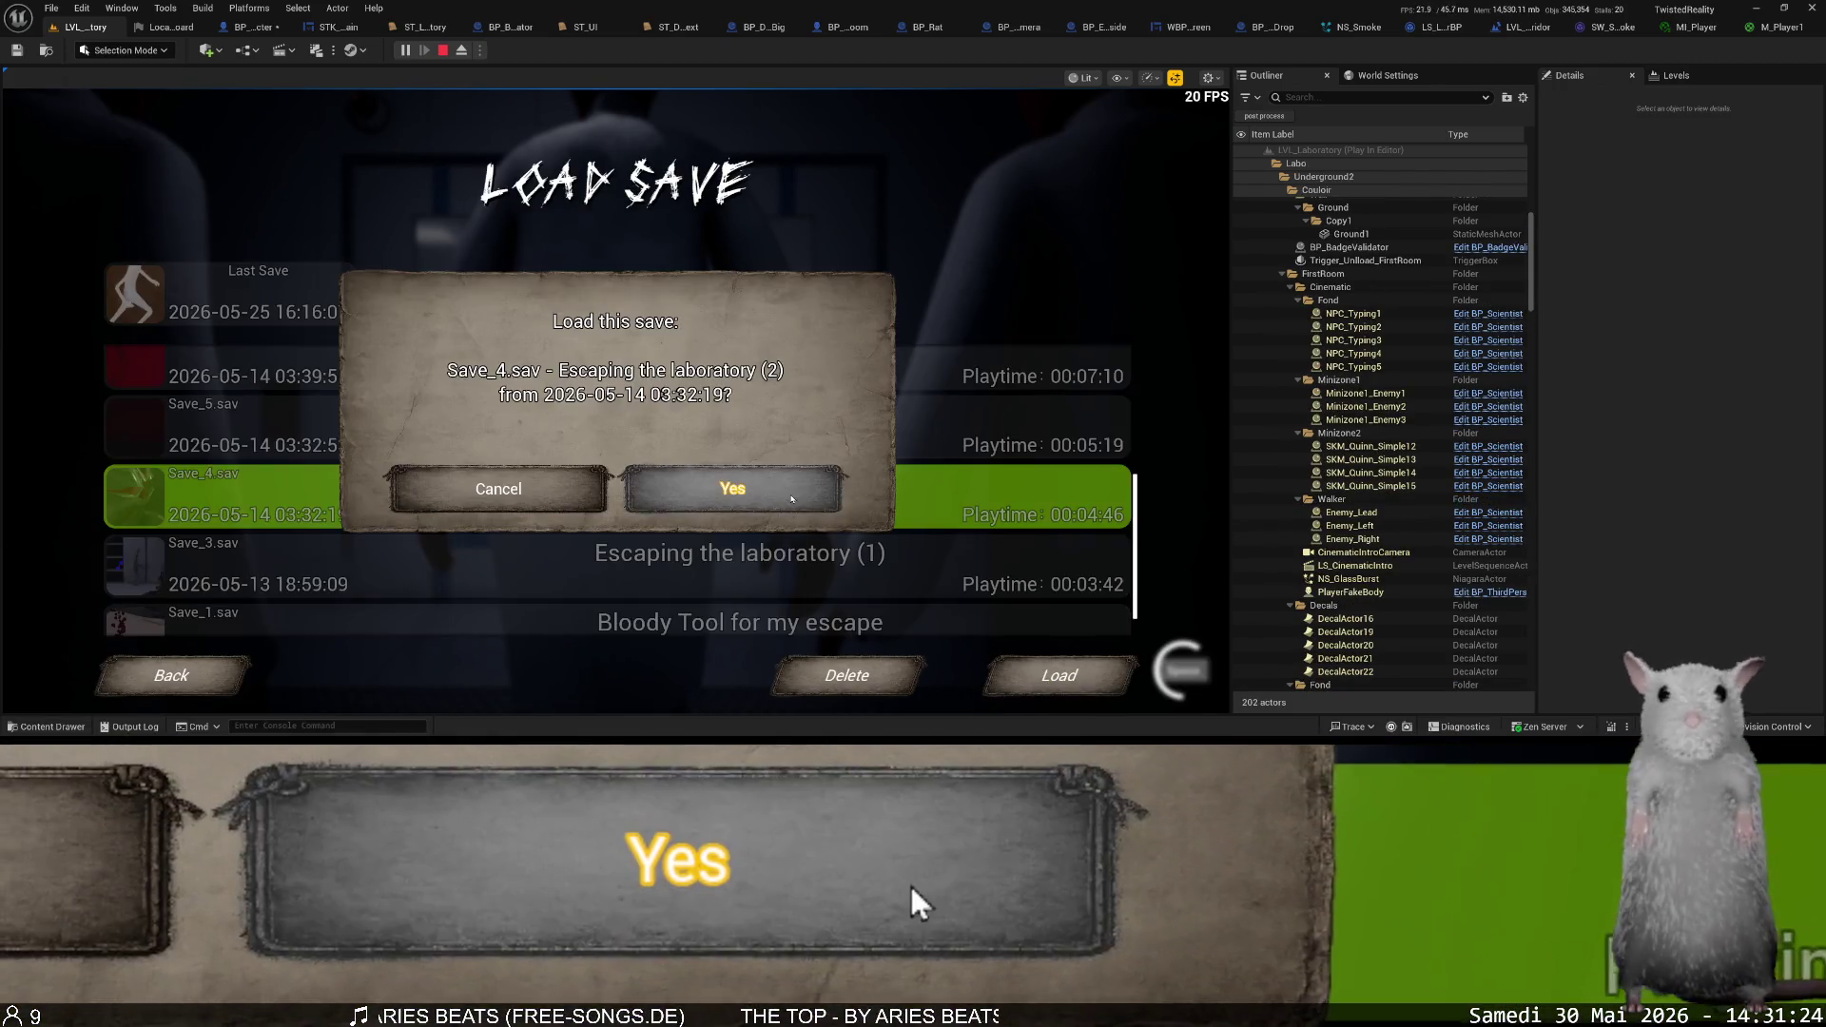
left_click(746, 490)
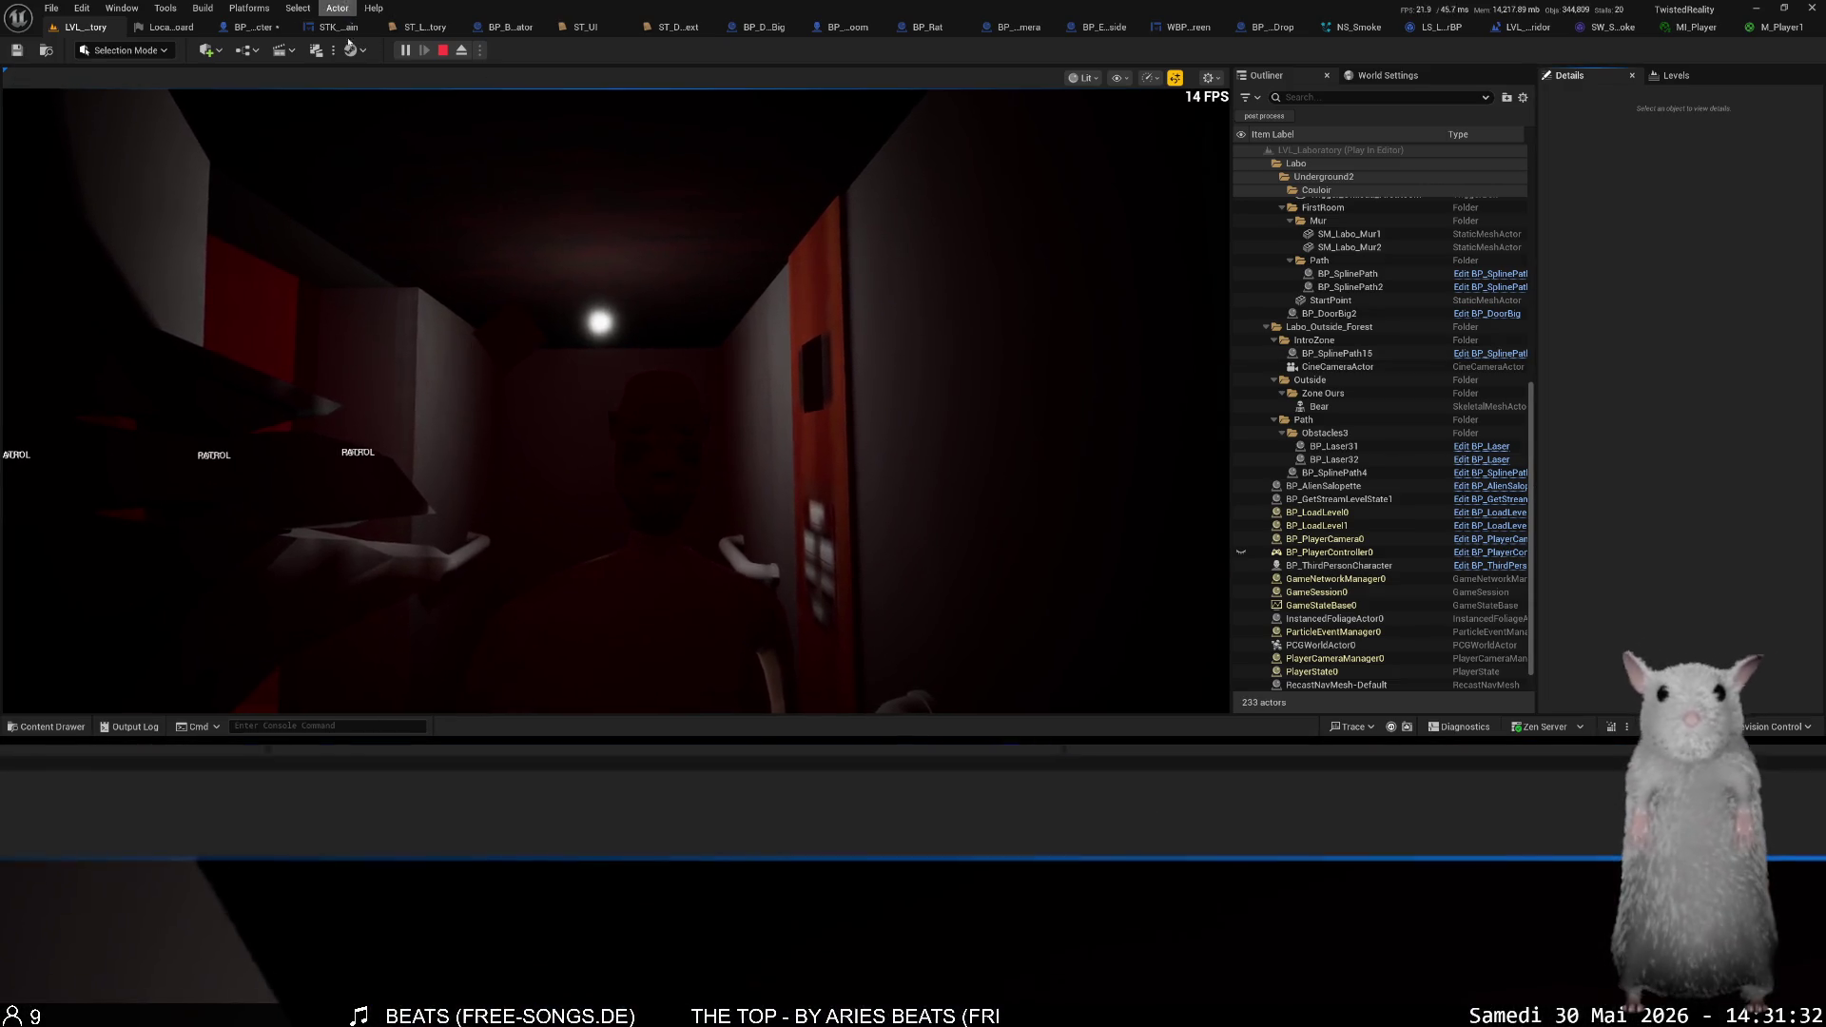
- Eject and select the PointLight component of BP_Elevator1_Inside0
left_click(467, 53)
left_click(791, 298)
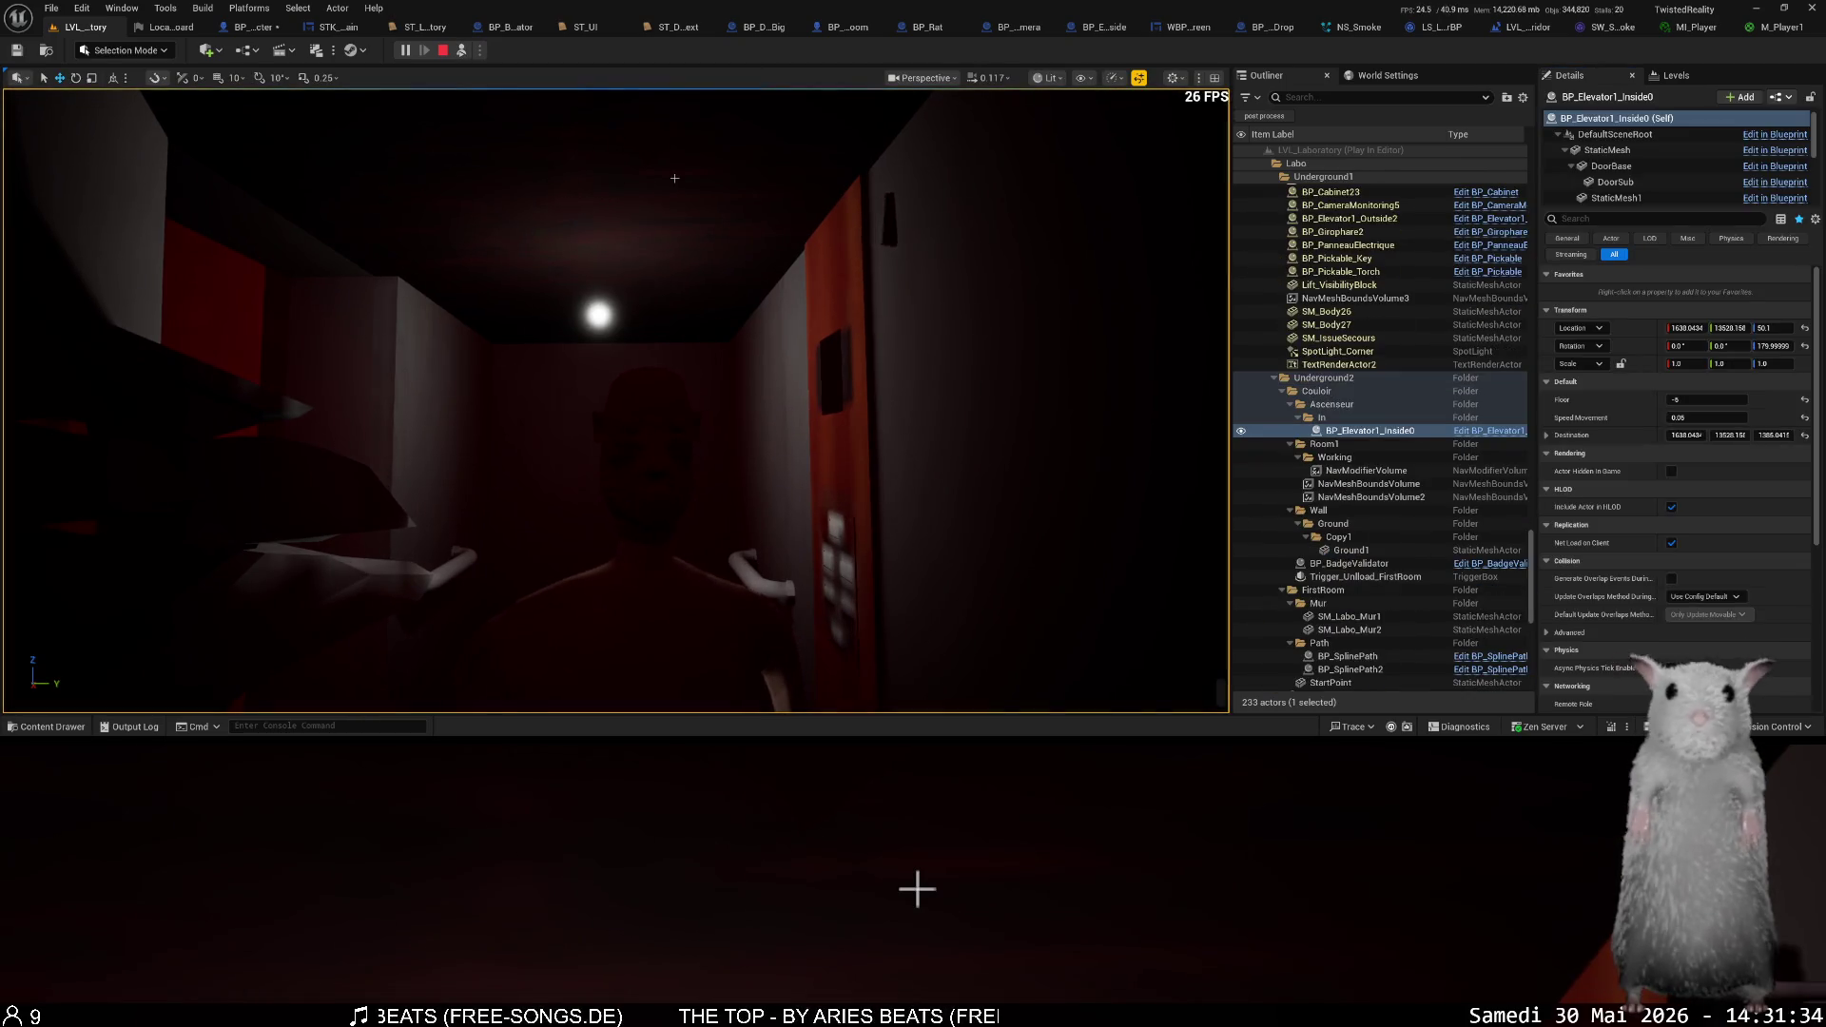
scroll(1636, 185, "down", 2)
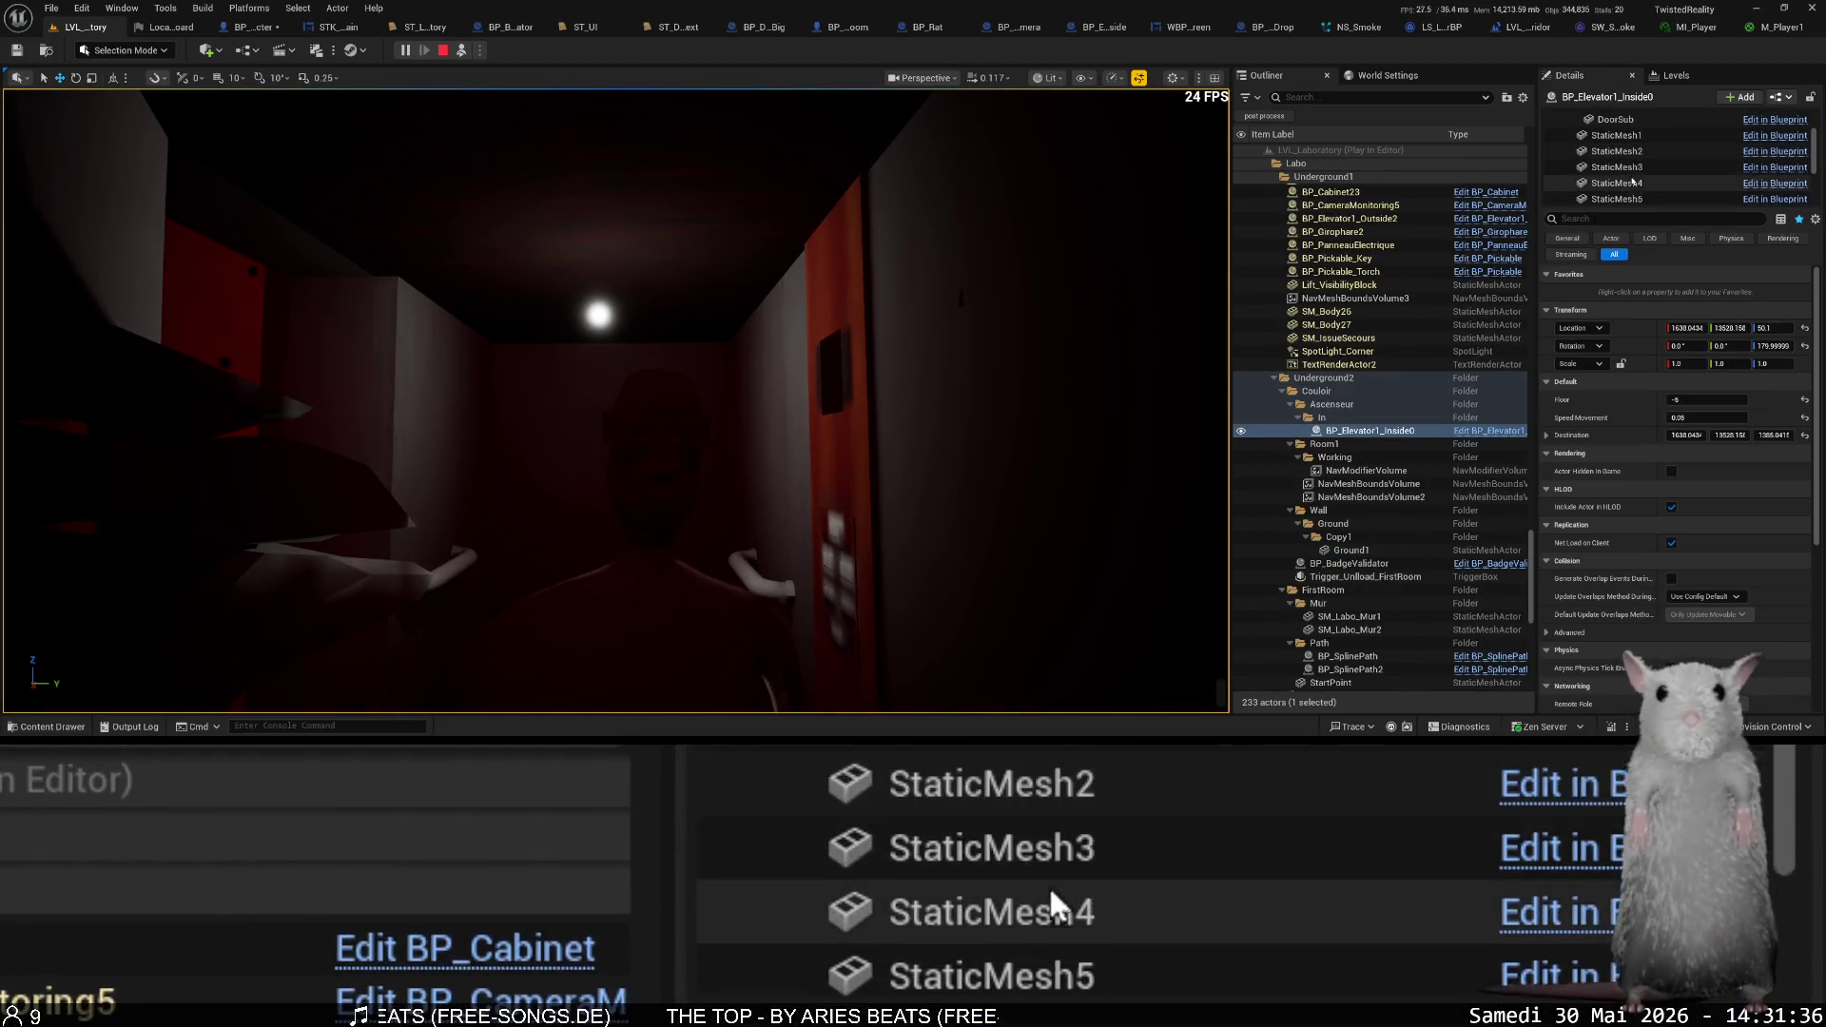
scroll(1639, 180, "down", 3)
left_click(1638, 149)
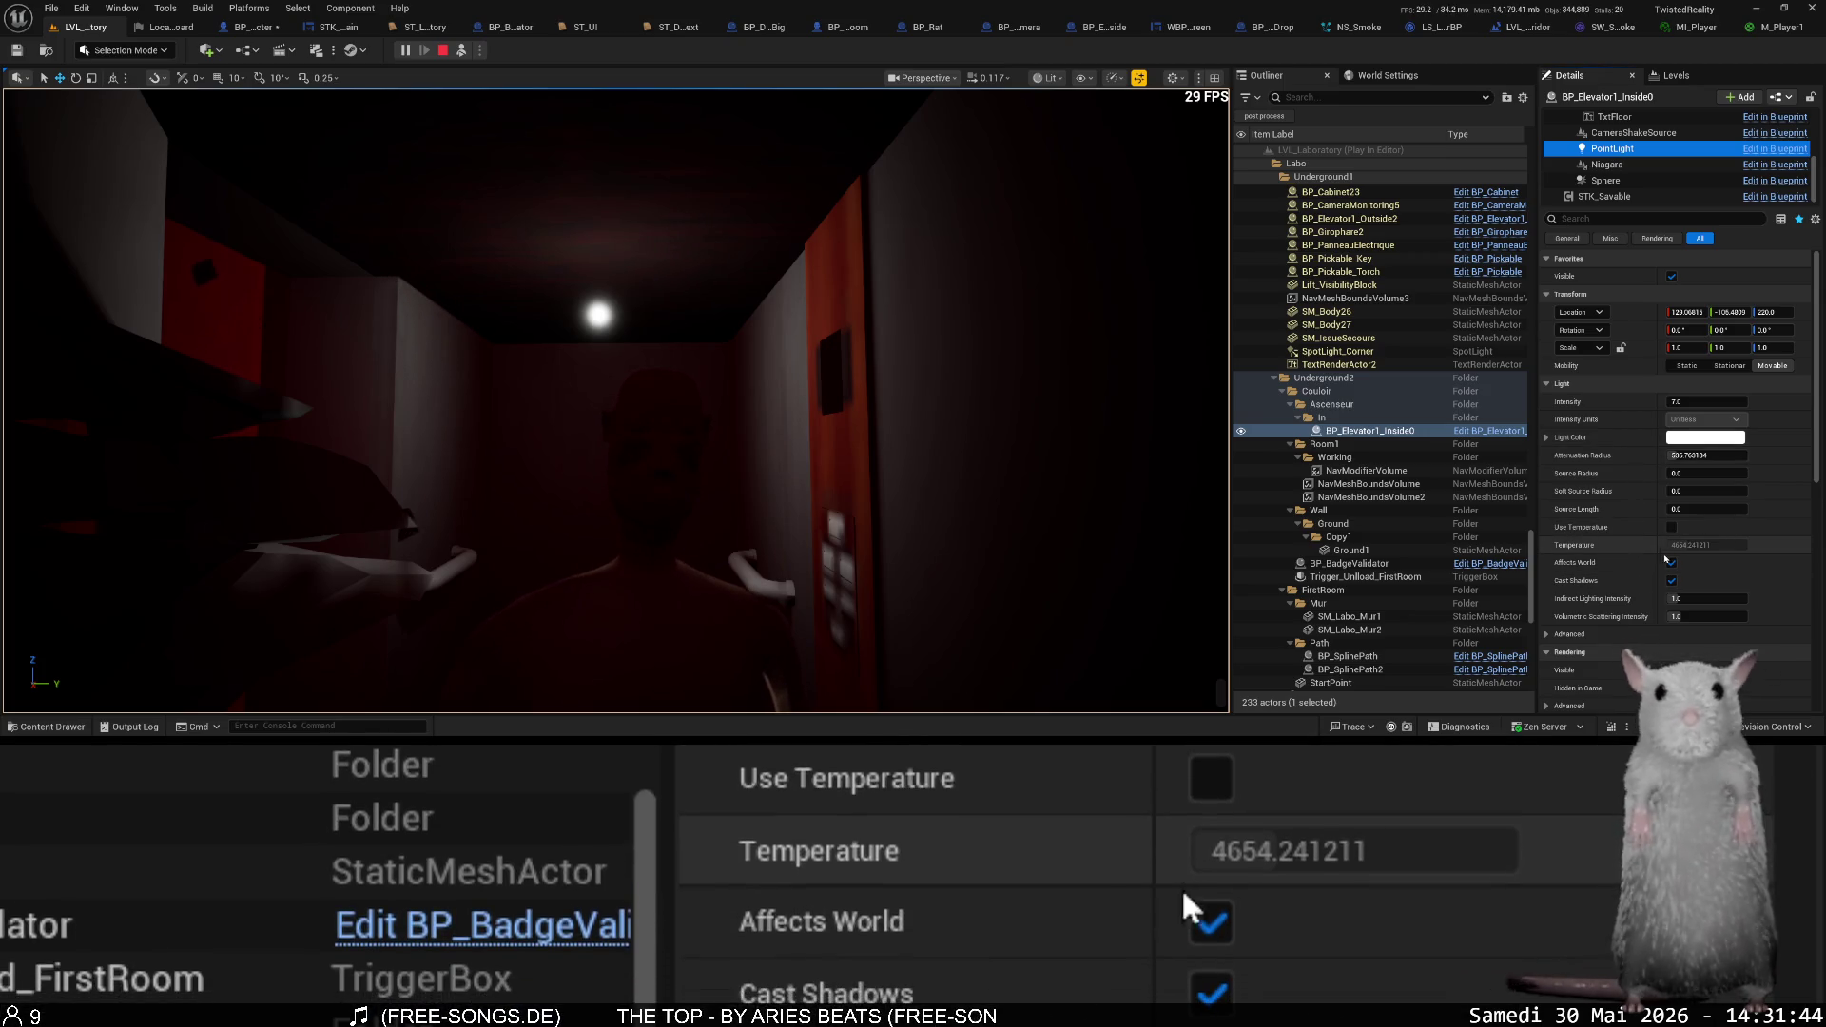
- Toggle the point light's Cast Shadows off and on, leaving it enabled, and select the player character
left_click(1673, 579)
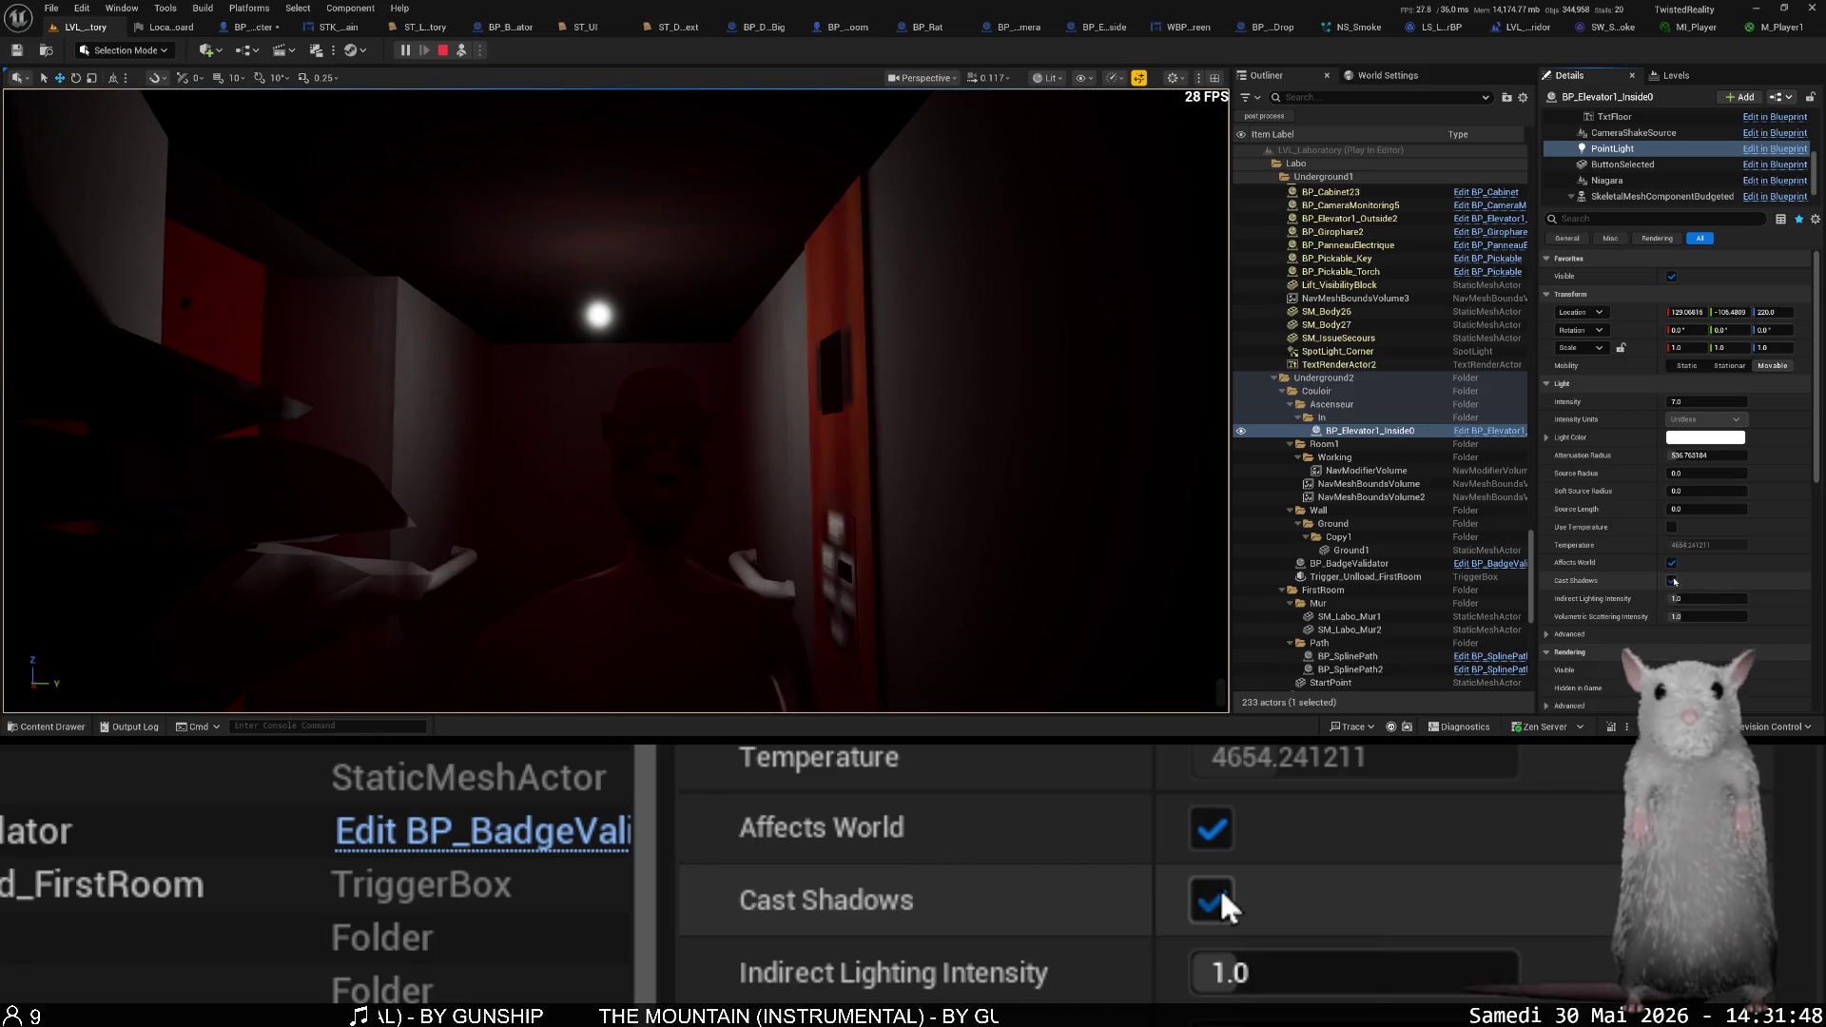
left_click(1674, 581)
left_click(1675, 581)
left_click(1674, 581)
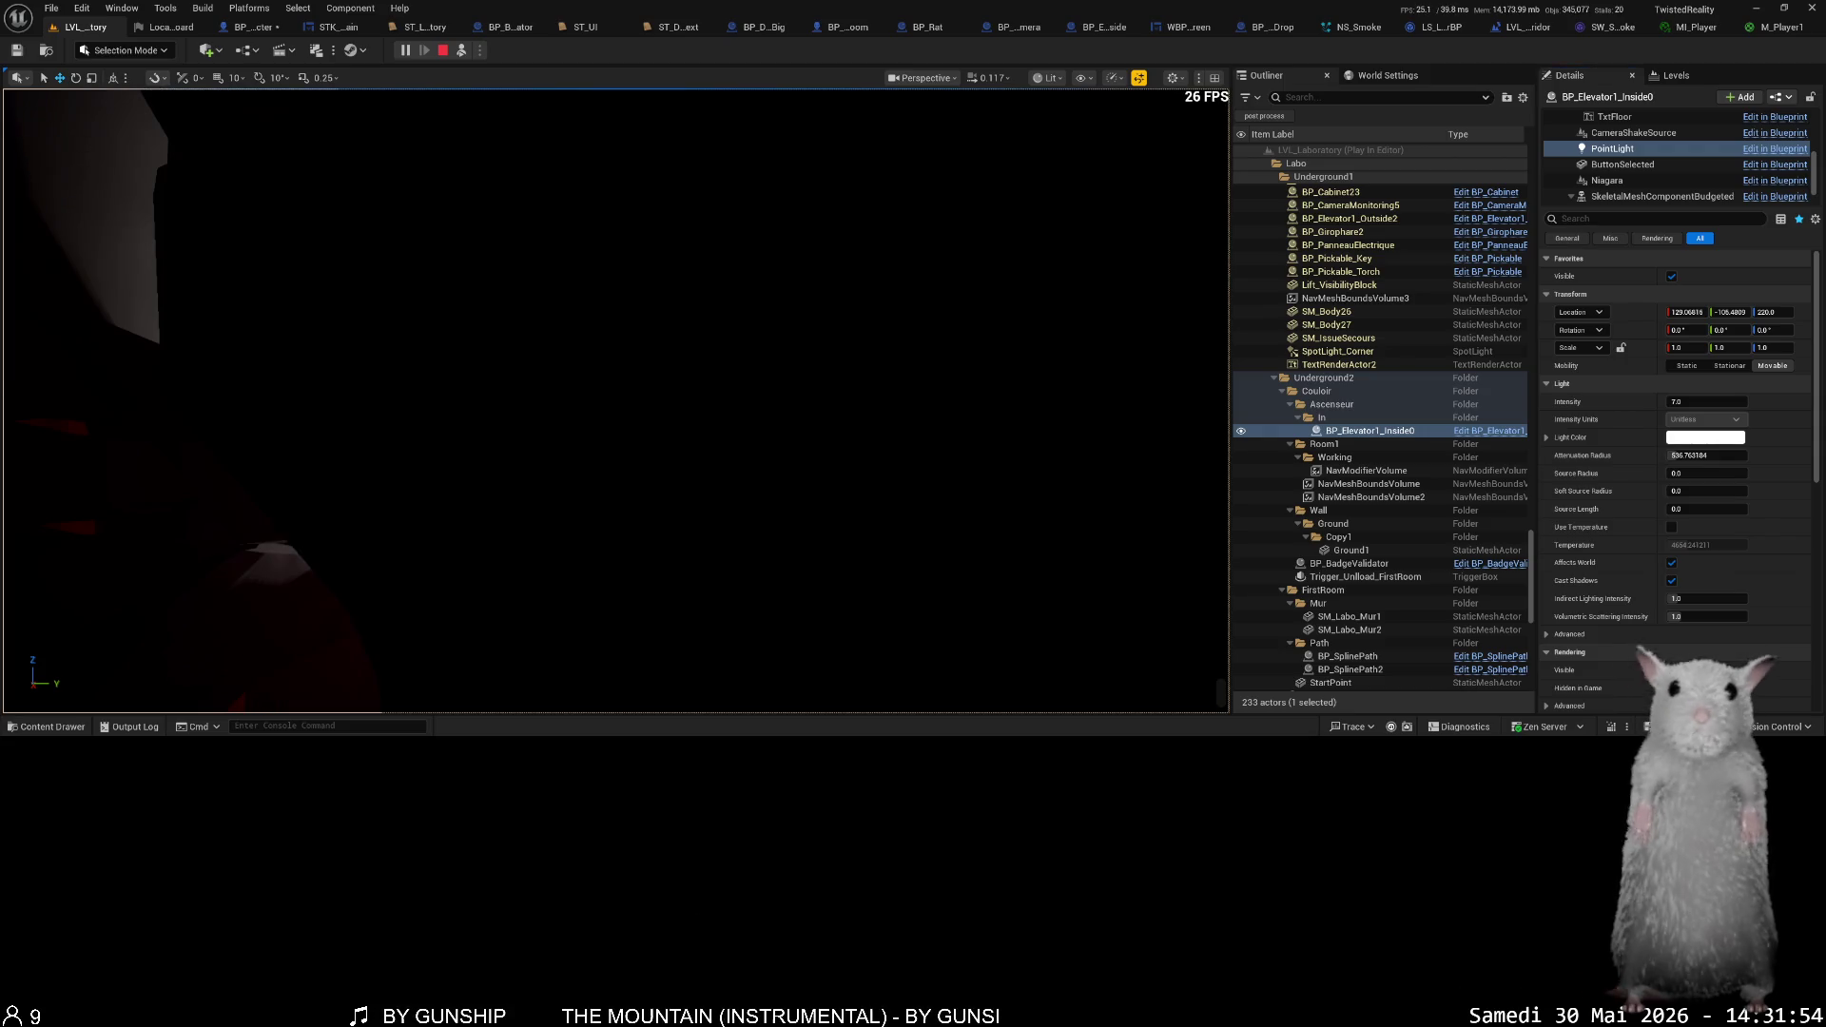
key("F8")
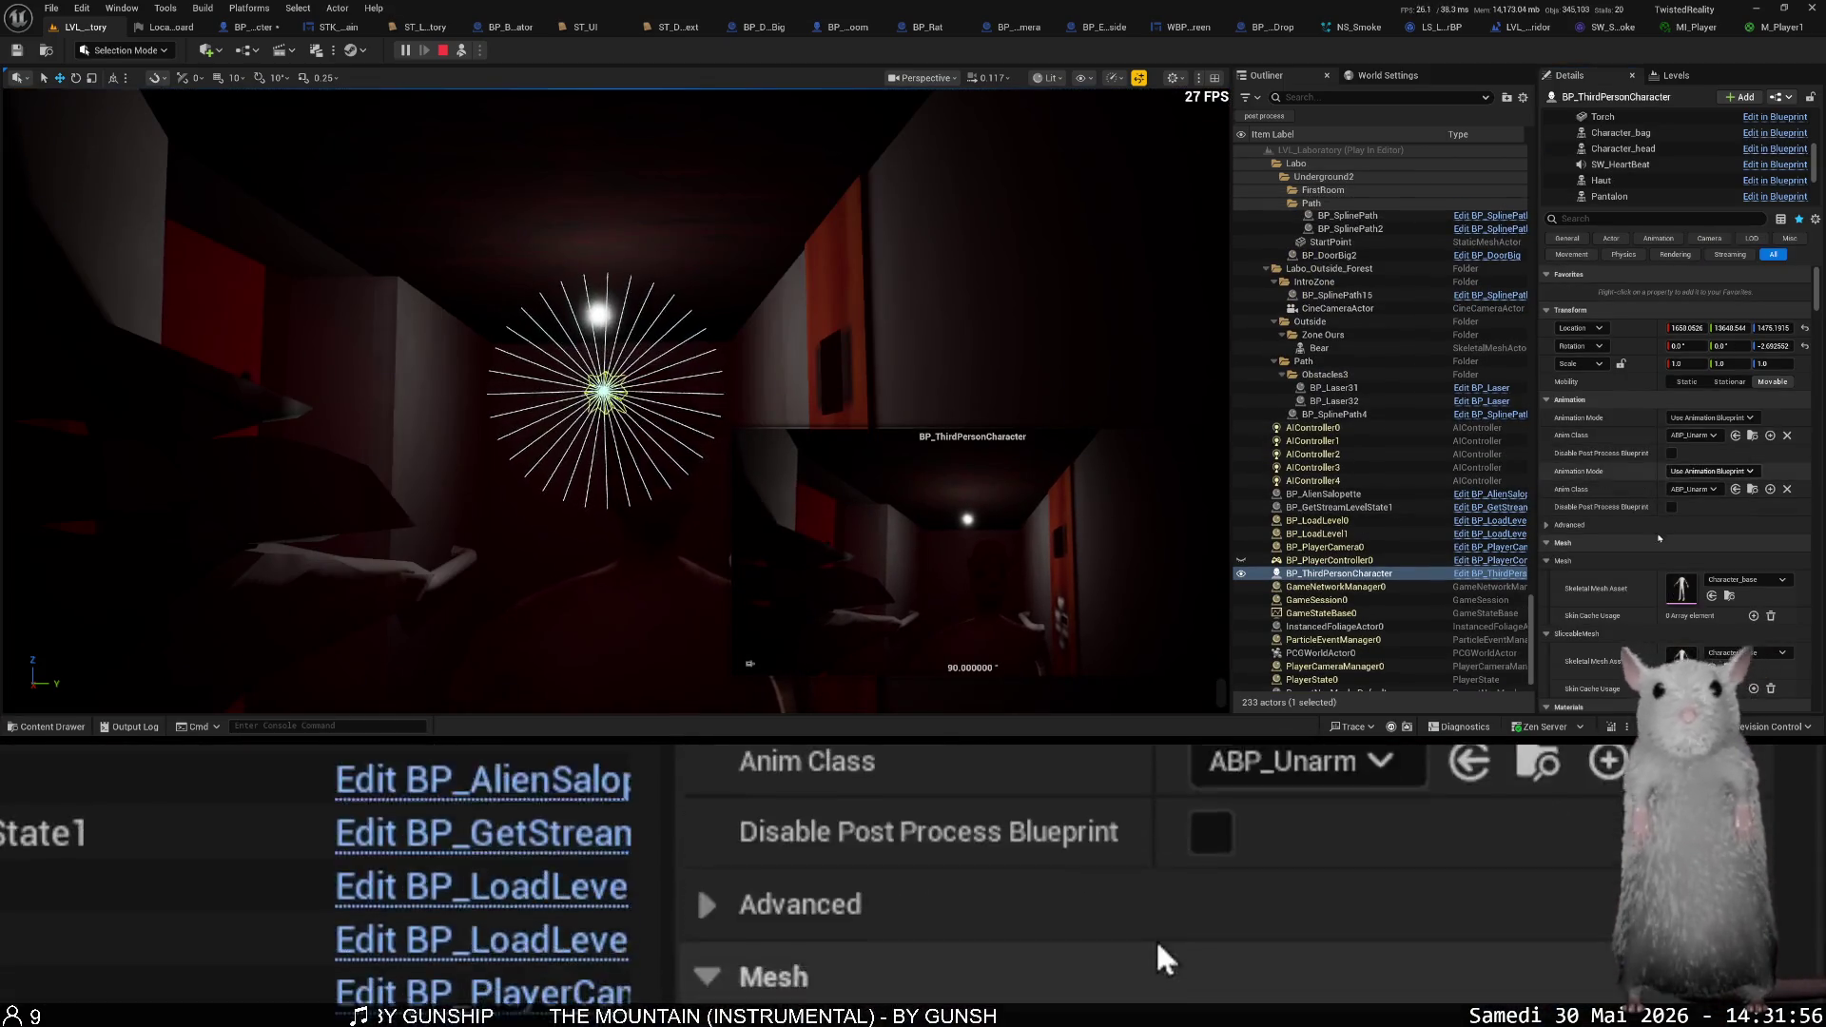
- Set the character Mesh's Element 0 material to MI_White
scroll(1694, 524, "down", 5)
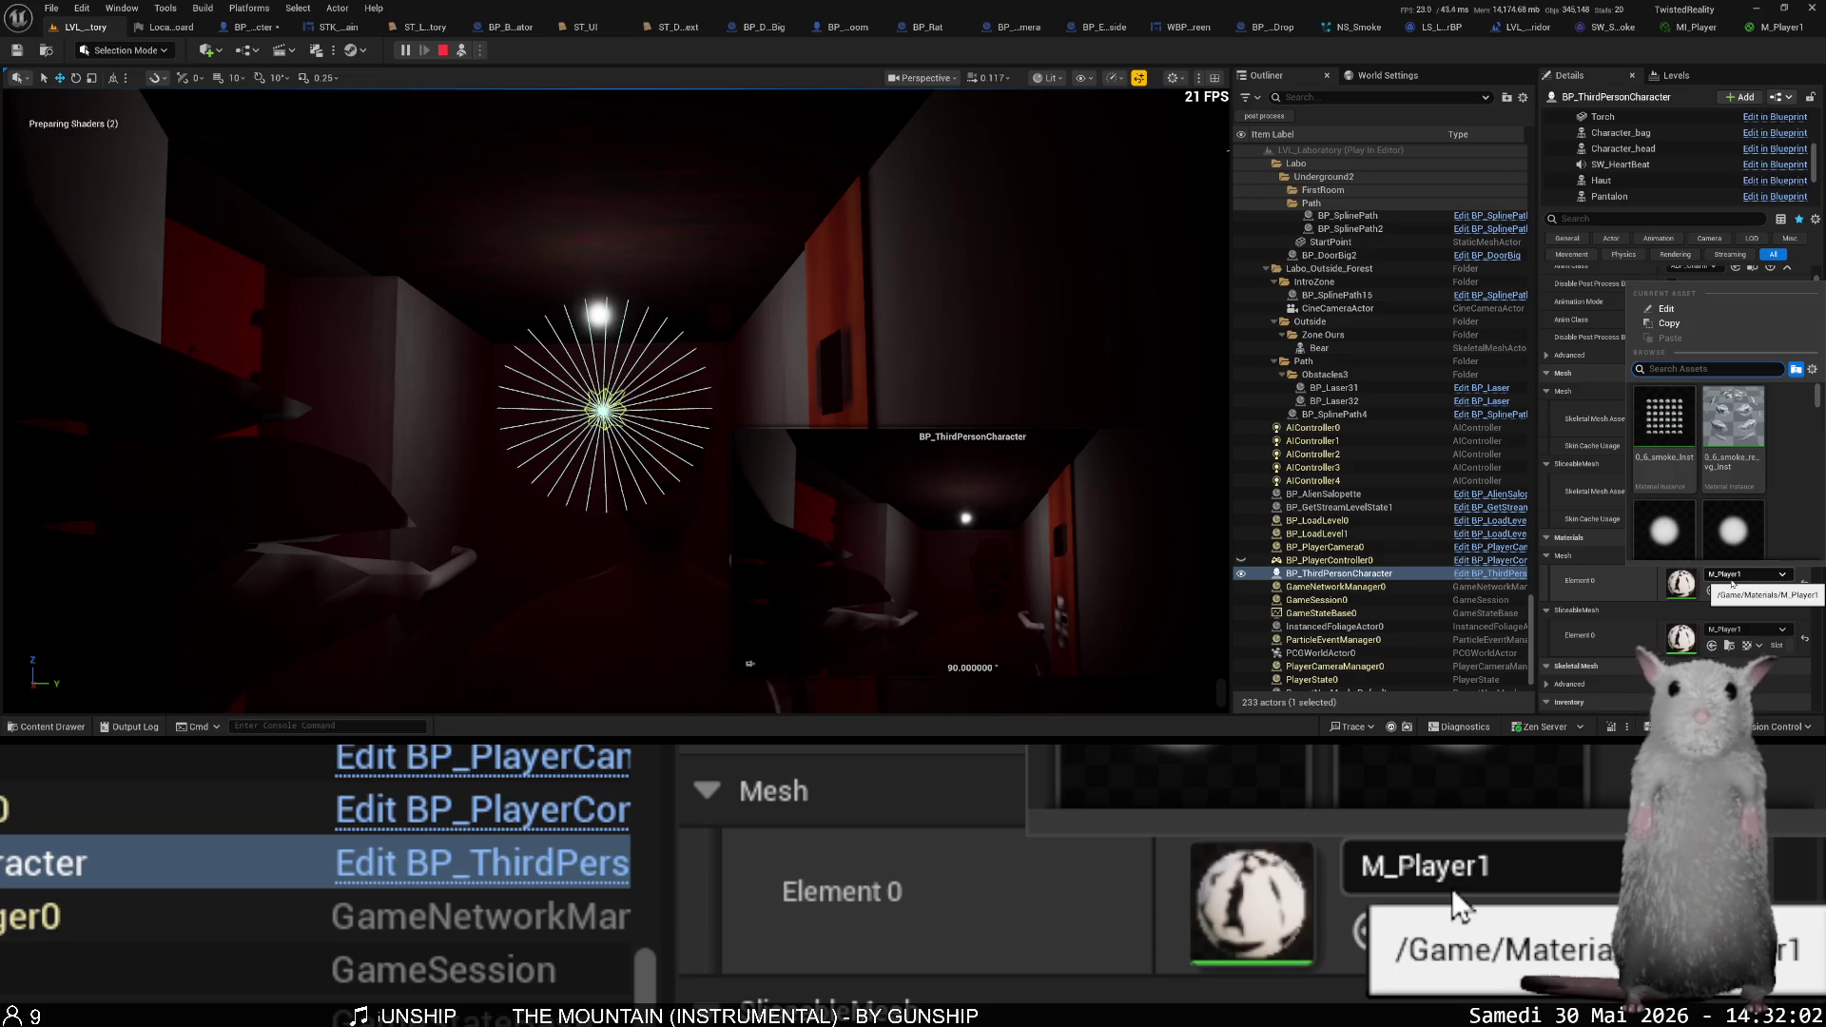
type("mi_whi")
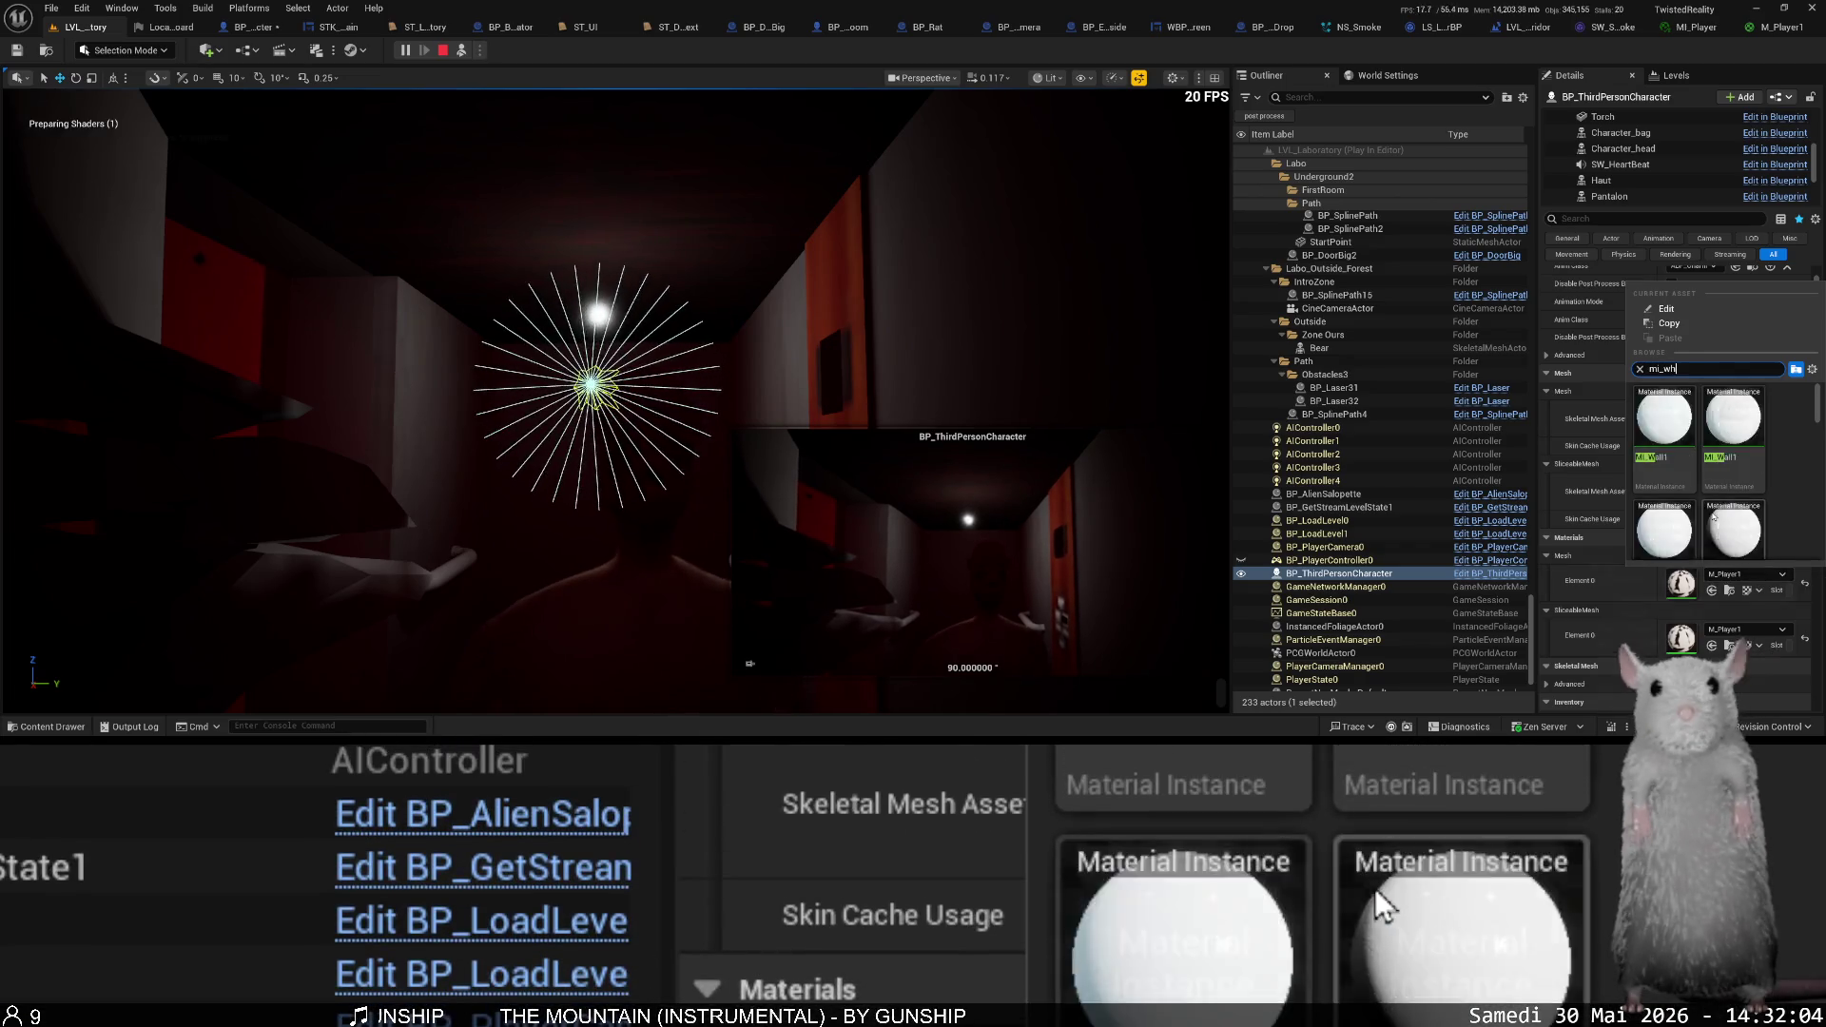
left_click(1681, 454)
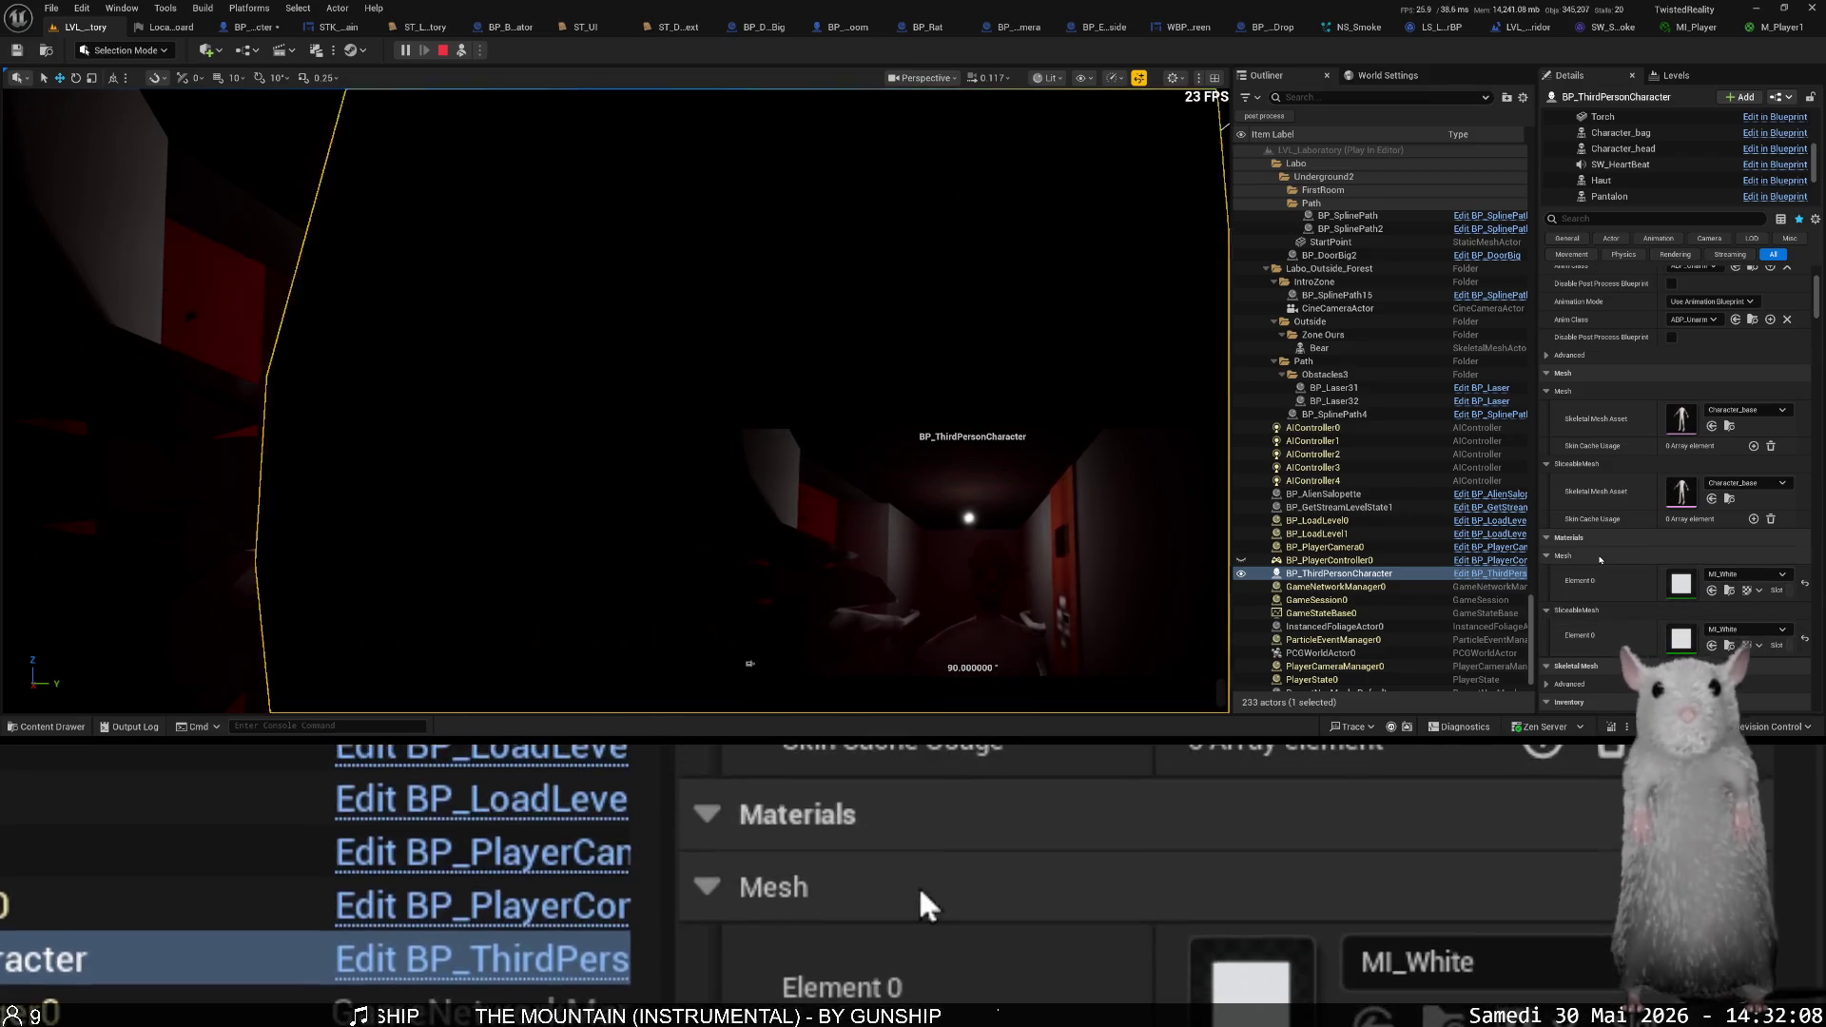
- Set the Character_head component's material to MI_White, then possess the character
scroll(1625, 177, "up", 10)
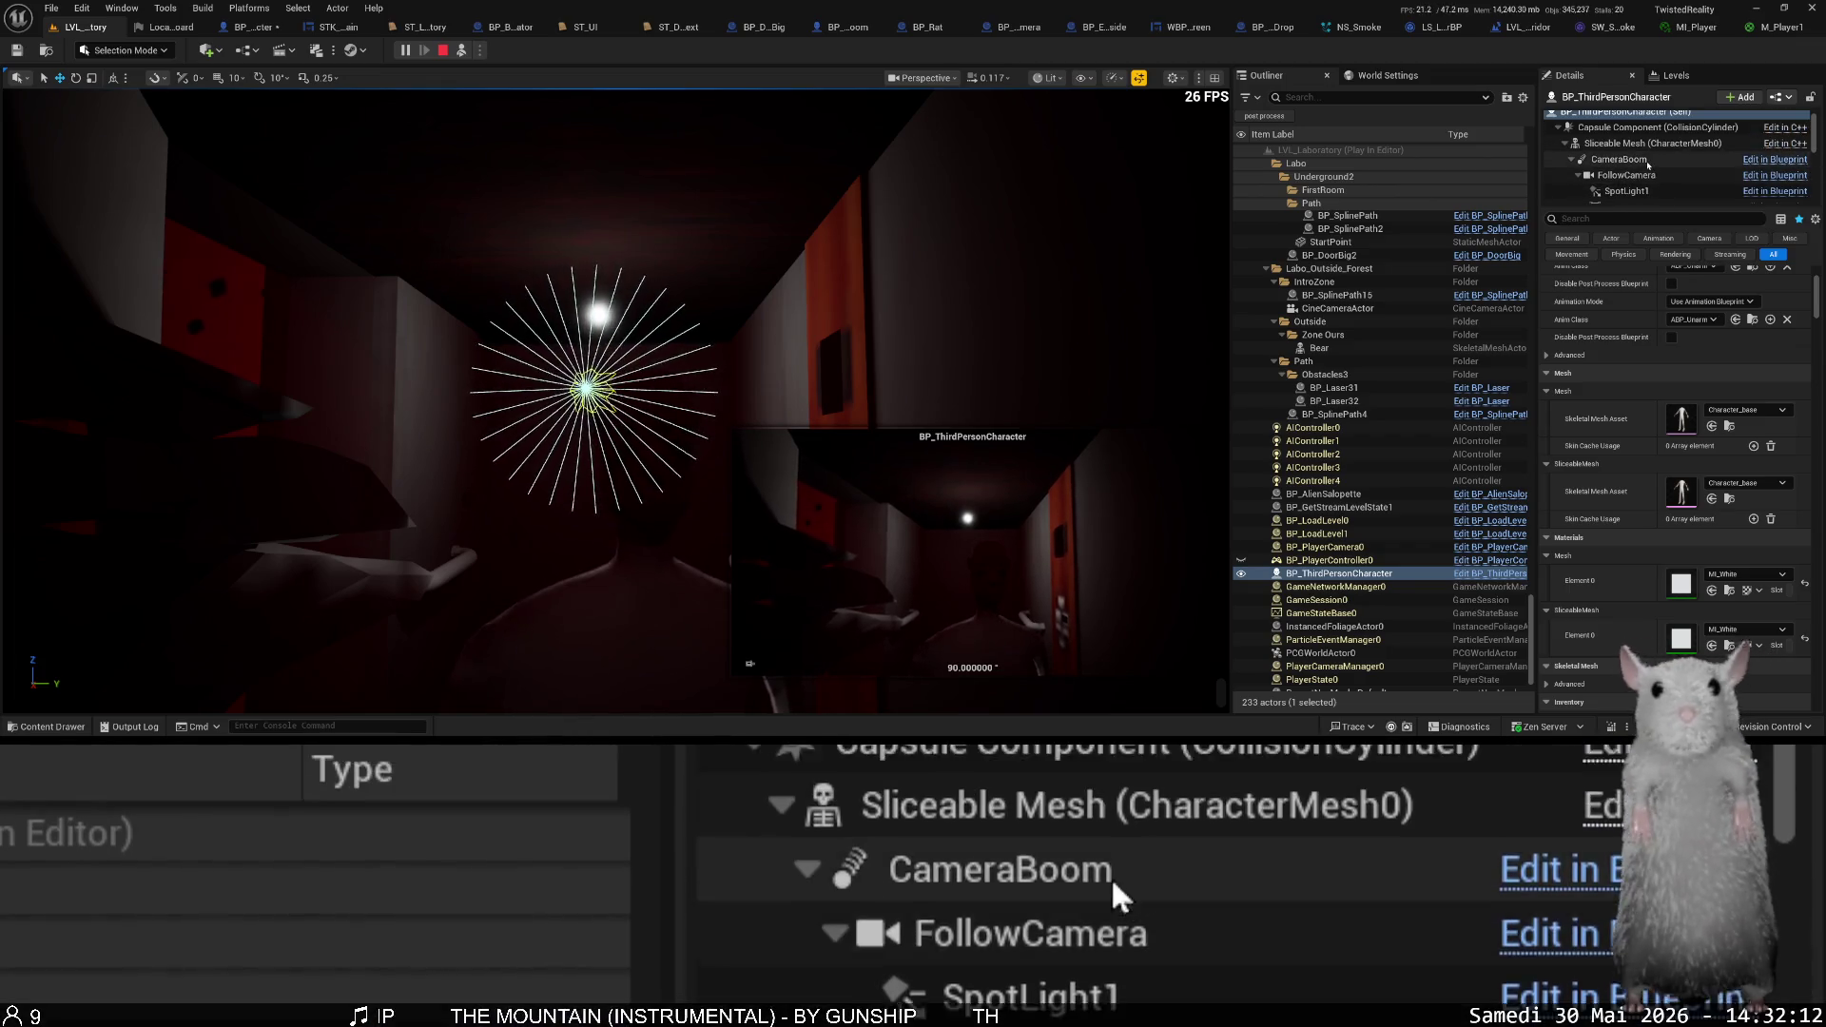
scroll(1657, 171, "down", 2)
scroll(1655, 169, "down", 5)
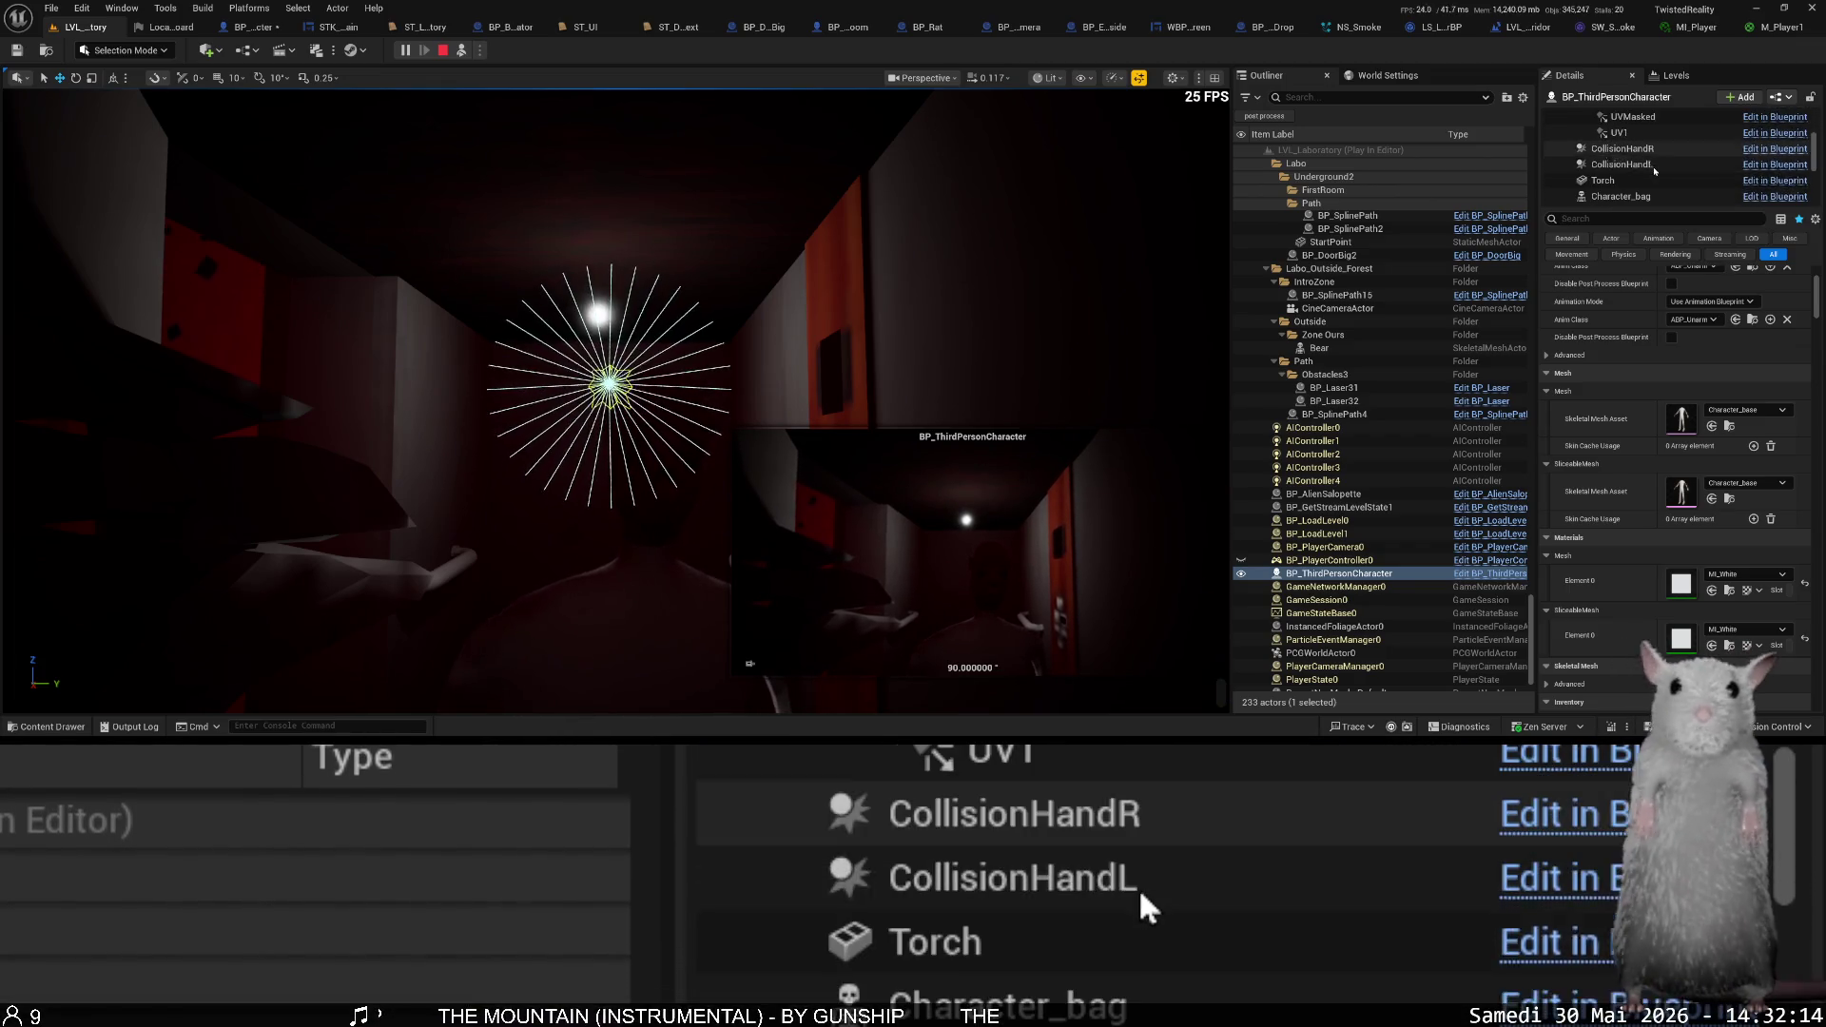
left_click(1652, 192)
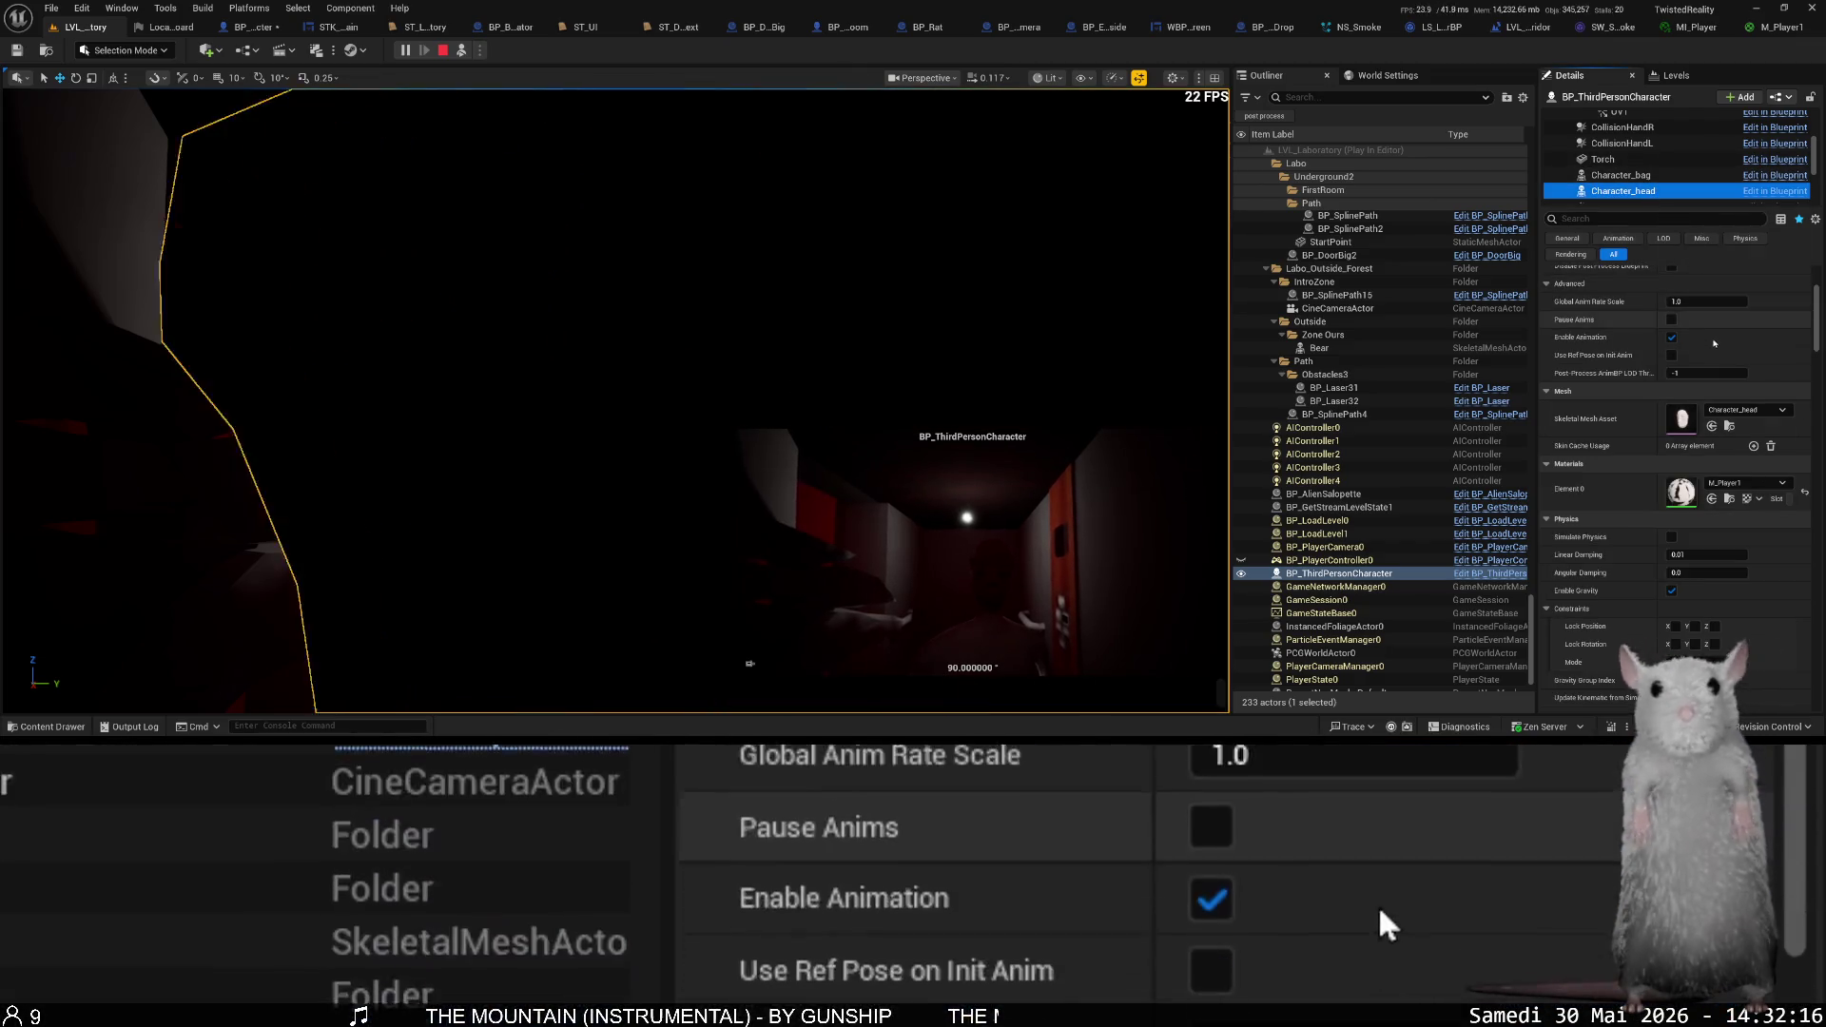
left_click(1761, 485)
type("white")
left_click(1667, 337)
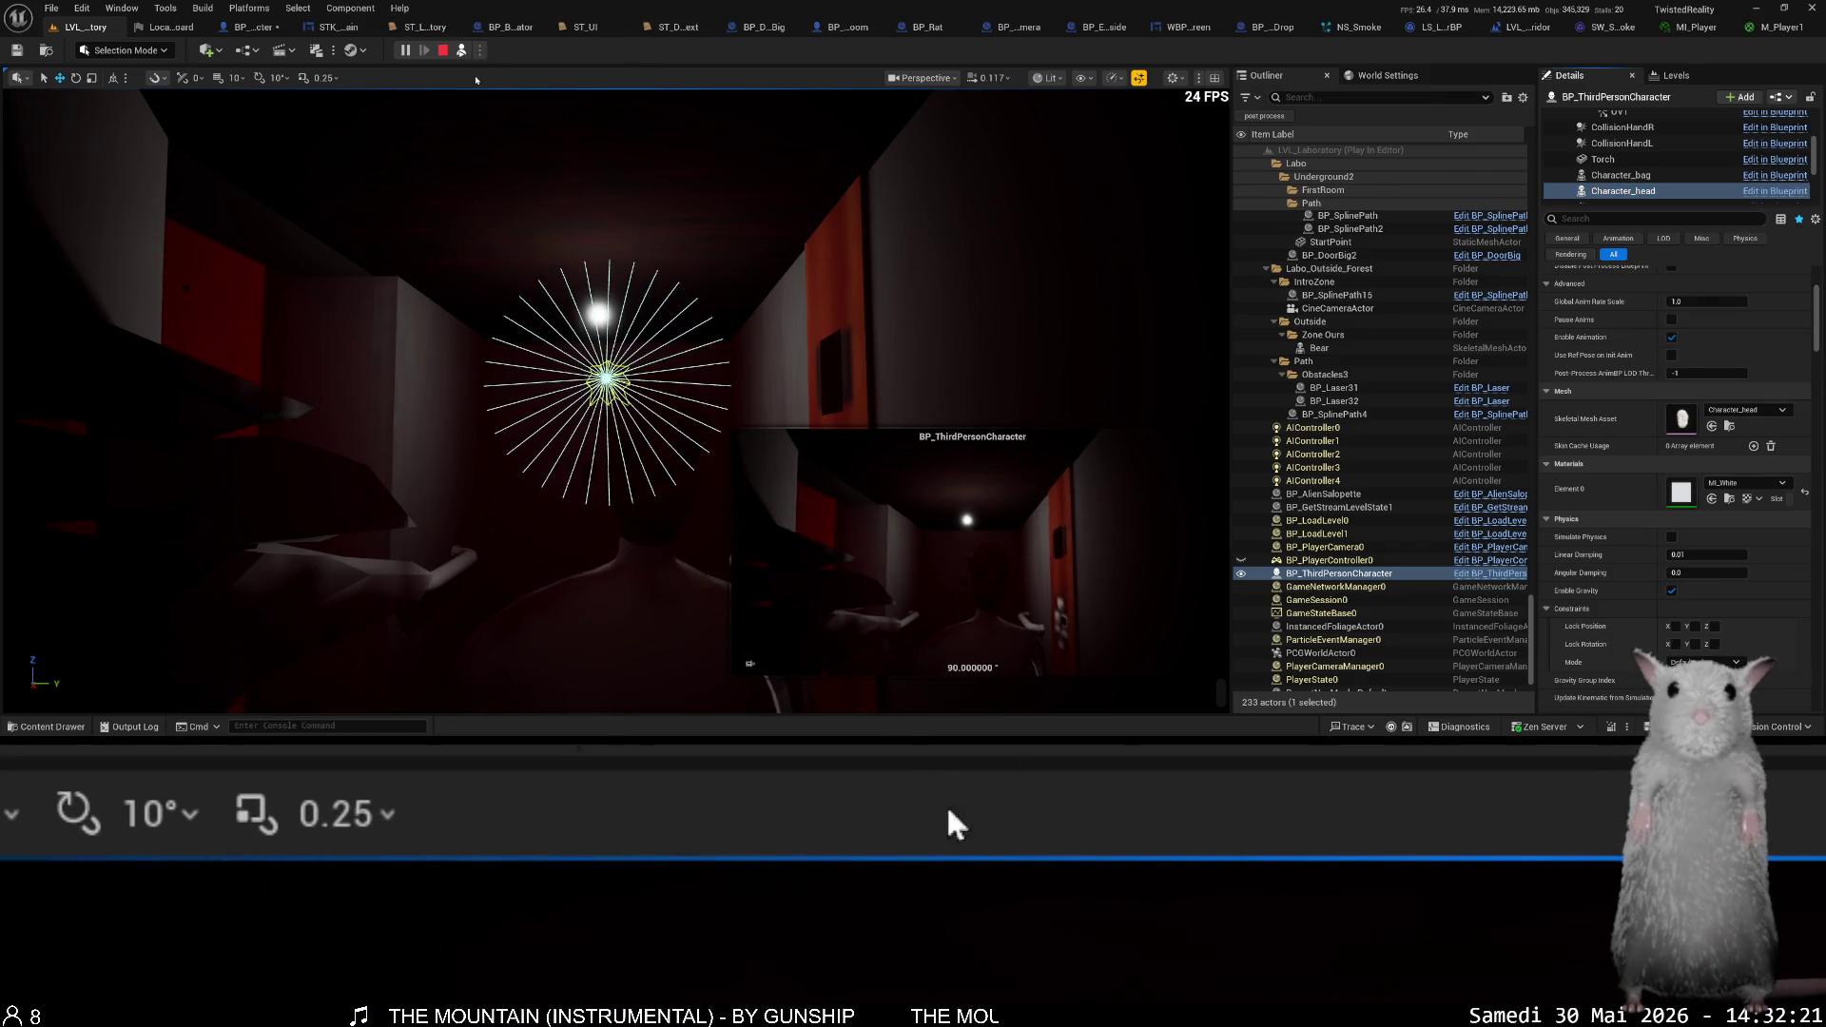
left_click(494, 285)
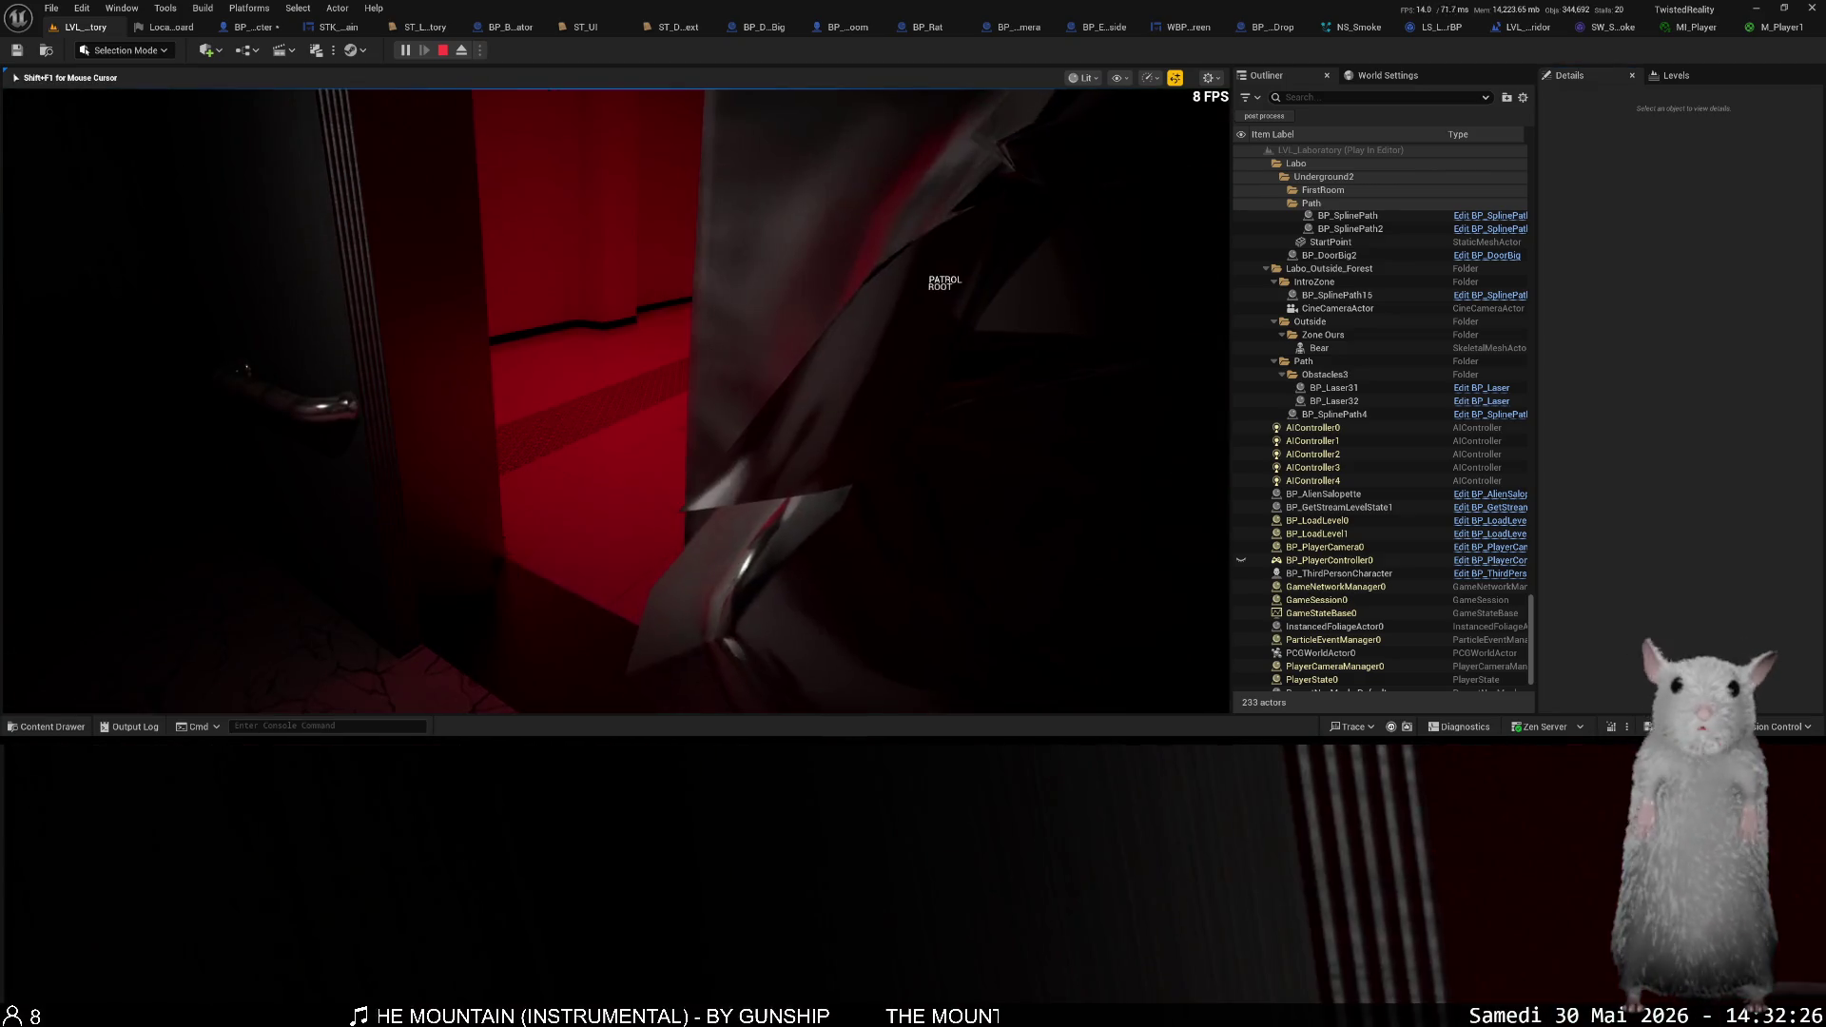
- Look around the elevator corridor in-game using Shift+F1, then eject to the editor with F8
key("shift+F1")
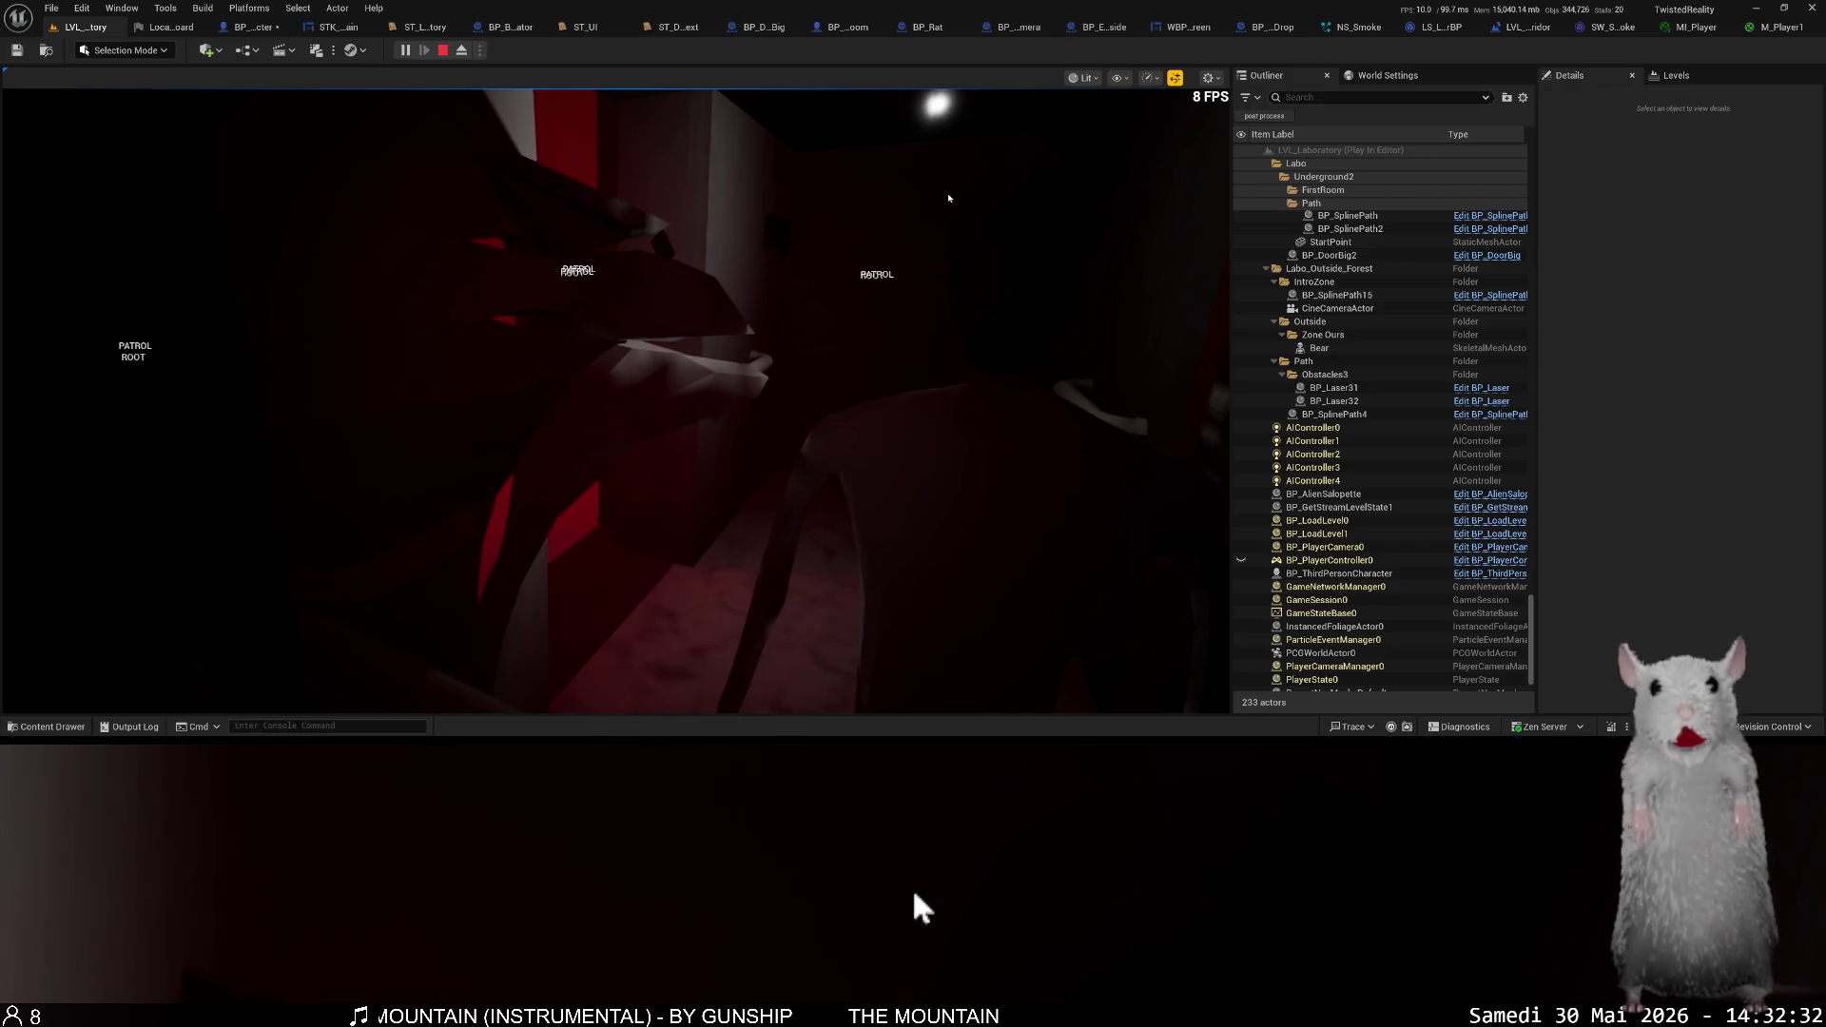
left_click(948, 197)
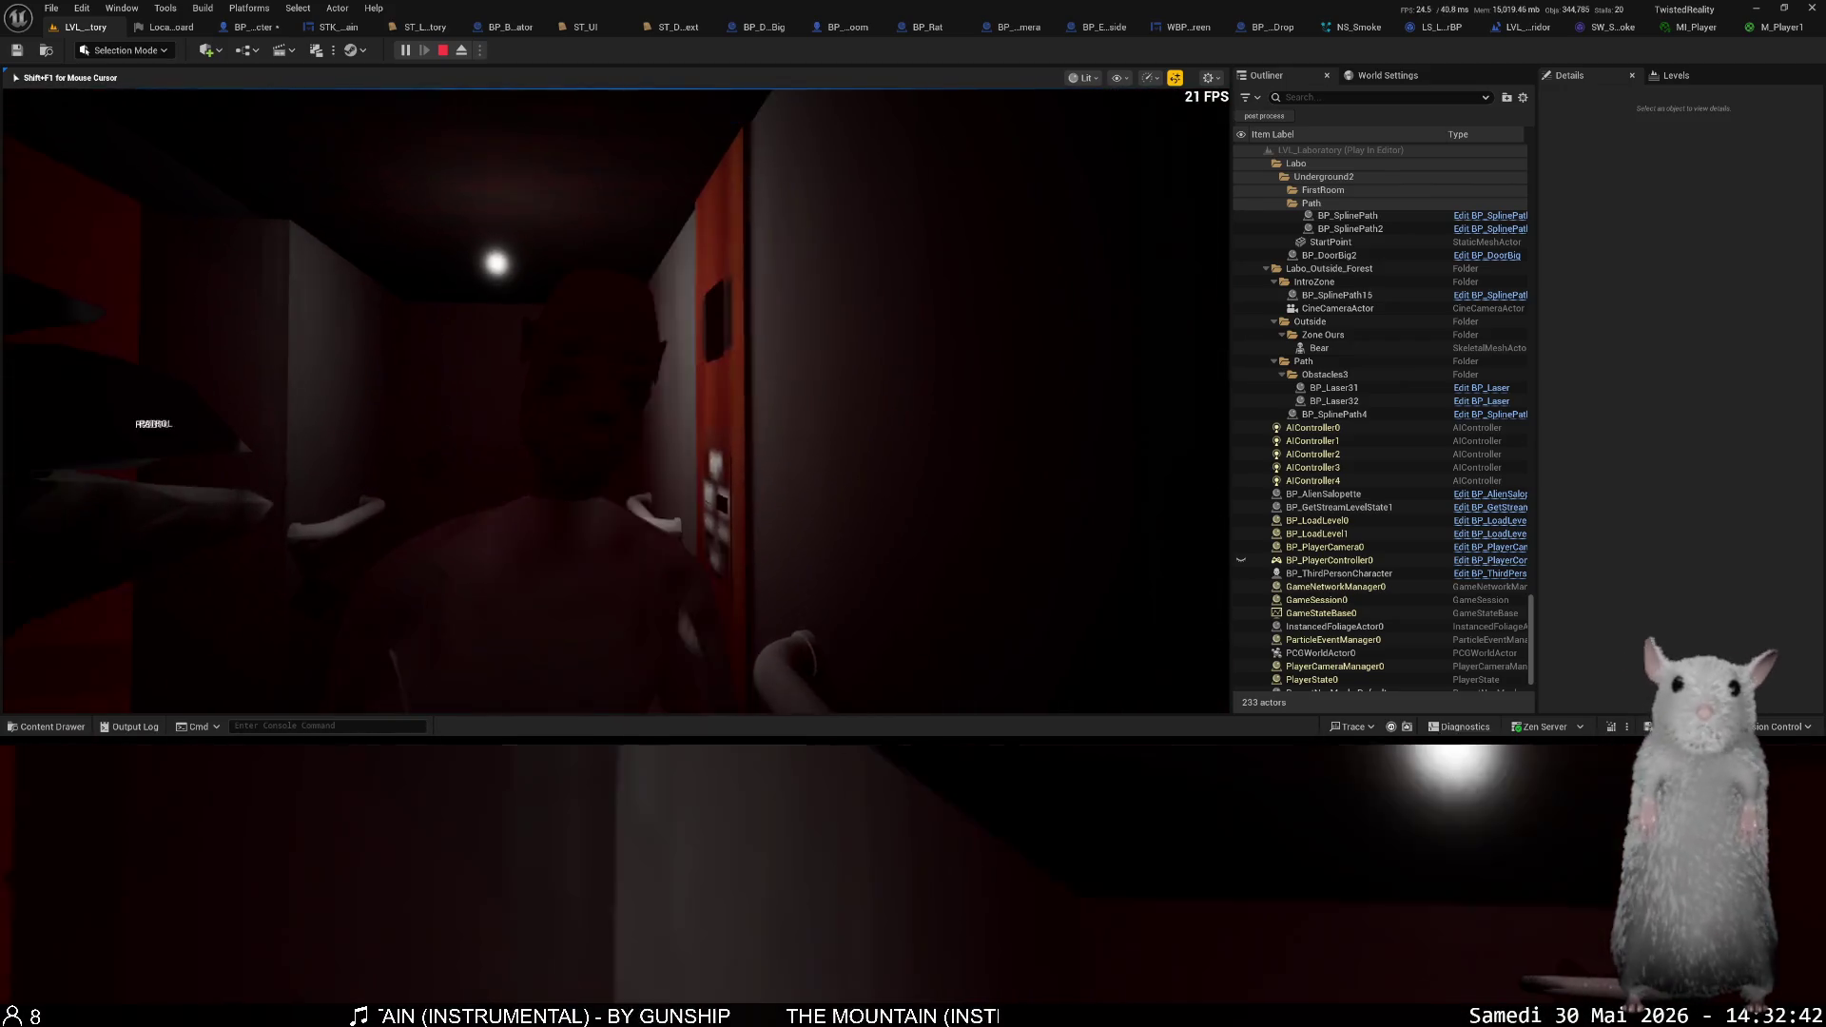
key("shift+F1")
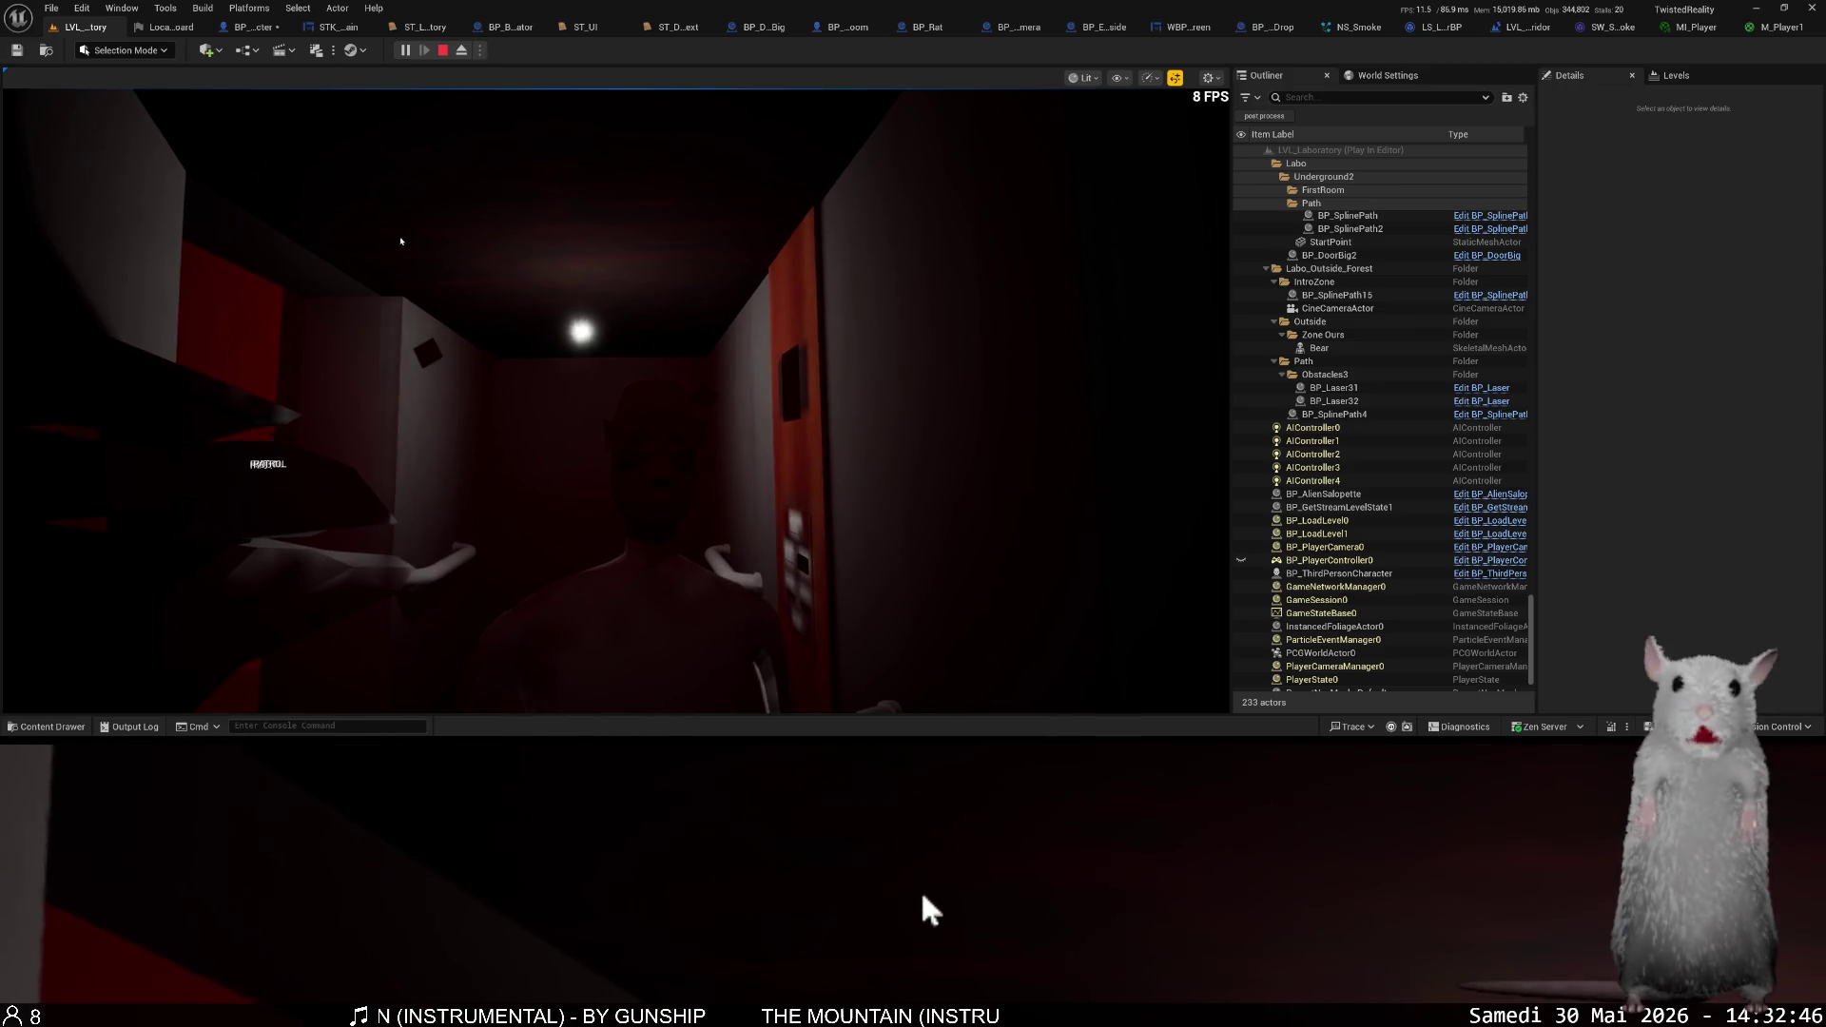
key("F8")
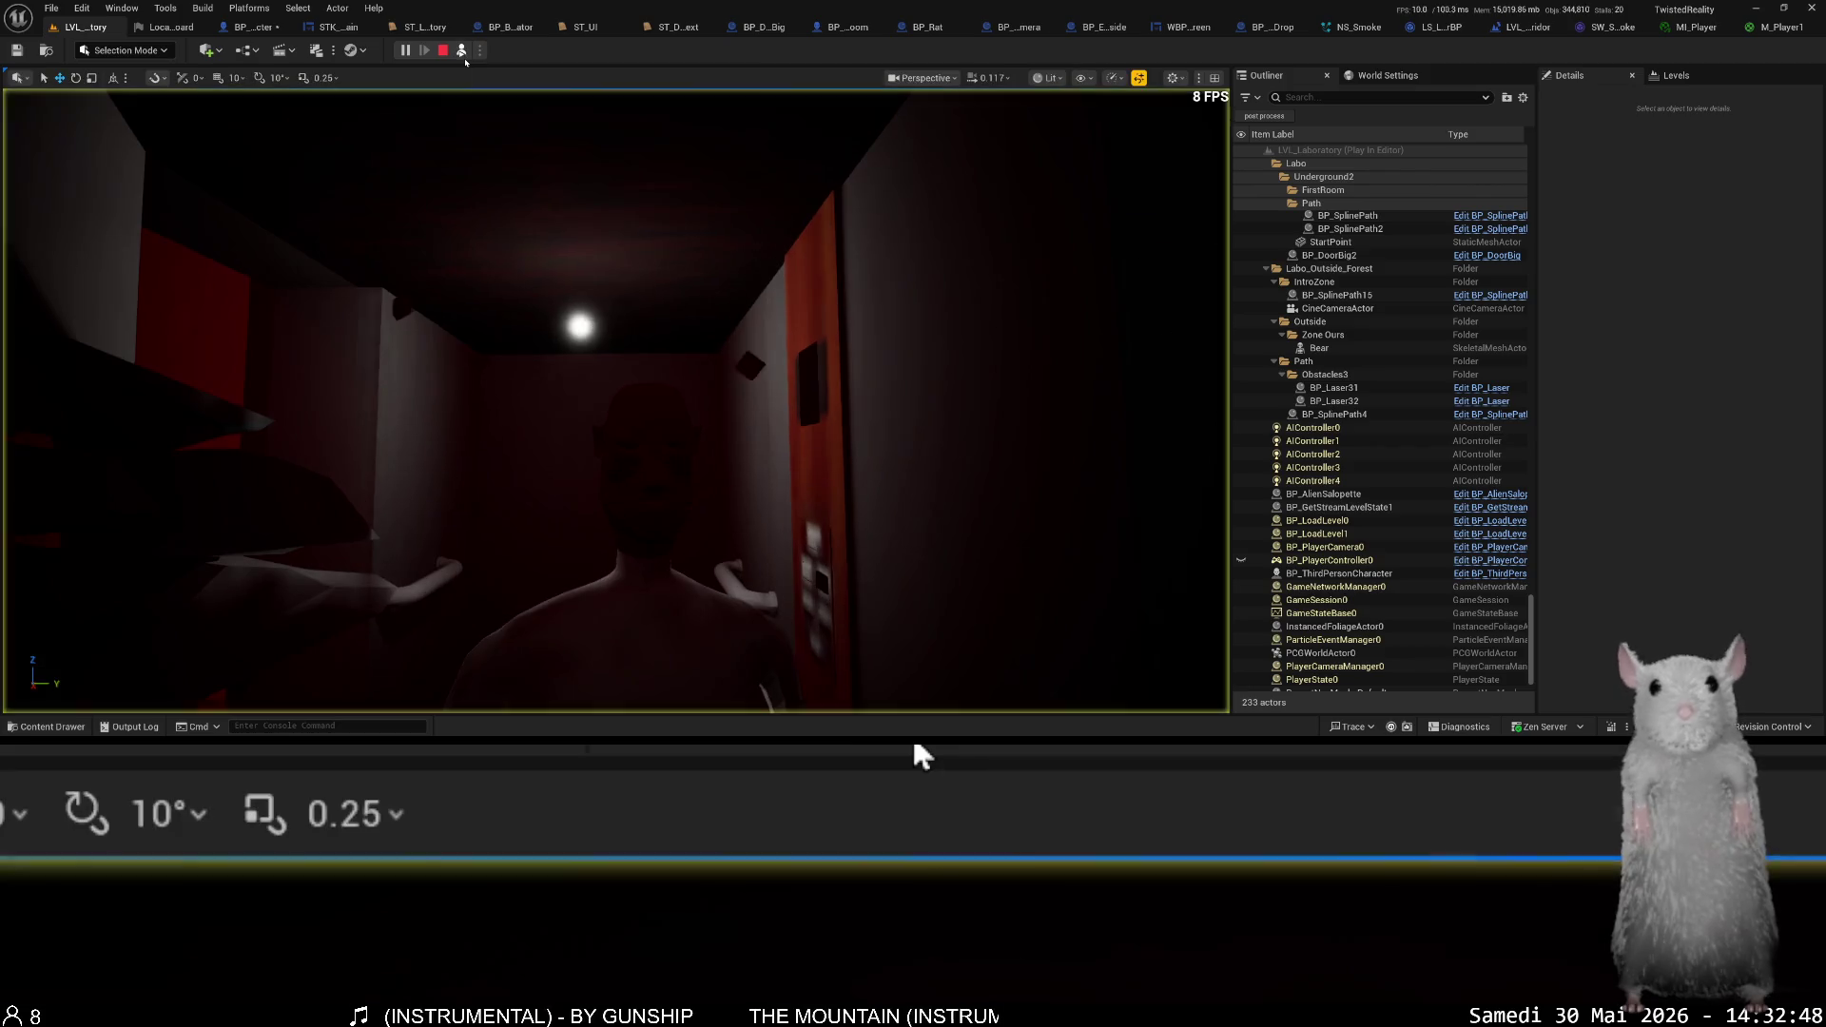
- Select BP_Elevator1_Inside0's PointLight component and scroll through its Details
left_click(692, 311)
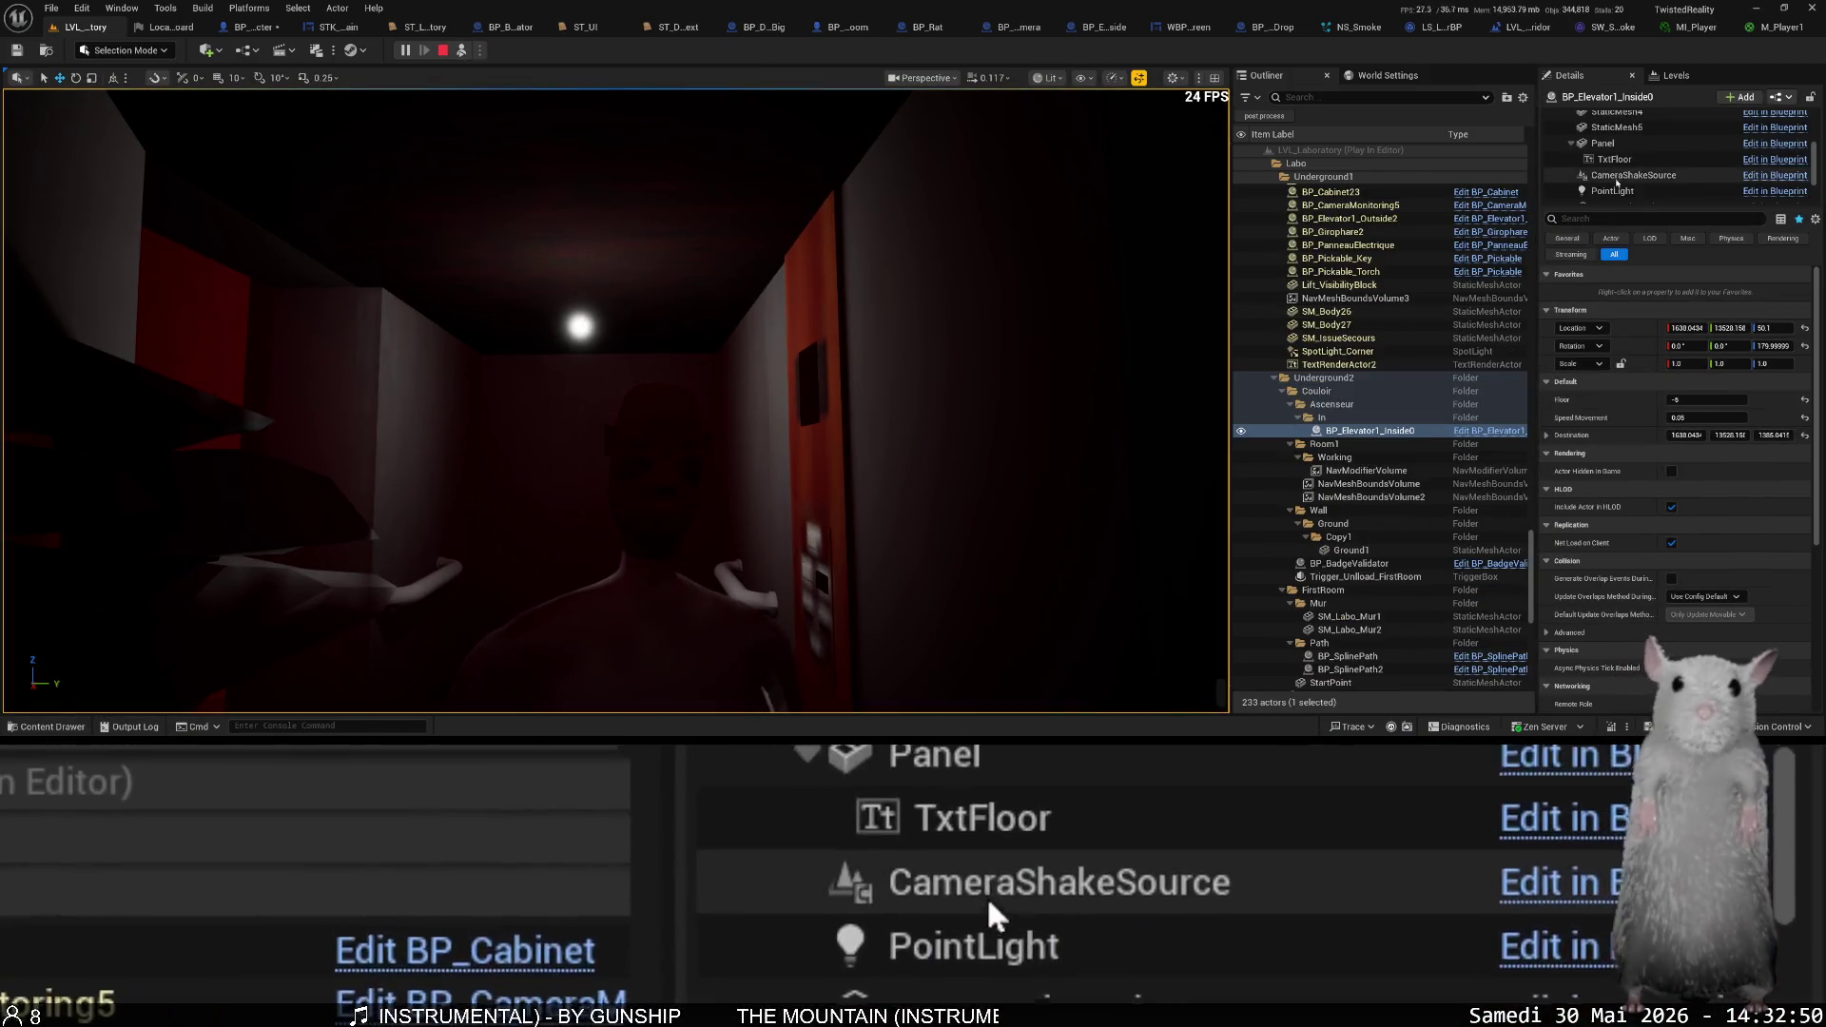
left_click(1614, 192)
scroll(1641, 362, "down", 4)
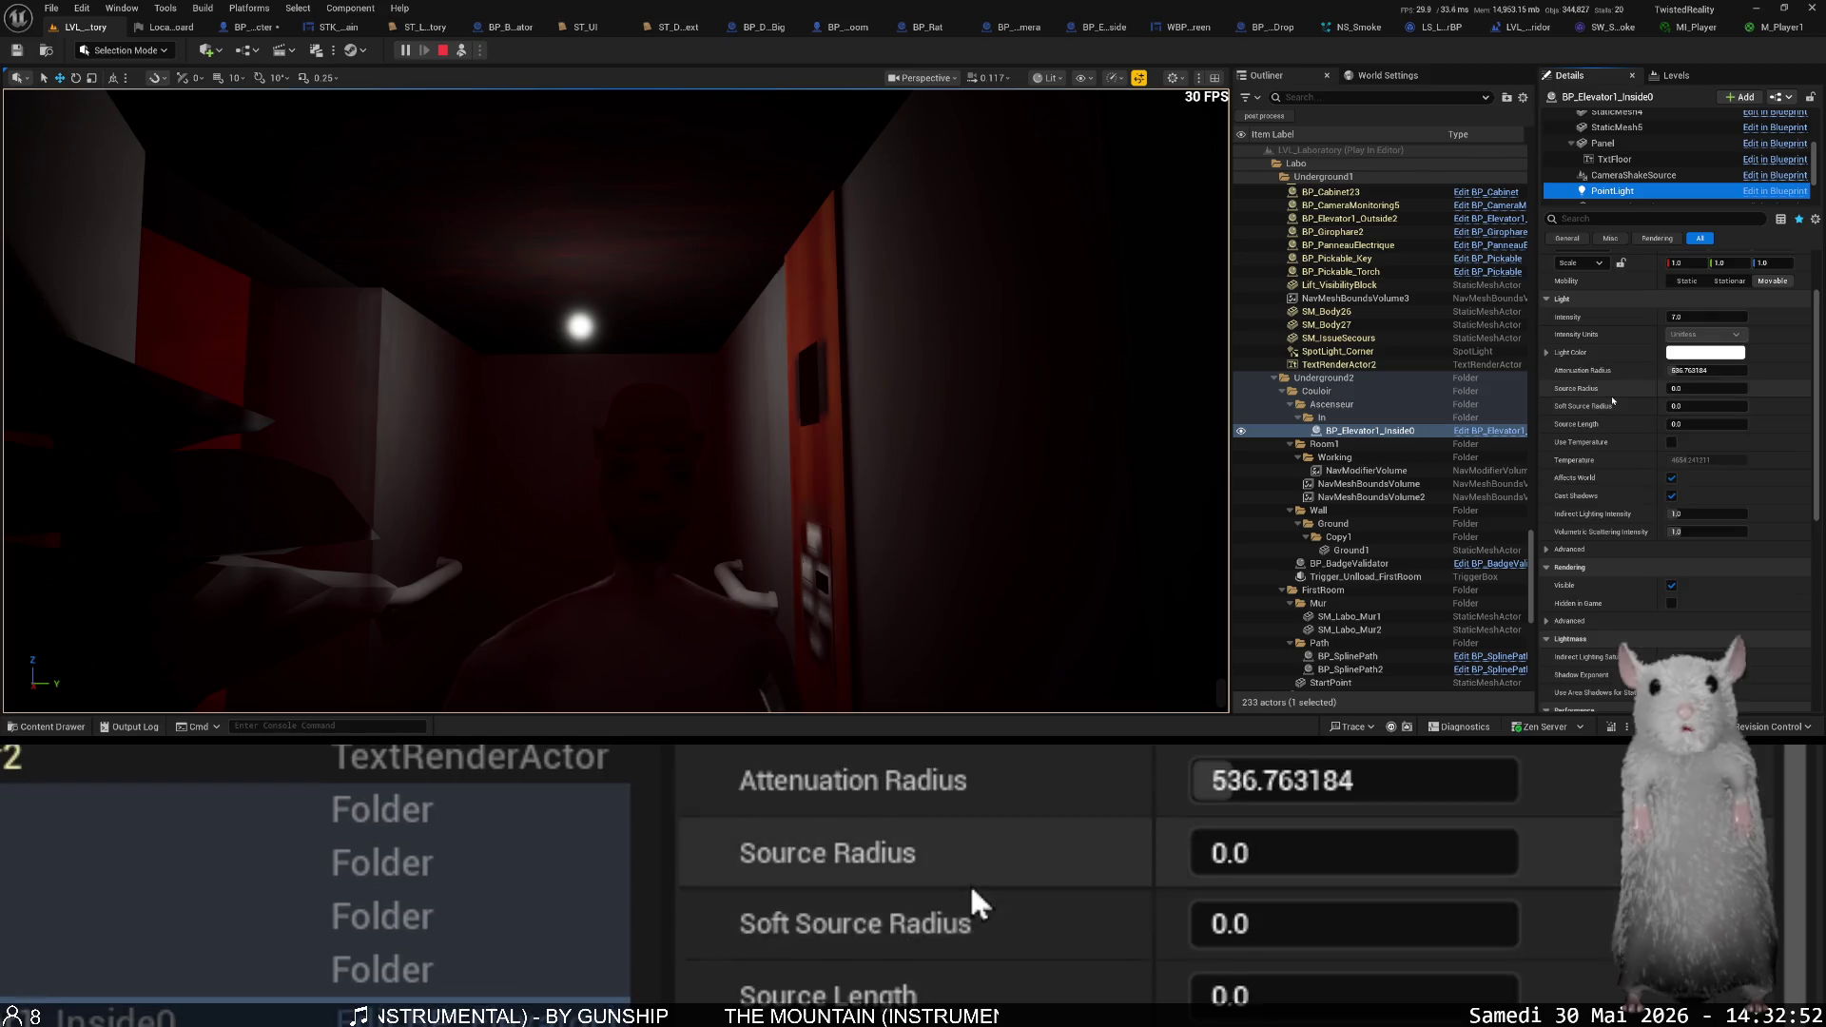
scroll(1619, 402, "down", 3)
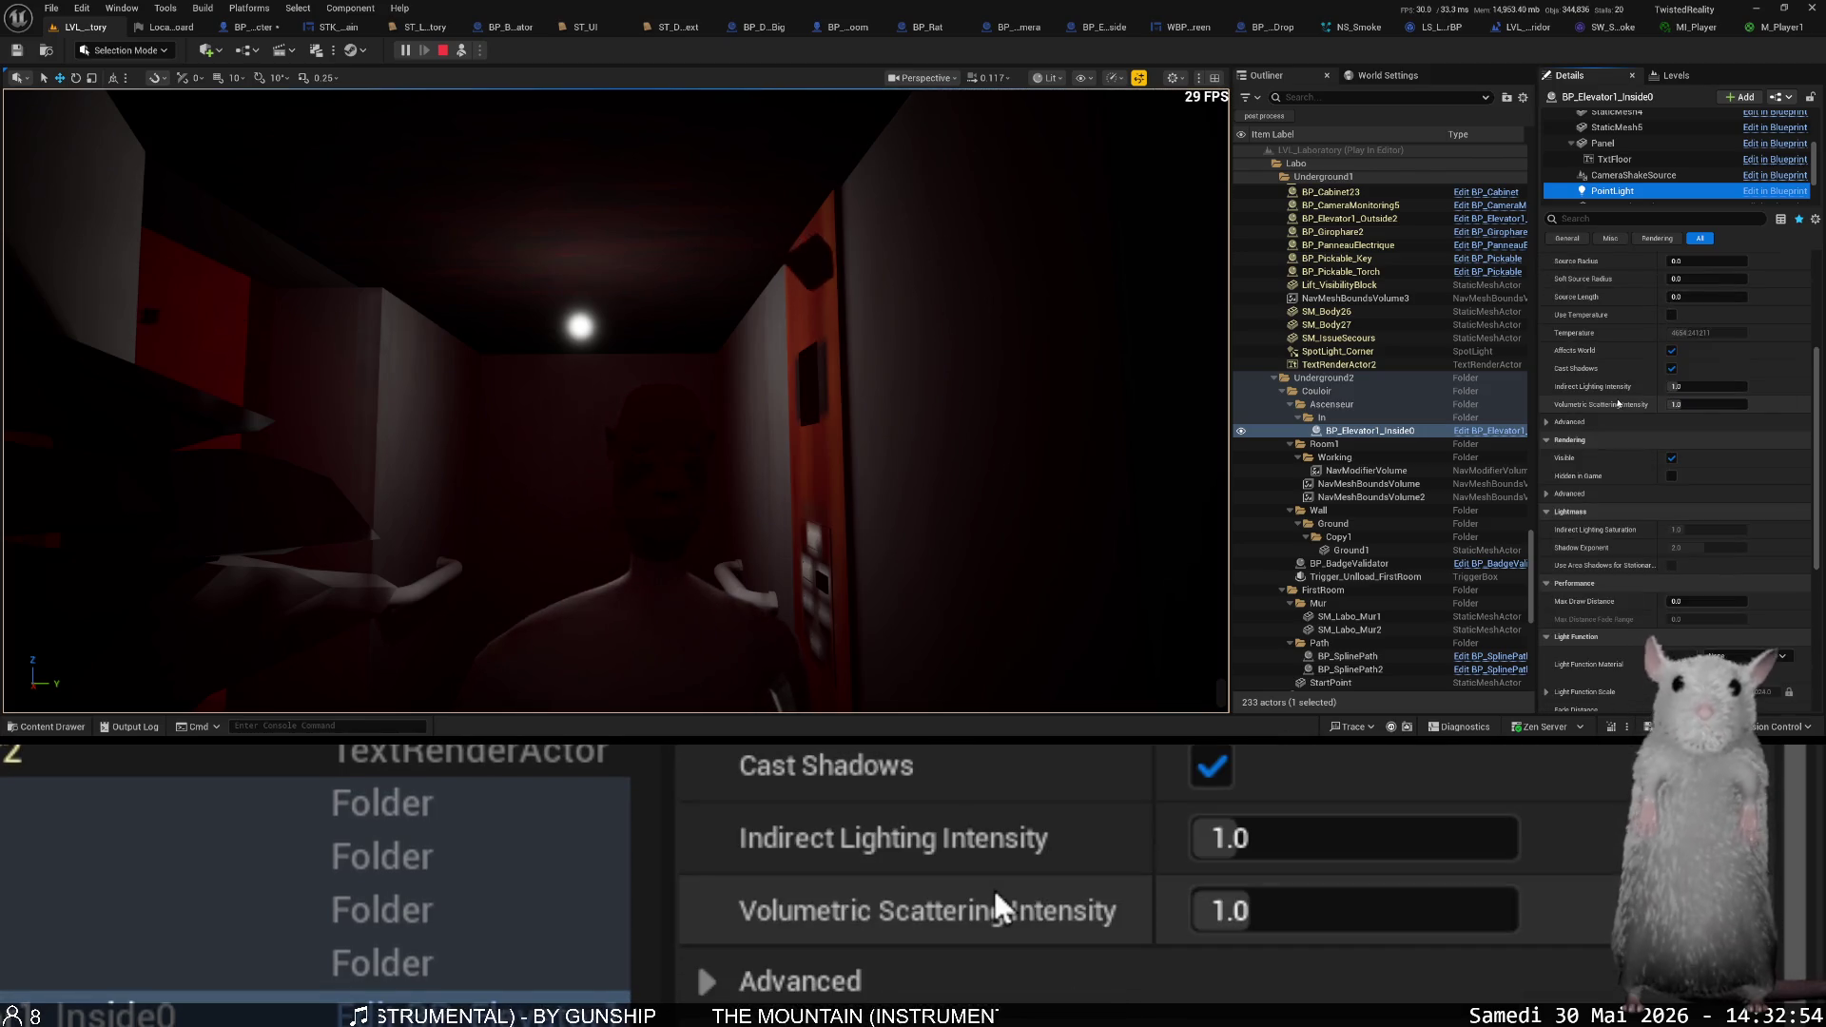
scroll(1634, 274, "down", 4)
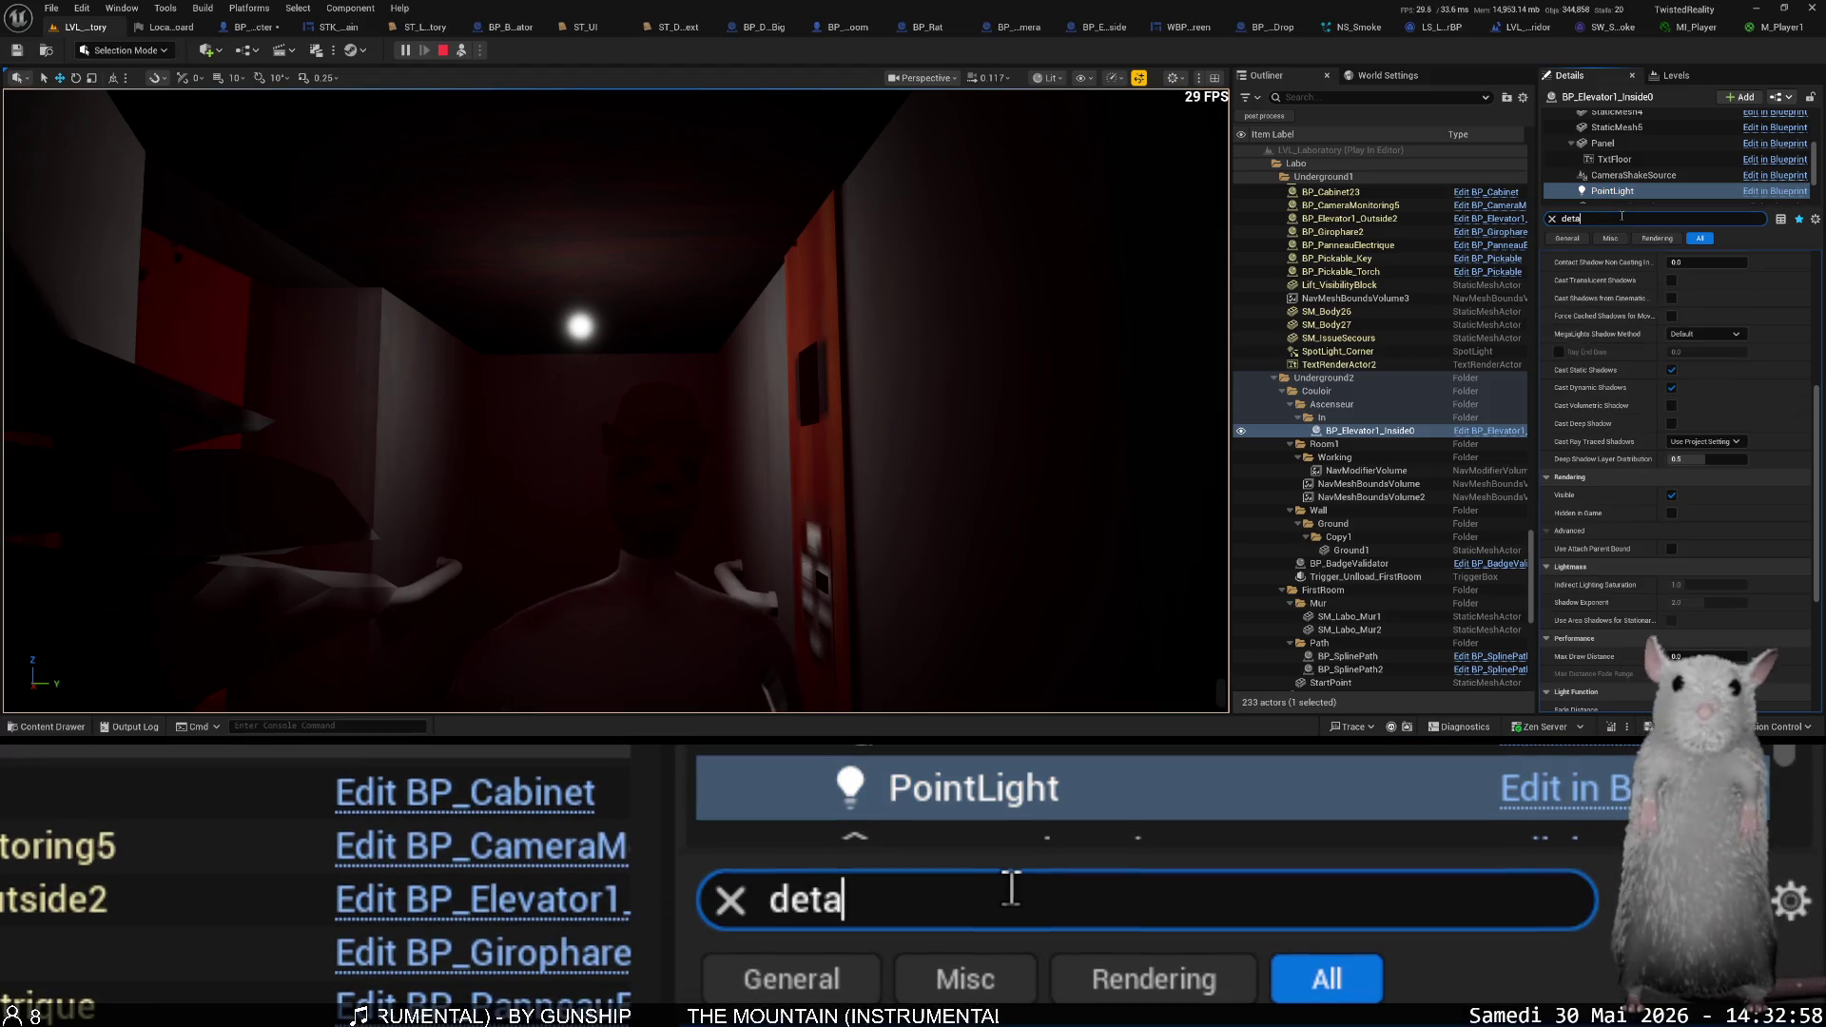
- Filter Details by 'detail', clear the filter, and eject from play with F8
type("il")
key("Return")
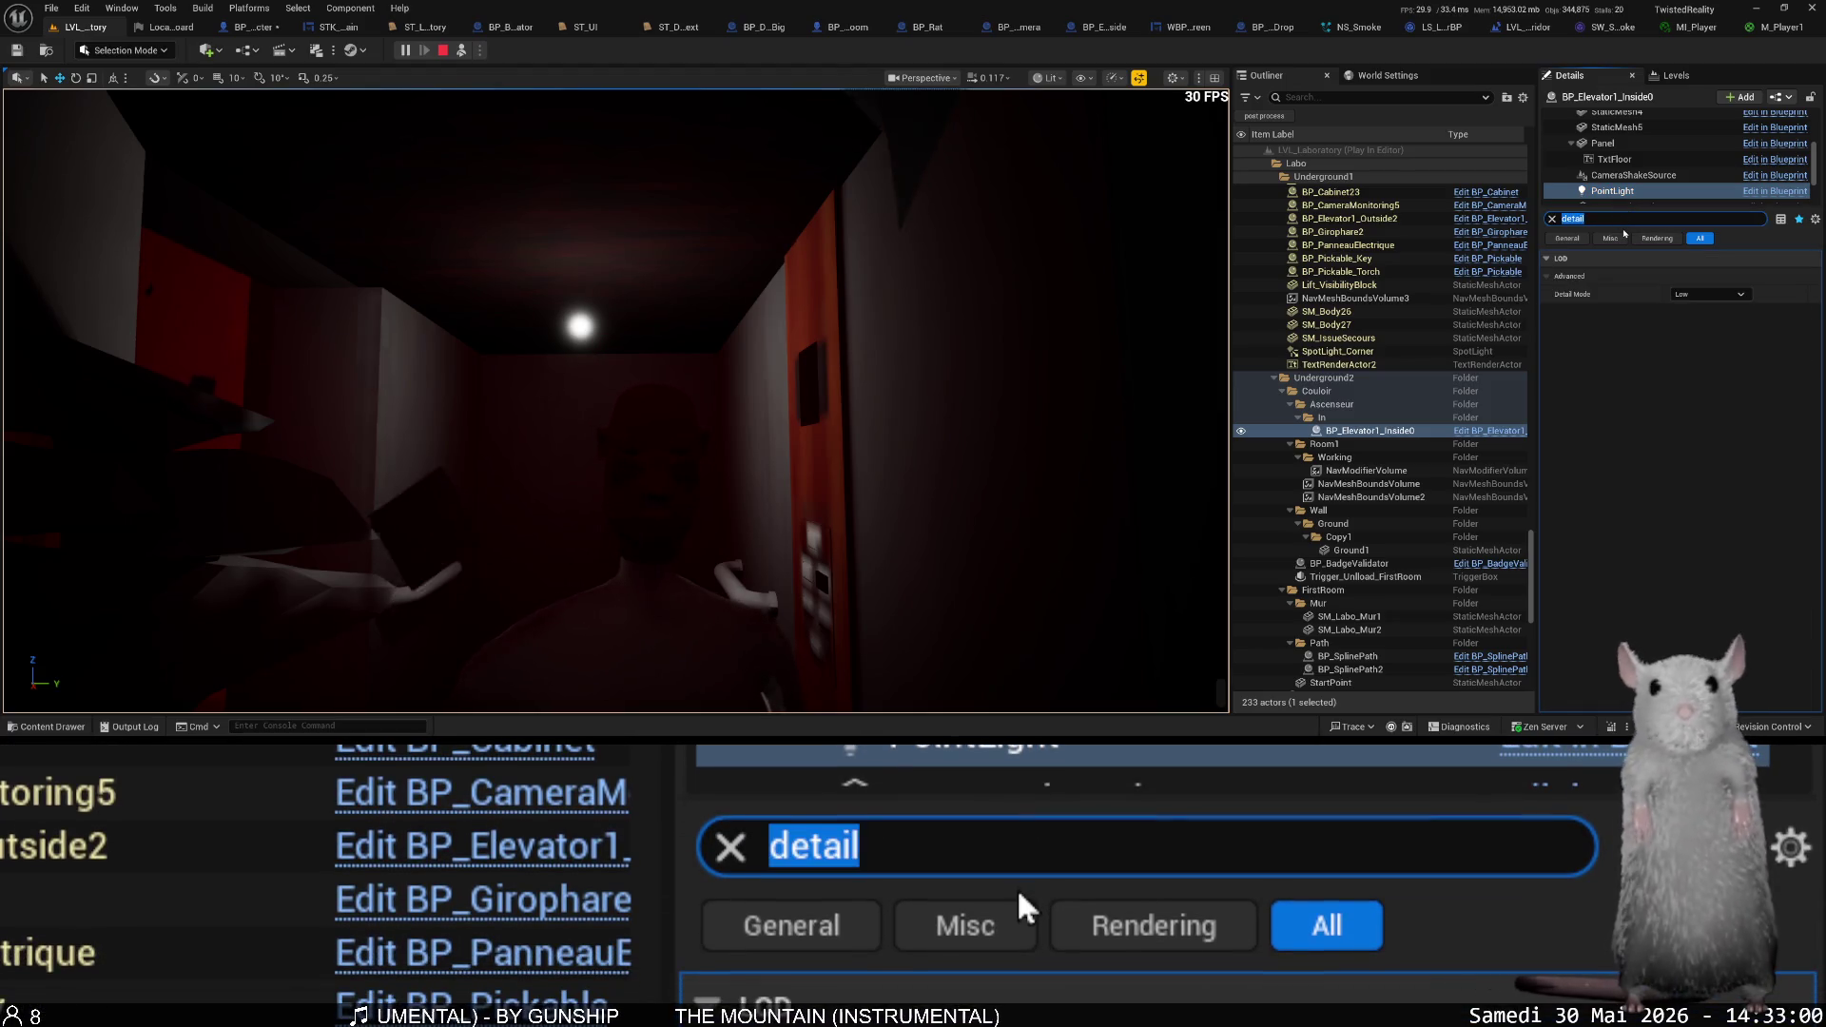
type("s")
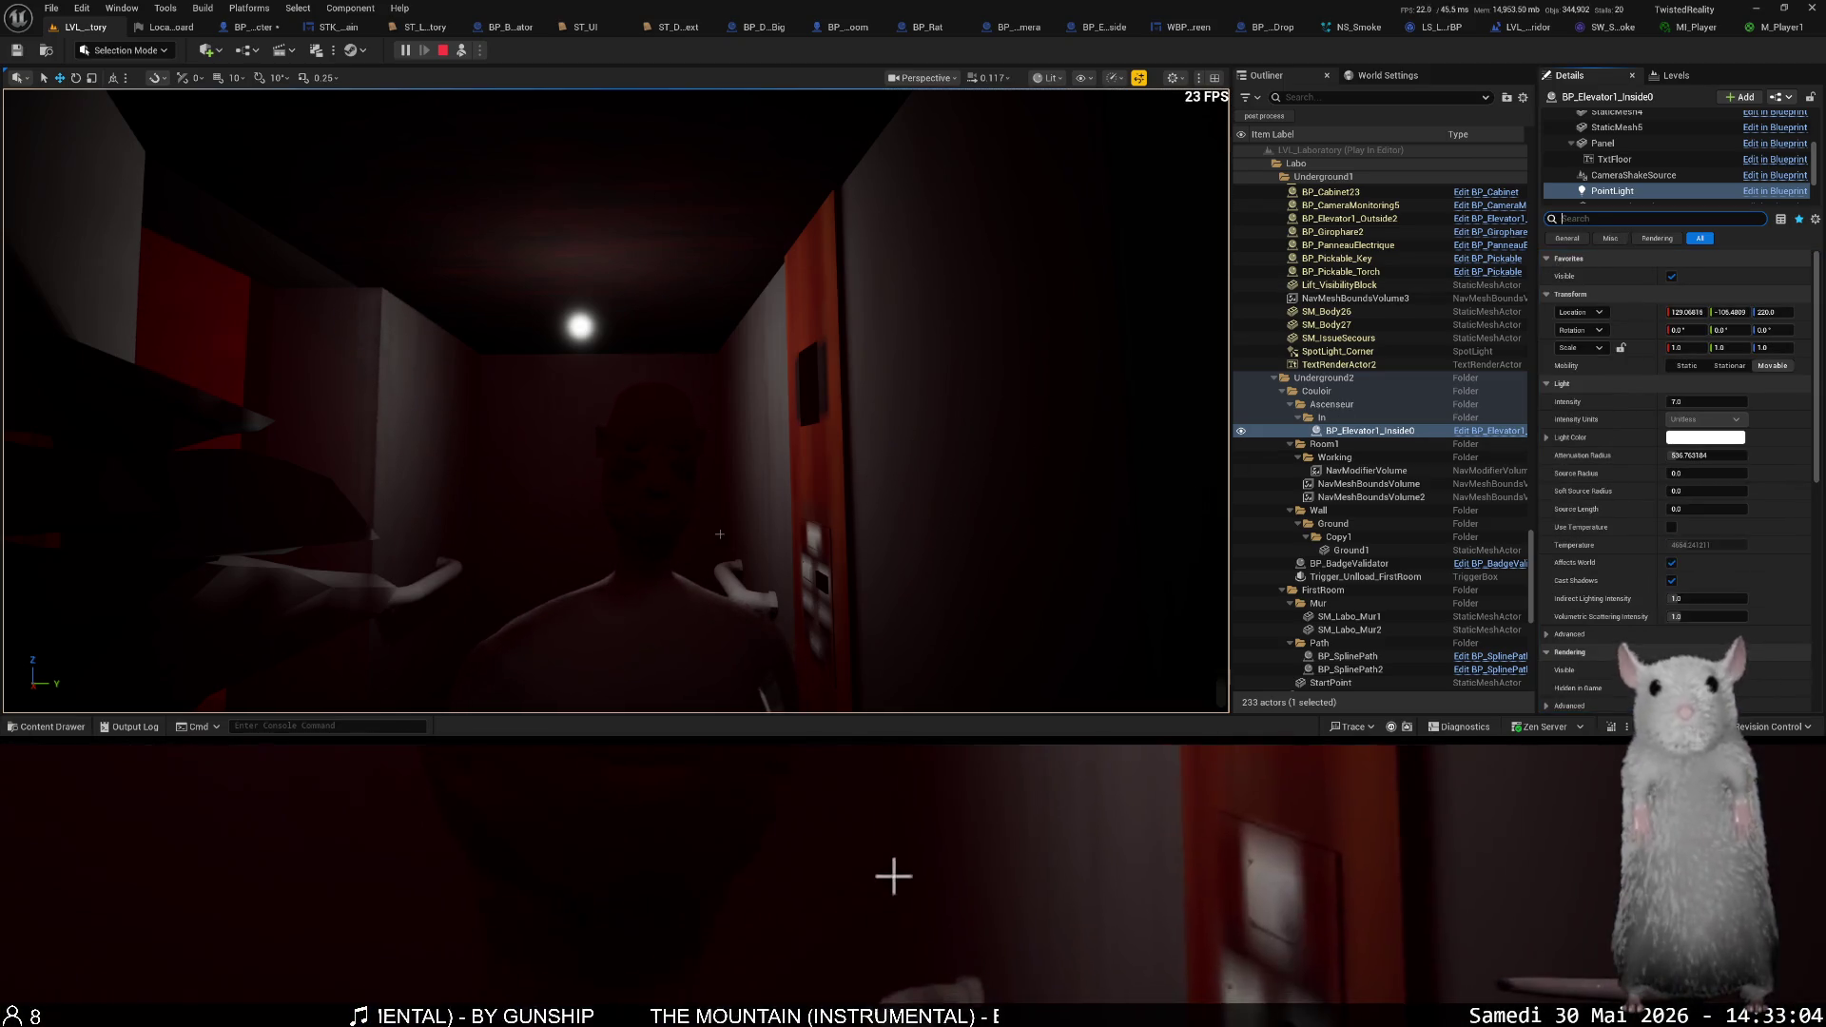
key("BackSpace")
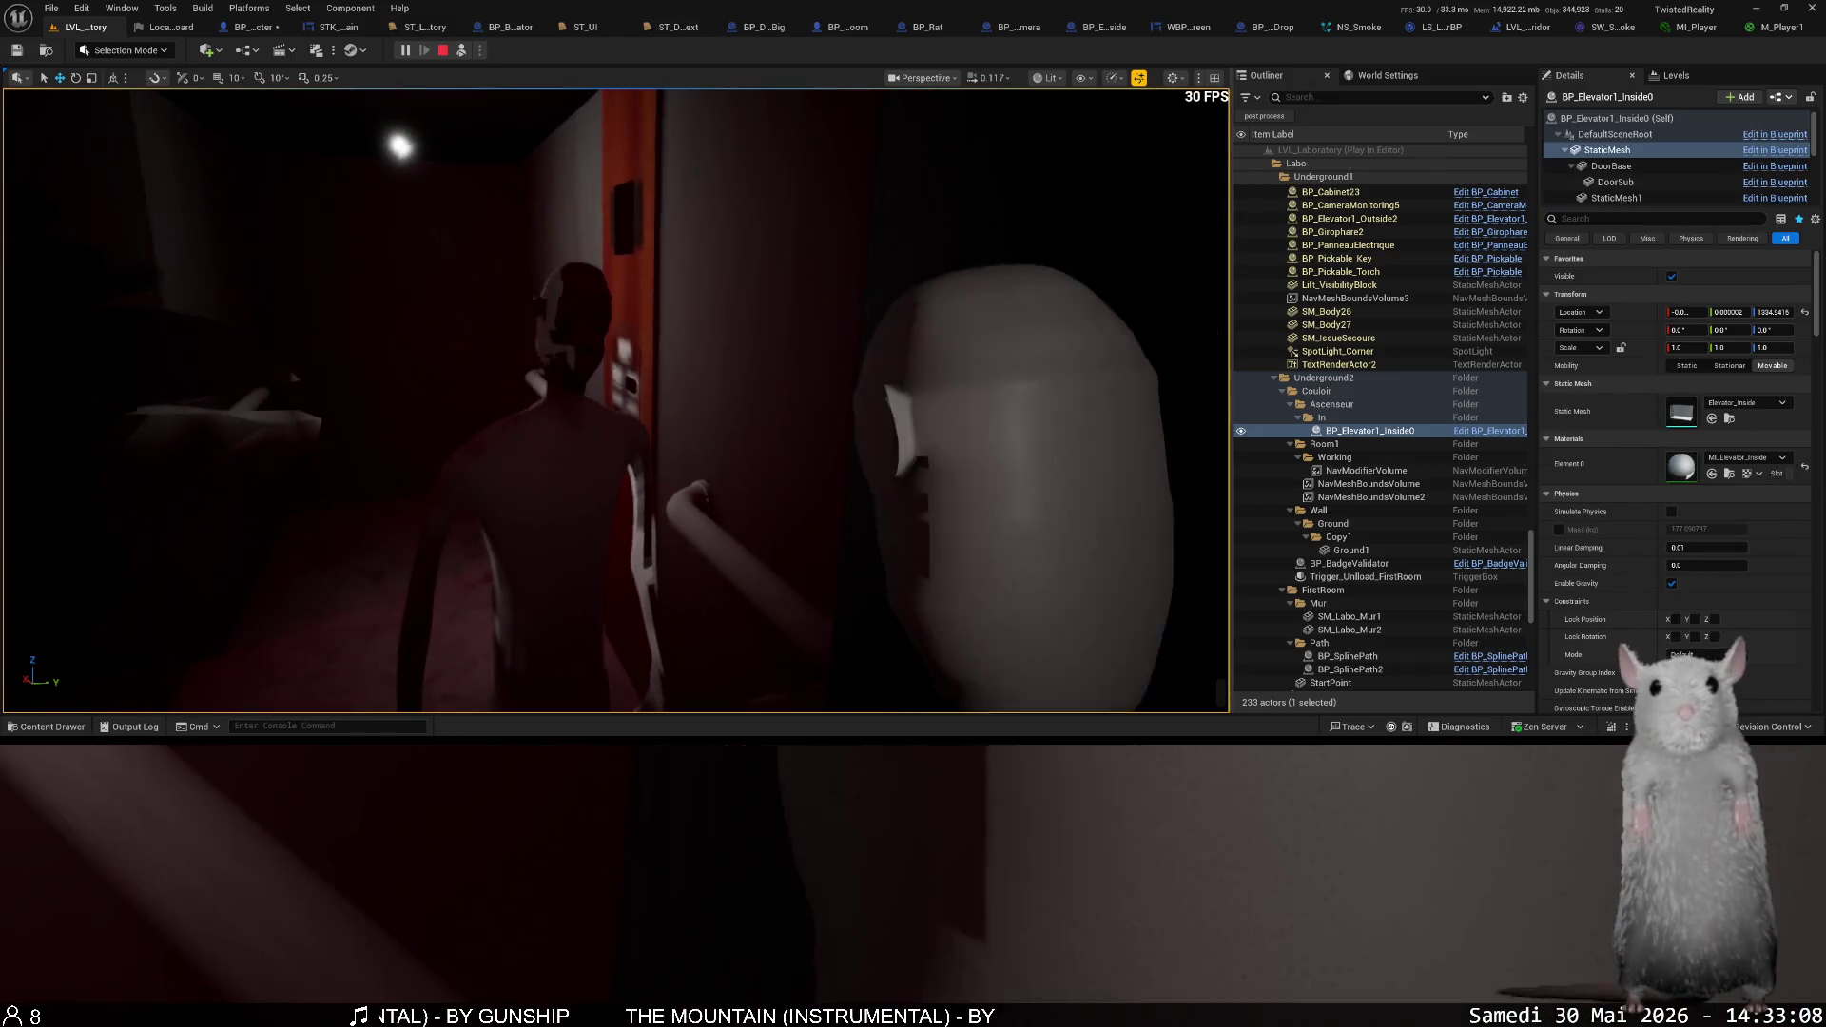
key("F8")
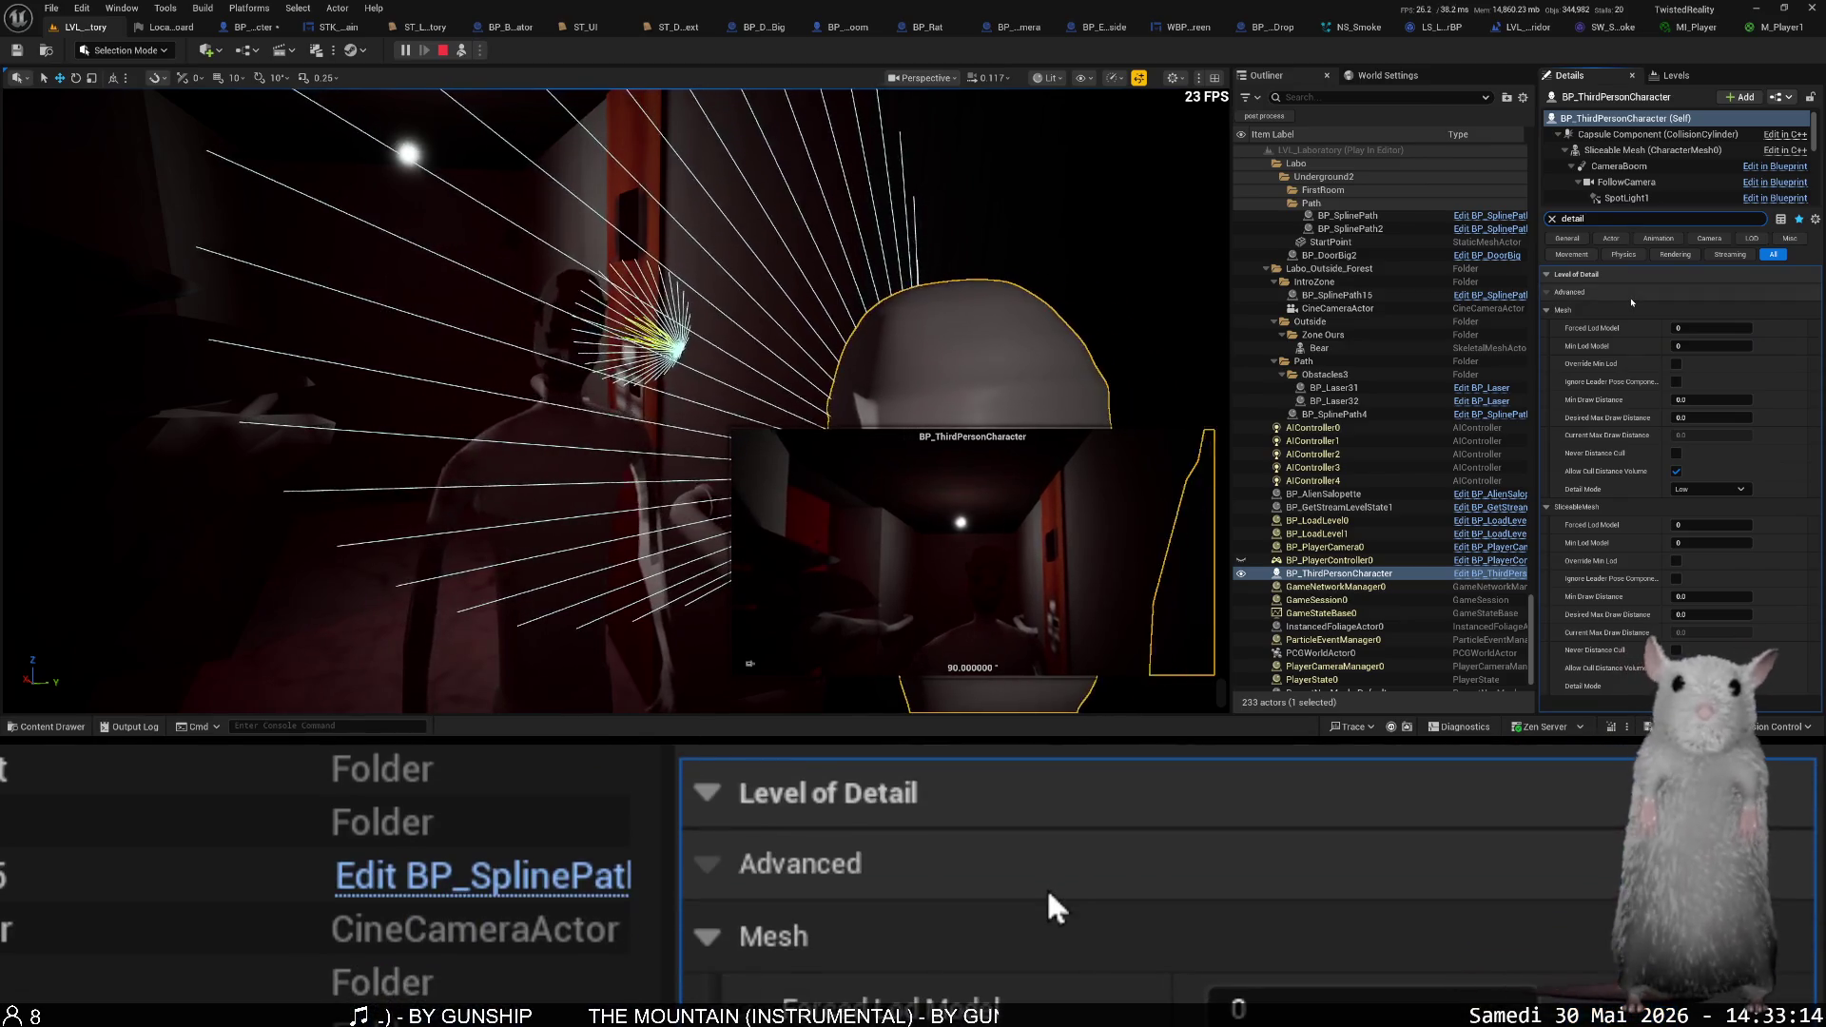
- Inspect the player character's Character_head and Shoe component settings
scroll(1633, 168, "down", 3)
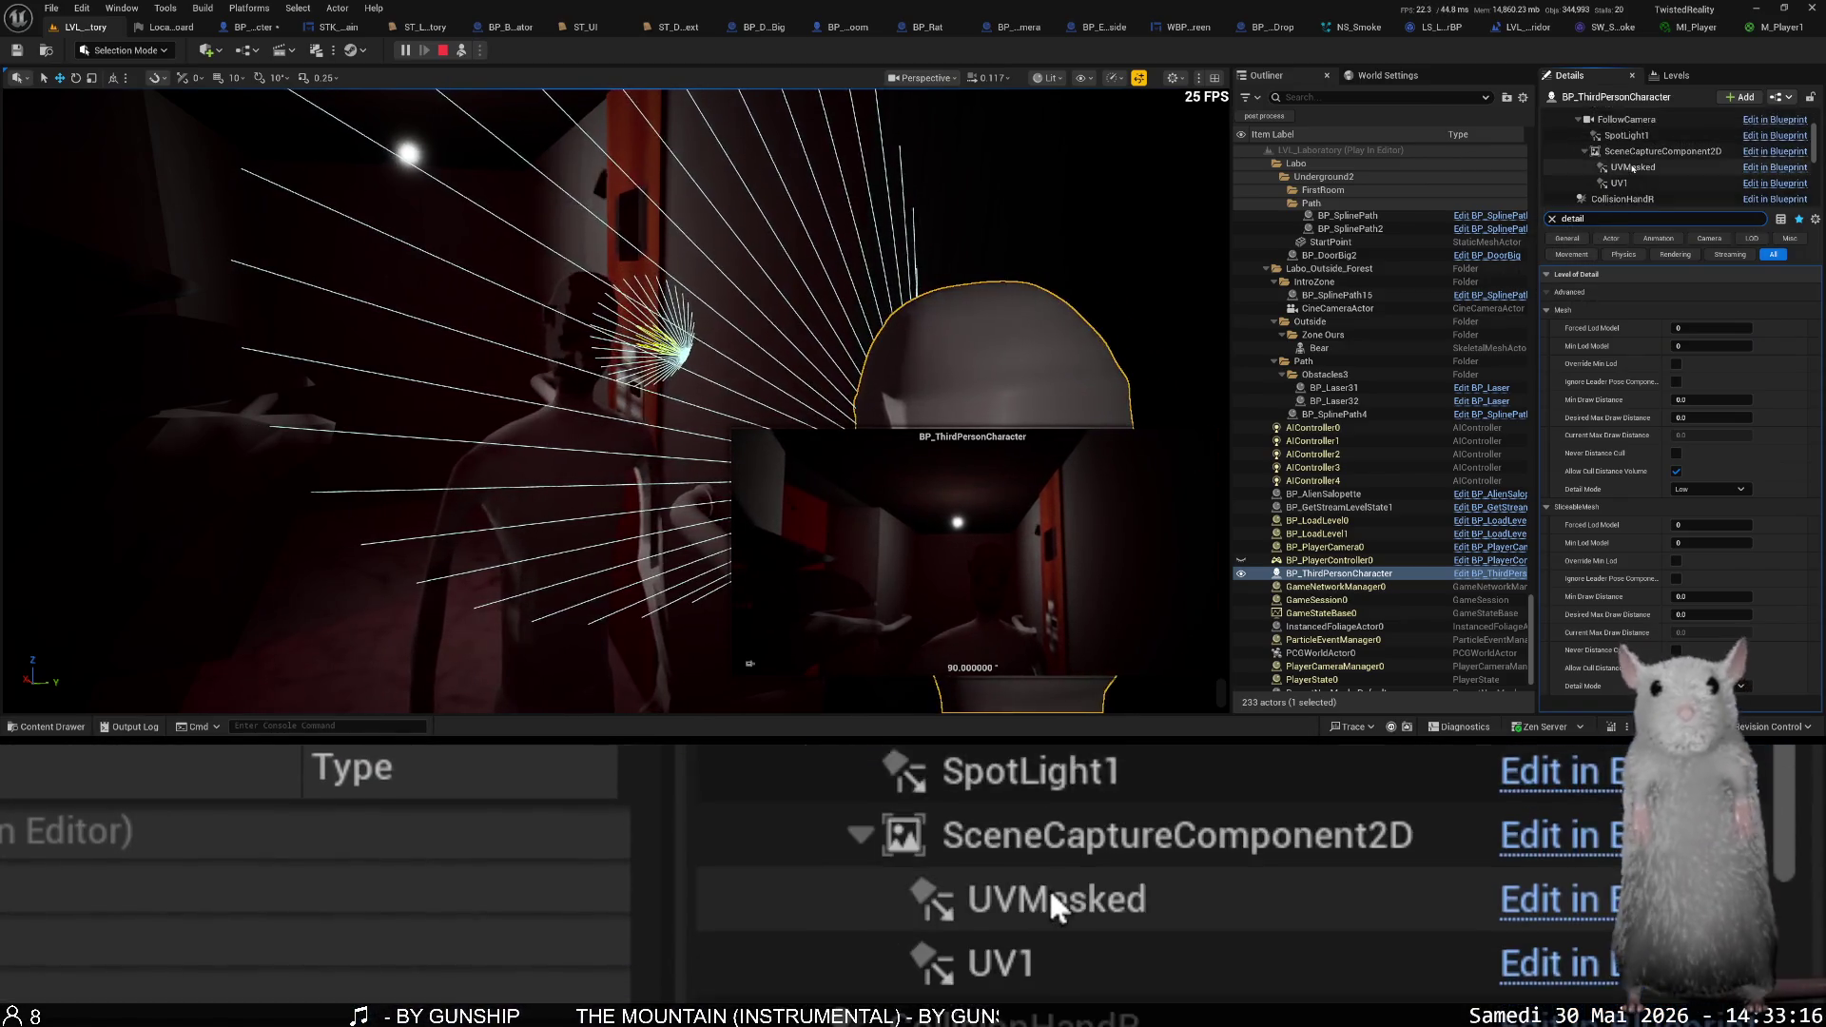
scroll(1633, 169, "down", 5)
left_click(1661, 159)
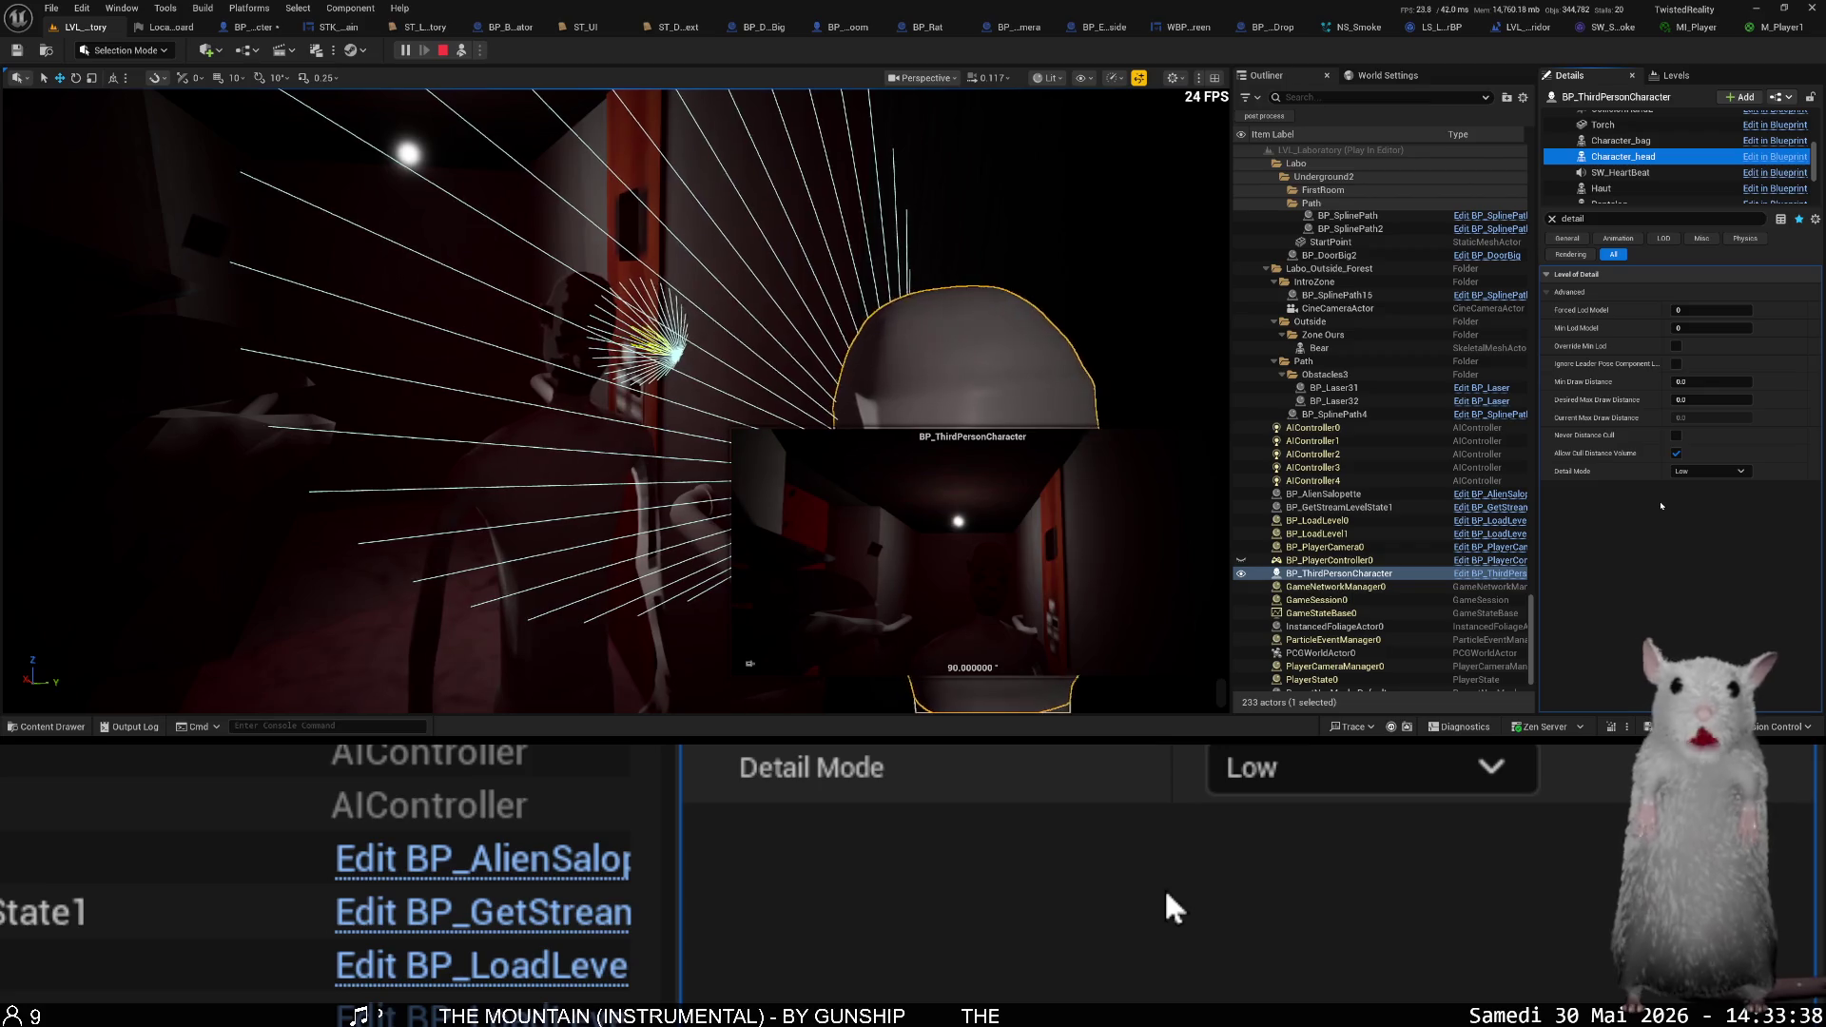
scroll(1680, 168, "down", 3)
left_click(1621, 158)
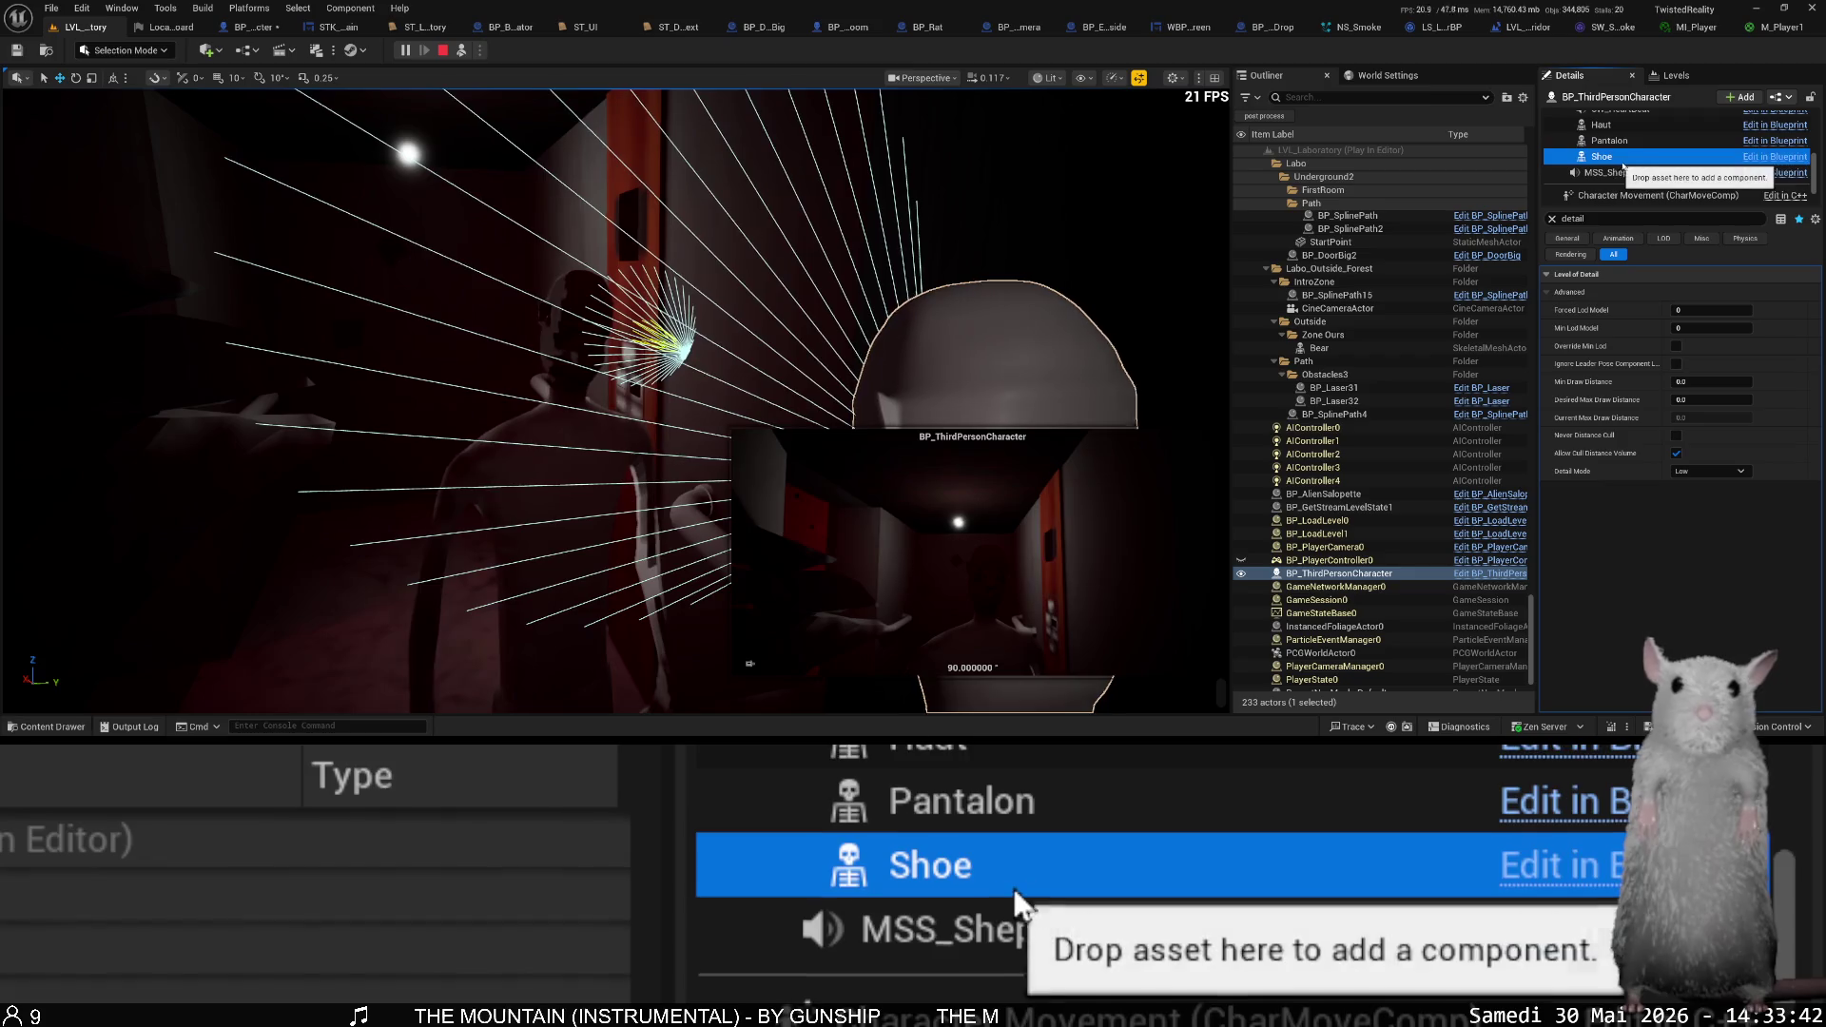
- Select FollowCamera then SpotLight1, clear the Details filter, and uncheck SpotLight1's Affects World
scroll(1621, 163, "down", 1)
scroll(1636, 166, "up", 5)
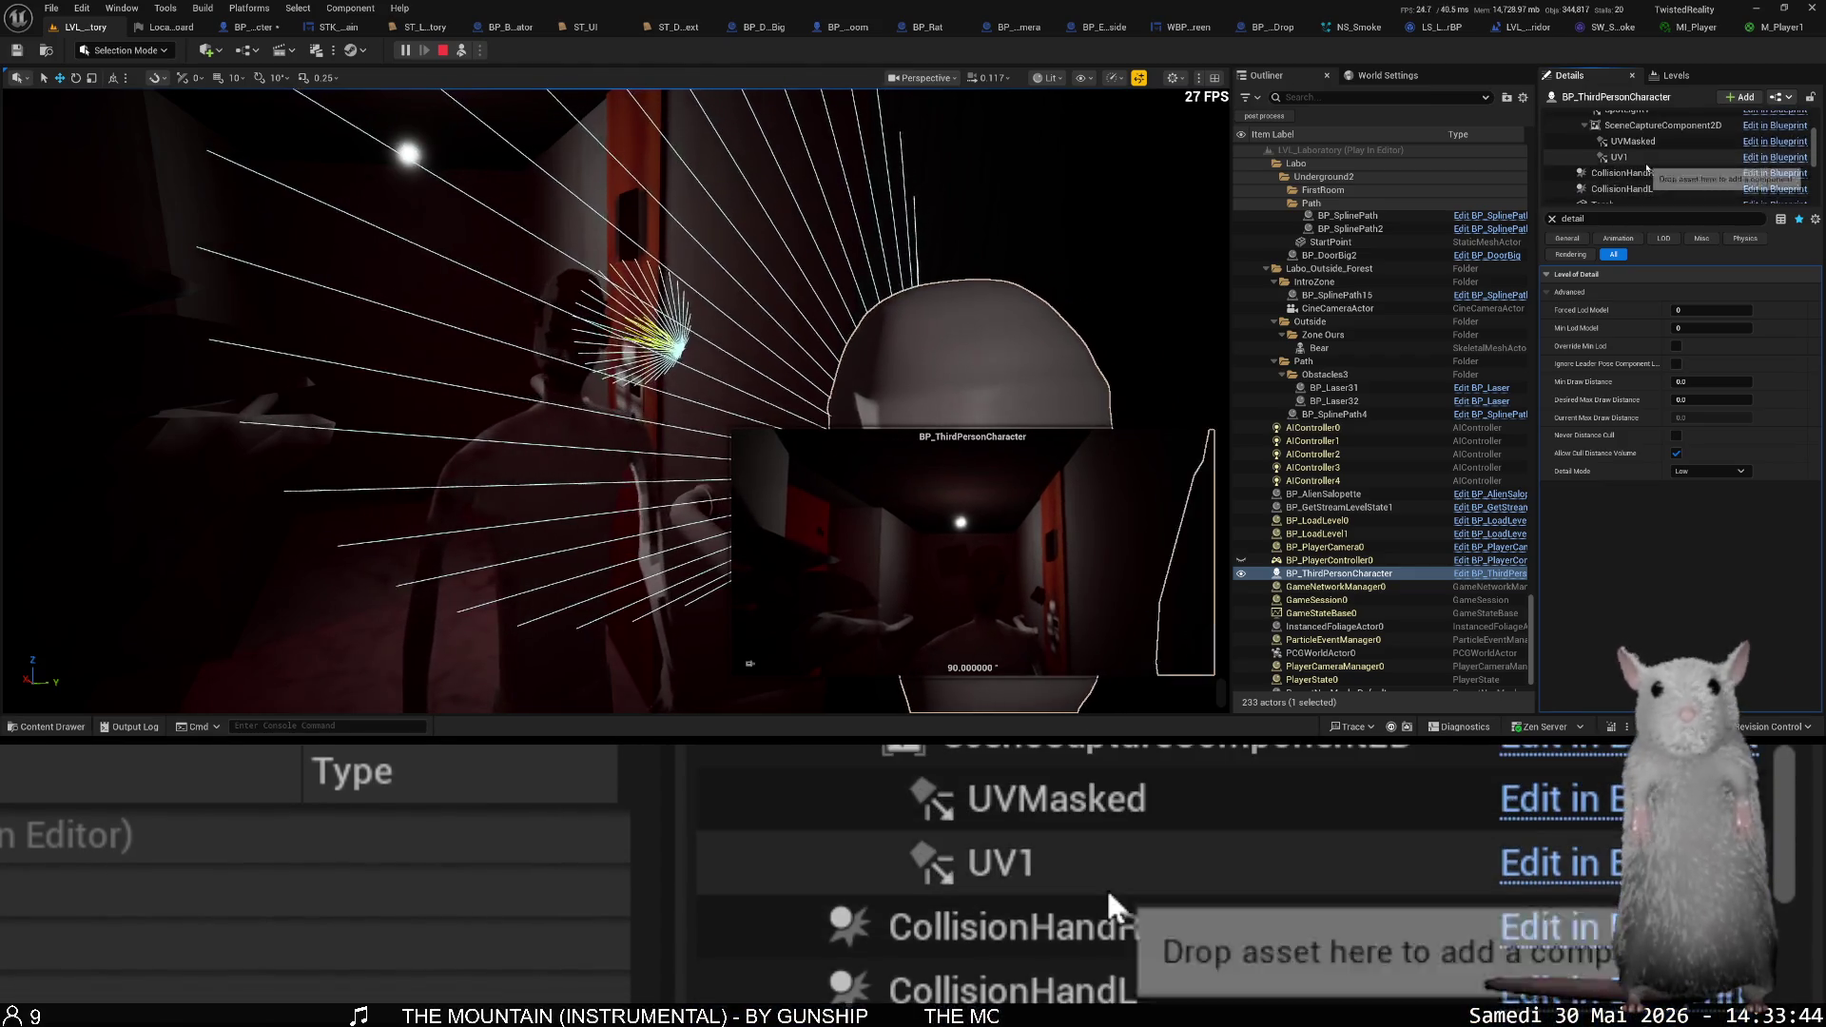
scroll(1651, 169, "up", 3)
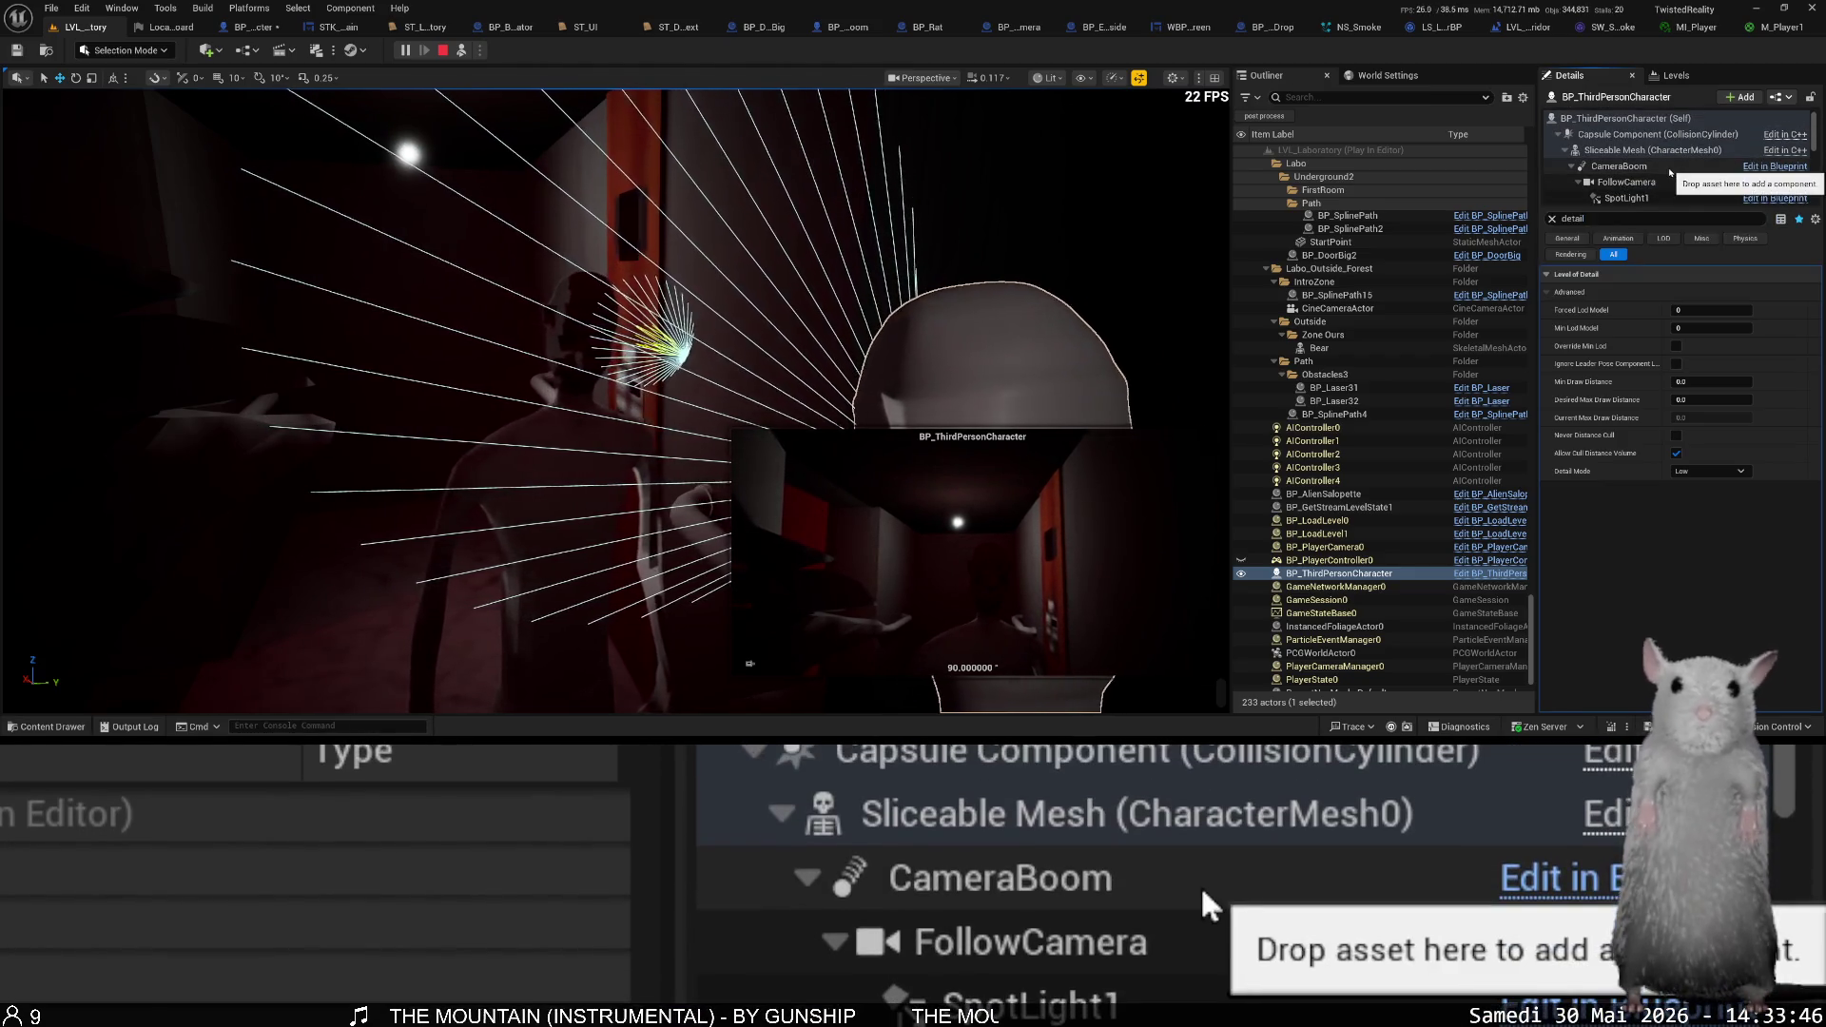
scroll(1646, 169, "down", 1)
left_click(1627, 165)
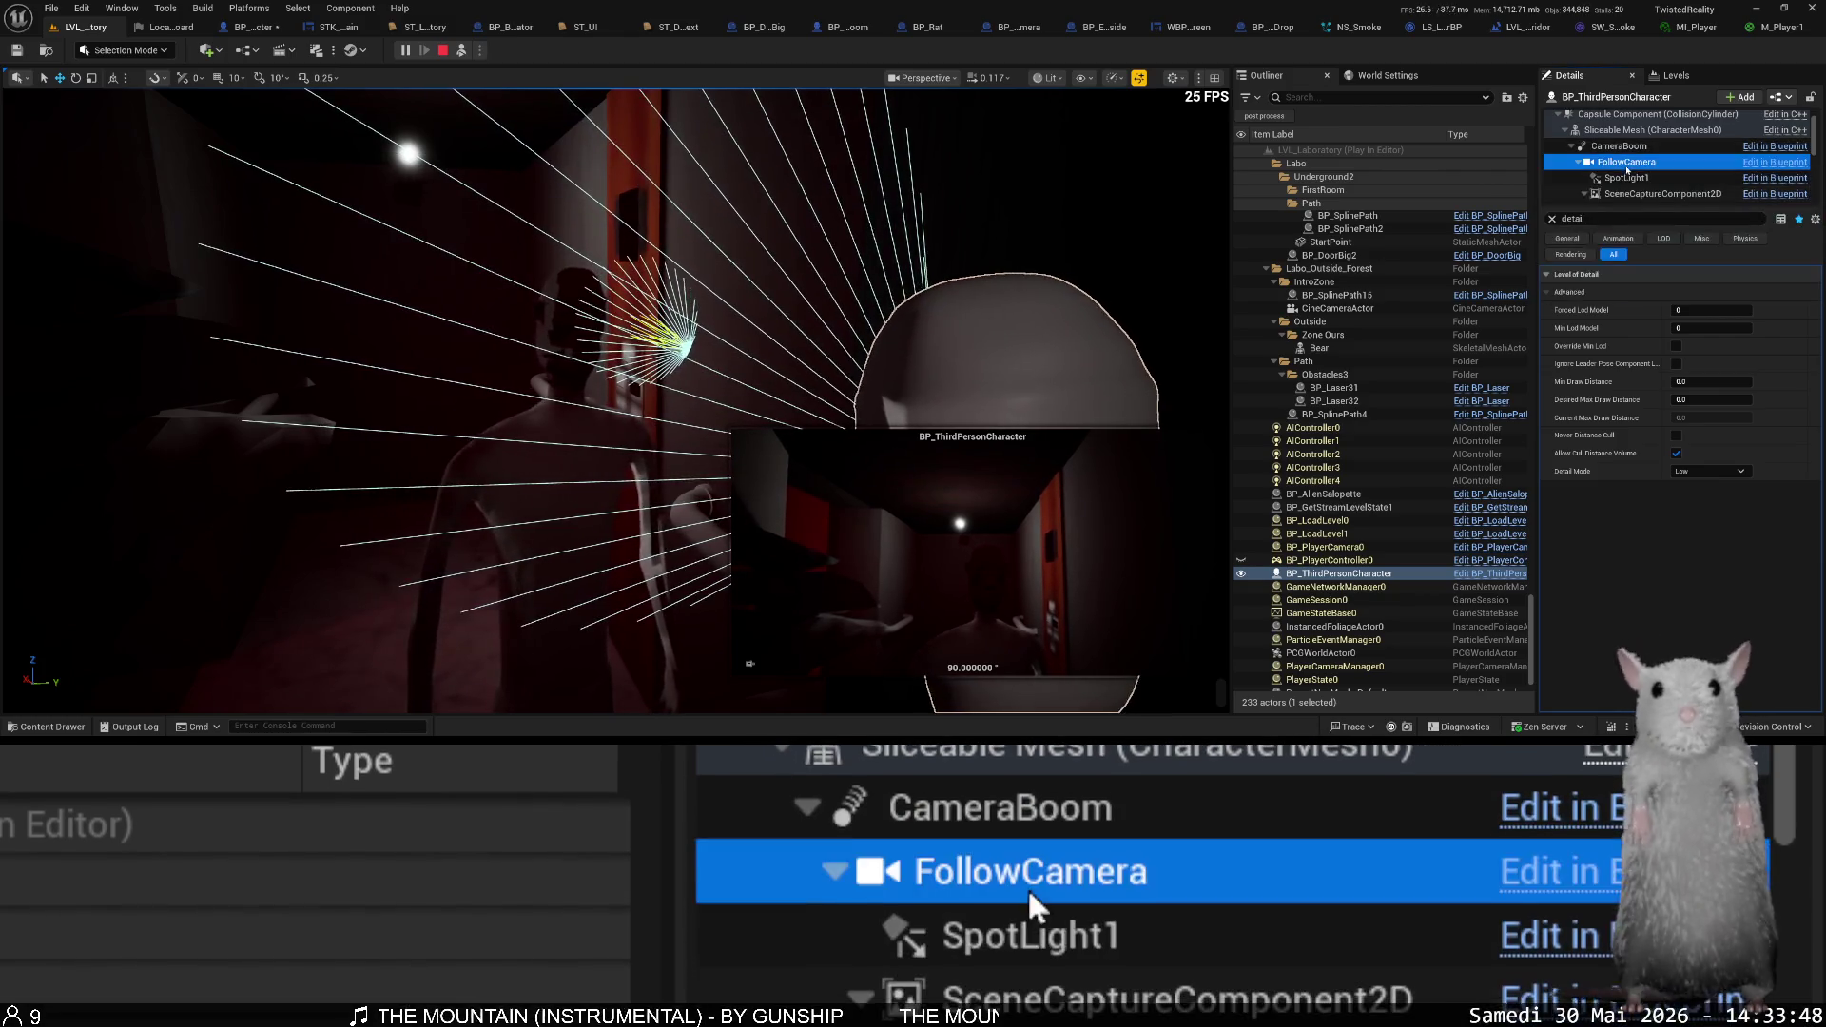
left_click(1628, 178)
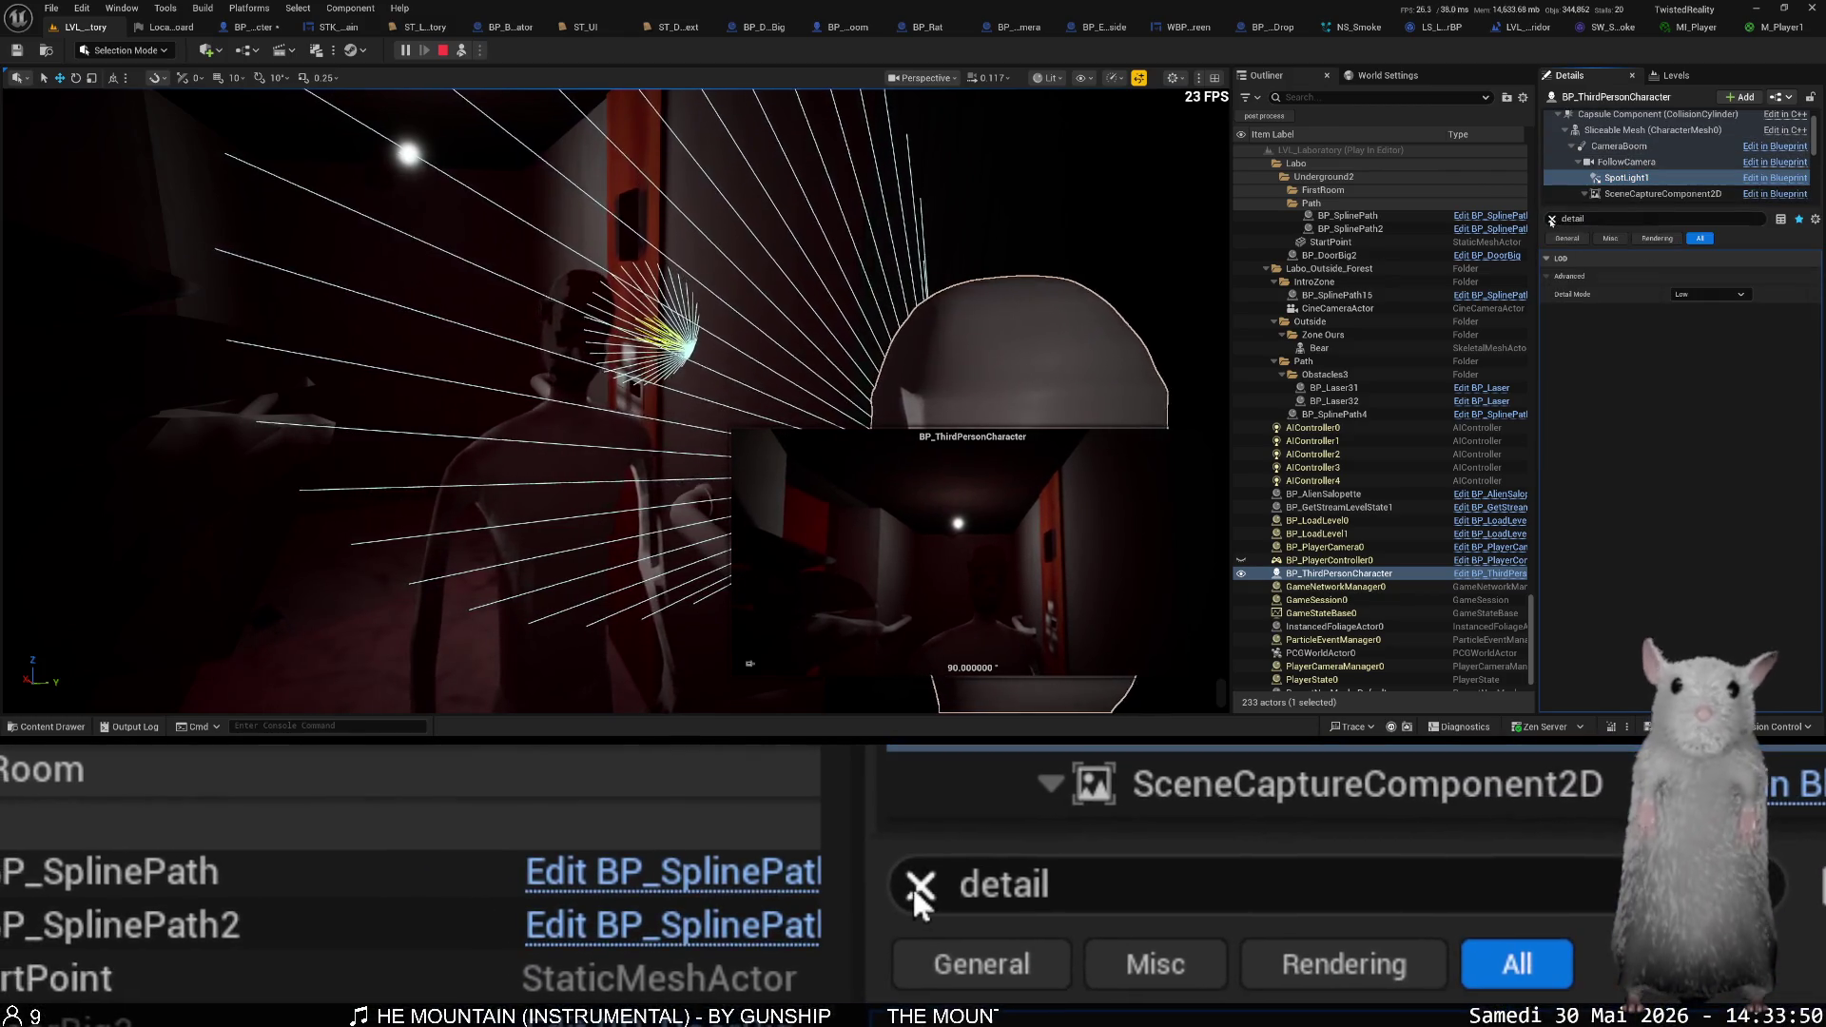
left_click(1552, 219)
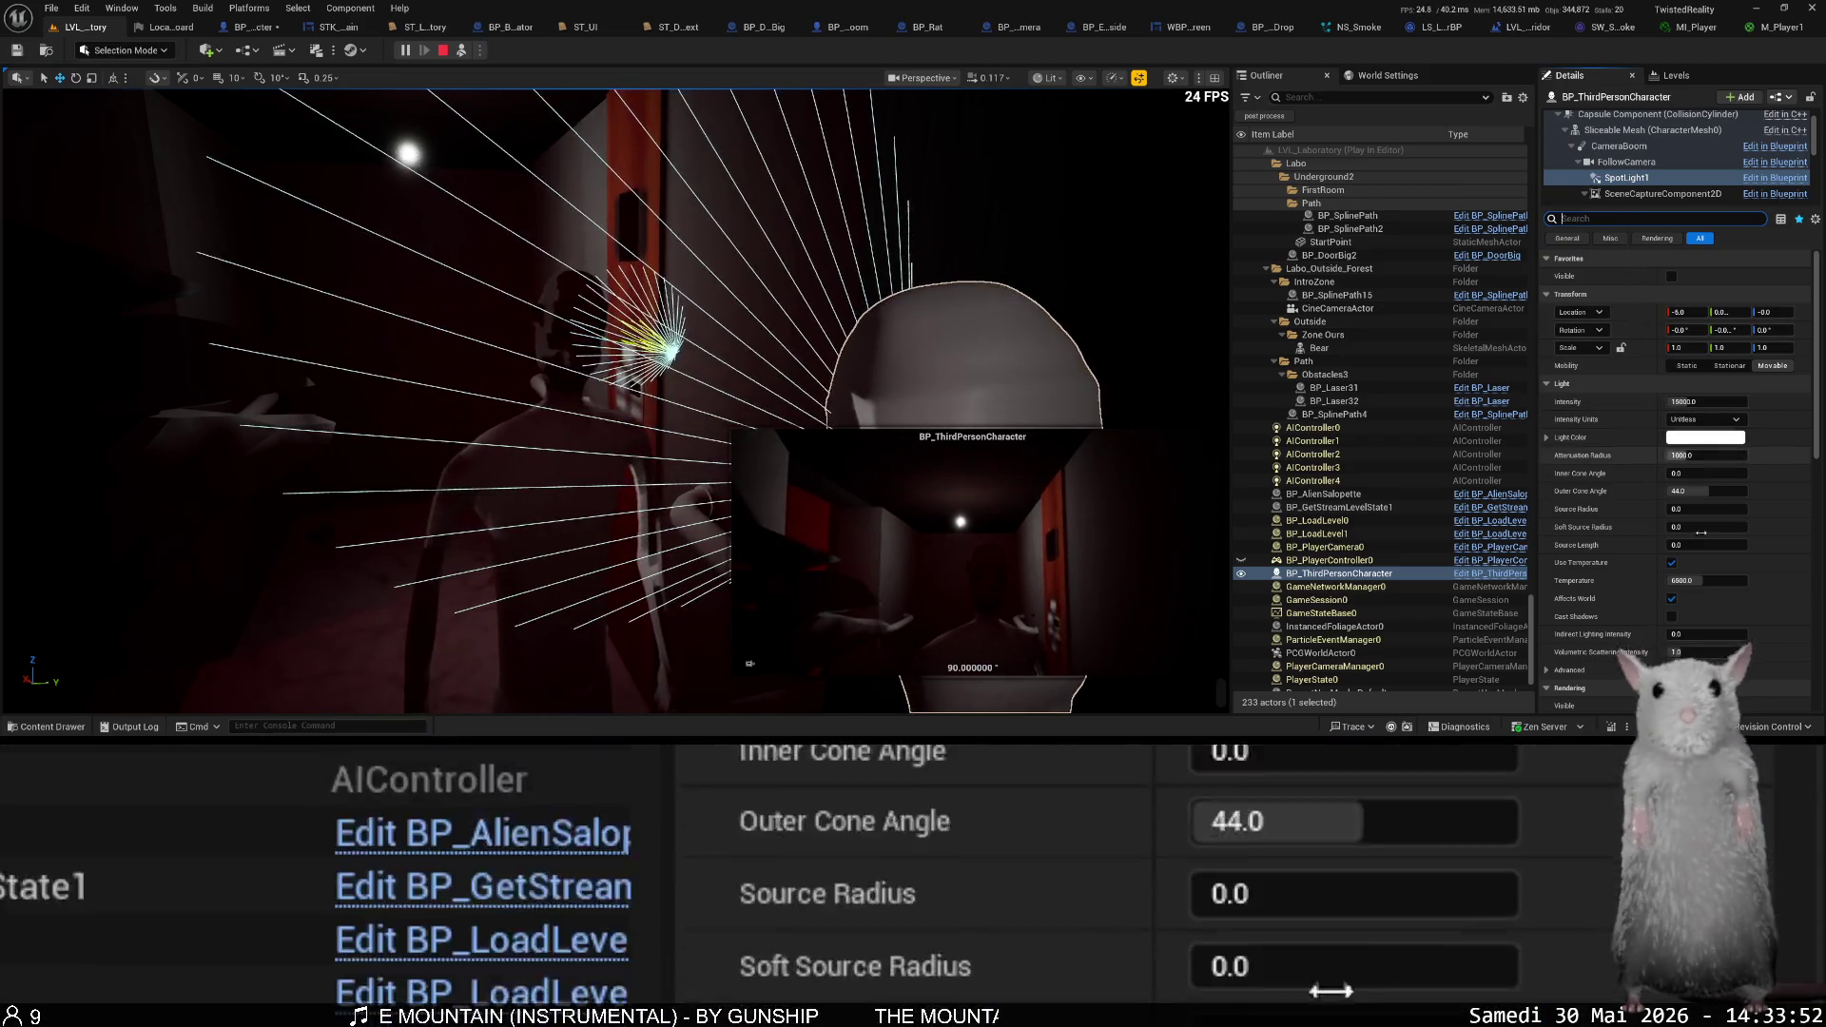
left_click(1672, 600)
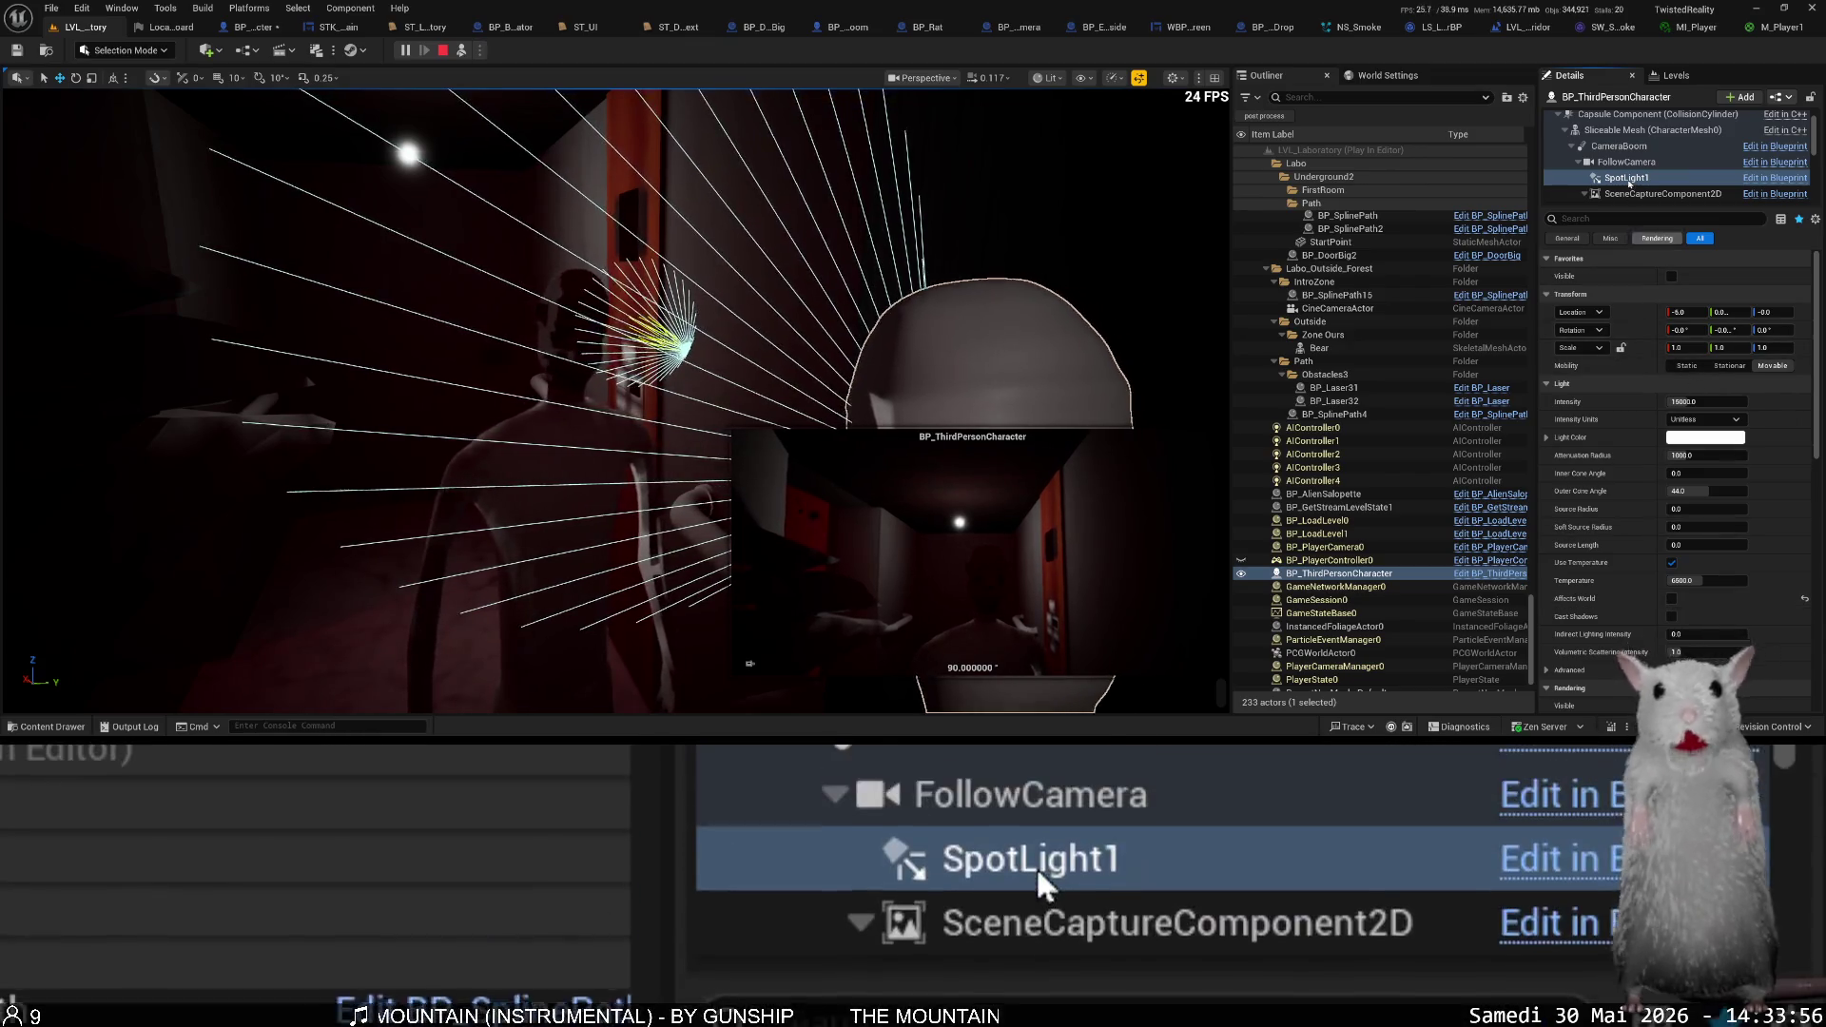
- Turn off Affects World on the green UVMasked and purple UV1 lights
scroll(1629, 181, "down", 2)
left_click(1664, 168)
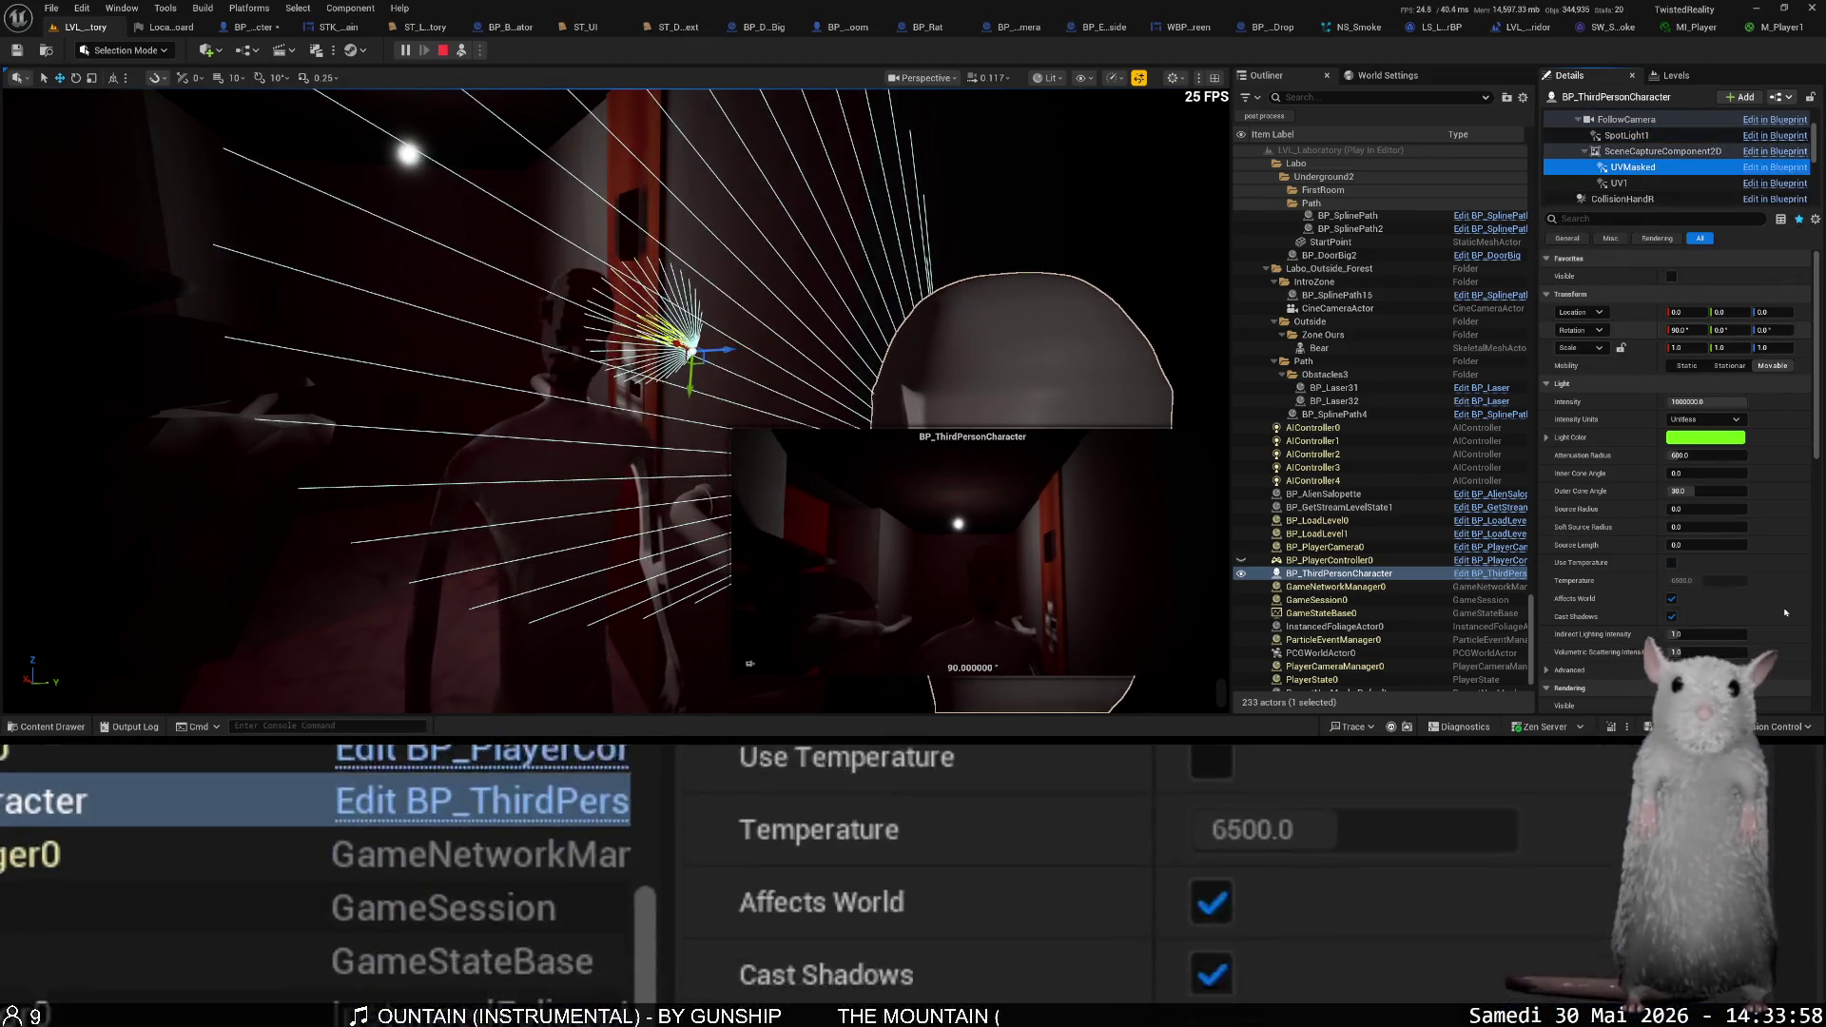
left_click(1672, 598)
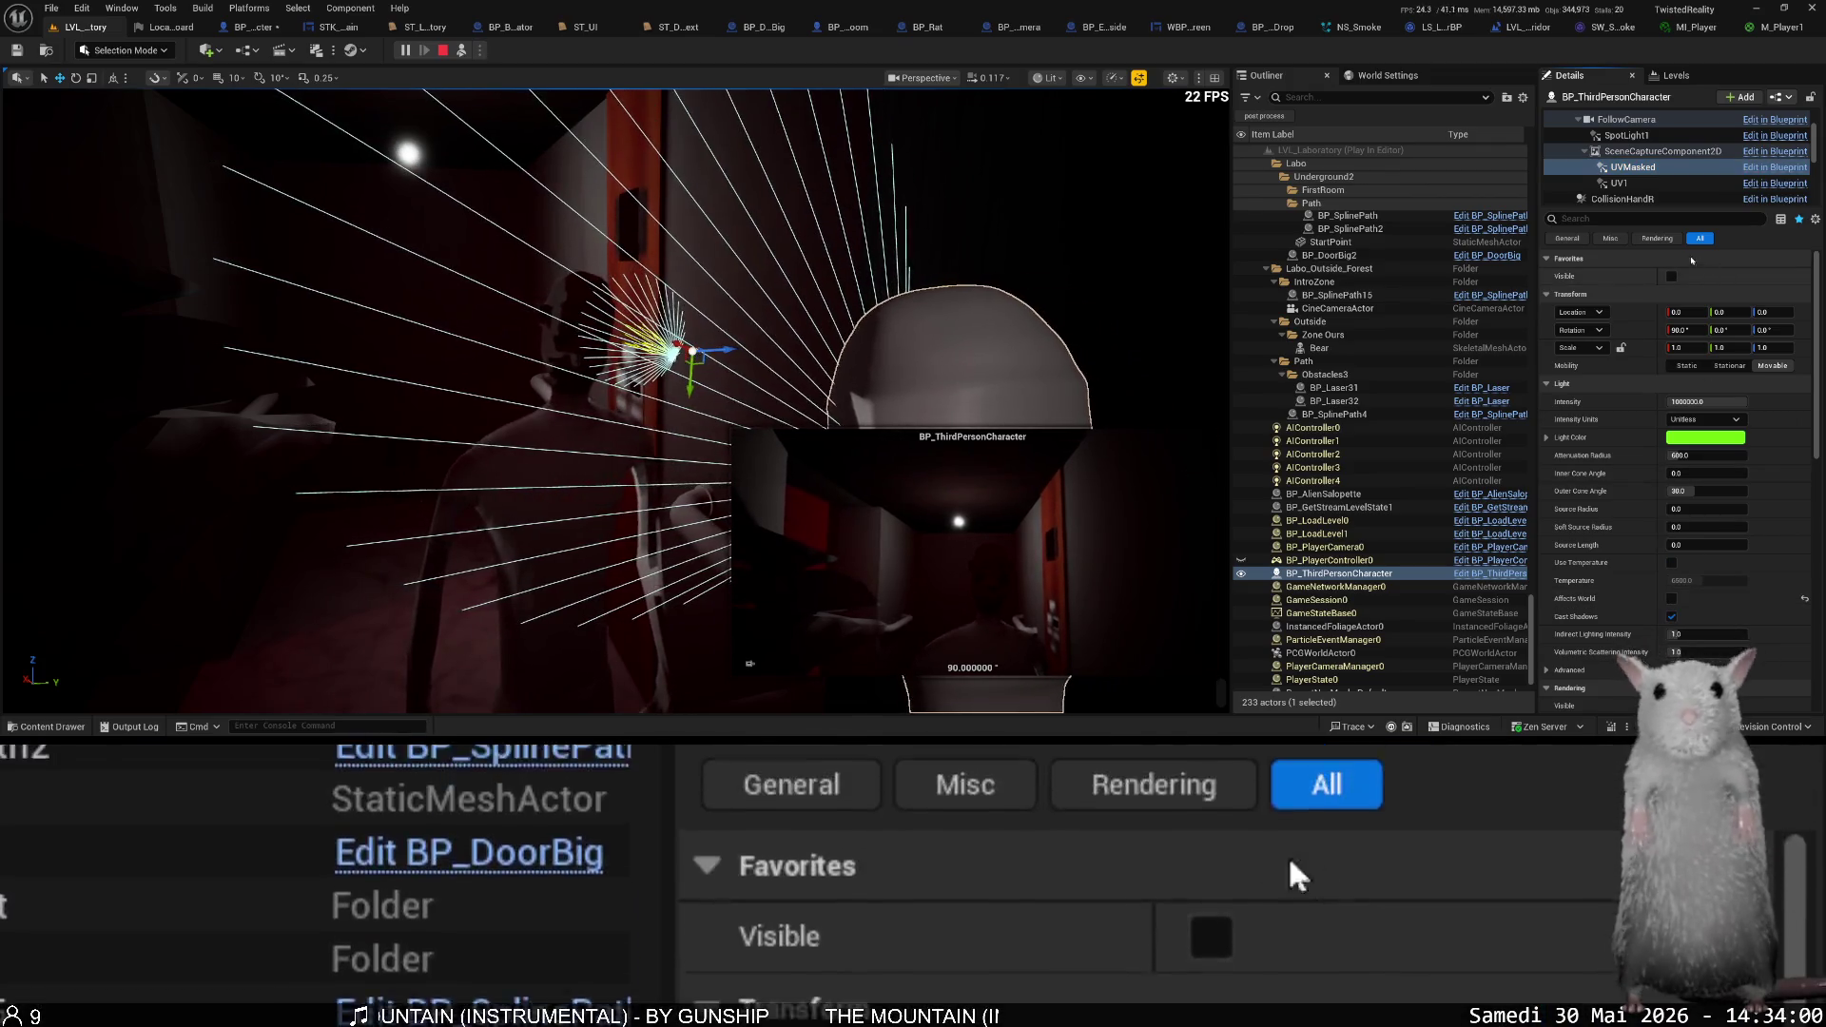
left_click(1618, 184)
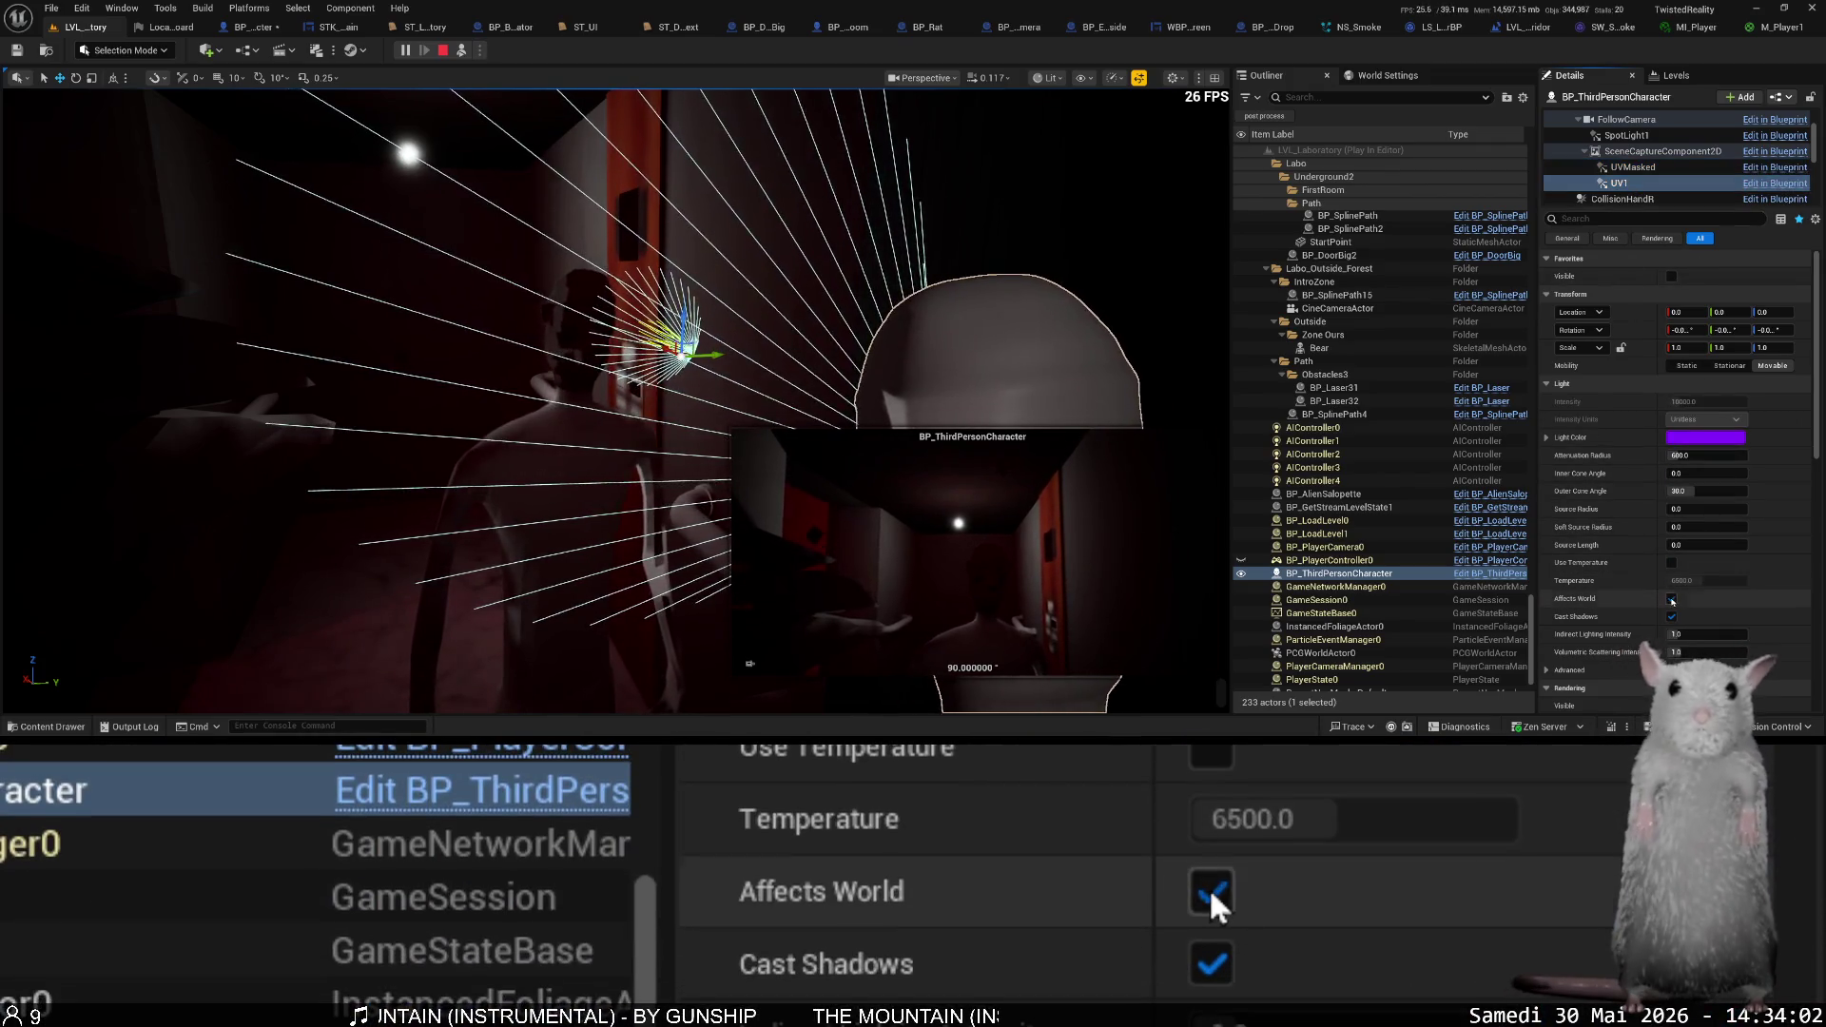
left_click(1672, 600)
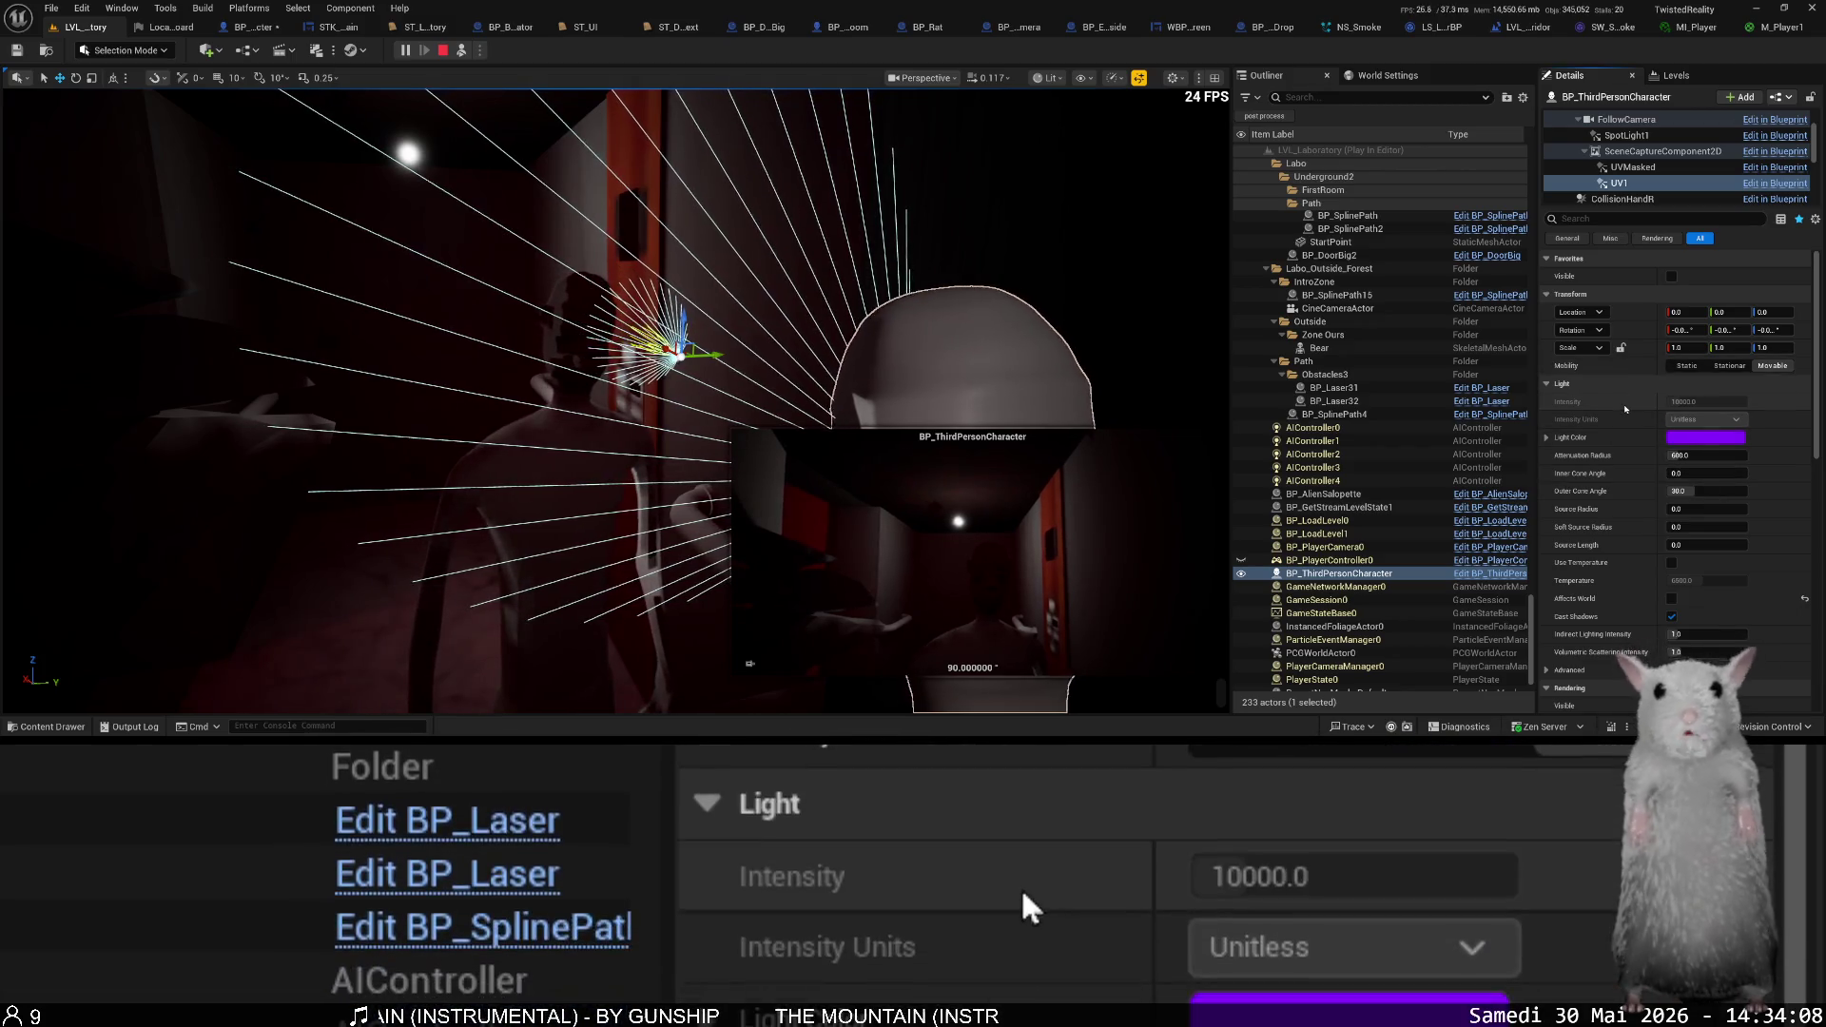
scroll(1640, 166, "up", 2)
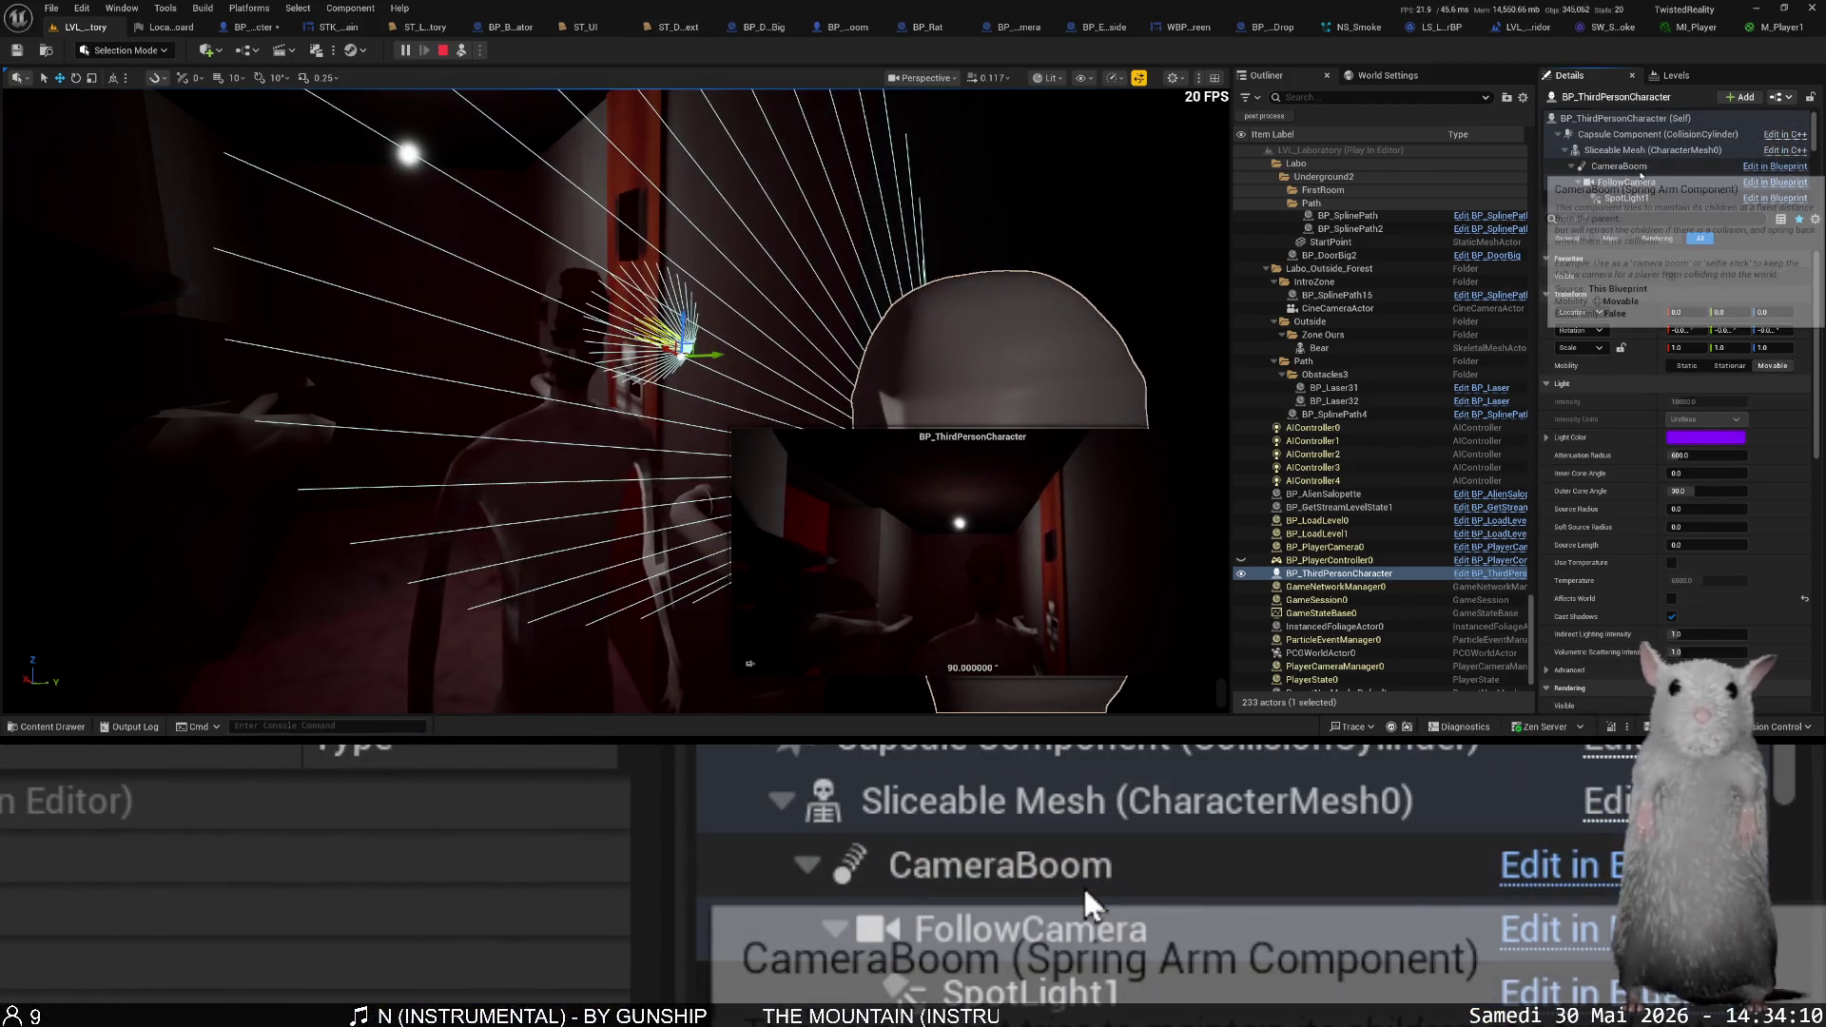
left_click(1641, 152)
scroll(1598, 452, "down", 15)
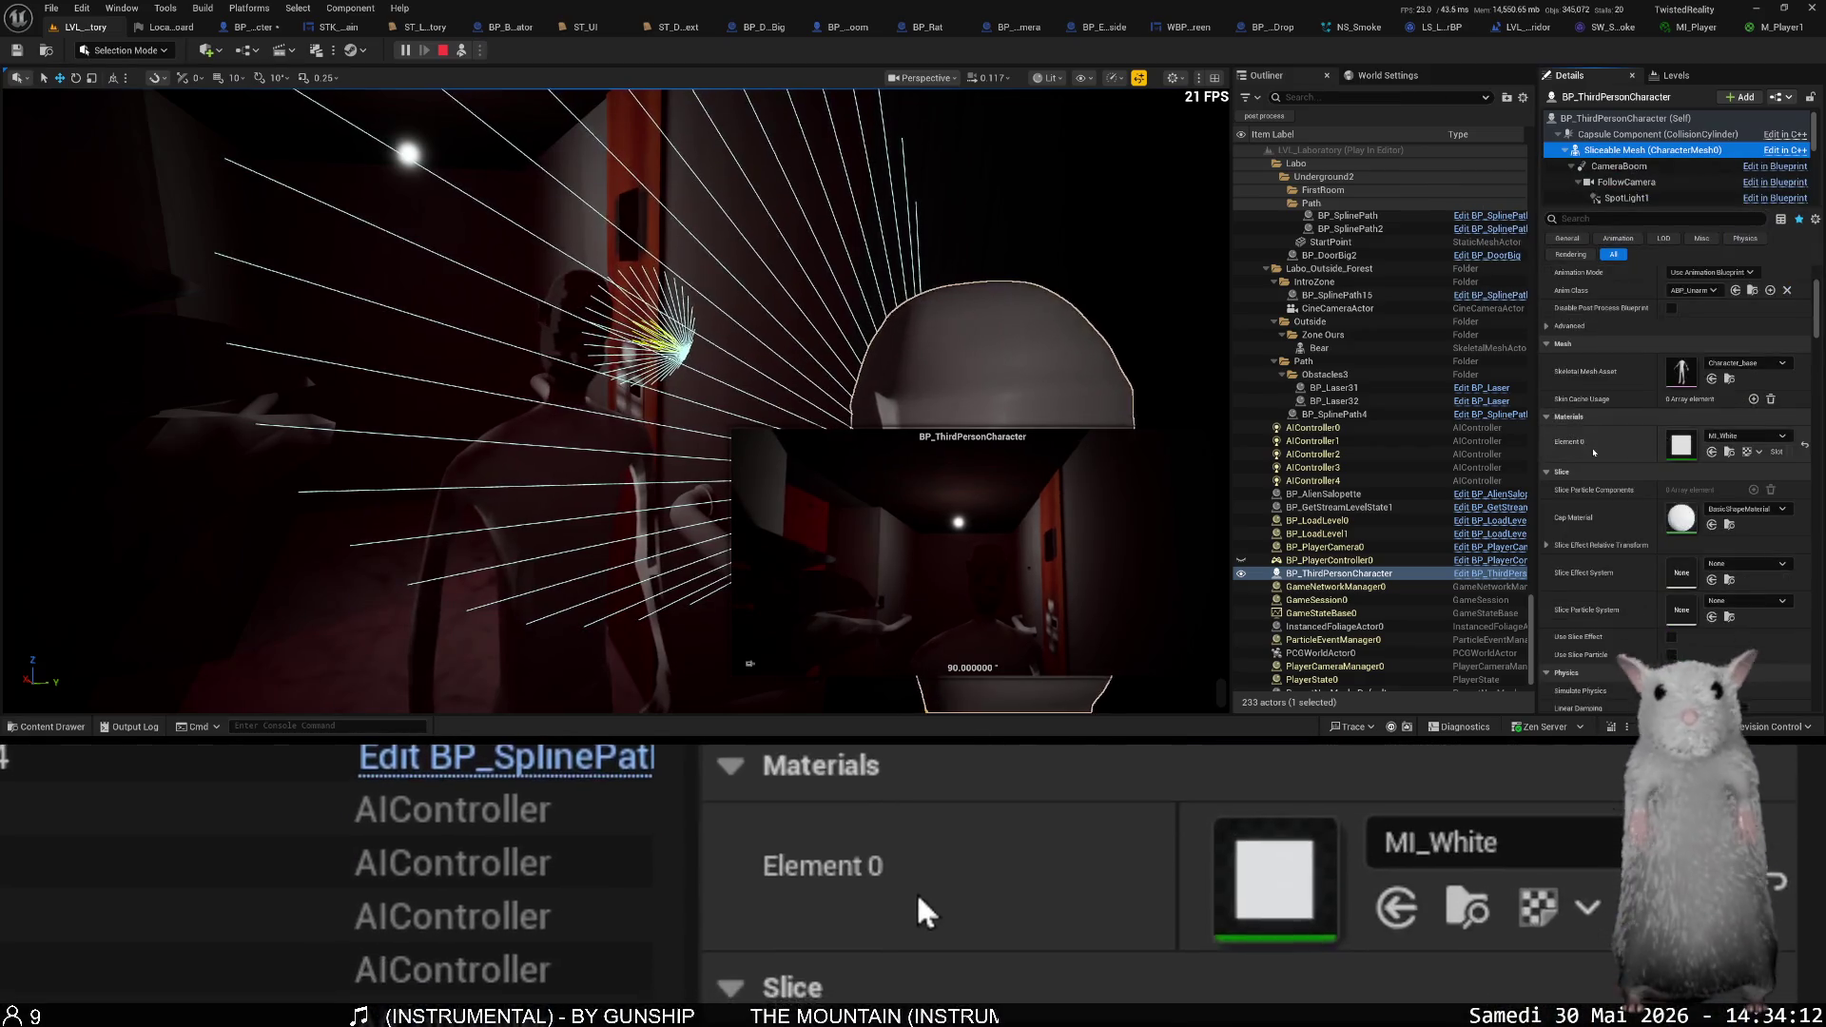
scroll(1599, 453, "down", 10)
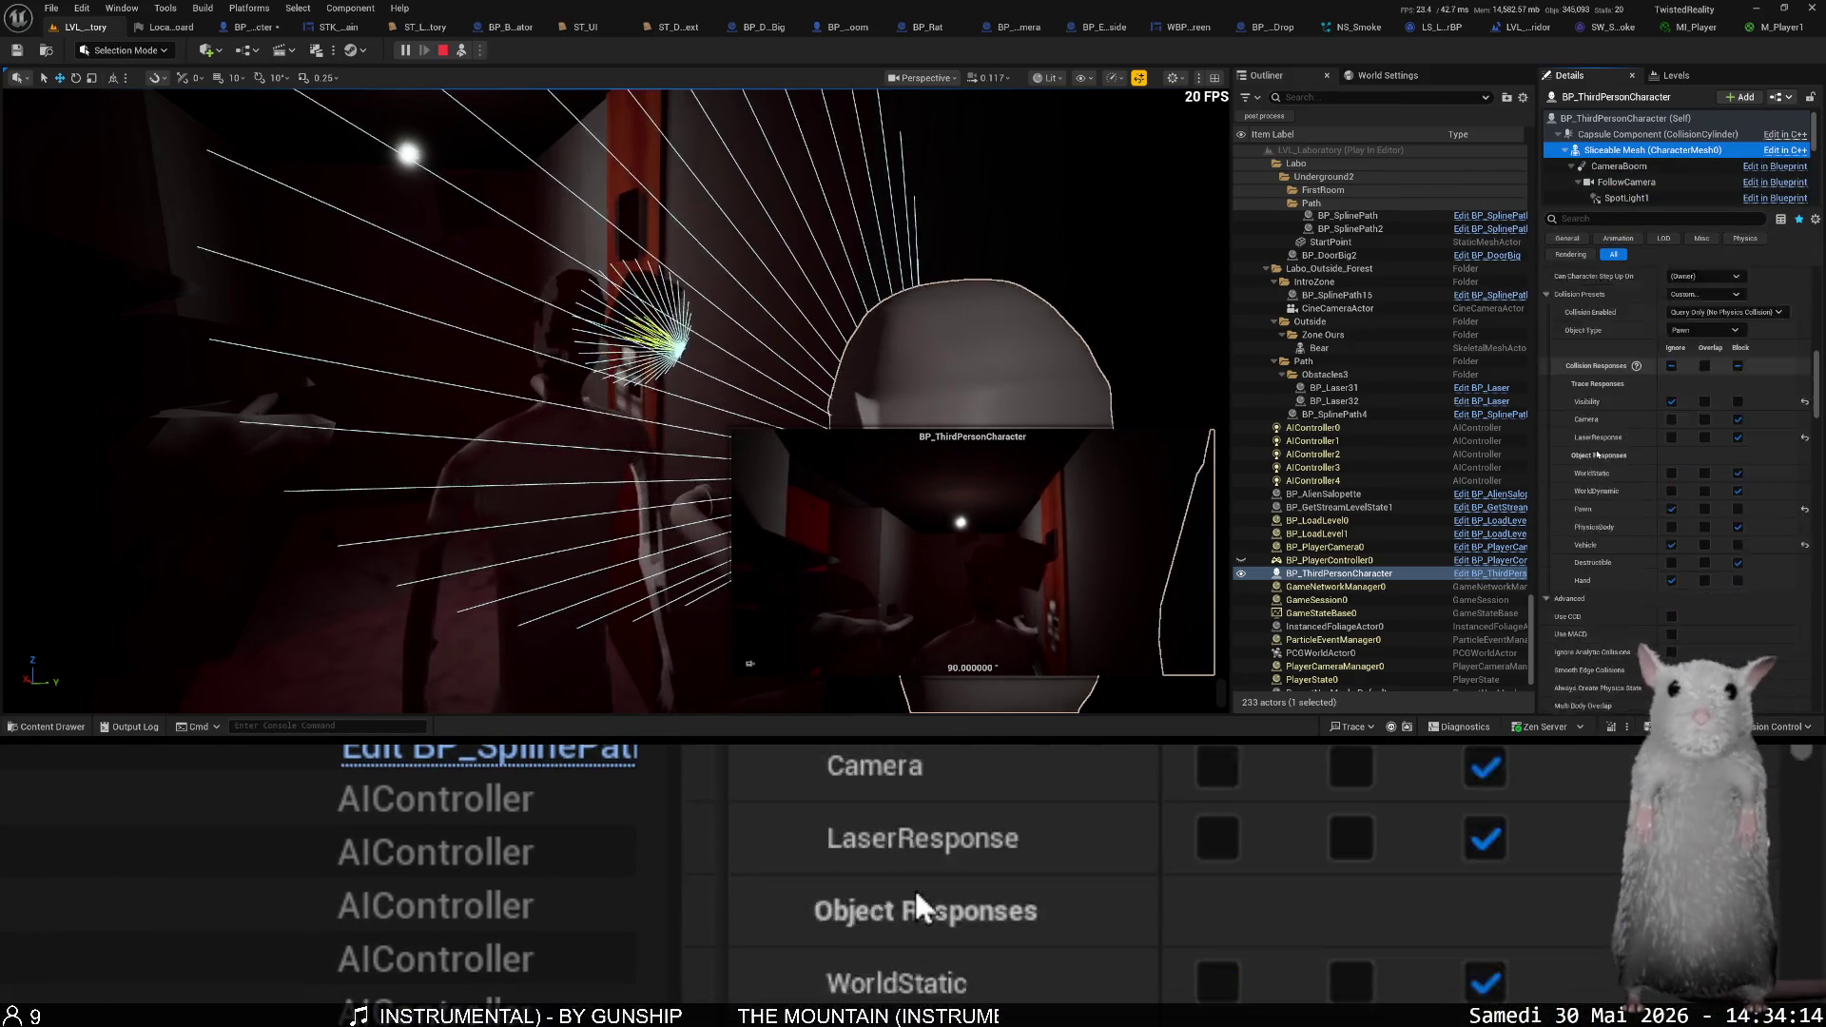
scroll(1606, 465, "down", 10)
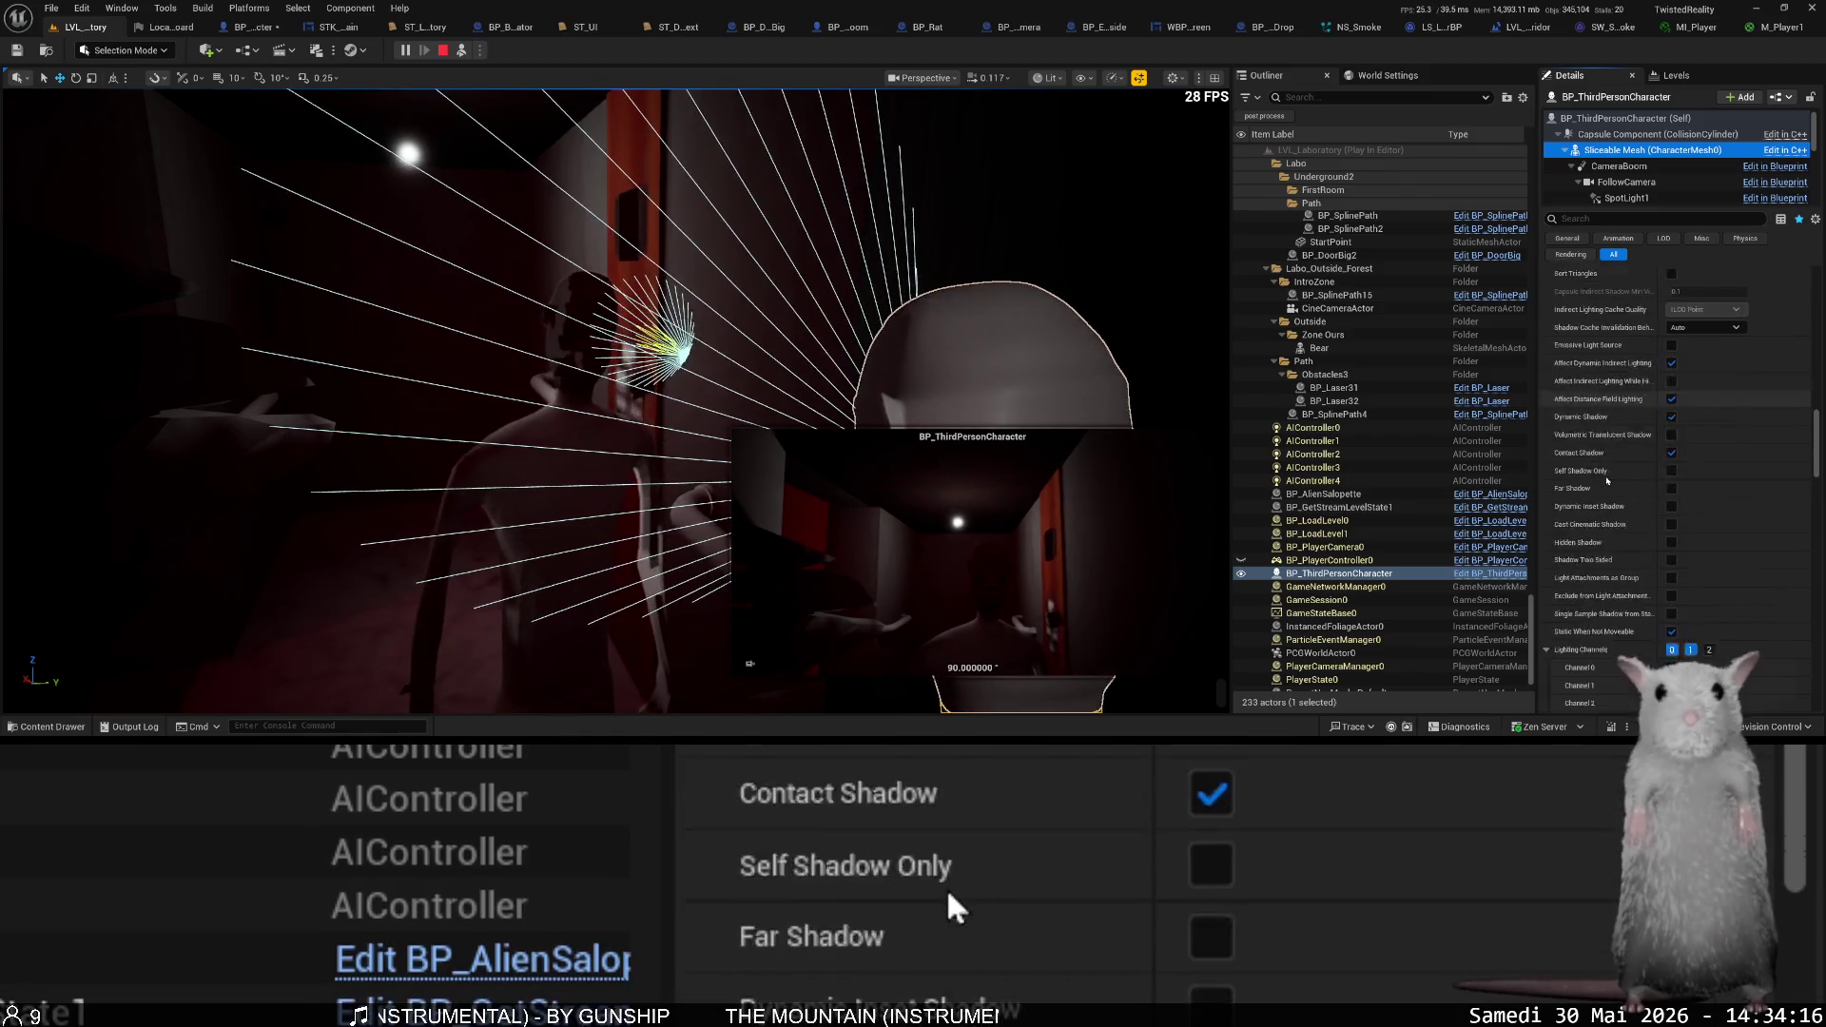
scroll(1665, 171, "down", 5)
scroll(1664, 173, "down", 2)
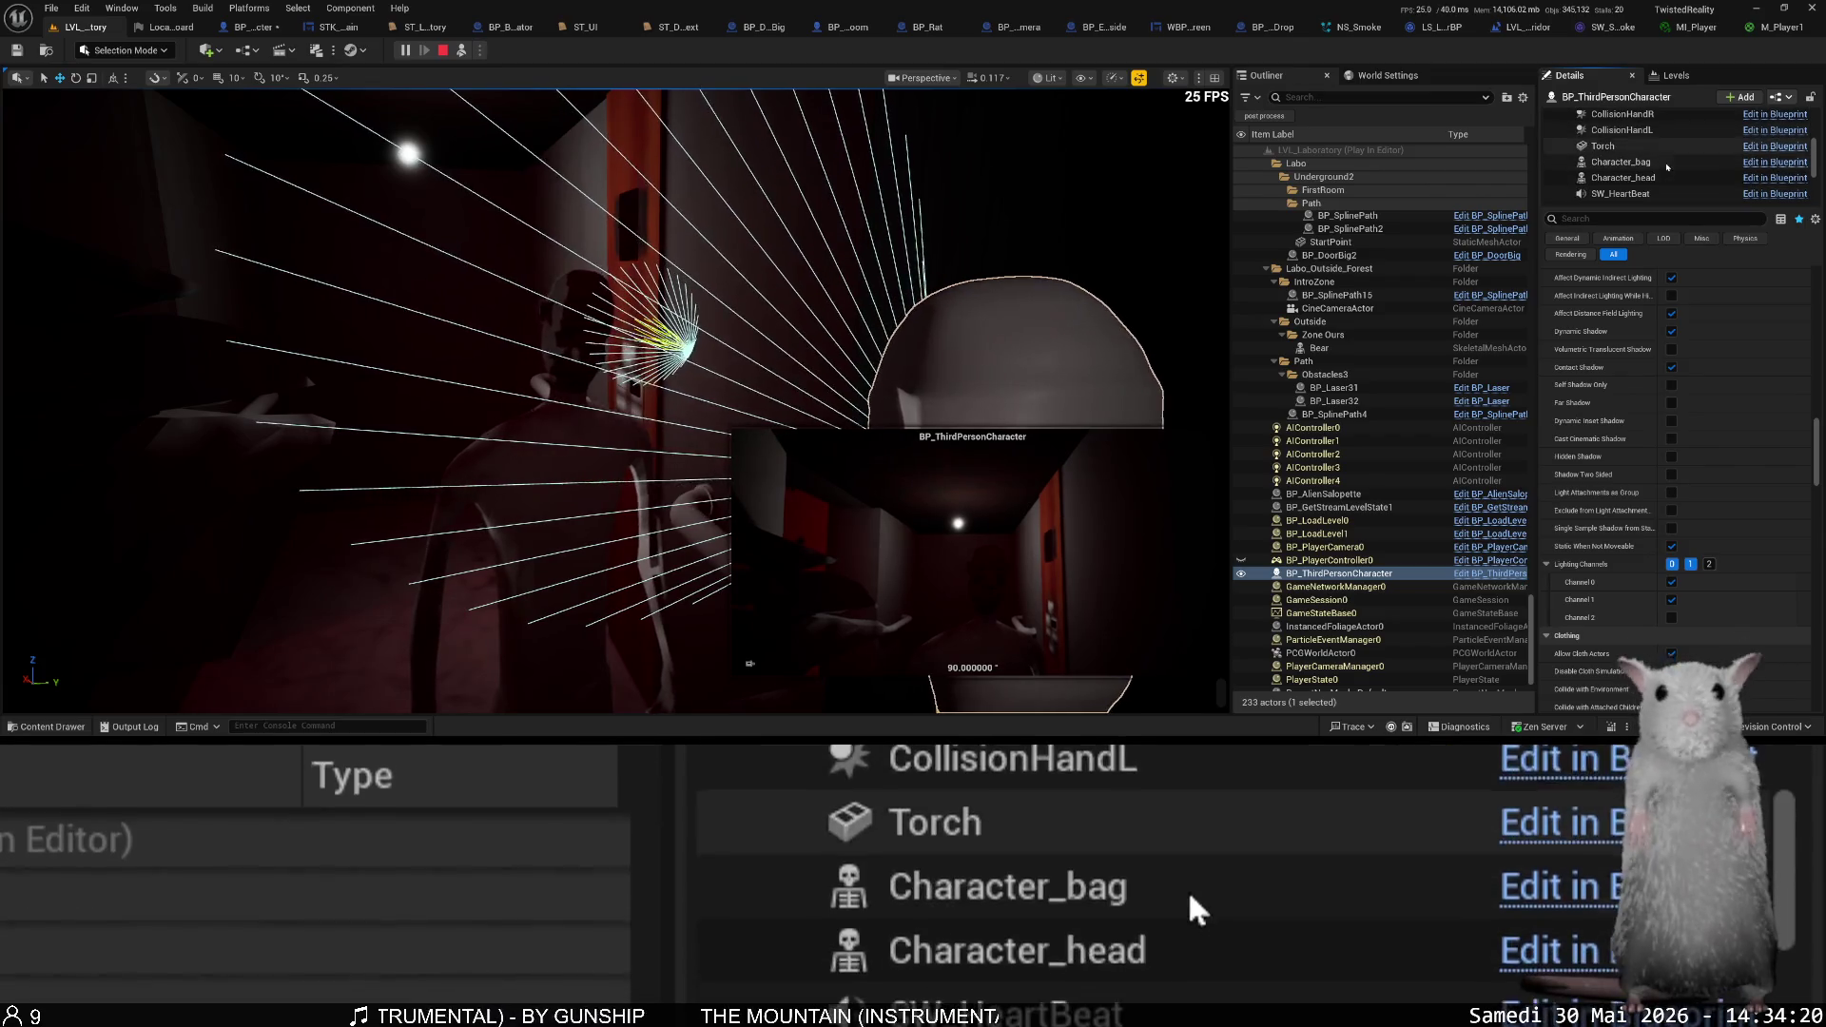
left_click(1665, 178)
scroll(1639, 480, "down", 6)
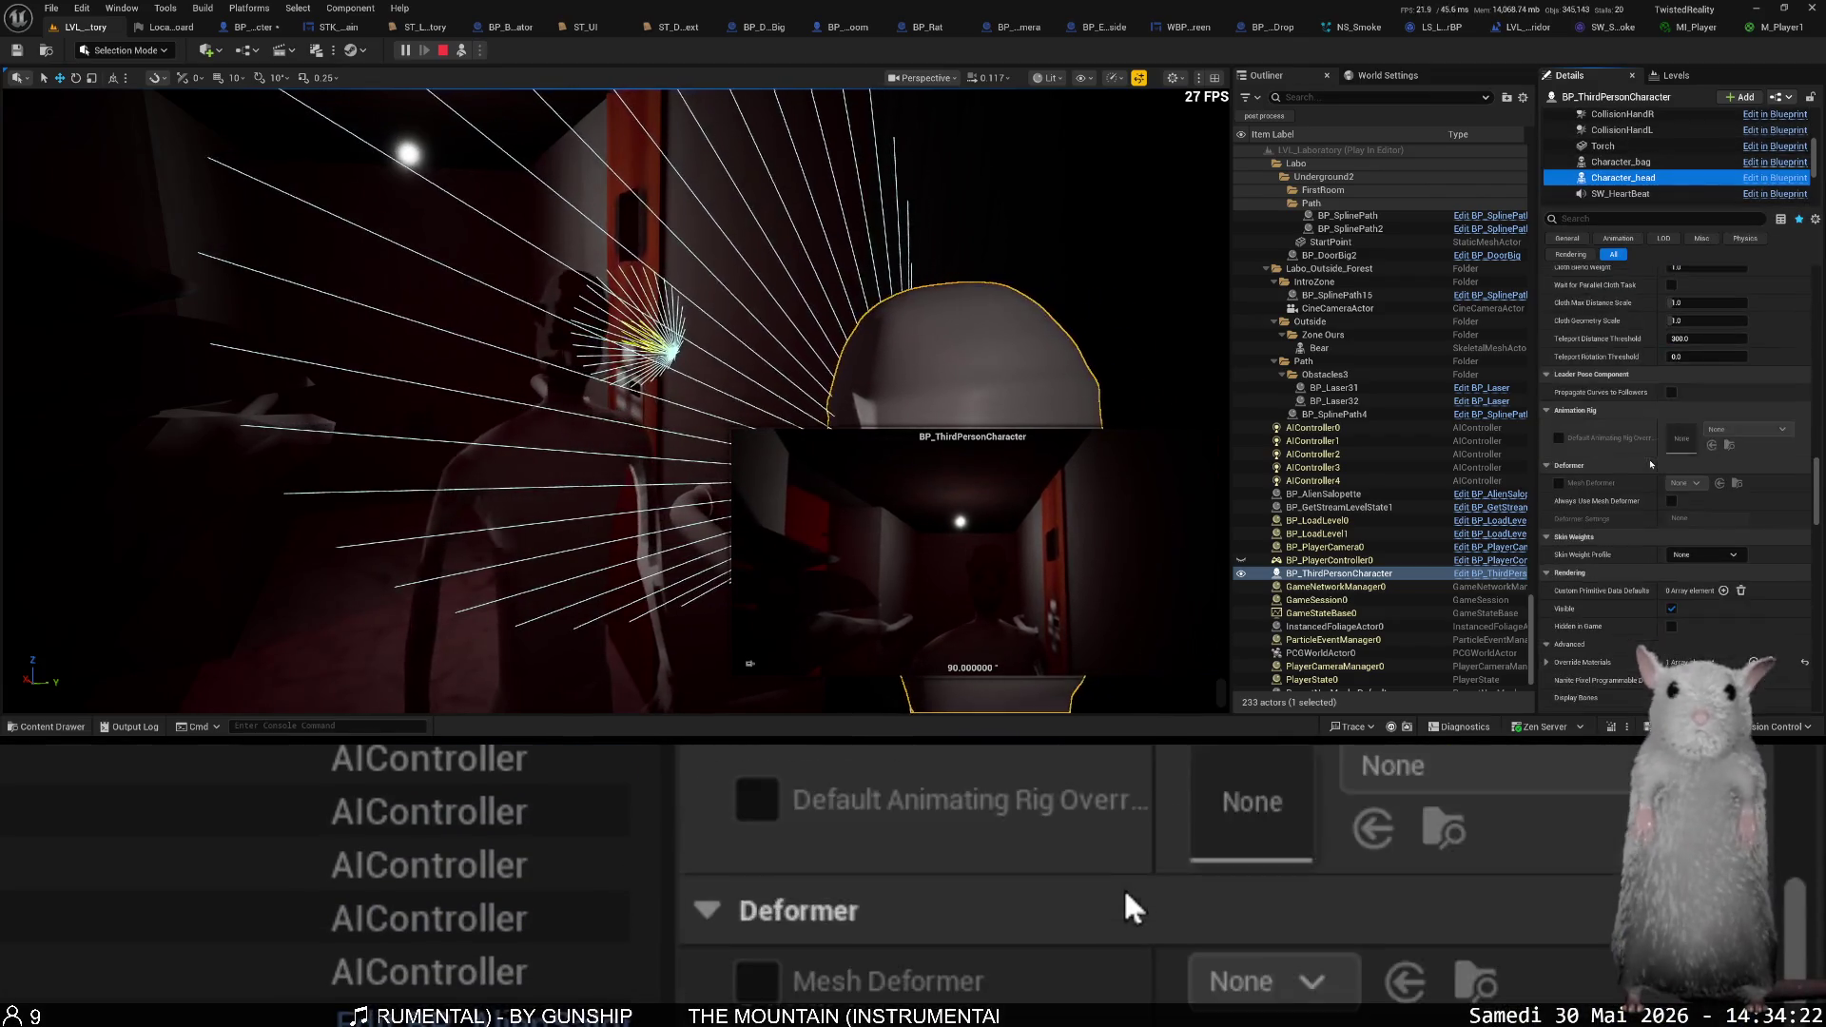
scroll(1637, 478, "down", 10)
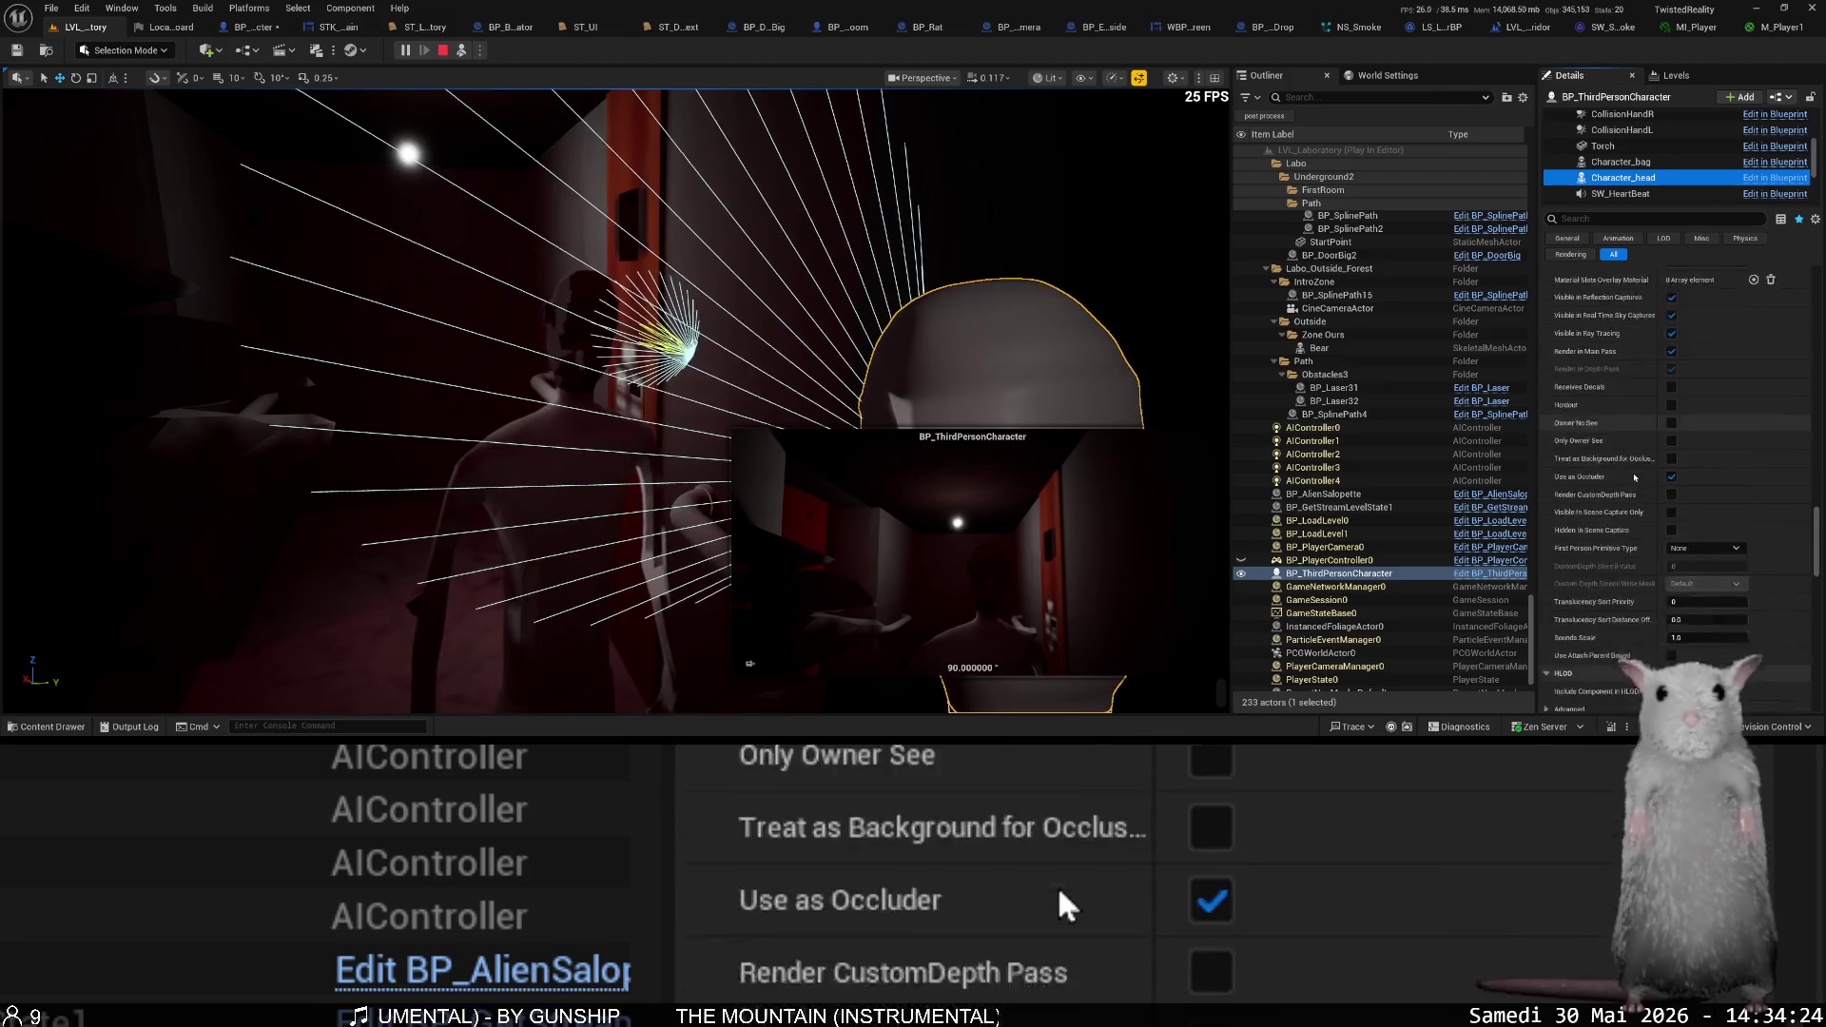
scroll(1632, 478, "up", 8)
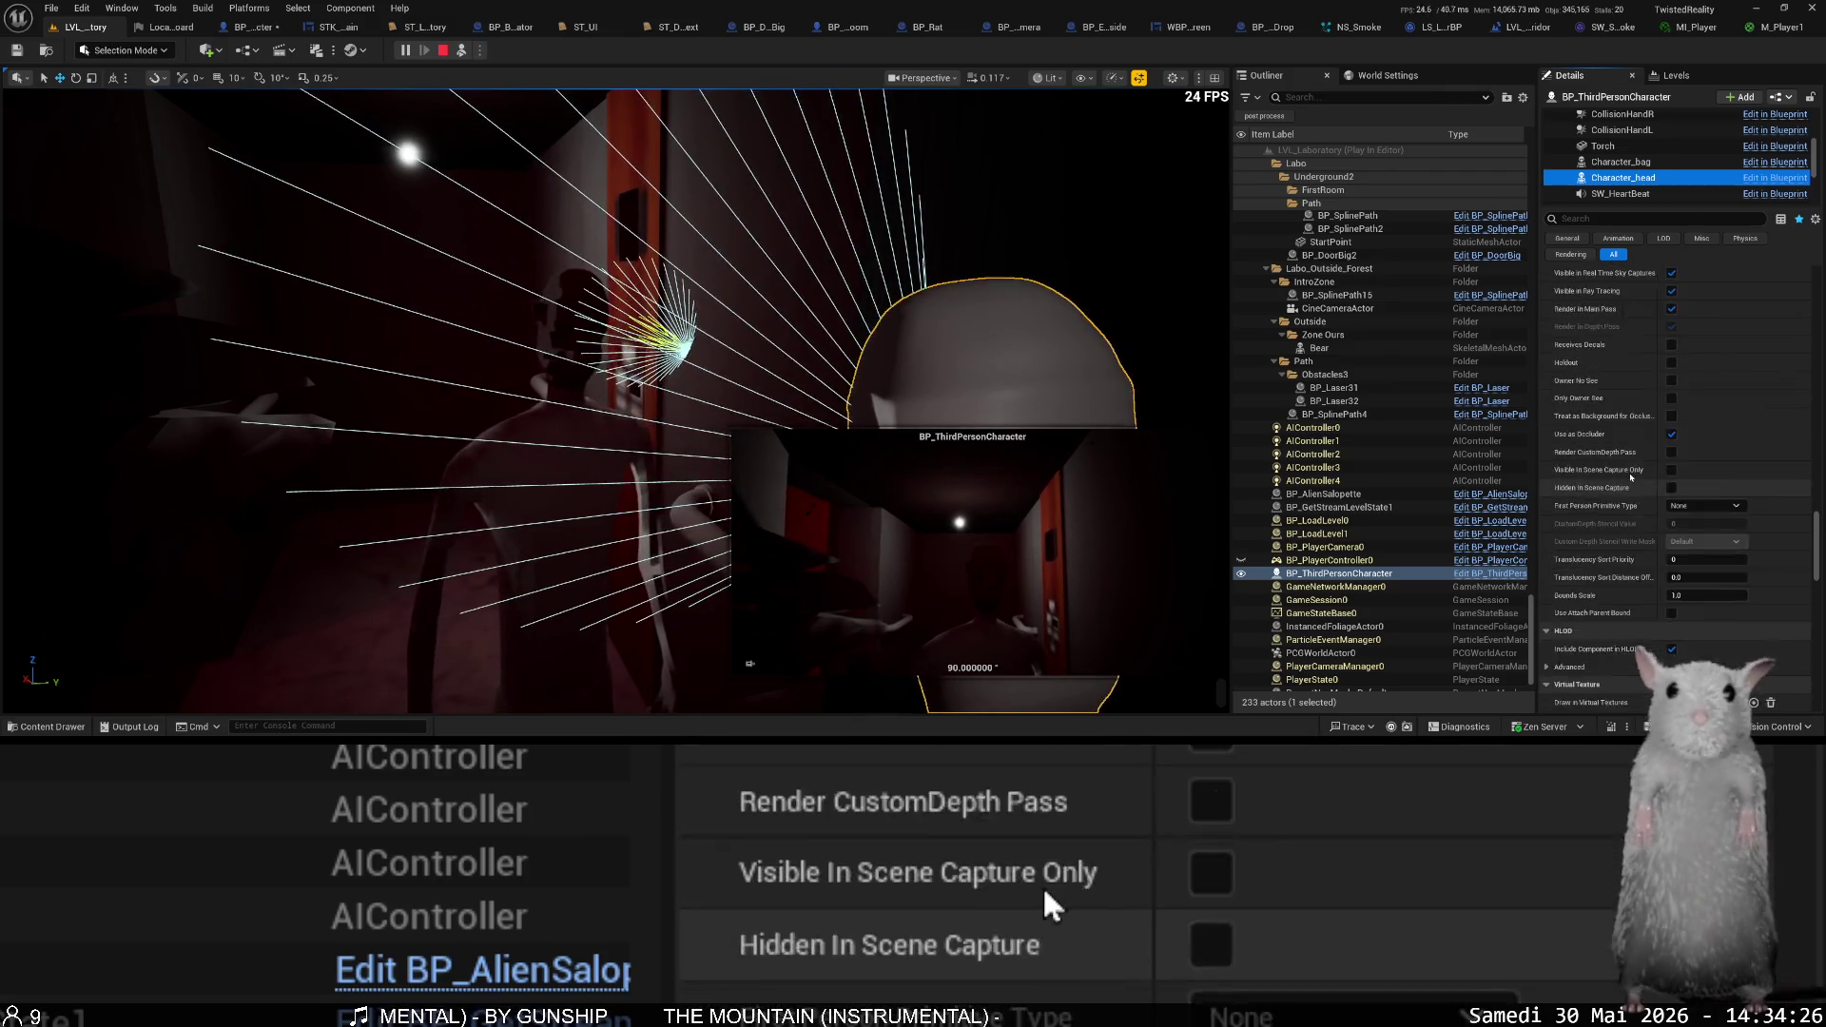
scroll(1631, 479, "up", 5)
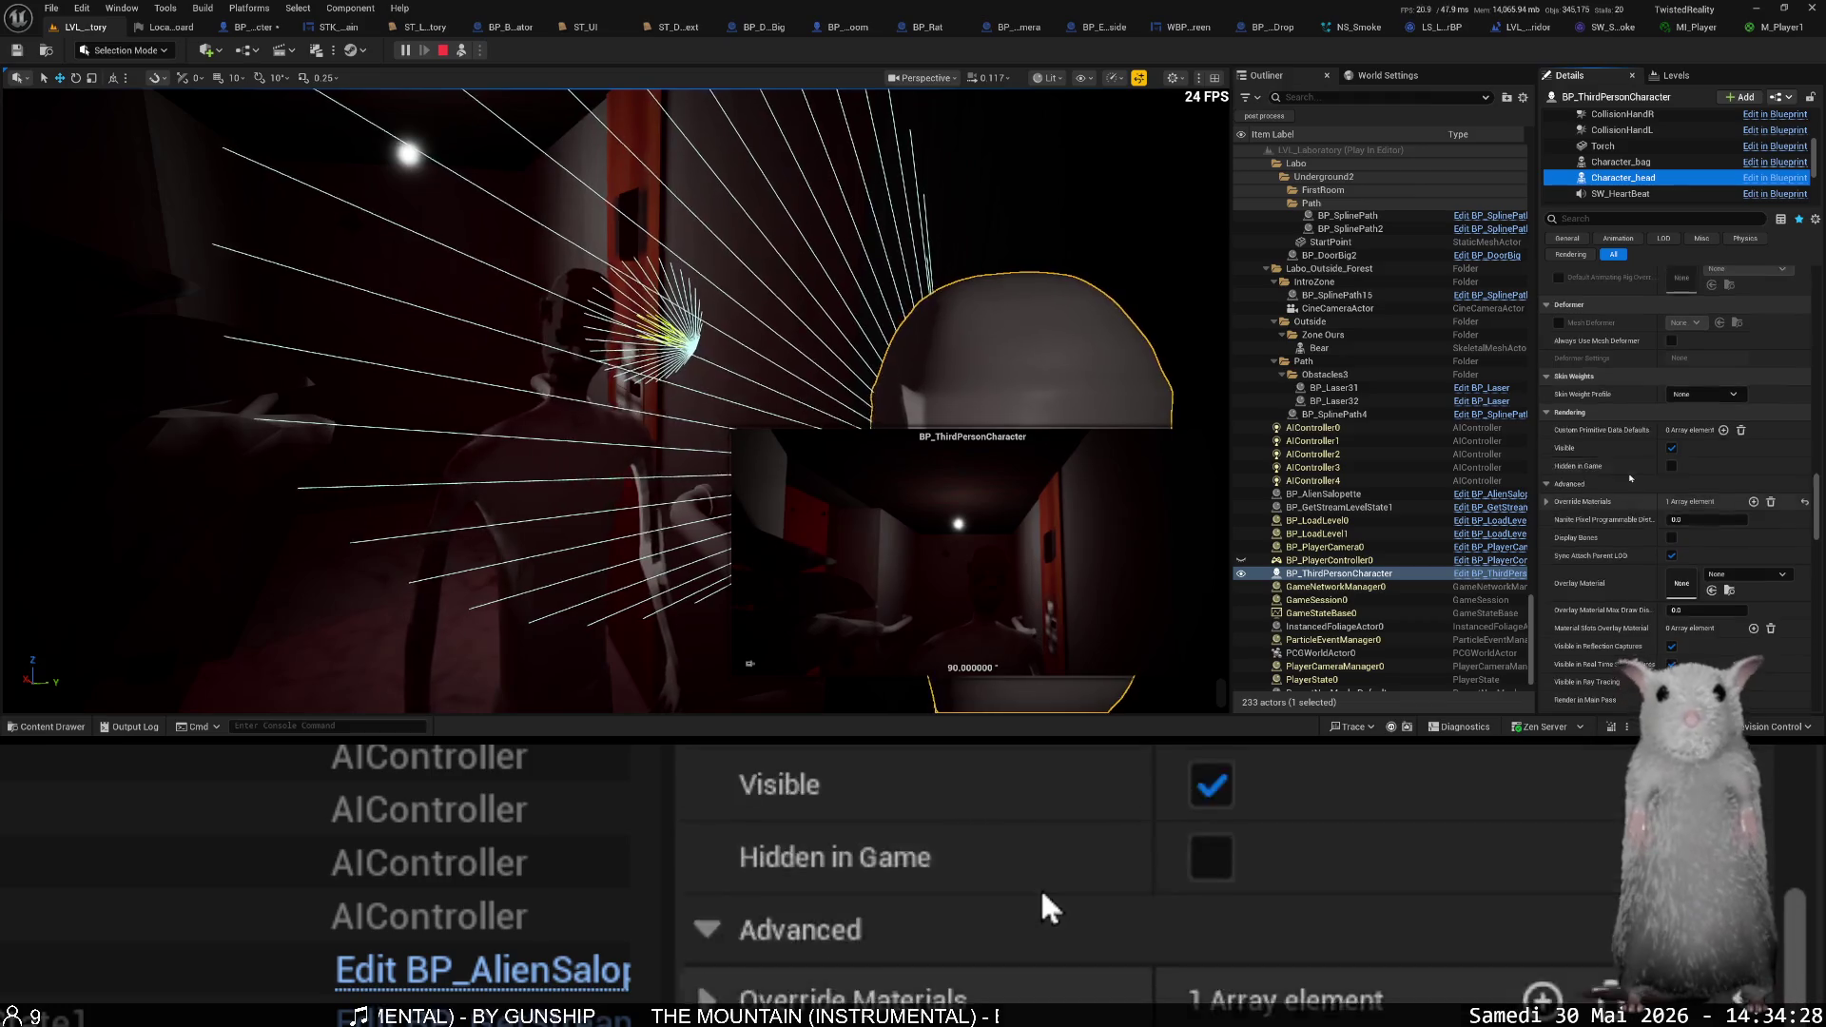
scroll(1630, 480, "down", 5)
scroll(1628, 481, "down", 5)
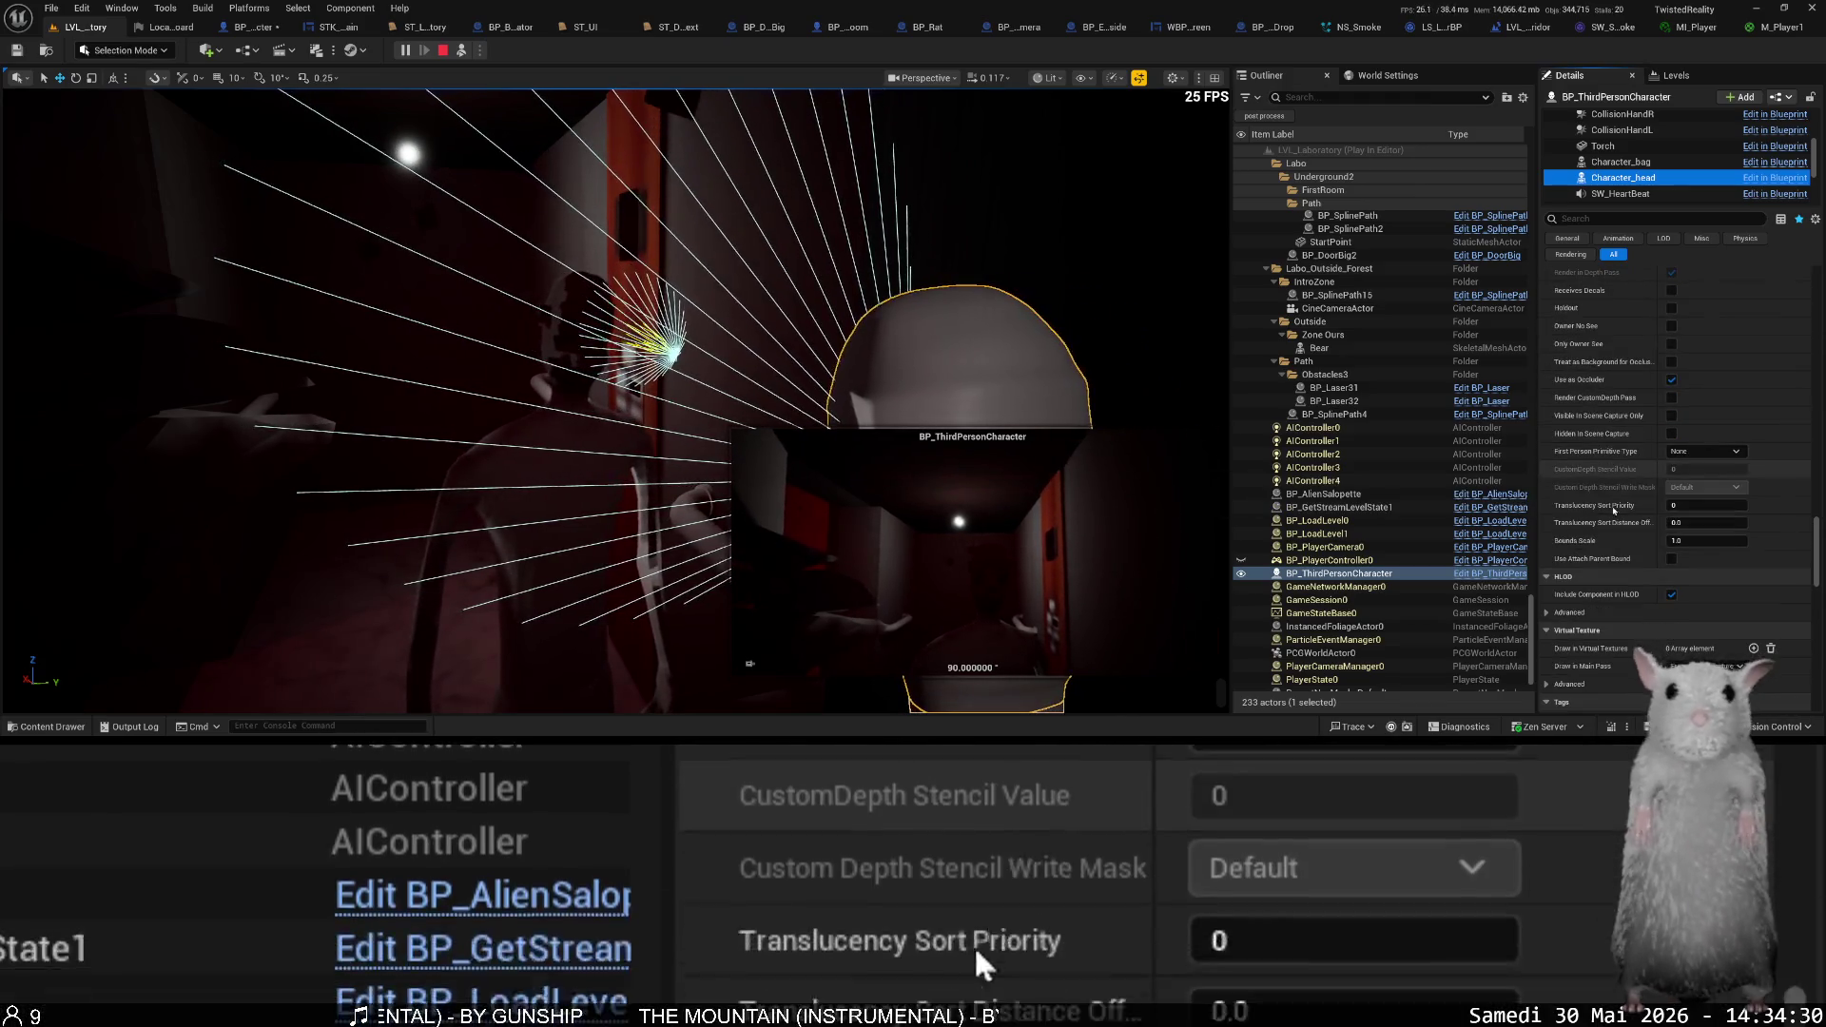
scroll(1576, 567, "down", 3)
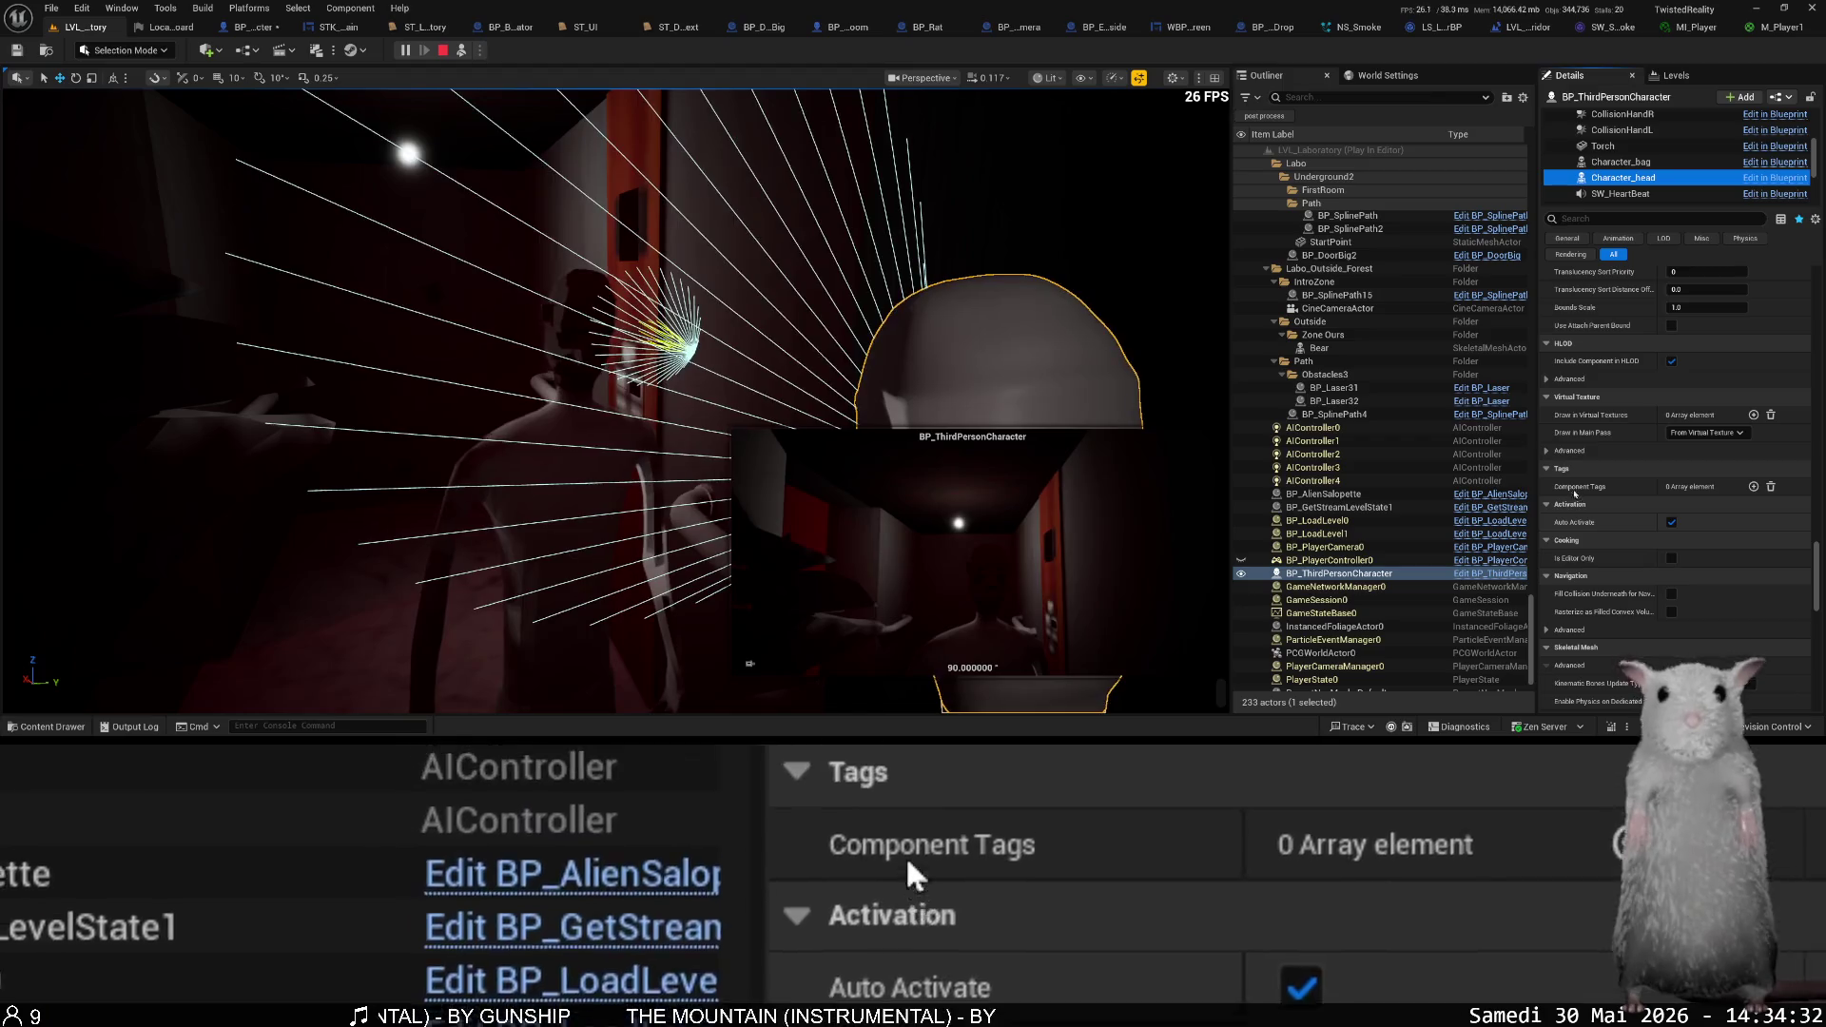
scroll(1565, 458, "down", 10)
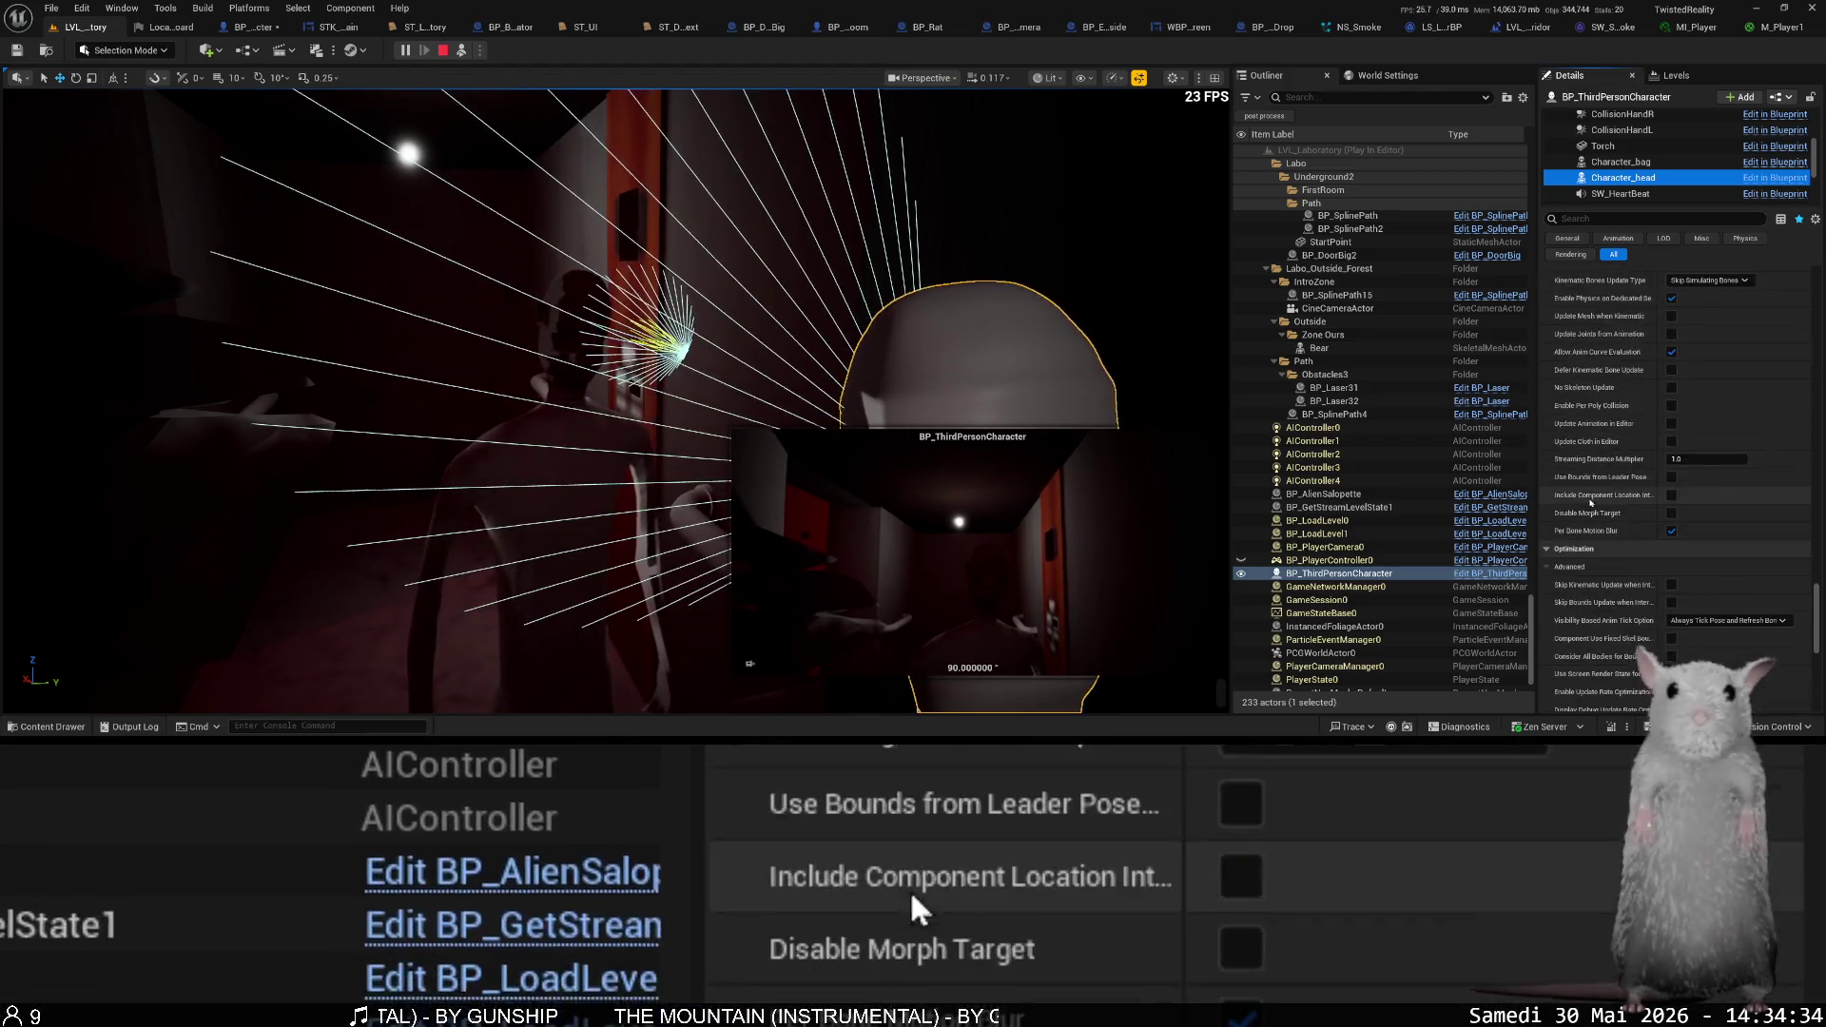
scroll(1571, 462, "down", 10)
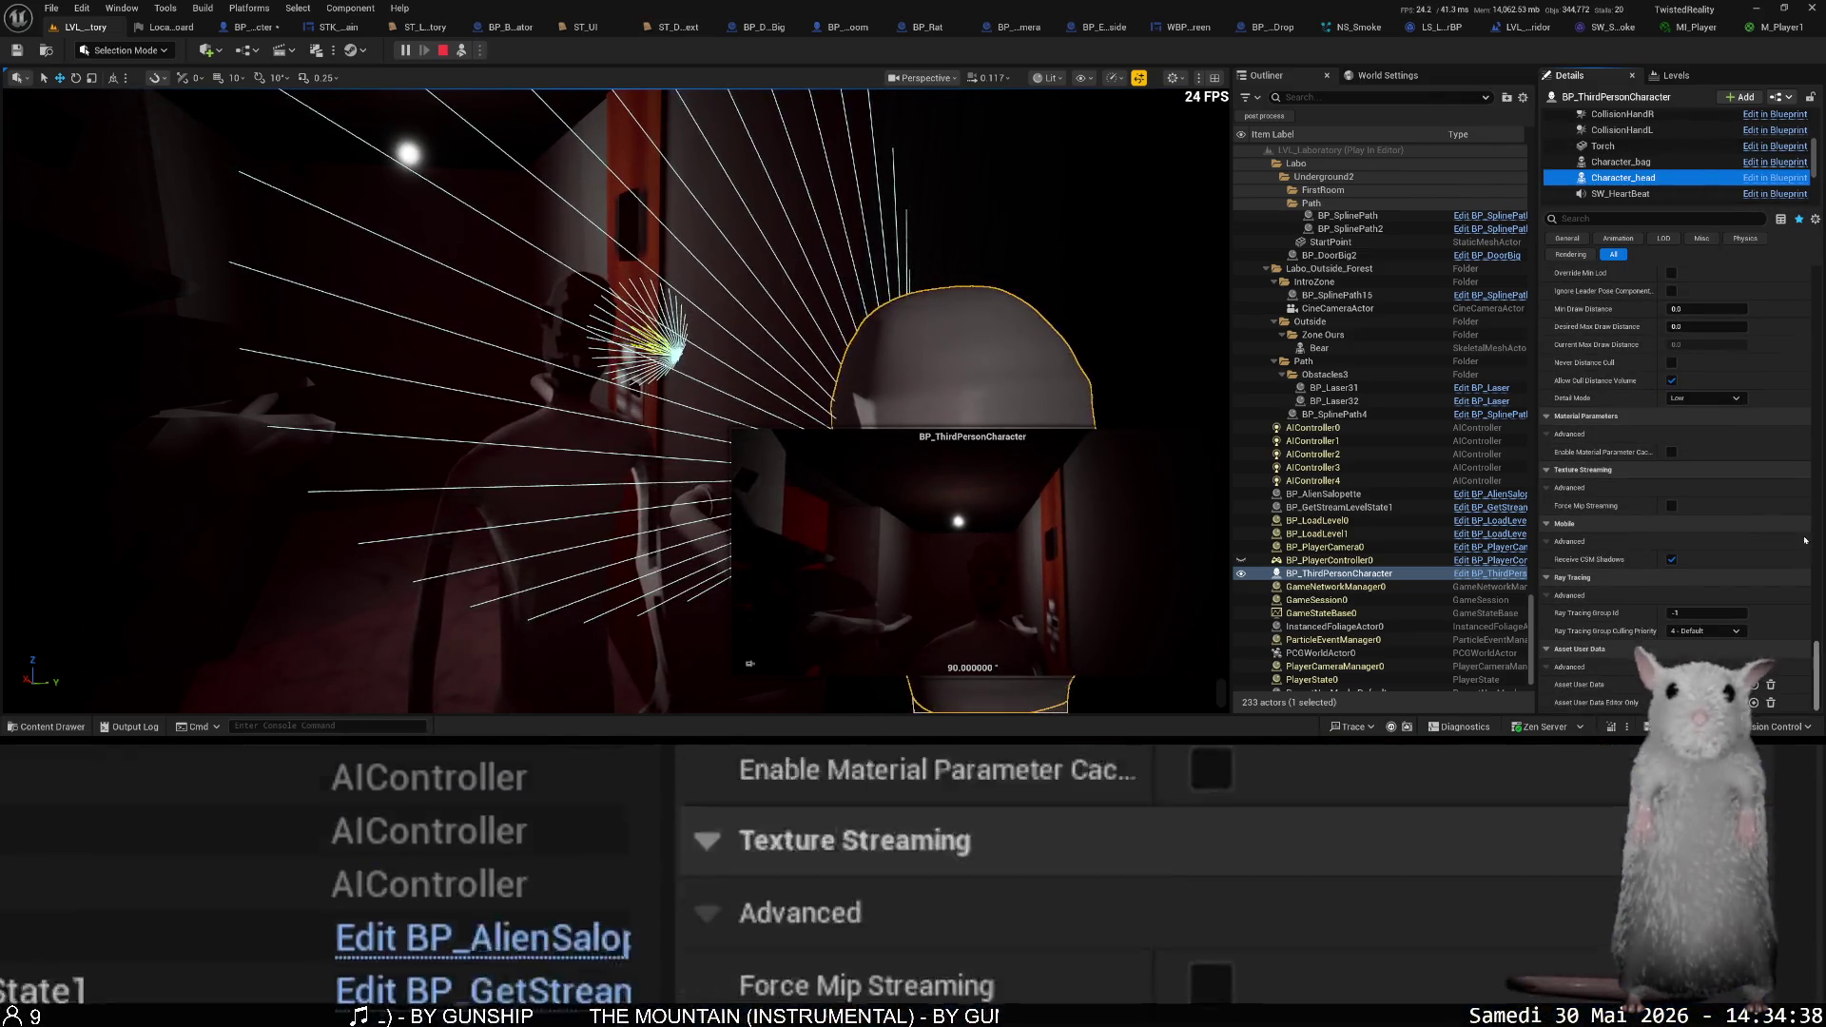
left_click_drag(1823, 645, 1816, 430)
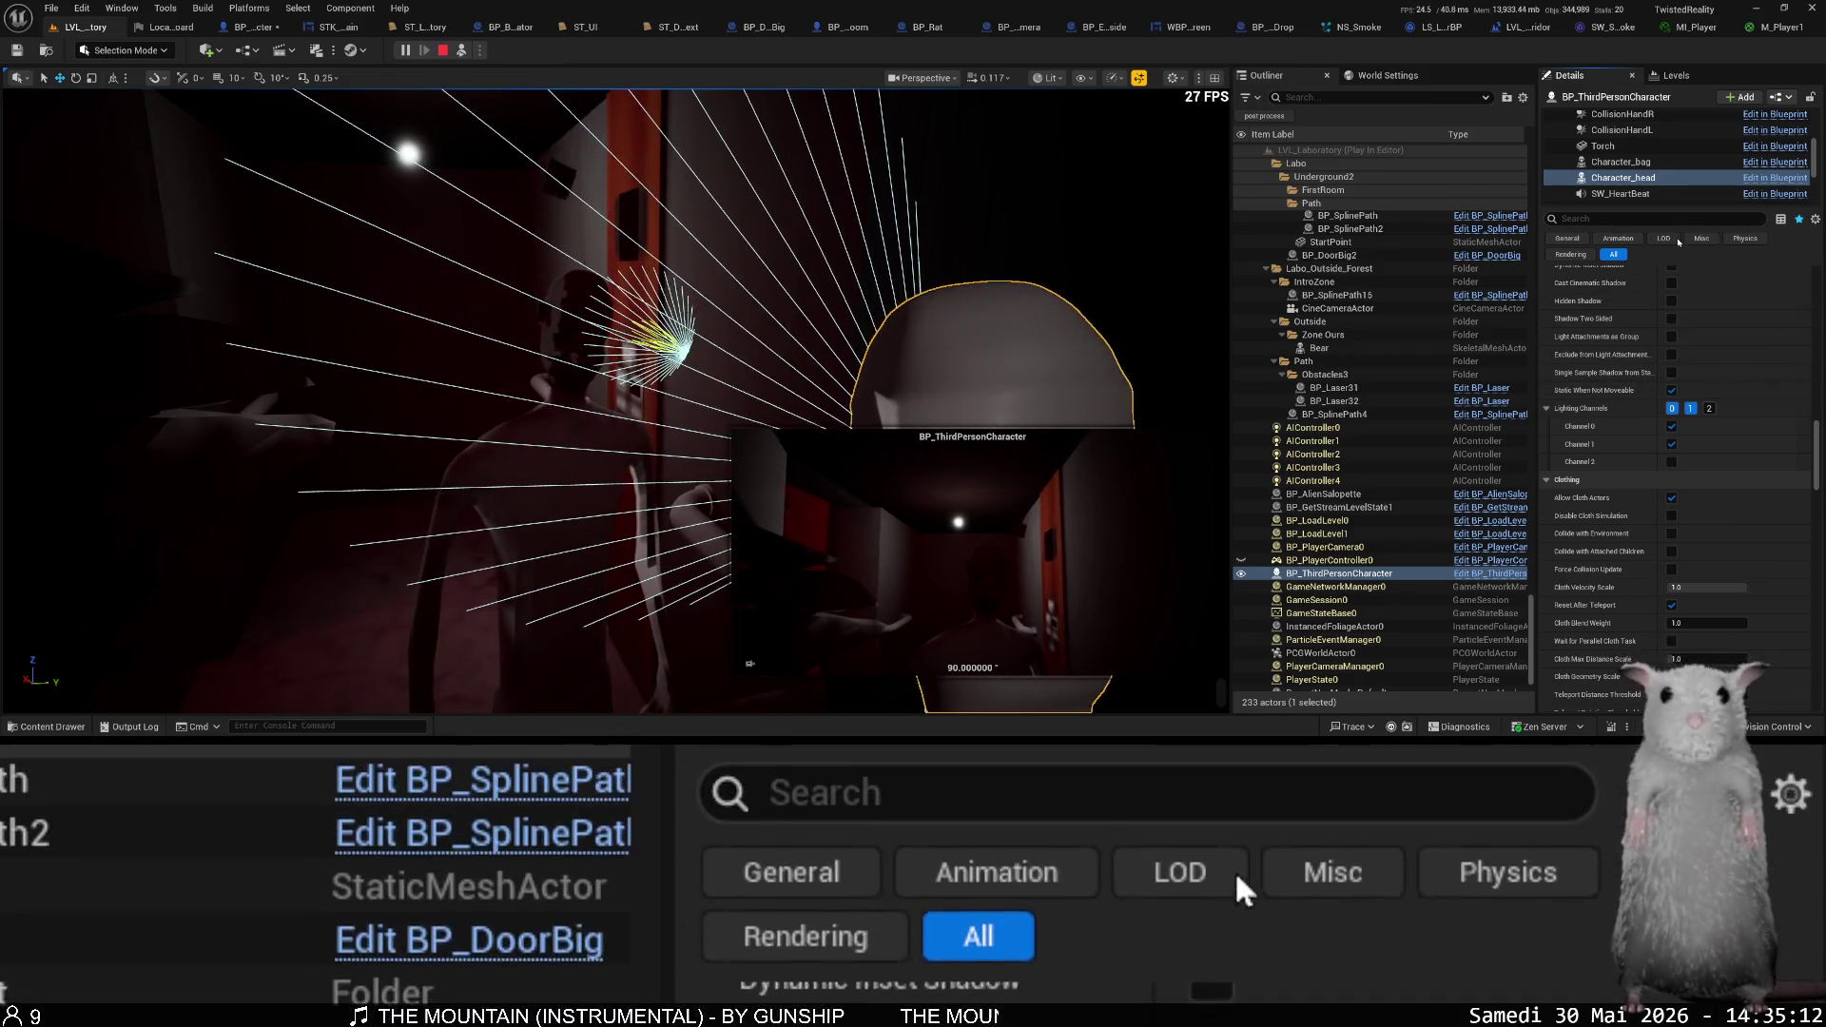
left_click(1666, 219)
type("detail lith")
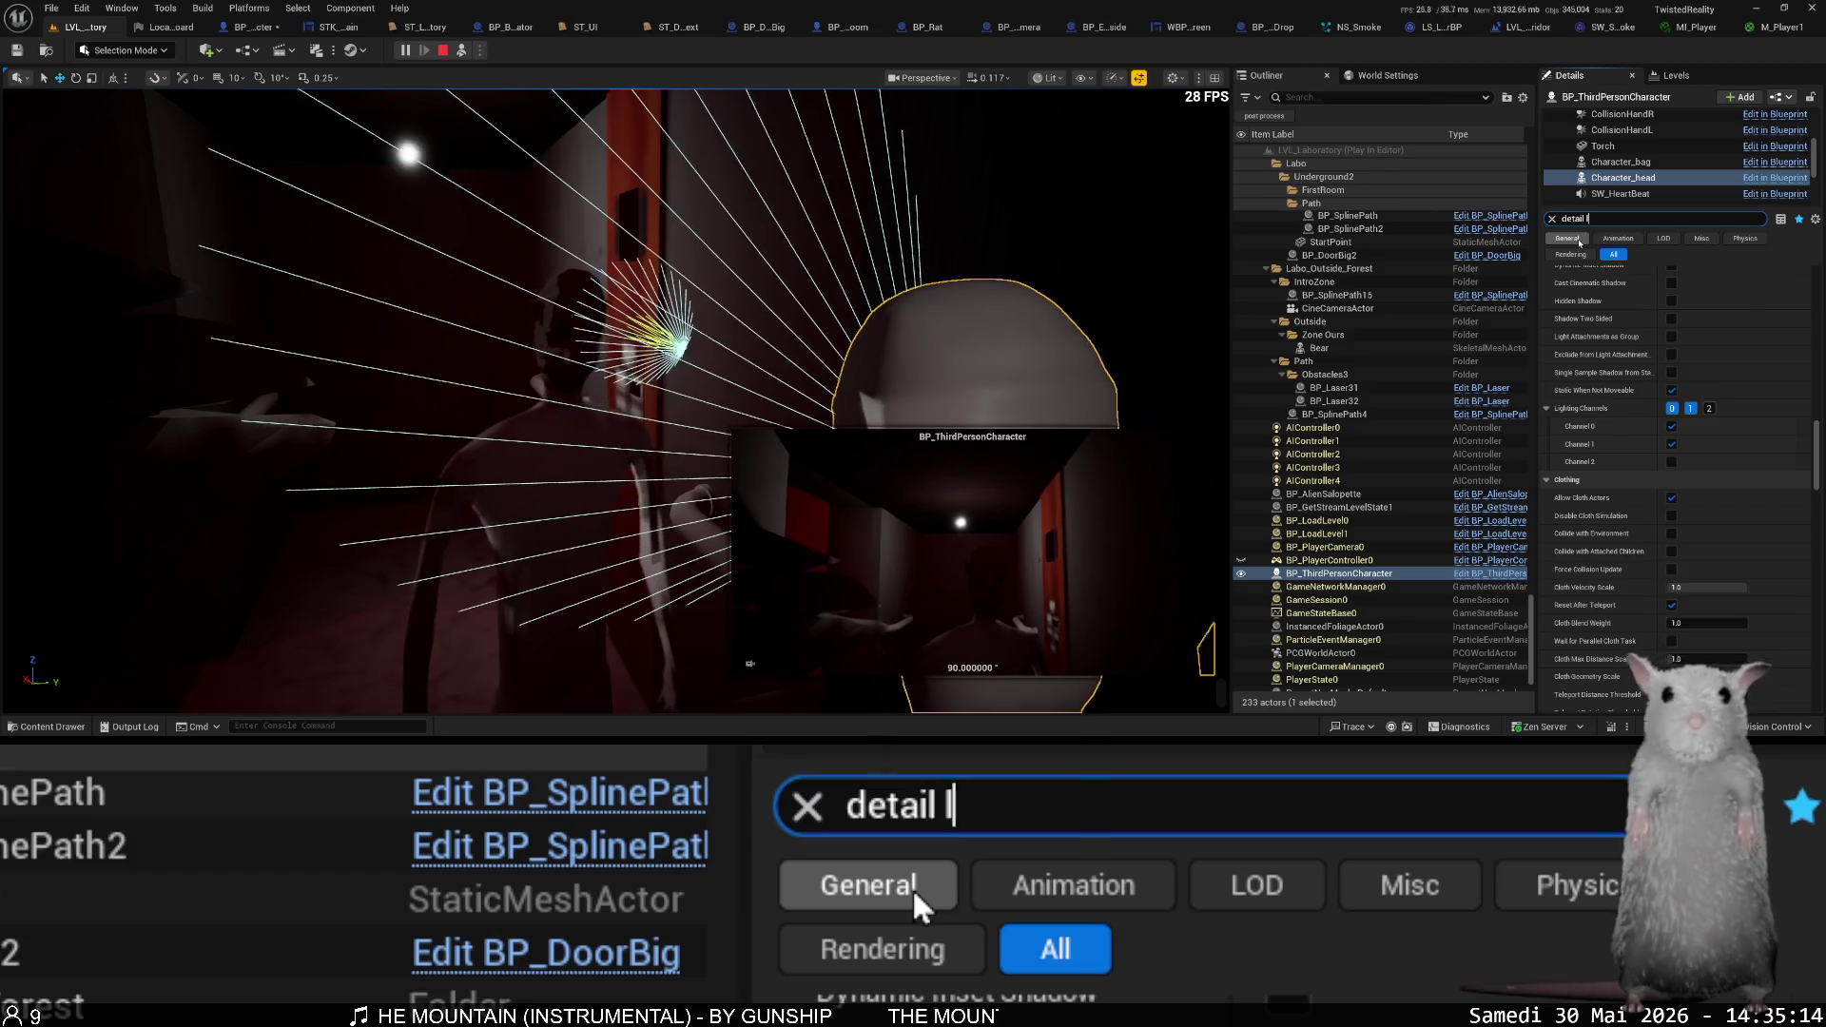
key("BackSpace")
key("BackSpace")
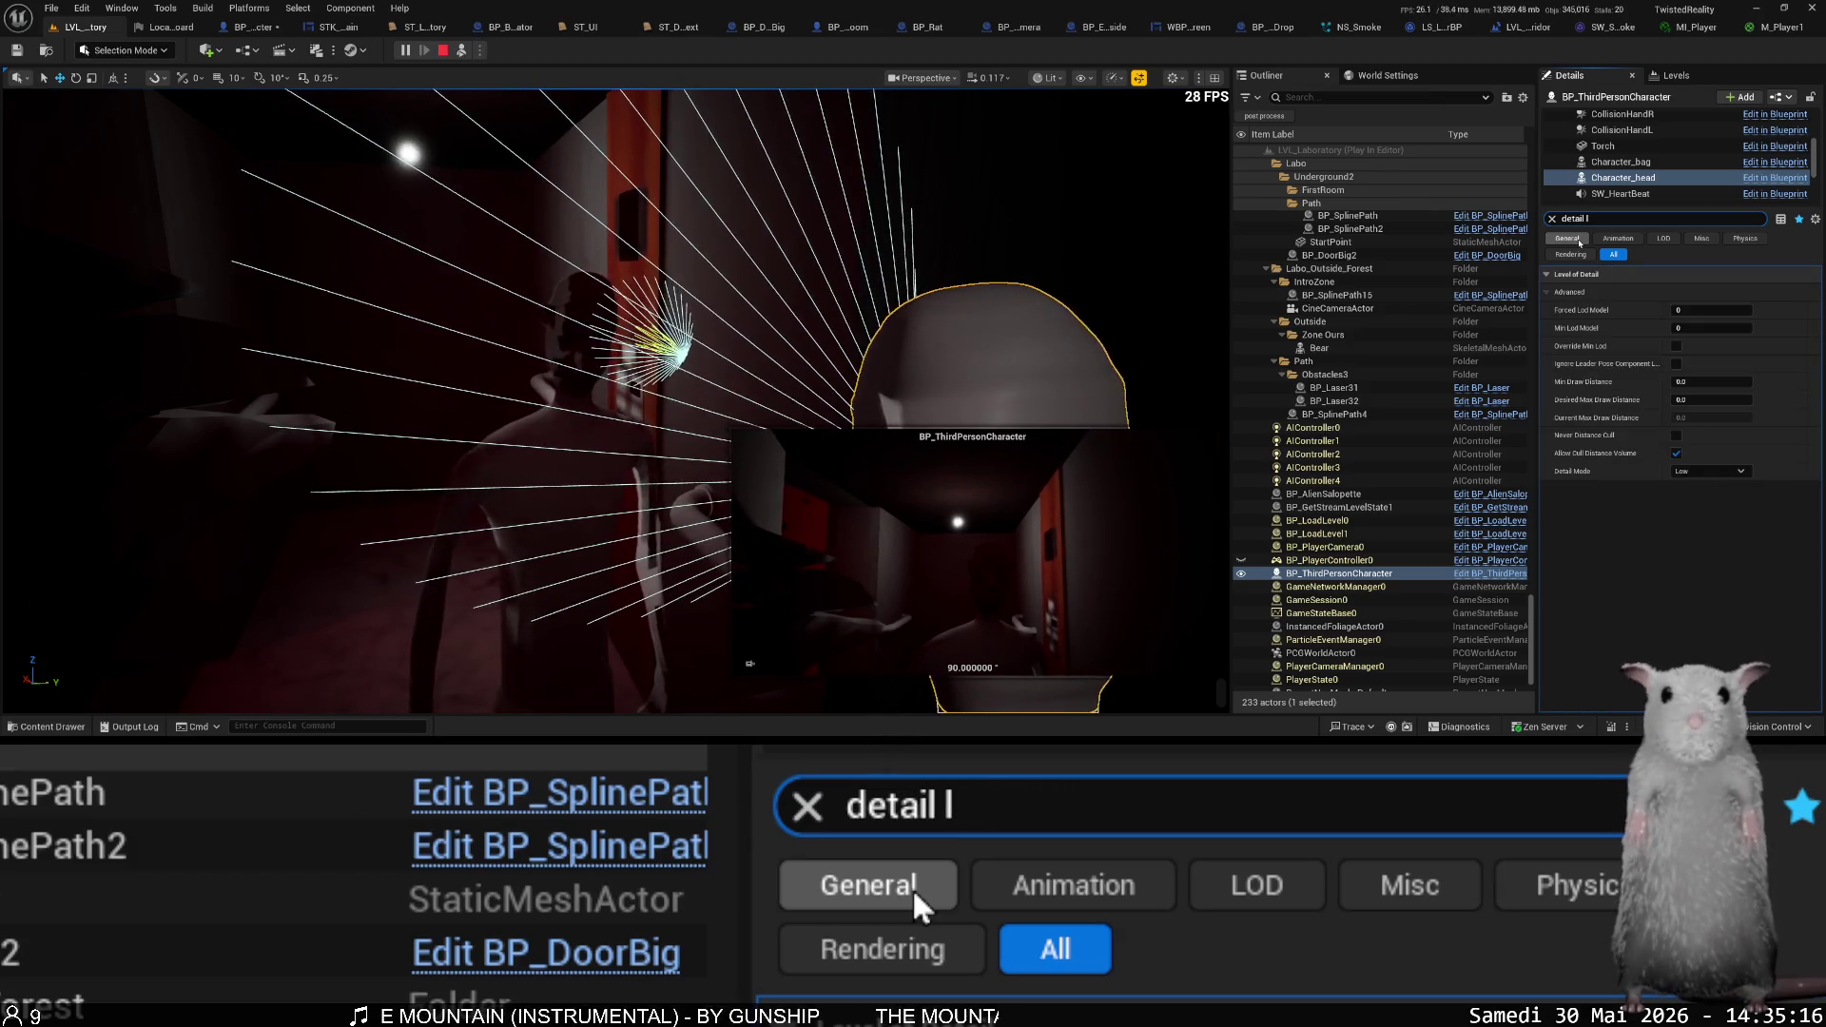
type("ig")
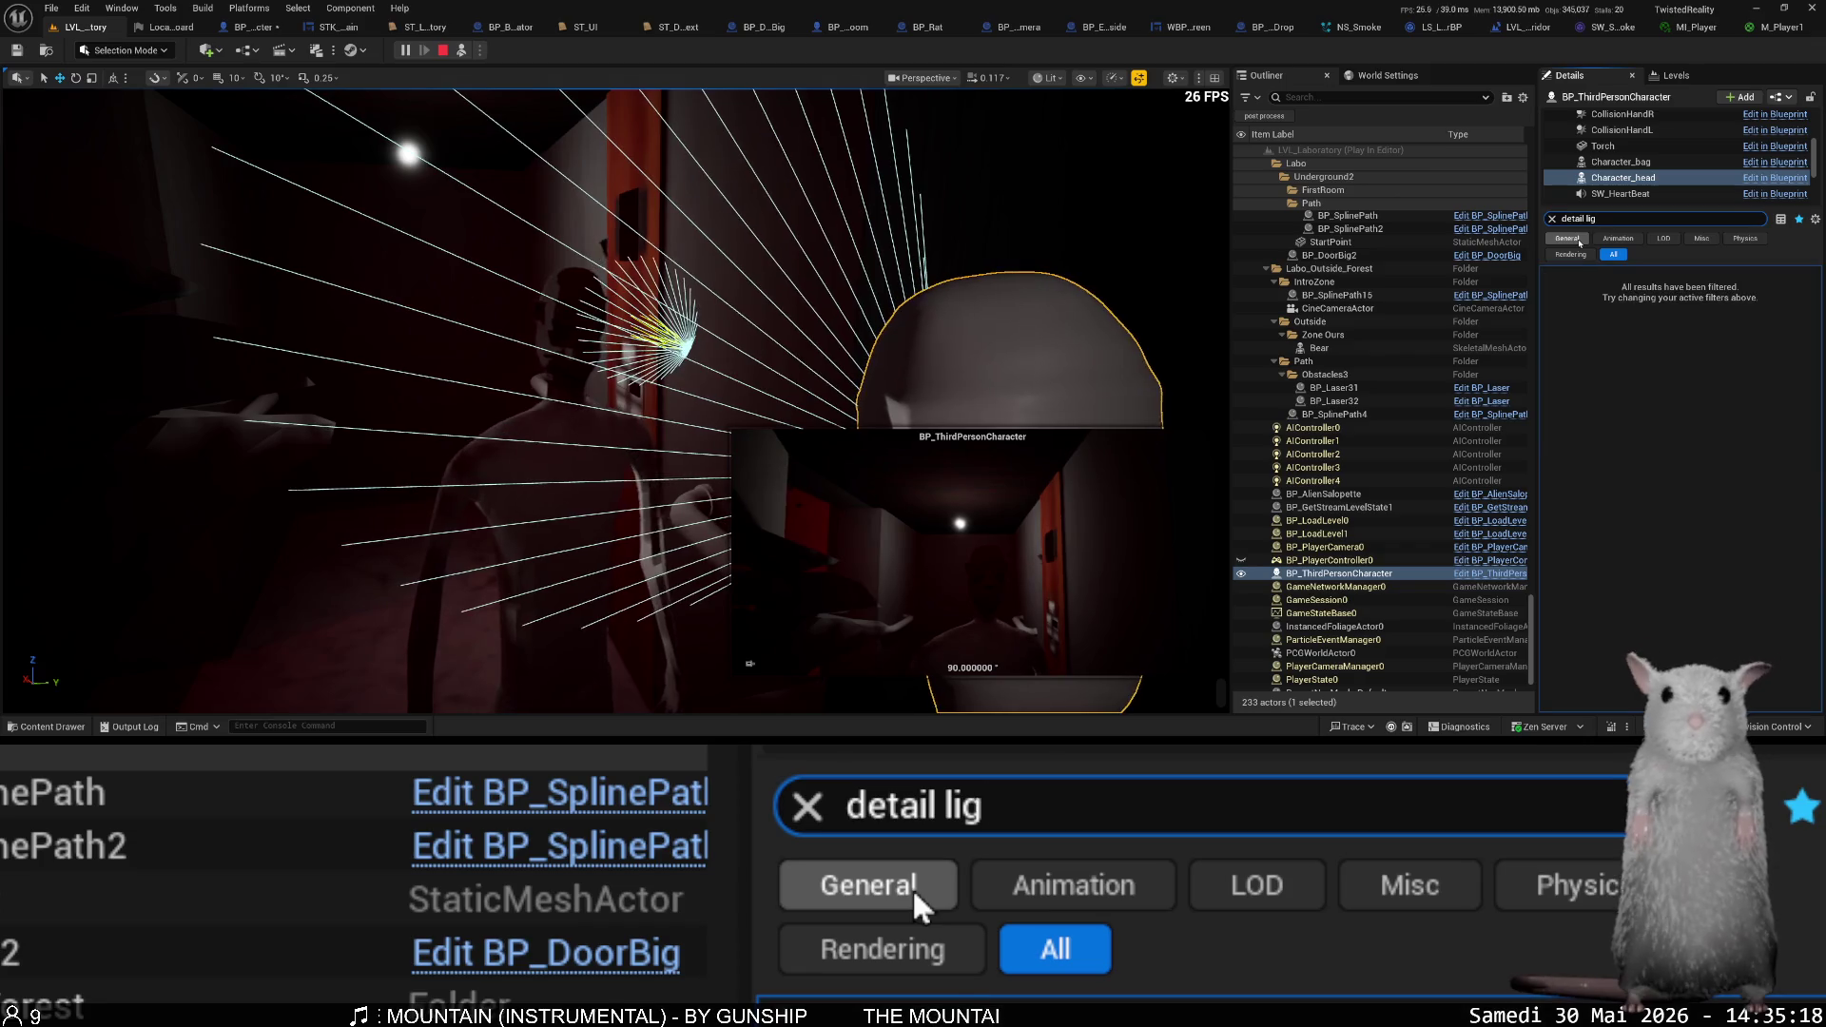
key("BackSpace")
key("BackSpace")
key("ctrl+a")
key("BackSpace")
type("ligh")
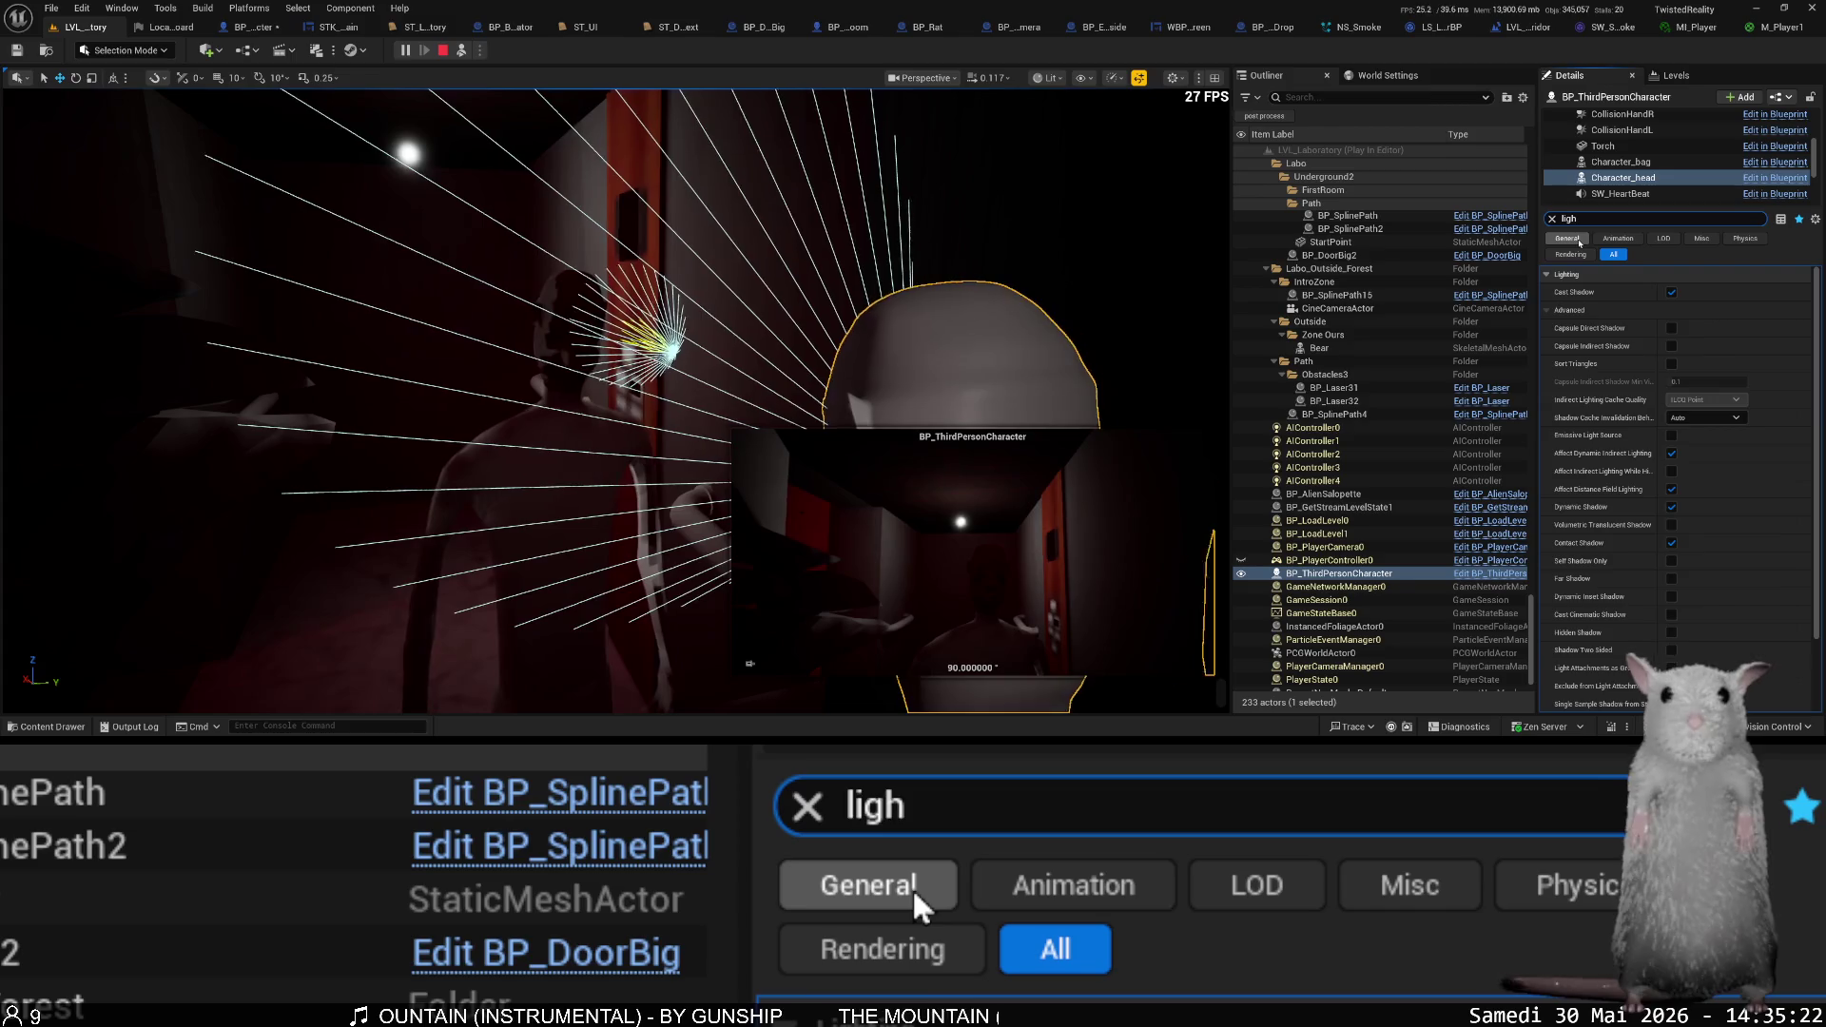
key("BackSpace")
key("BackSpace")
key("BackSpace")
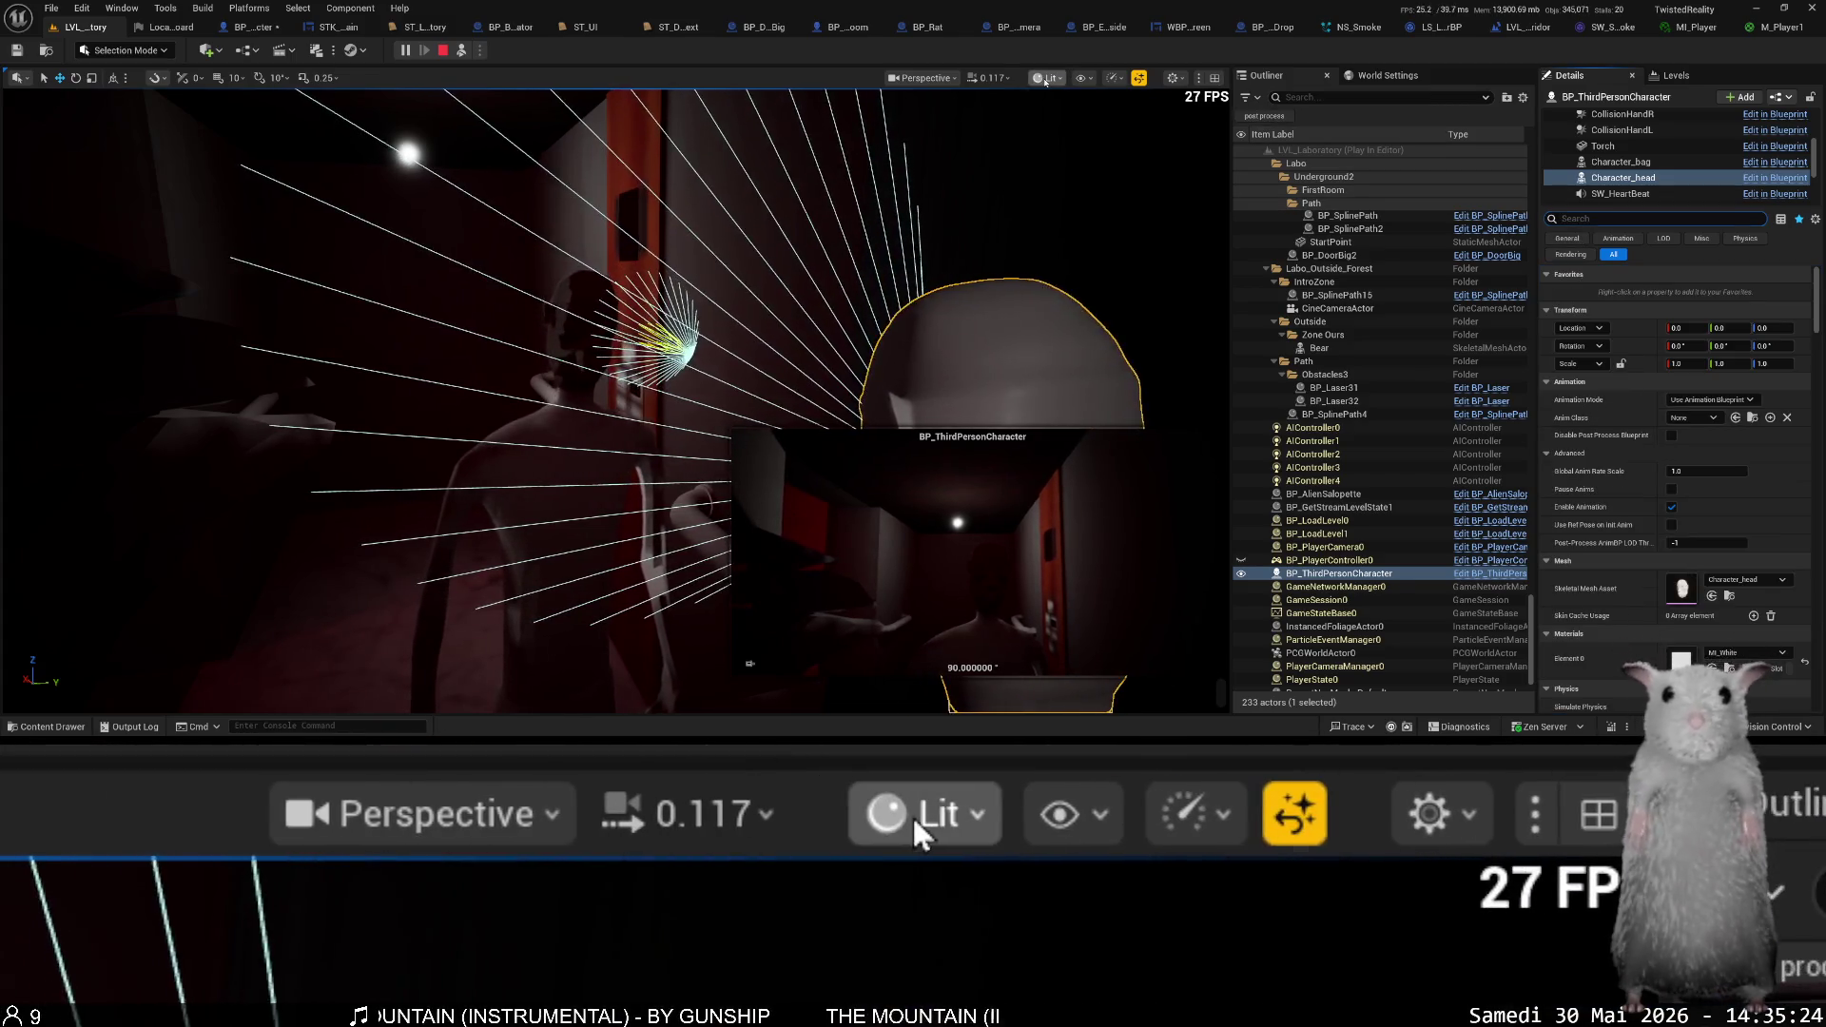
- Switch the viewport to Detail Lighting via a 'tail' search and view the character's head
left_click(1046, 79)
type("tail")
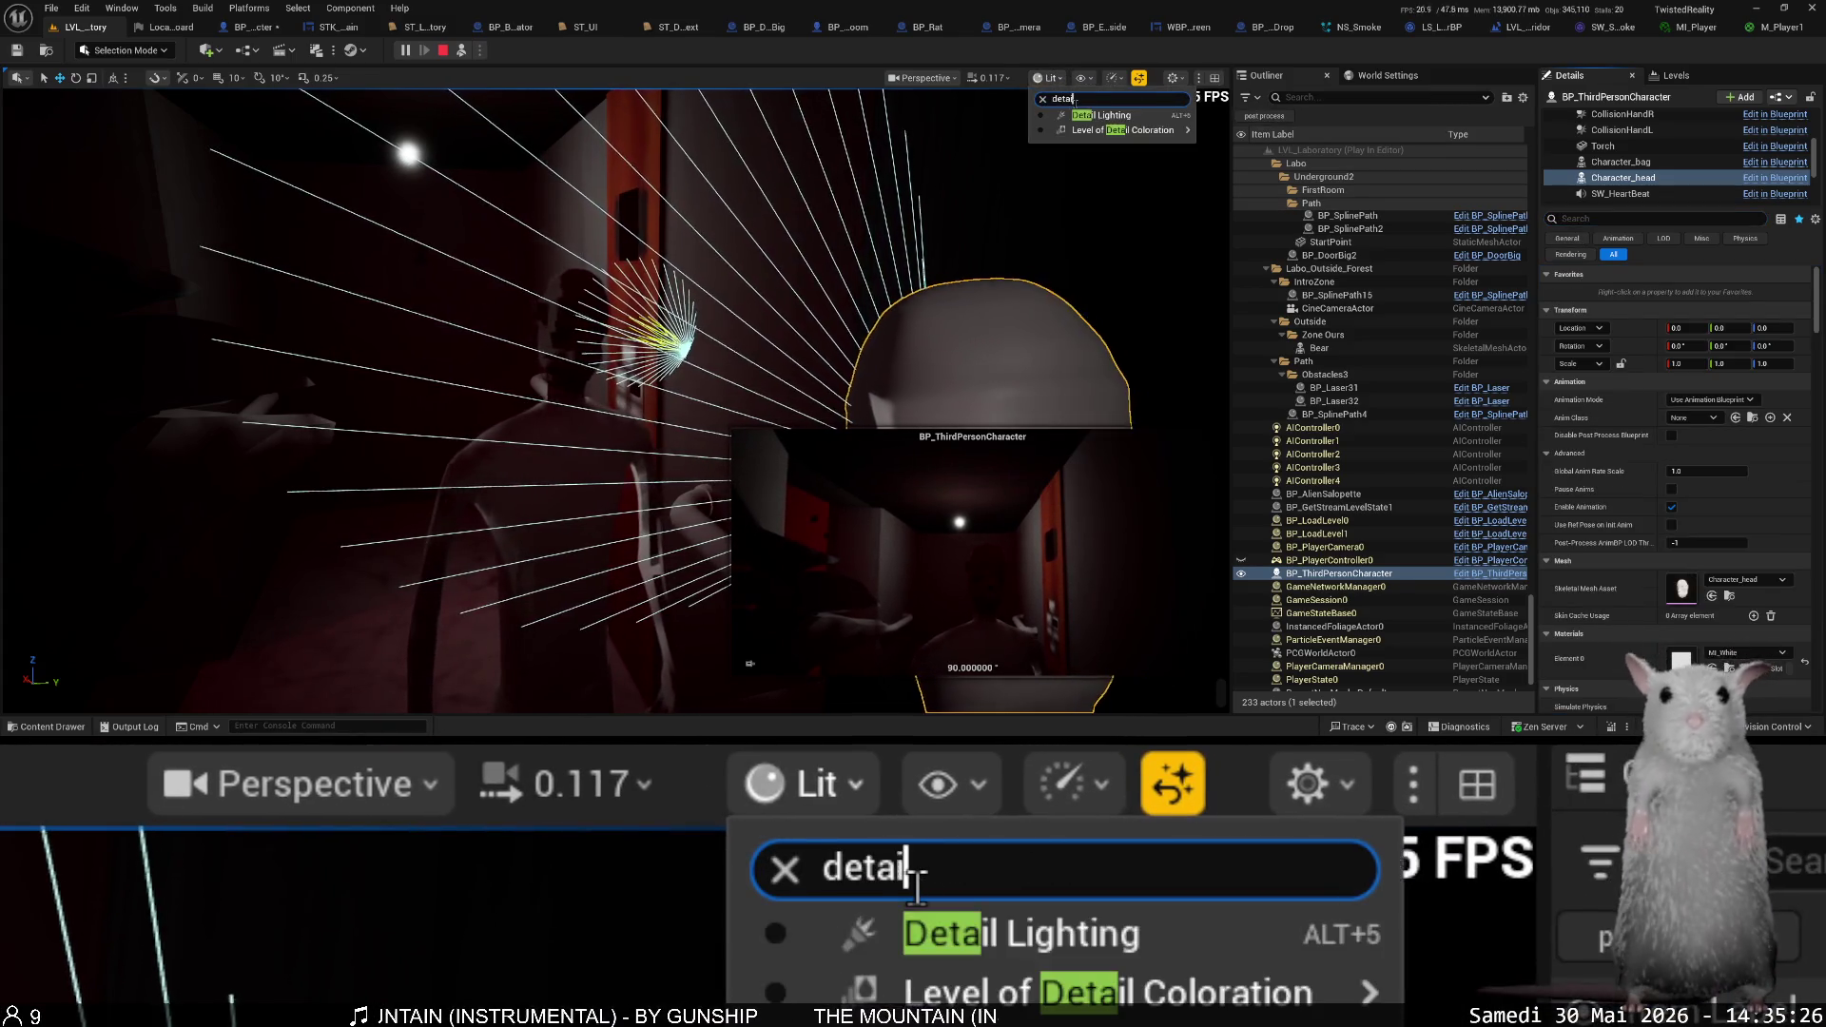
key("Return")
left_click_drag(876, 454, 876, 454)
left_click(876, 454)
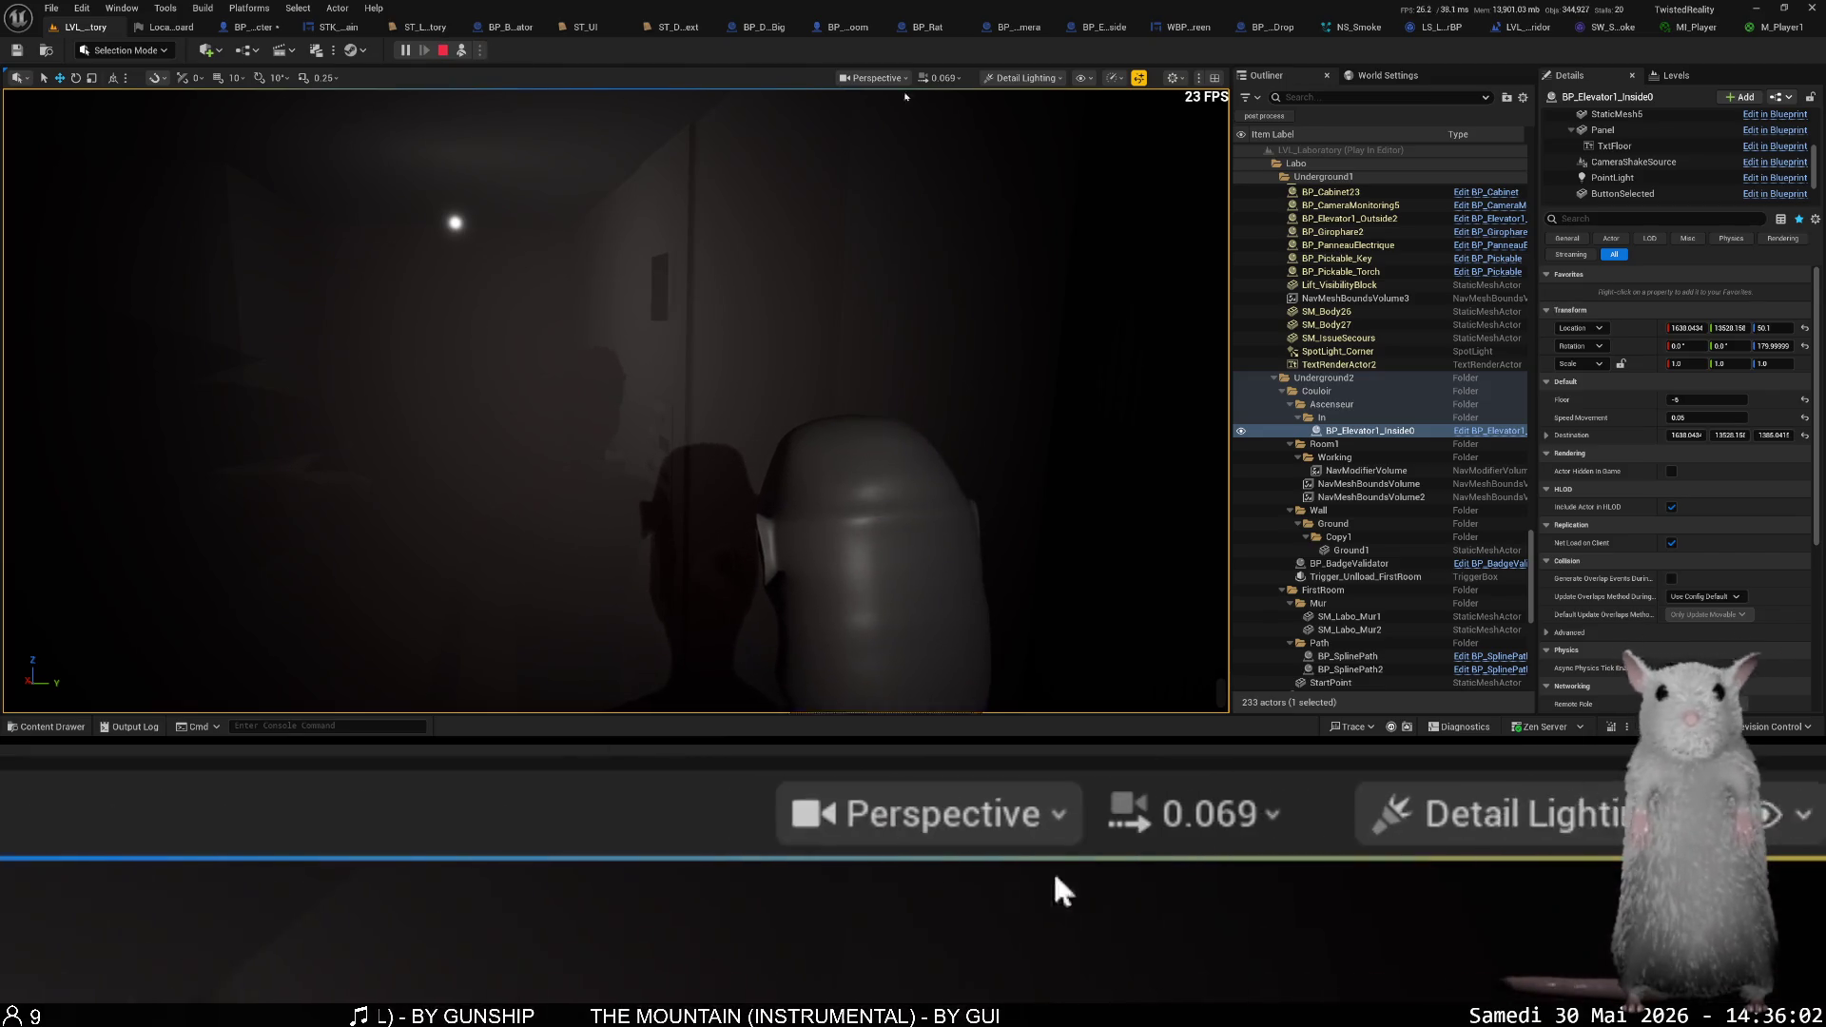
left_click(1018, 79)
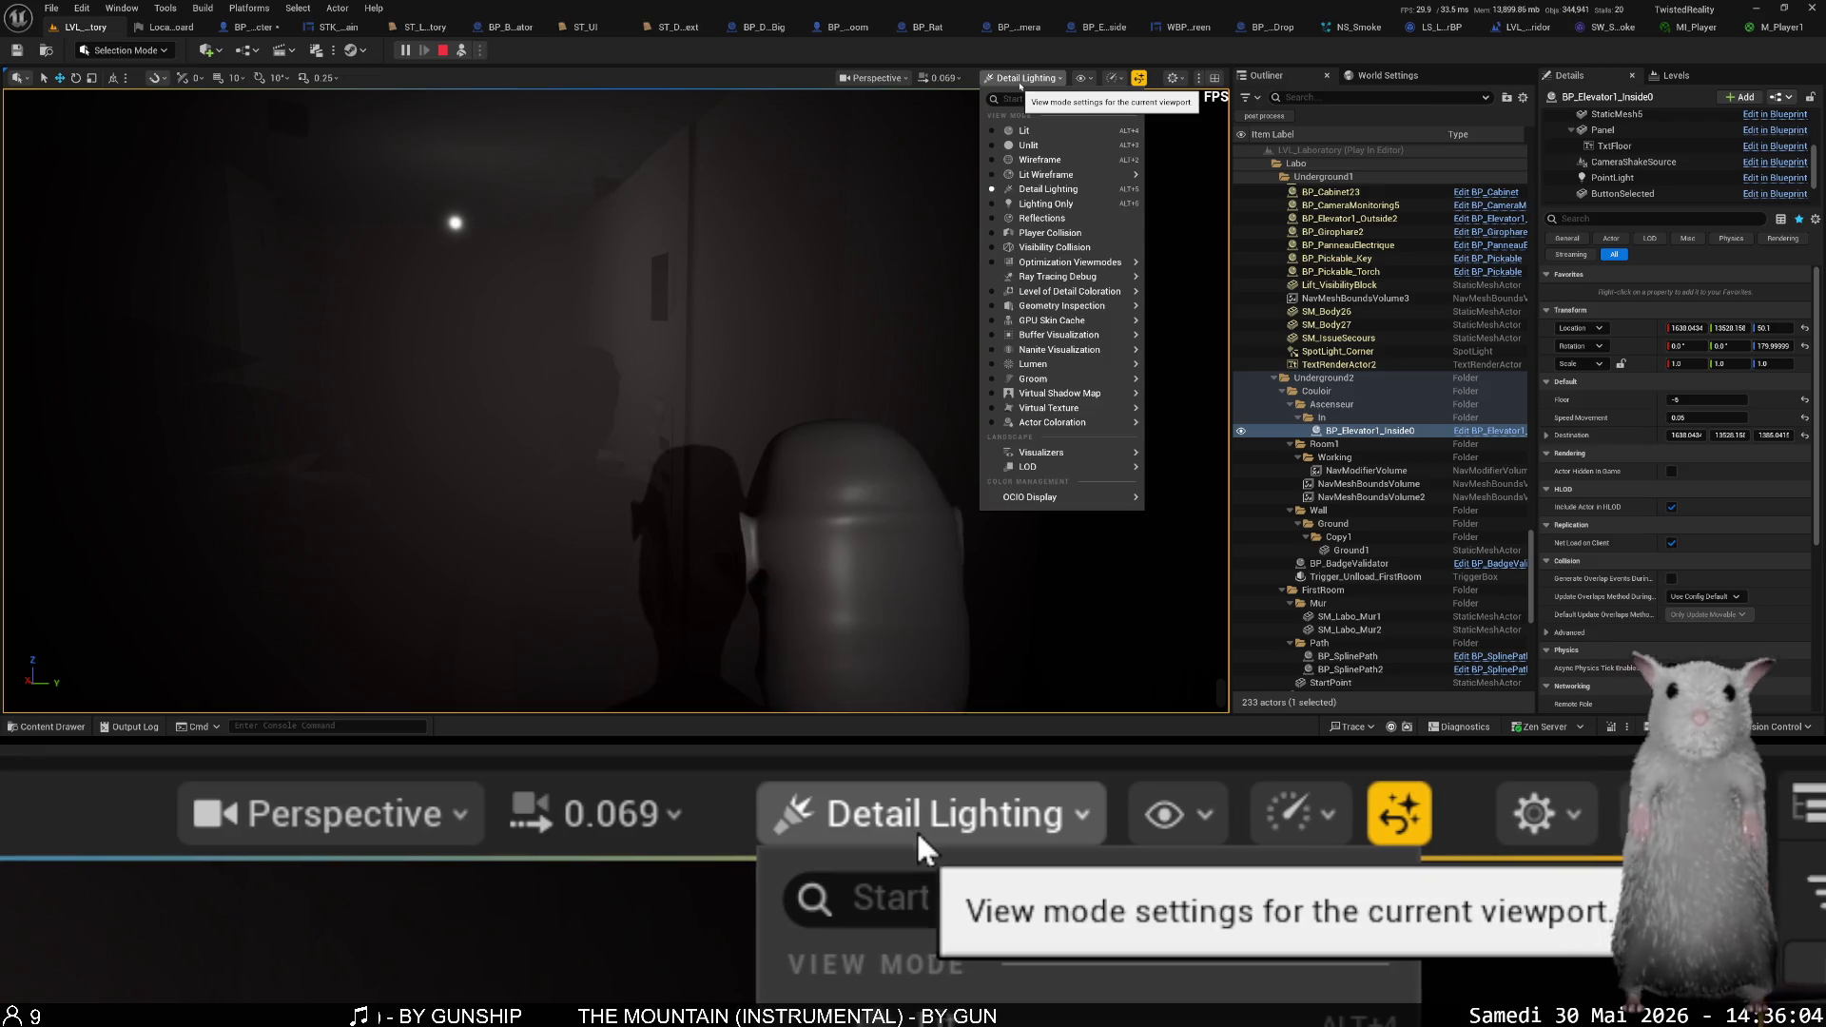
- Show GPU Skin Cache Overview, then Buffer Visualization Overview, then return the viewport to Lit
type("over")
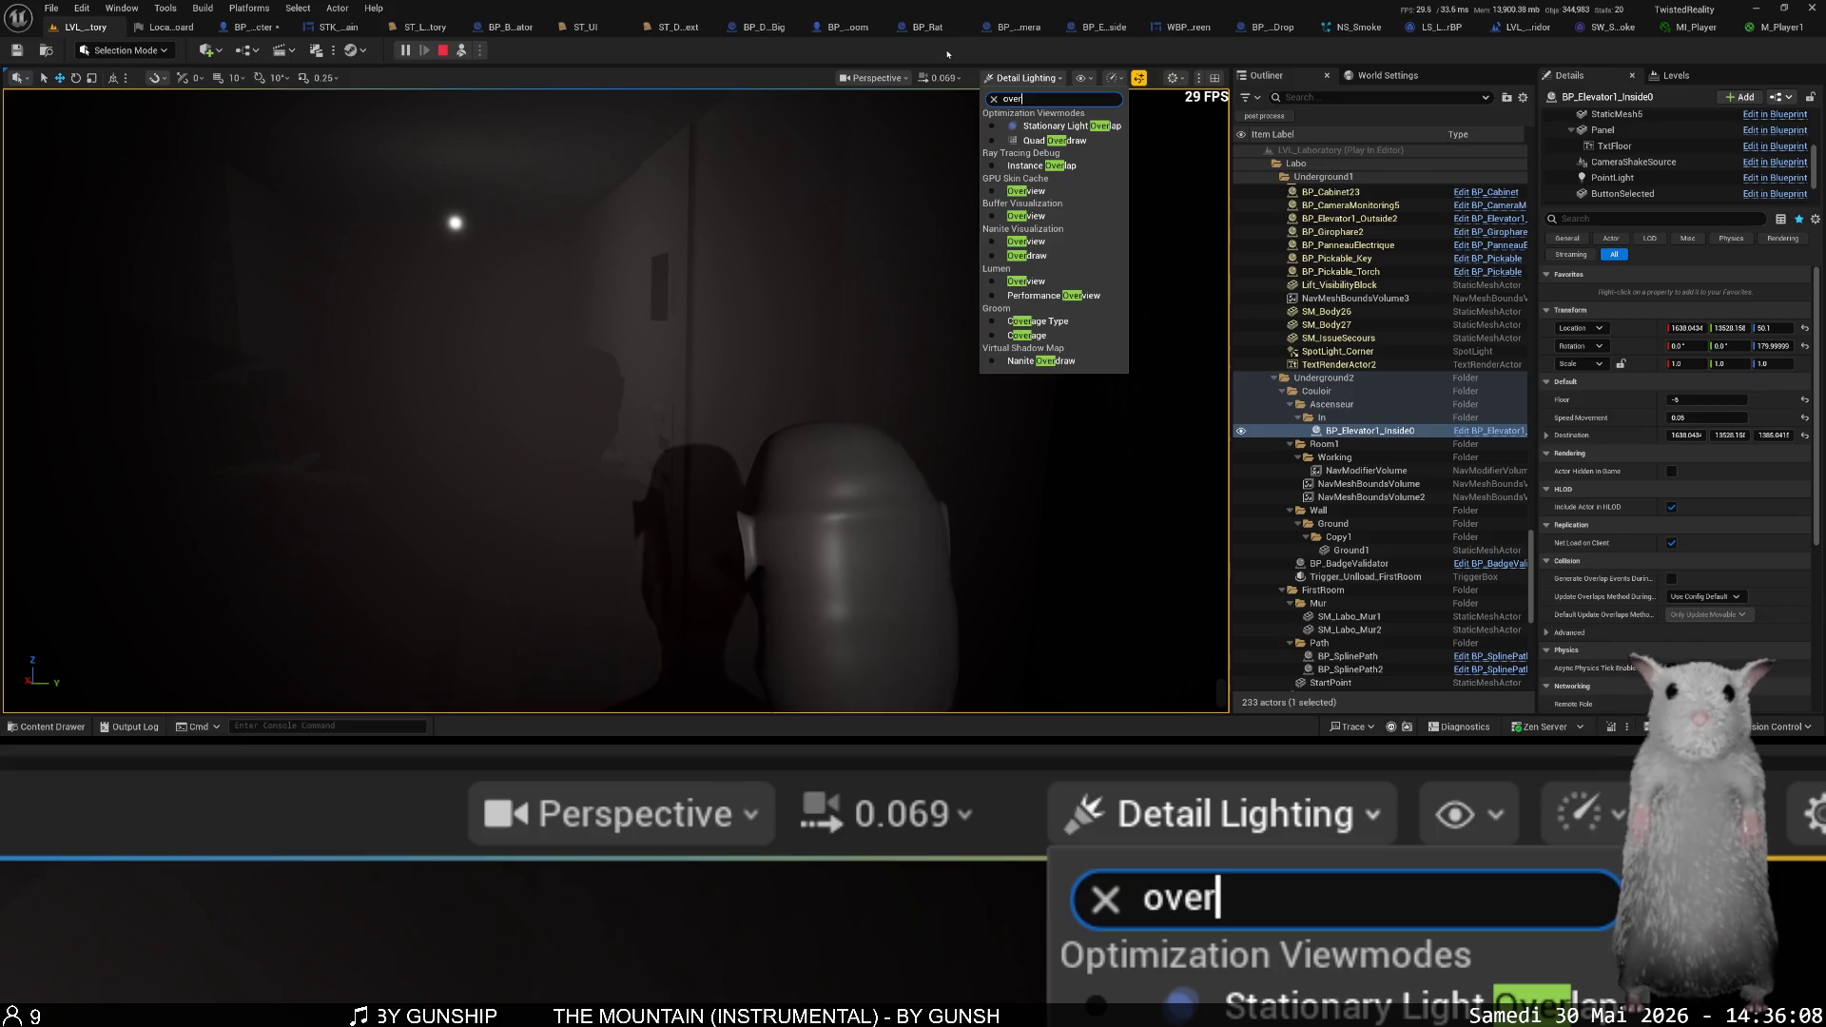
type("vi")
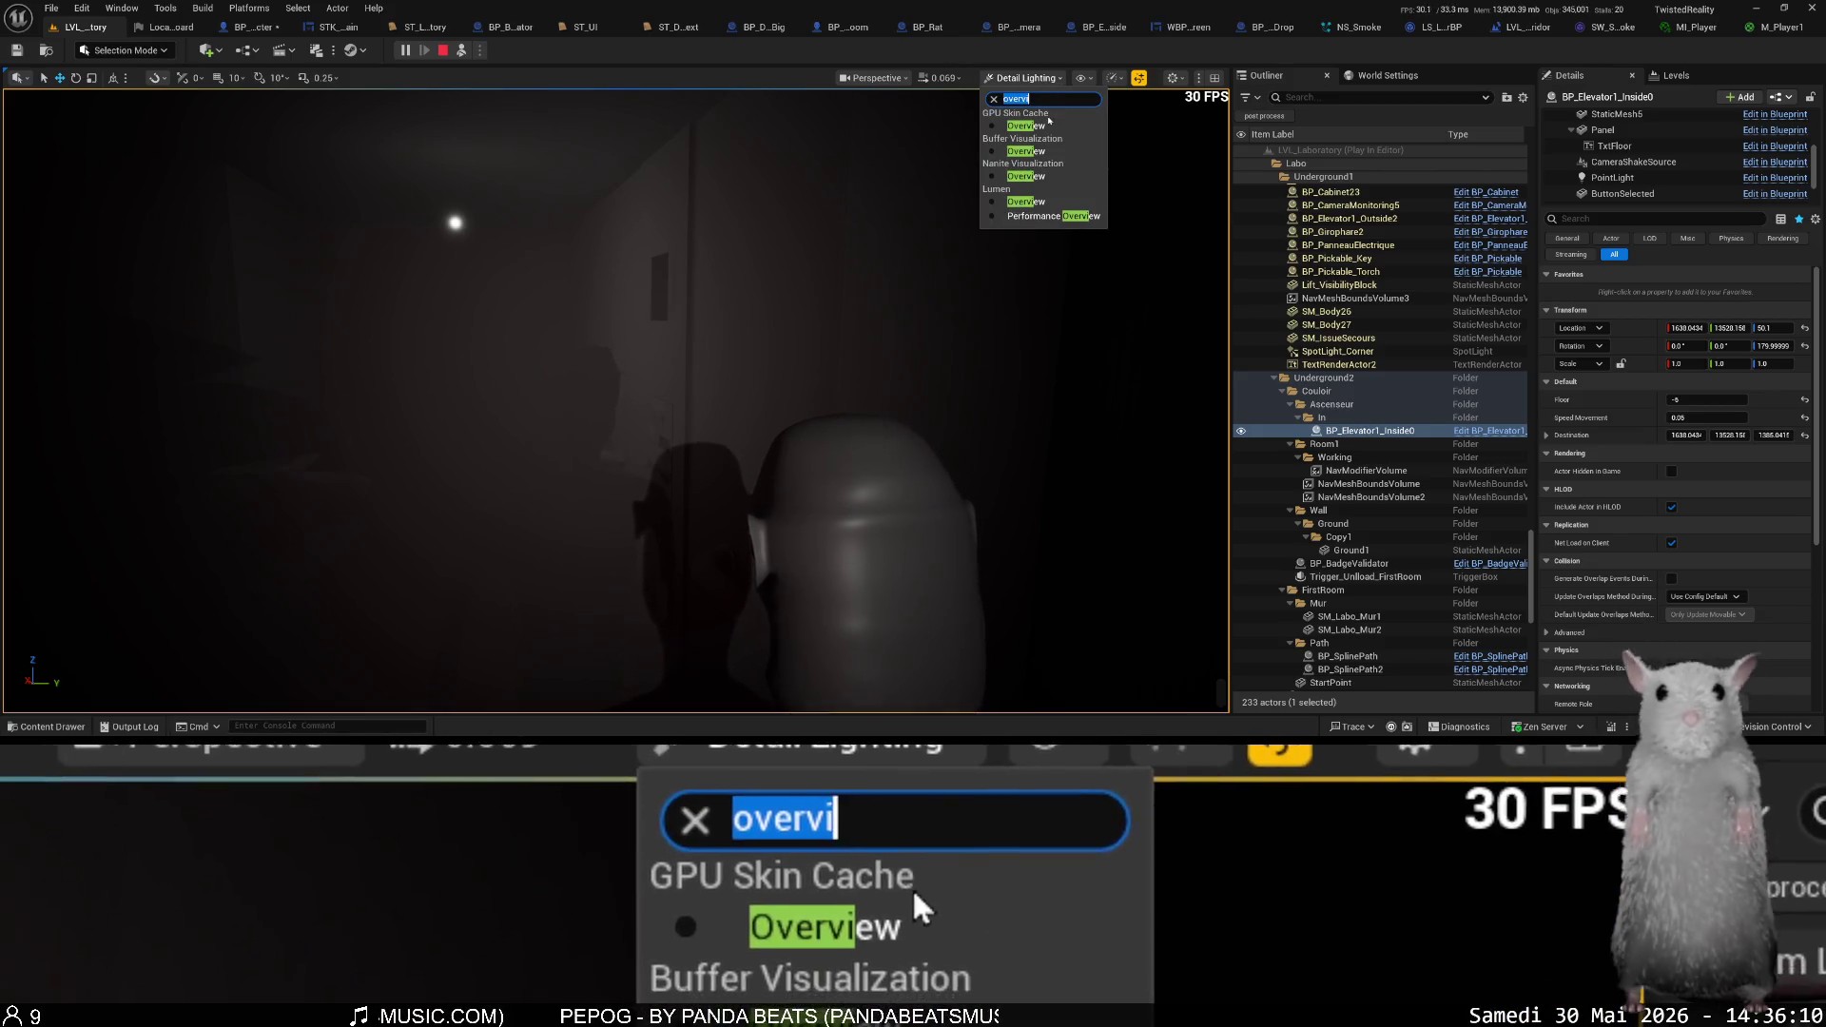
left_click(1044, 127)
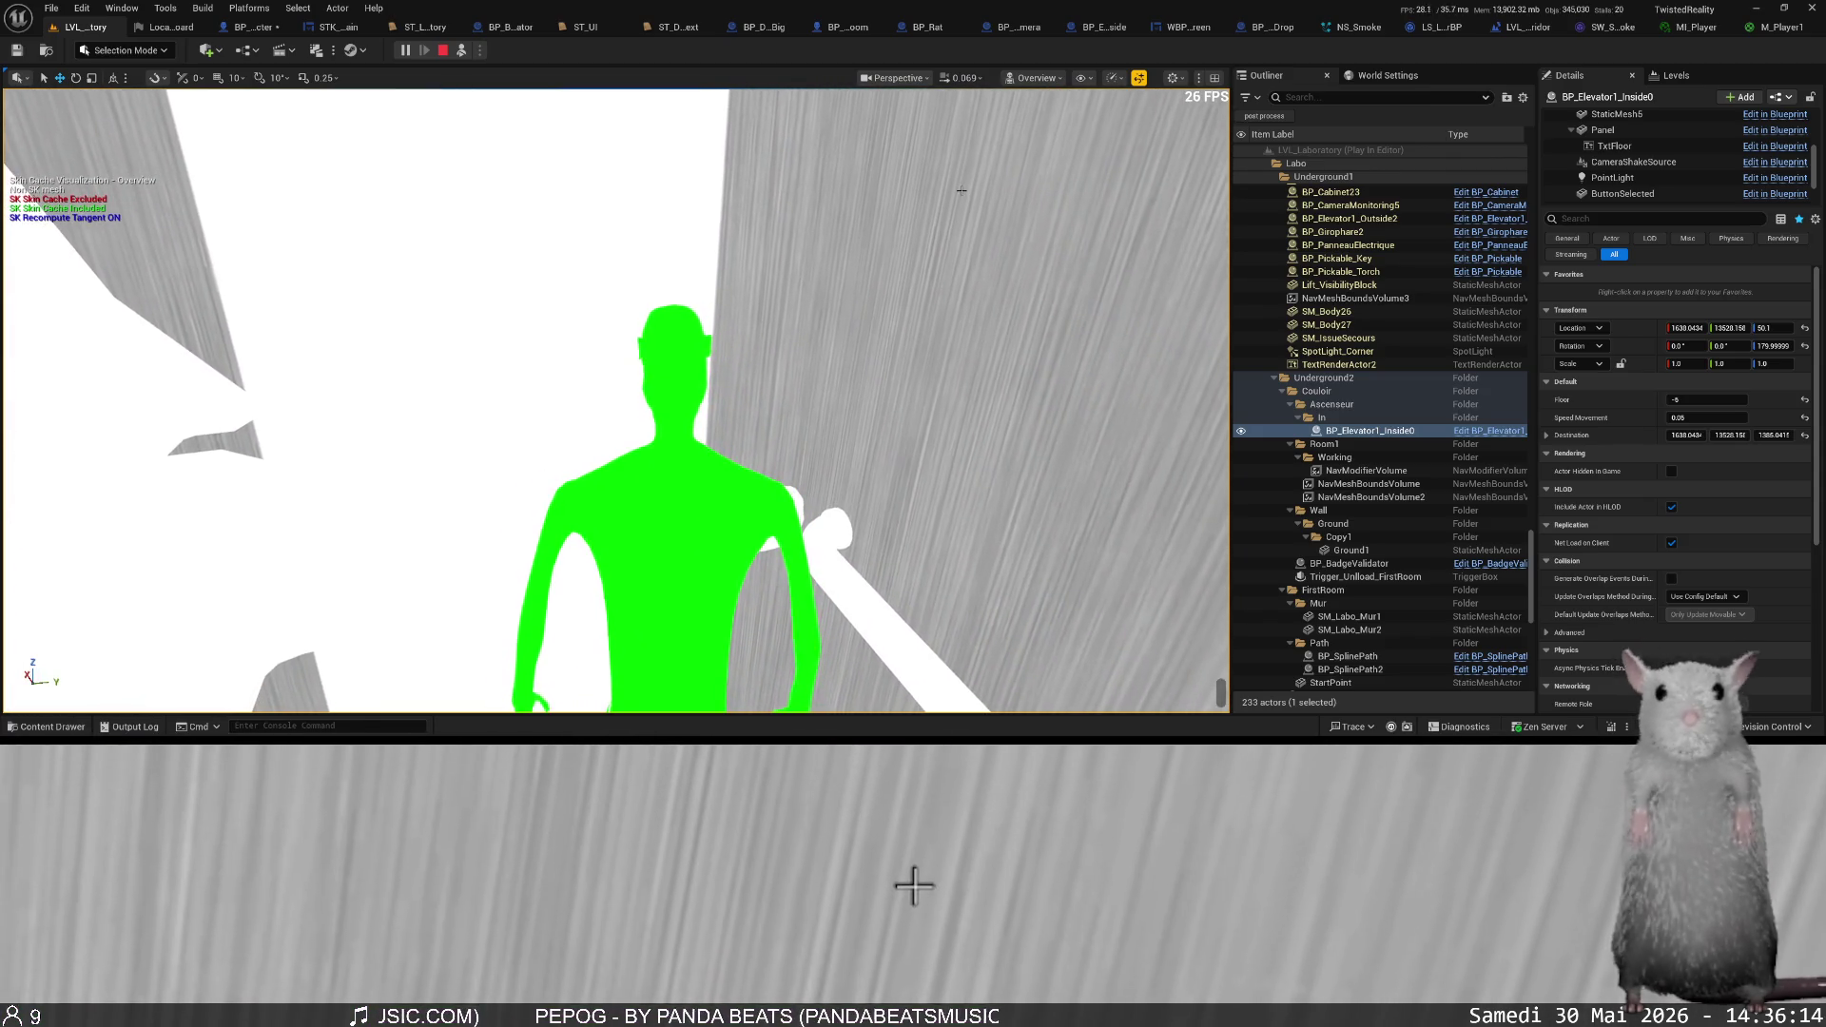
left_click(1042, 78)
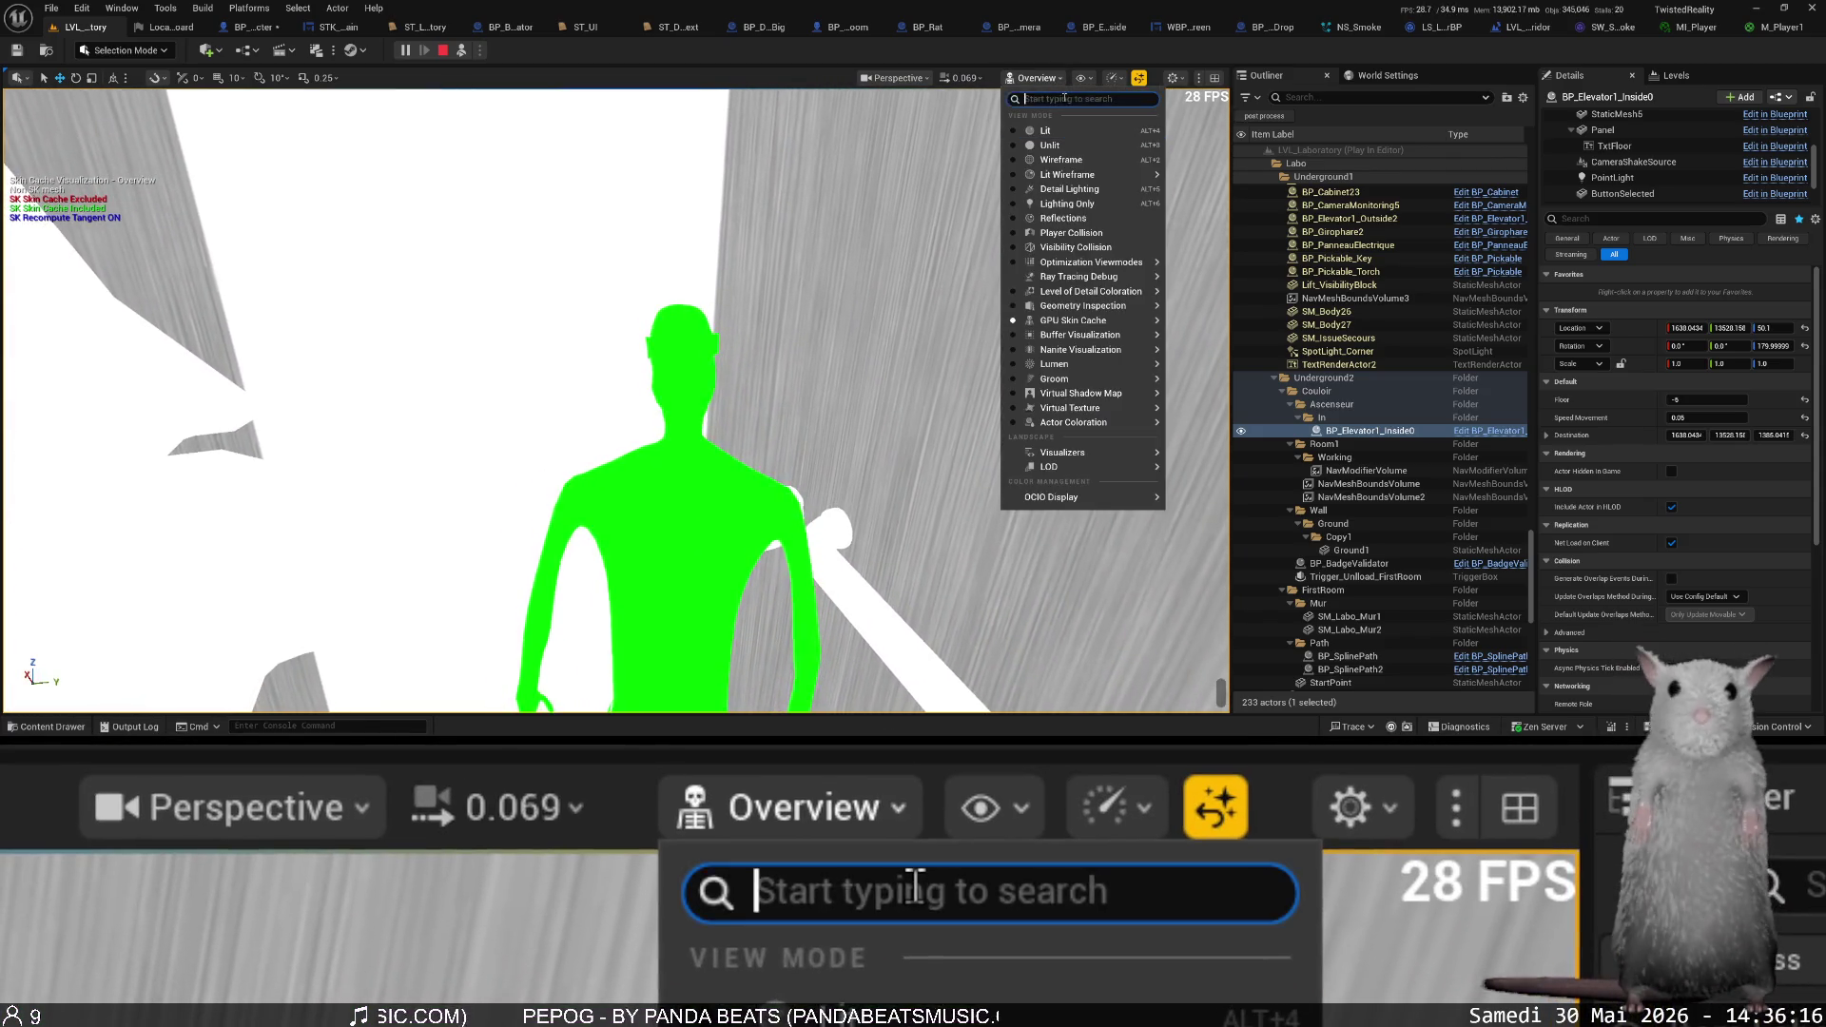
type("overvi")
left_click(1046, 151)
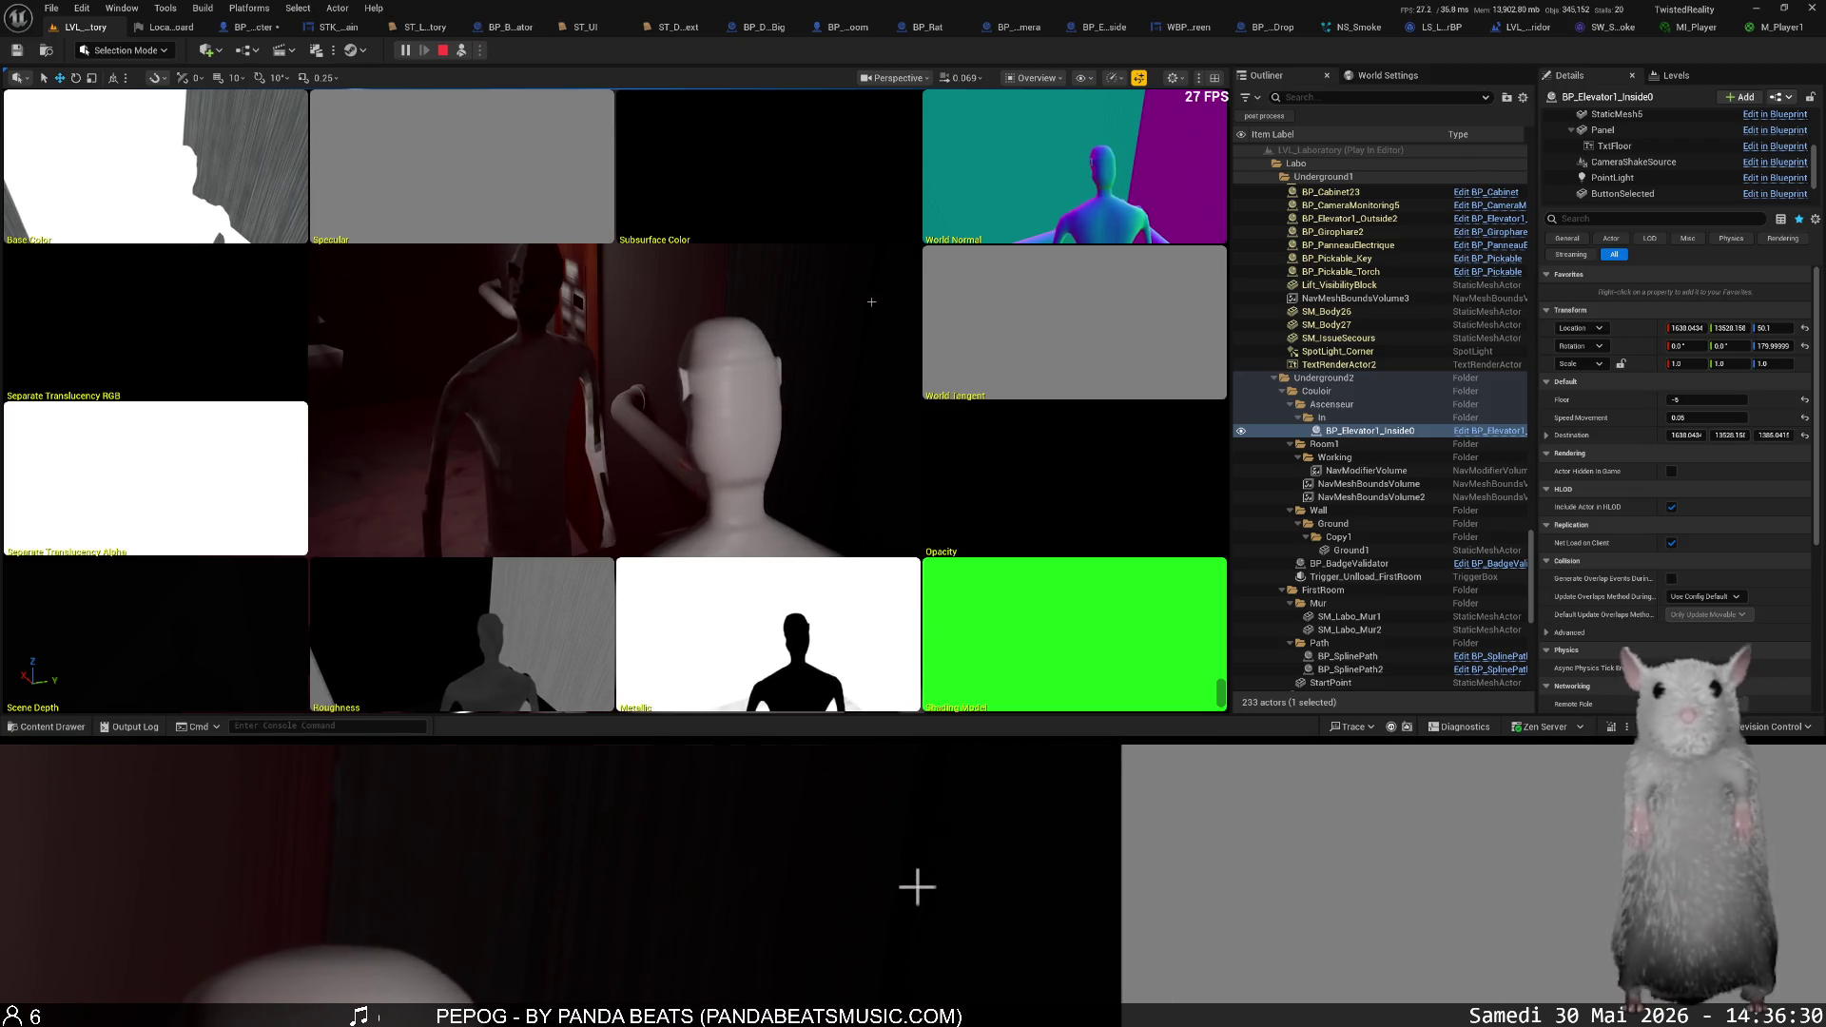
left_click(1042, 79)
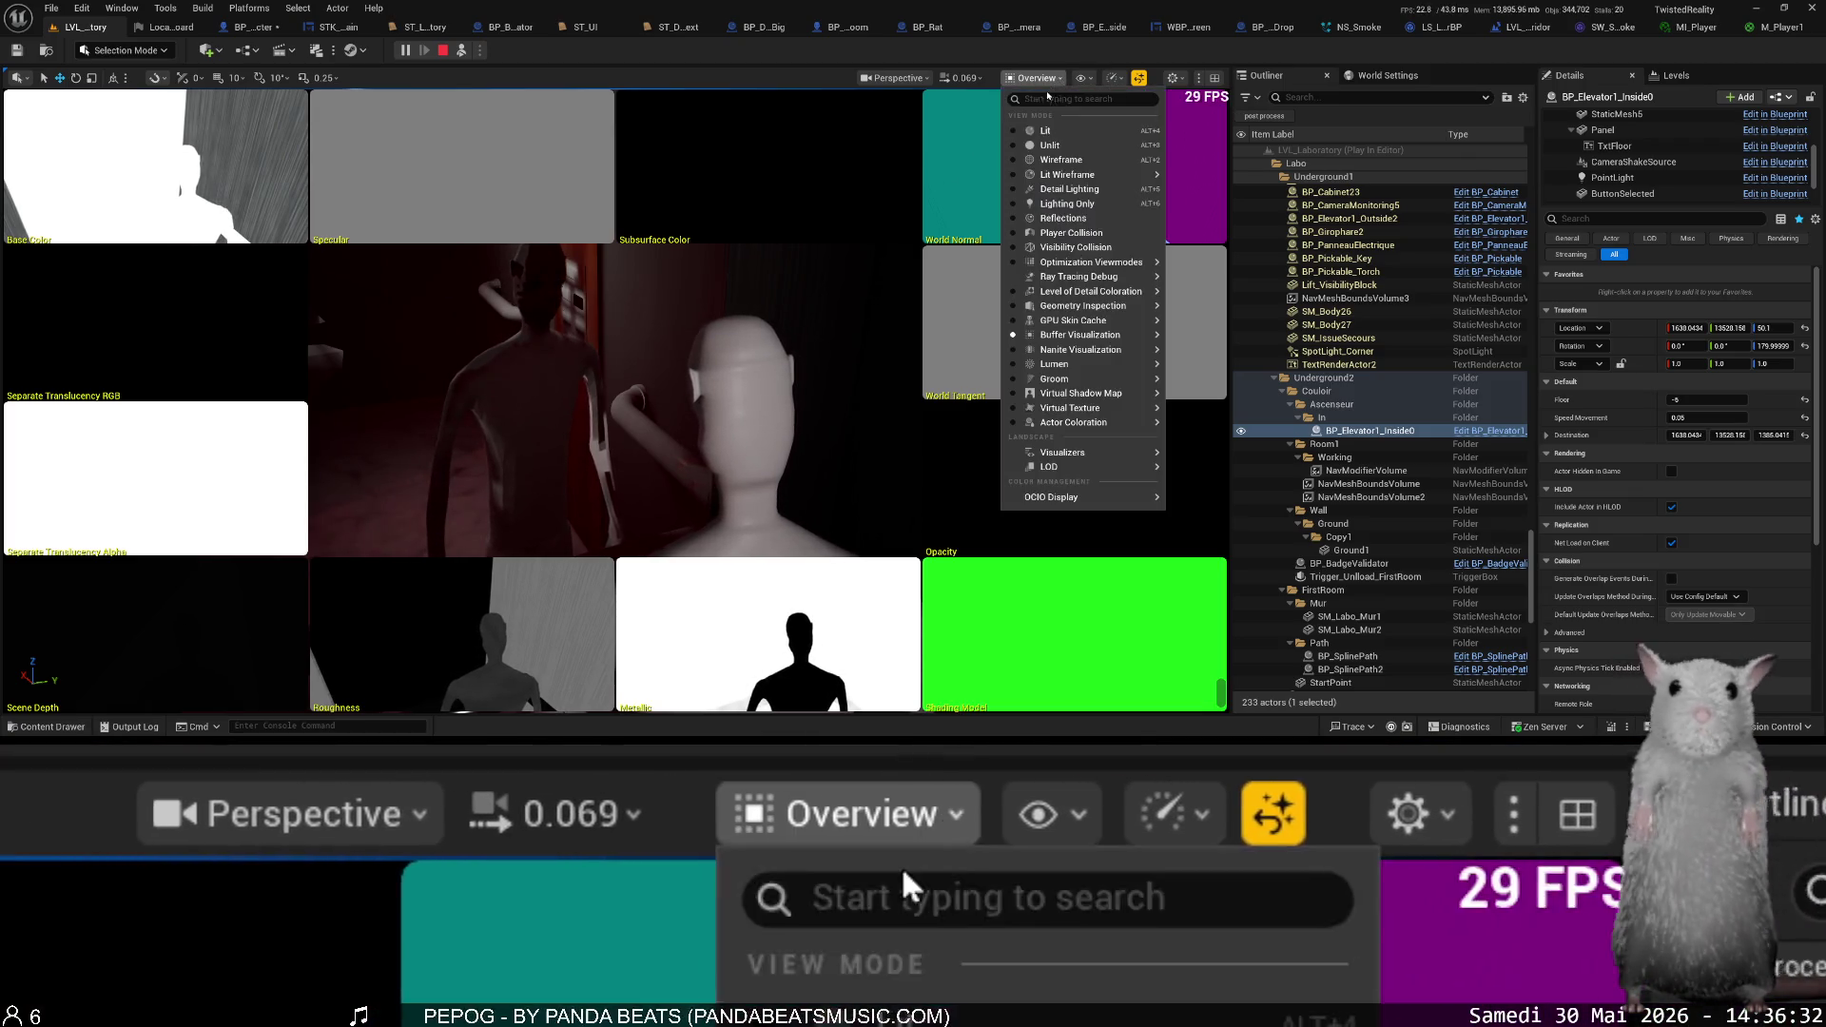
left_click(1029, 133)
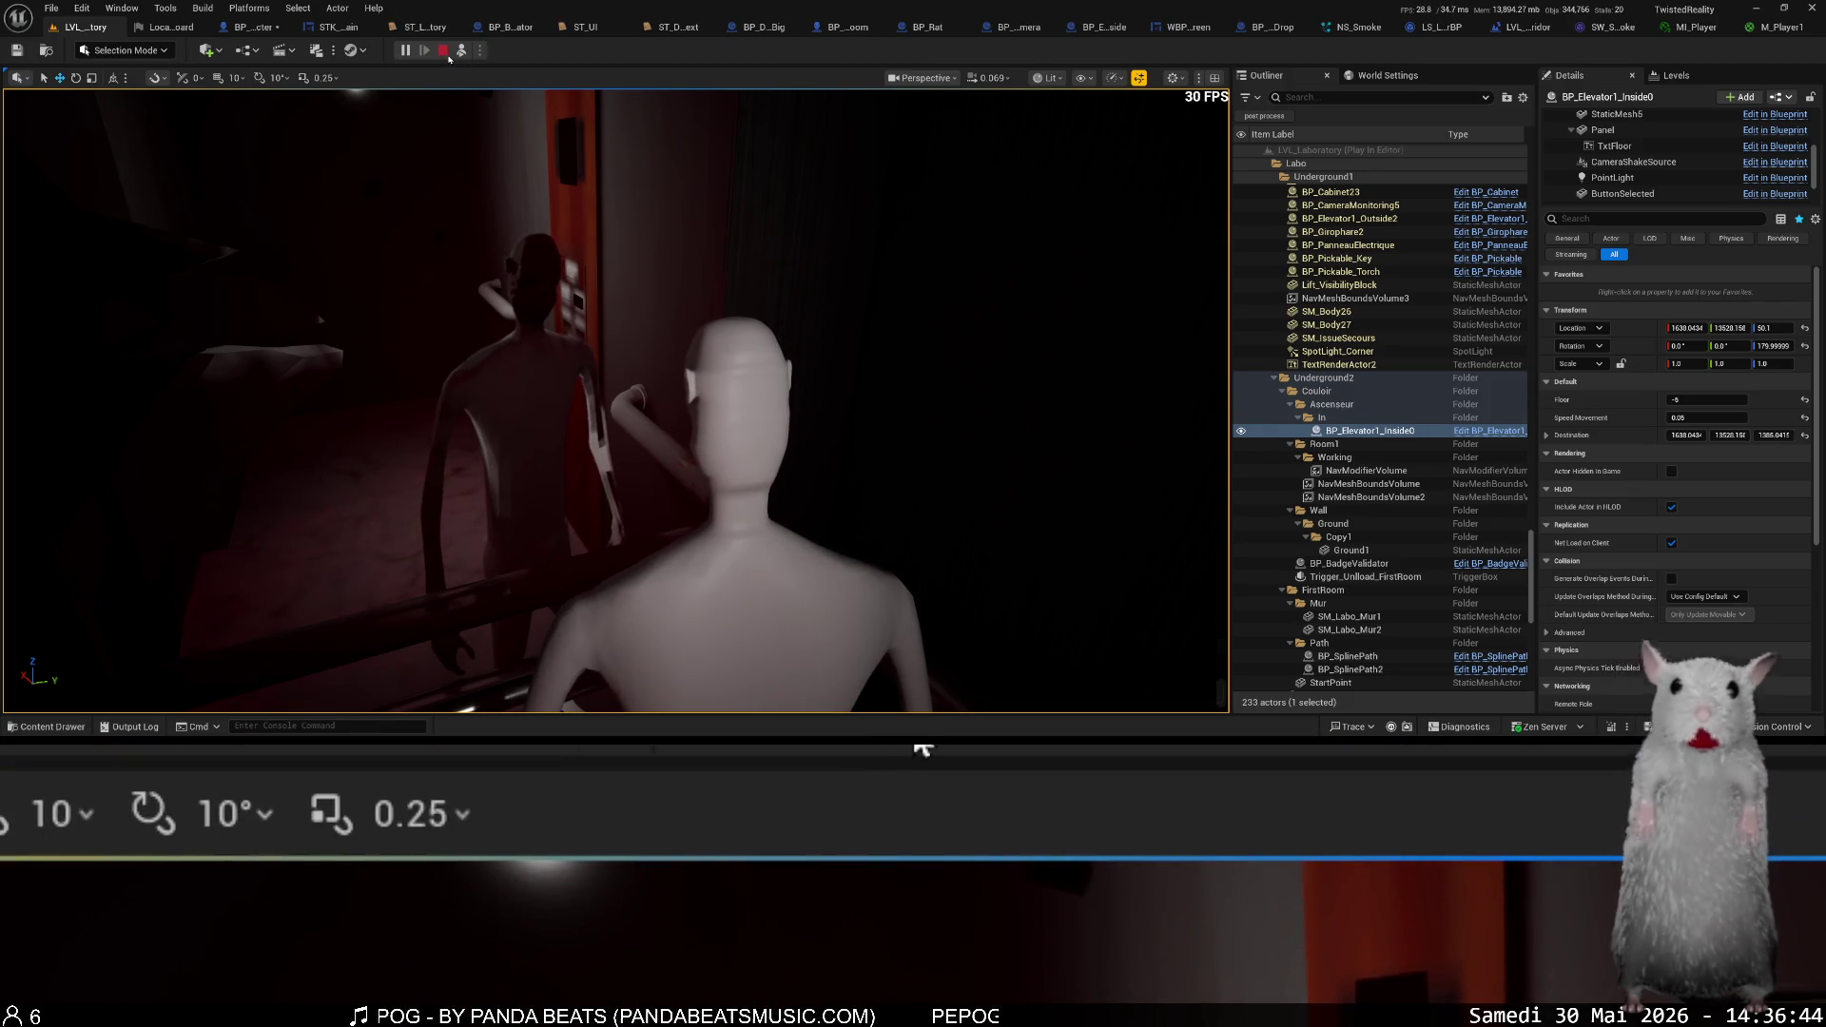
- Stop play, wire Init FPS View into Add Gameplay Tag in BP_ThirdPersonCharacter, and save
left_click(445, 52)
key("ctrl+Tab")
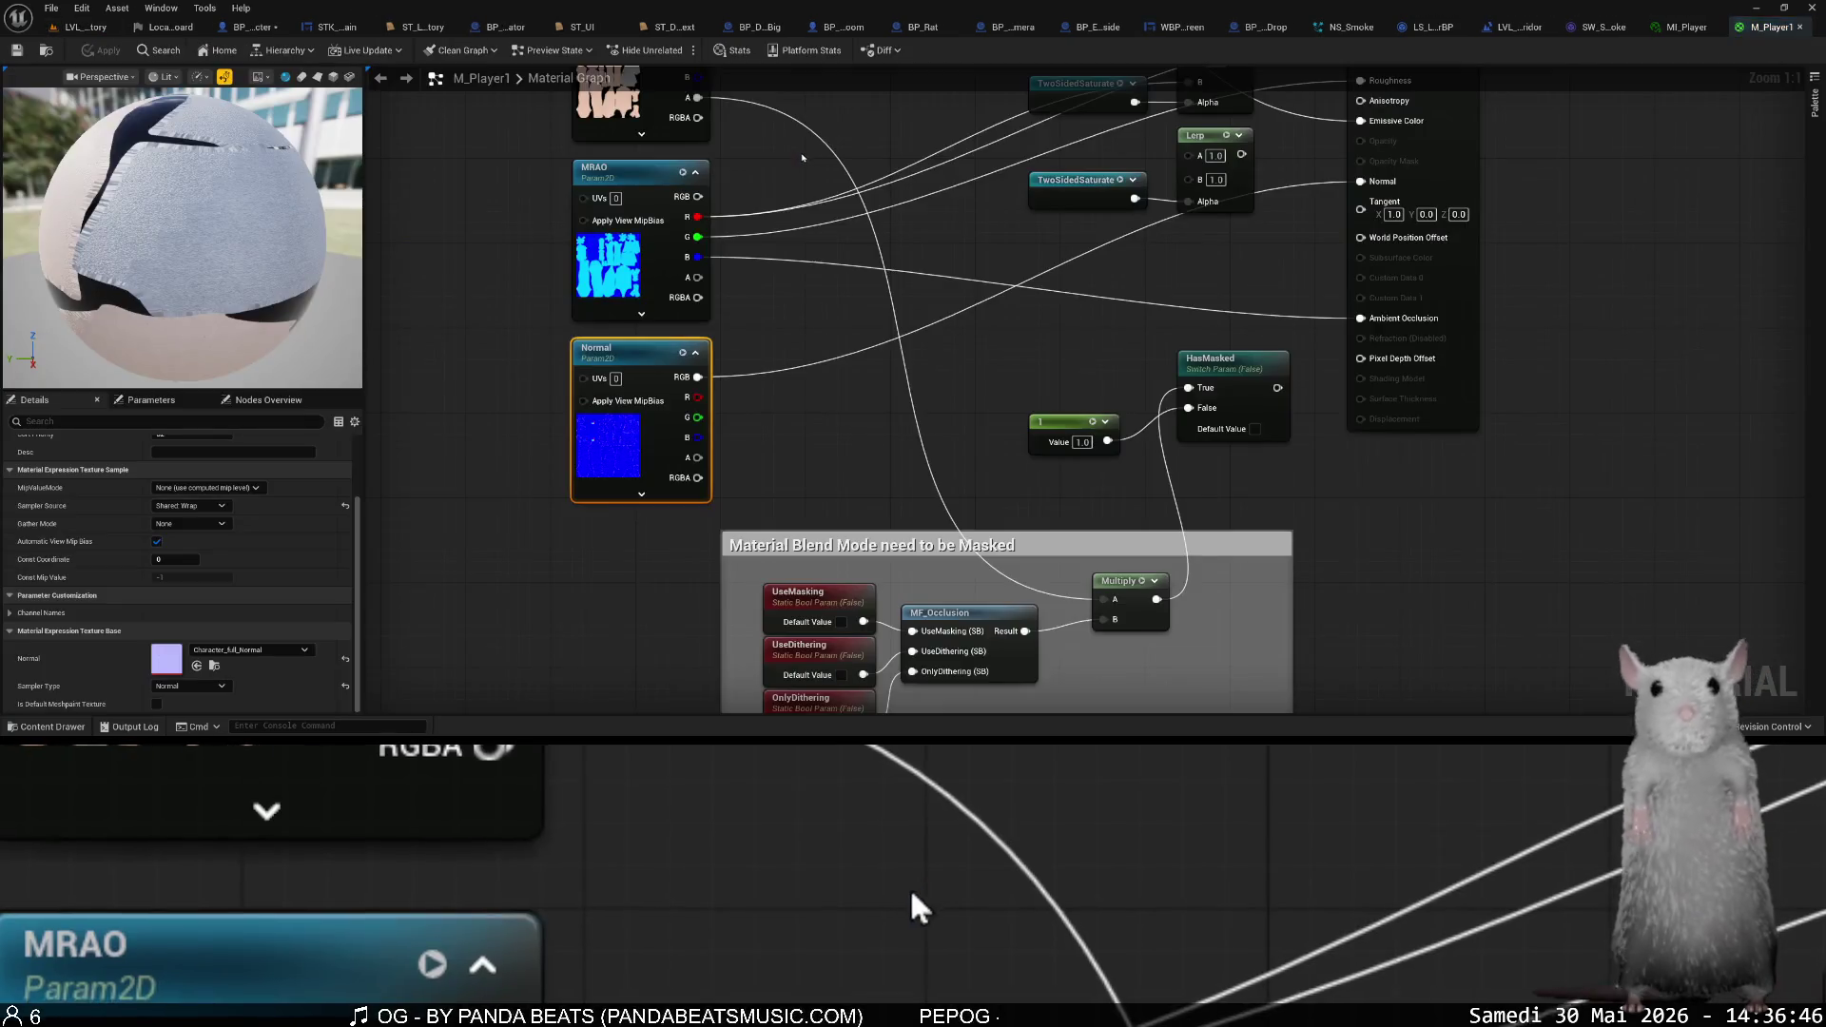
key("ctrl+Tab")
key("ctrl+Tab")
key("ctrl+Tab")
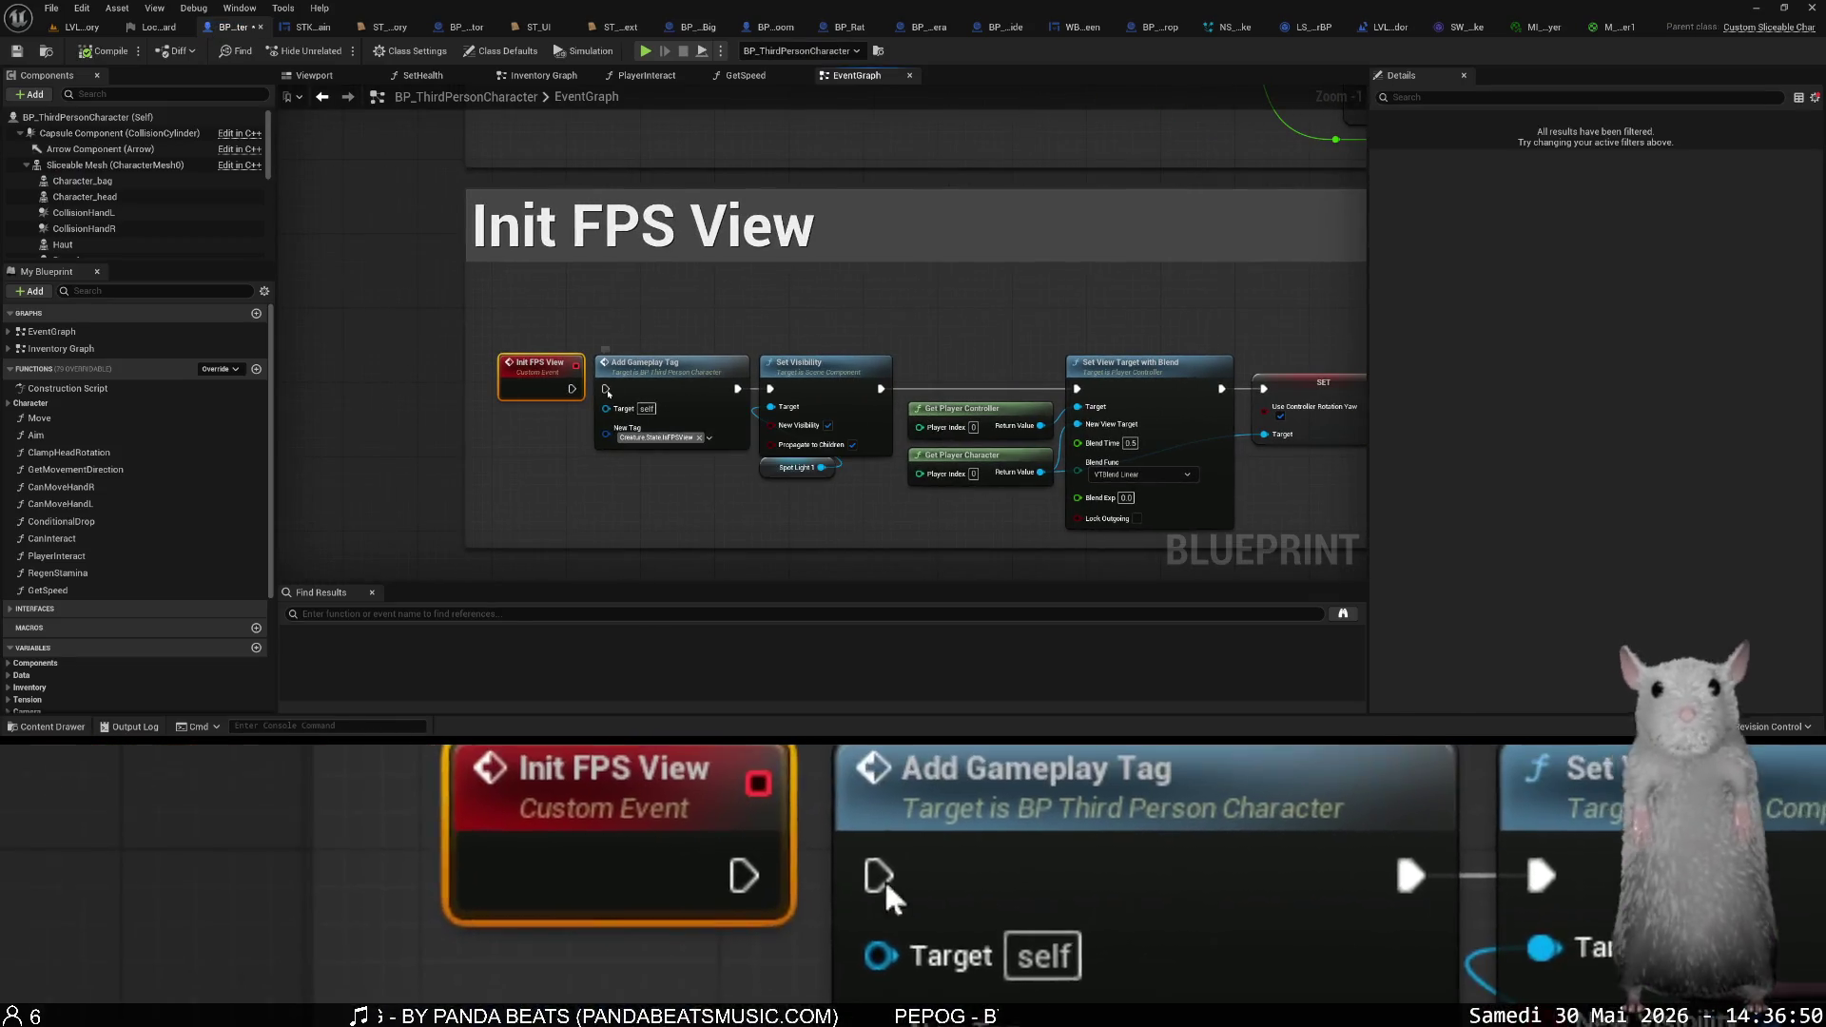
left_click_drag(605, 388, 571, 389)
key("ctrl+s")
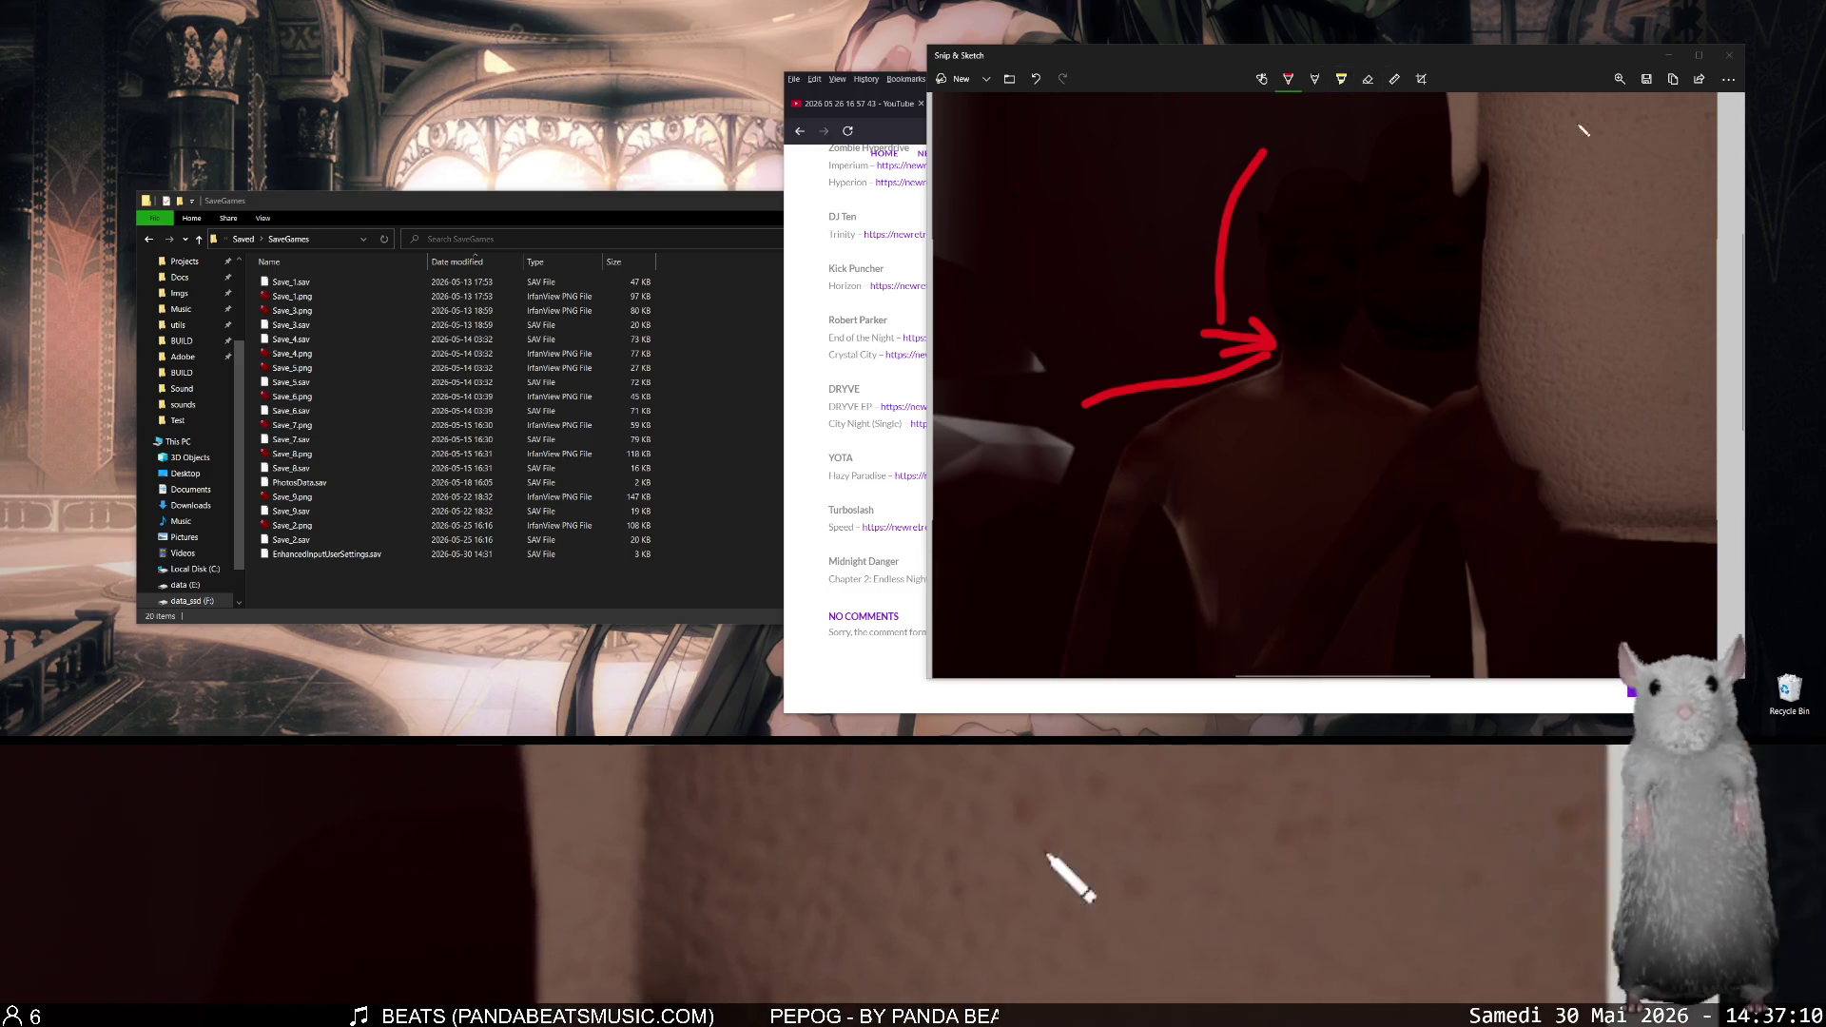
- Close the Snip & Sketch screenshot of the character's neck
left_click(1730, 55)
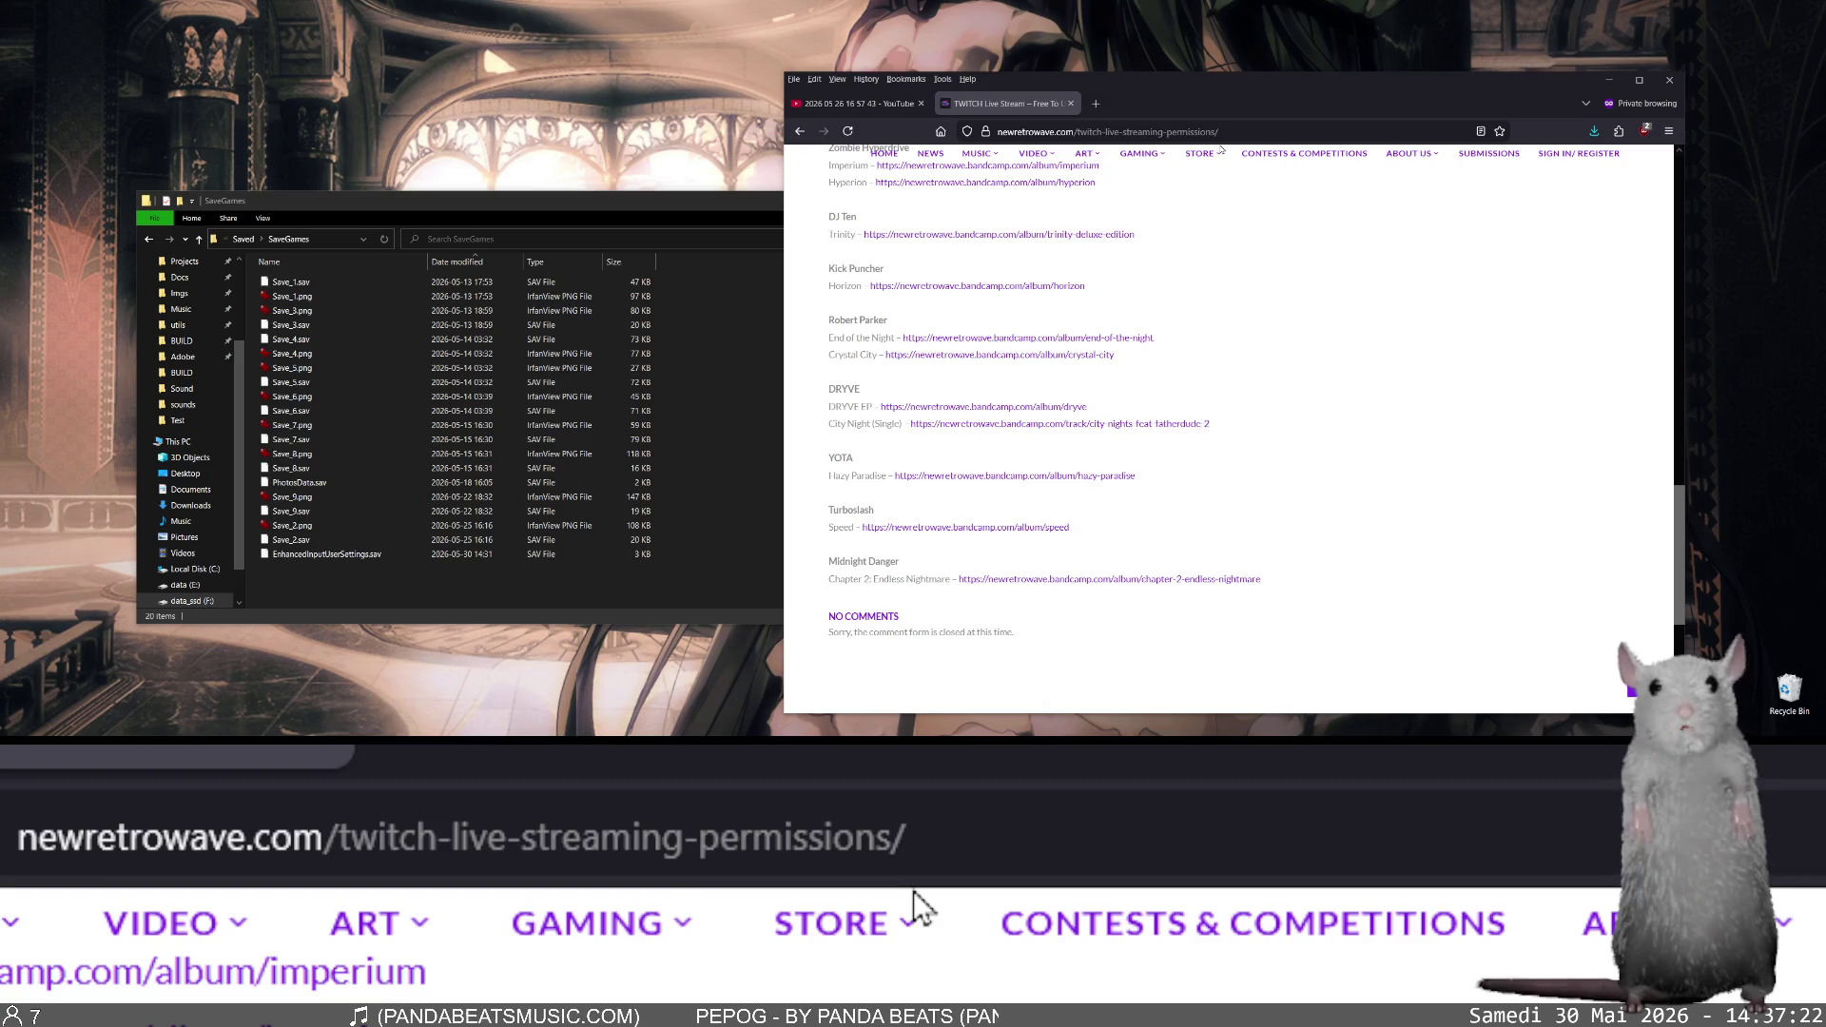
mouse_move(1209, 154)
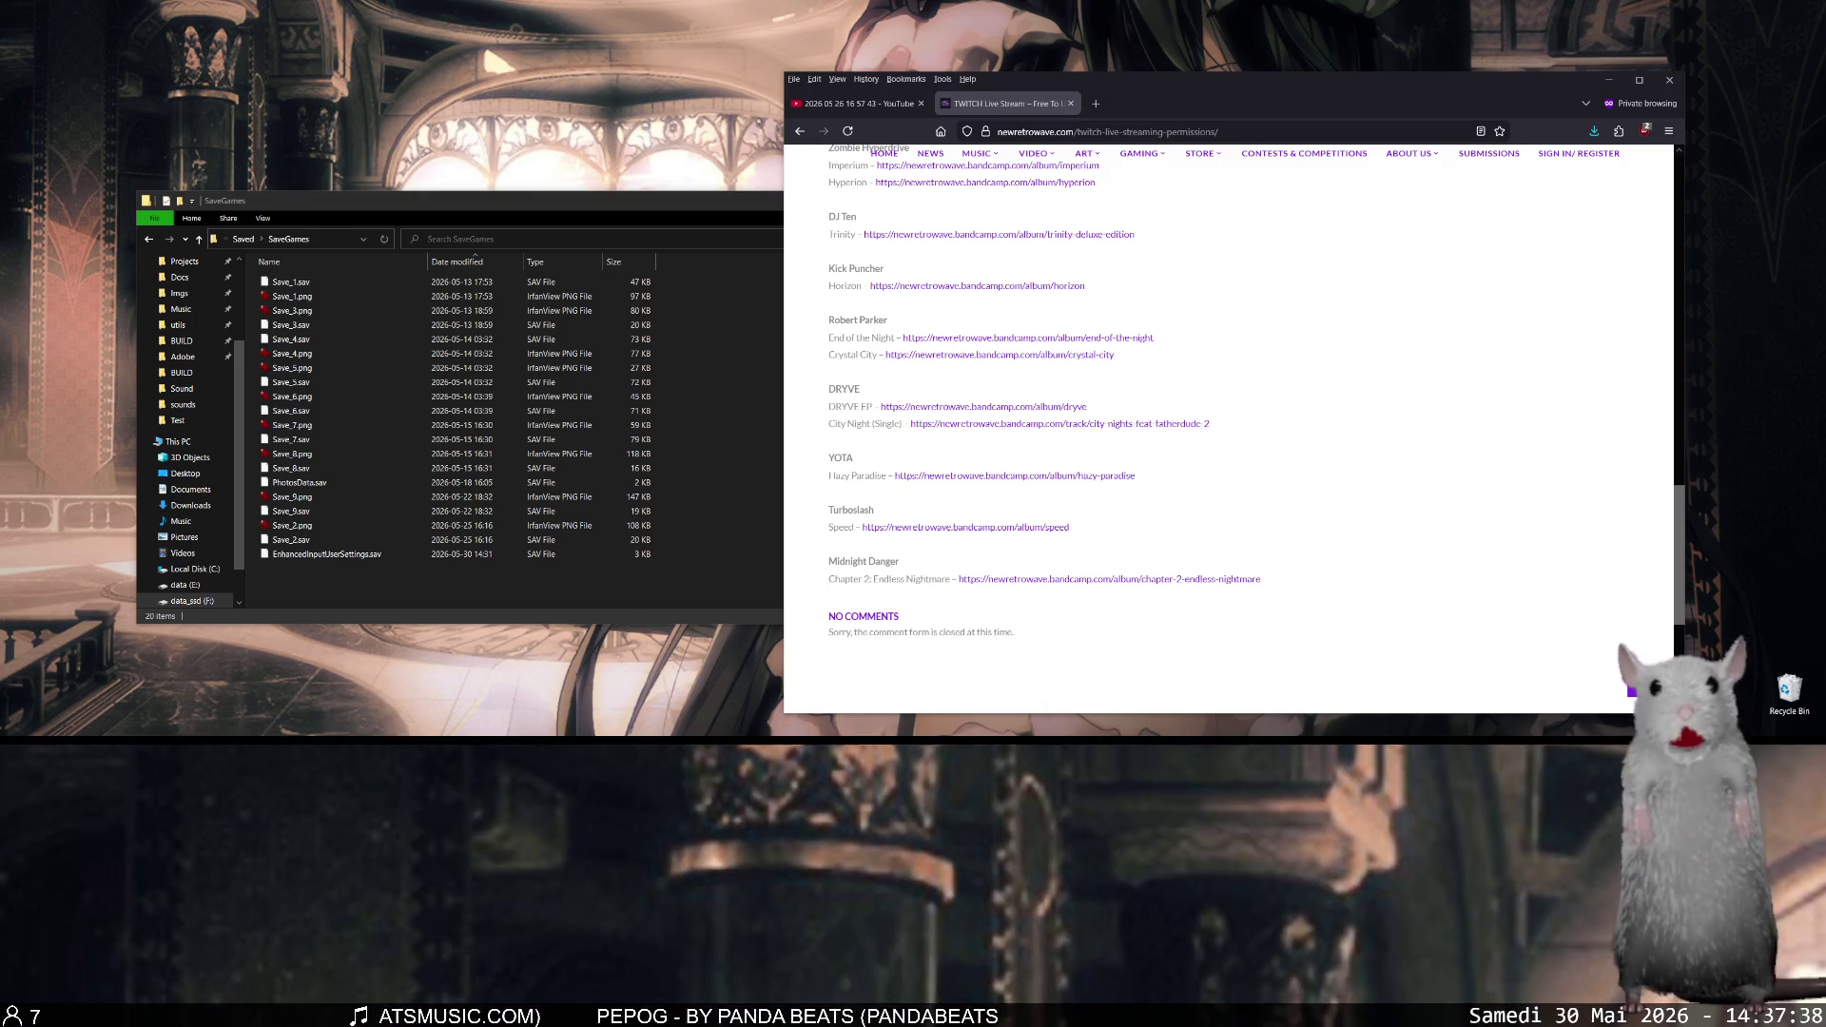
left_click(1137, 131)
key("BackSpace")
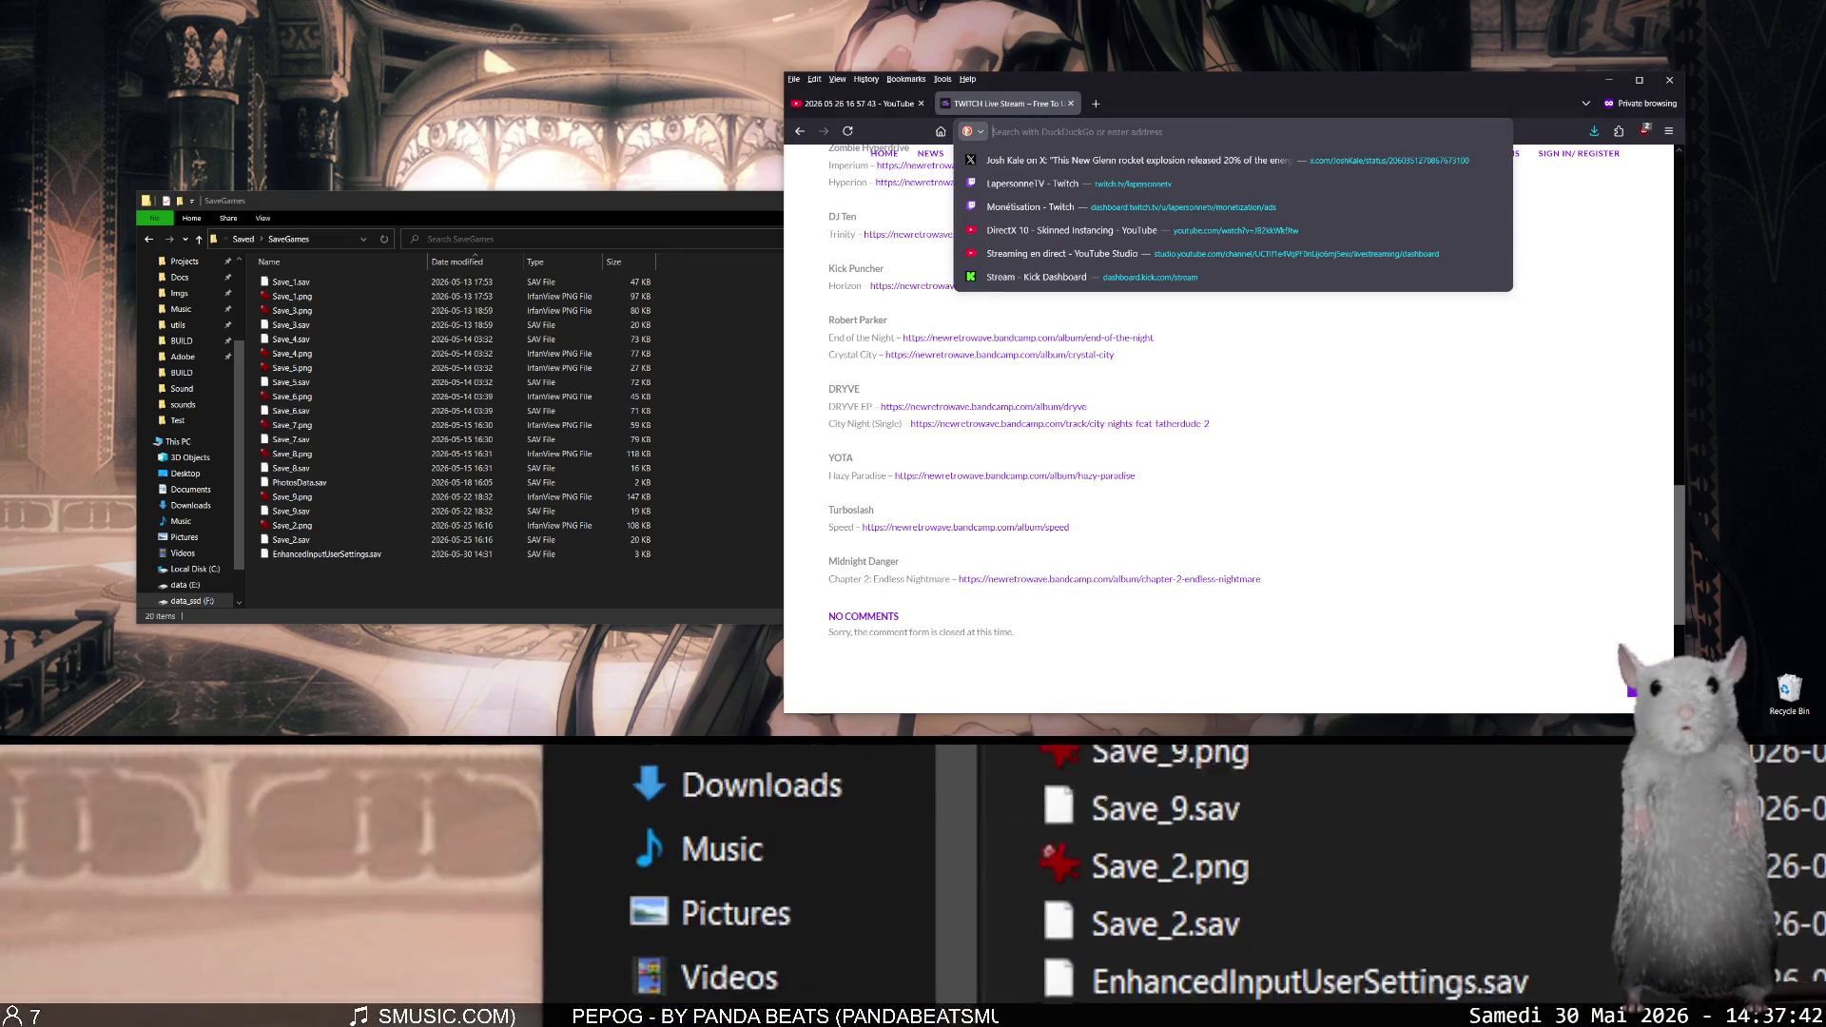
key("Escape")
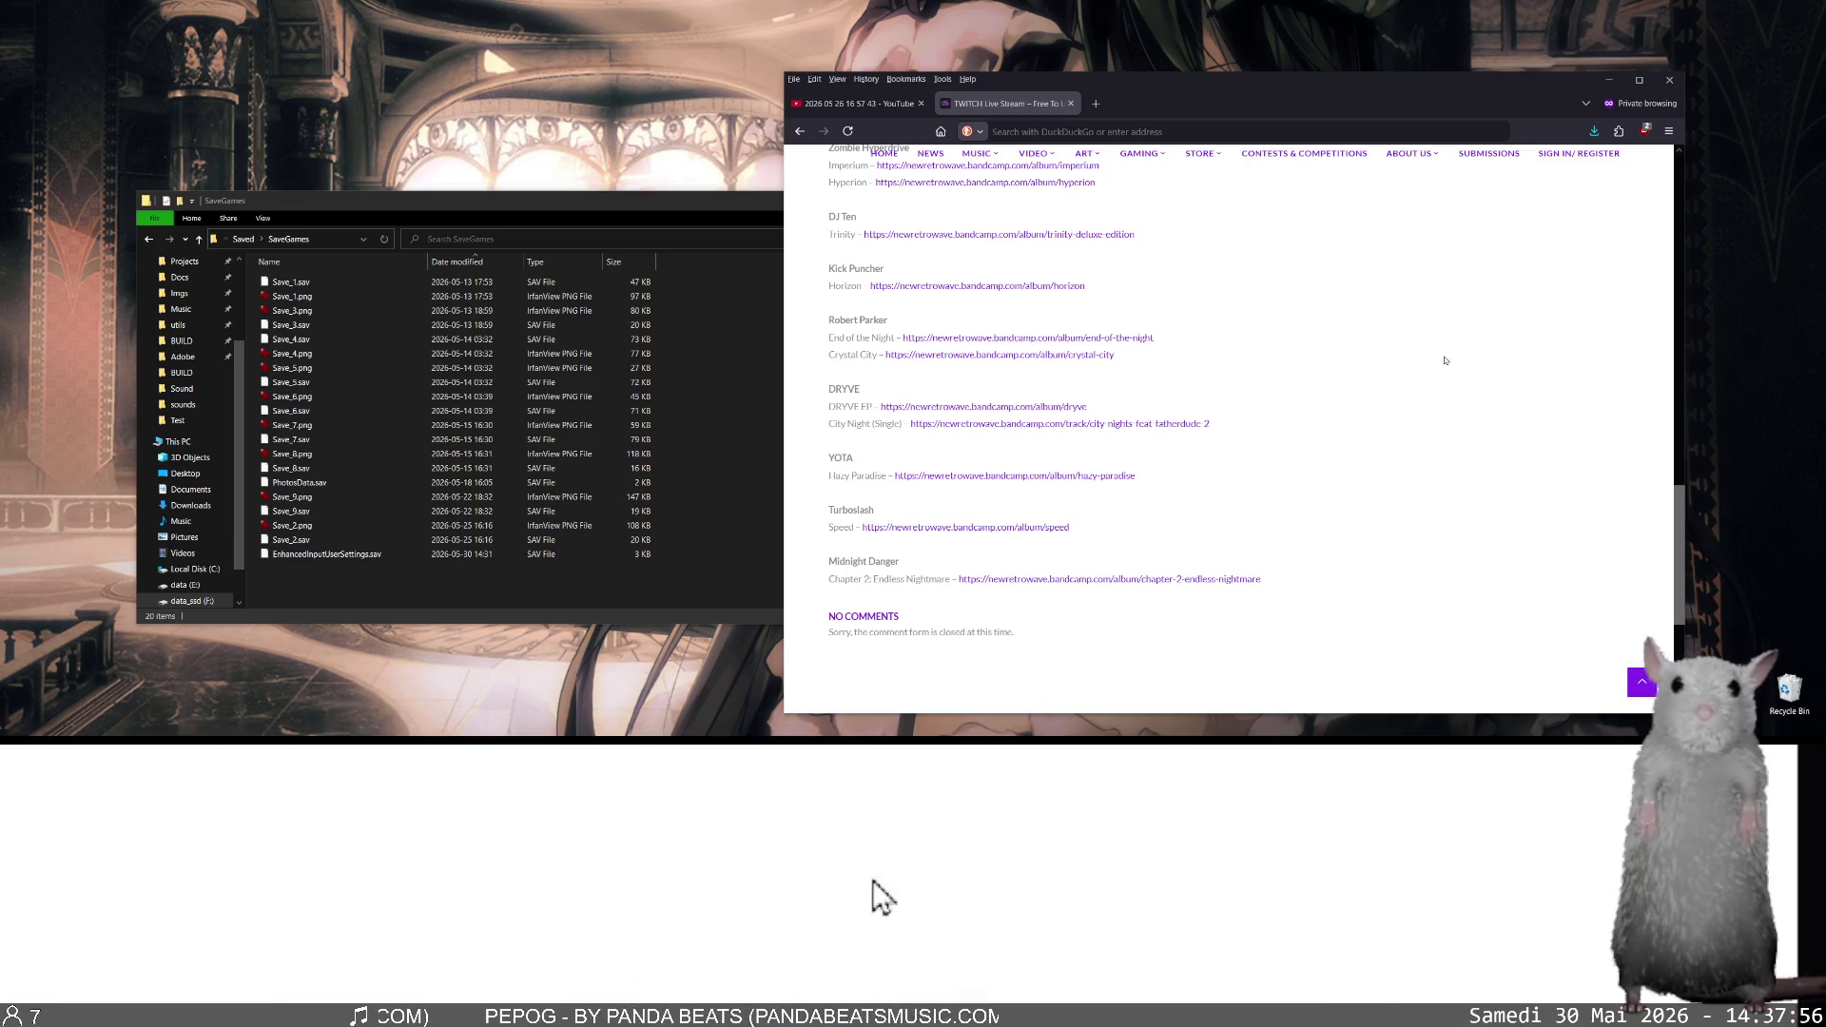
- Close the Twitch tab, then close the Firefox window
left_click(1071, 103)
left_click(1284, 131)
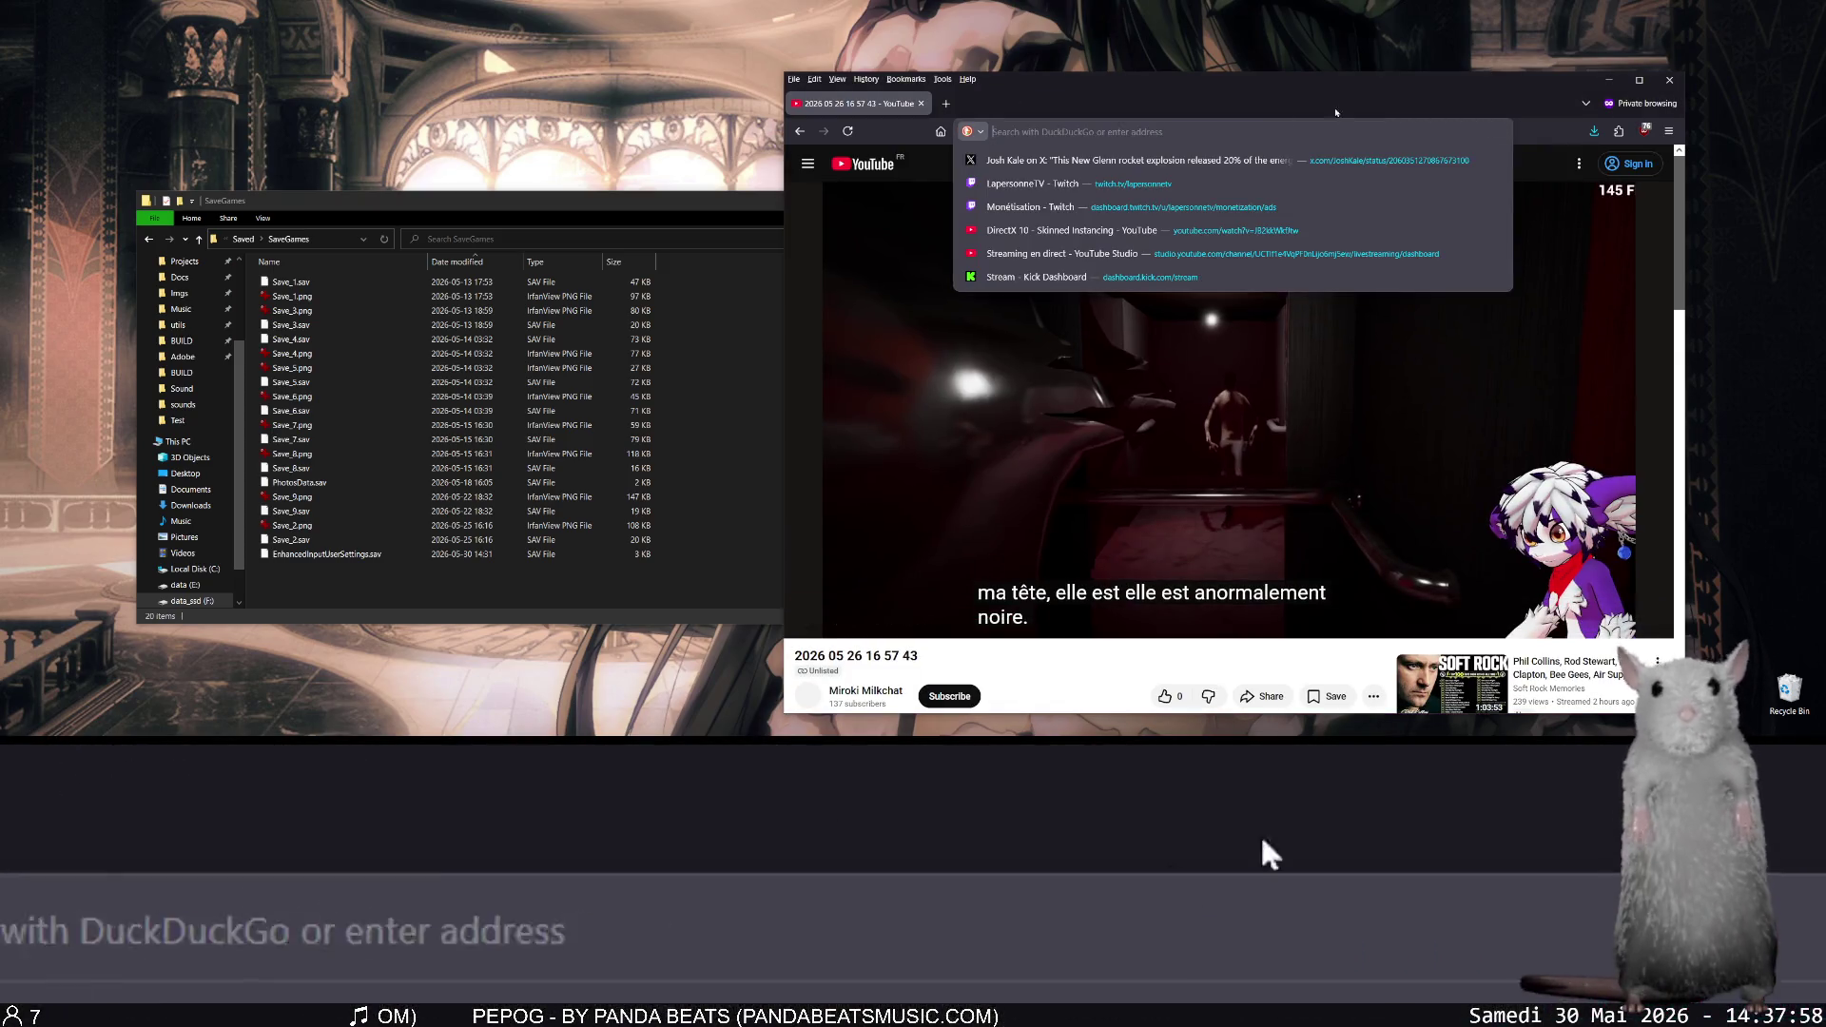
left_click(1672, 85)
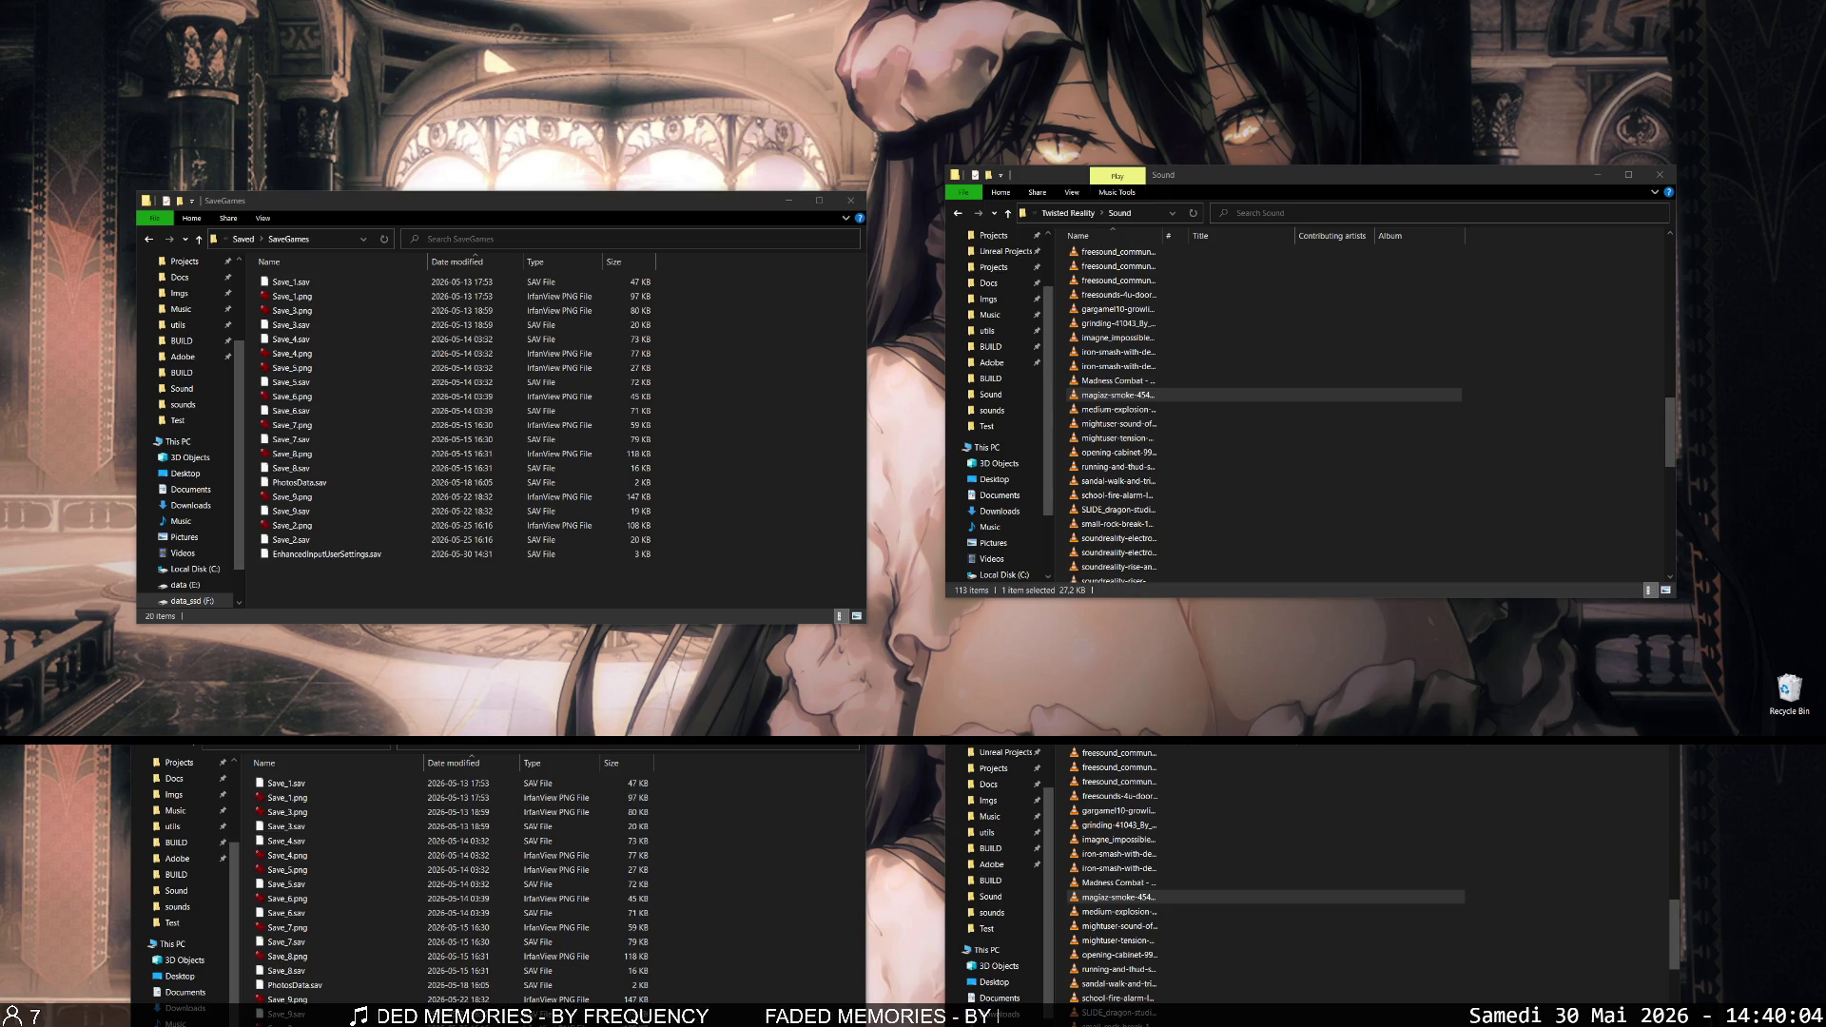
- Select the CPU Package temperature reading in HWMonitor's sensor list
scroll(678, 345, "down", 10)
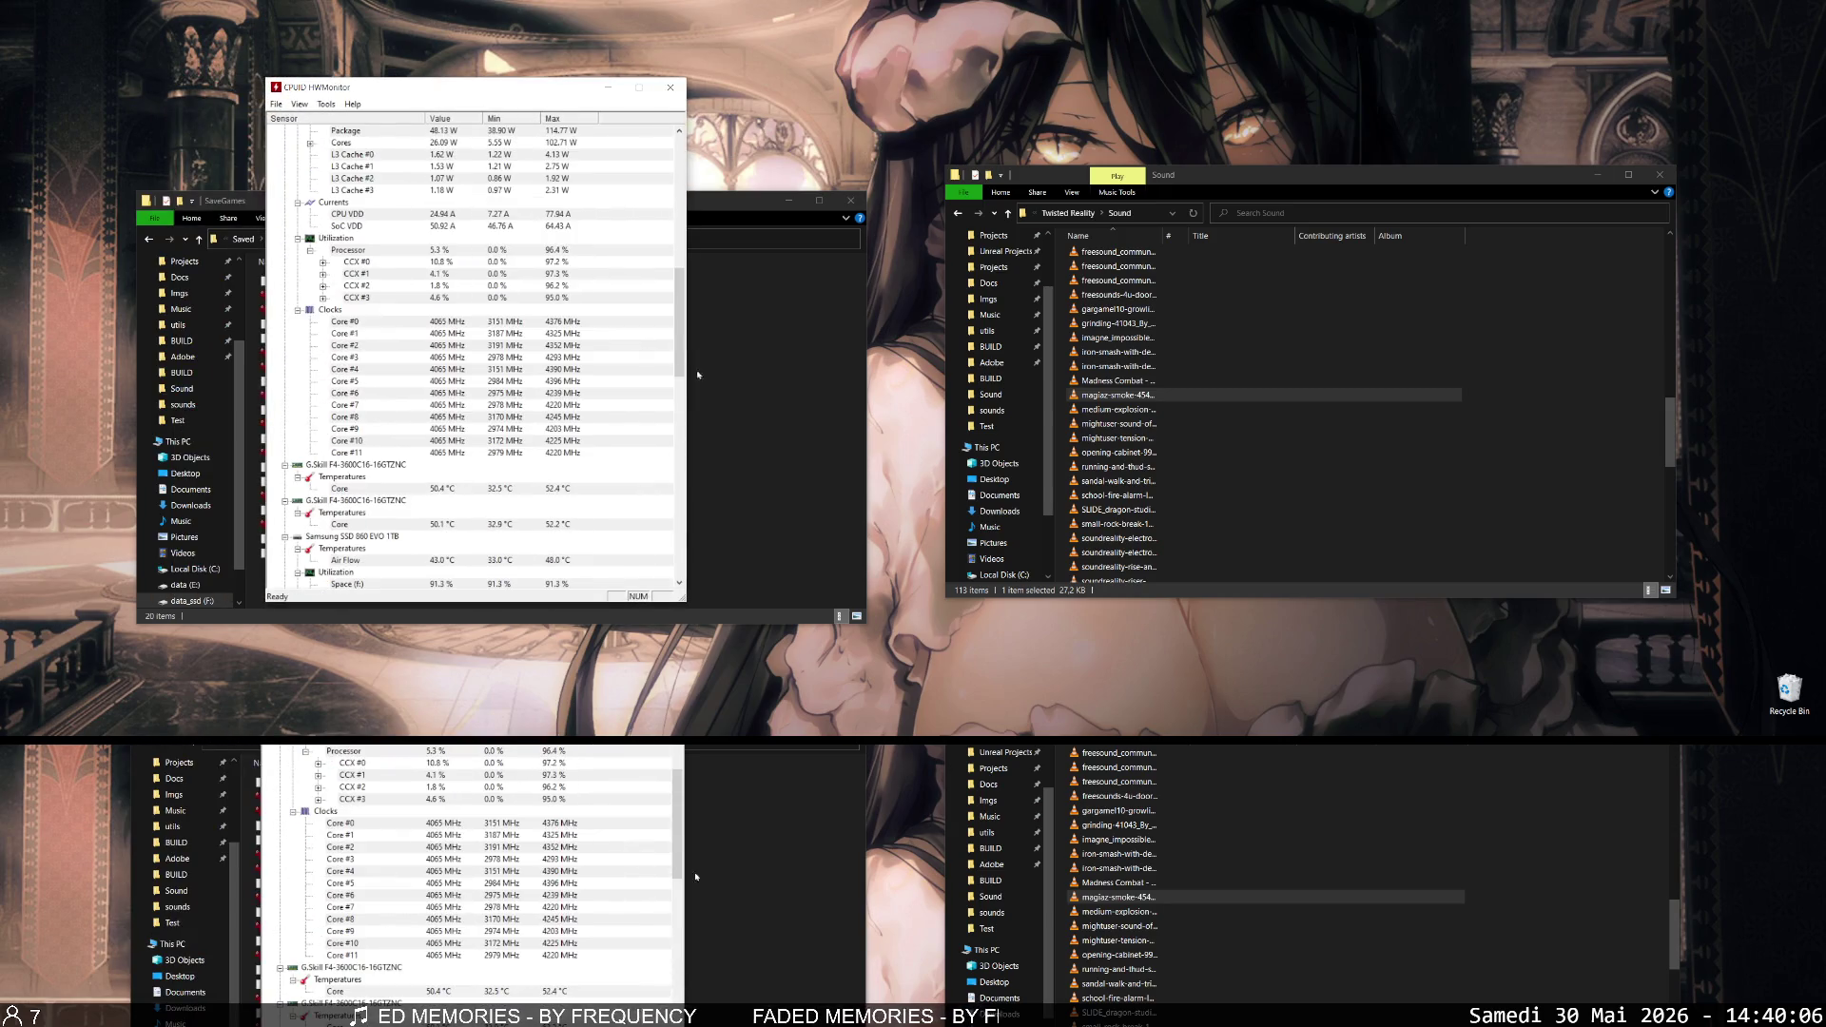
scroll(677, 346, "up", 12)
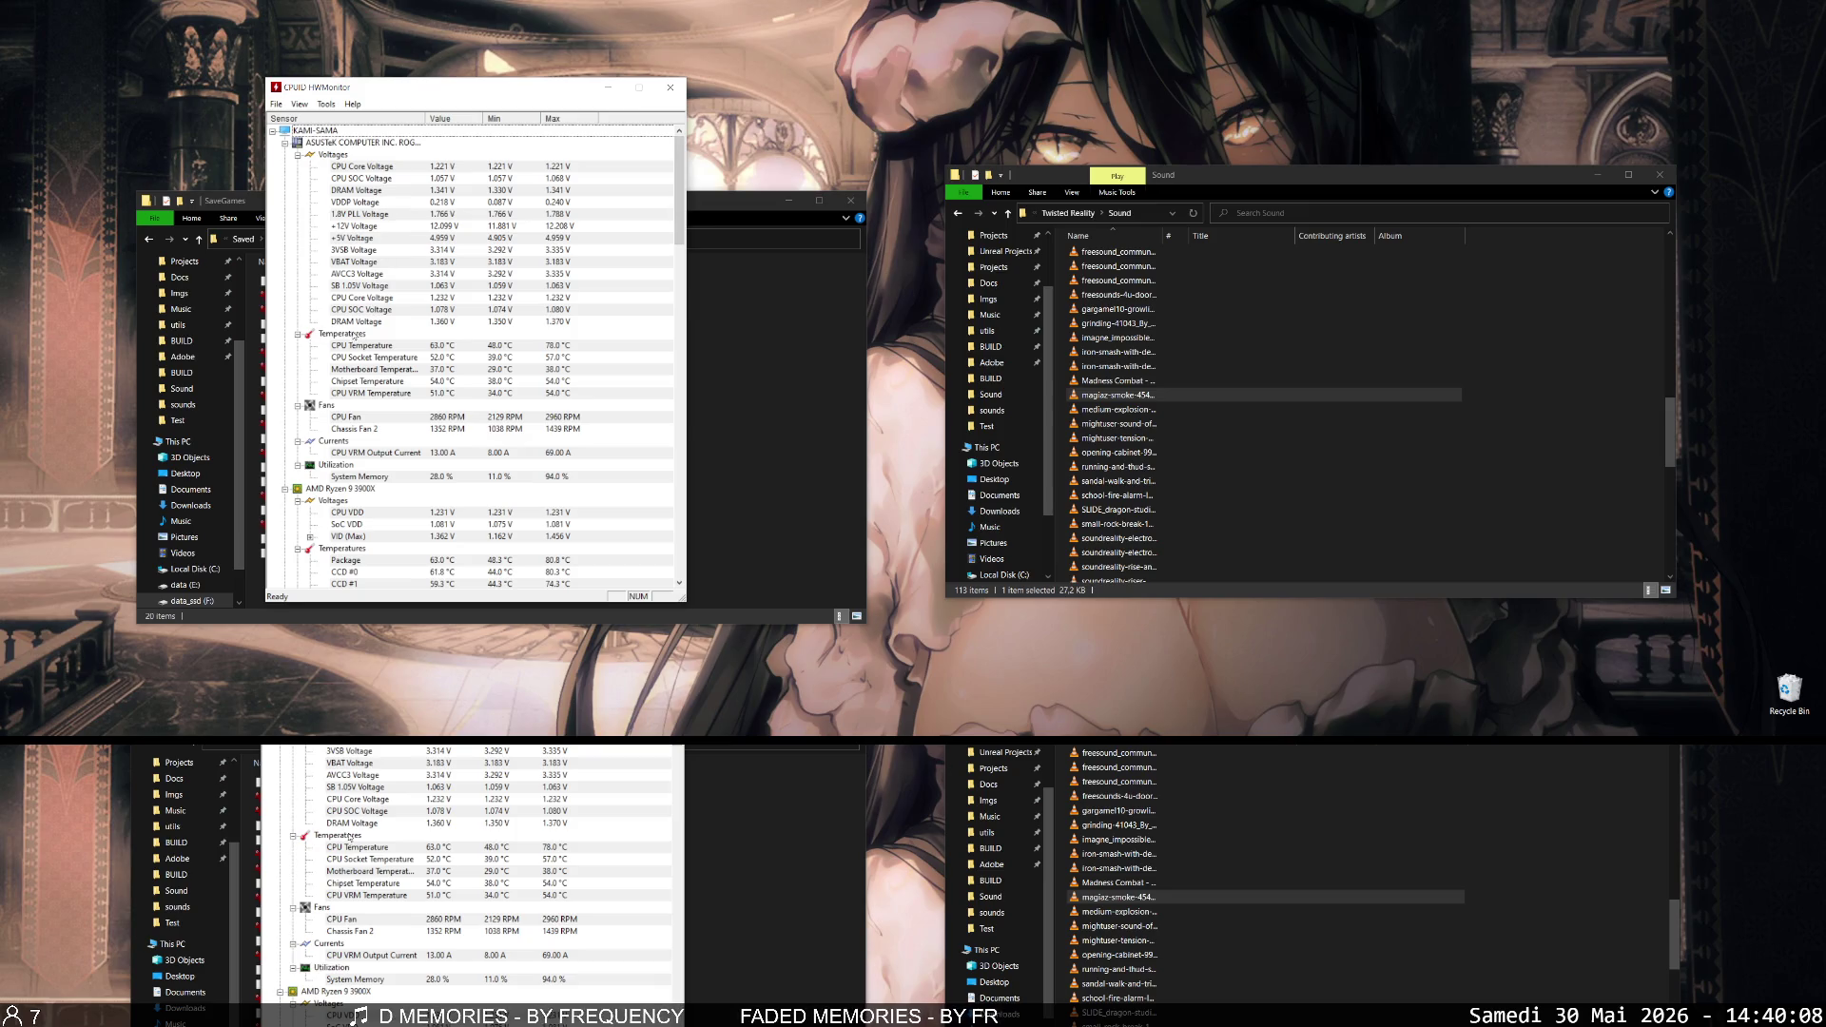
left_click(375, 348)
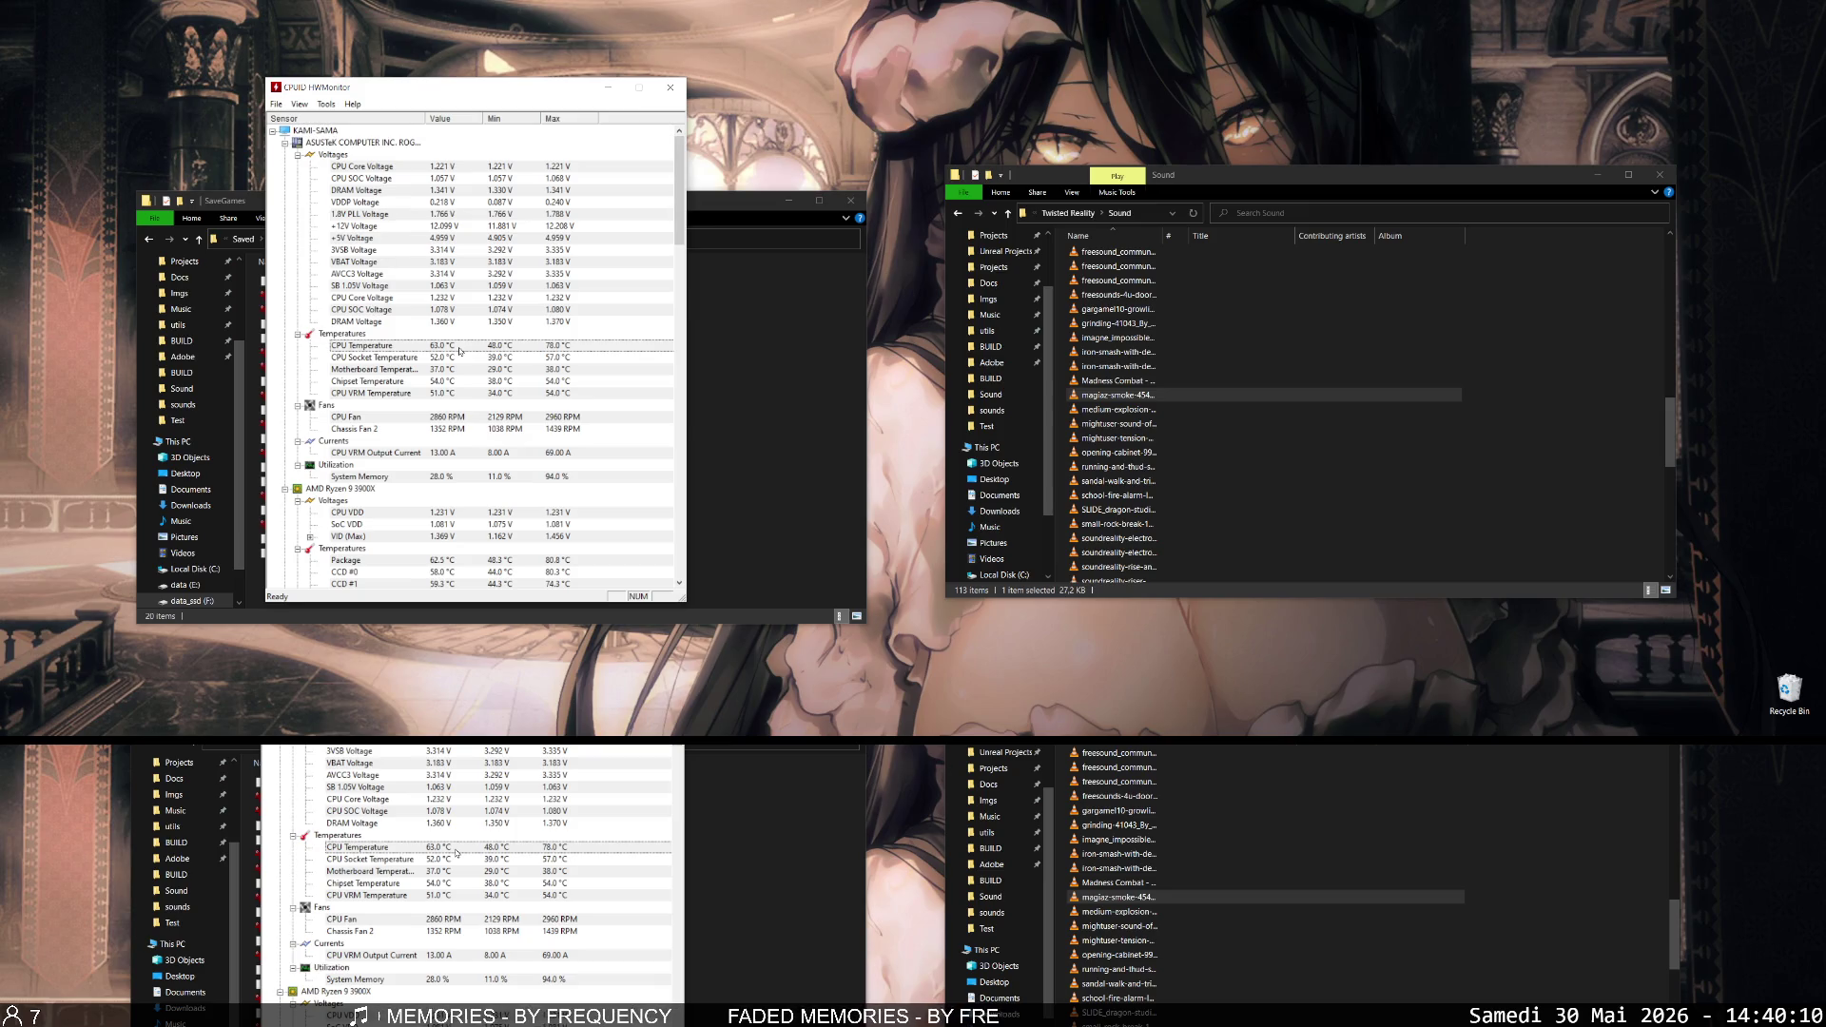
scroll(441, 264, "down", 4)
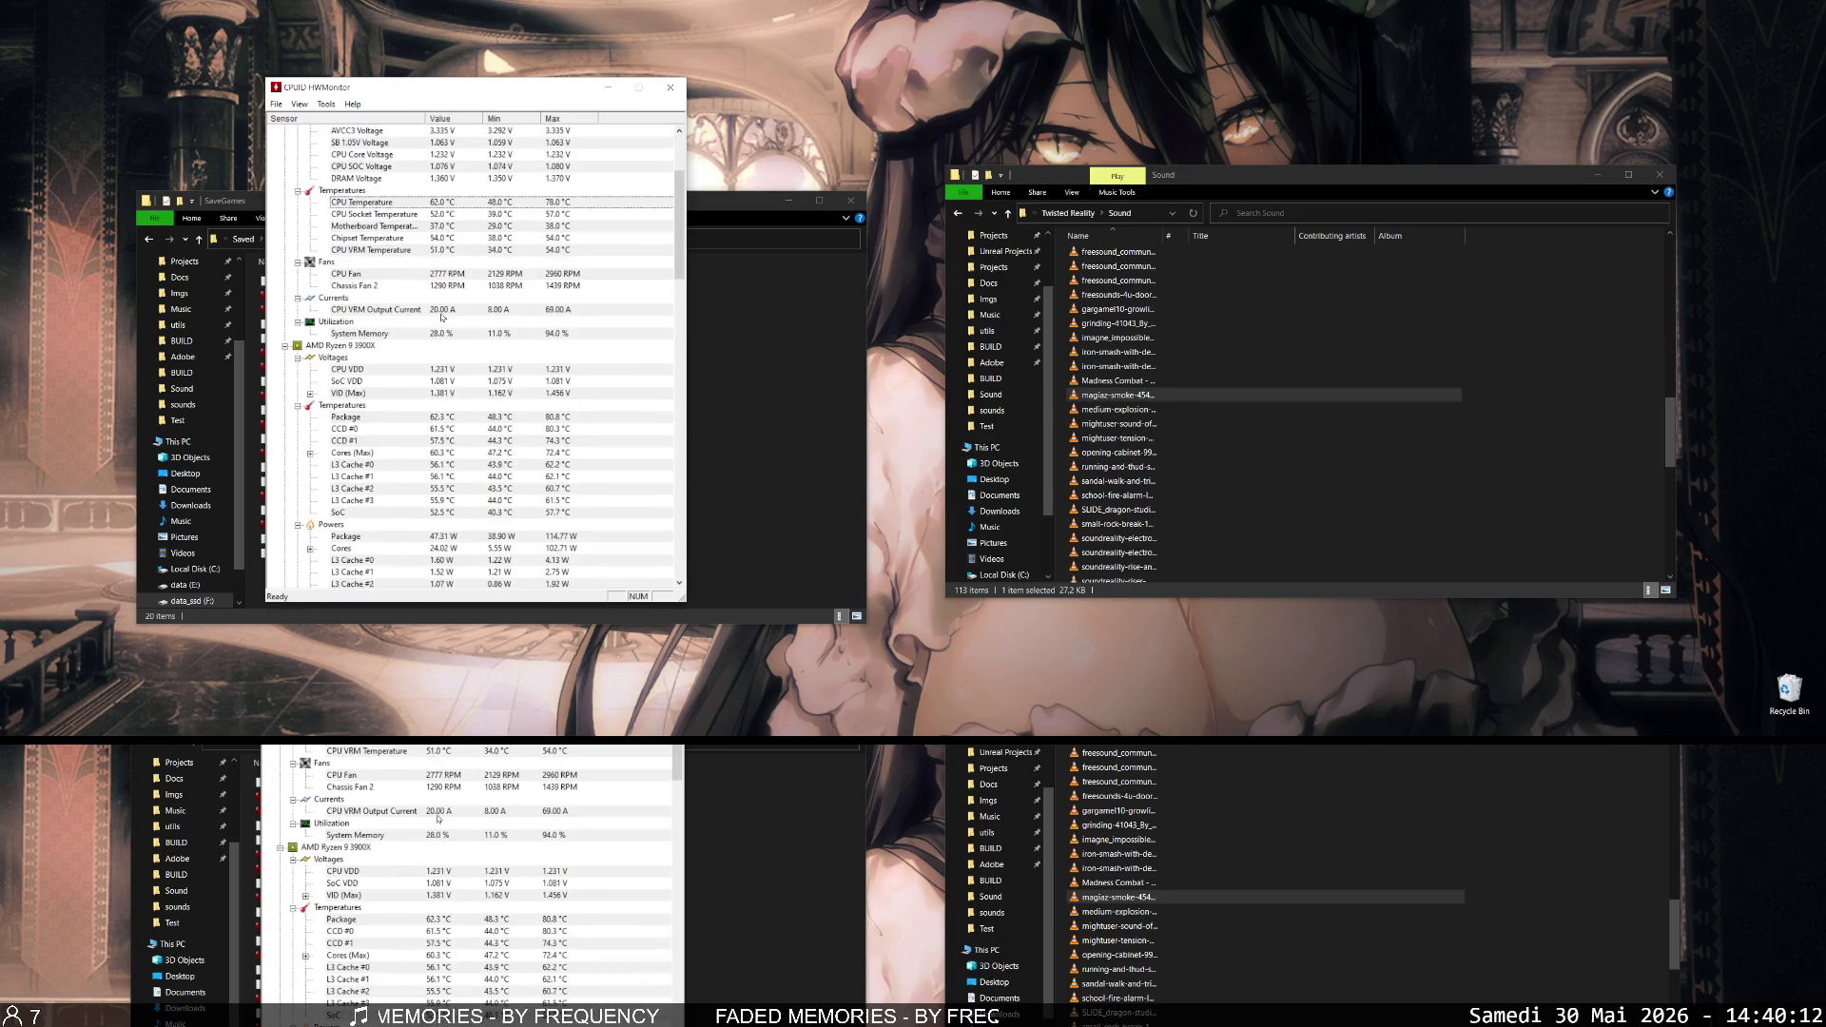
left_click(381, 416)
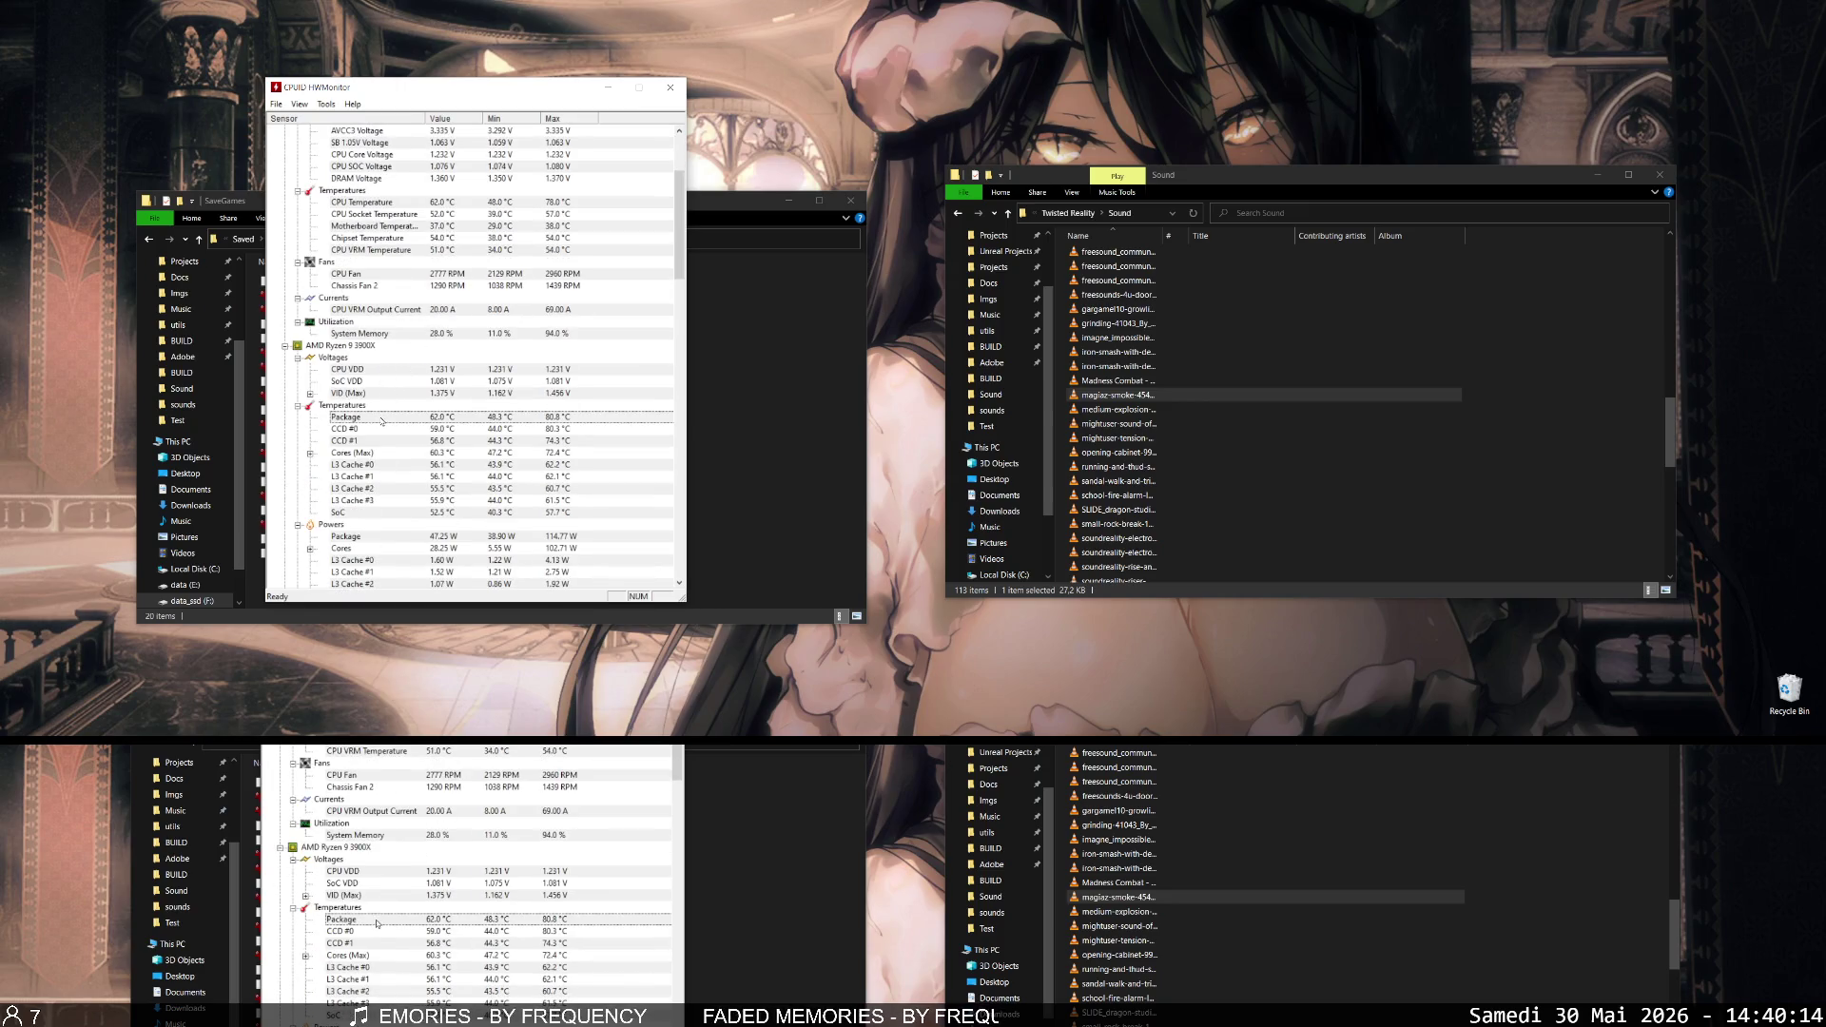
- Bring the SSD/HDD sensor readings into view, then focus the Sound folder window
scroll(388, 419, "down", 15)
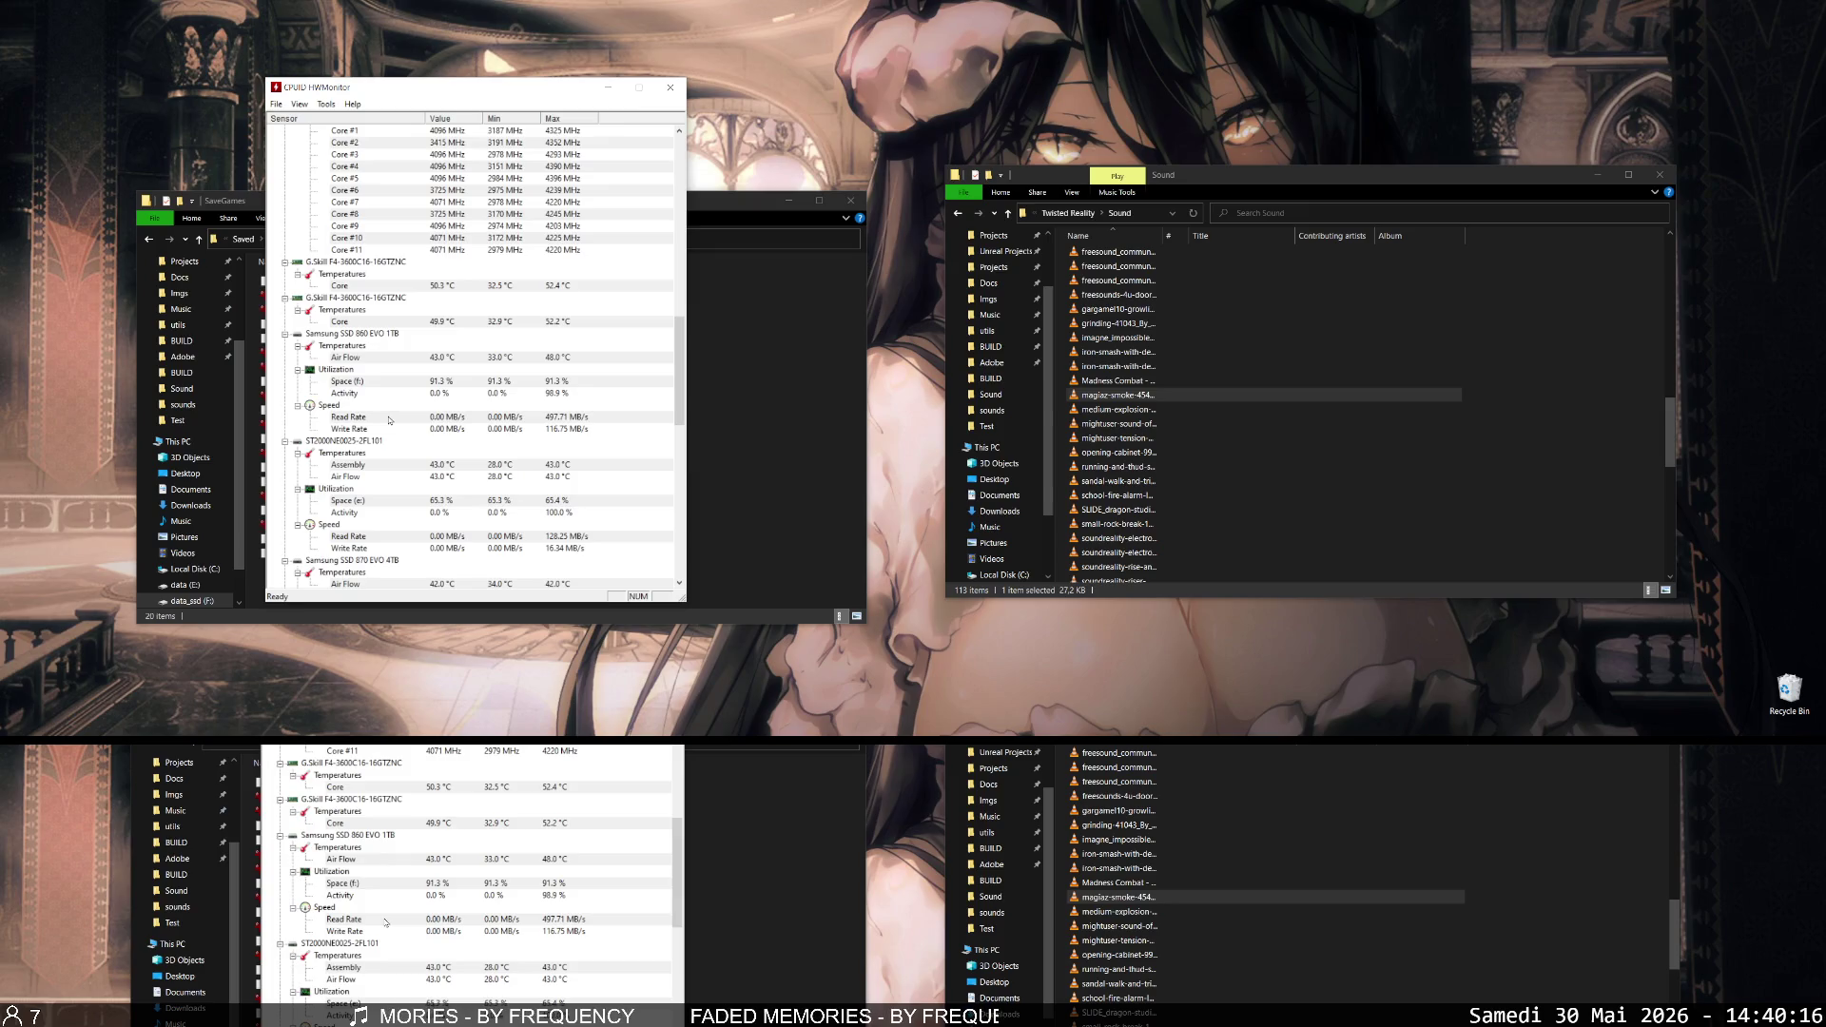
scroll(388, 420, "down", 1)
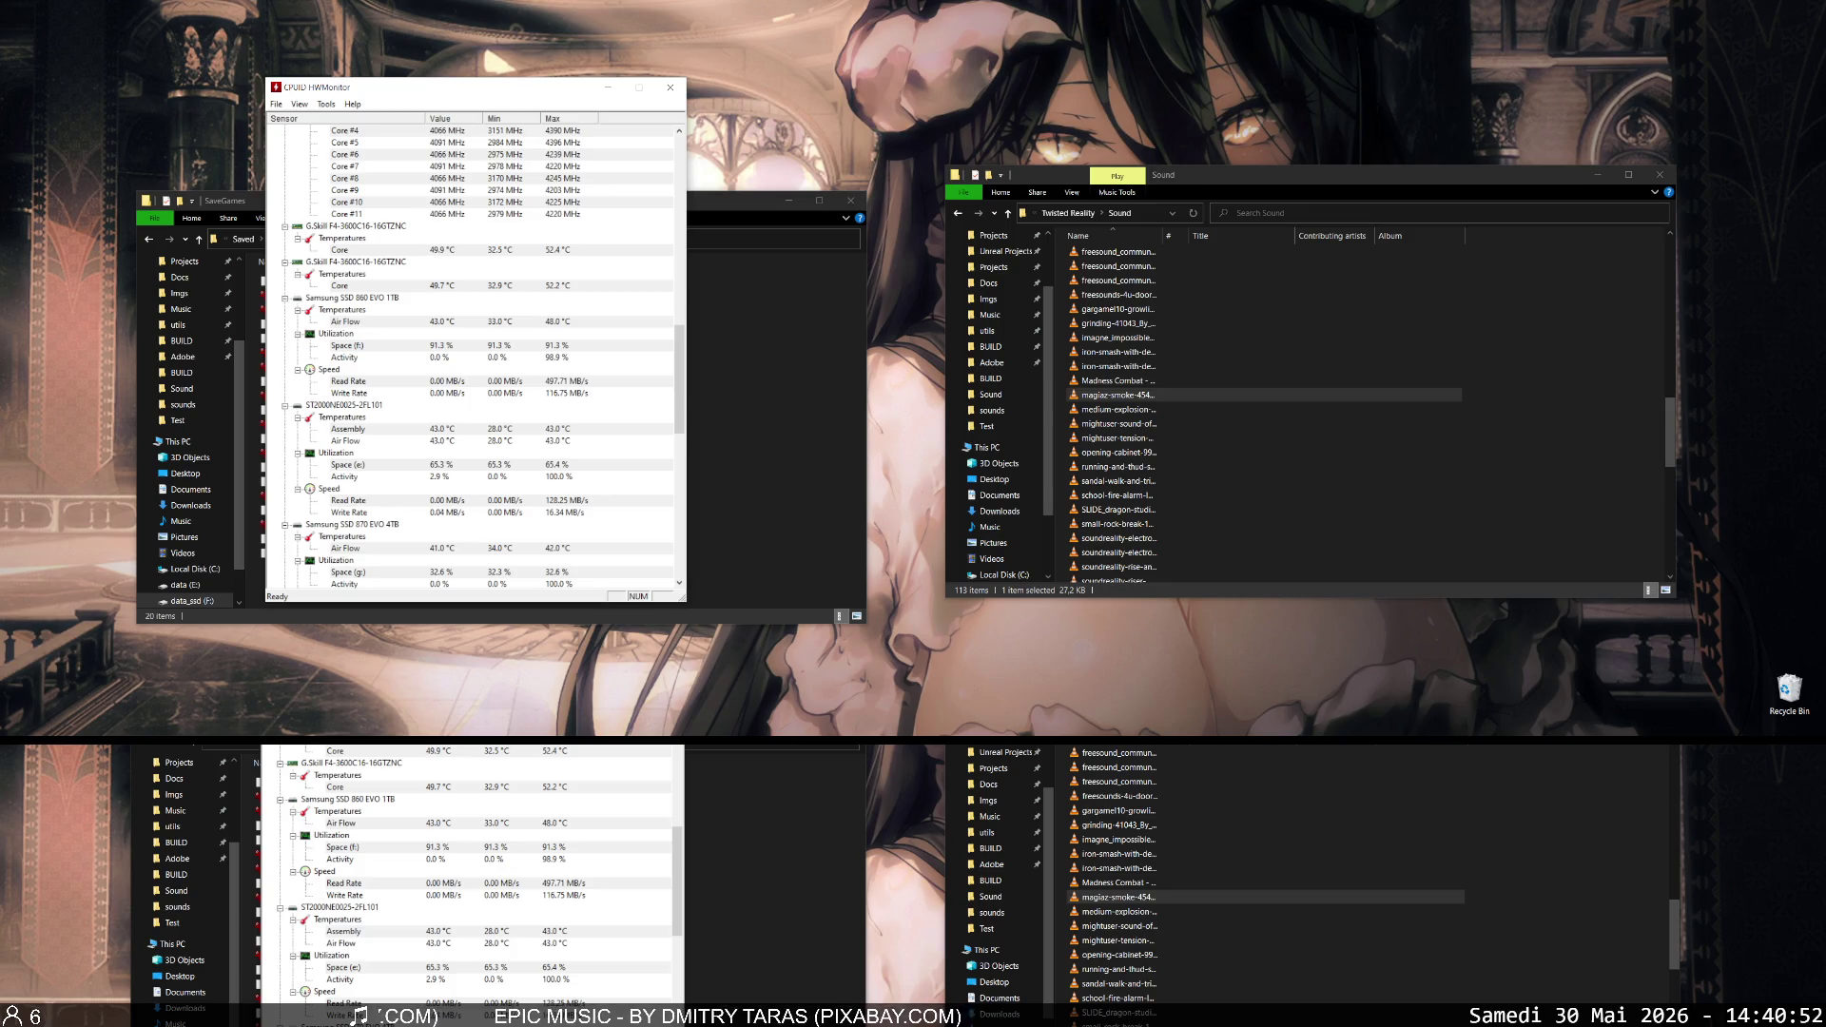
left_click(1621, 455)
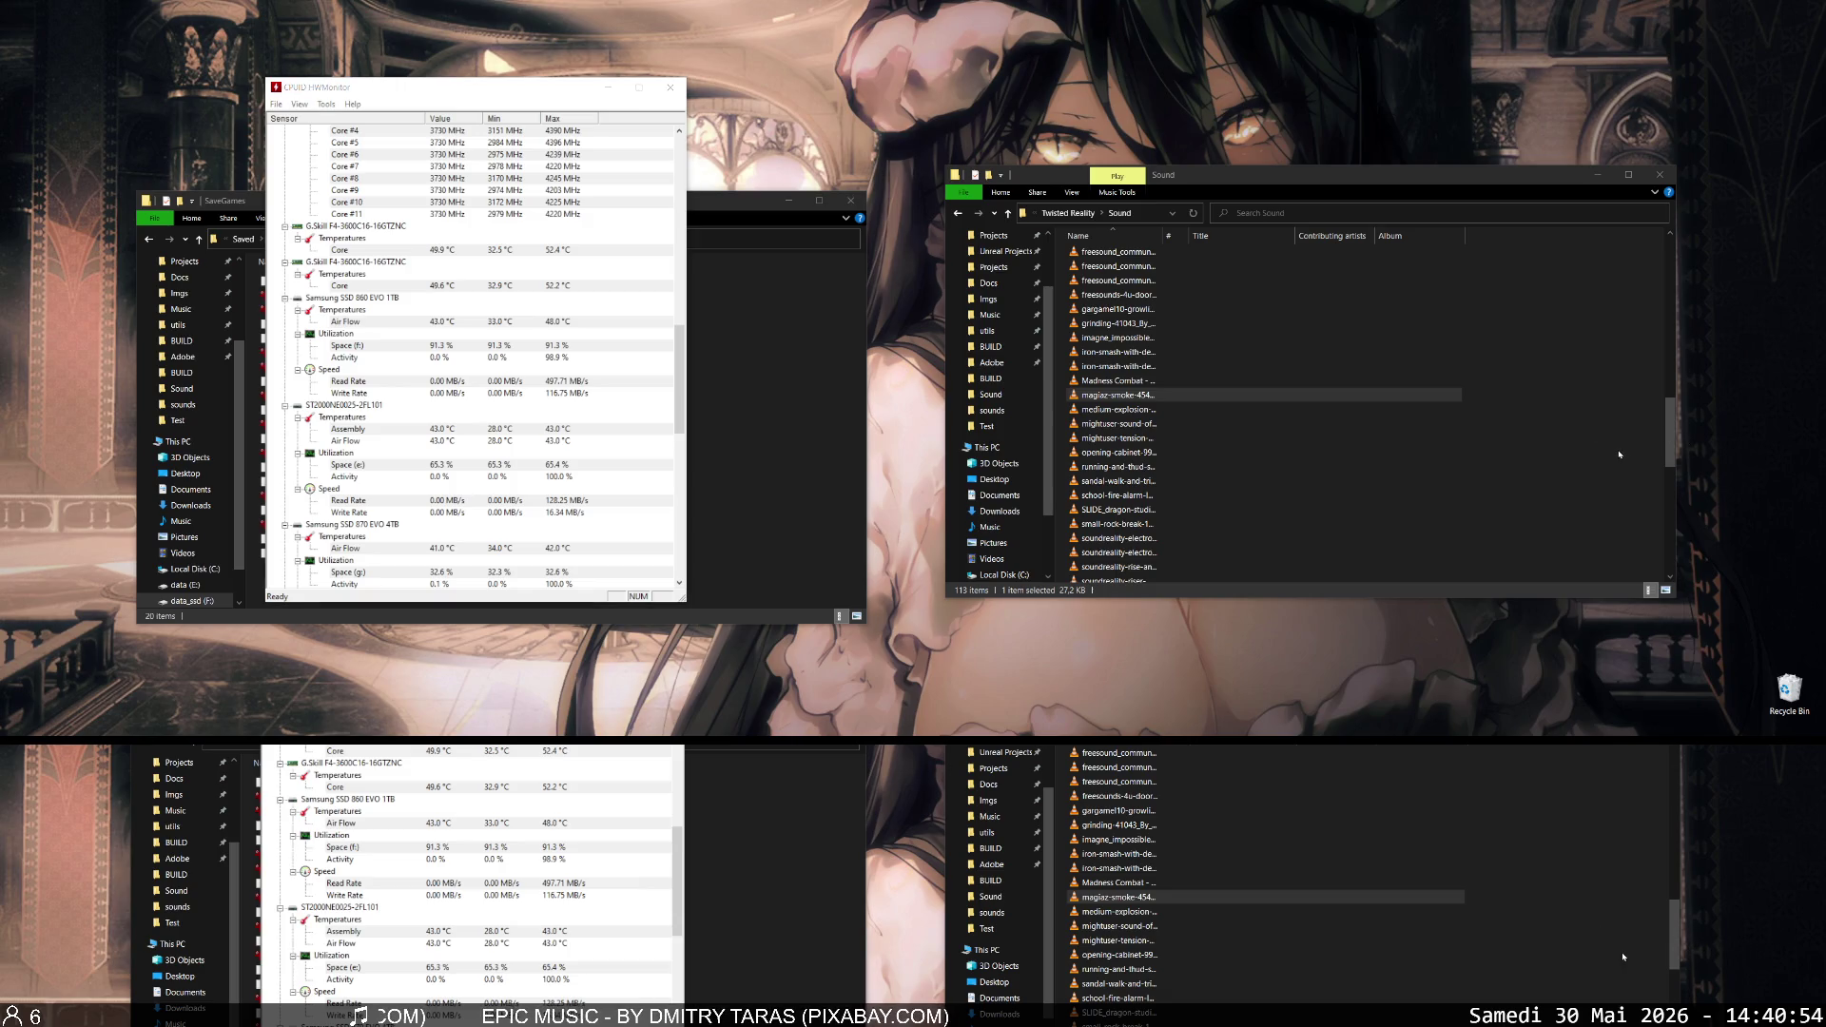
- Go up from Sound to the Twisted Reality folder, then switch windows with Alt+Tab
key("alt+Up")
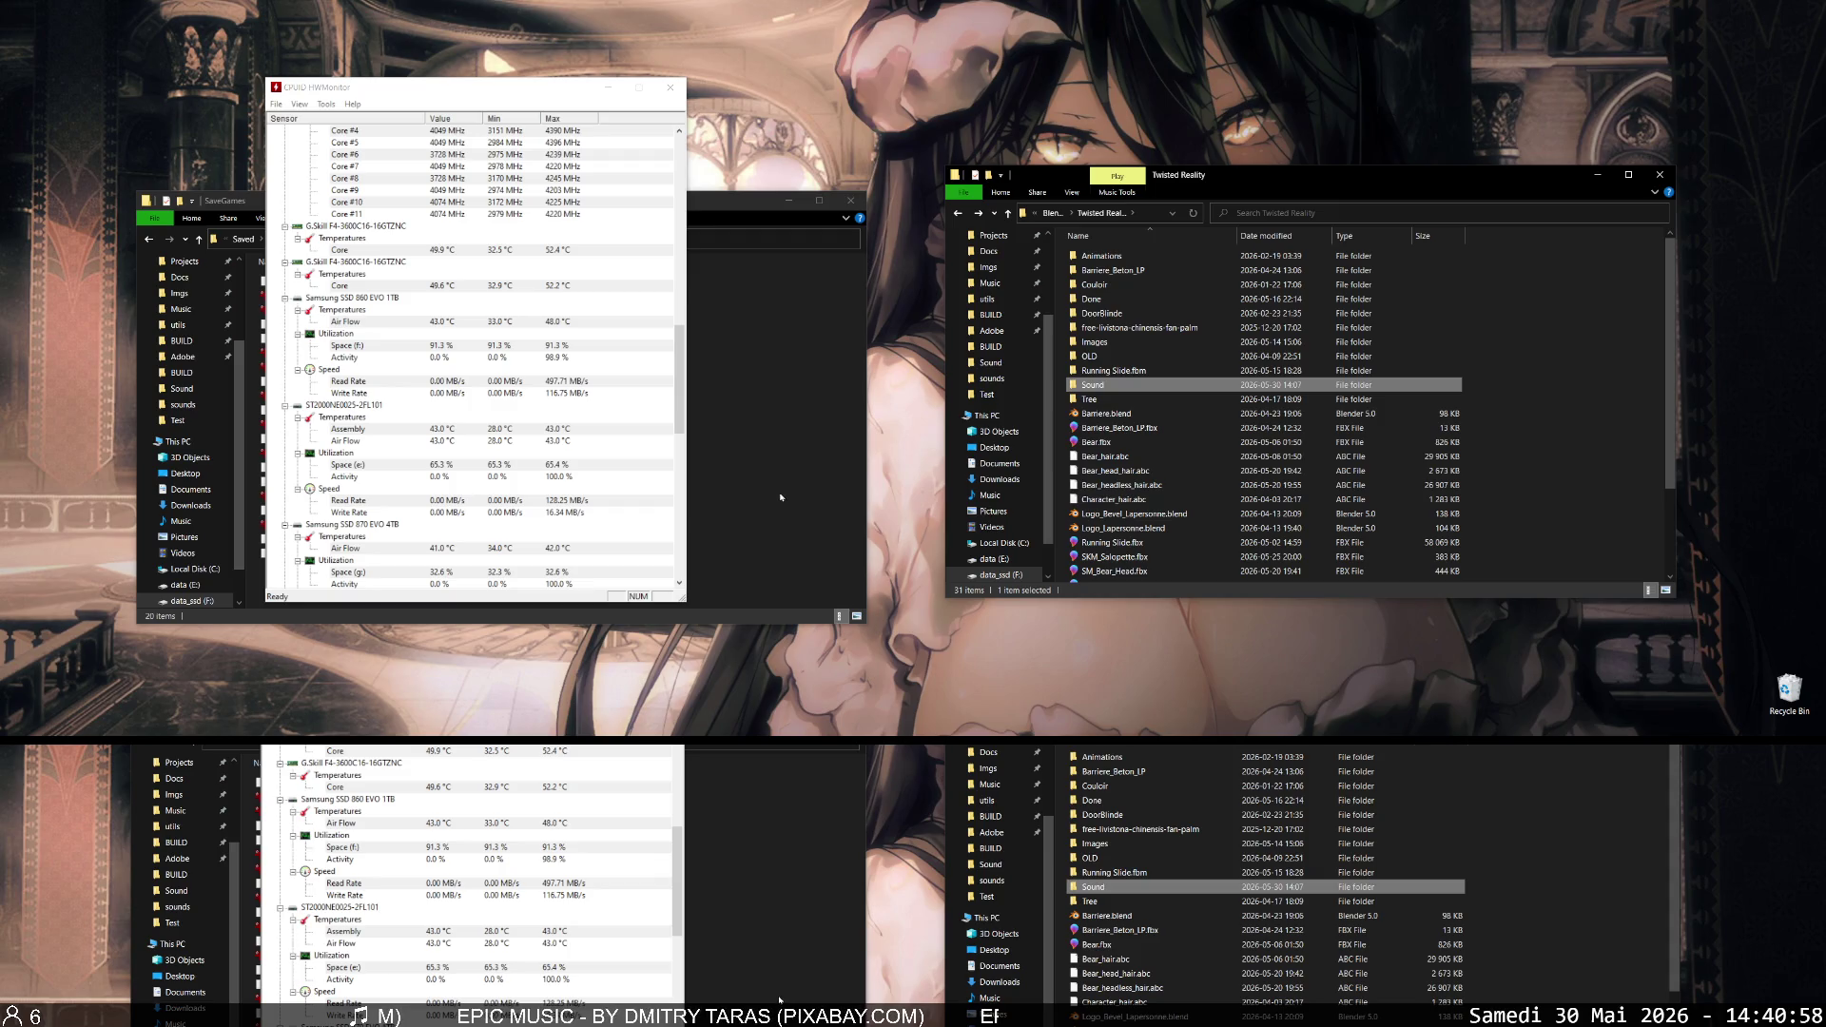
scroll(571, 482, "down", 15)
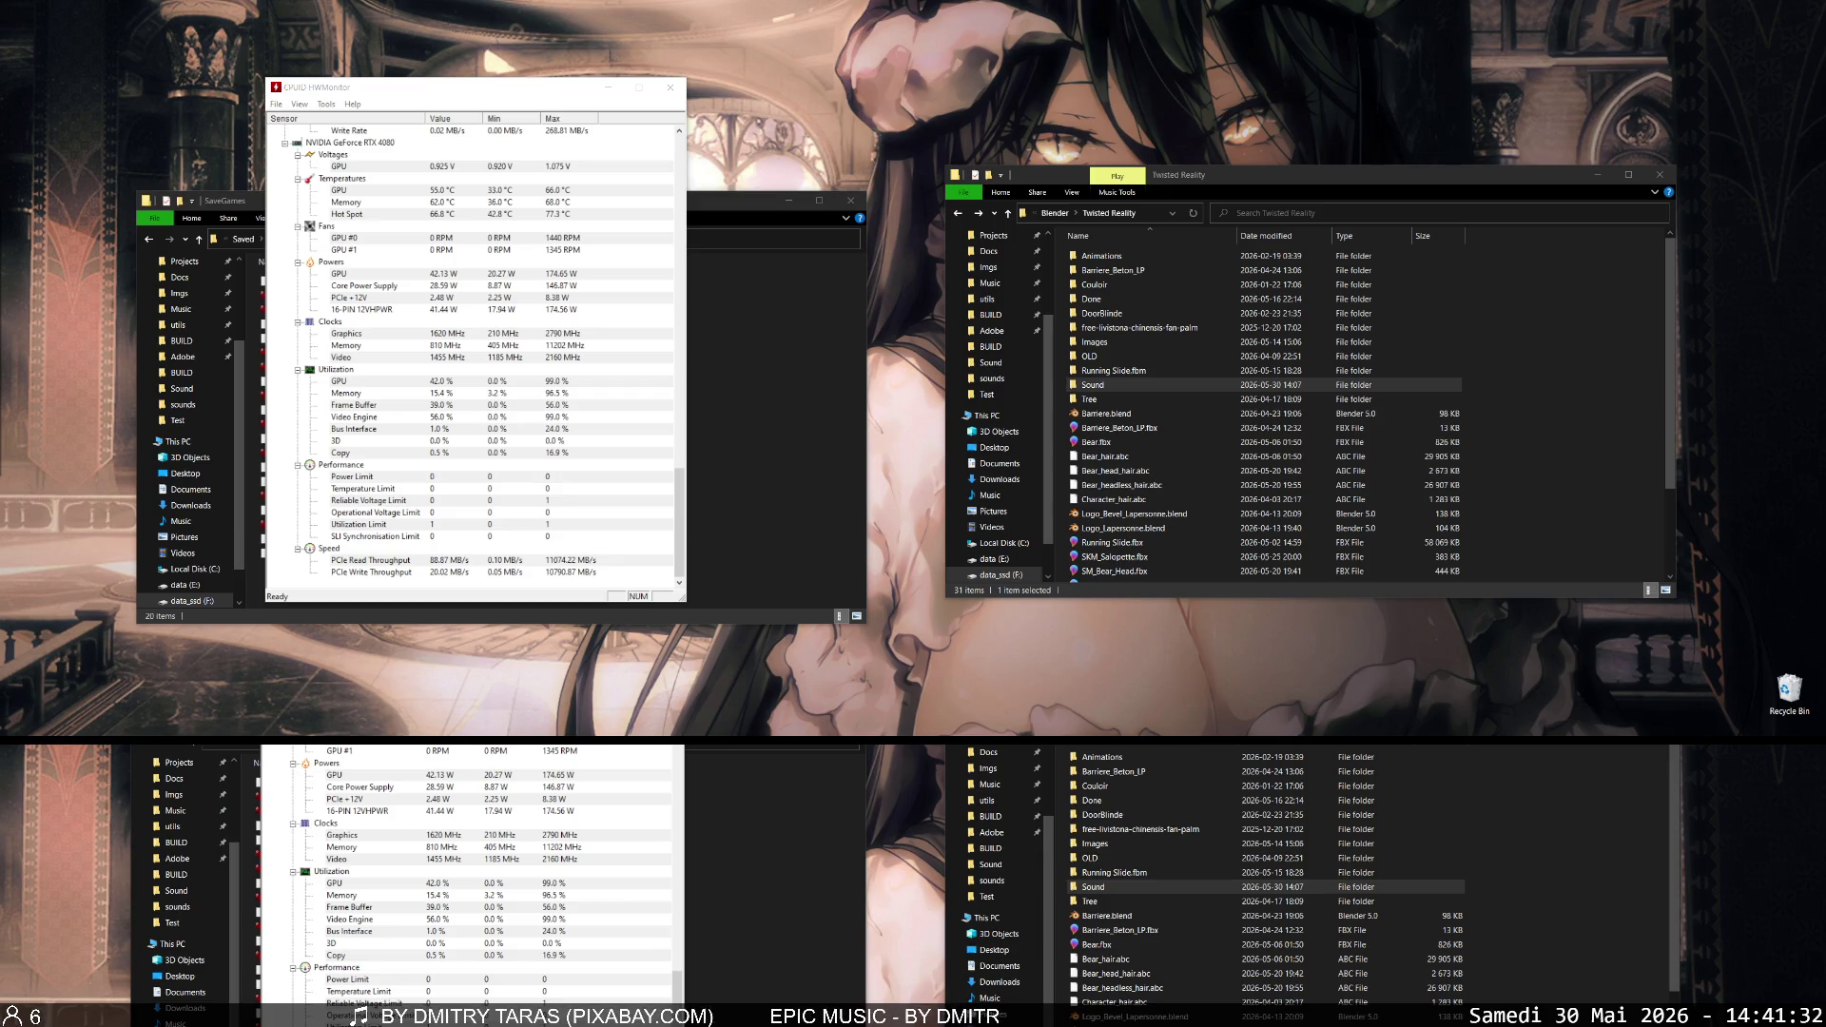
key("alt+Tab")
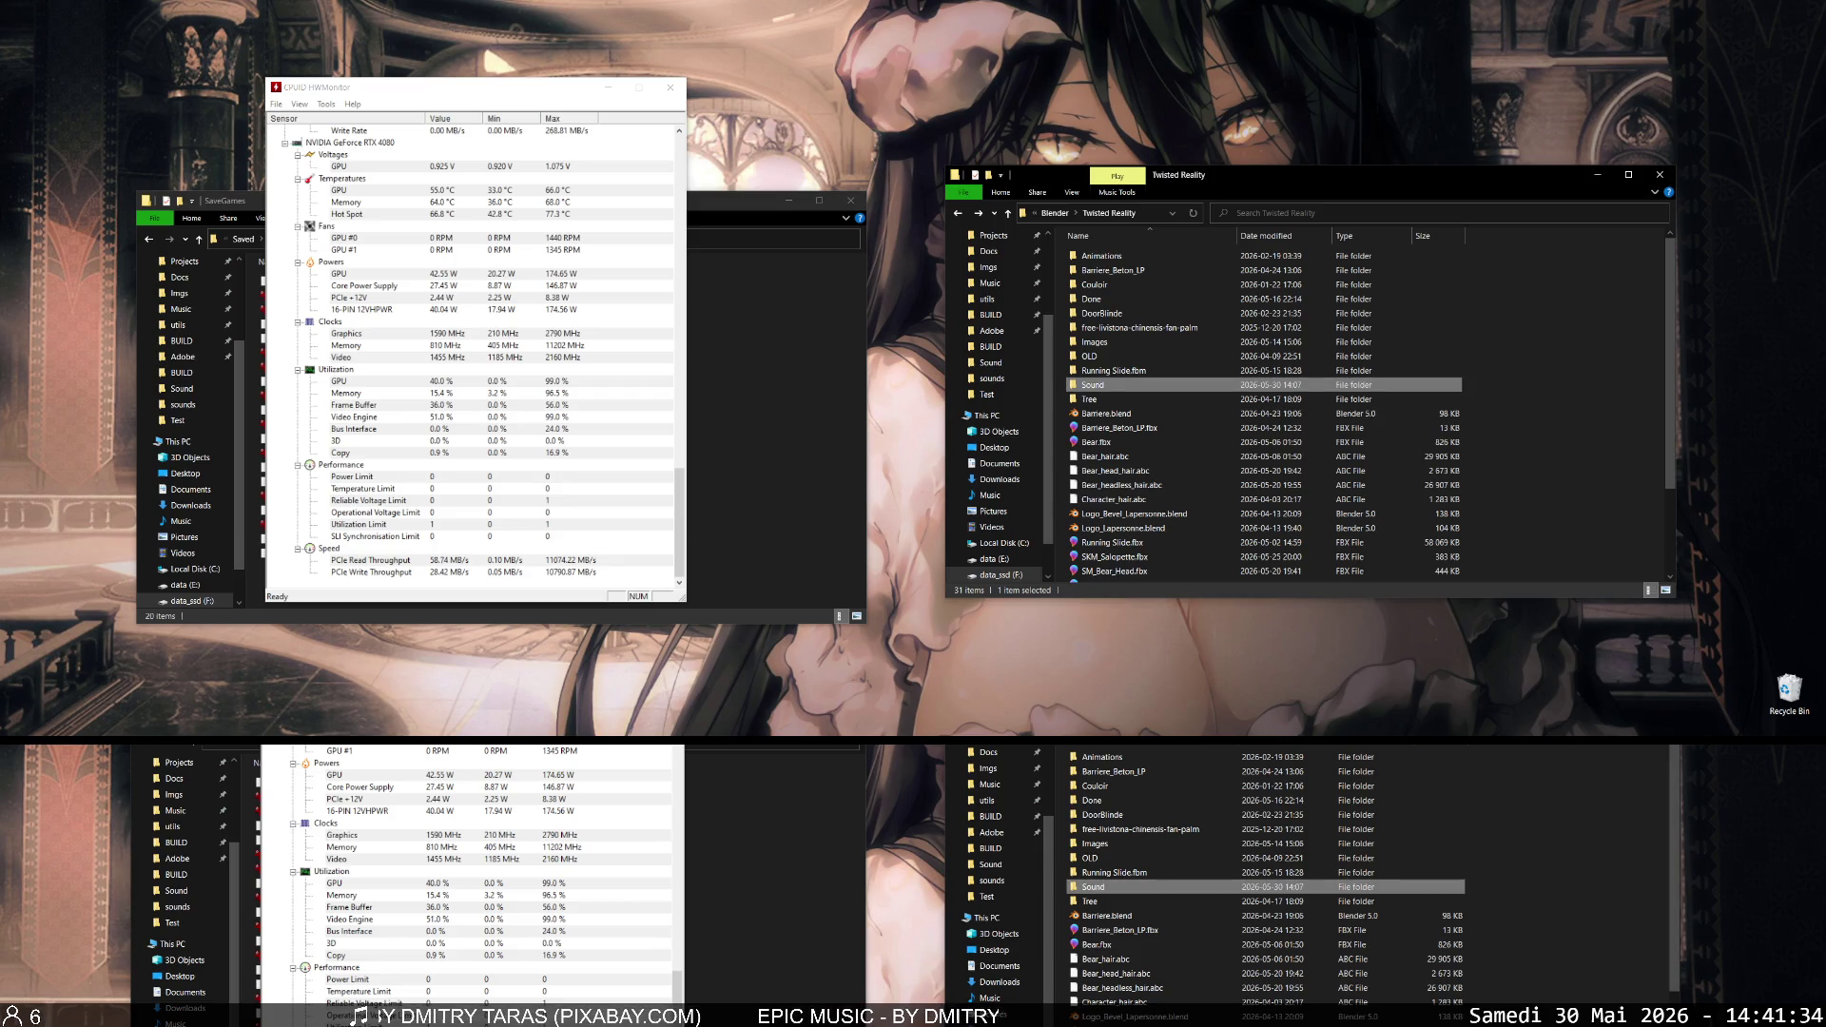
key("alt+Tab")
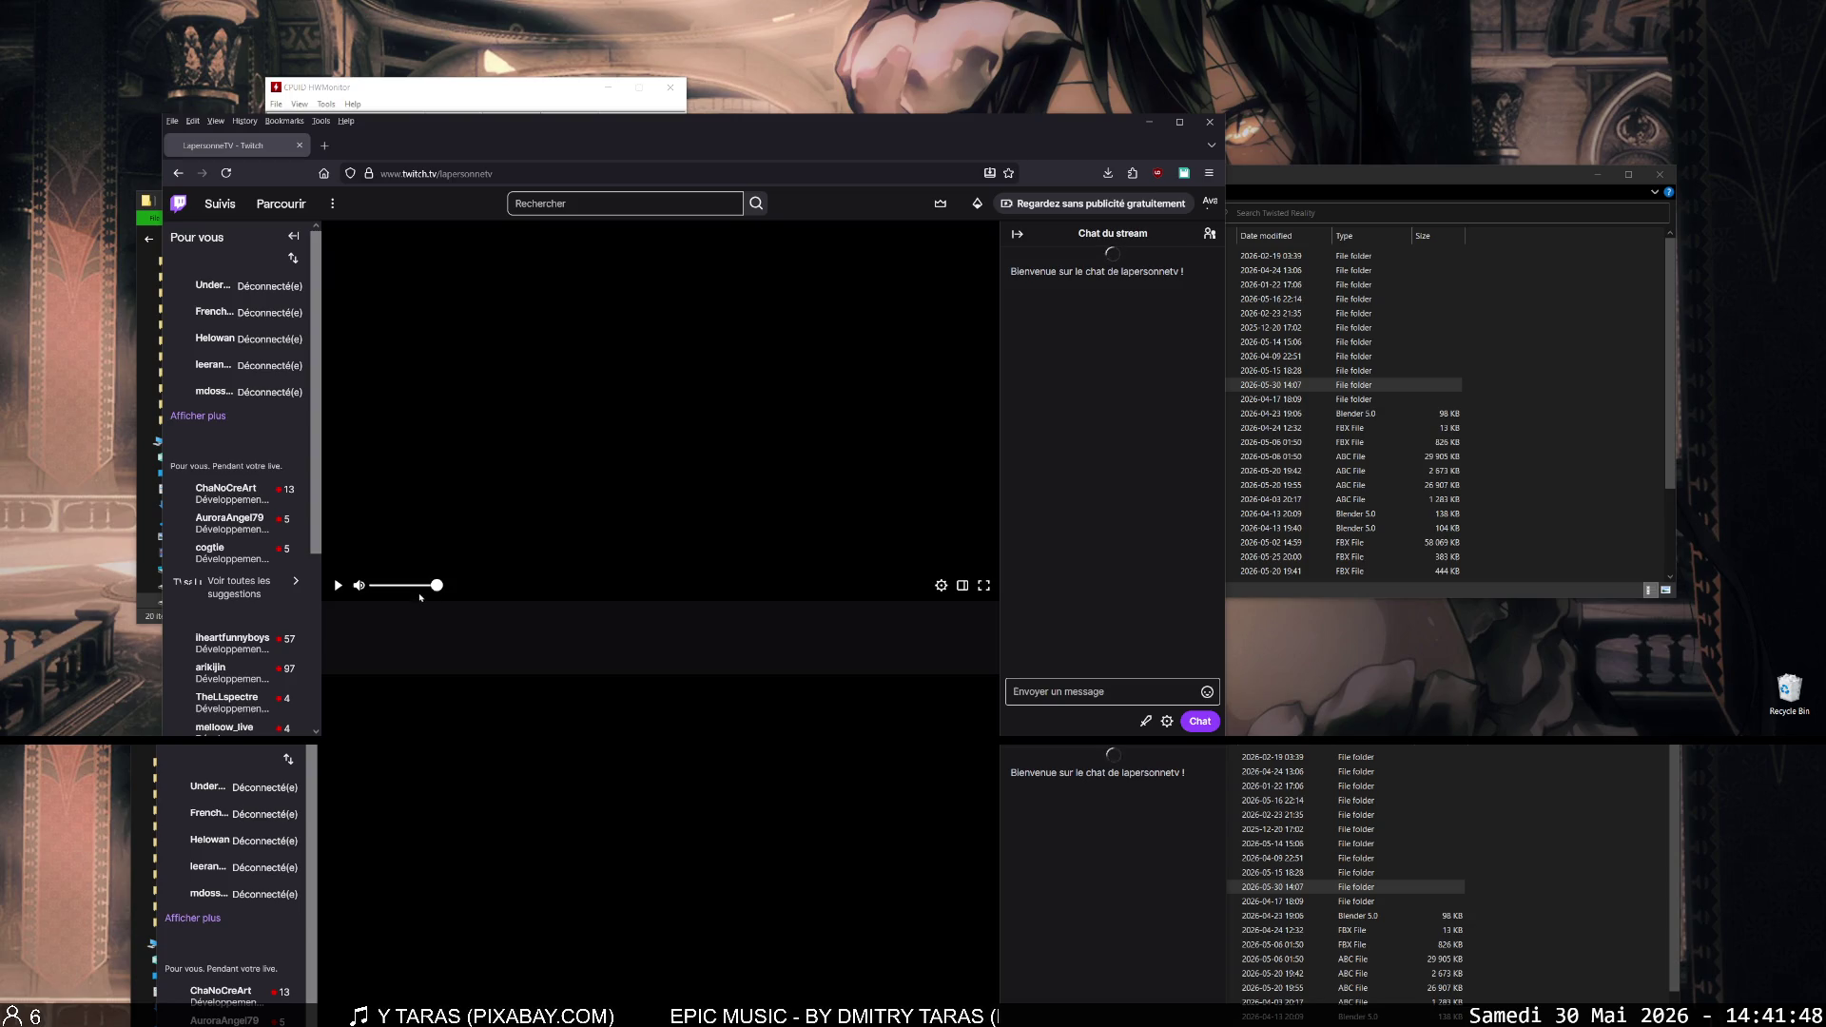
- Play the live Twitch stream unmuted, then close the Firefox window
left_click(348, 591)
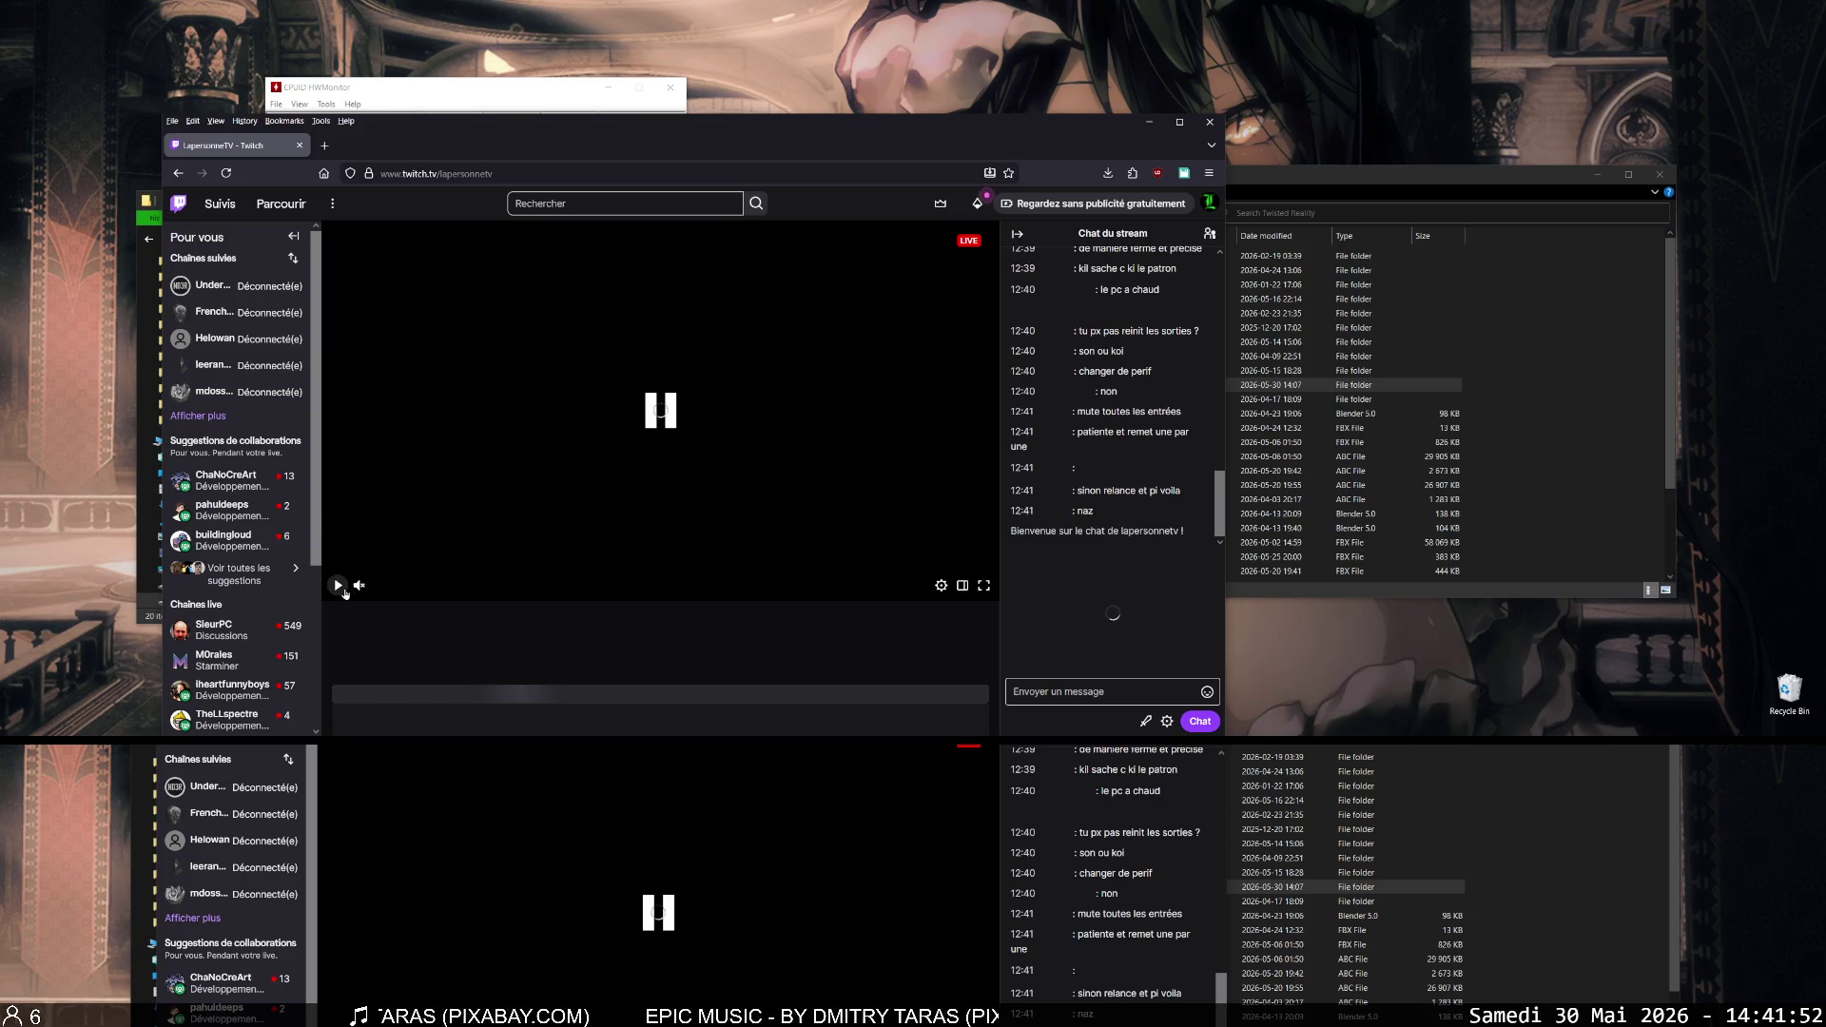
left_click(359, 587)
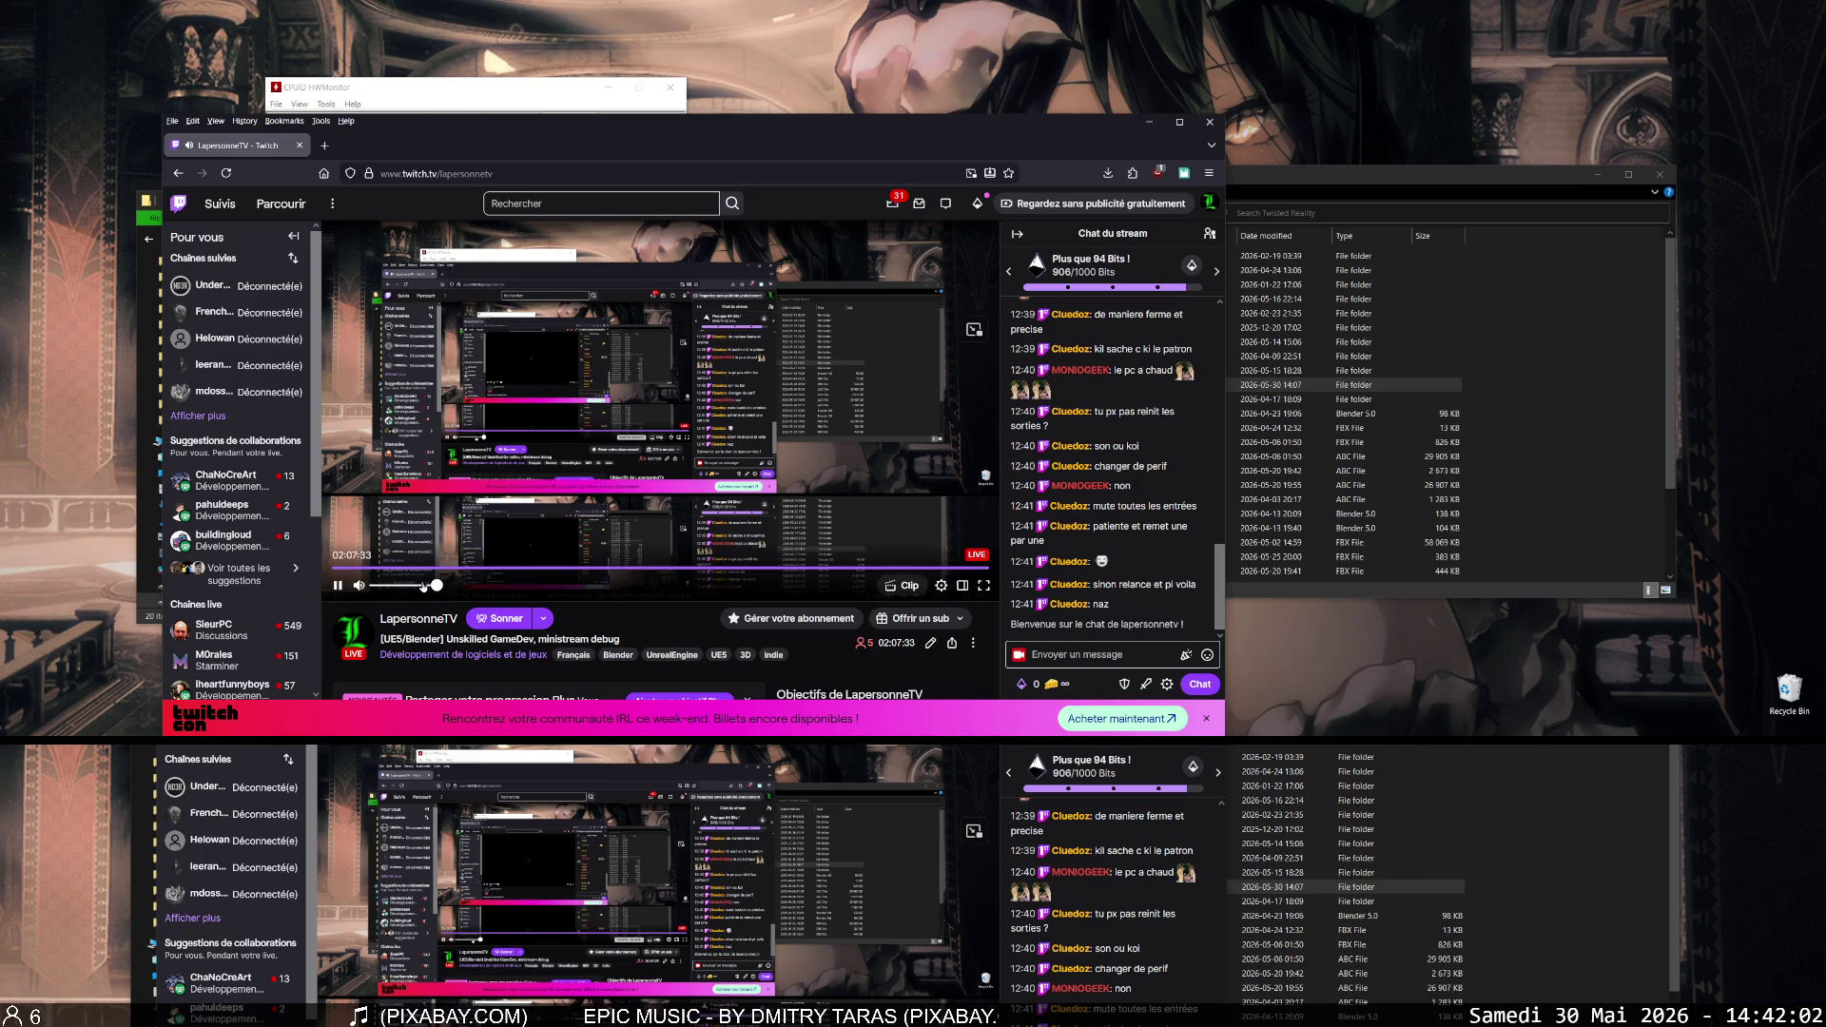
right_click(424, 582)
key("Escape")
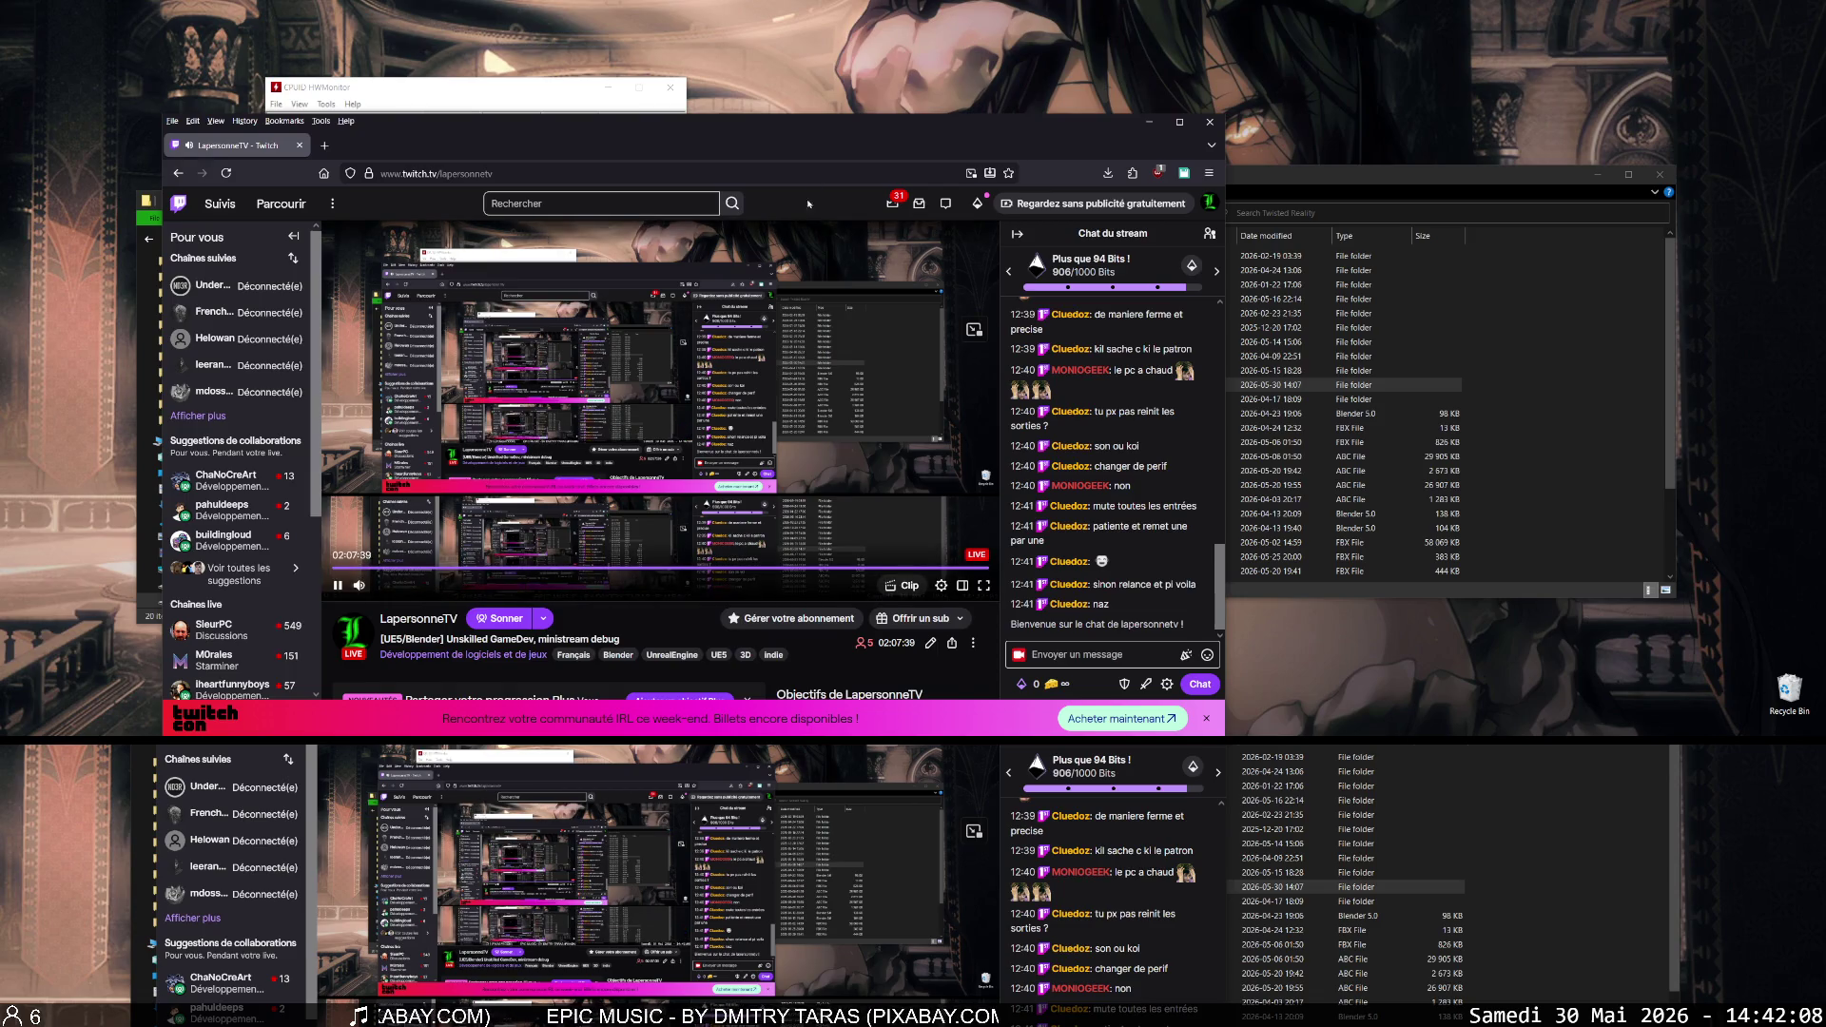
left_click(1216, 127)
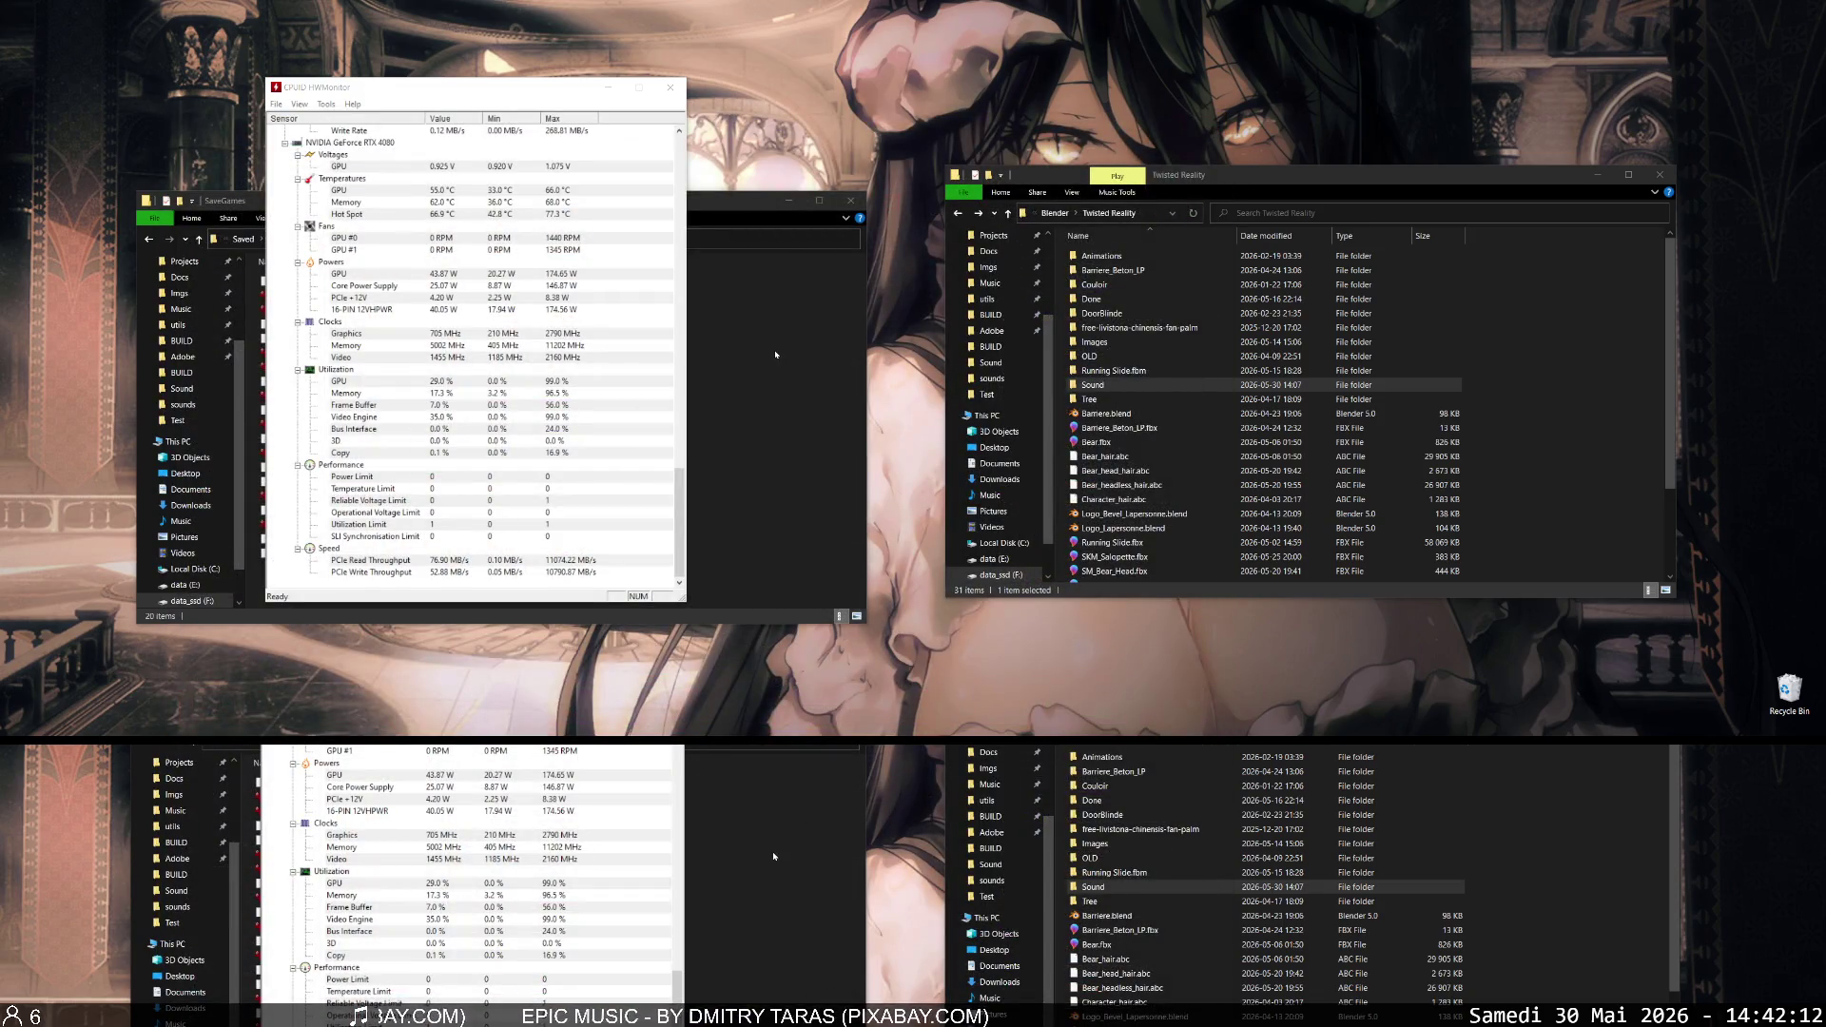
- Bring the SaveGames folder forward, then drag the Twitch Firefox window back over the folders
left_click(775, 350)
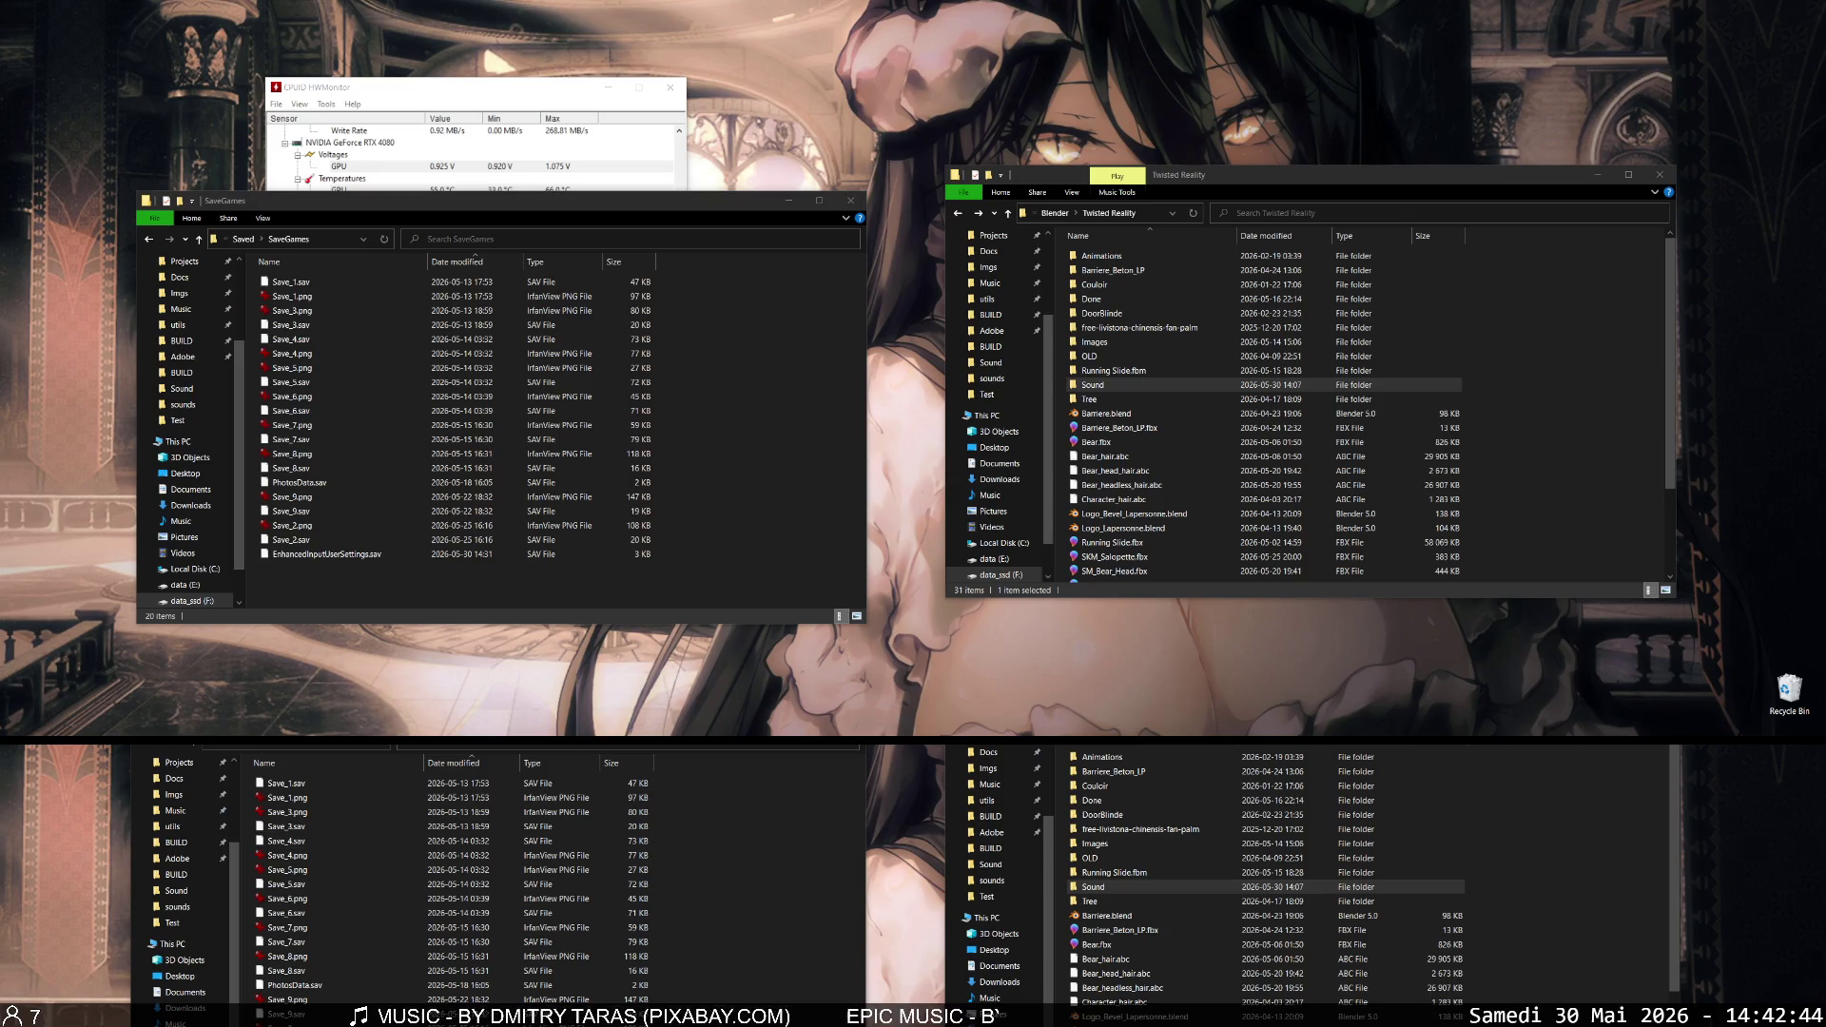
mouse_move(0, 65)
left_mouse_down()
mouse_move(431, 65)
mouse_move(738, 32)
left_mouse_up()
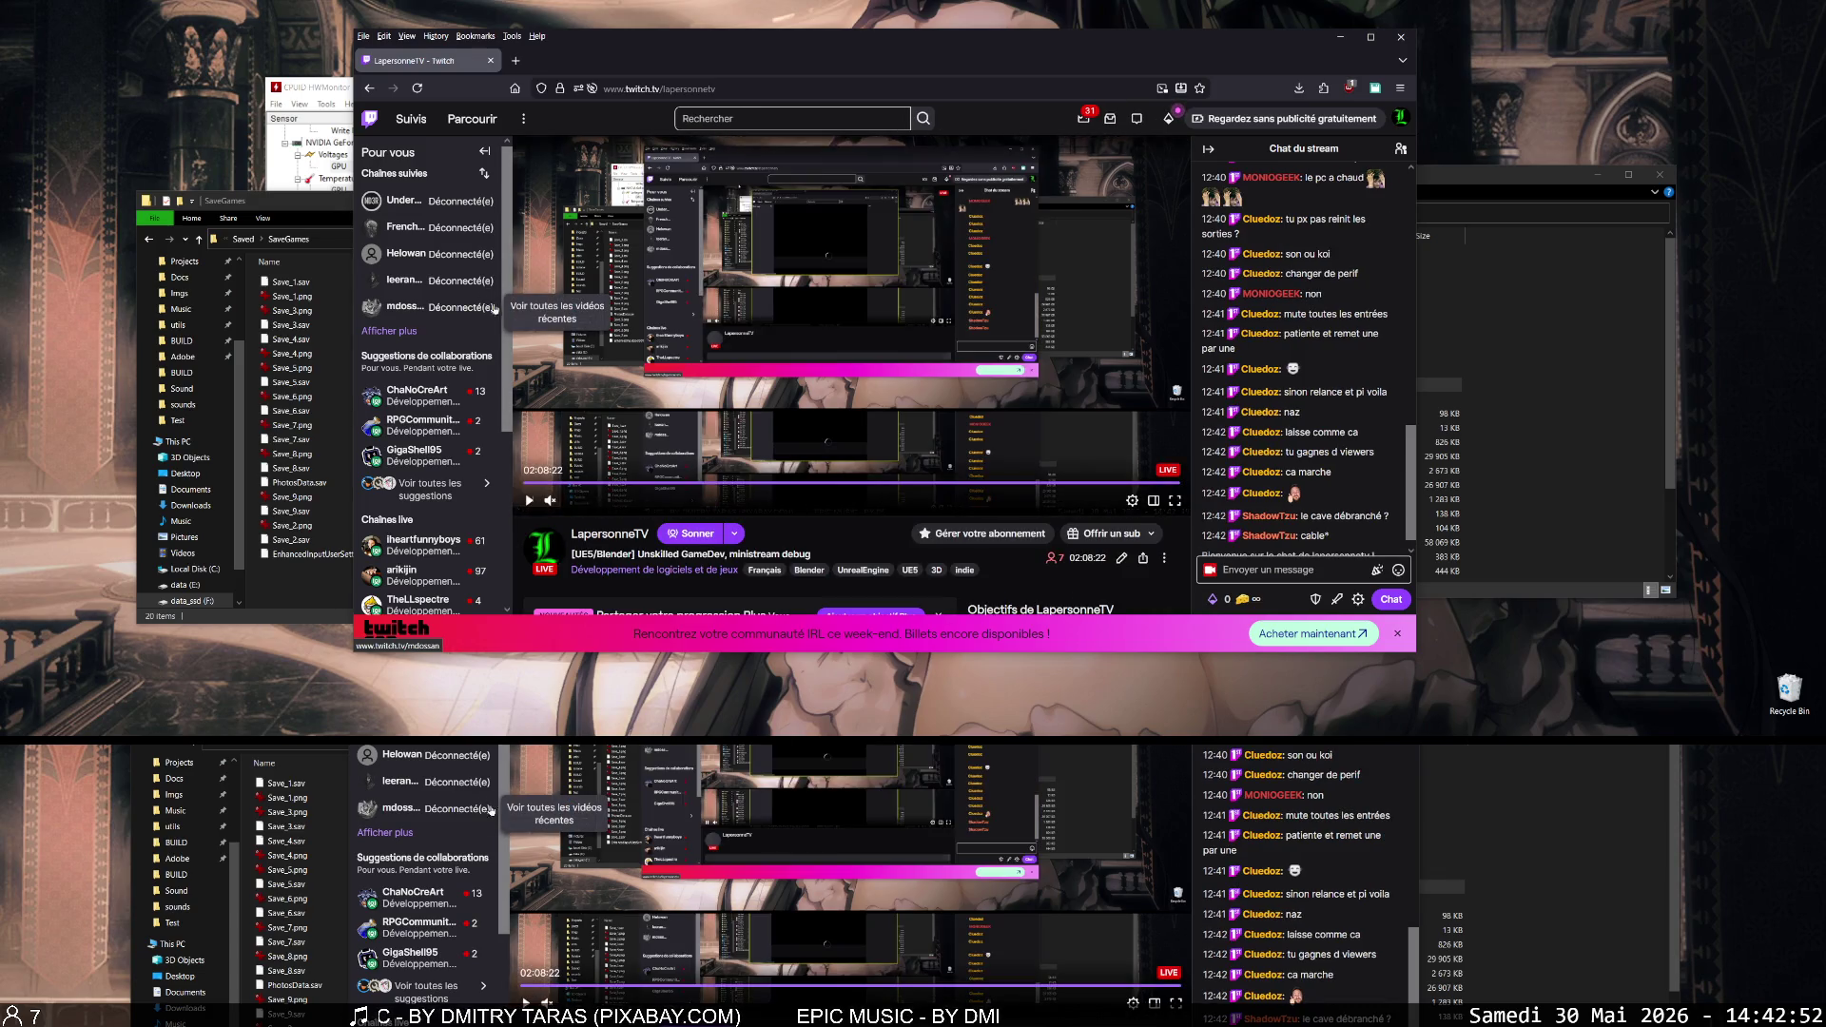
- Resume the Twitch stream with sound, close Firefox, and focus the SaveGames folder
left_click(530, 501)
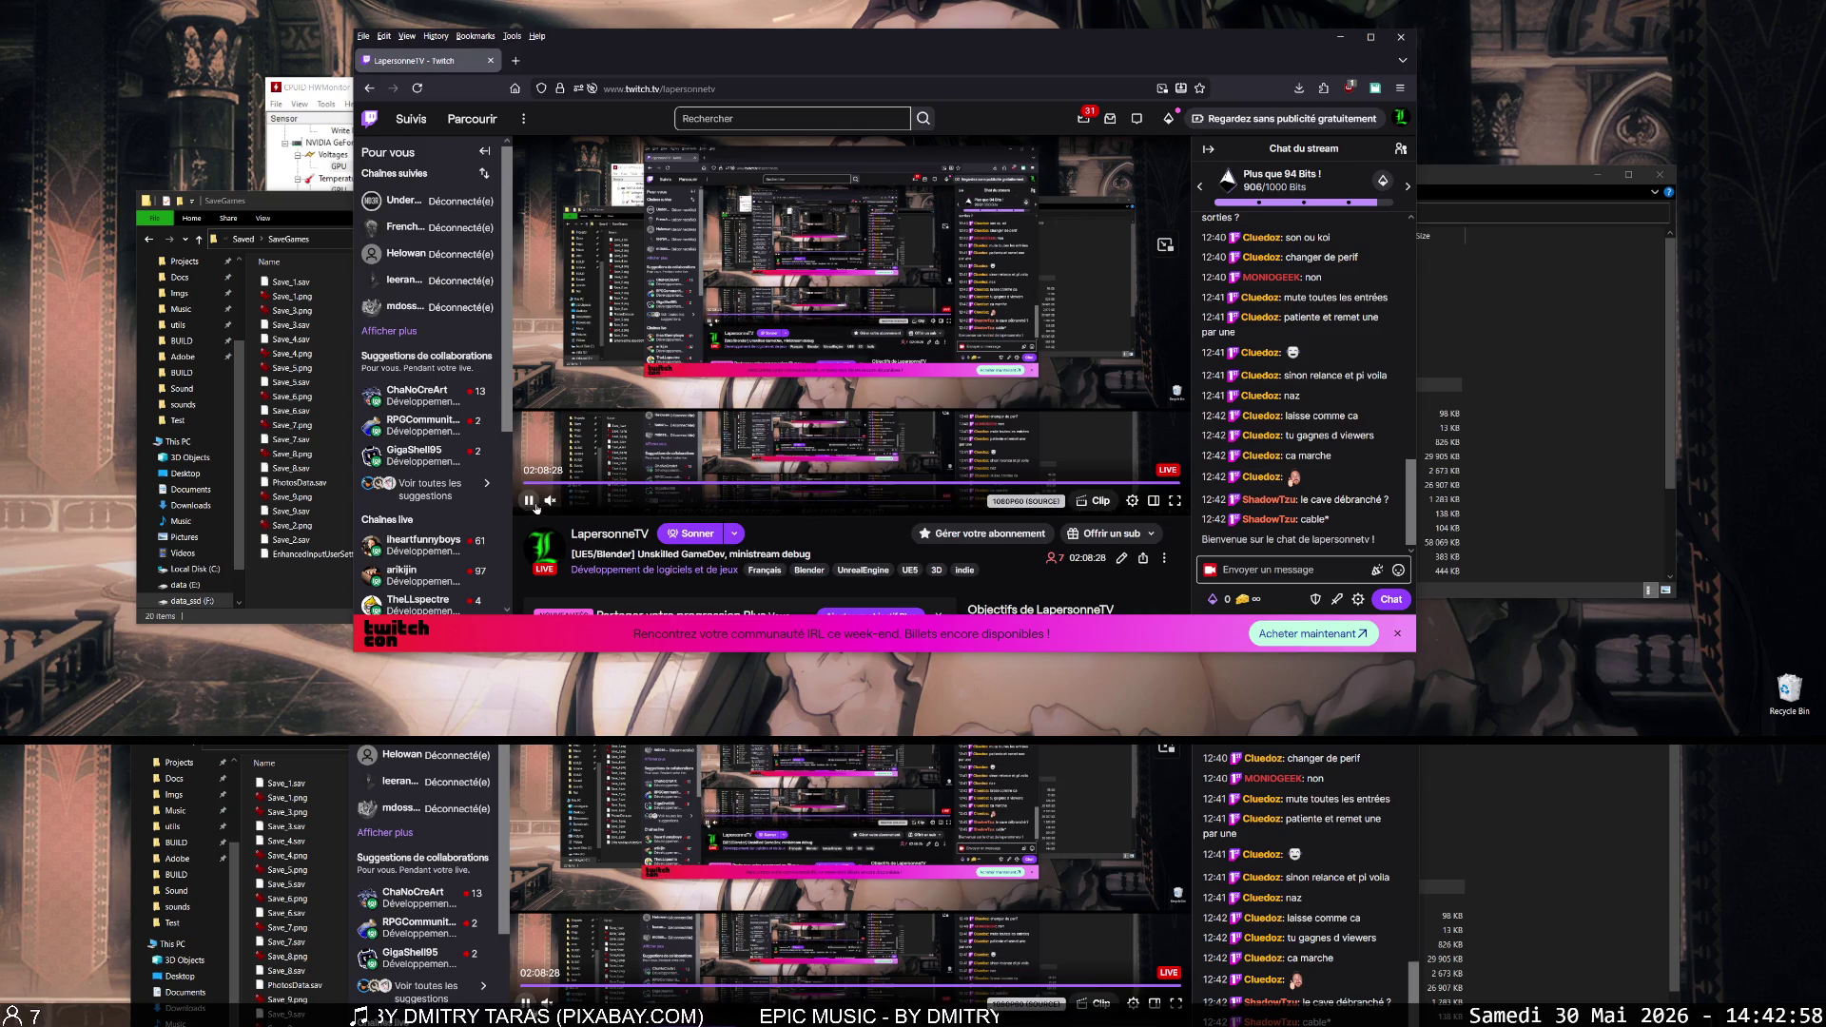
left_click(549, 501)
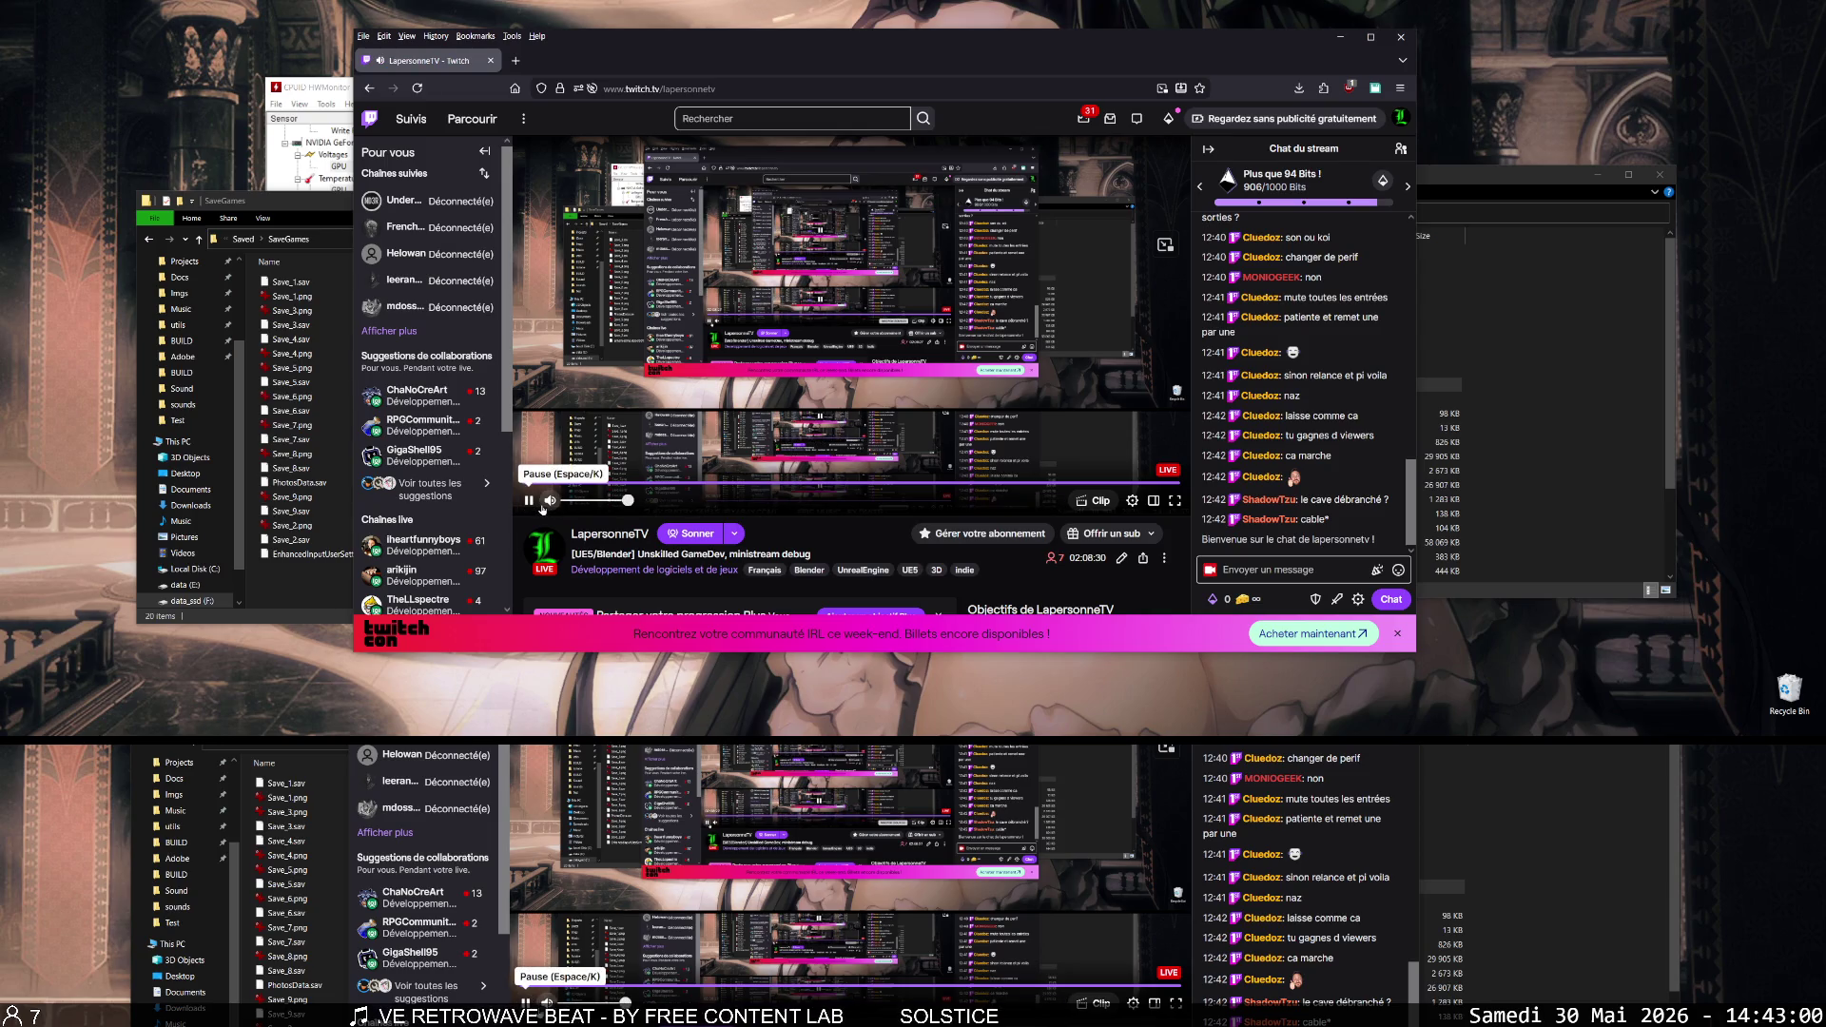
right_click(547, 510)
left_click(1401, 37)
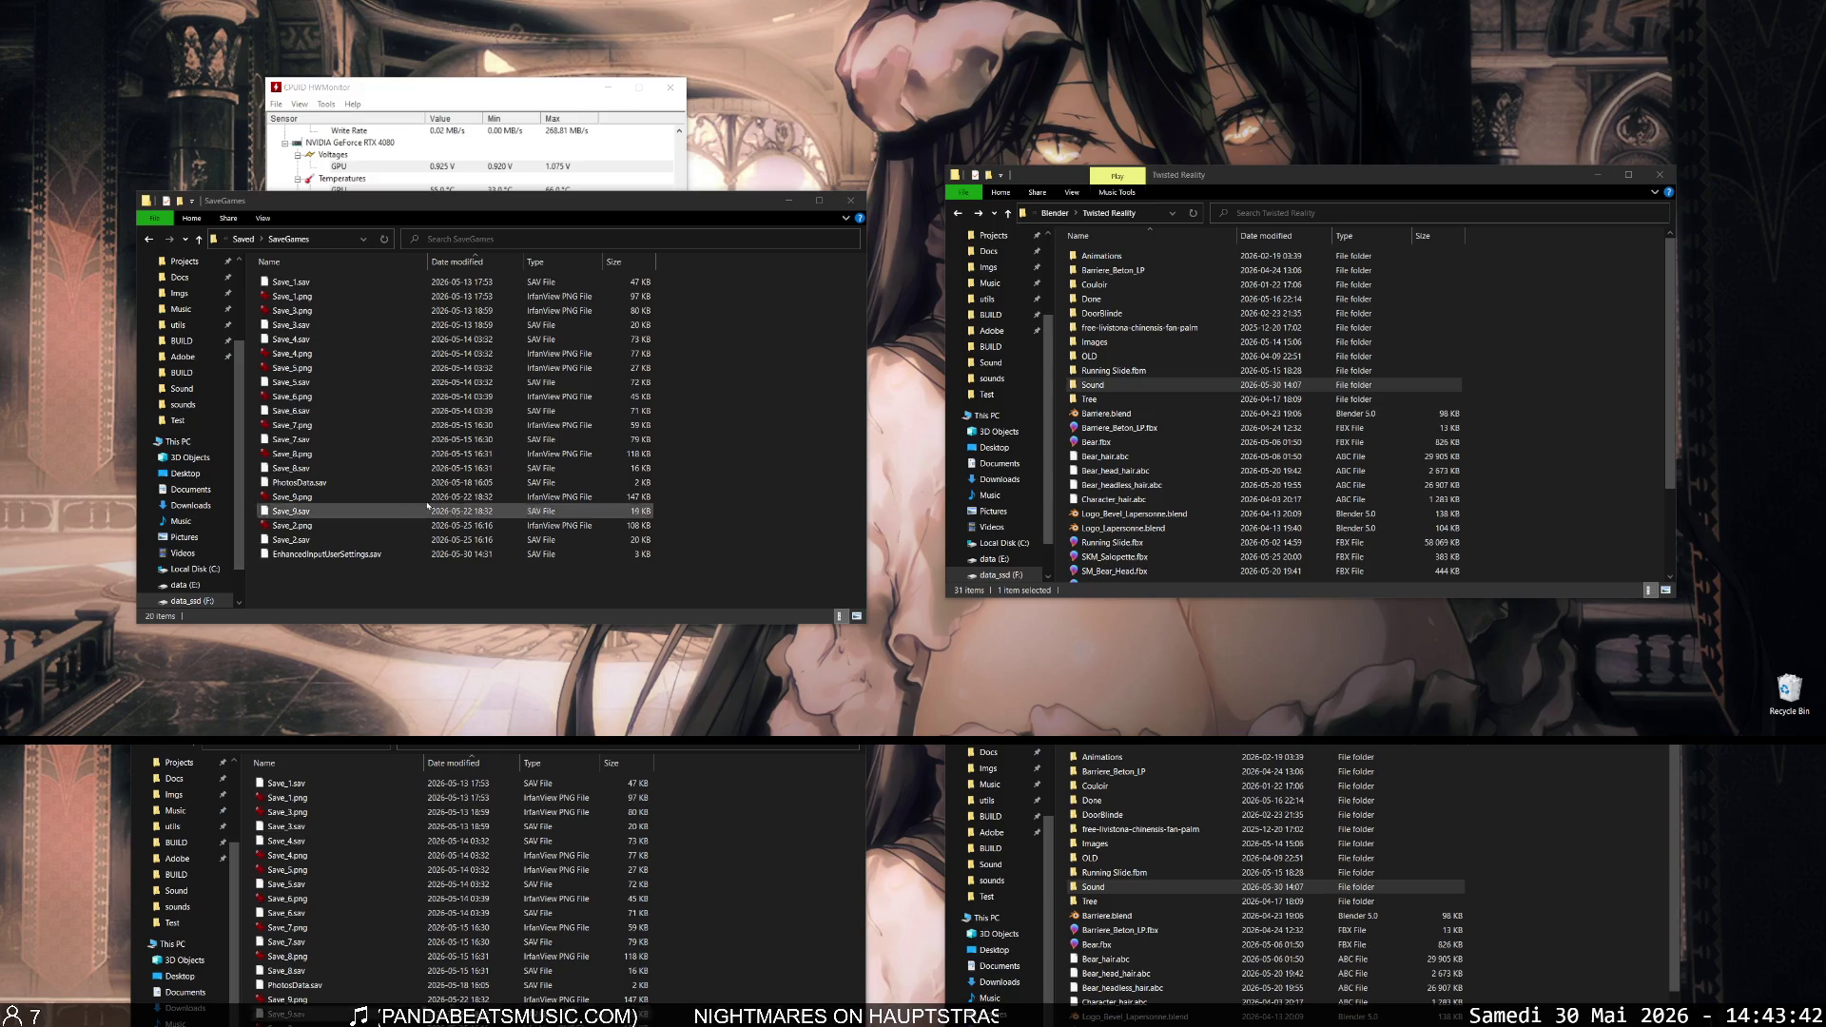
left_click(428, 576)
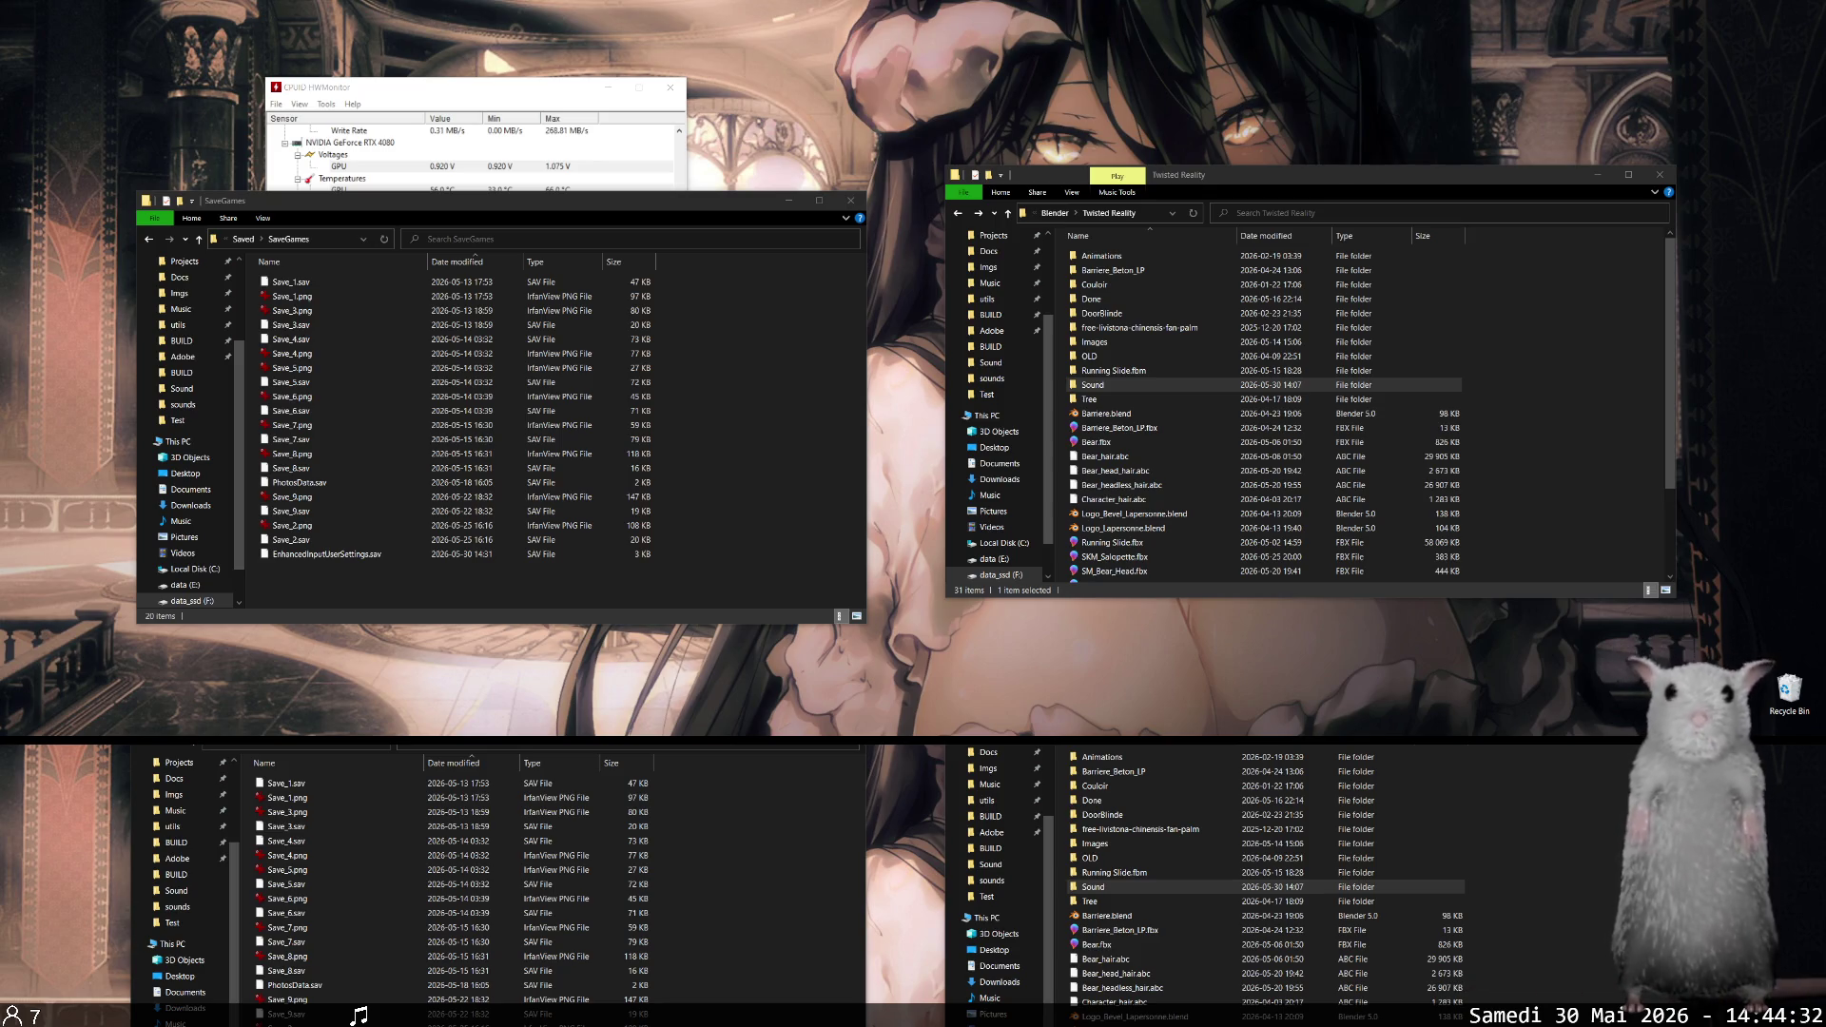
- Navigate up to the TwistedReality 5.7 folder and select TwistedReality.uproject
left_click(704, 551)
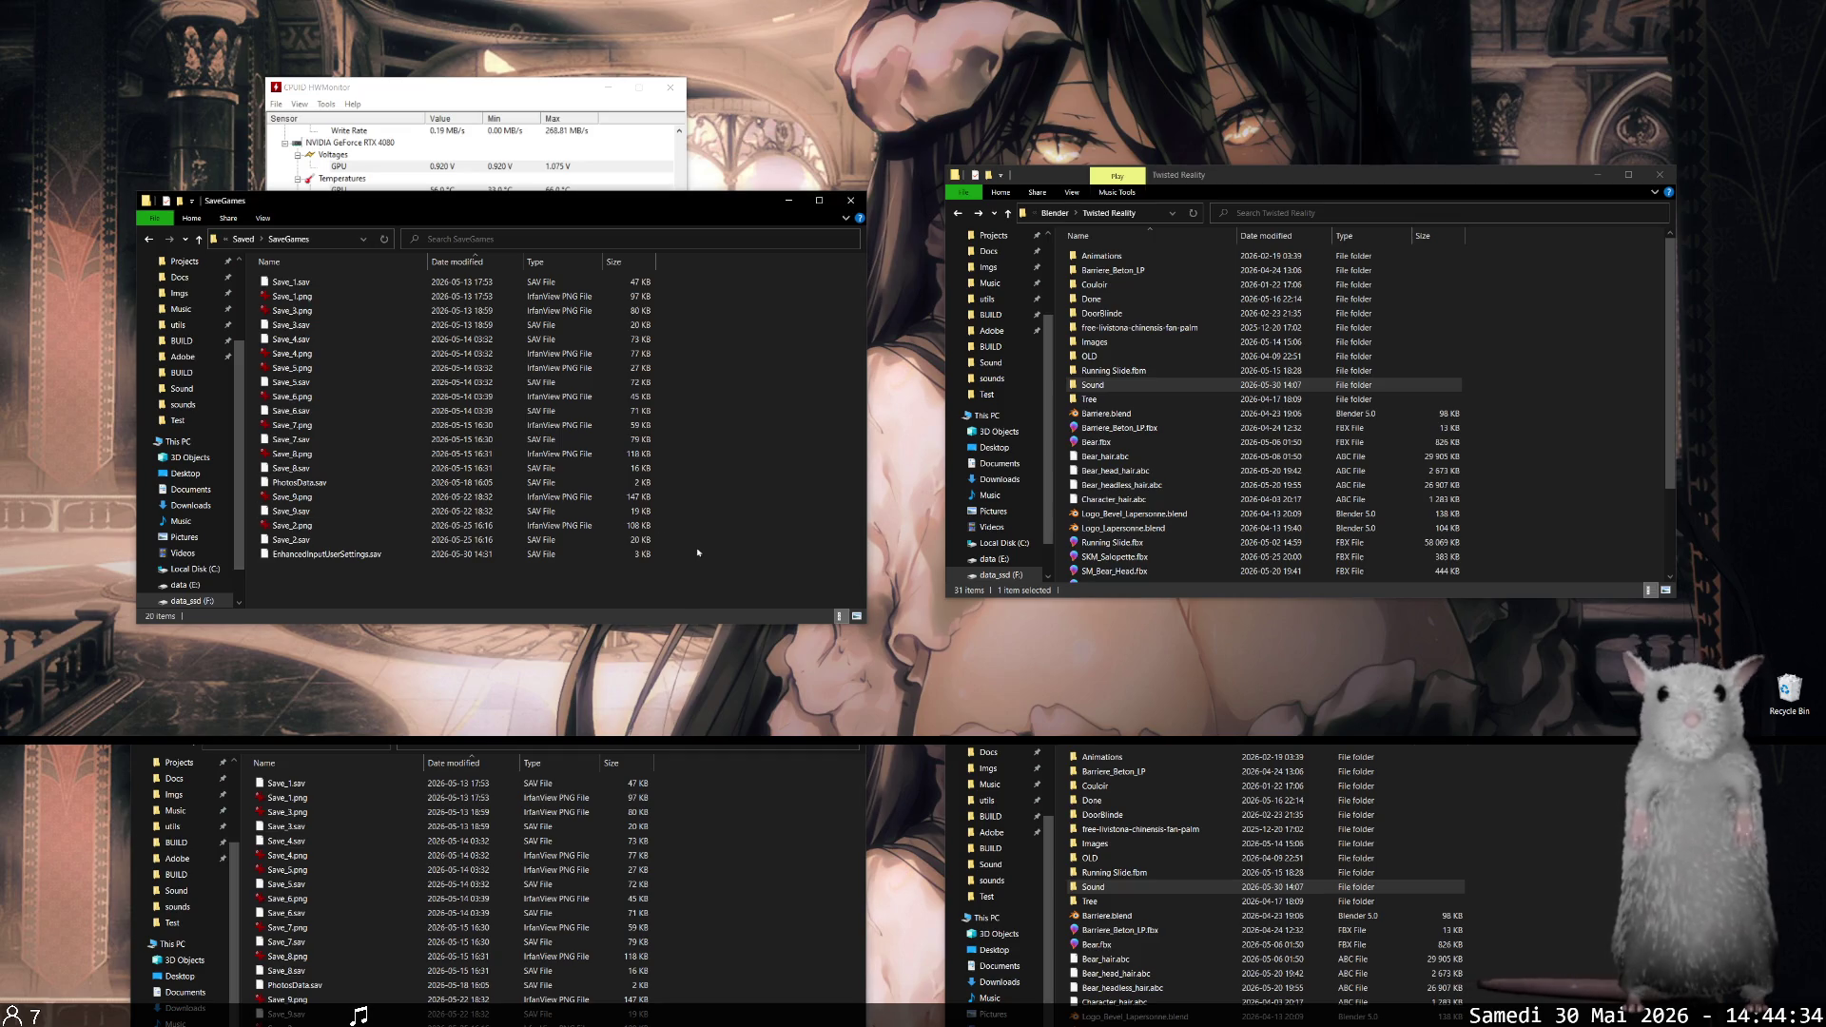
key("BackSpace")
key("BackSpace")
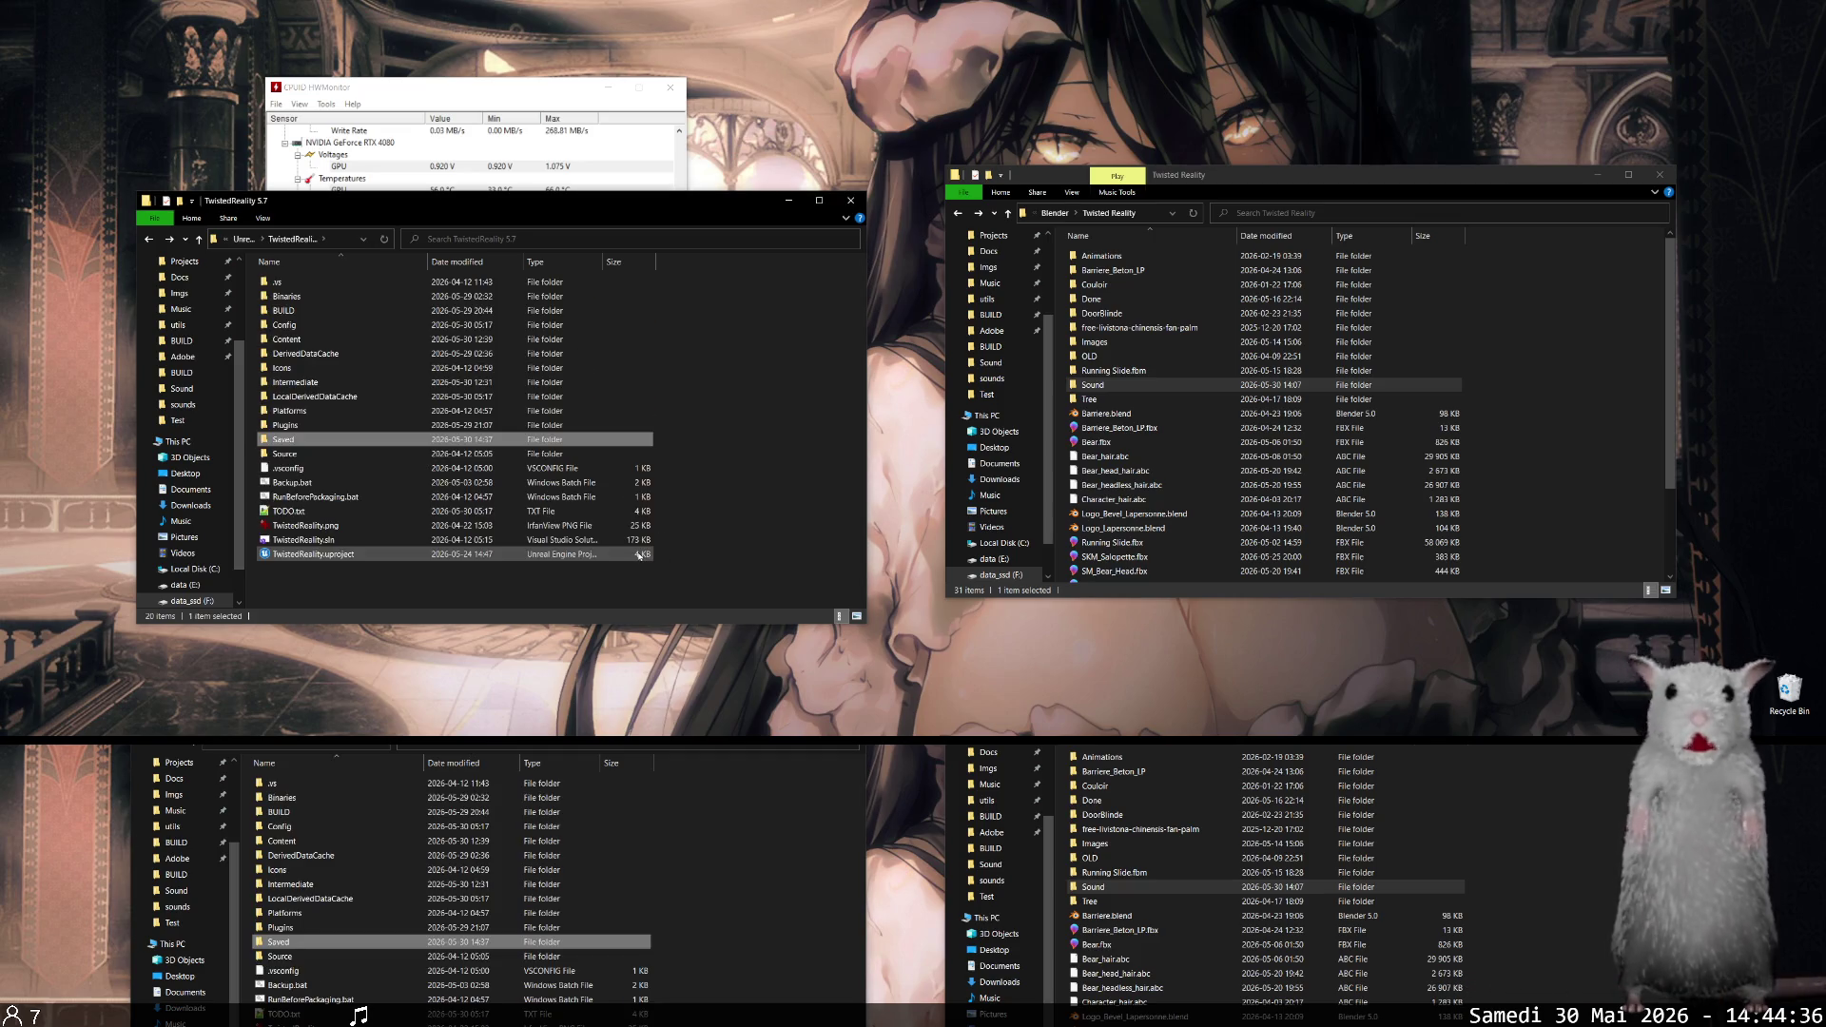
left_click(624, 556)
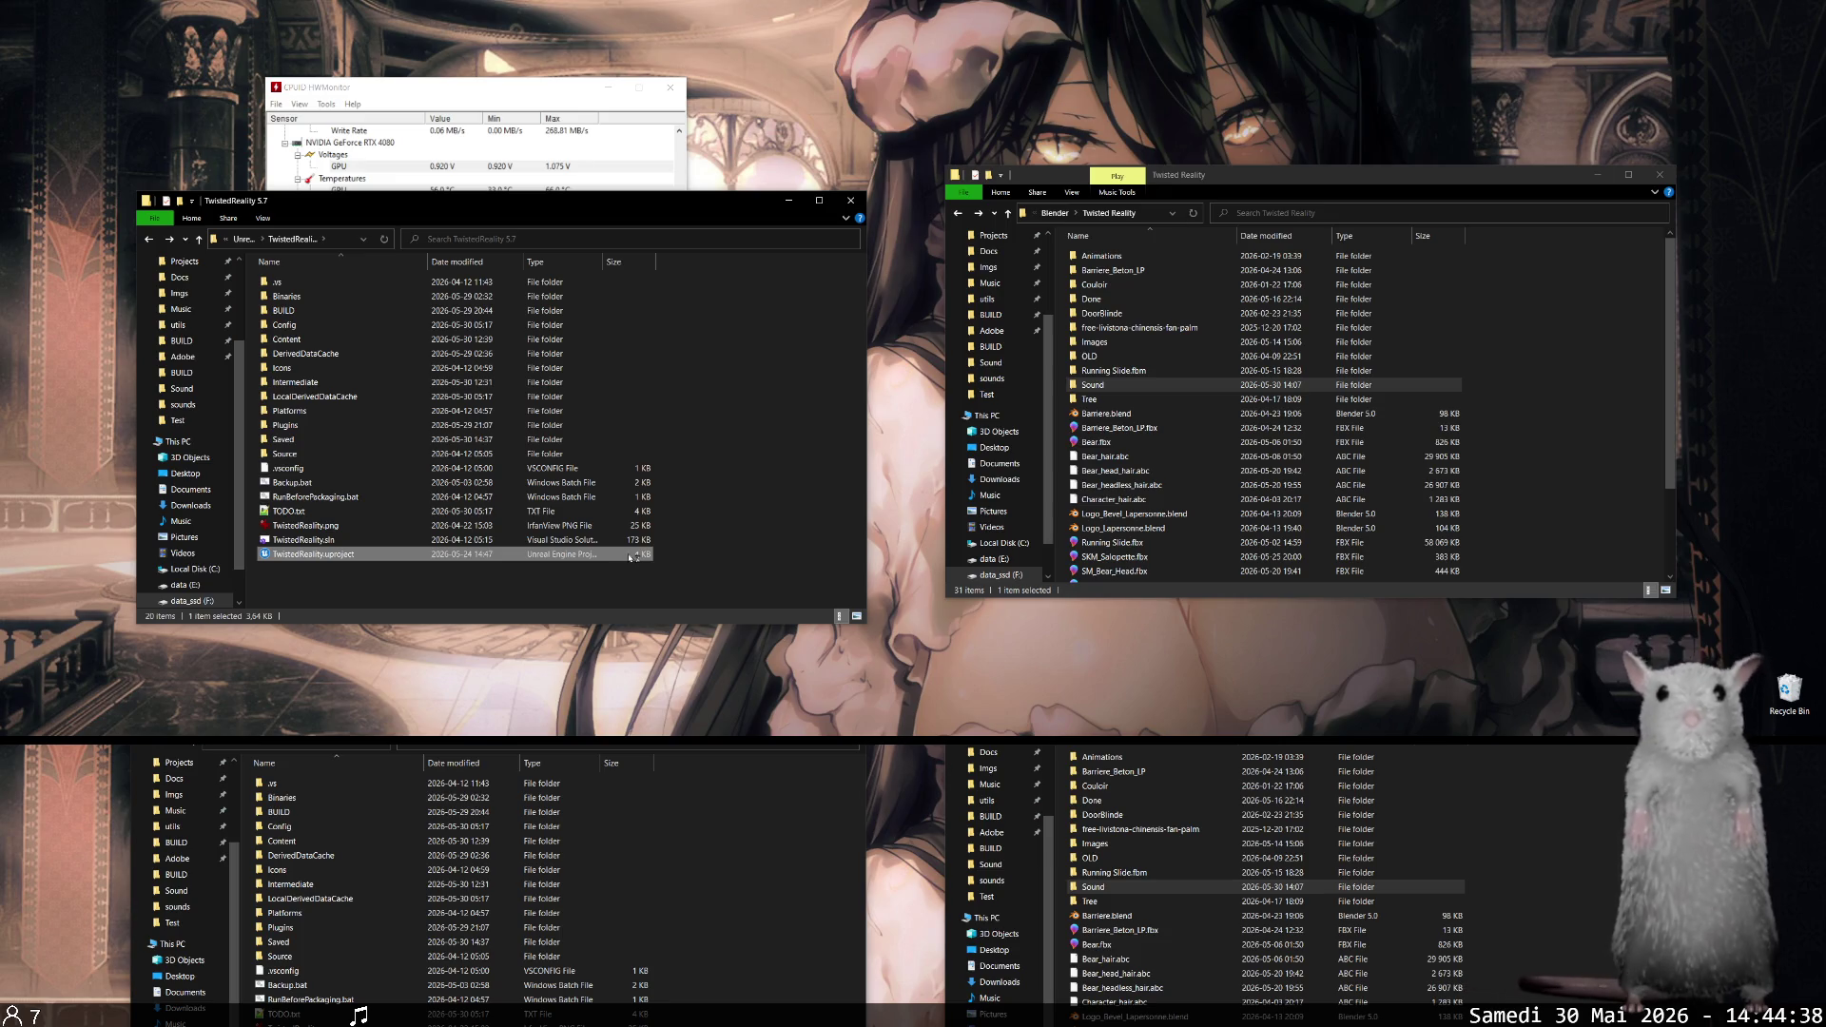
- Open the TwistedReality project in the Unreal Editor
key("Return")
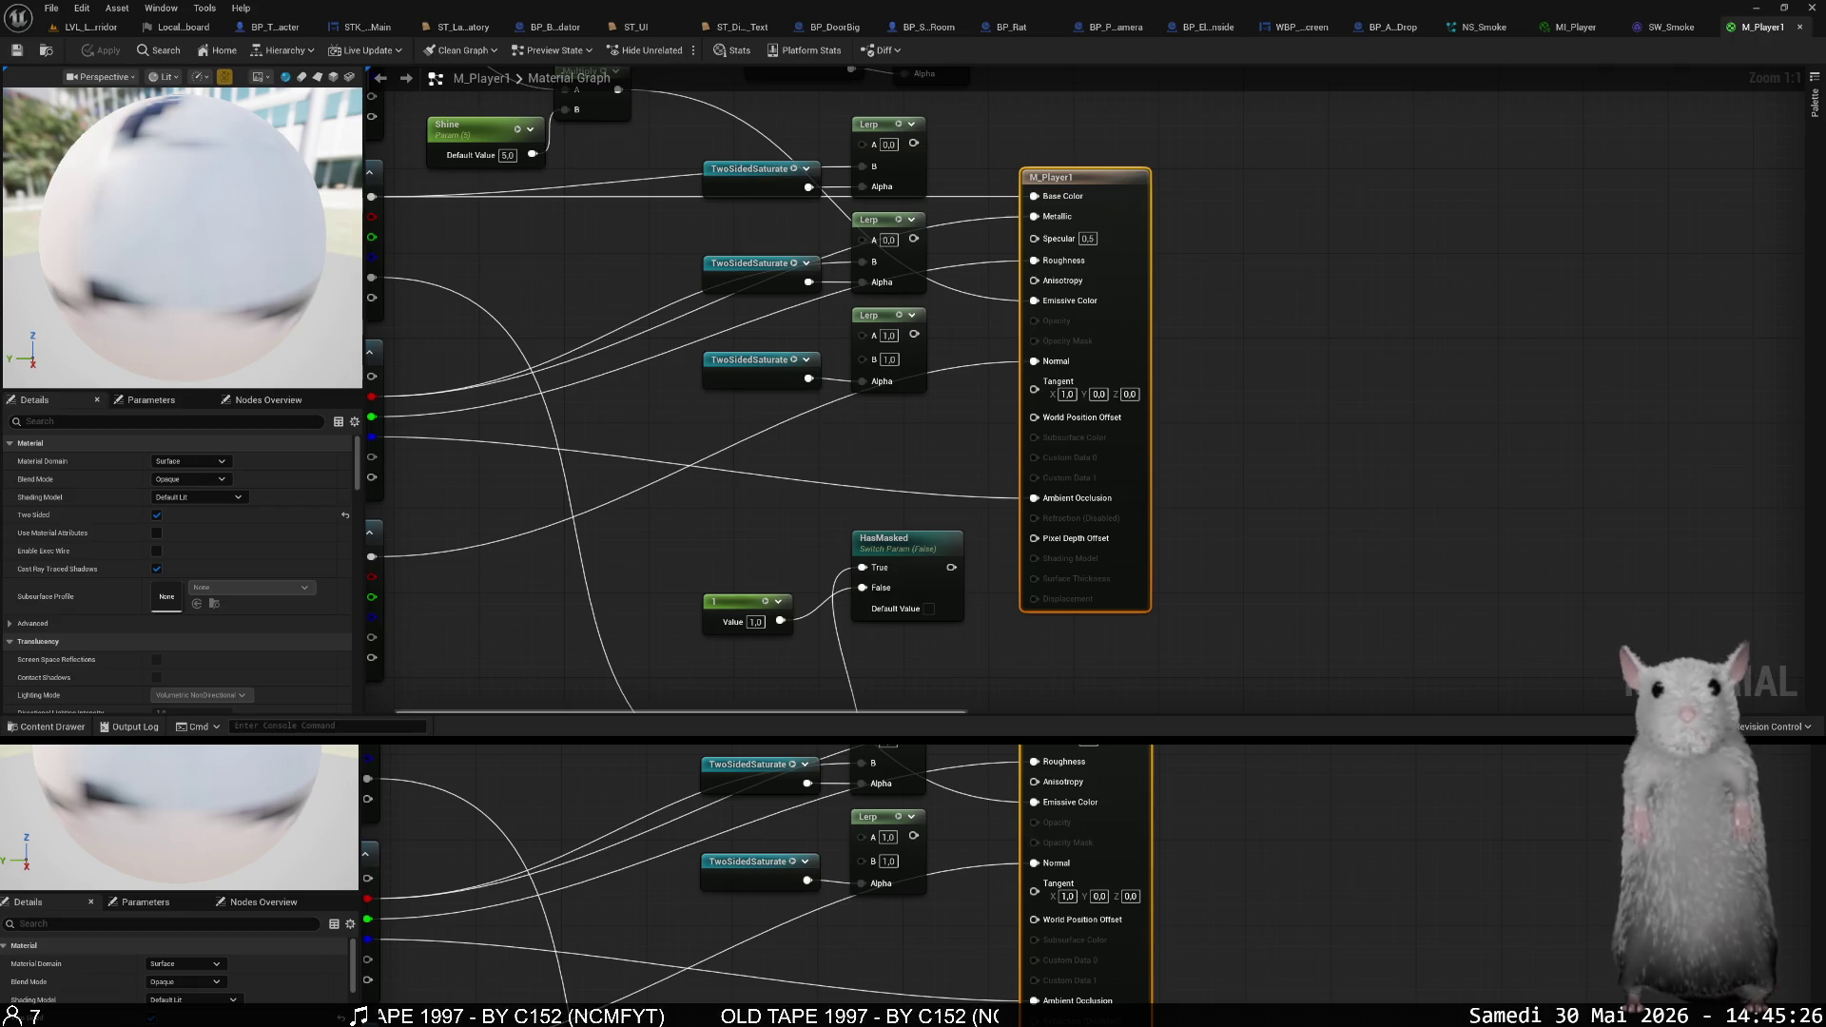
- Pan and zoom out over the M_Player1 texture nodes and show the Content Drawer
left_click_drag(552, 376, 719, 377)
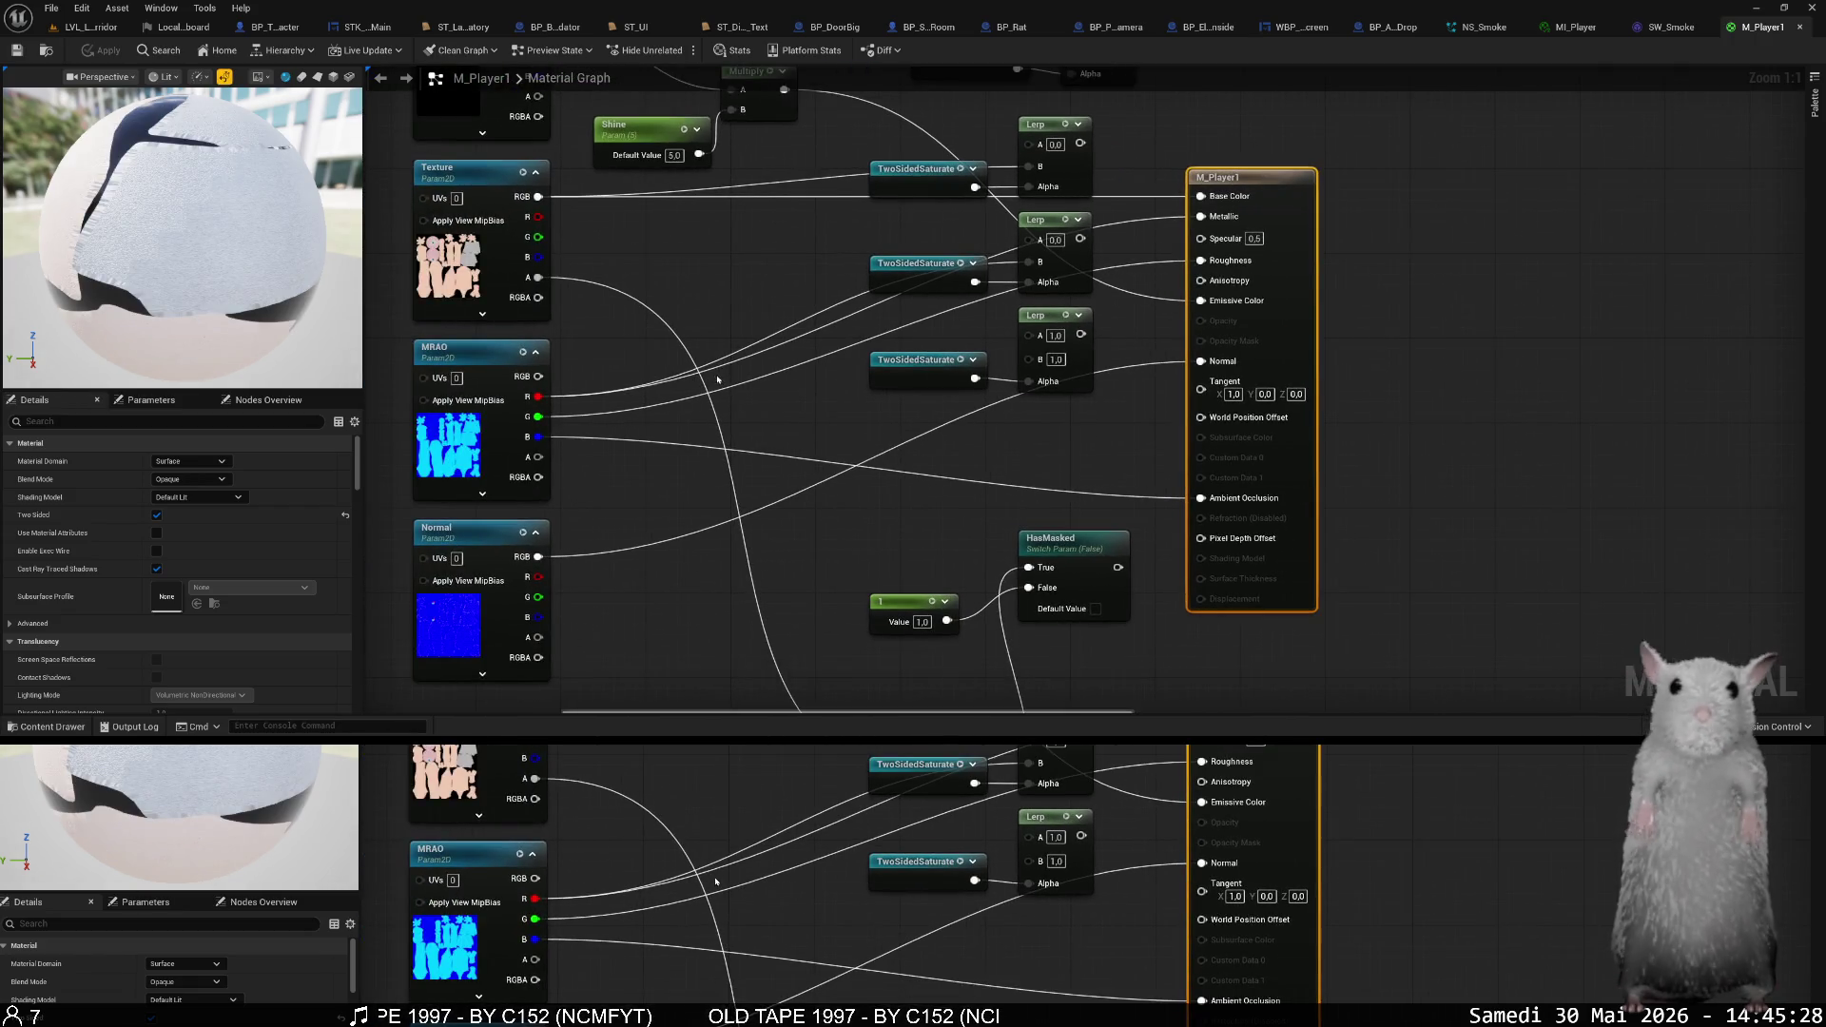
scroll(718, 380, "down", 1)
left_click(878, 350)
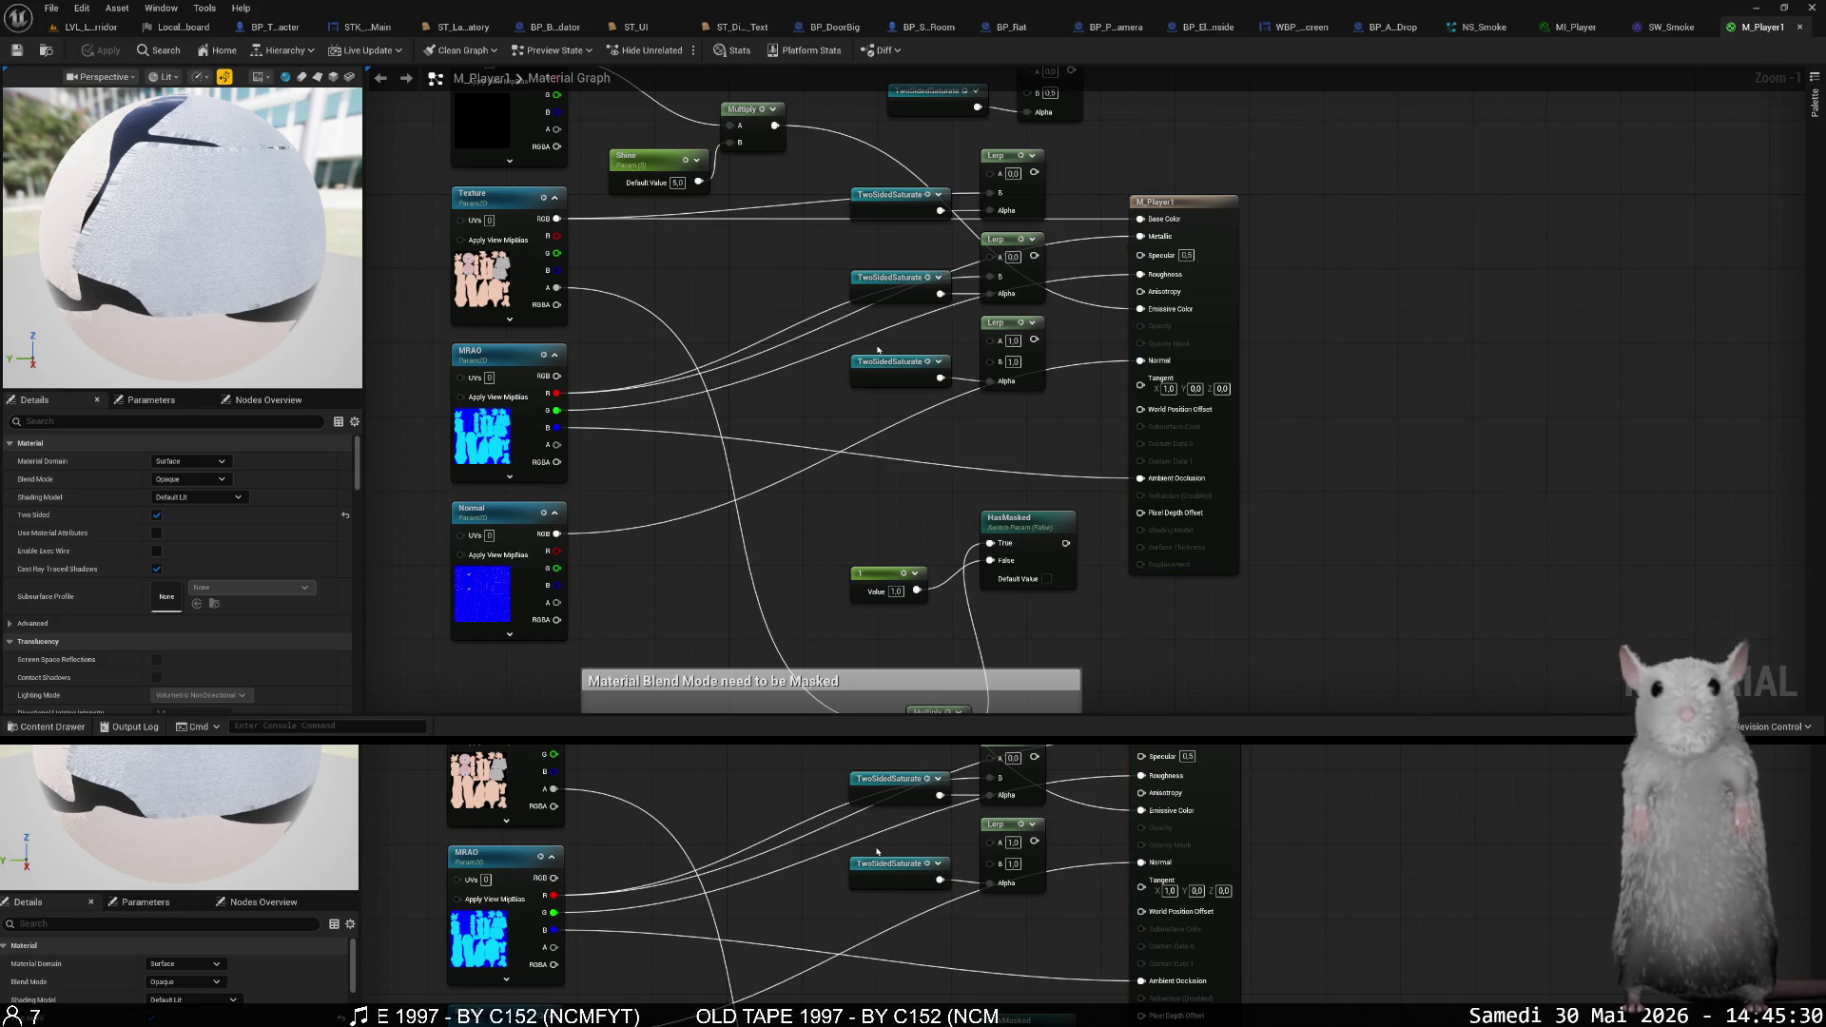
key("ctrl+space")
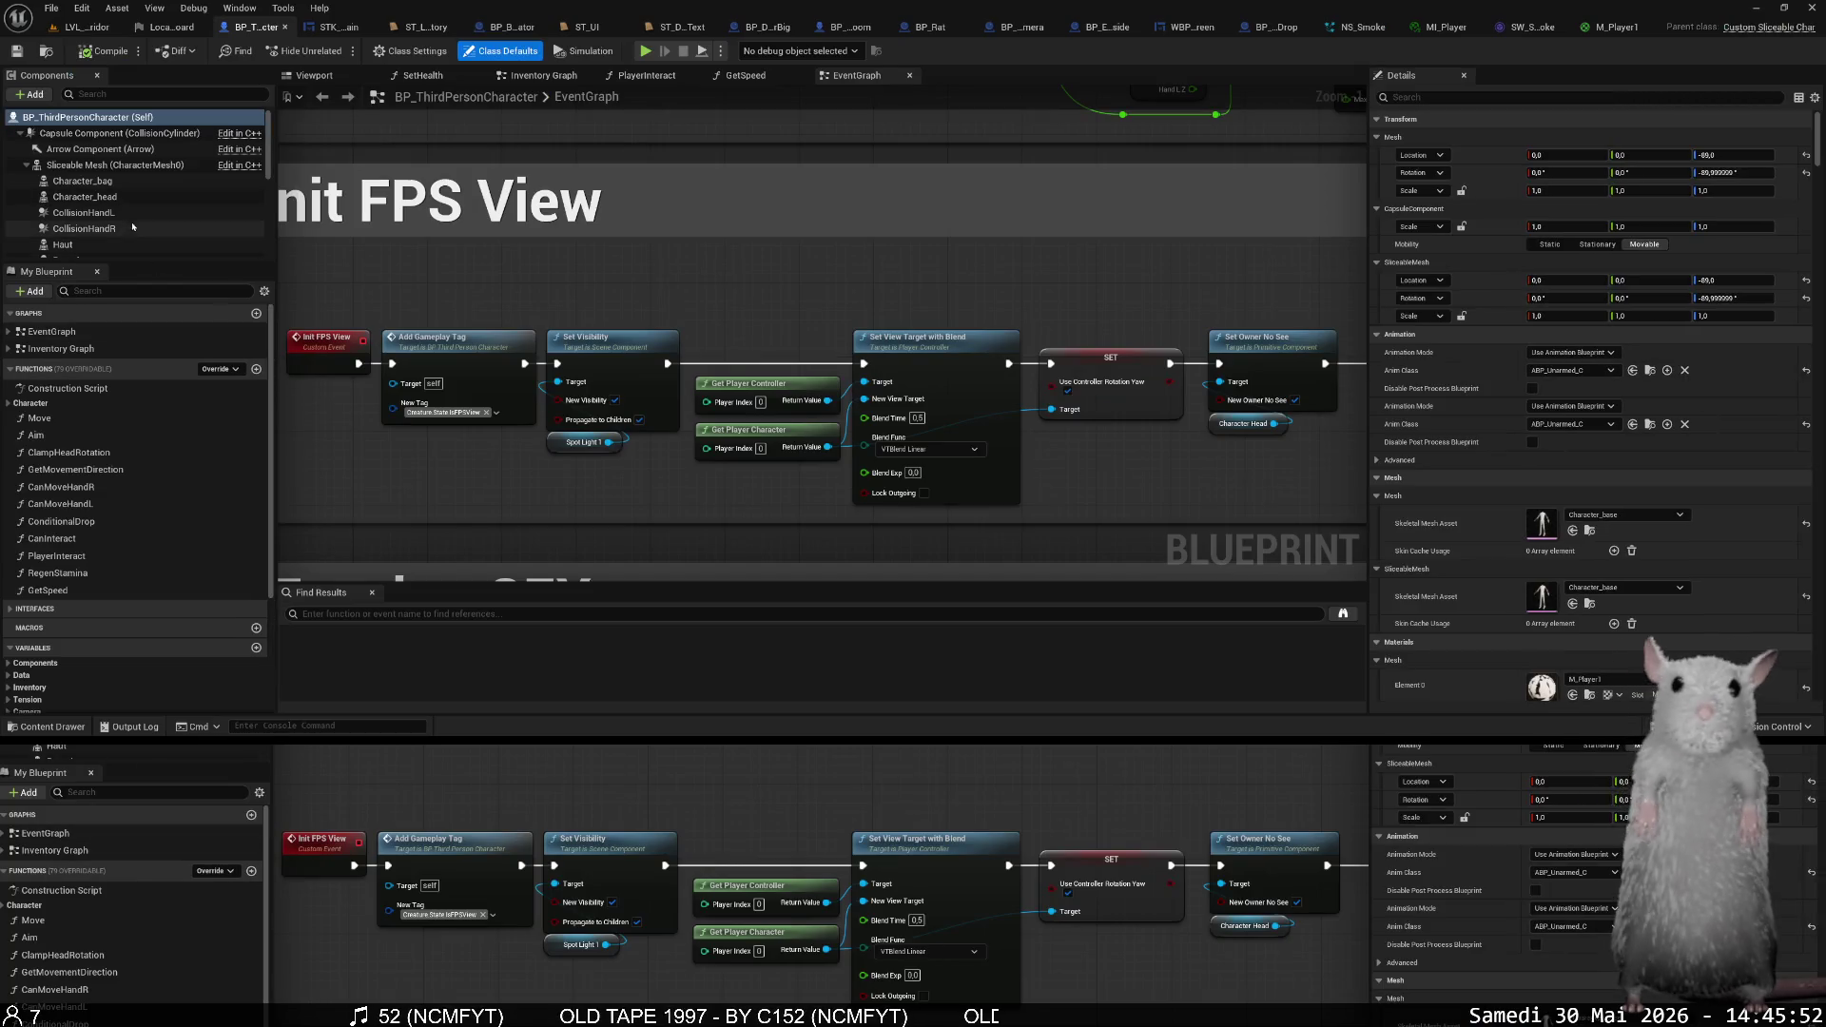
- Select Character_head and browse its Element 0 material down to Materials/Textured/Characters
left_click(135, 197)
left_click(133, 165, "ctrl")
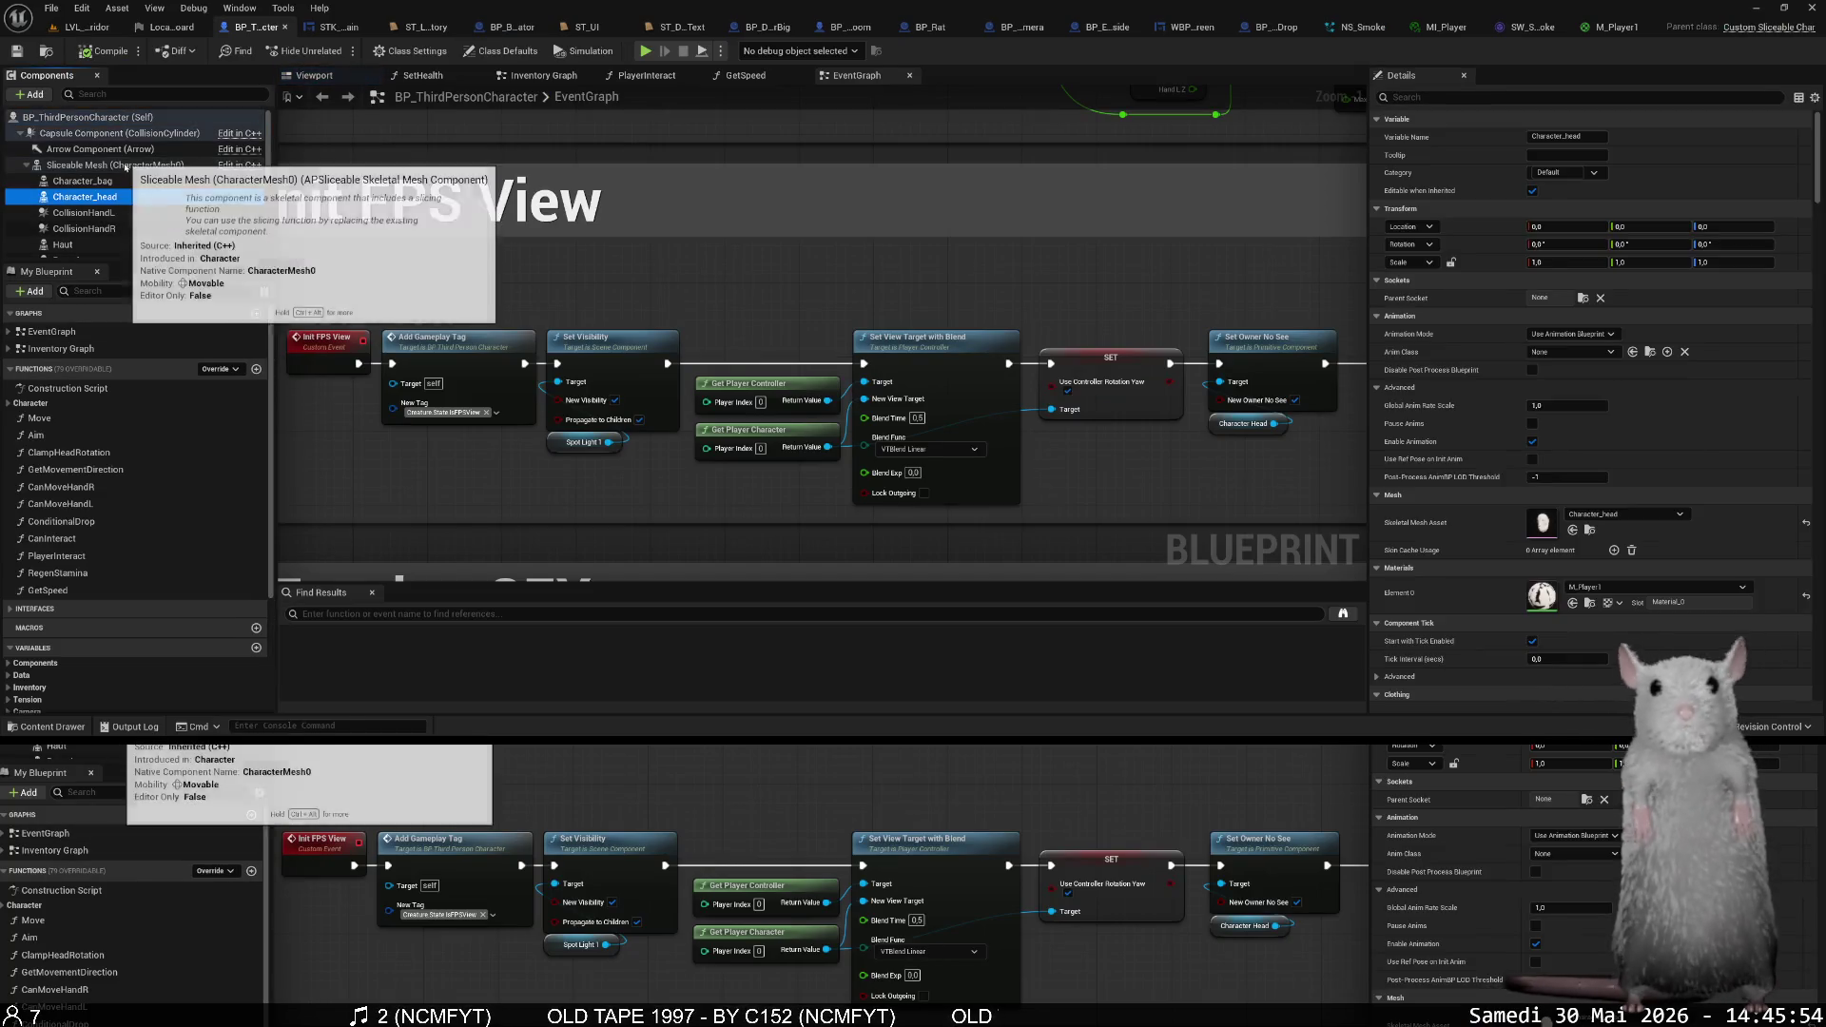
left_click(1656, 461)
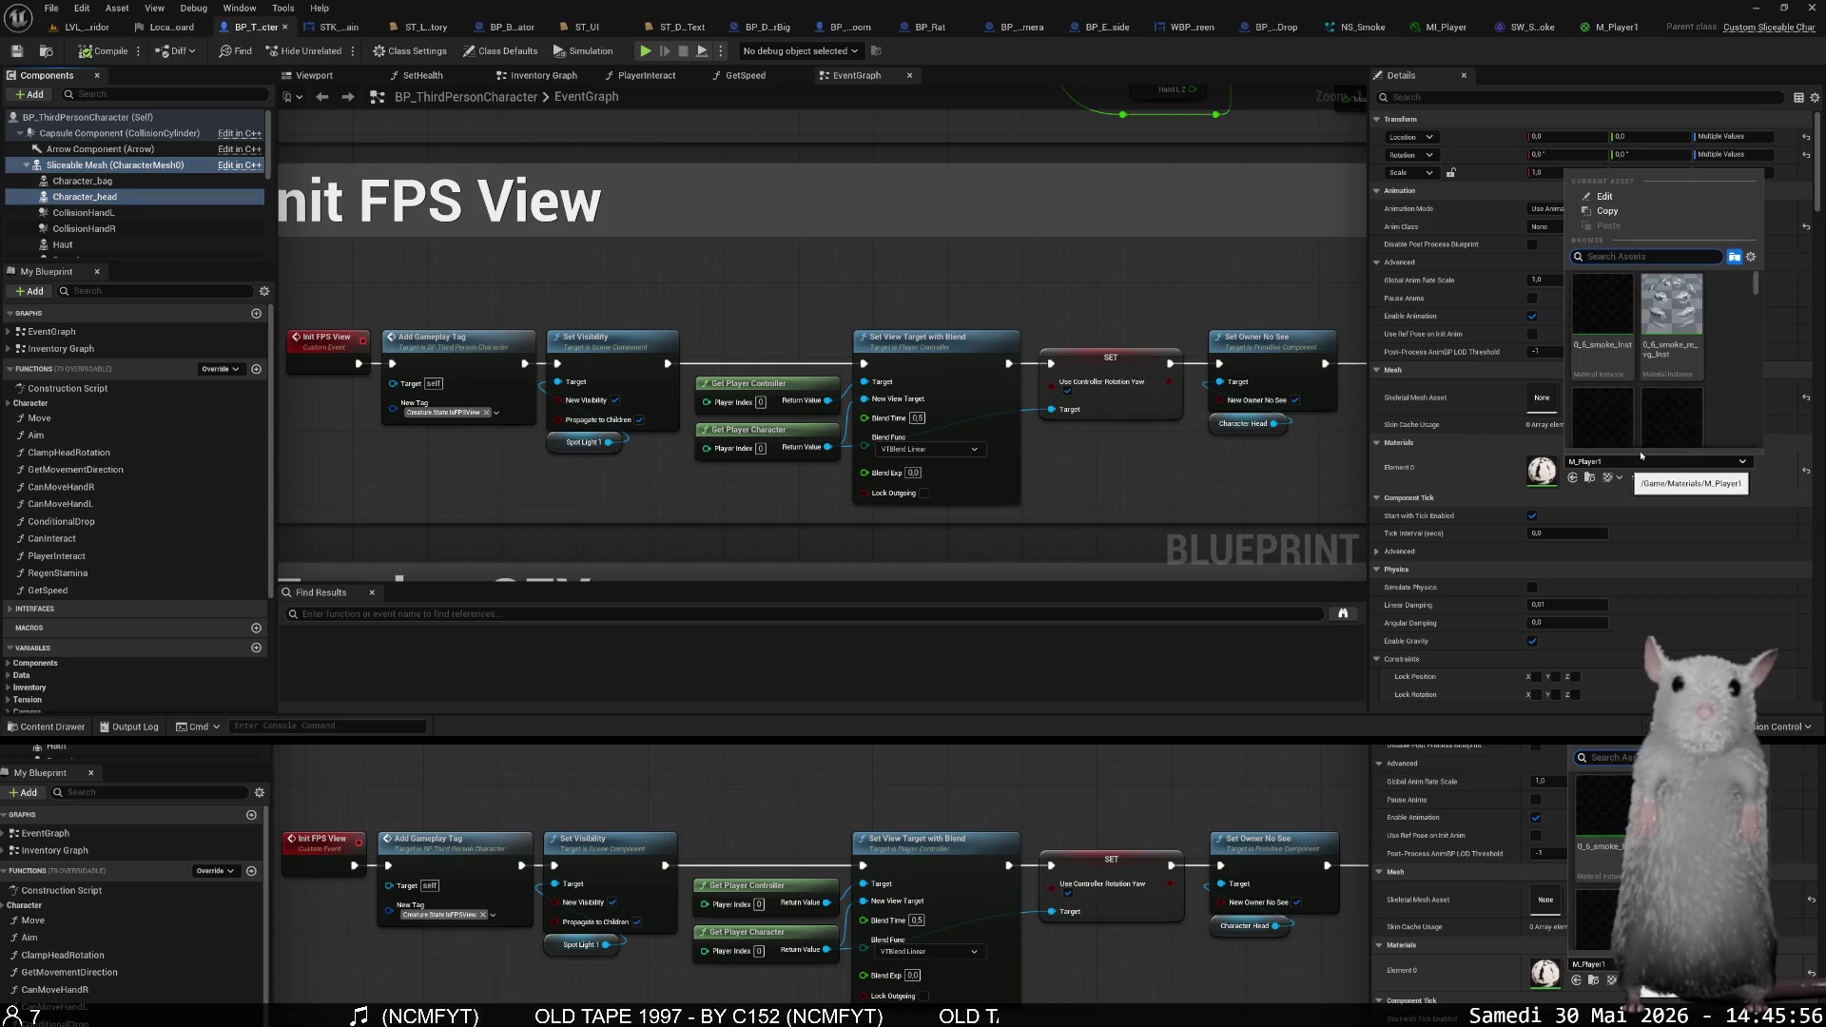
scroll(1689, 380, "up", 3)
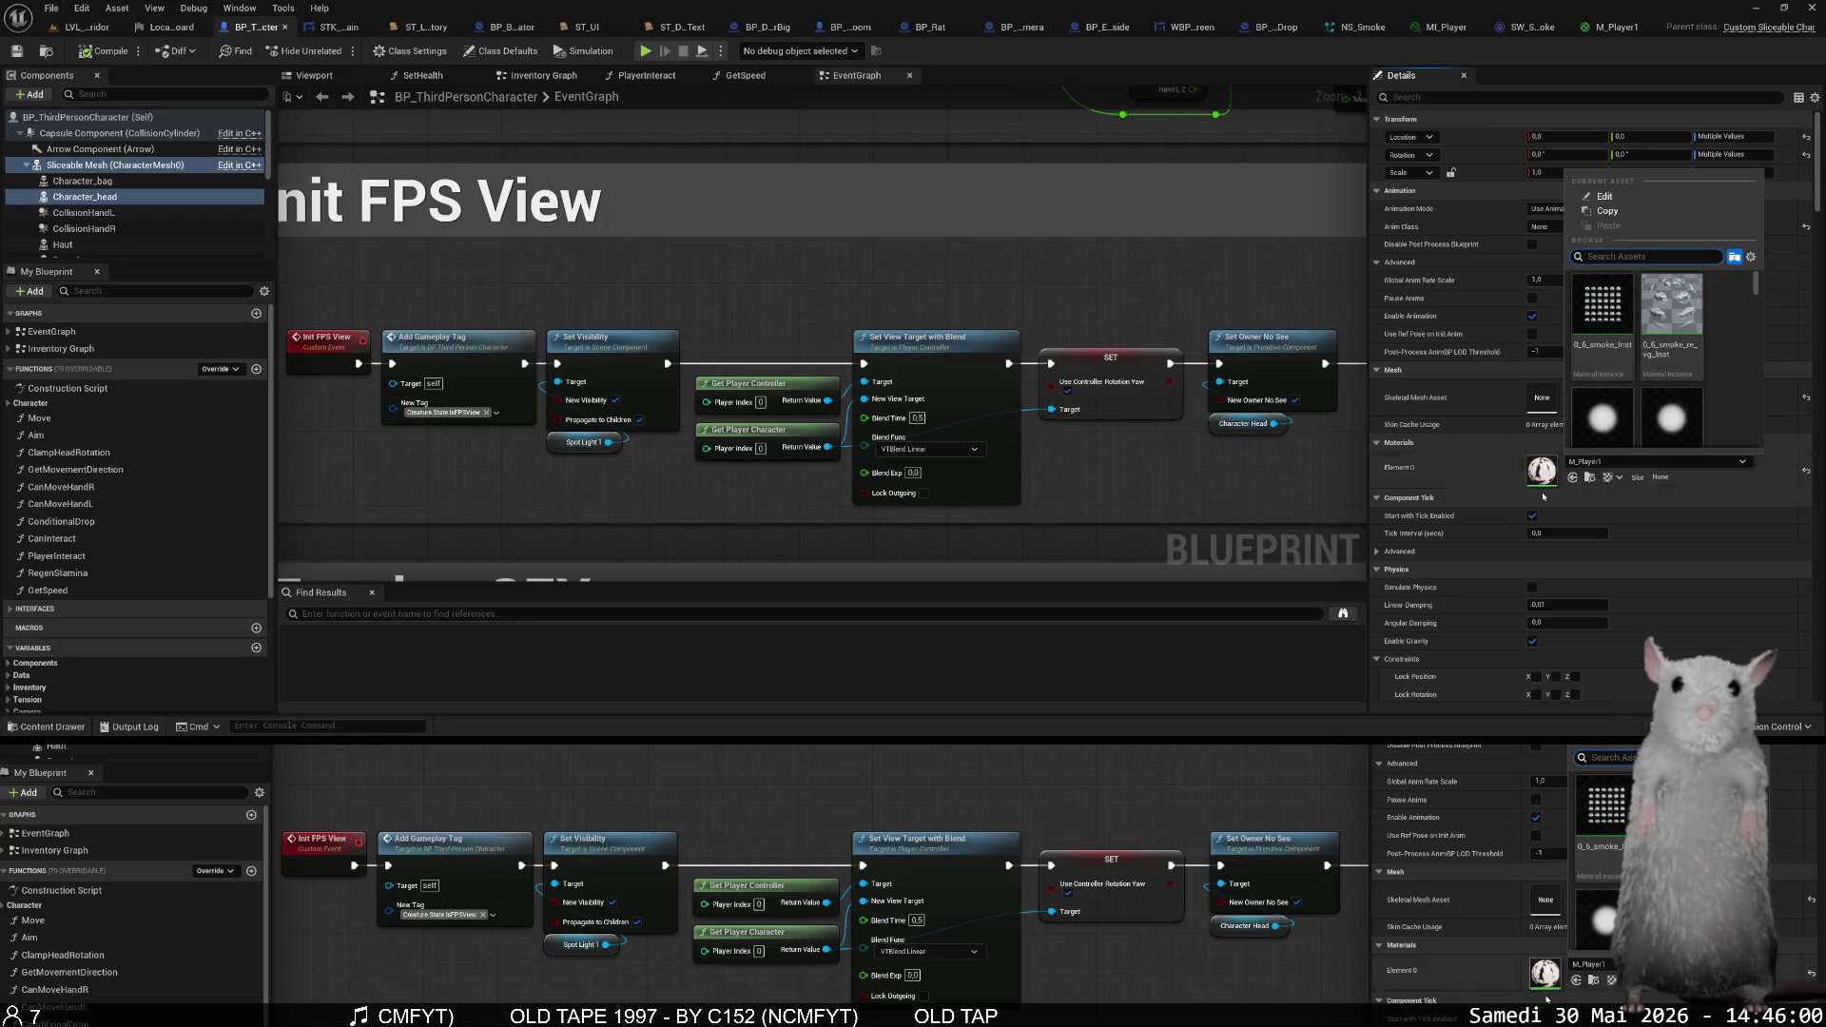
left_click(1590, 477)
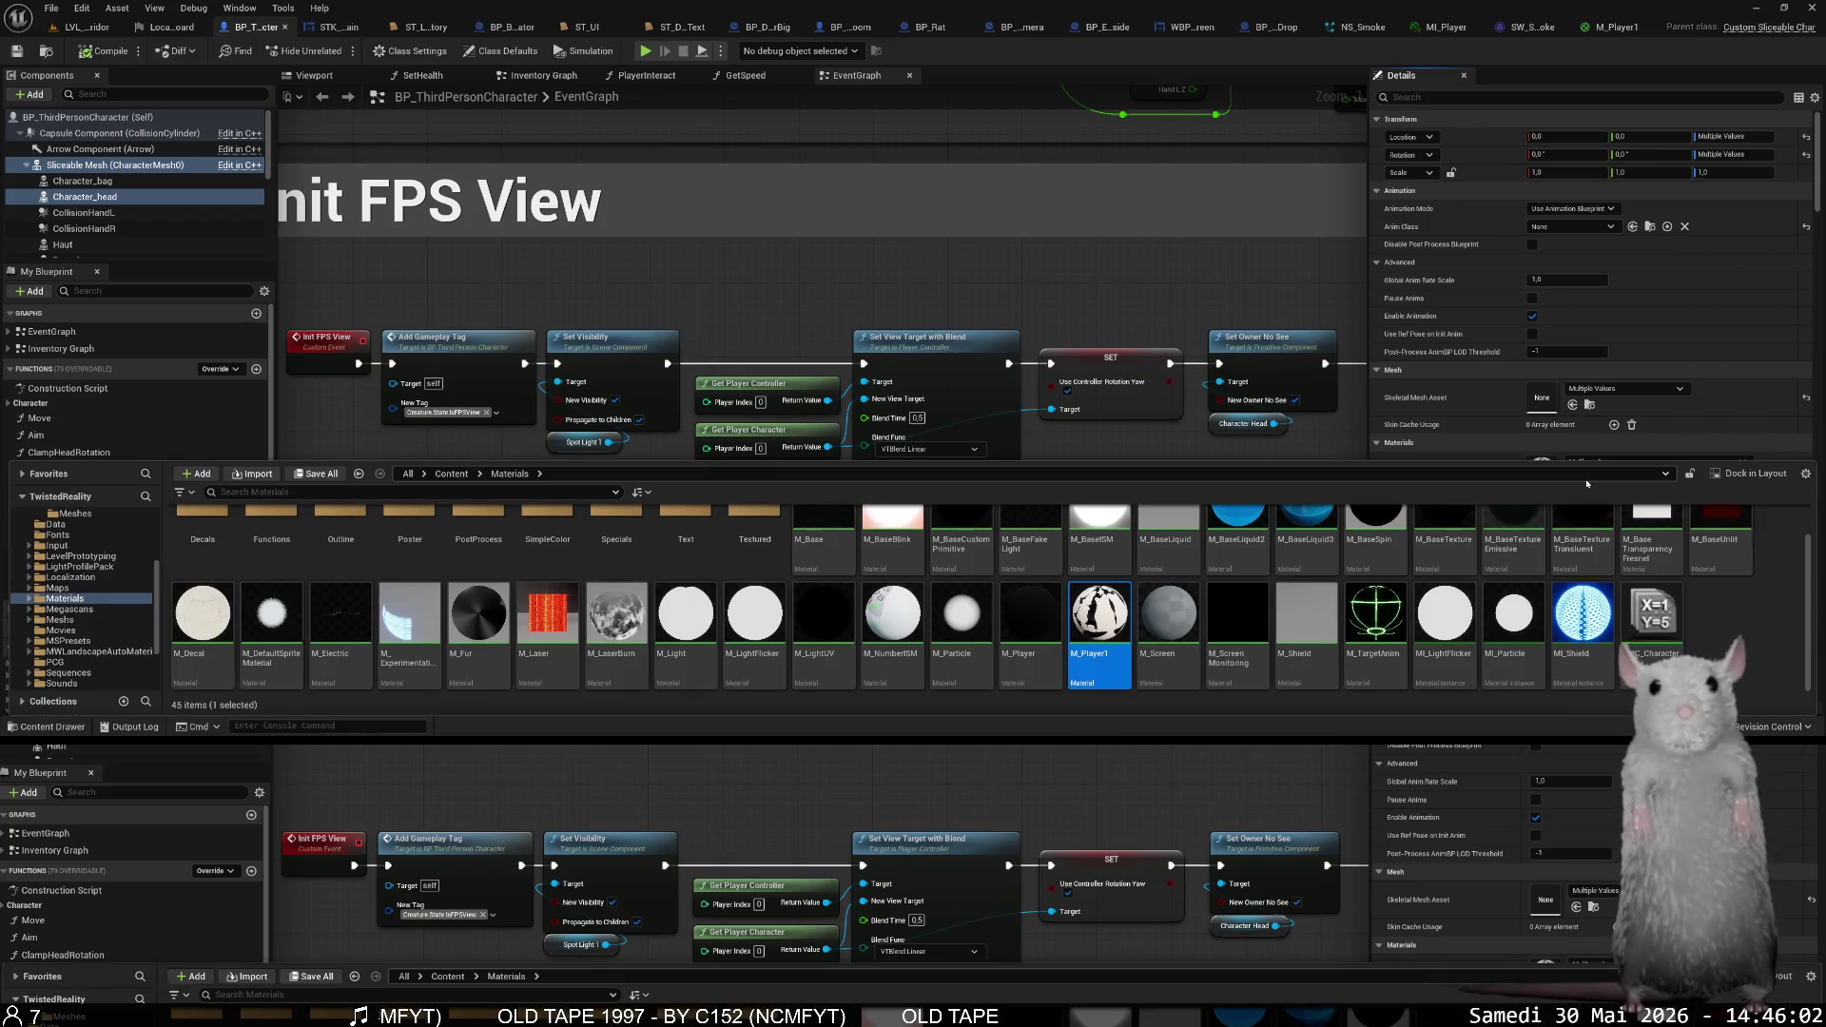
scroll(1049, 624, "up", 1)
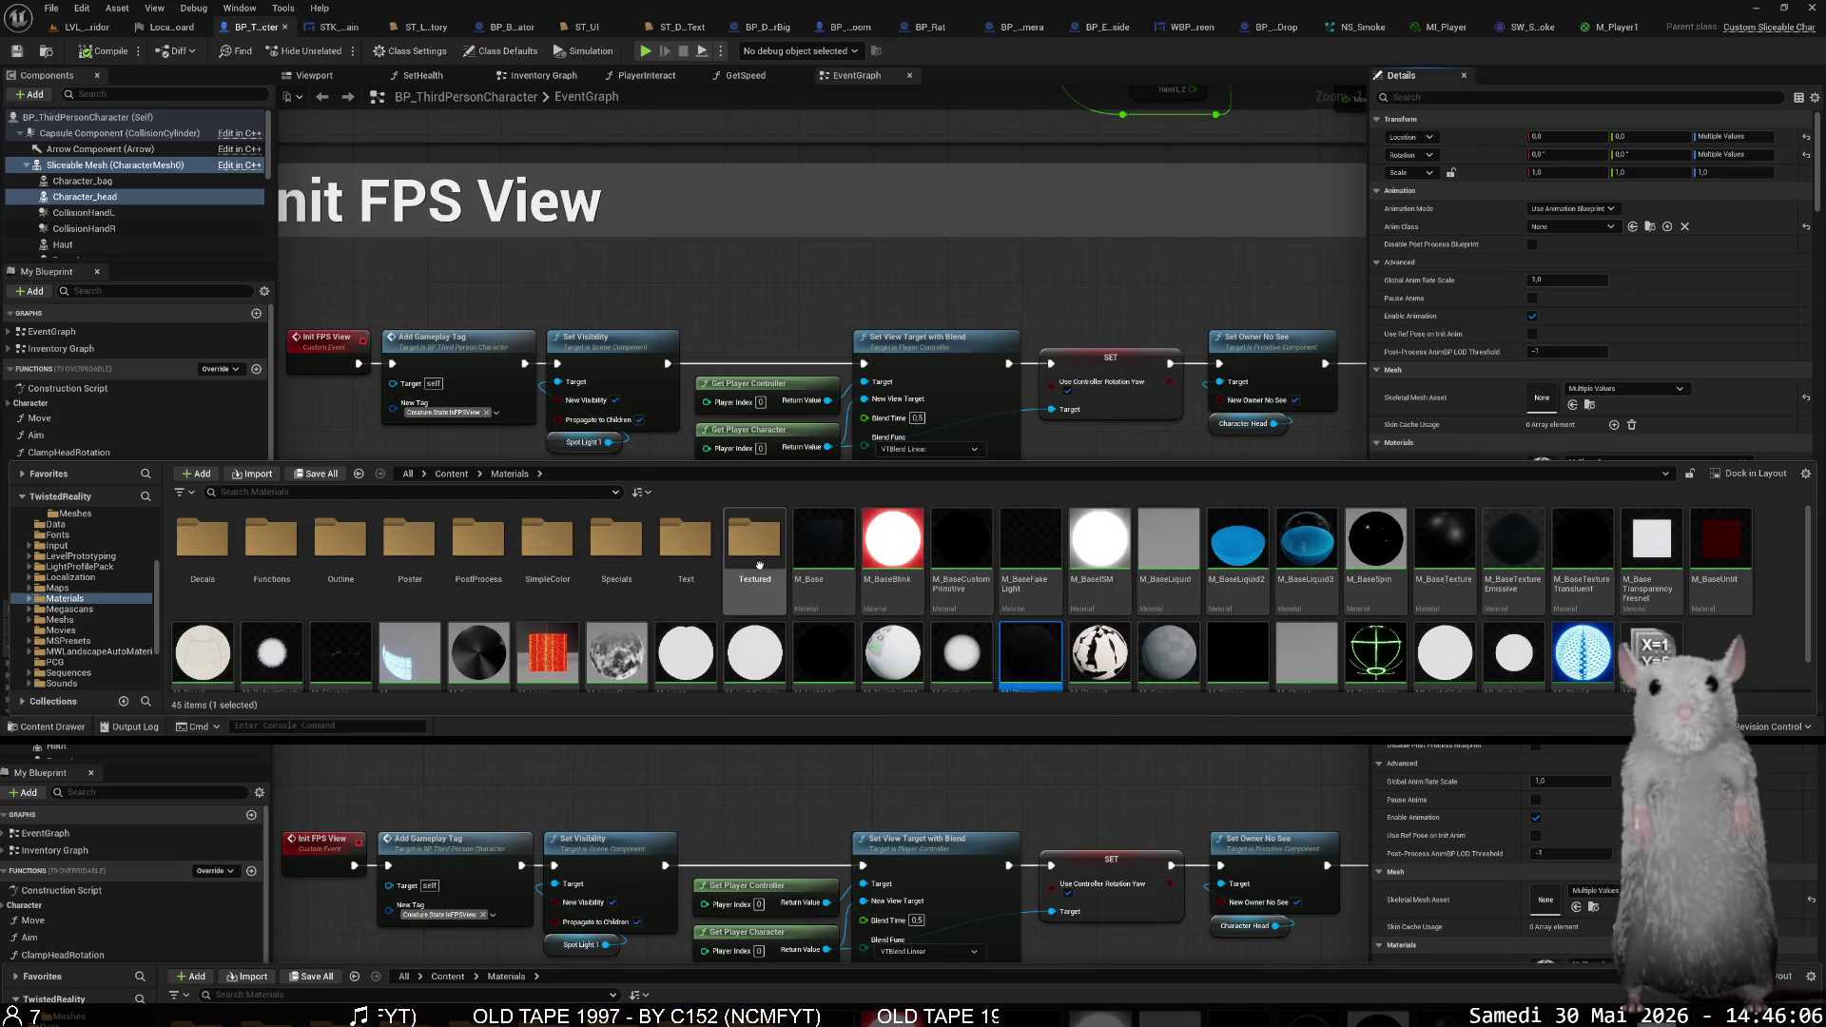
double_click(737, 551)
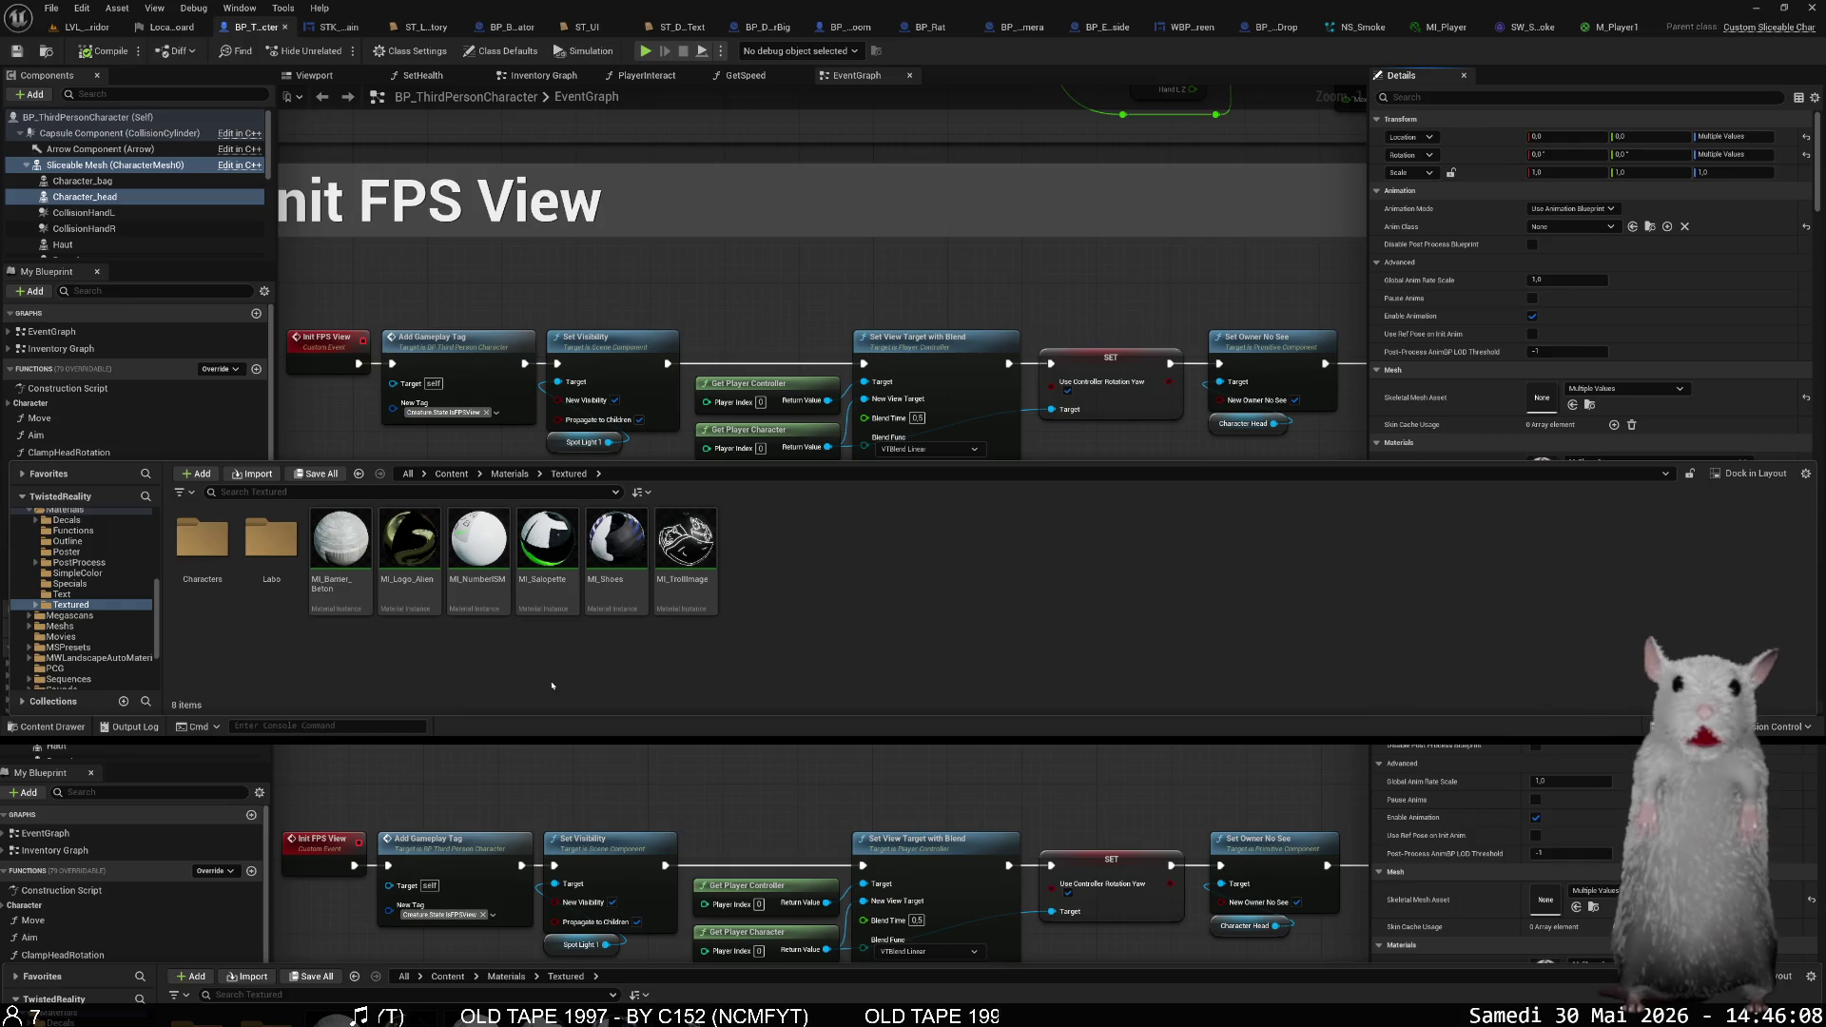
double_click(174, 546)
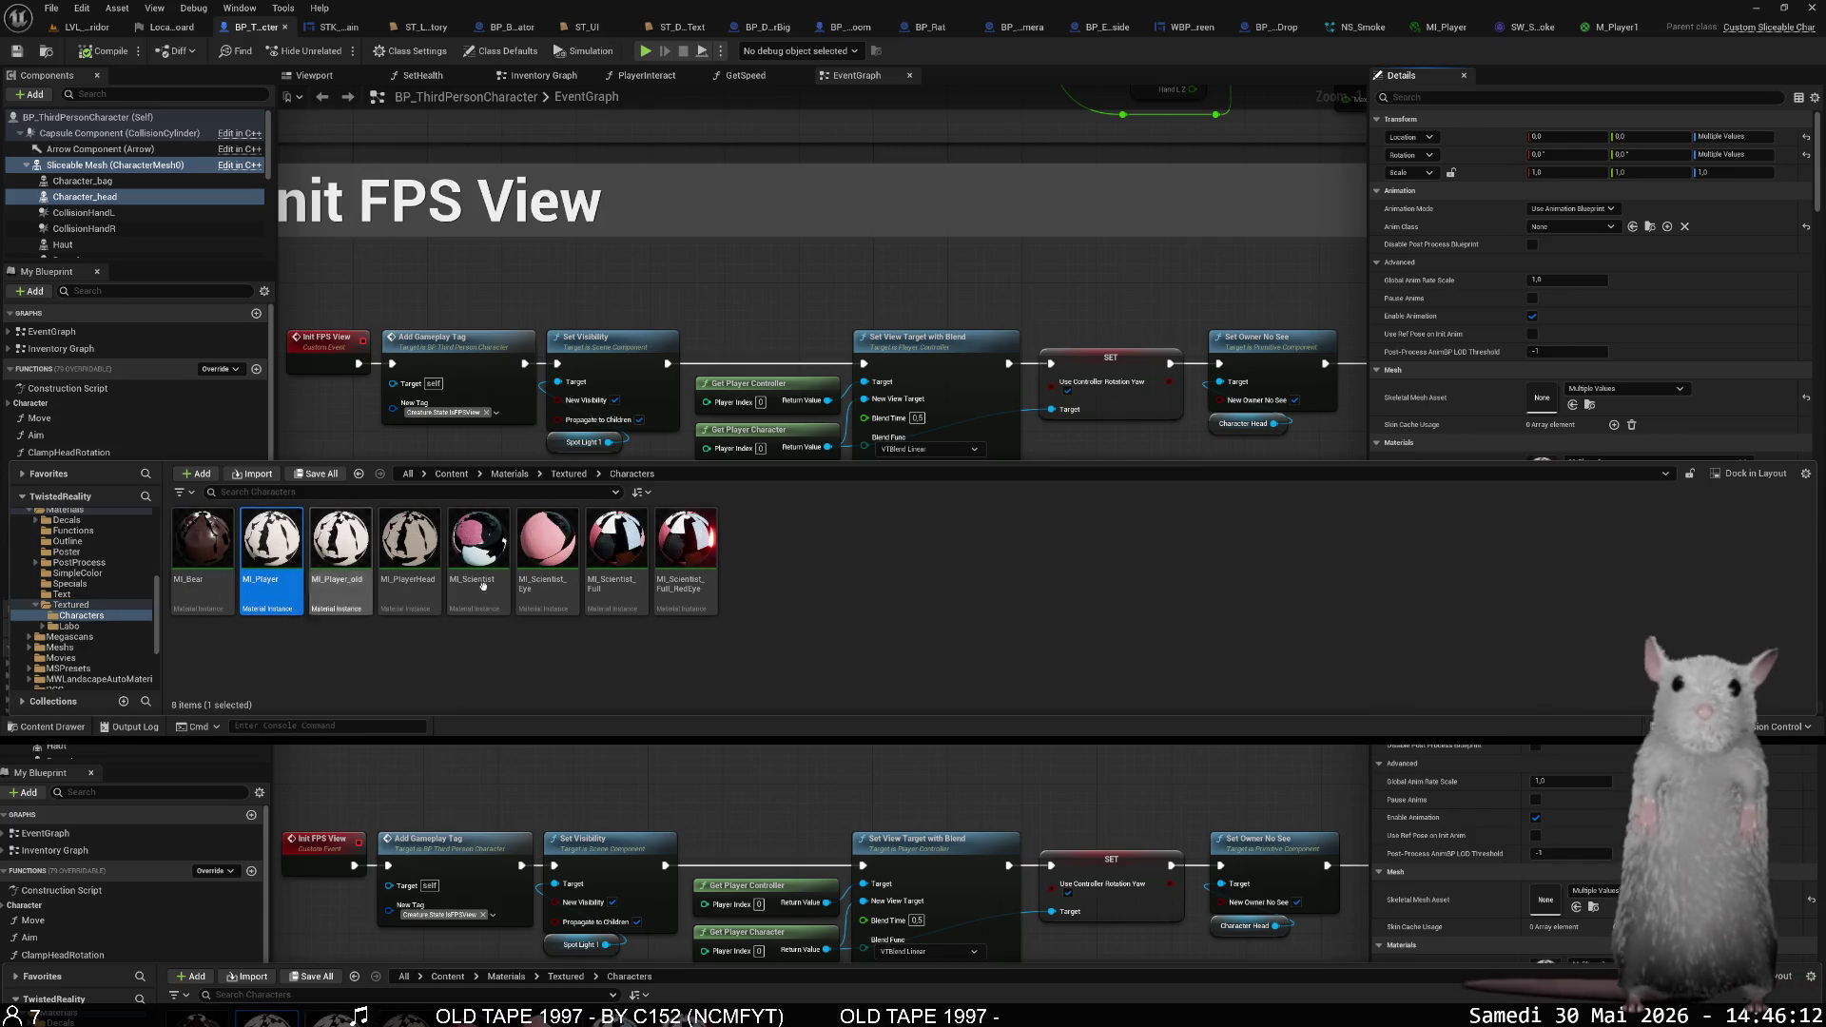
left_click(1597, 445)
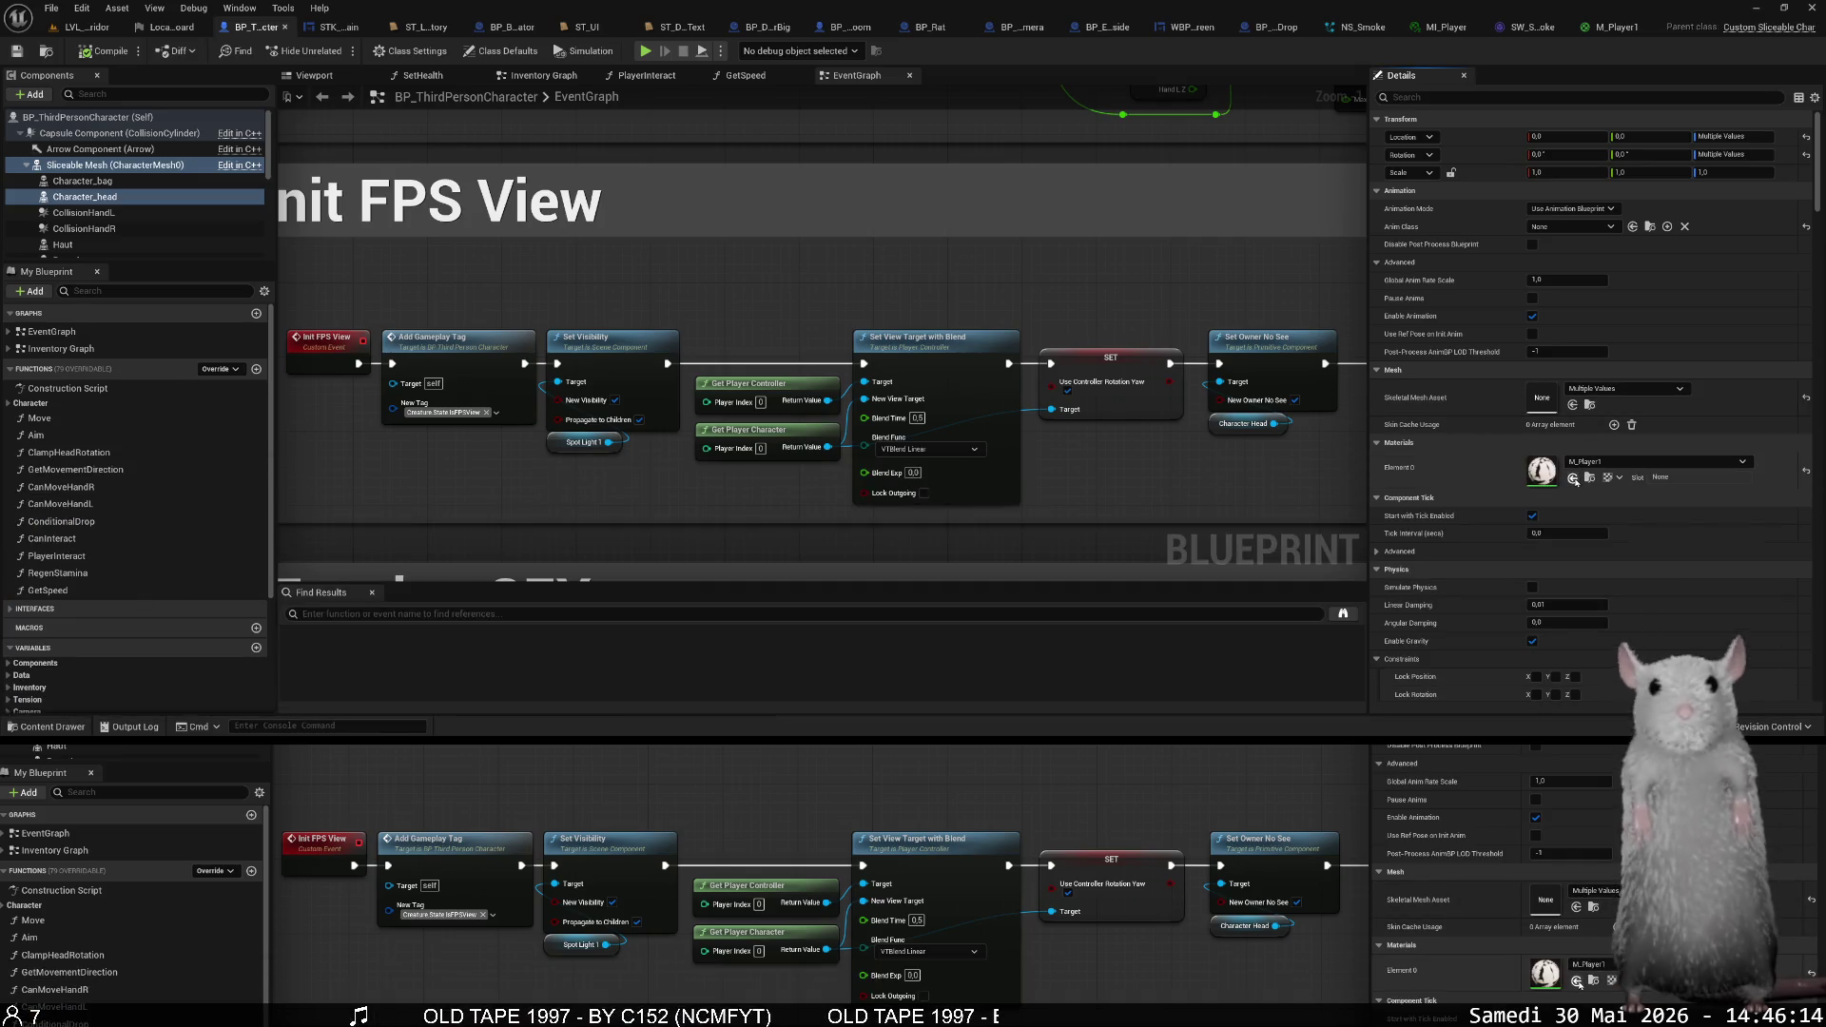
- Save the blueprint and locate where MI_Player is stored
key("ctrl+s")
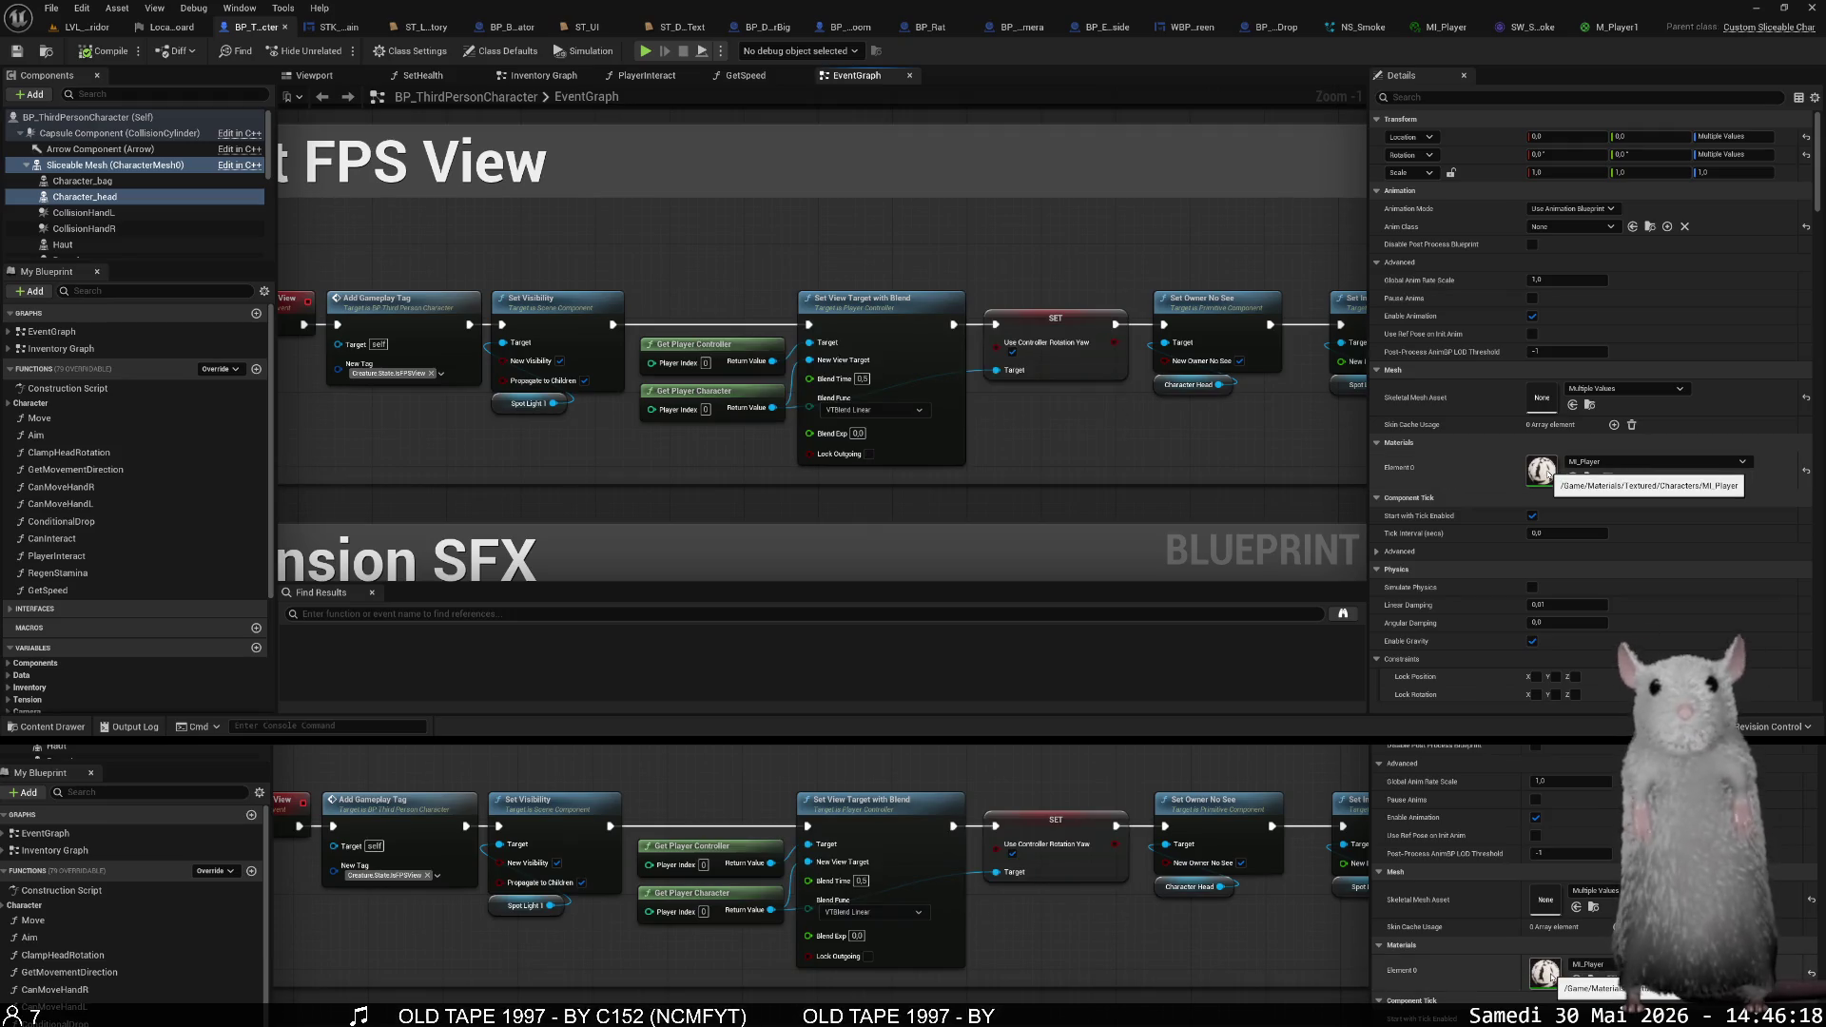
key("ctrl+space")
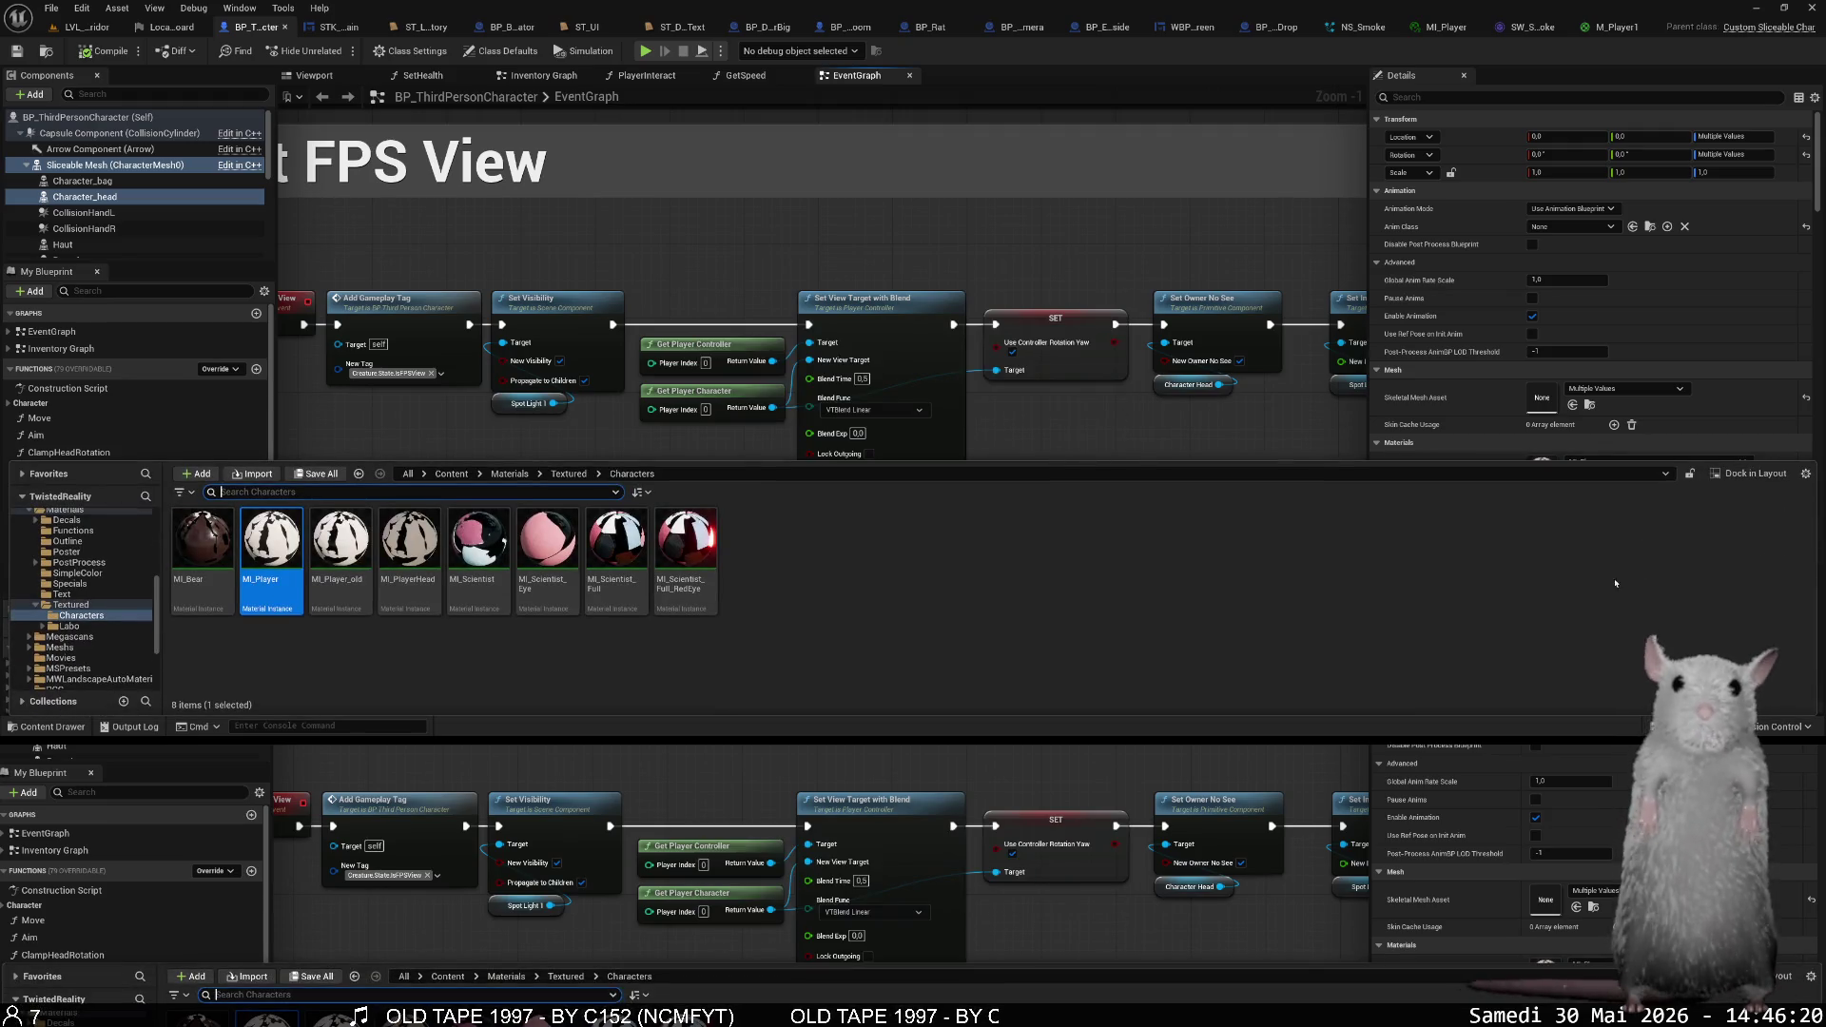
key("ctrl+space")
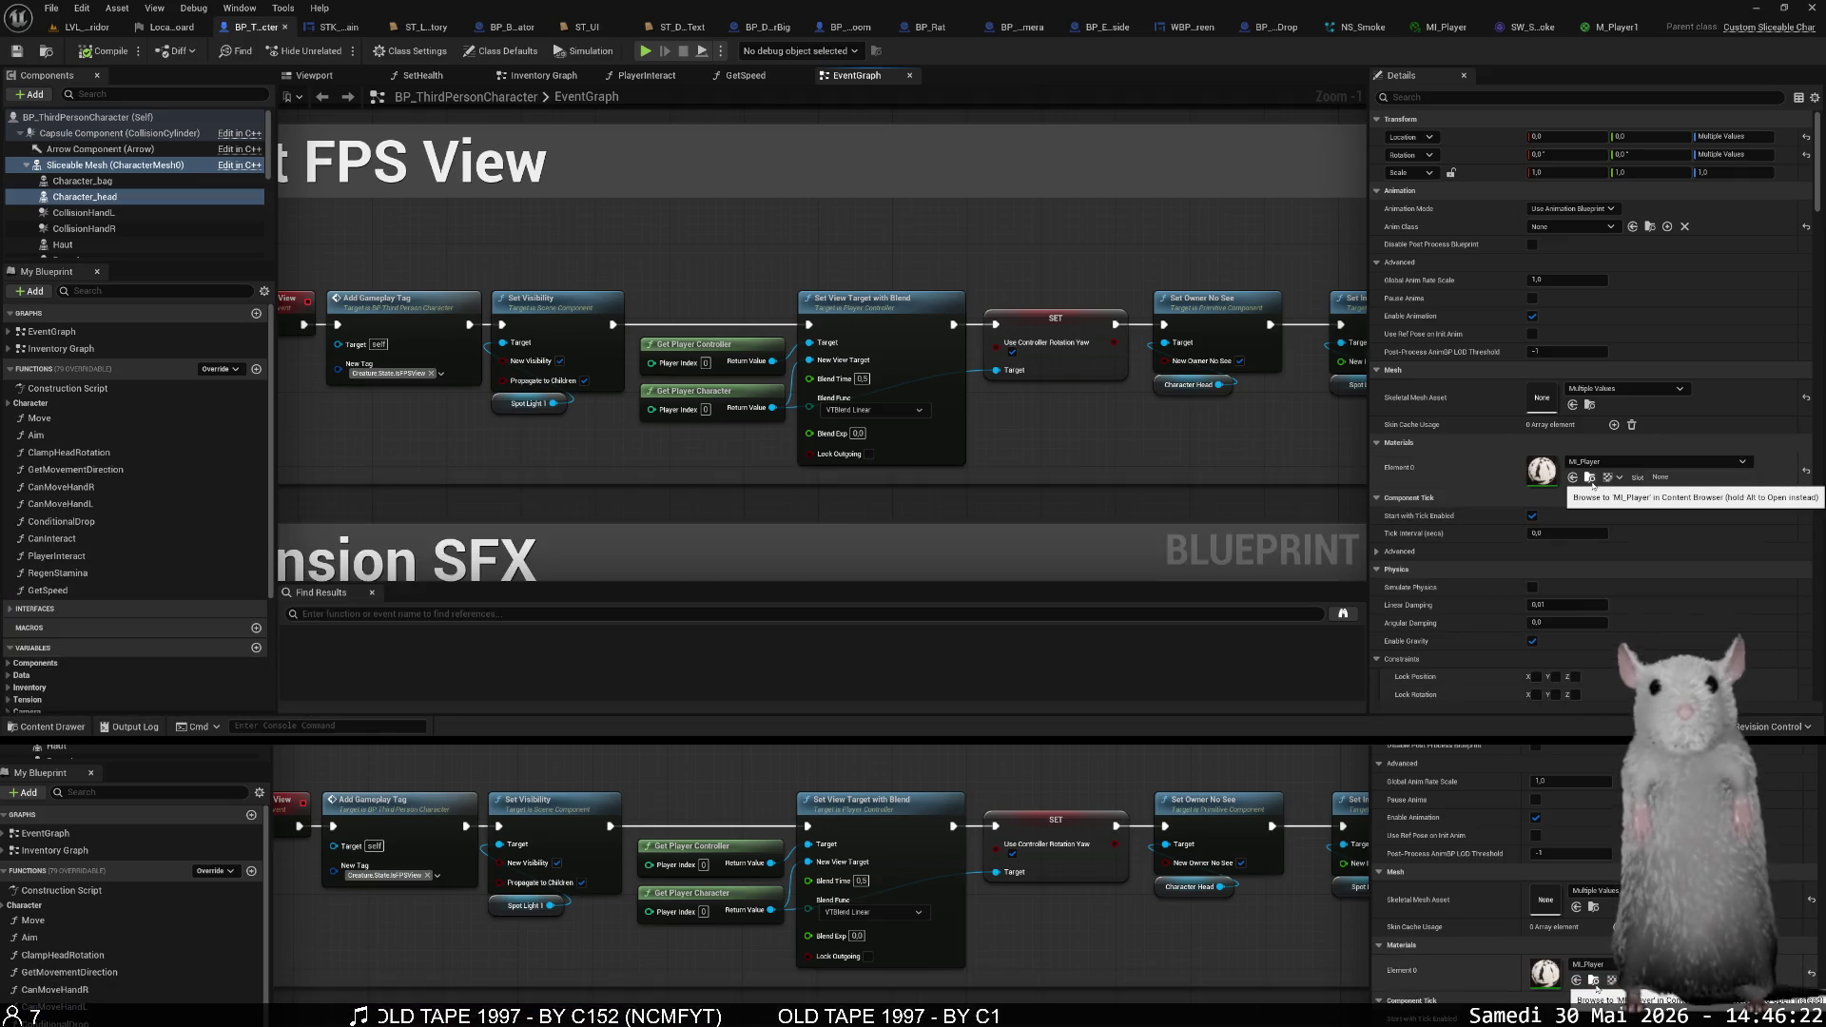
left_click(1590, 480)
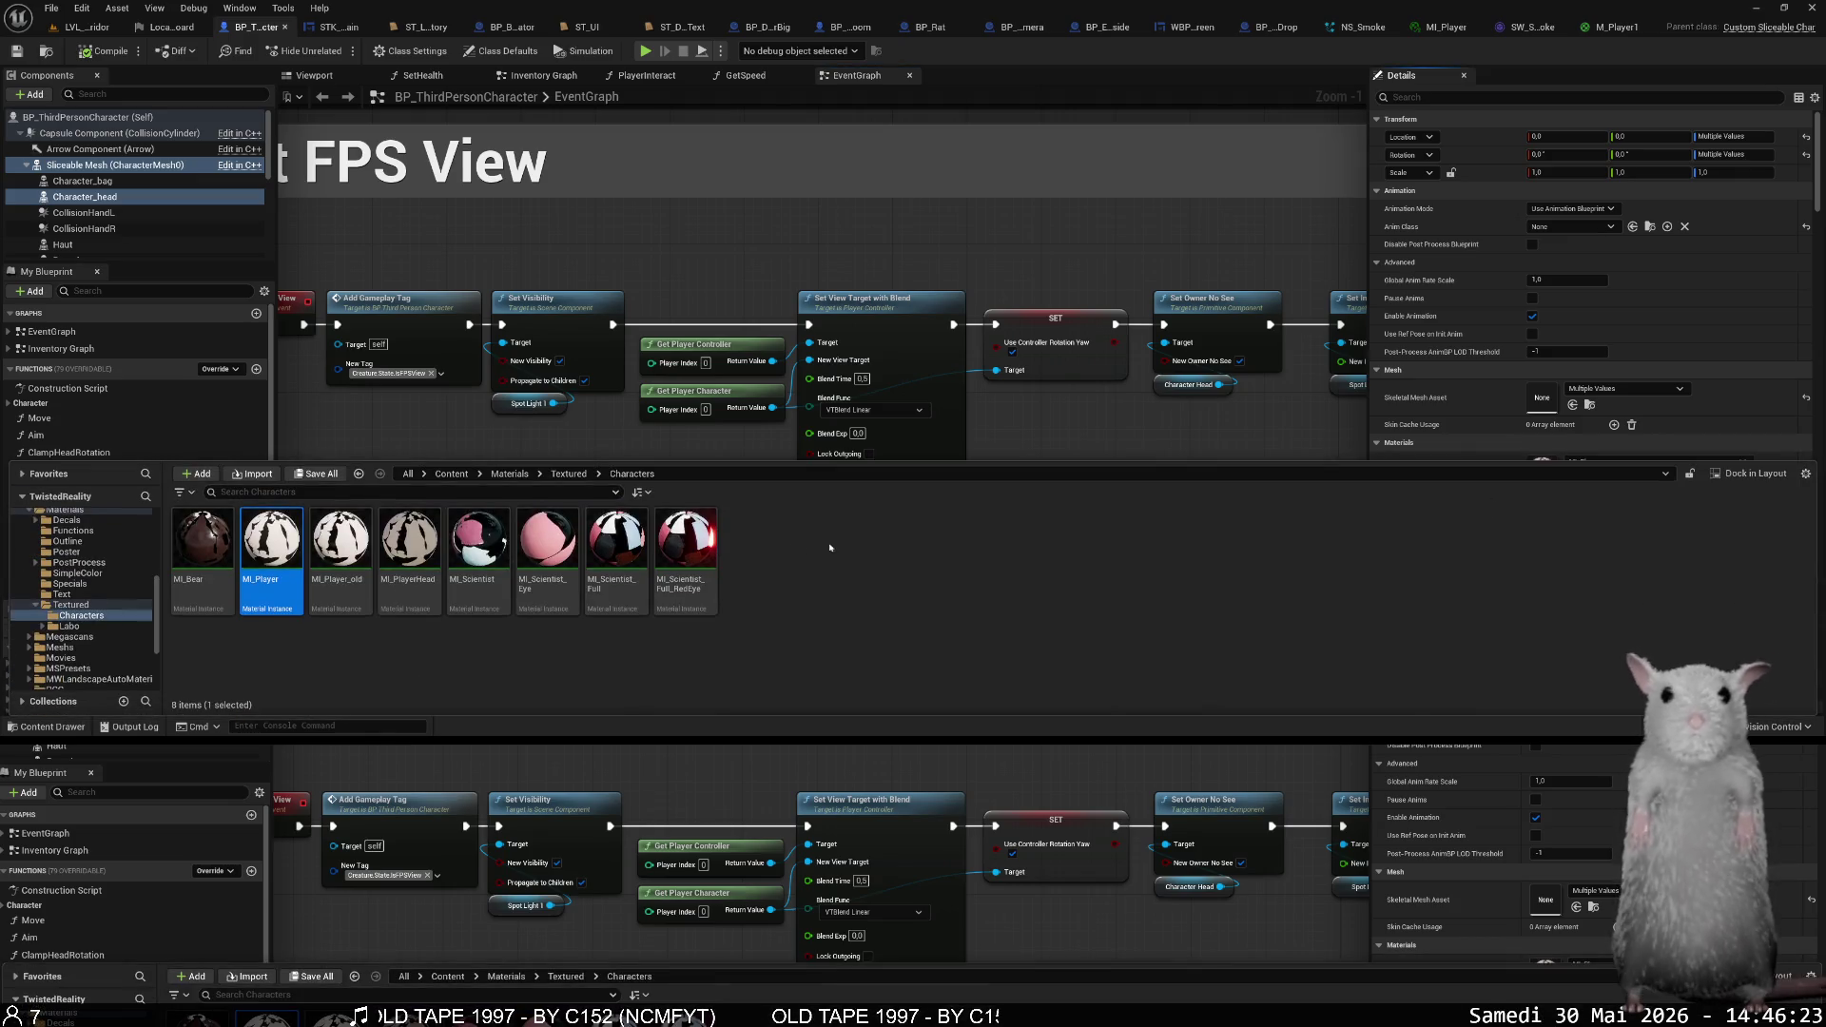
- Go up to Materials, start deleting M_Player1 but cancel, and close the drawer
left_click(569, 474)
left_click(510, 474)
scroll(739, 556, "down", 1)
left_click(1099, 618)
key("Delete")
left_click(873, 585)
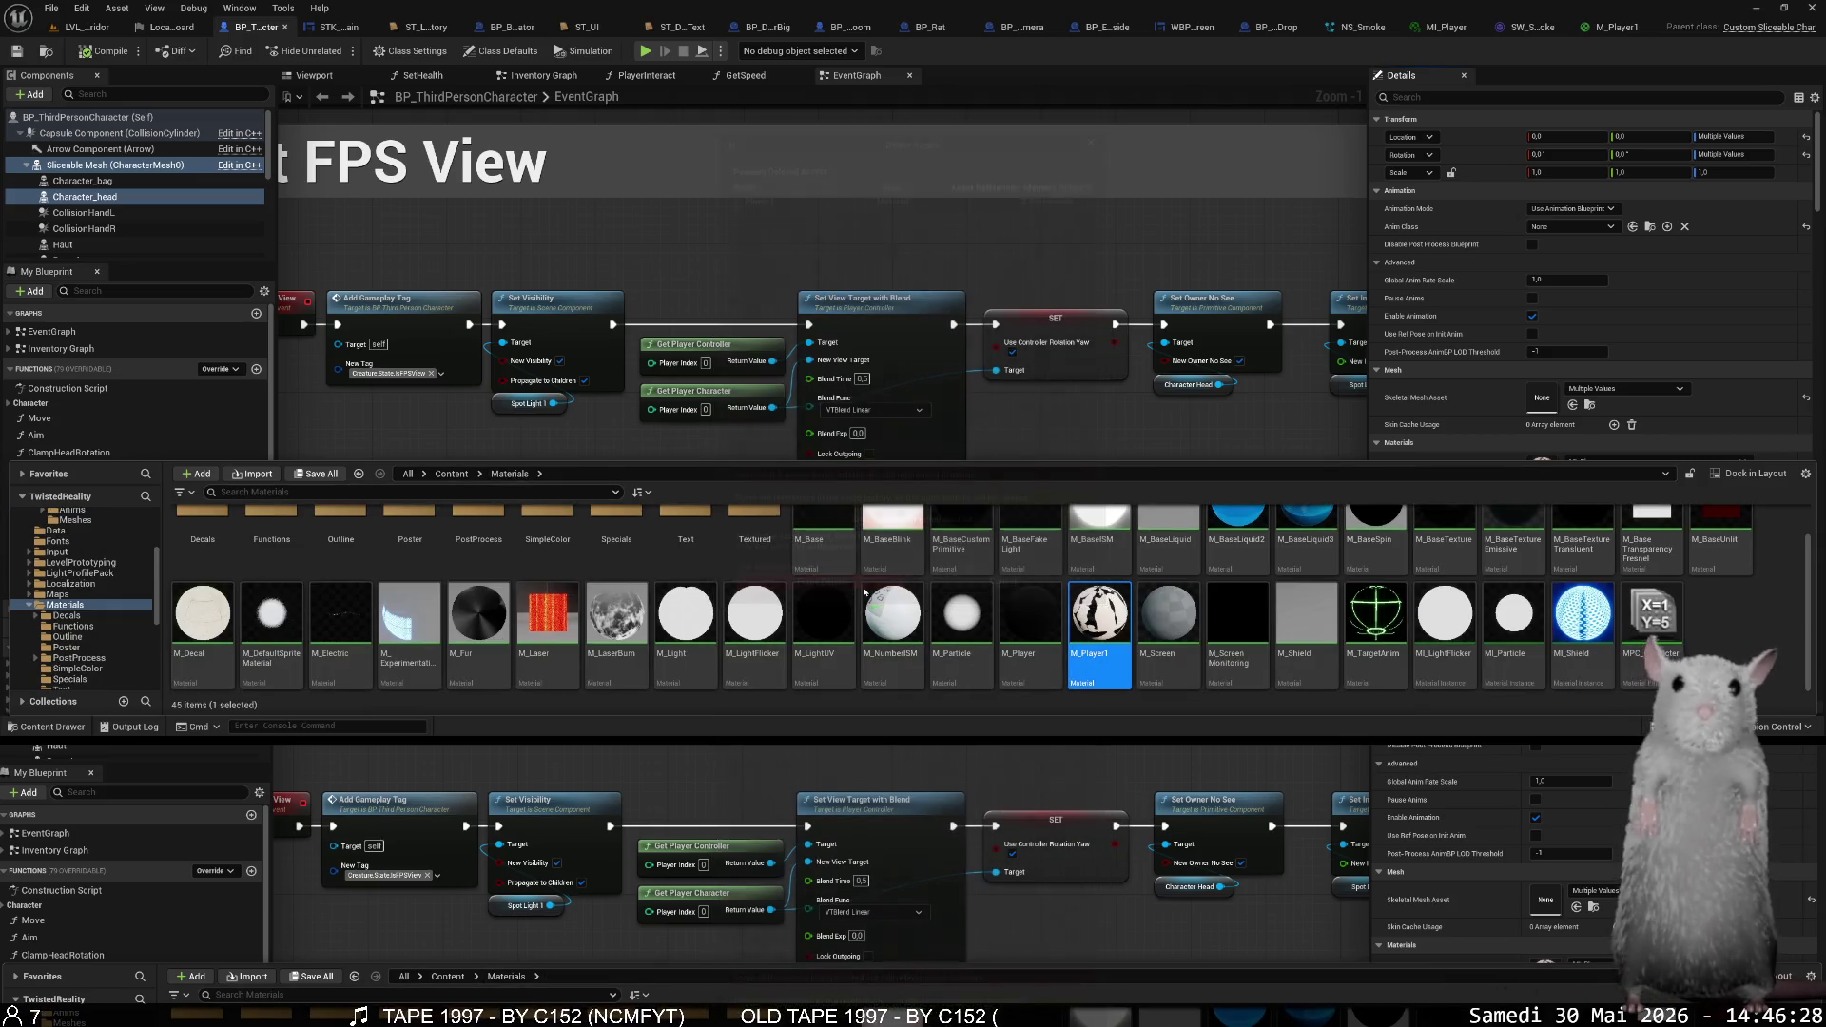
left_click(1088, 423)
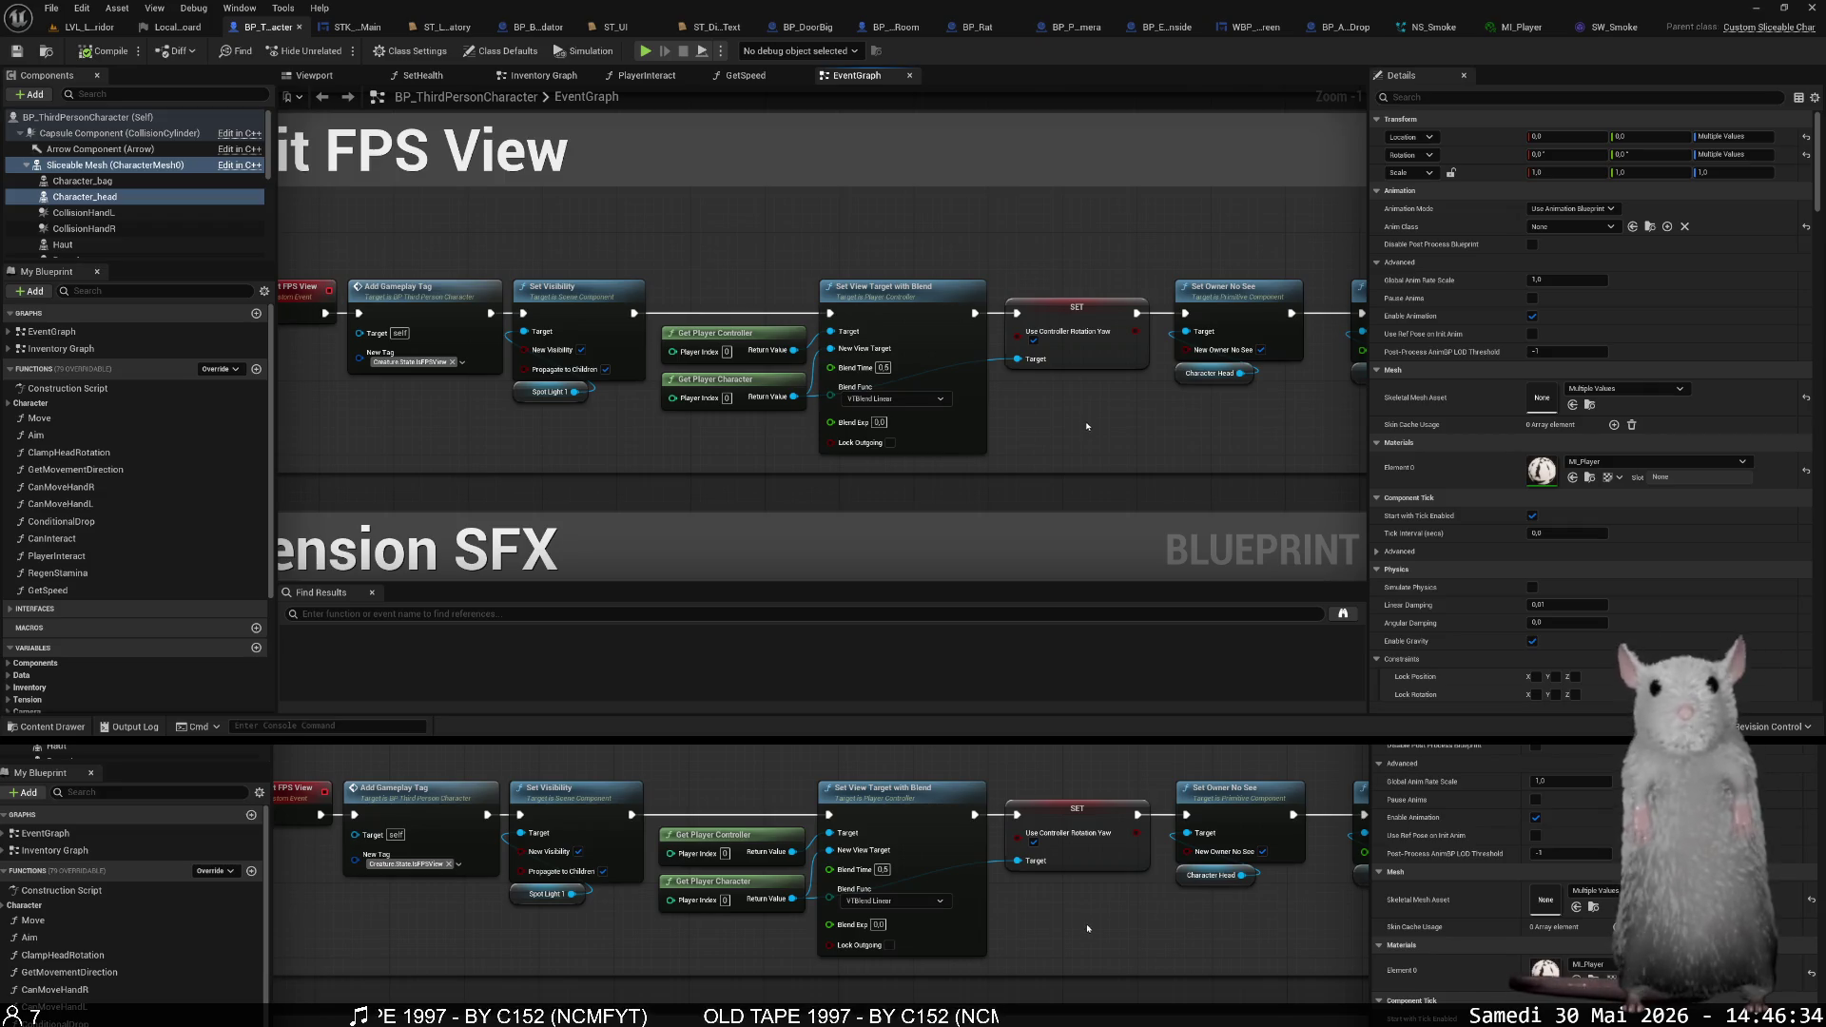
- Save the blueprint and disable Start with Tick Enabled on the Character_head component
left_click(13, 53)
left_click_drag(688, 253, 816, 281)
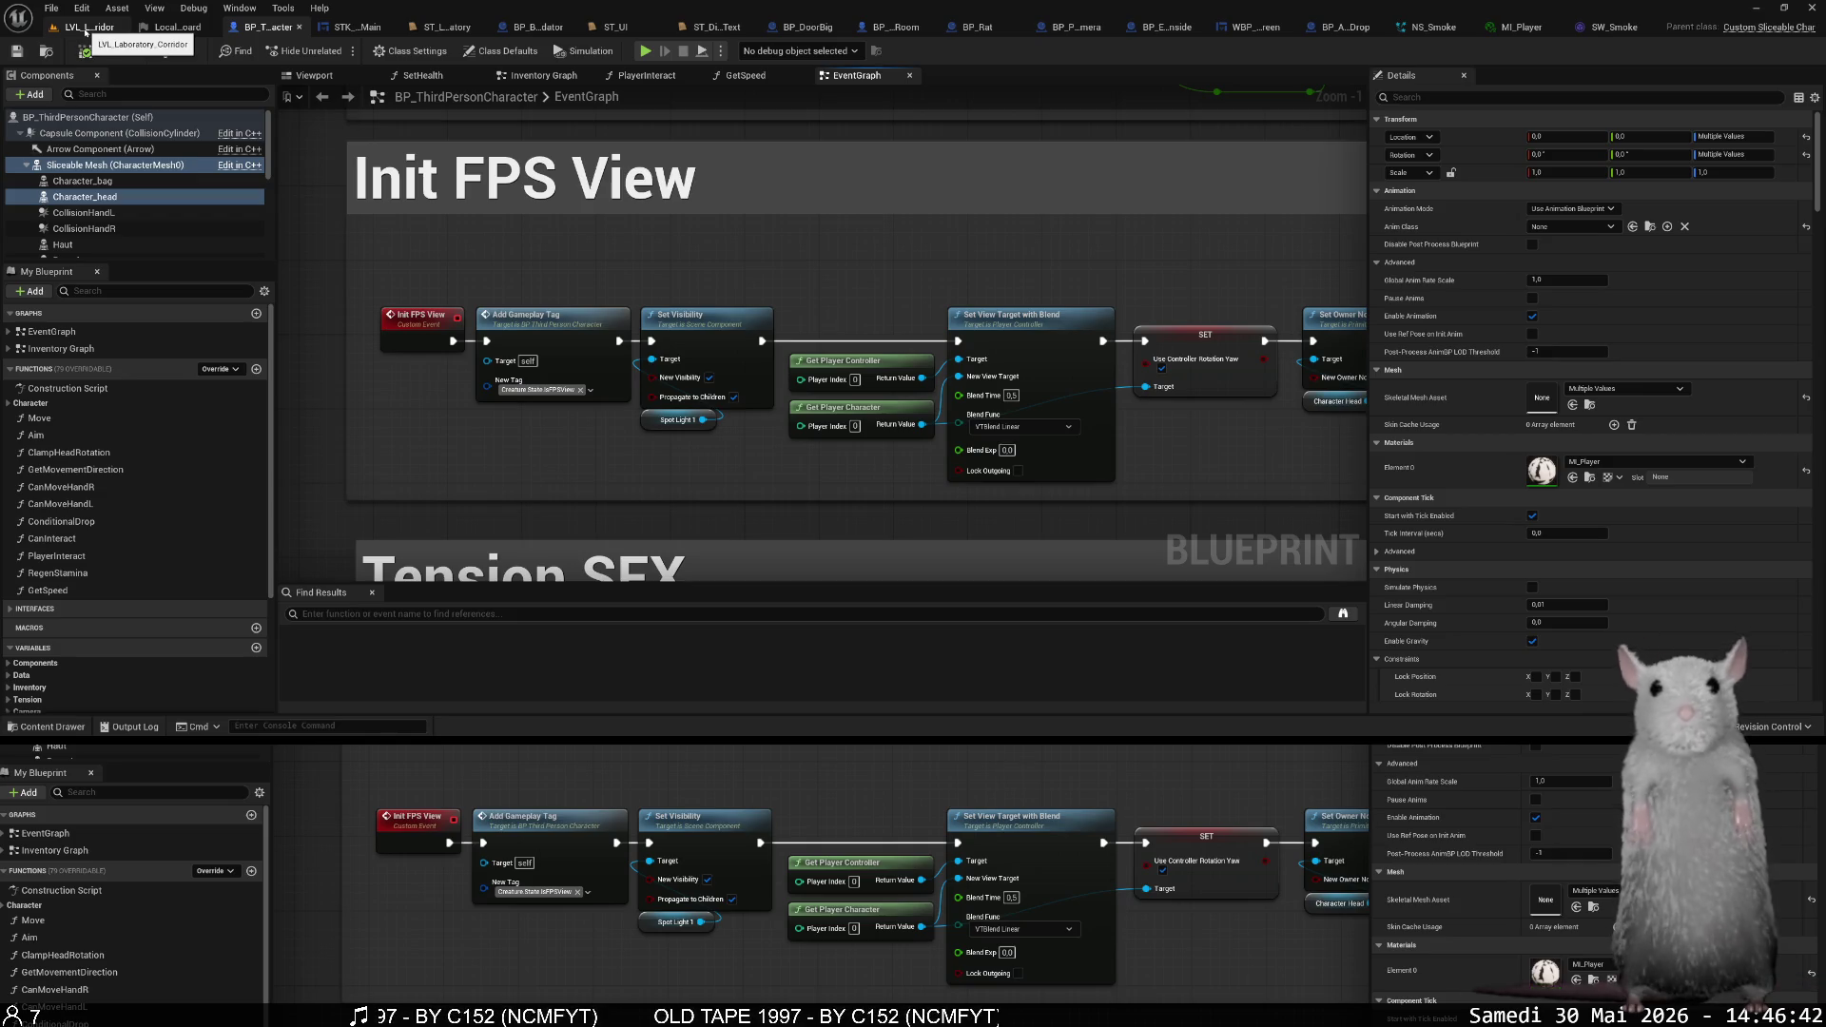
left_click(85, 197)
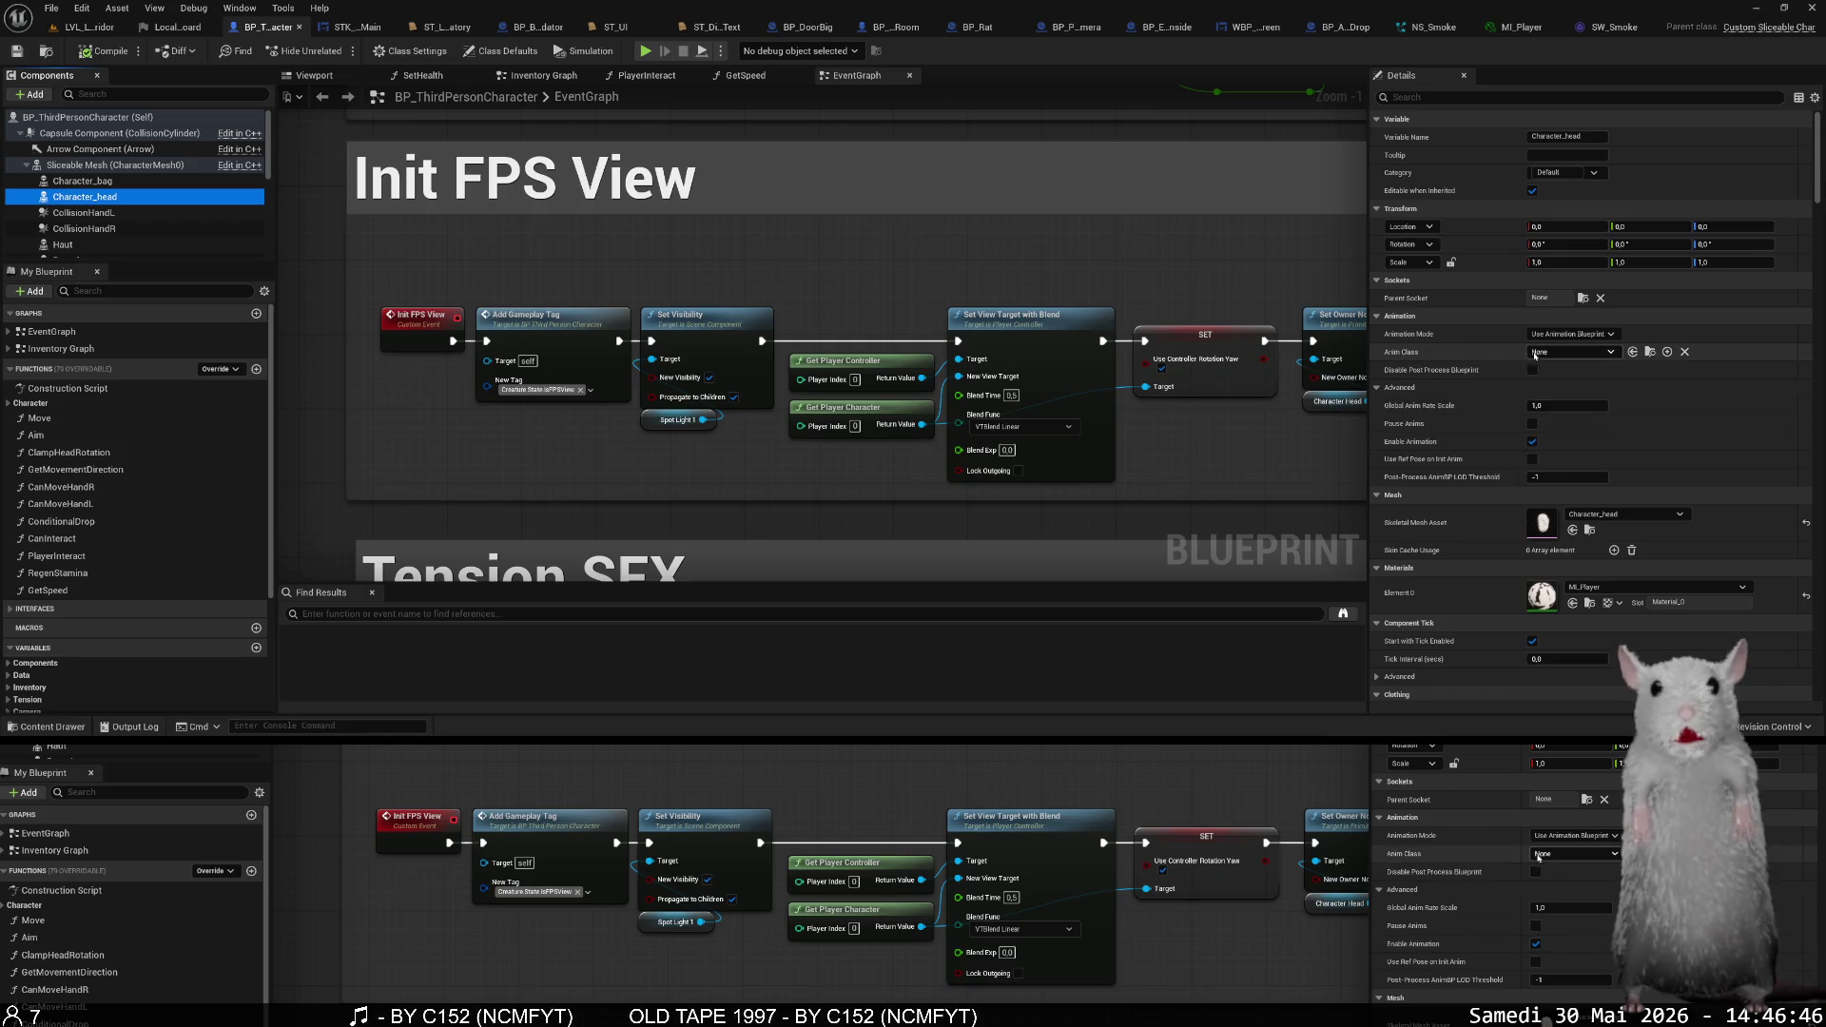
scroll(1553, 475, "down", 3)
left_click(1533, 493)
left_click(172, 167)
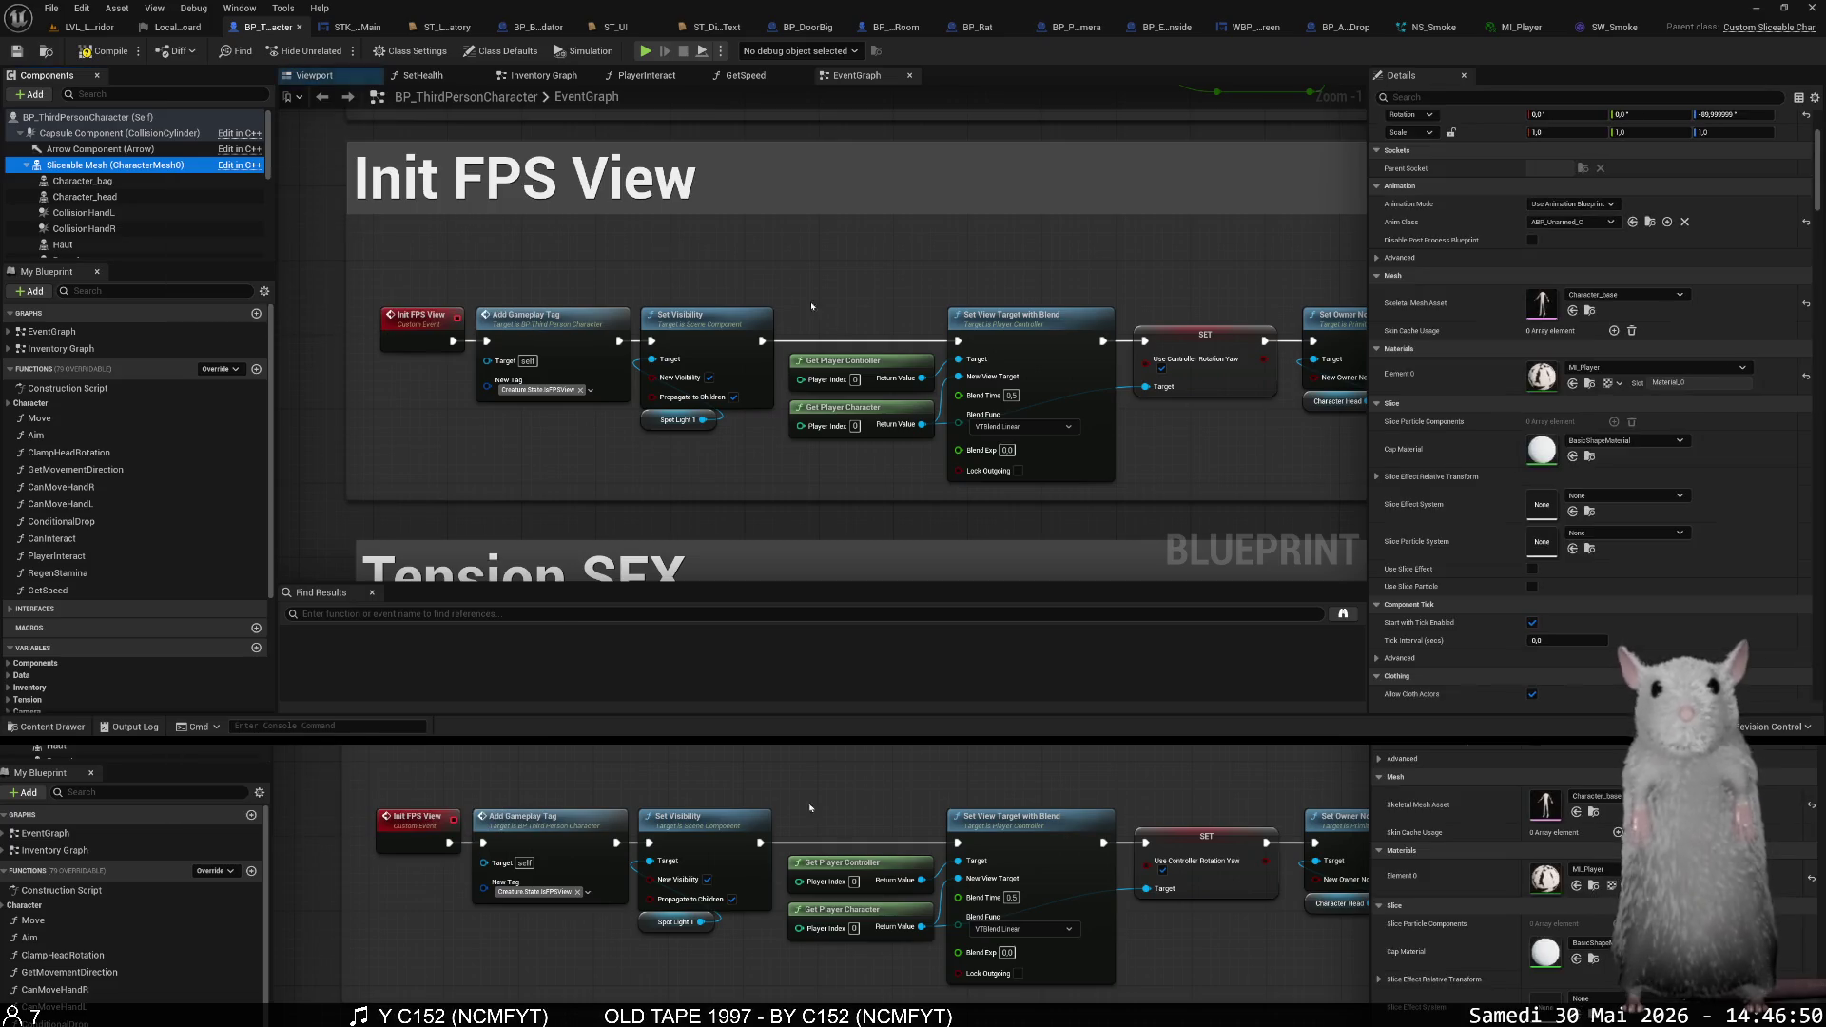
- Swap Sliceable Mesh to Character_full, inspect the head in the Viewport, then return to the corridor level
left_click(1592, 311)
left_click(552, 609)
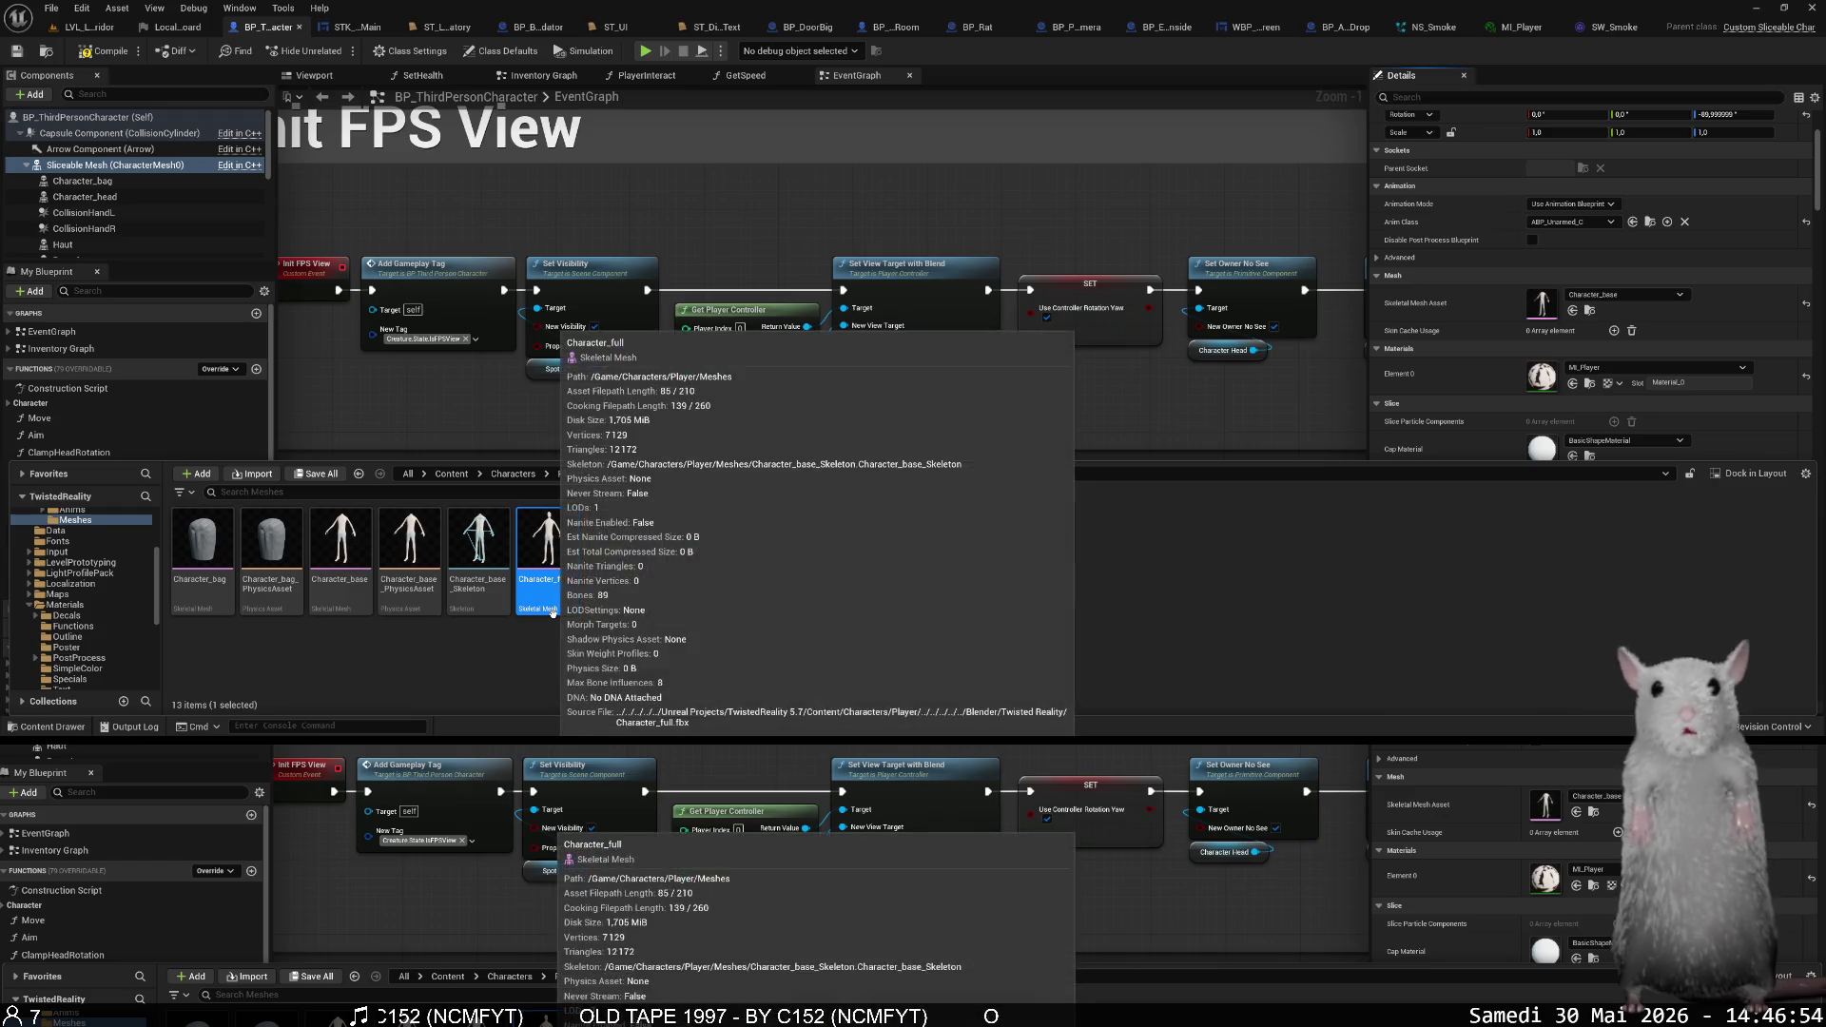
left_click(1573, 311)
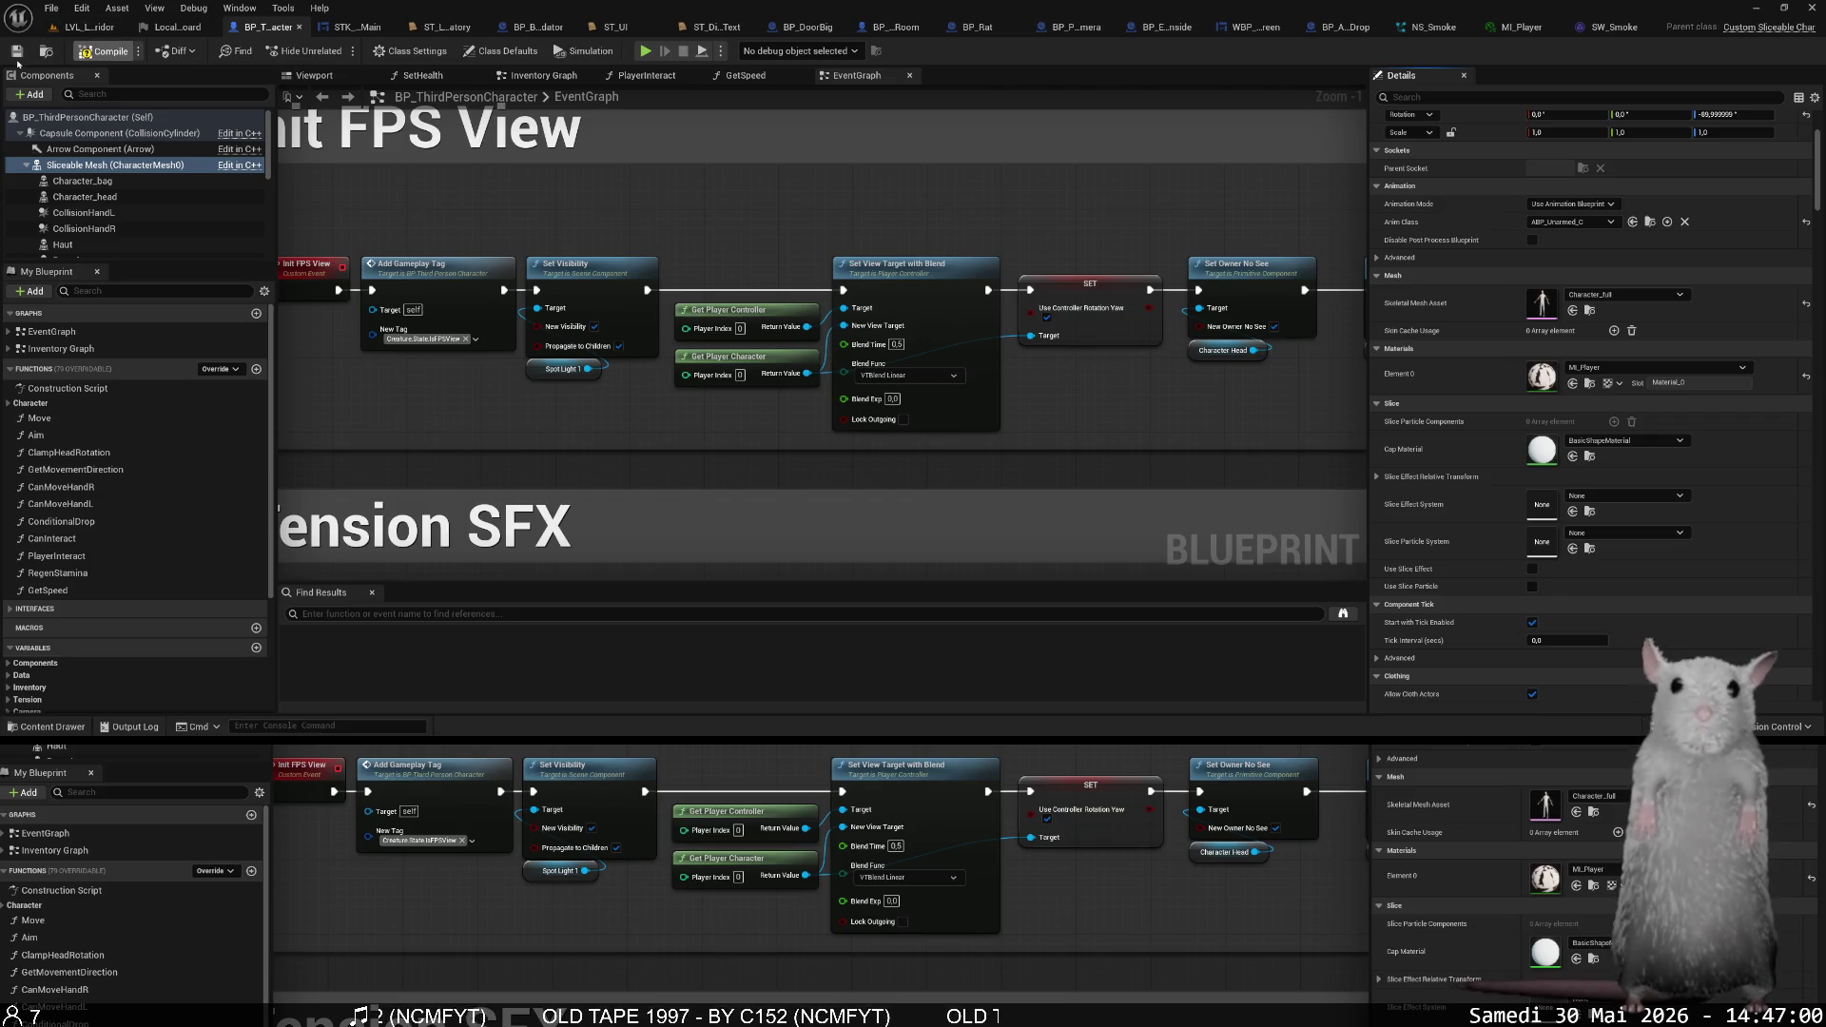
left_click(313, 76)
left_click_drag(476, 190, 539, 176)
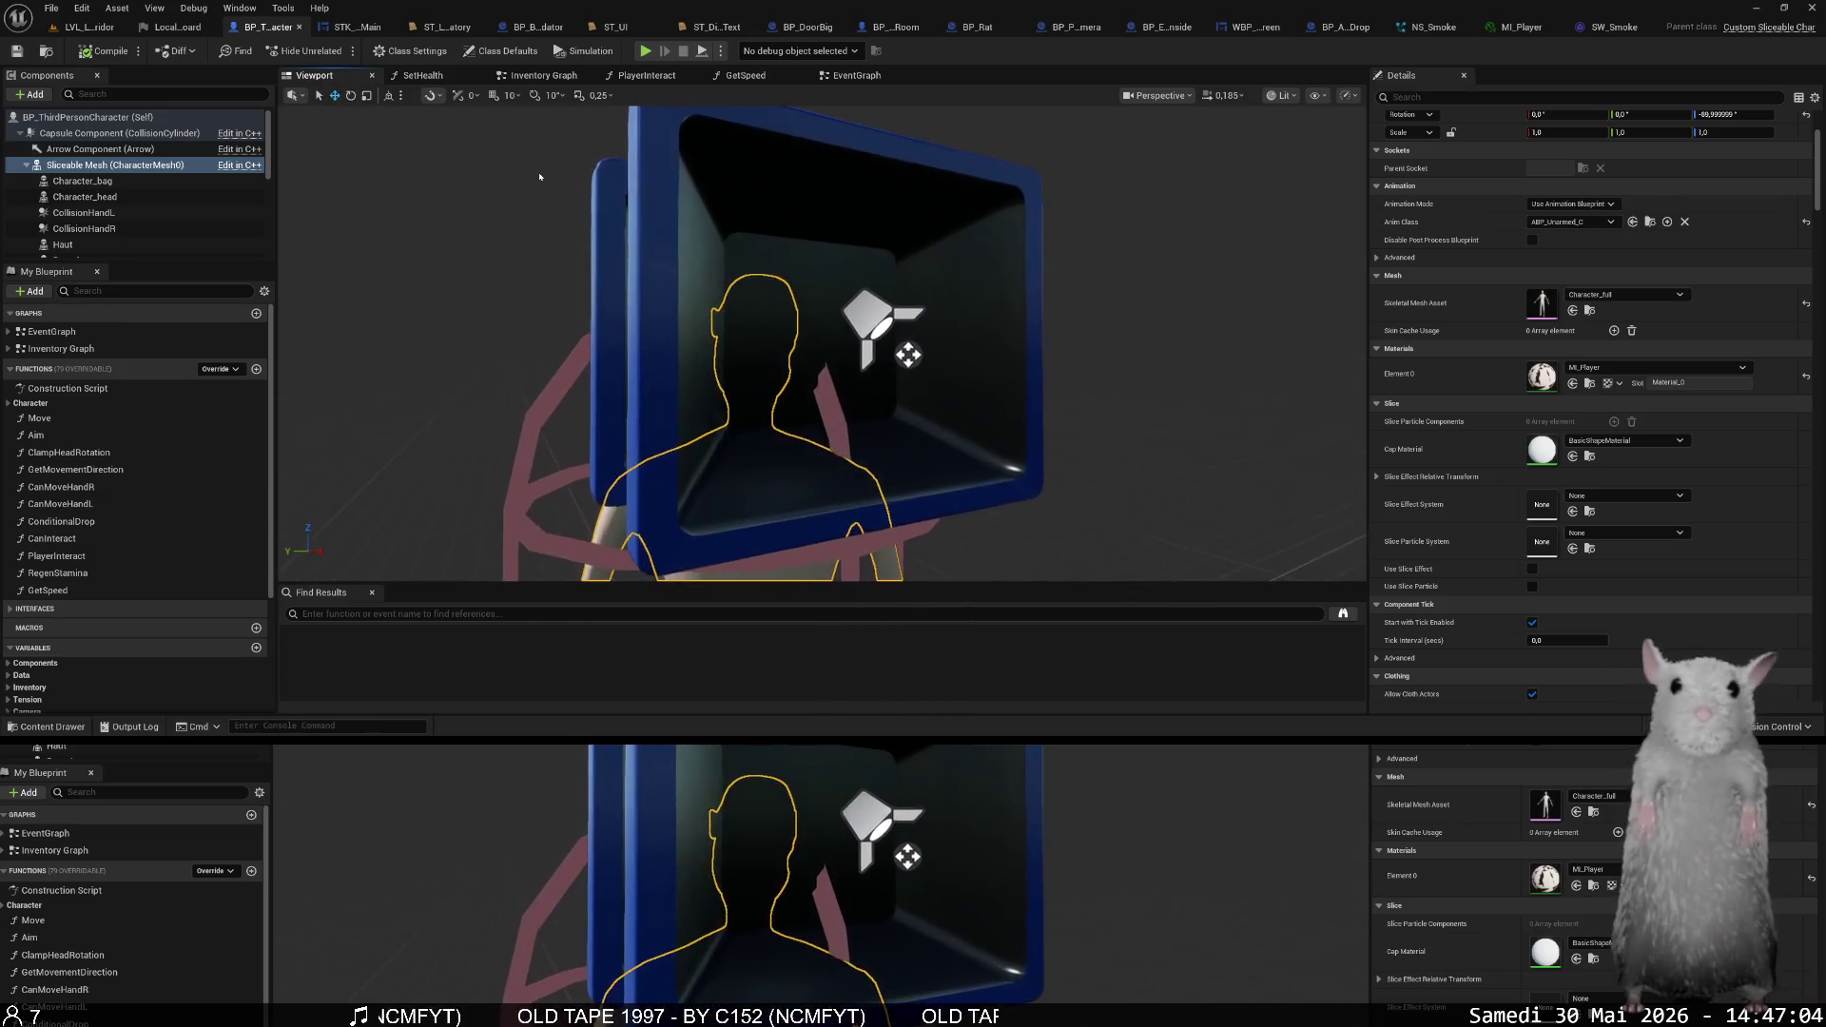
left_click(91, 26)
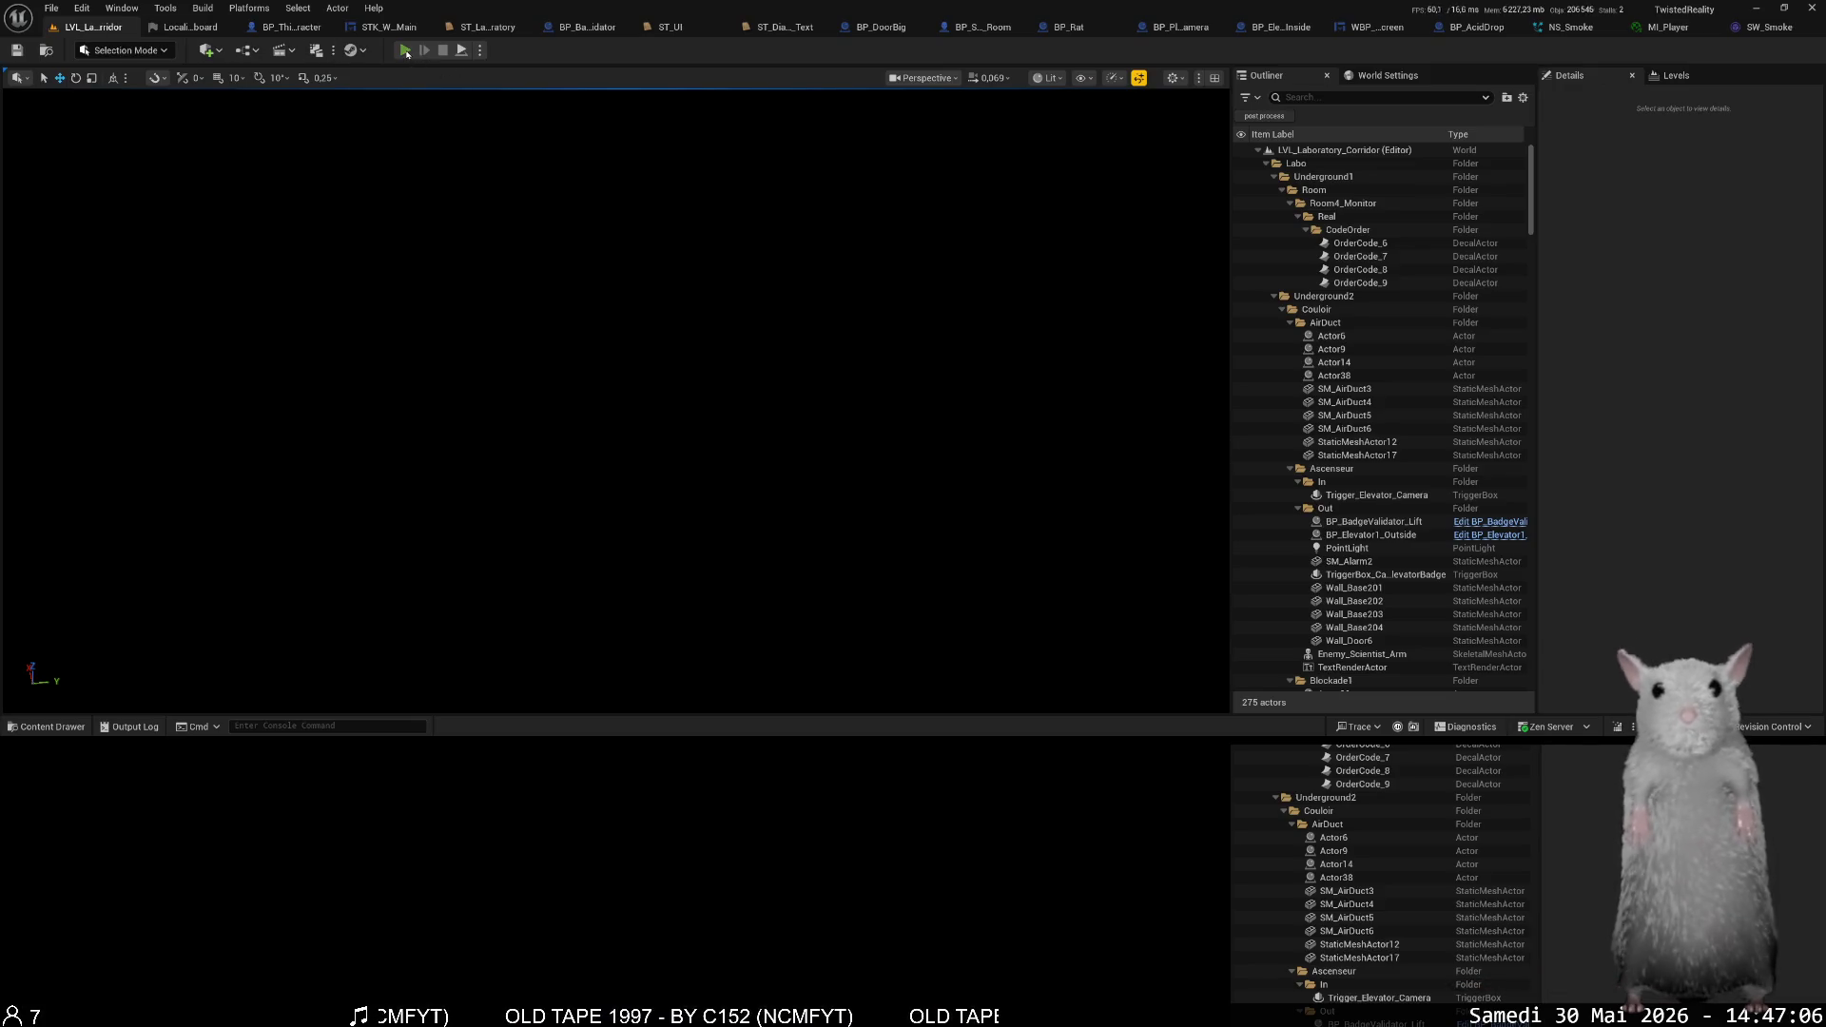
- Play the corridor level in the editor, open the console, then stop and close the Message Log
key("alt+p")
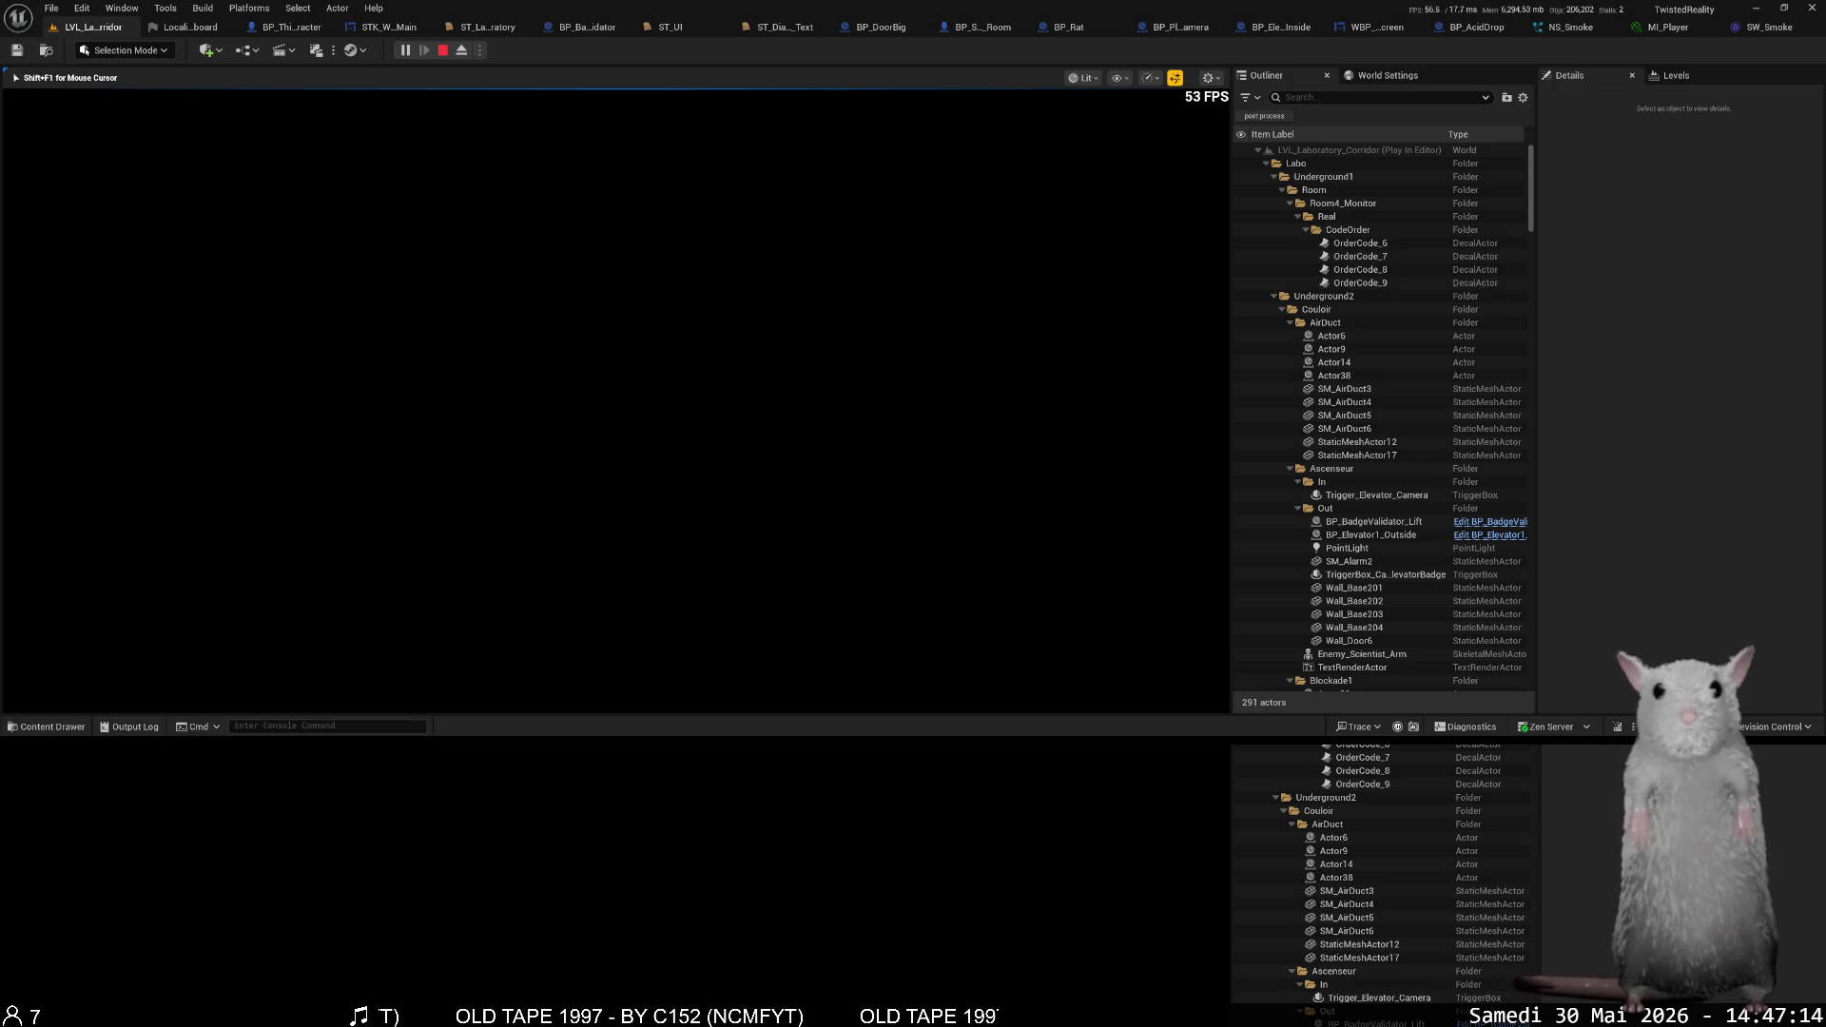
key("grave")
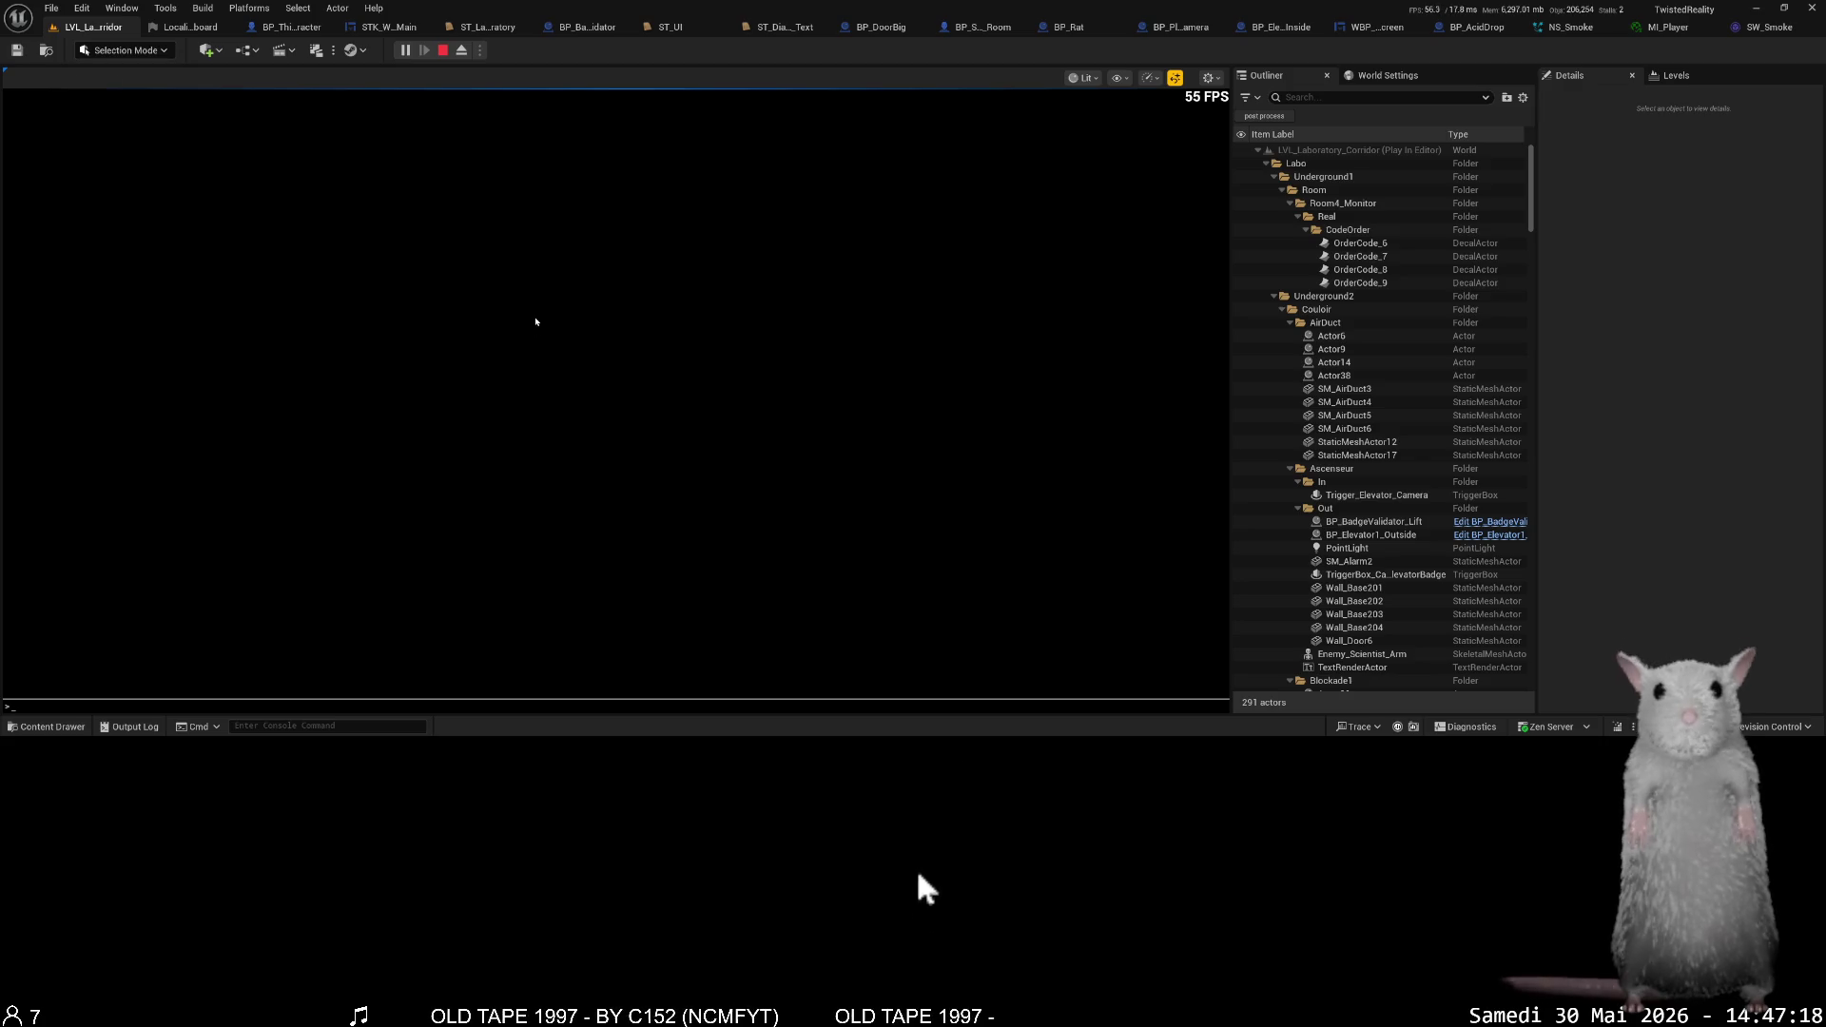
left_click(445, 51)
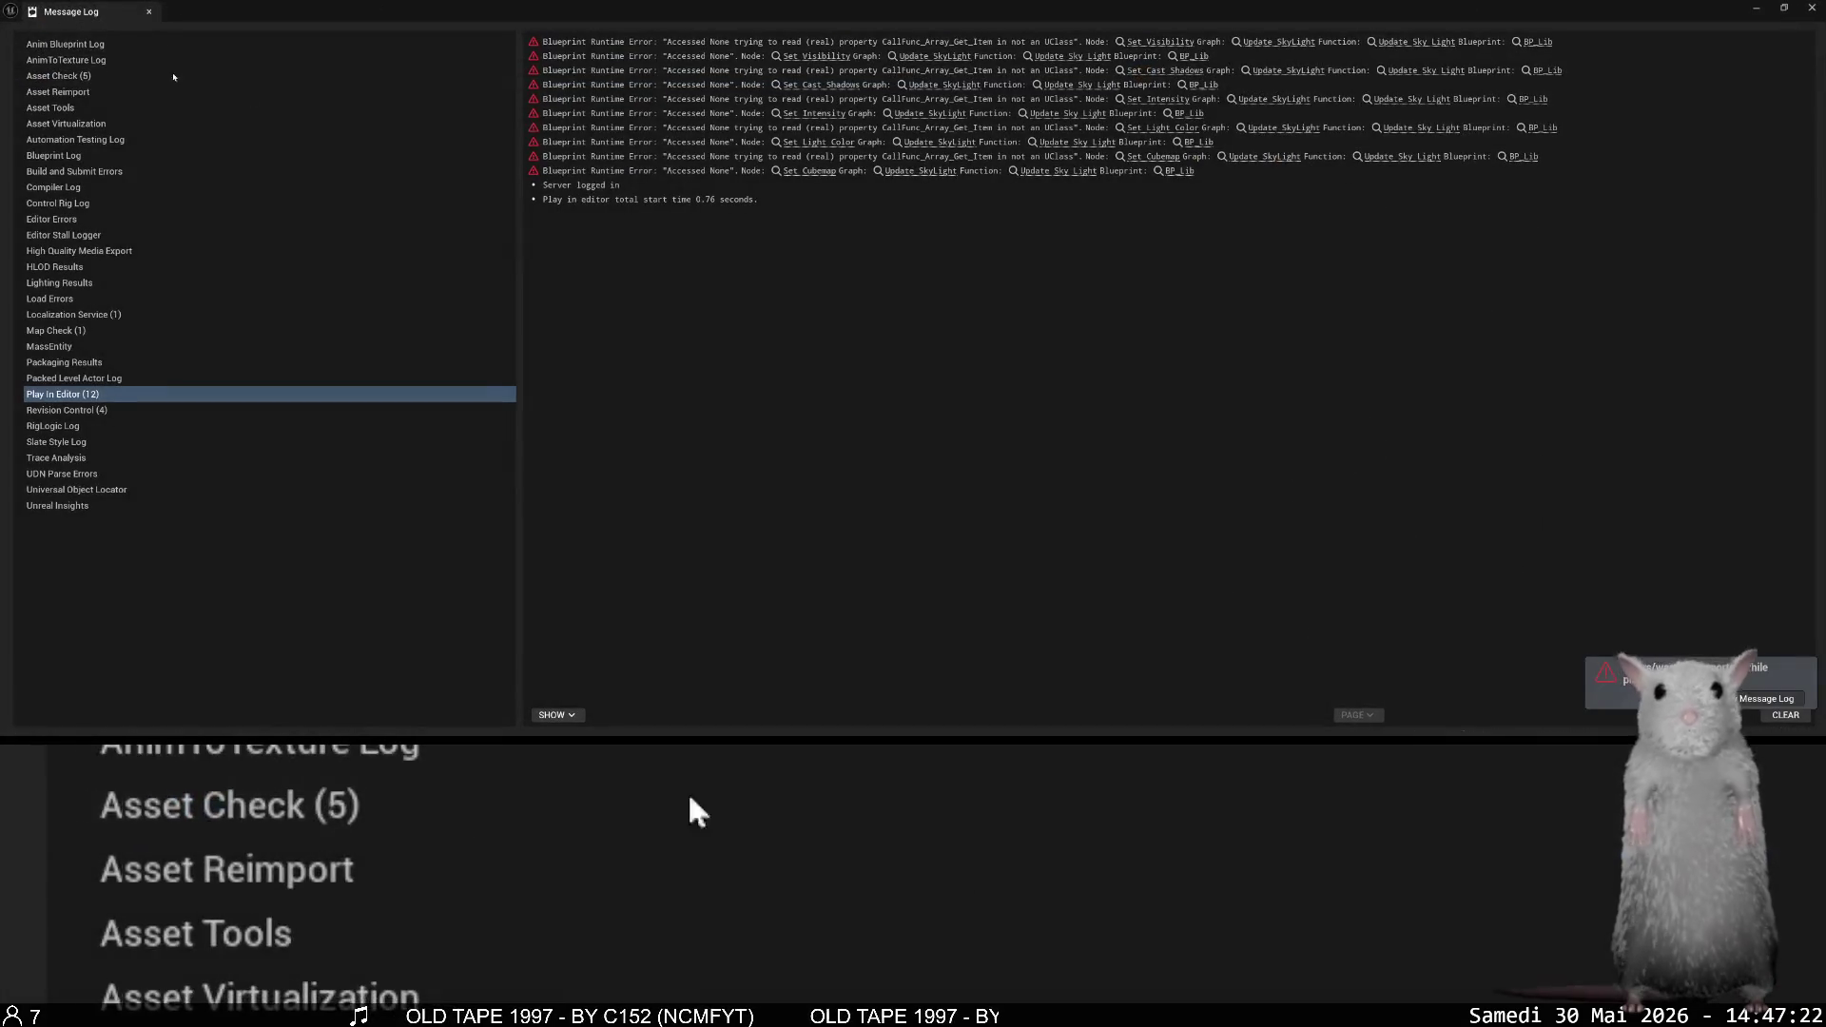
left_click(149, 11)
left_click(54, 7)
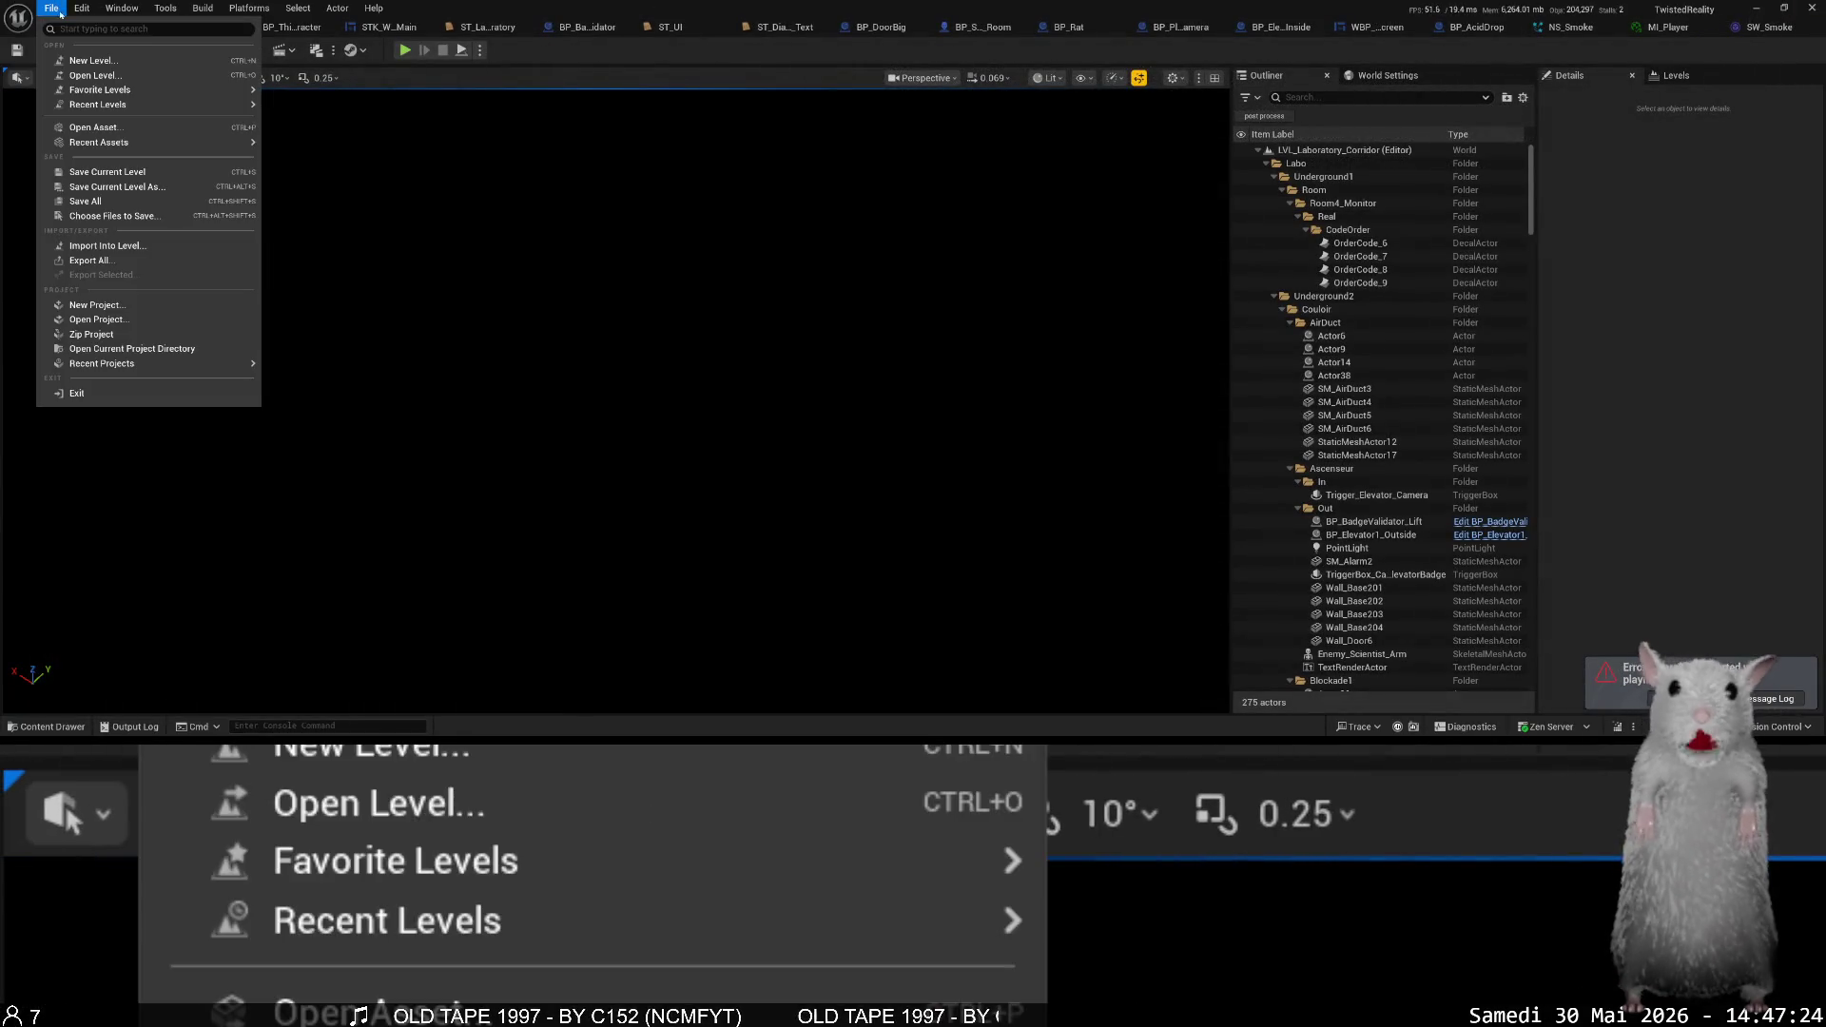
- Load LVL_Laboratory from the File menu's recent levels
mouse_move(114, 104)
left_click(337, 145)
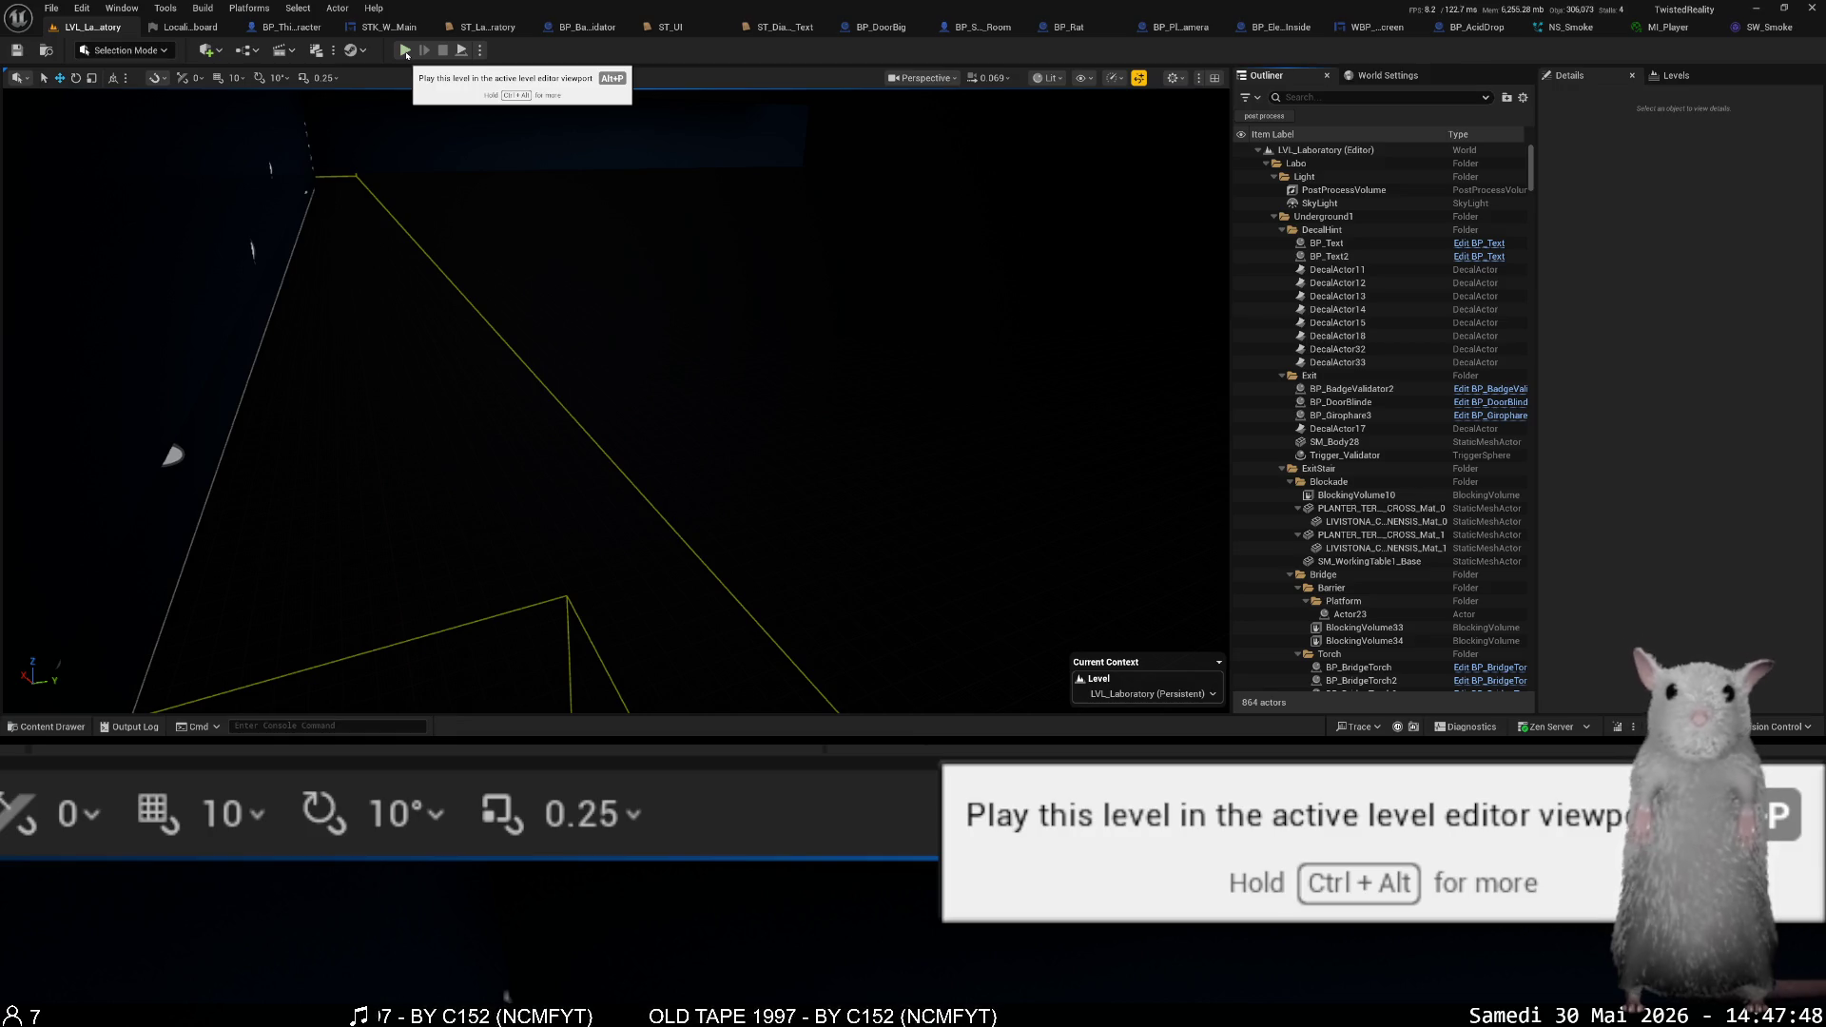
- Play LVL_Laboratory from the Escaping the laboratory (2) save, then stop the session
left_click(406, 51)
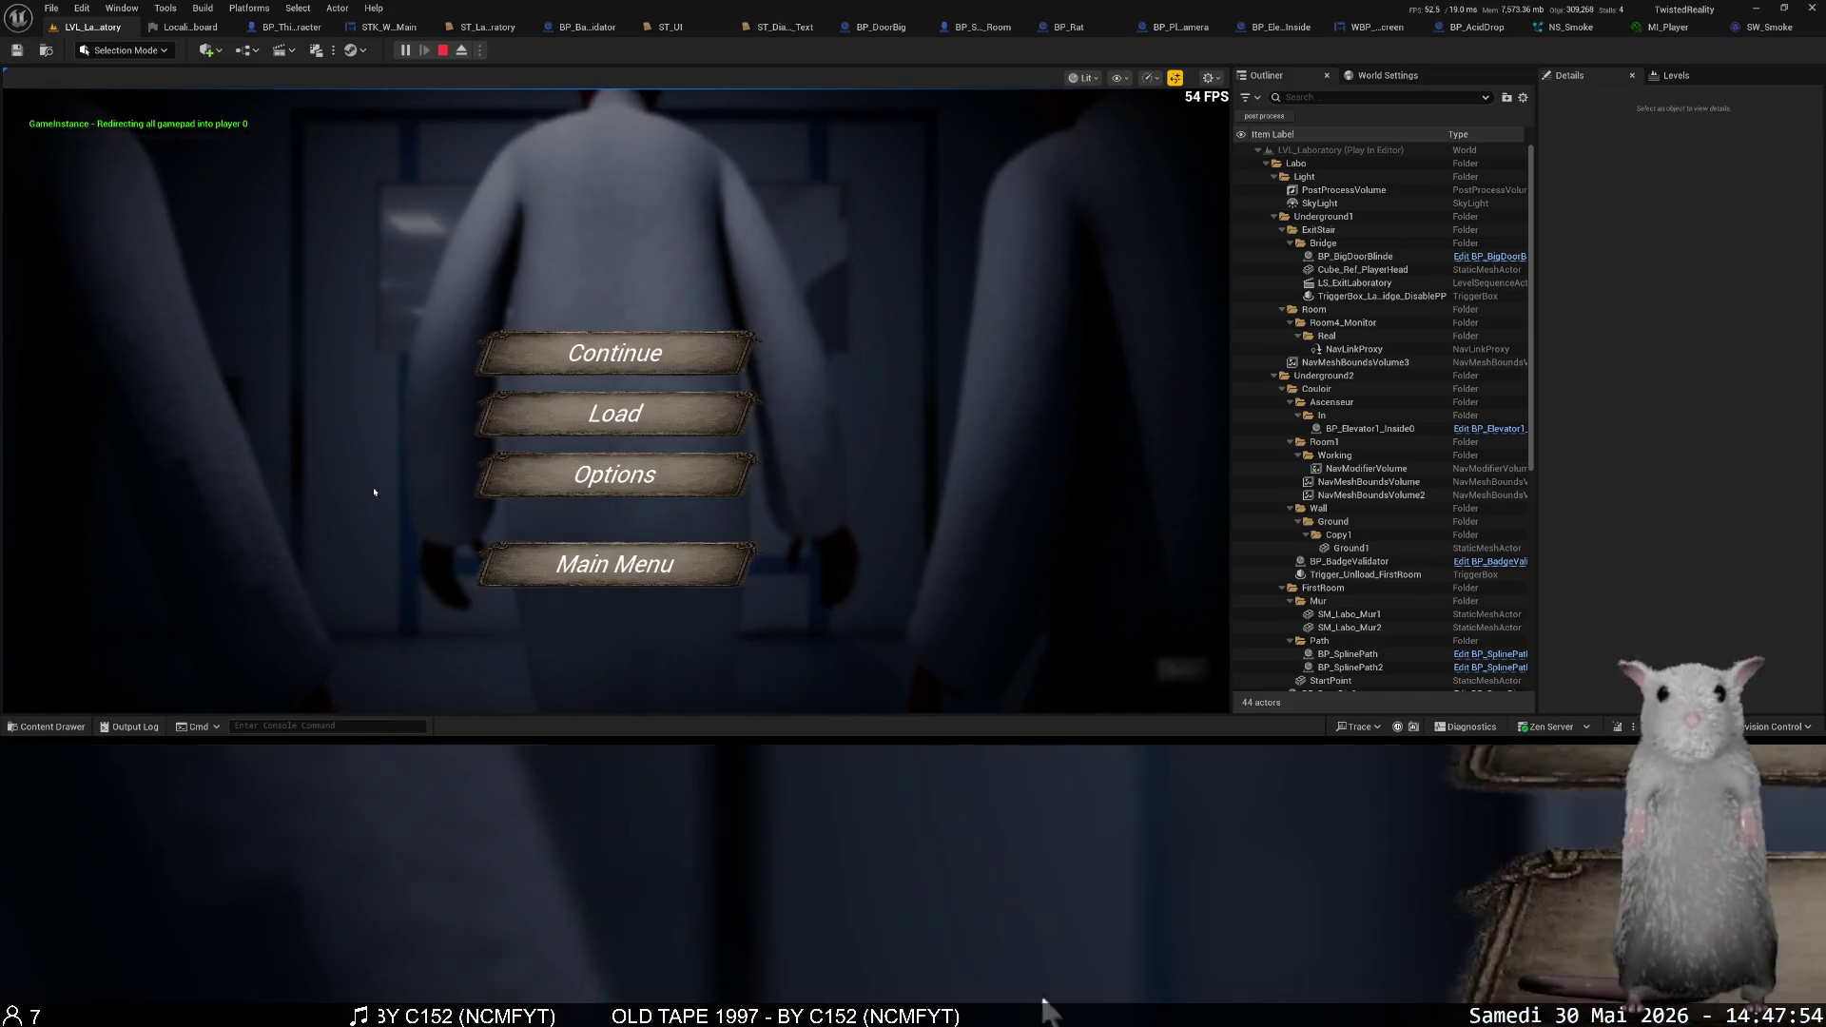
left_click(570, 416)
scroll(536, 453, "down", 5)
left_click(536, 473)
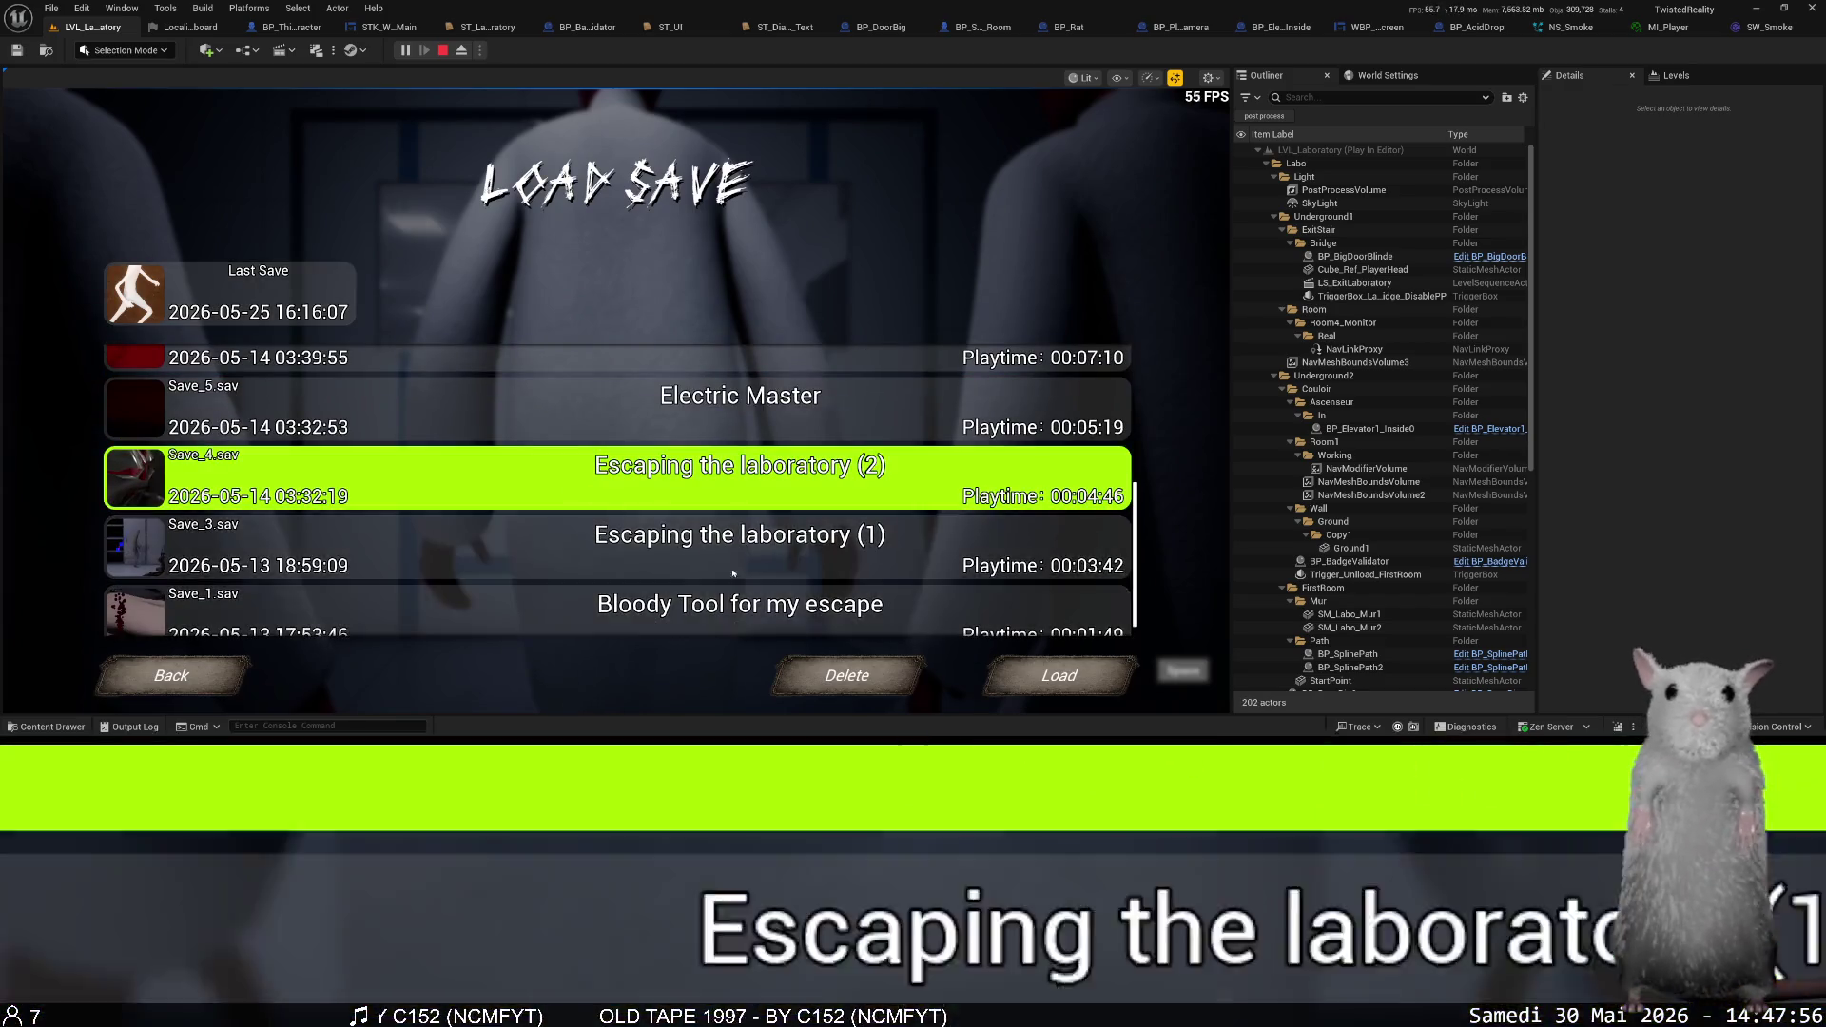
left_click(1060, 676)
left_click(783, 504)
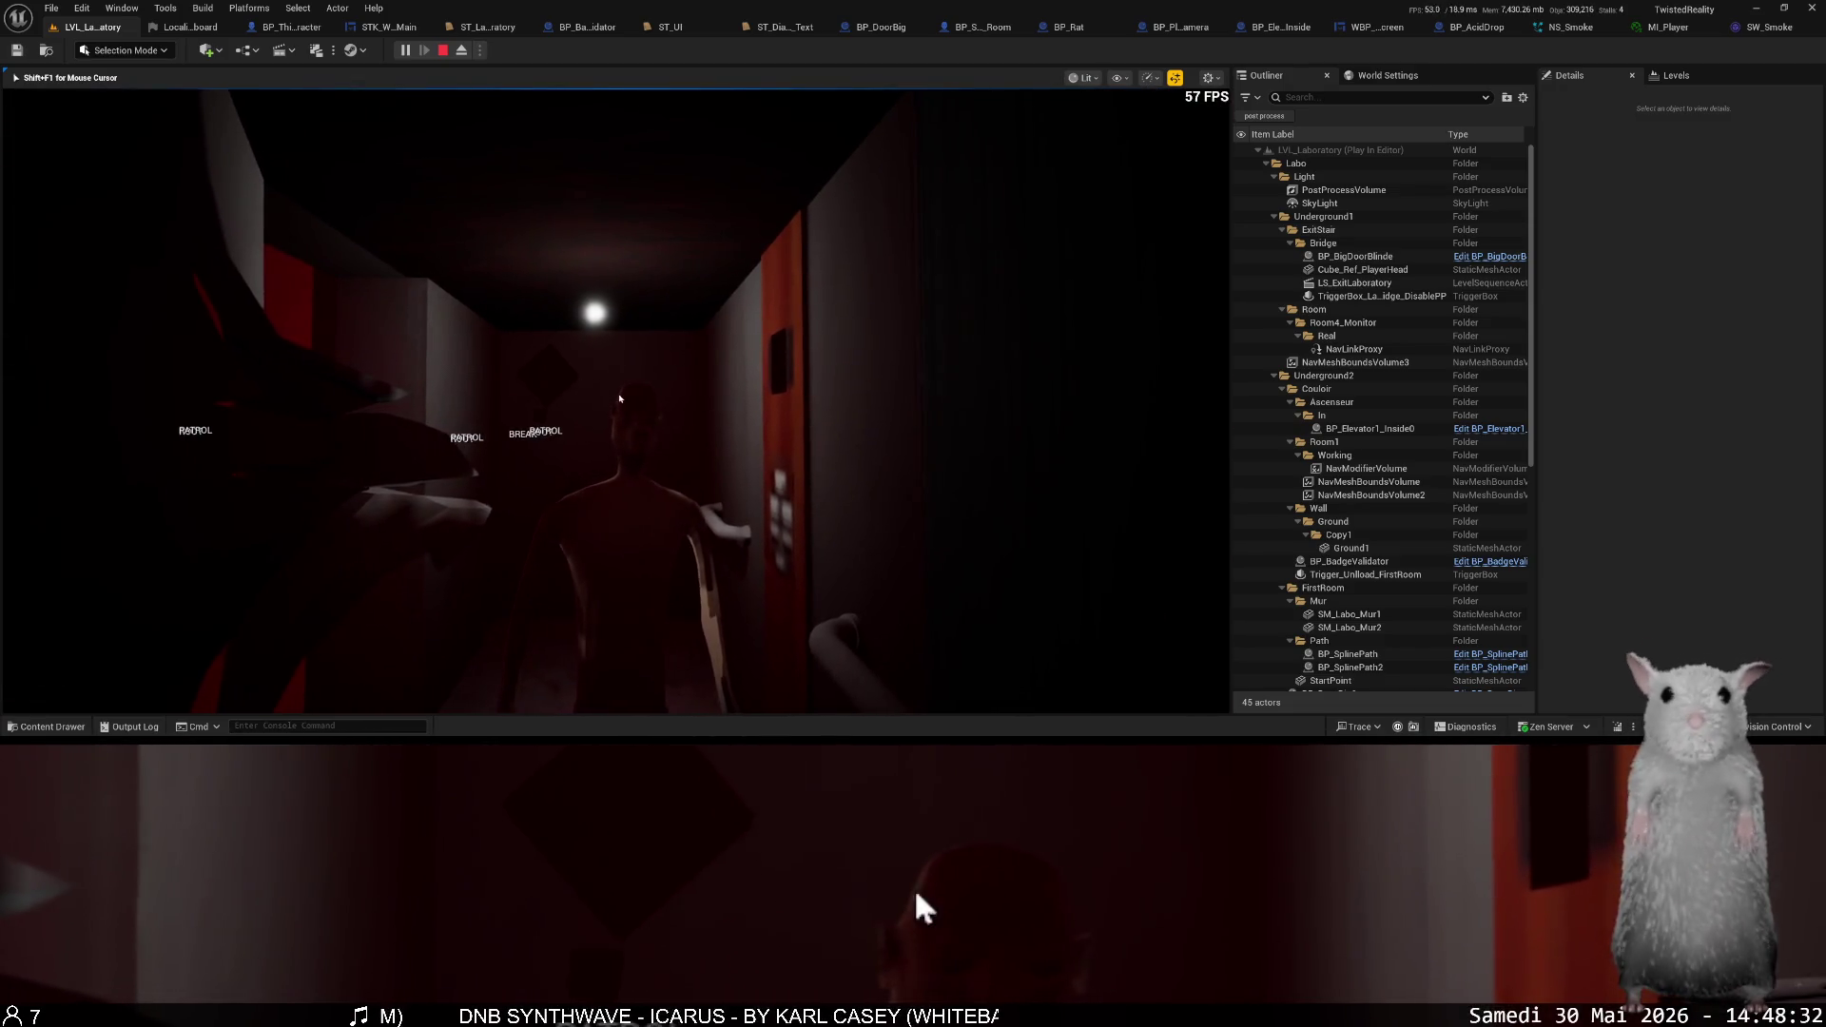
key("Escape")
- Return to BP_ThirdPersonCharacter's event graph with the Init FPS View chain
left_click(261, 26)
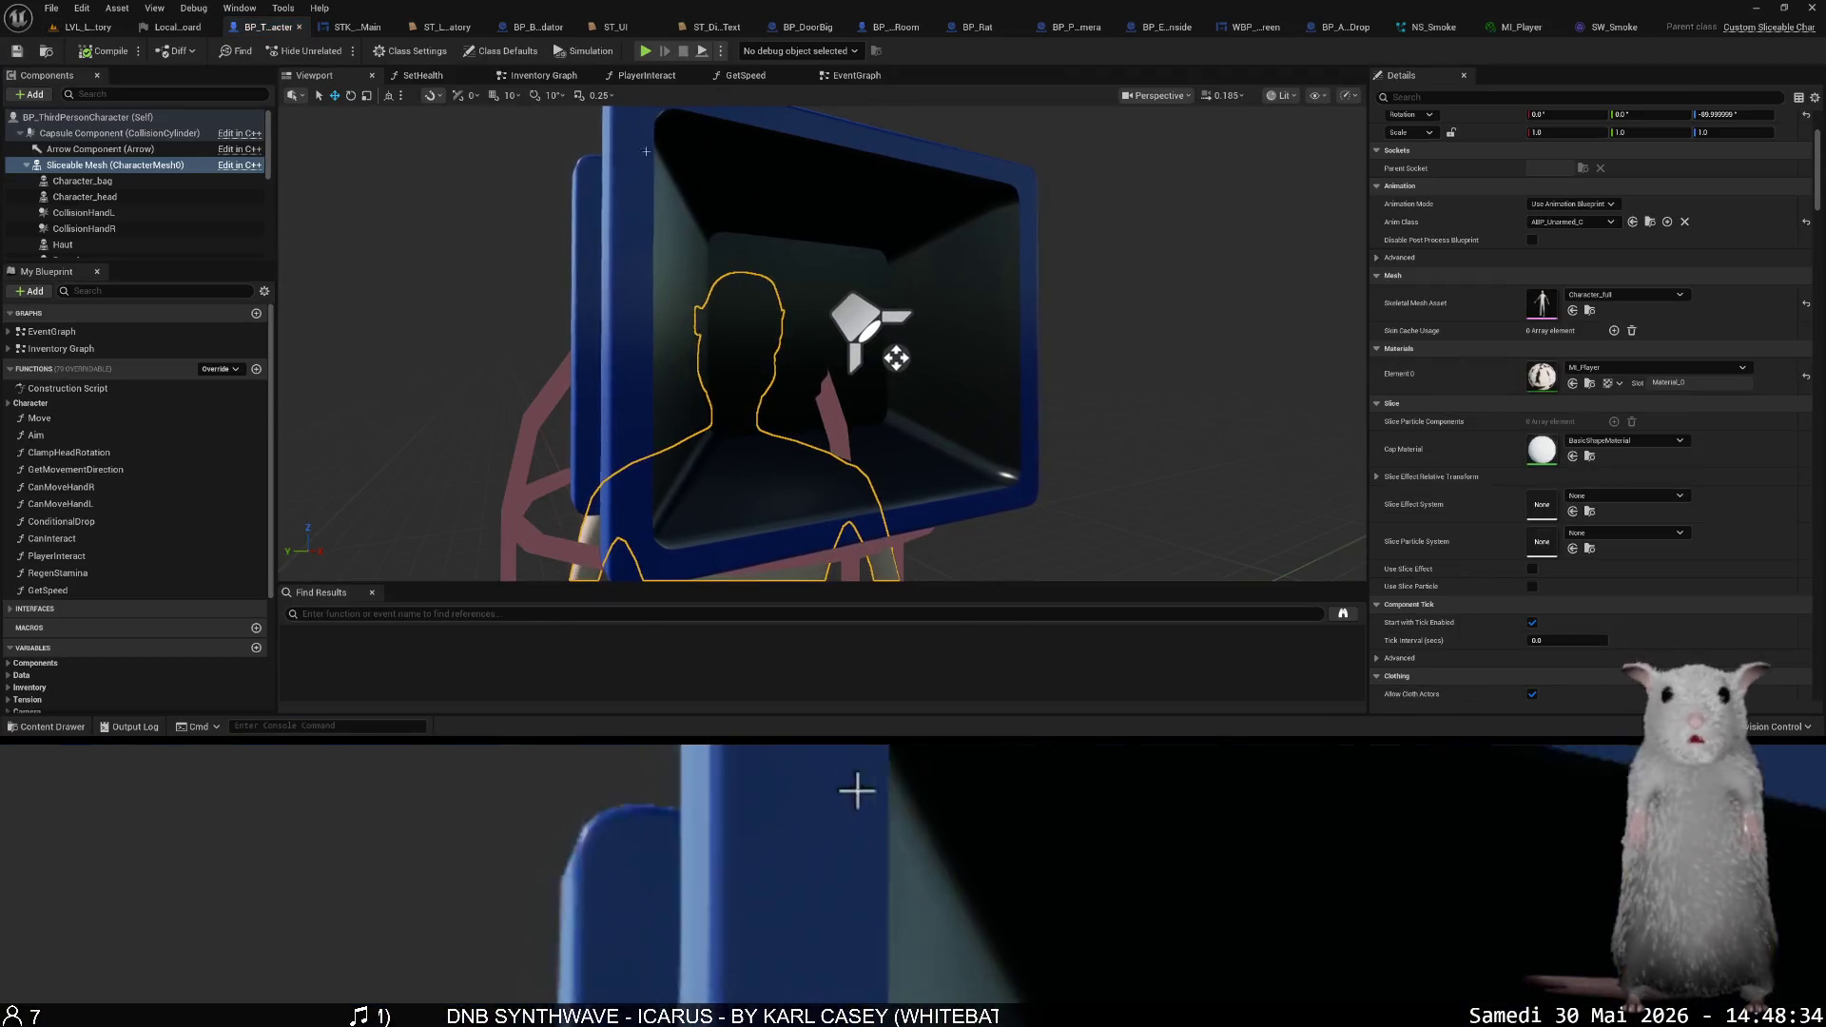
left_click_drag(649, 161, 658, 152)
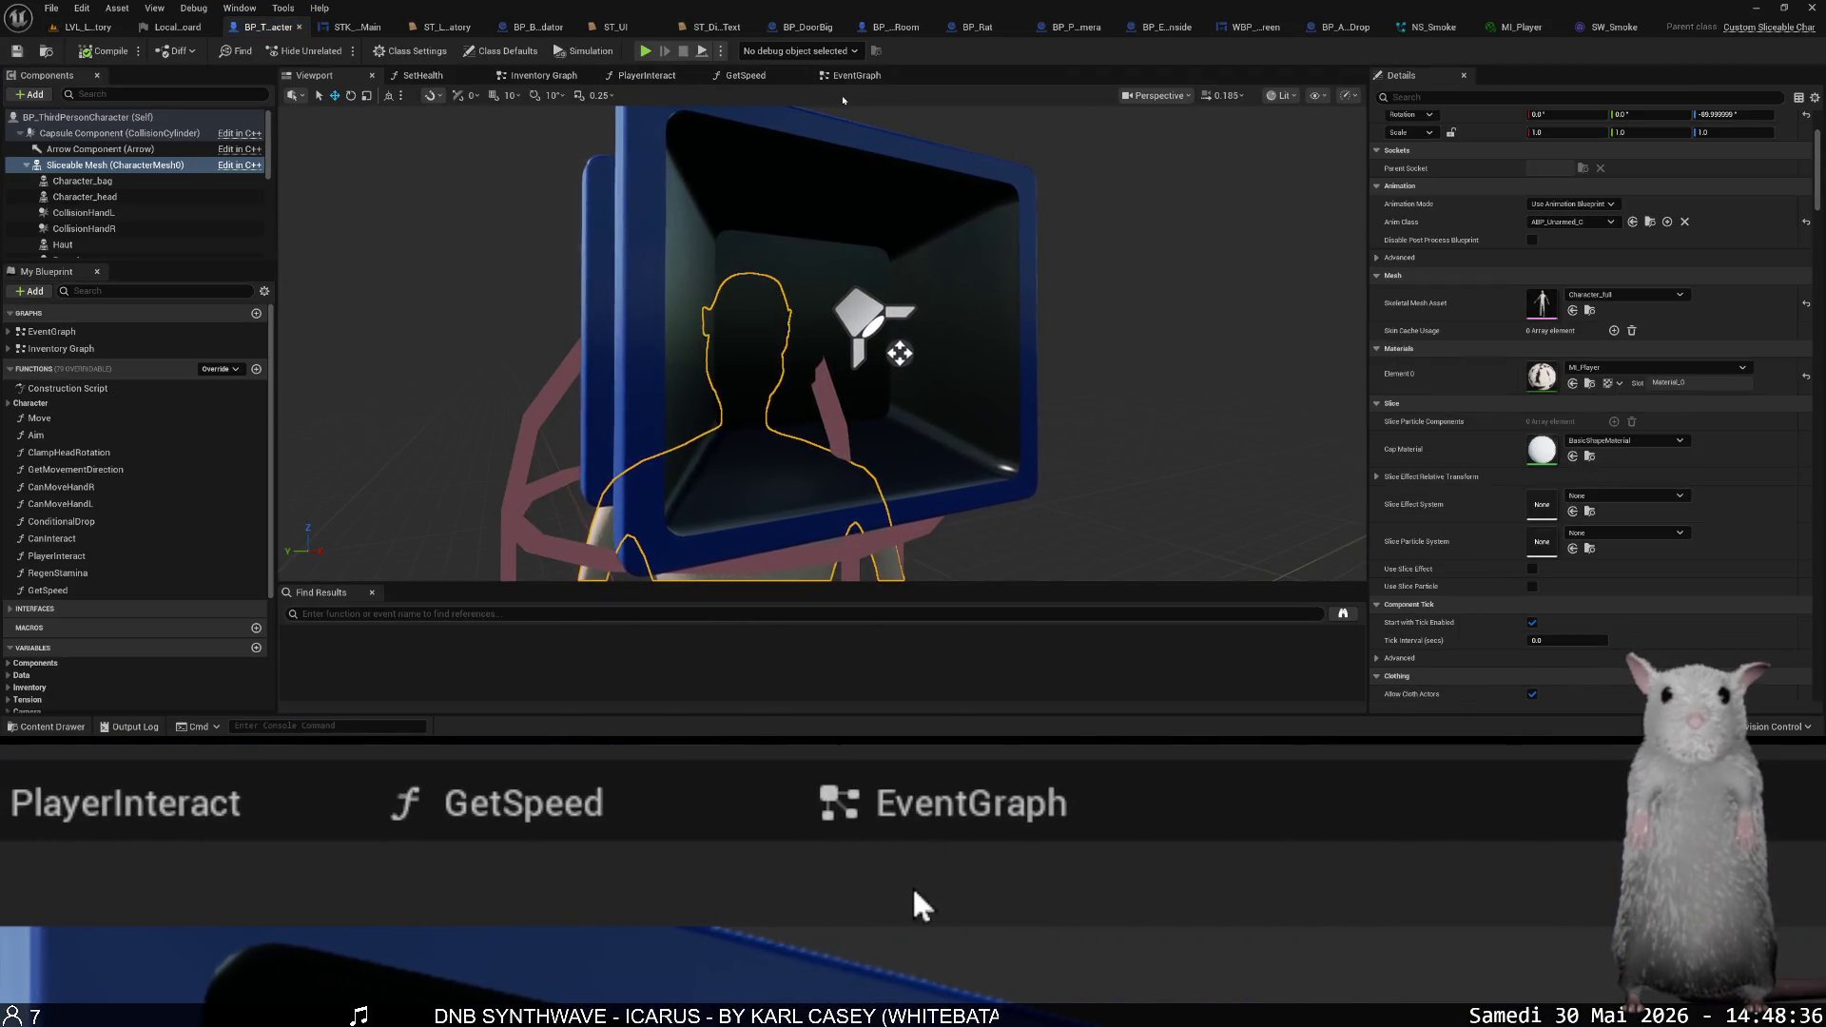
left_click(849, 78)
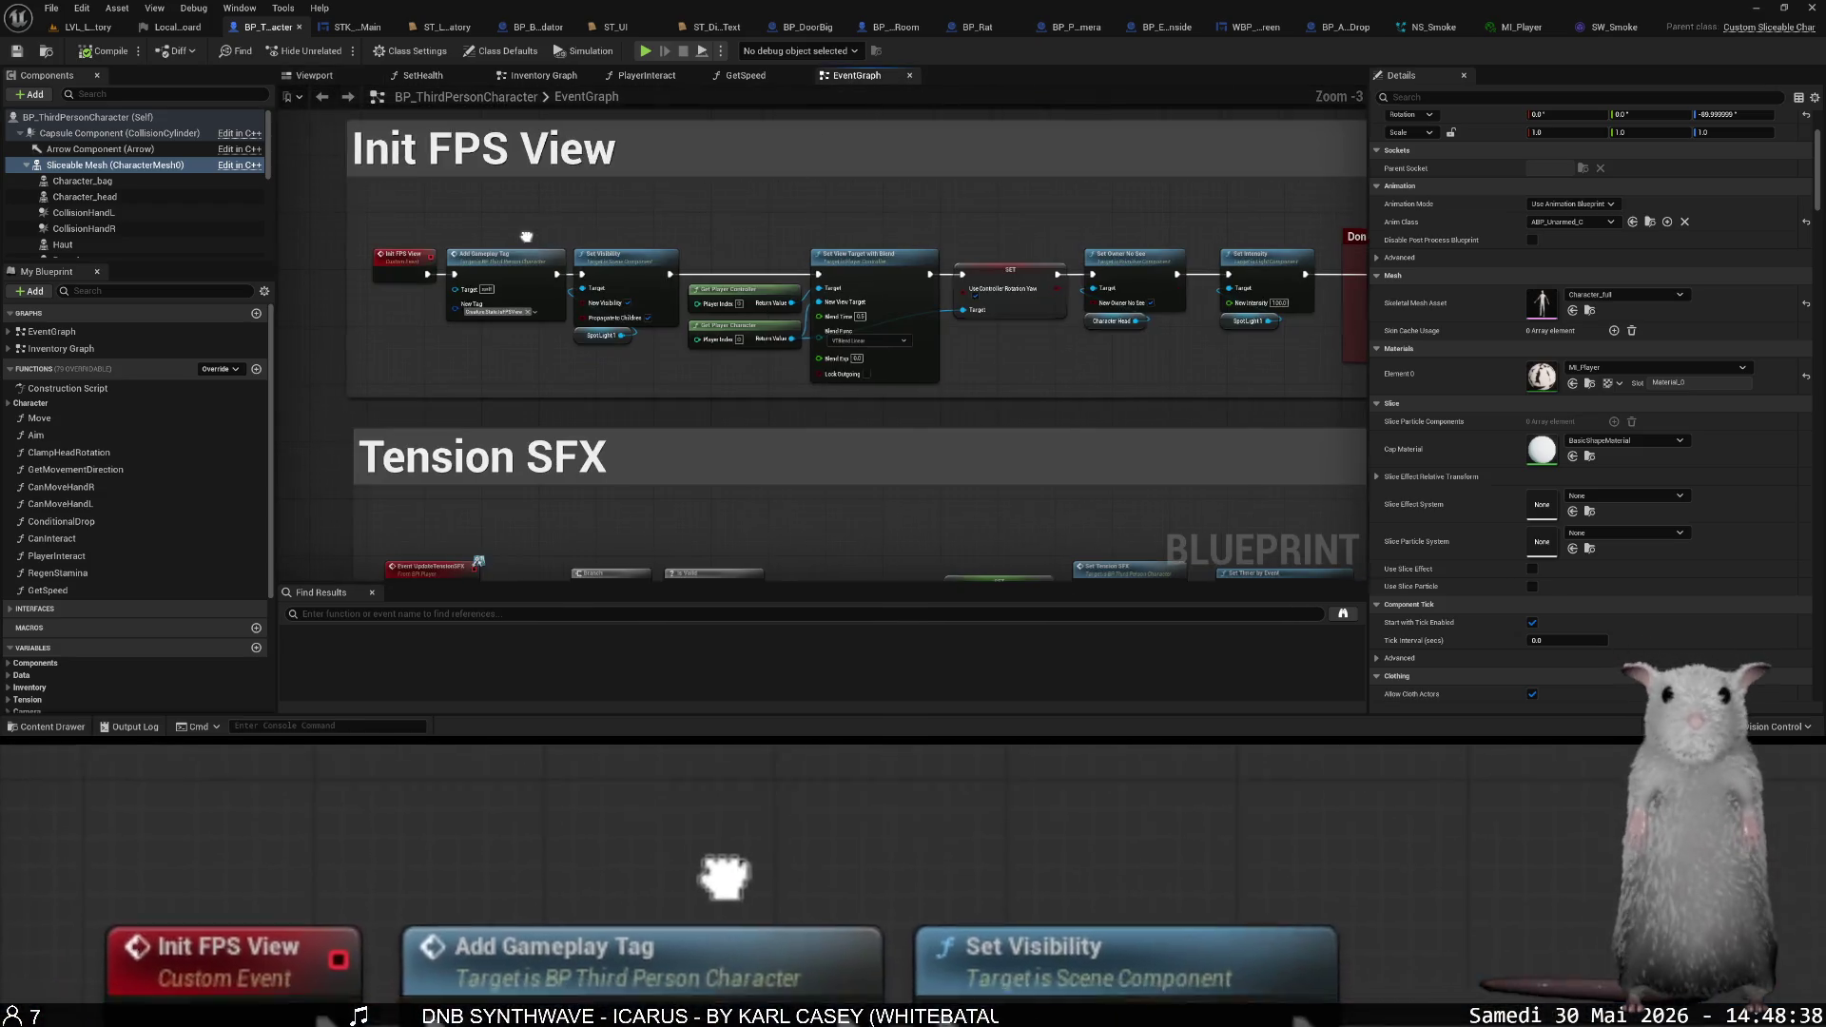
scroll(526, 236, "up", 3)
- Search the Sliceable Mesh action list for 'bone vi', dismiss it, and open a private browser window
mouse_move(115, 165)
left_mouse_down()
mouse_move(428, 380)
mouse_move(570, 433)
mouse_move(655, 434)
left_mouse_up()
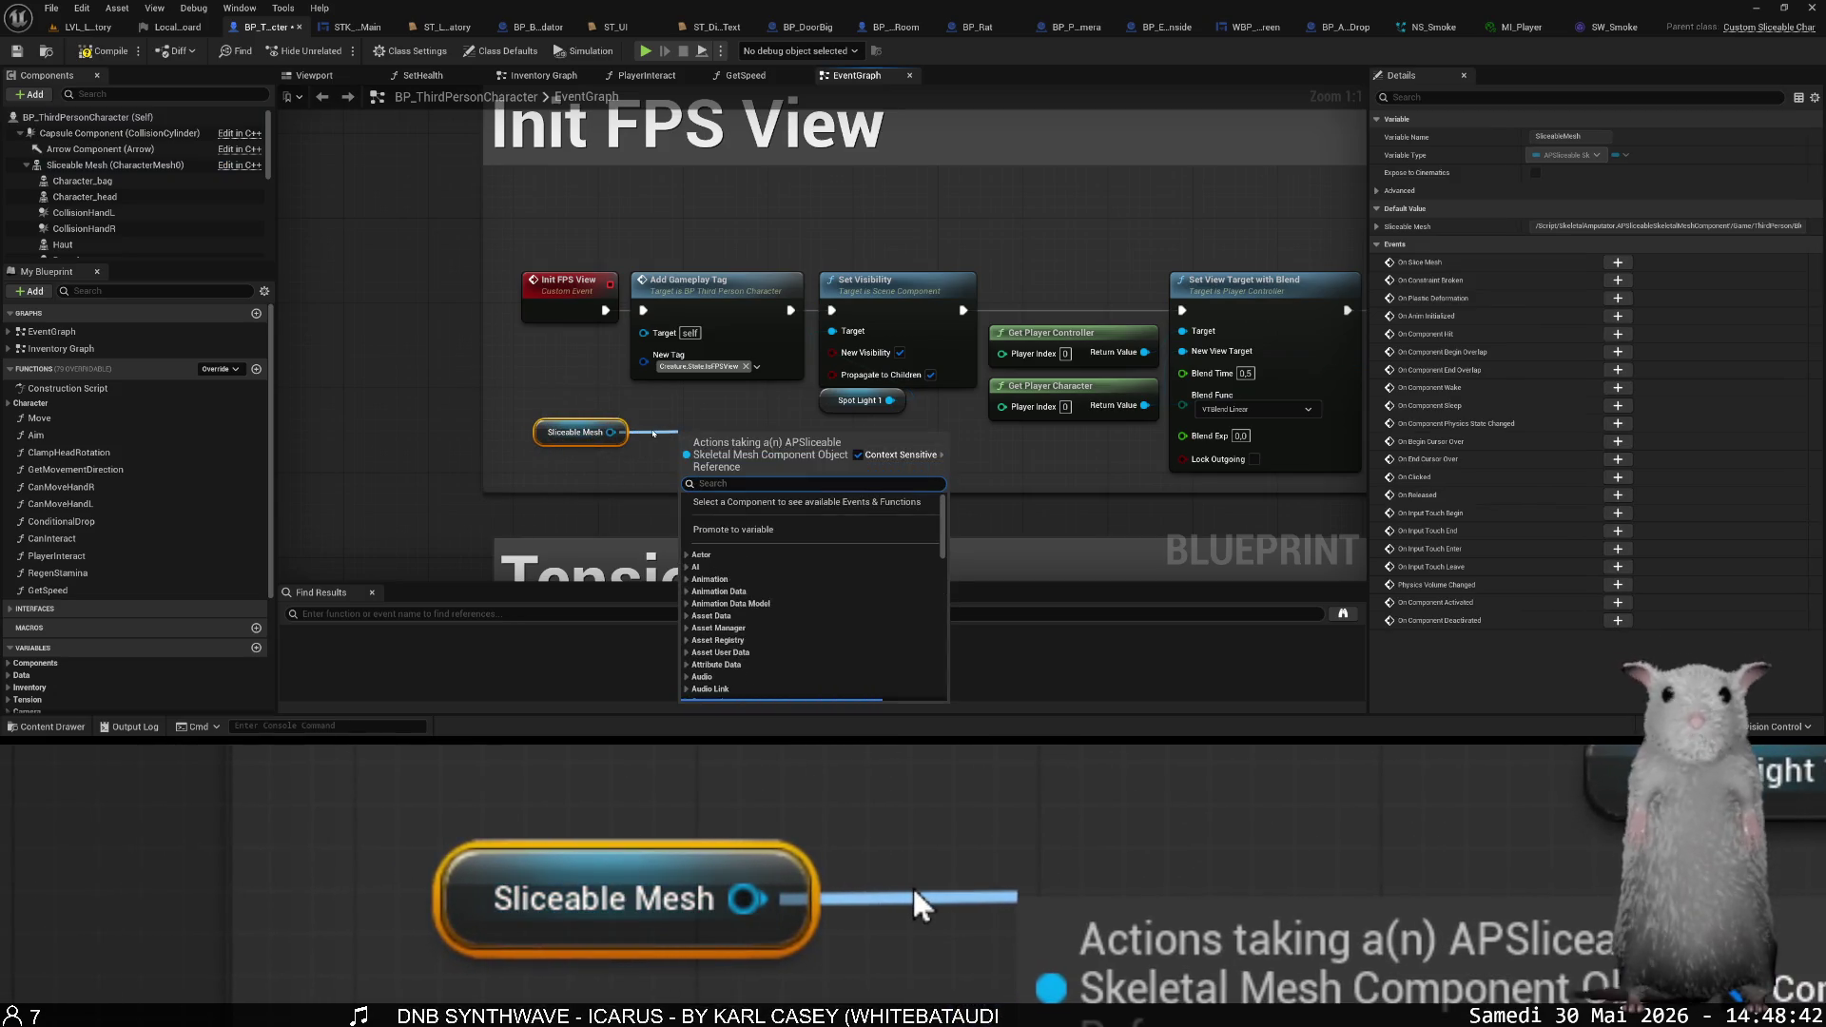
type("bon")
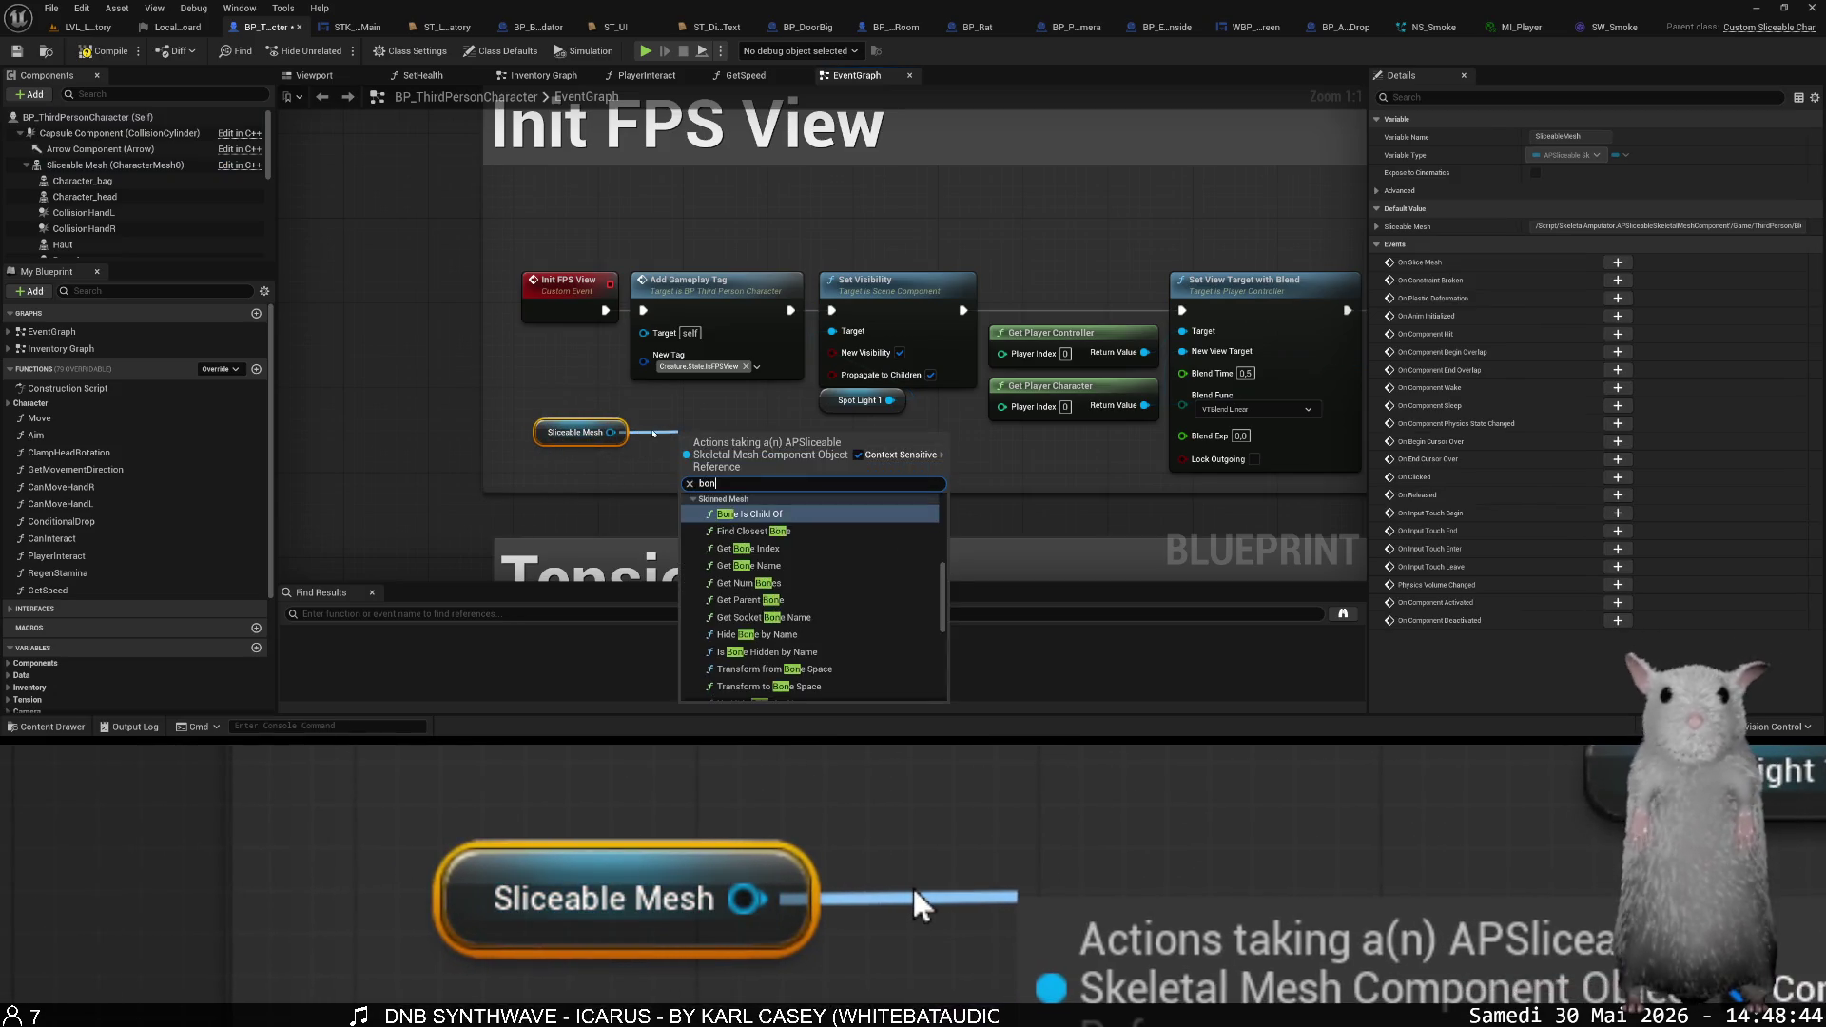
type("e vi")
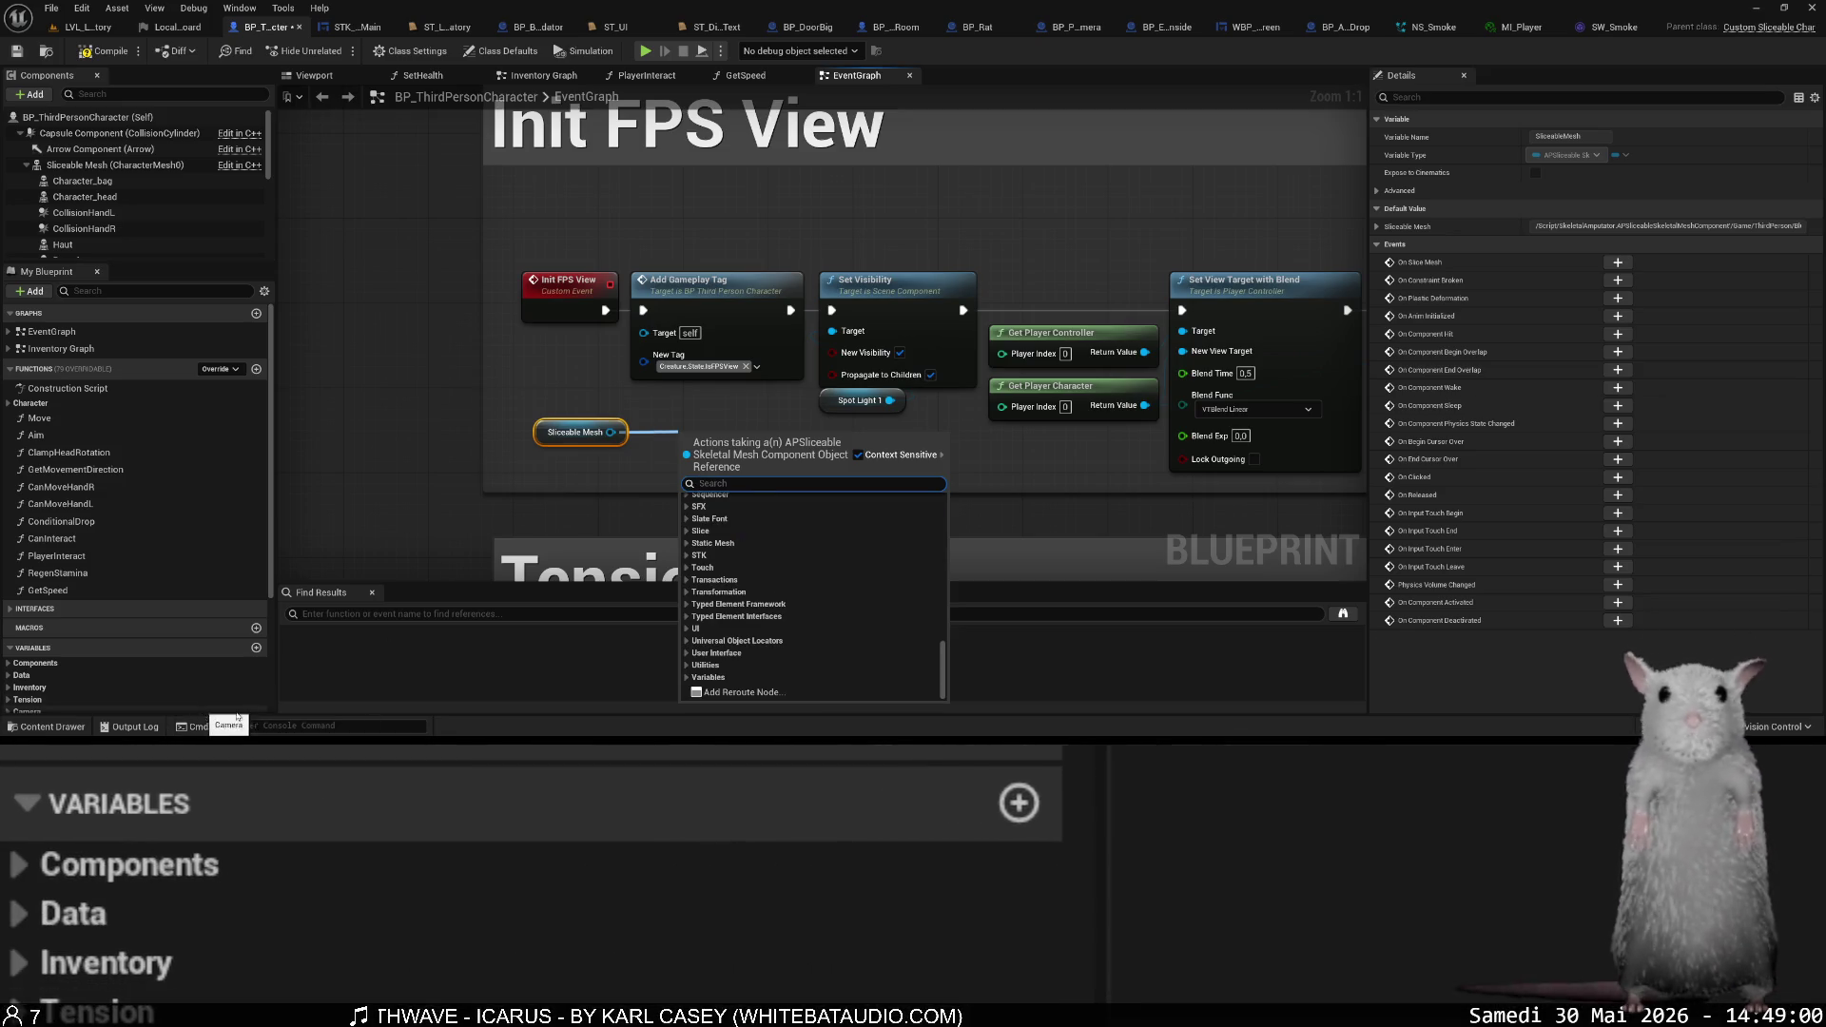
key("Escape")
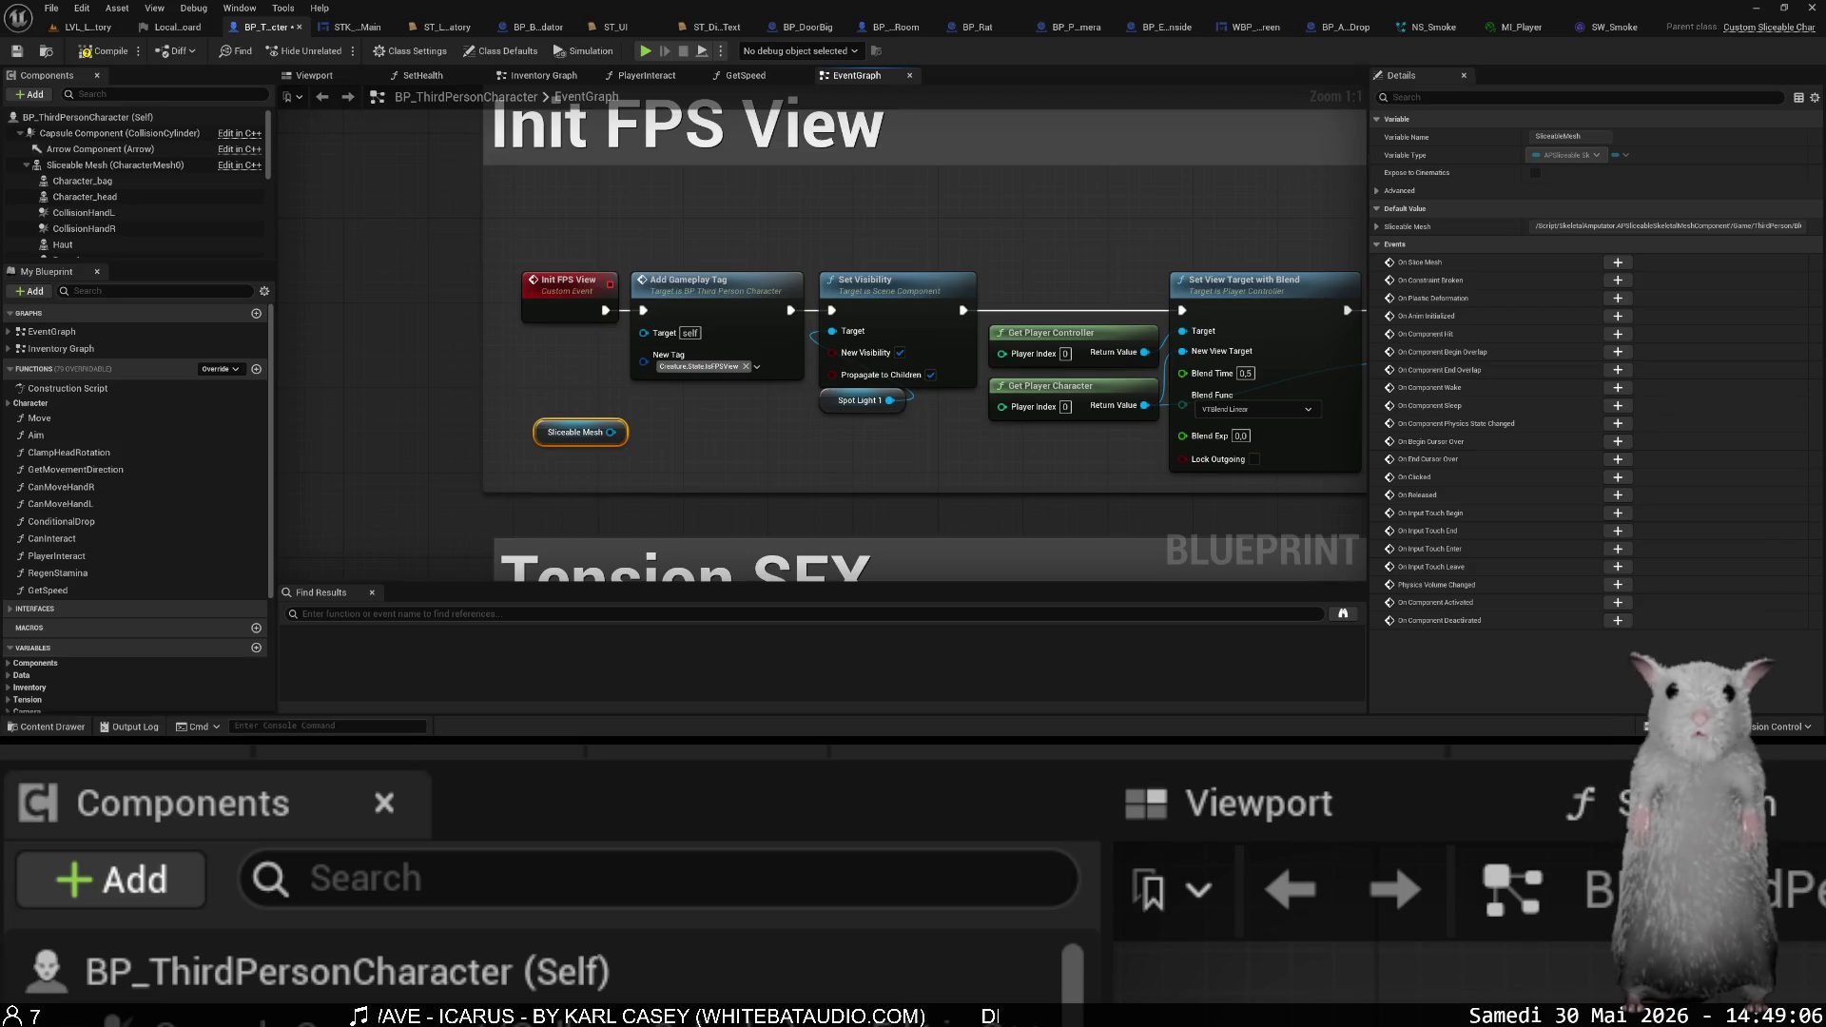
key("ctrl+shift+p")
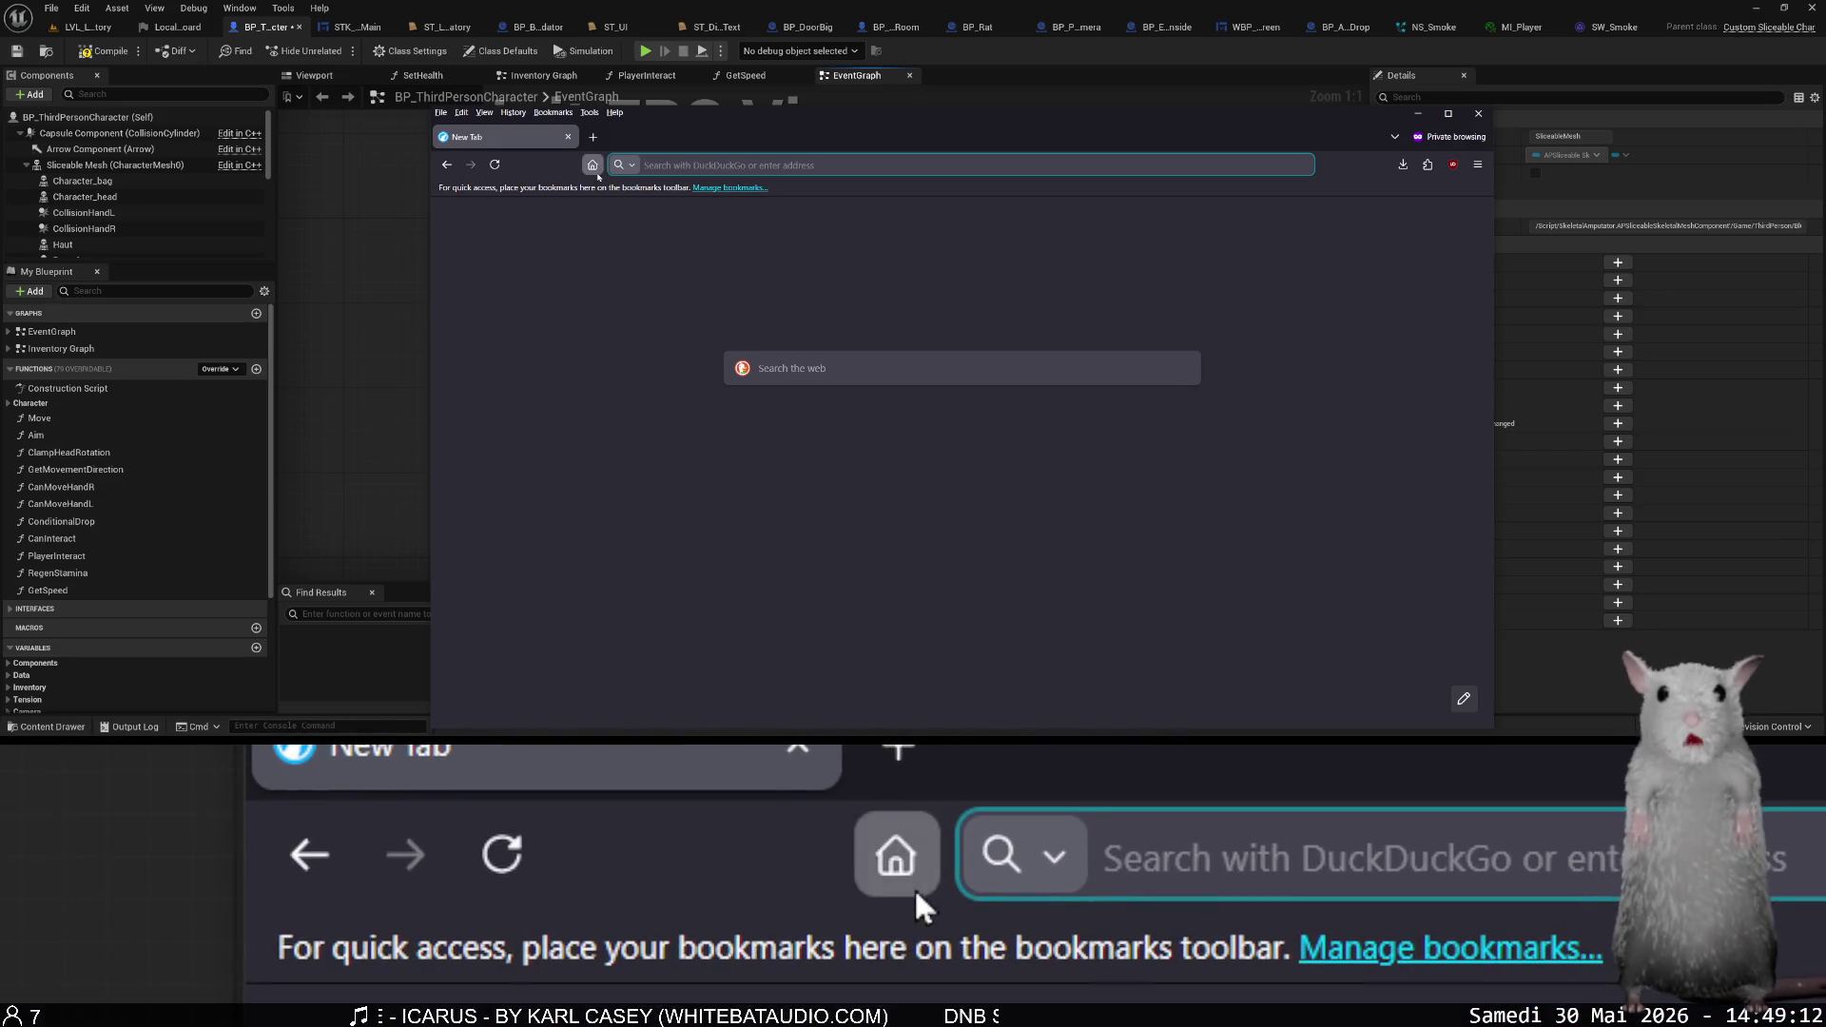
- Search 'unreal ebole', read the 'Best way to hide/unhide bones?' thread, then close the tab
type("unreal en")
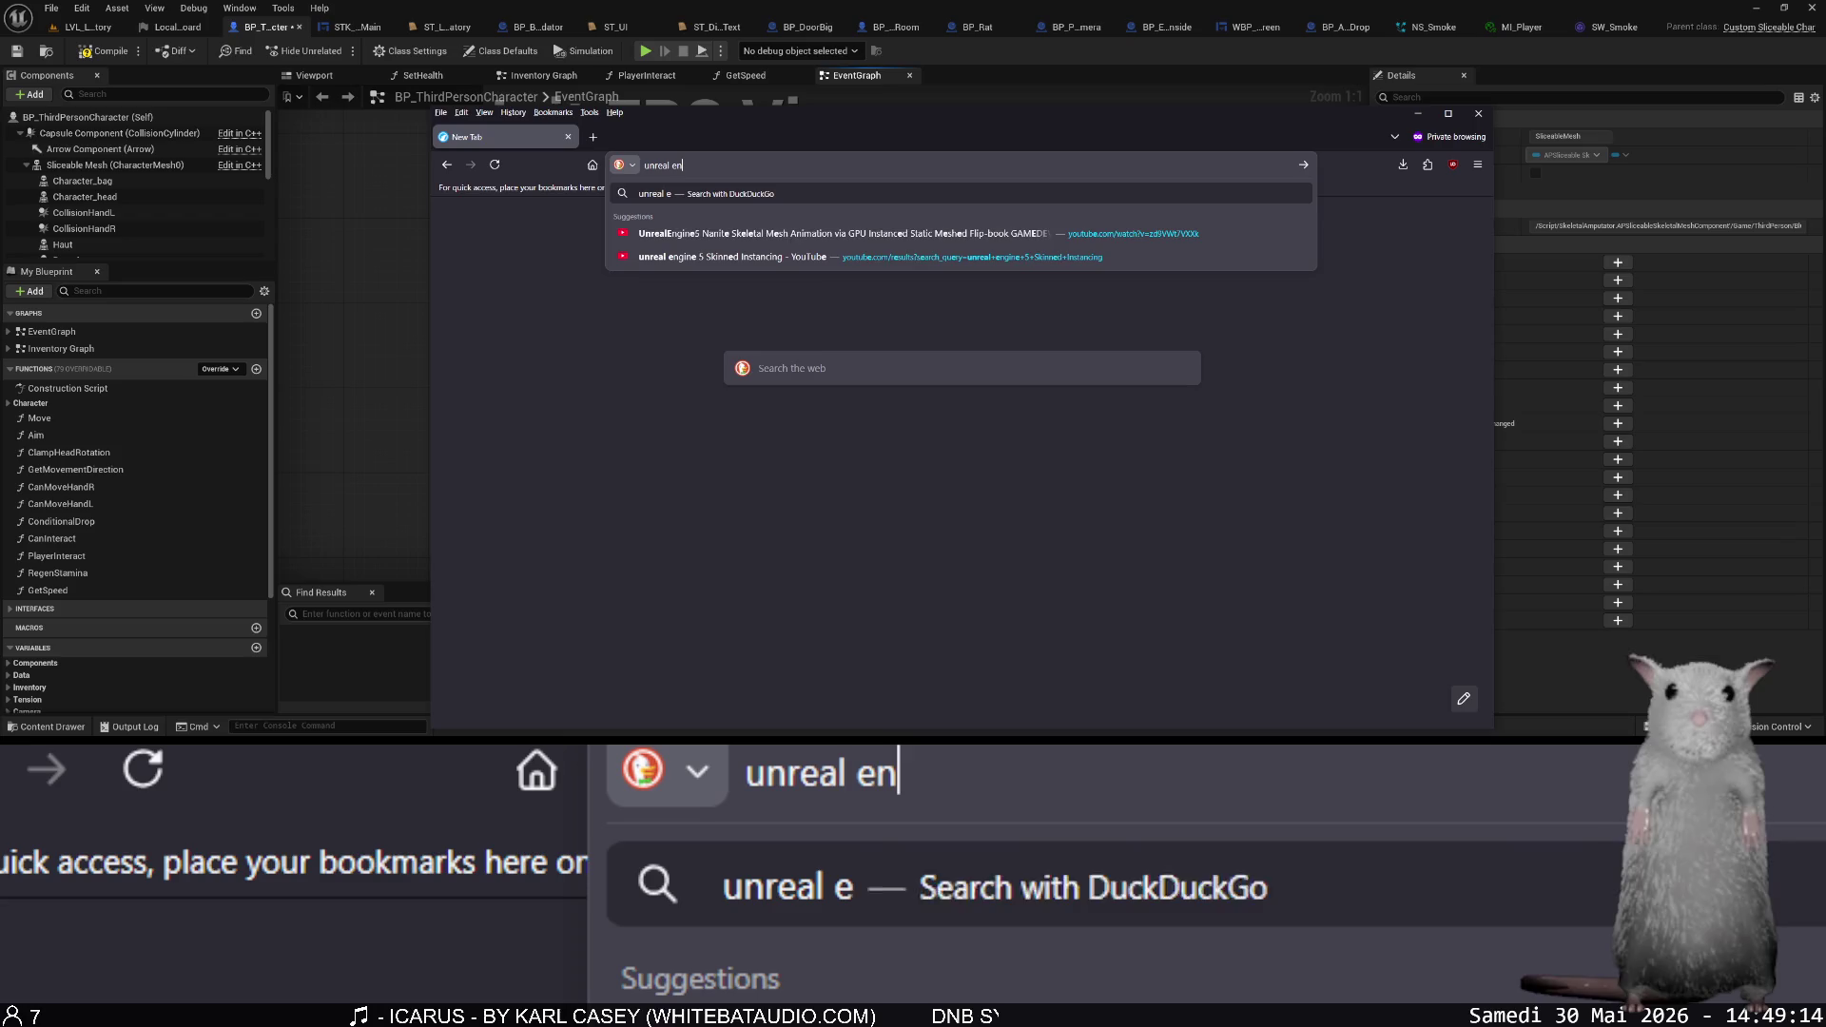
type("bo")
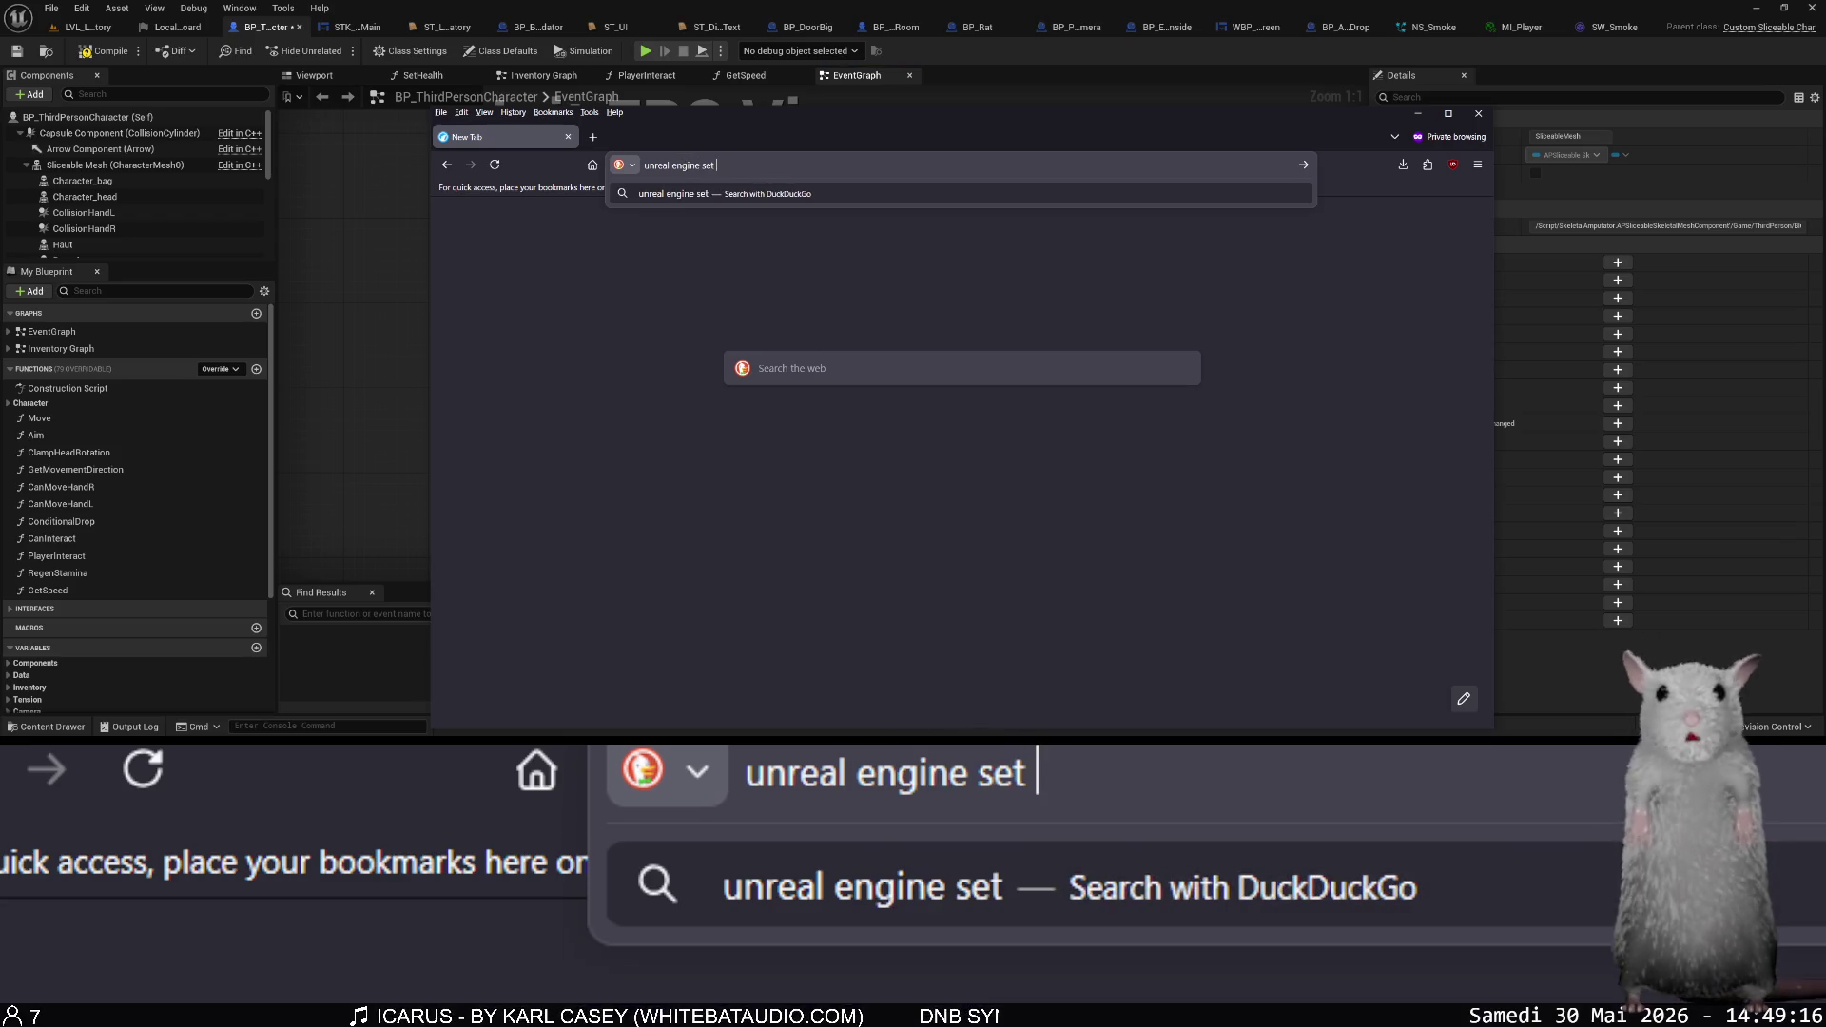
type("le")
key("Return")
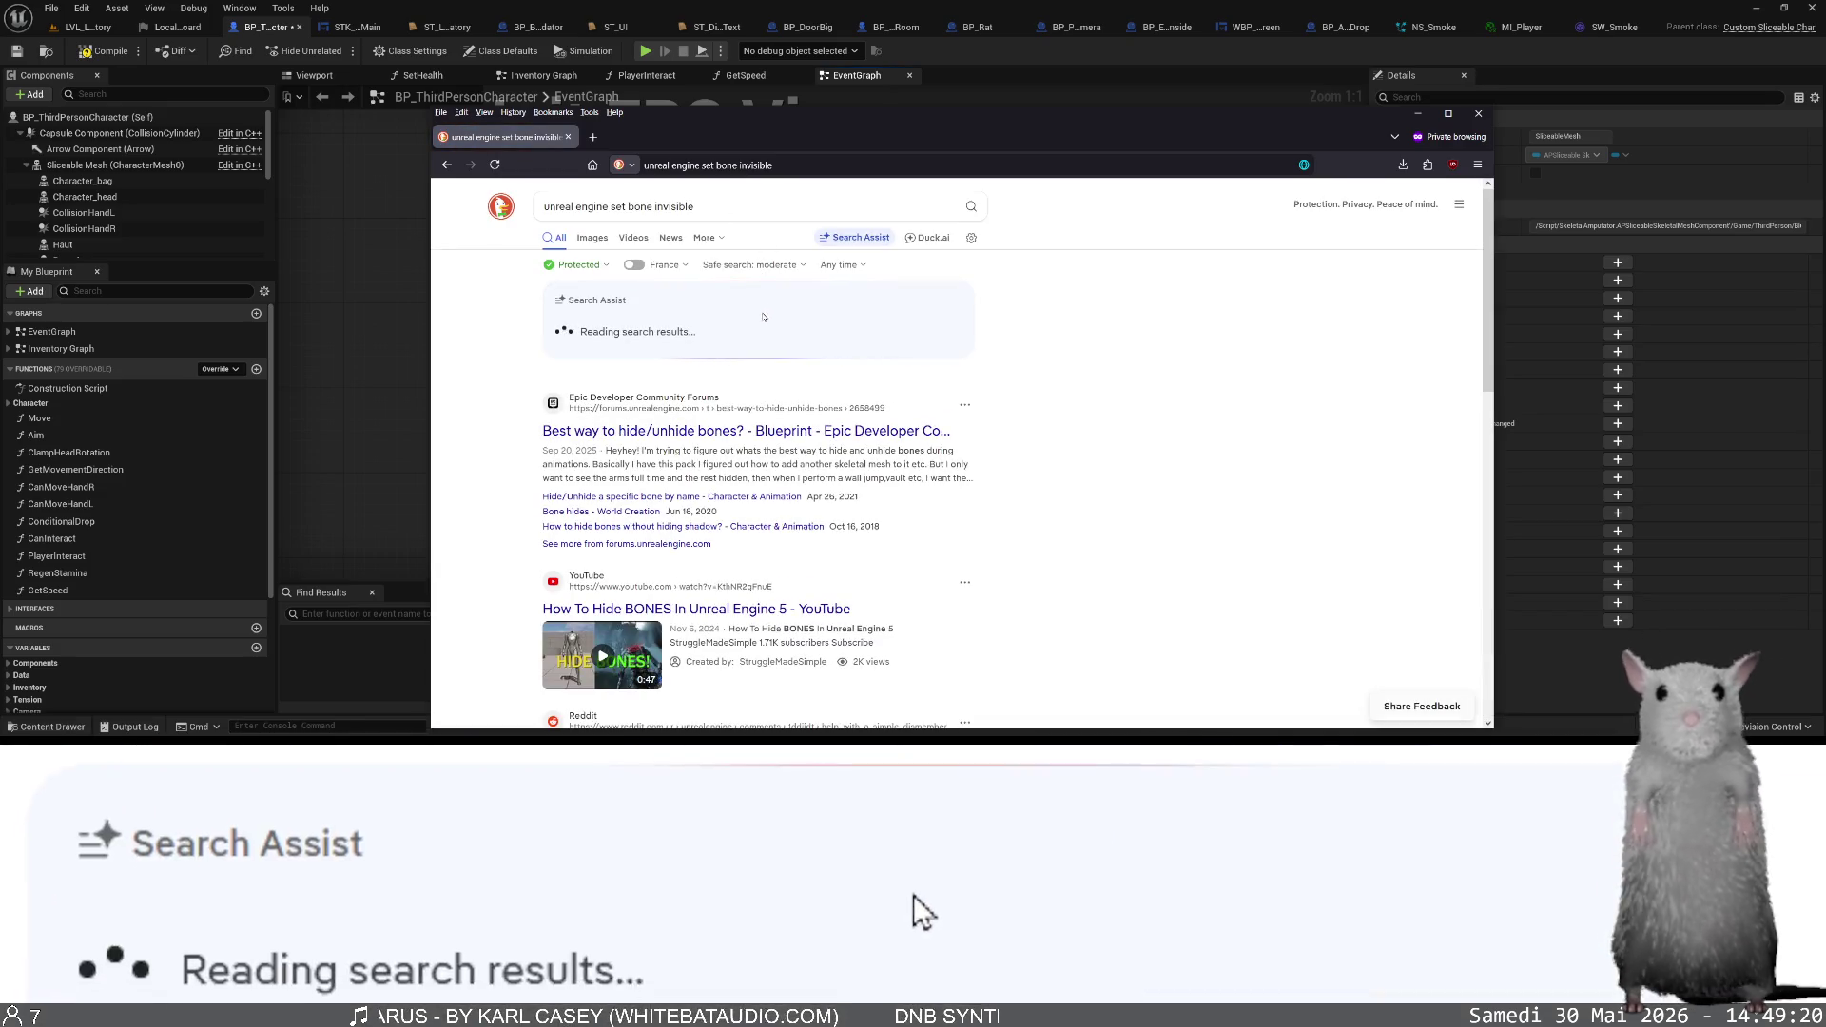
left_click(753, 436)
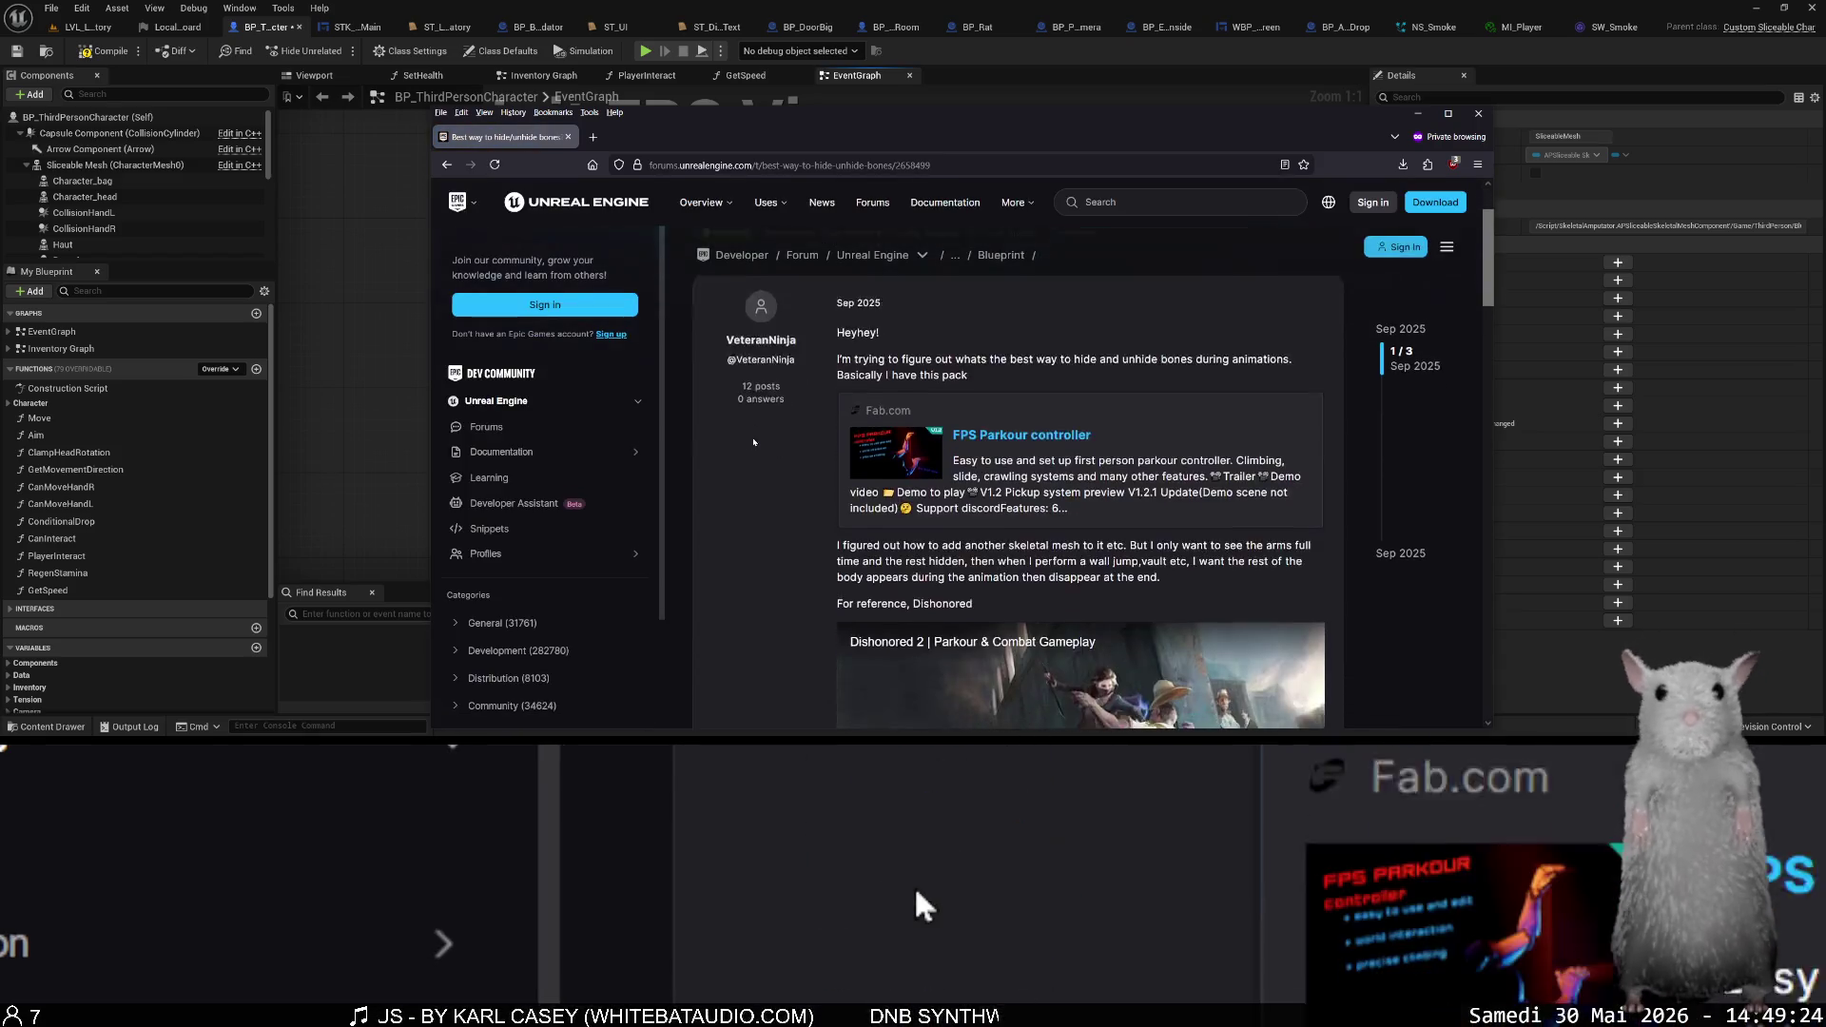
scroll(752, 445, "down", 2)
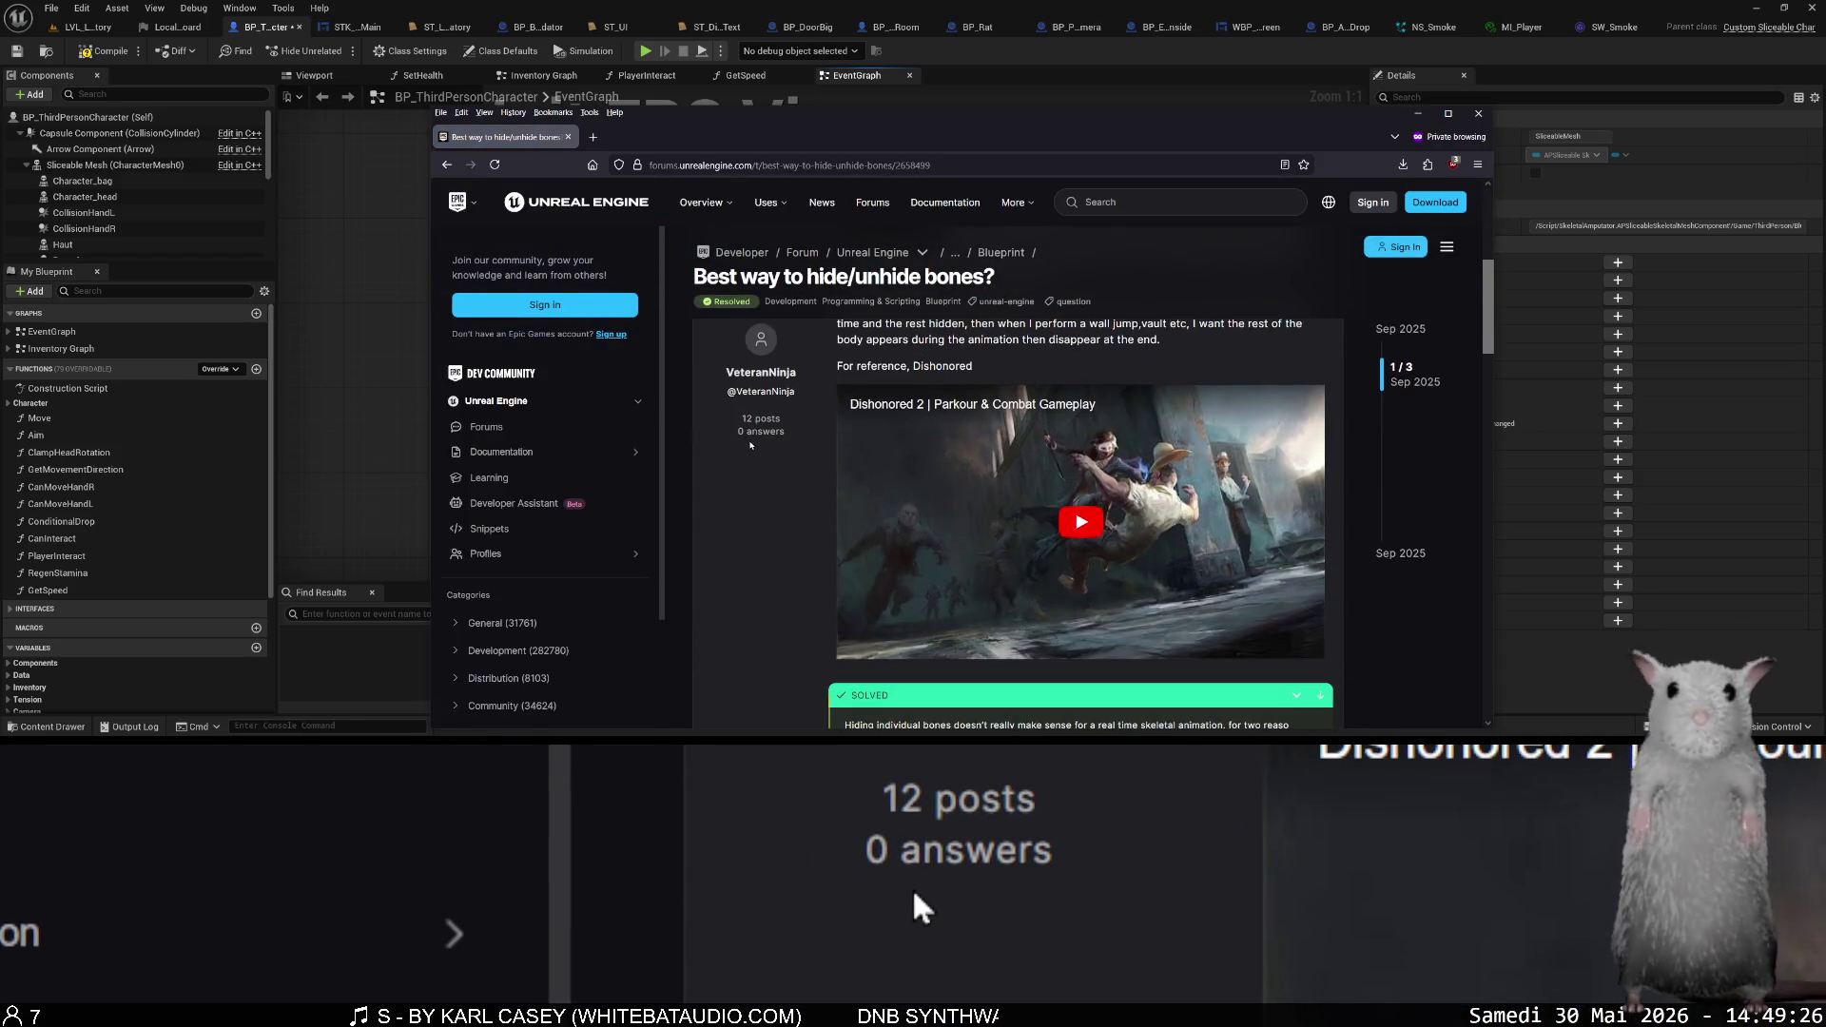
scroll(750, 445, "down", 2)
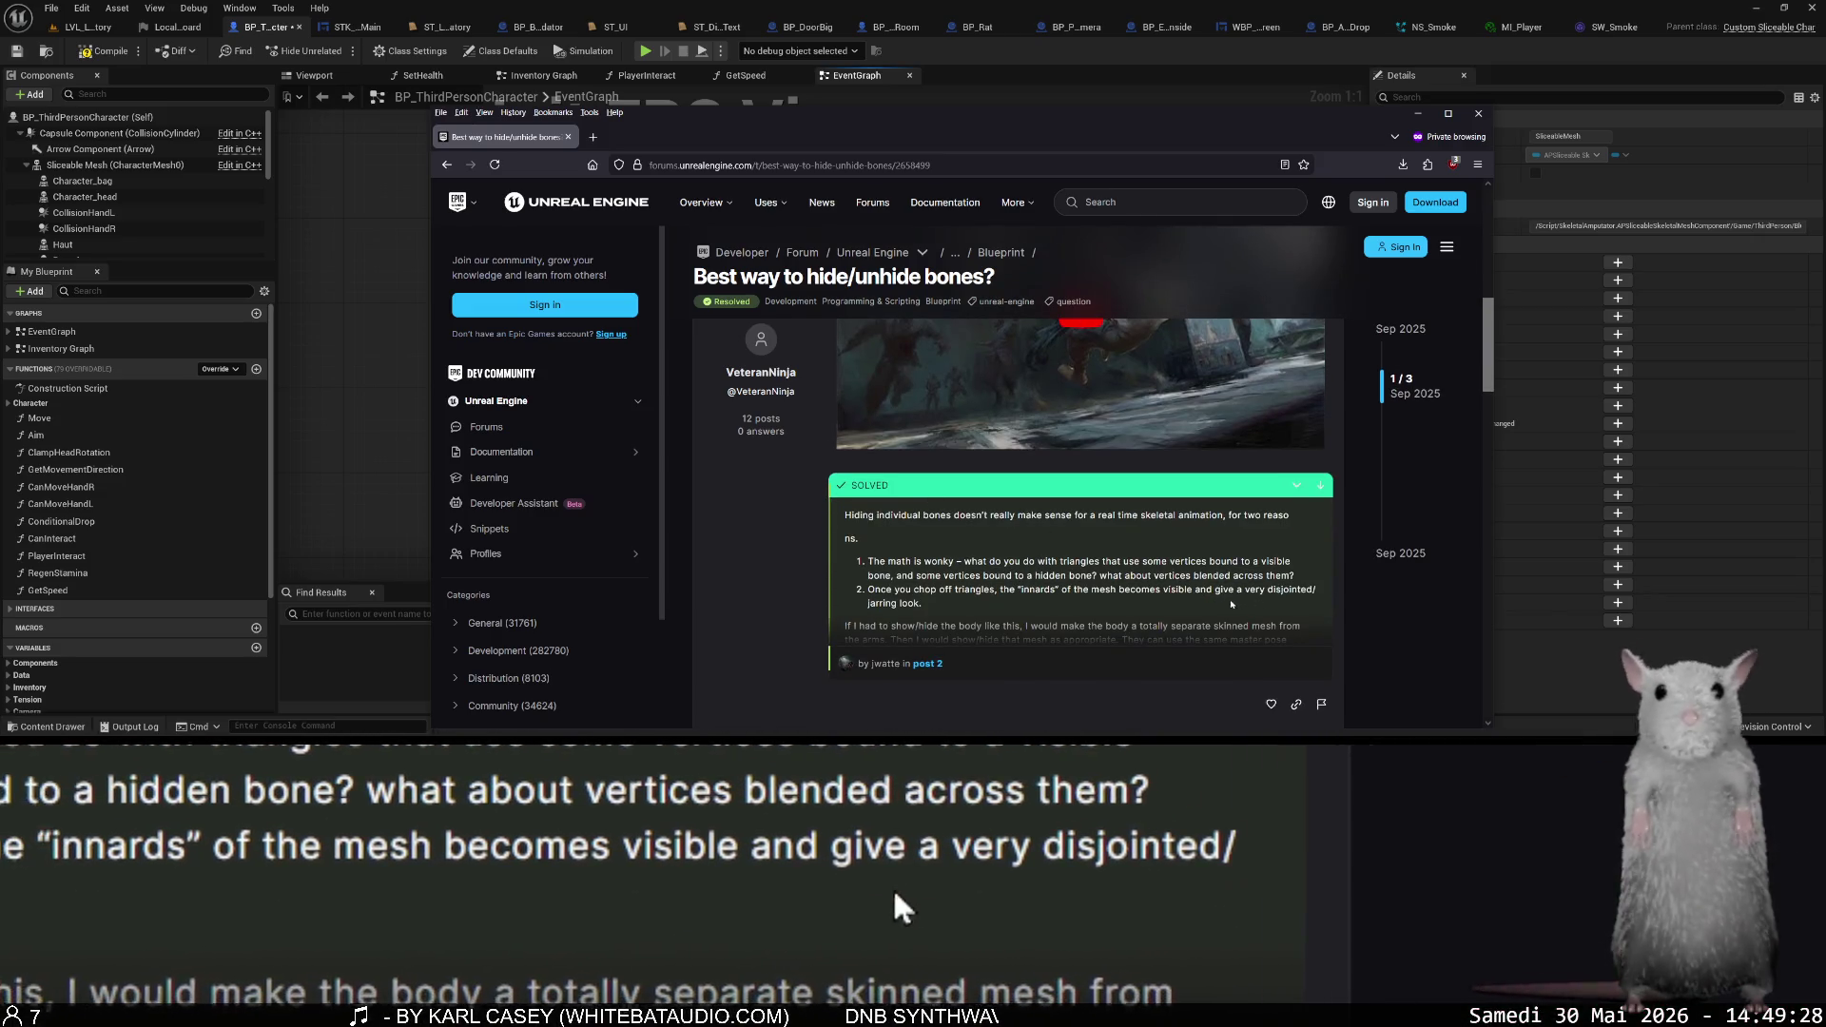
scroll(1190, 612, "down", 3)
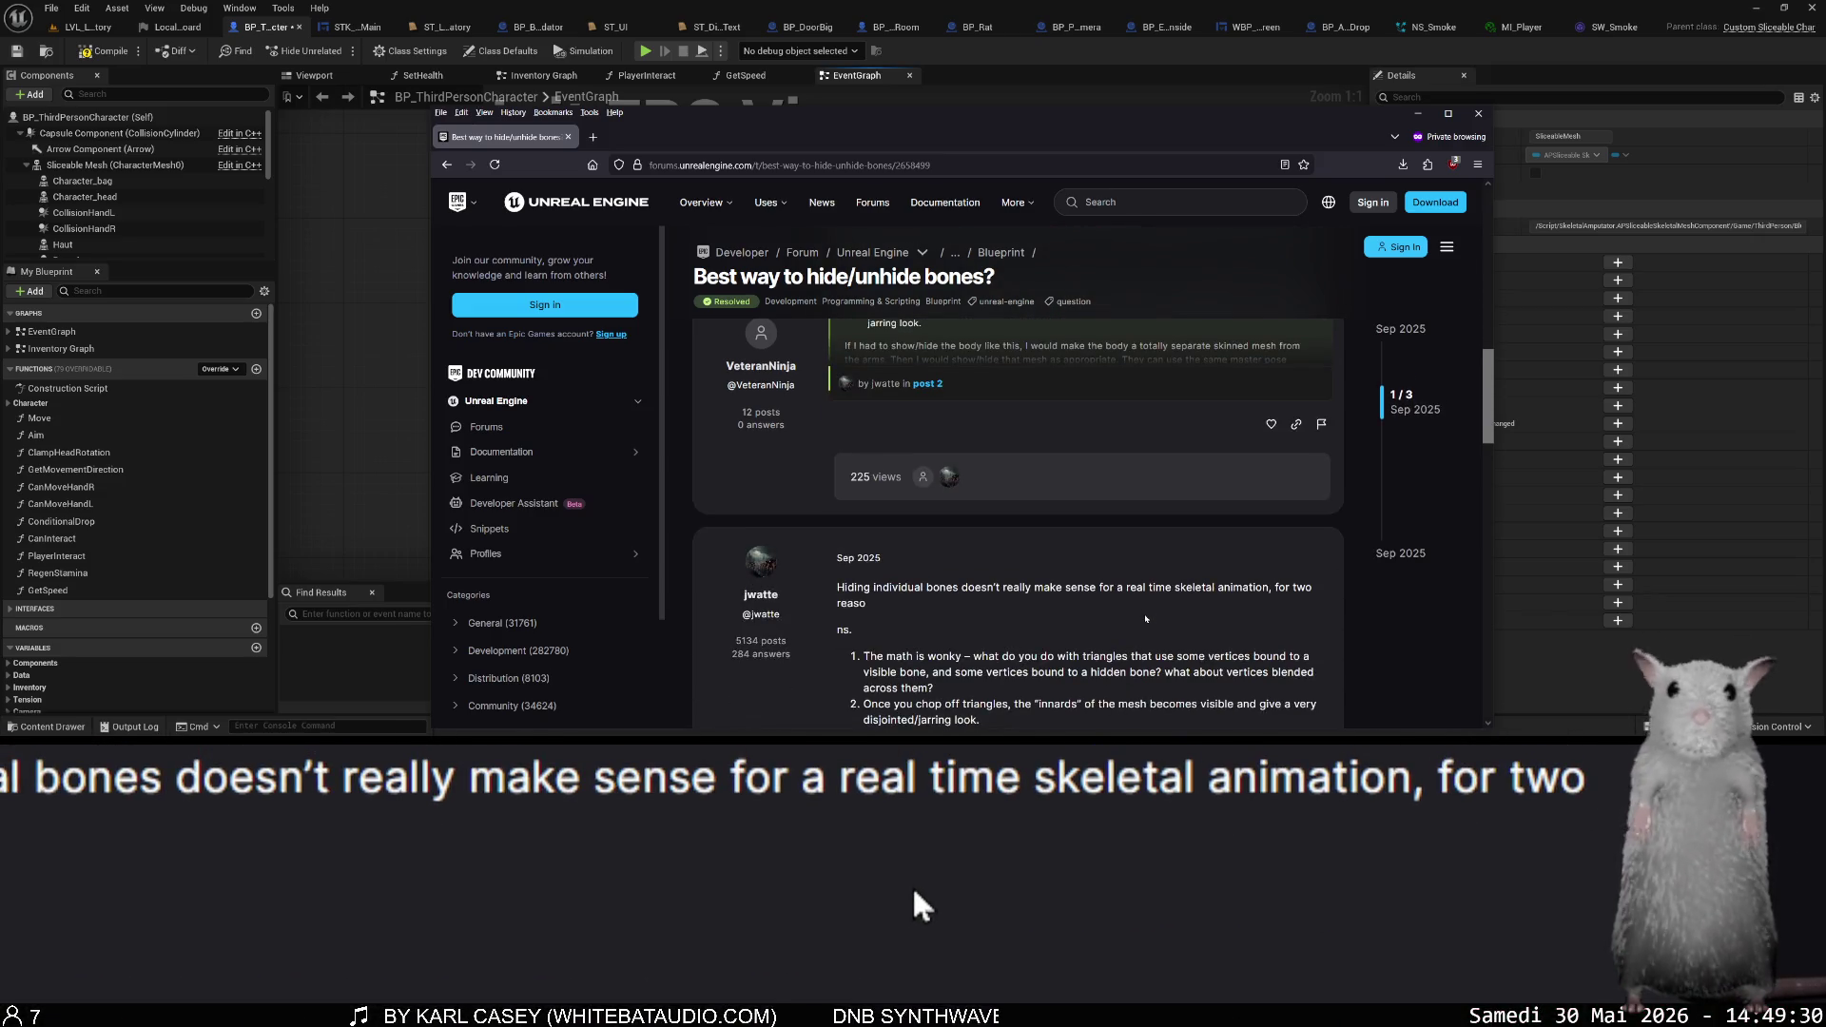
scroll(1132, 630, "down", 6)
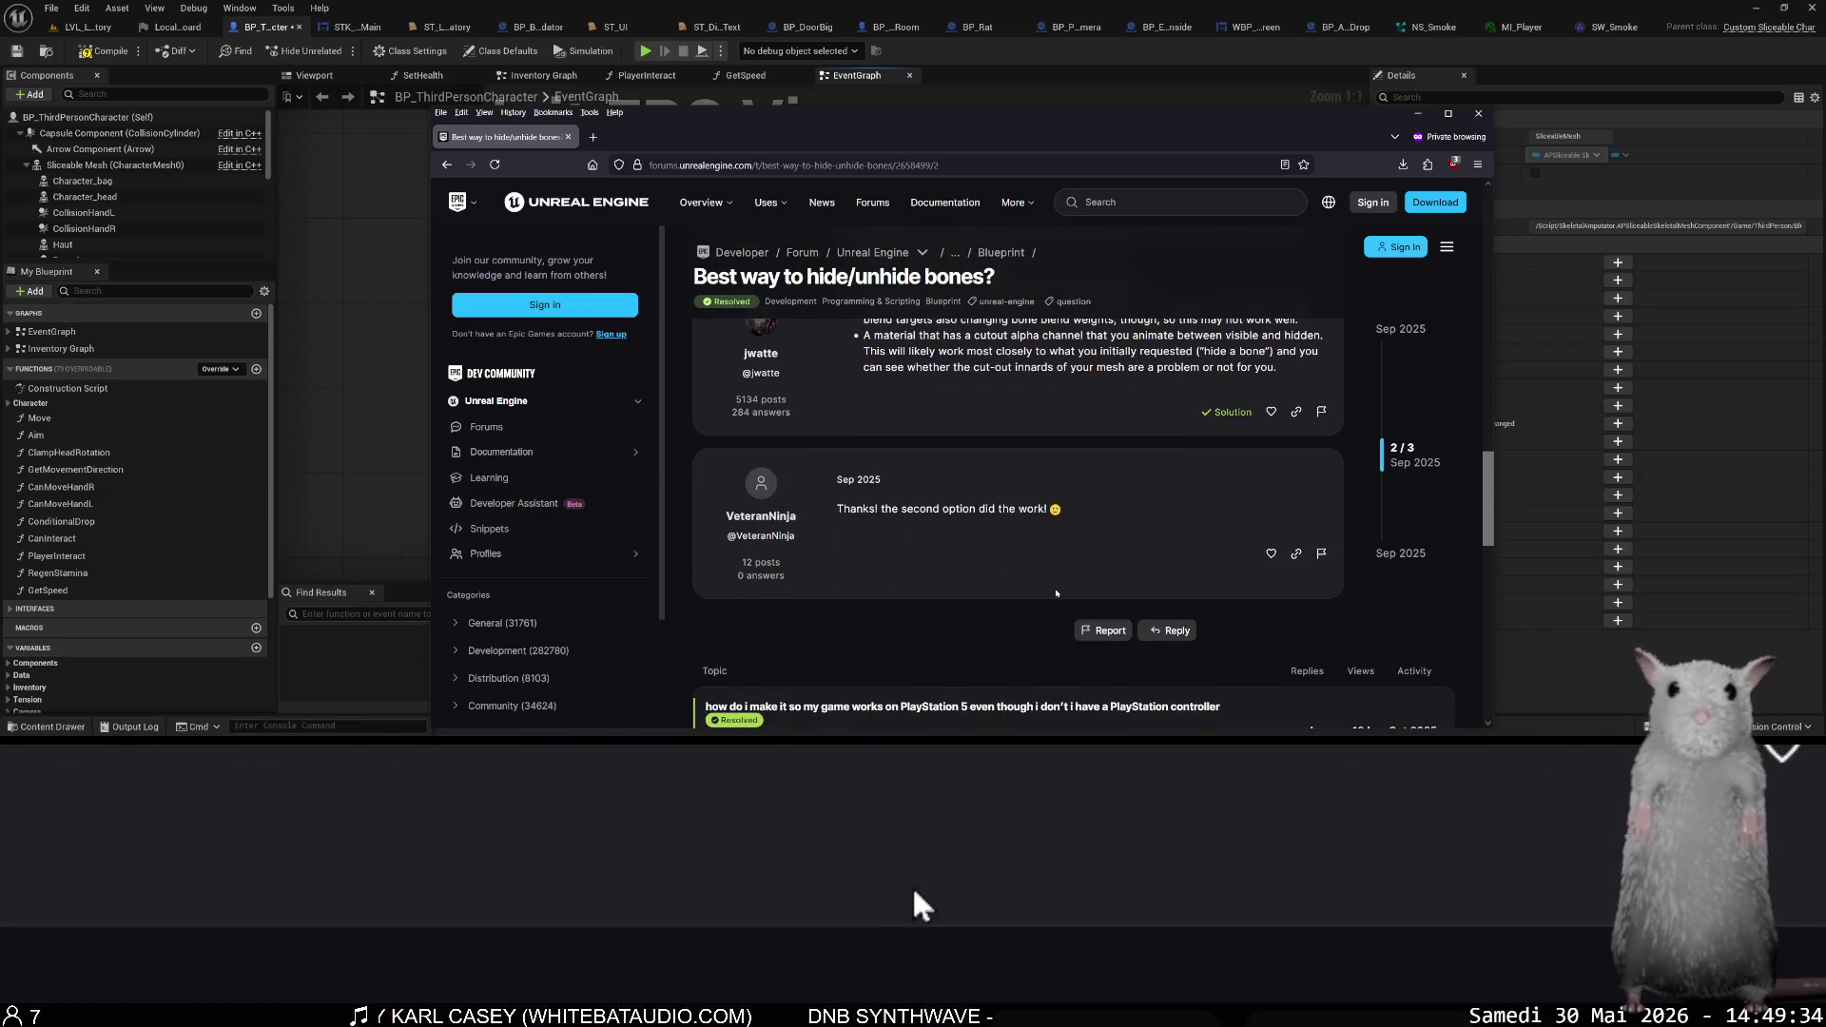
scroll(1027, 585, "up", 6)
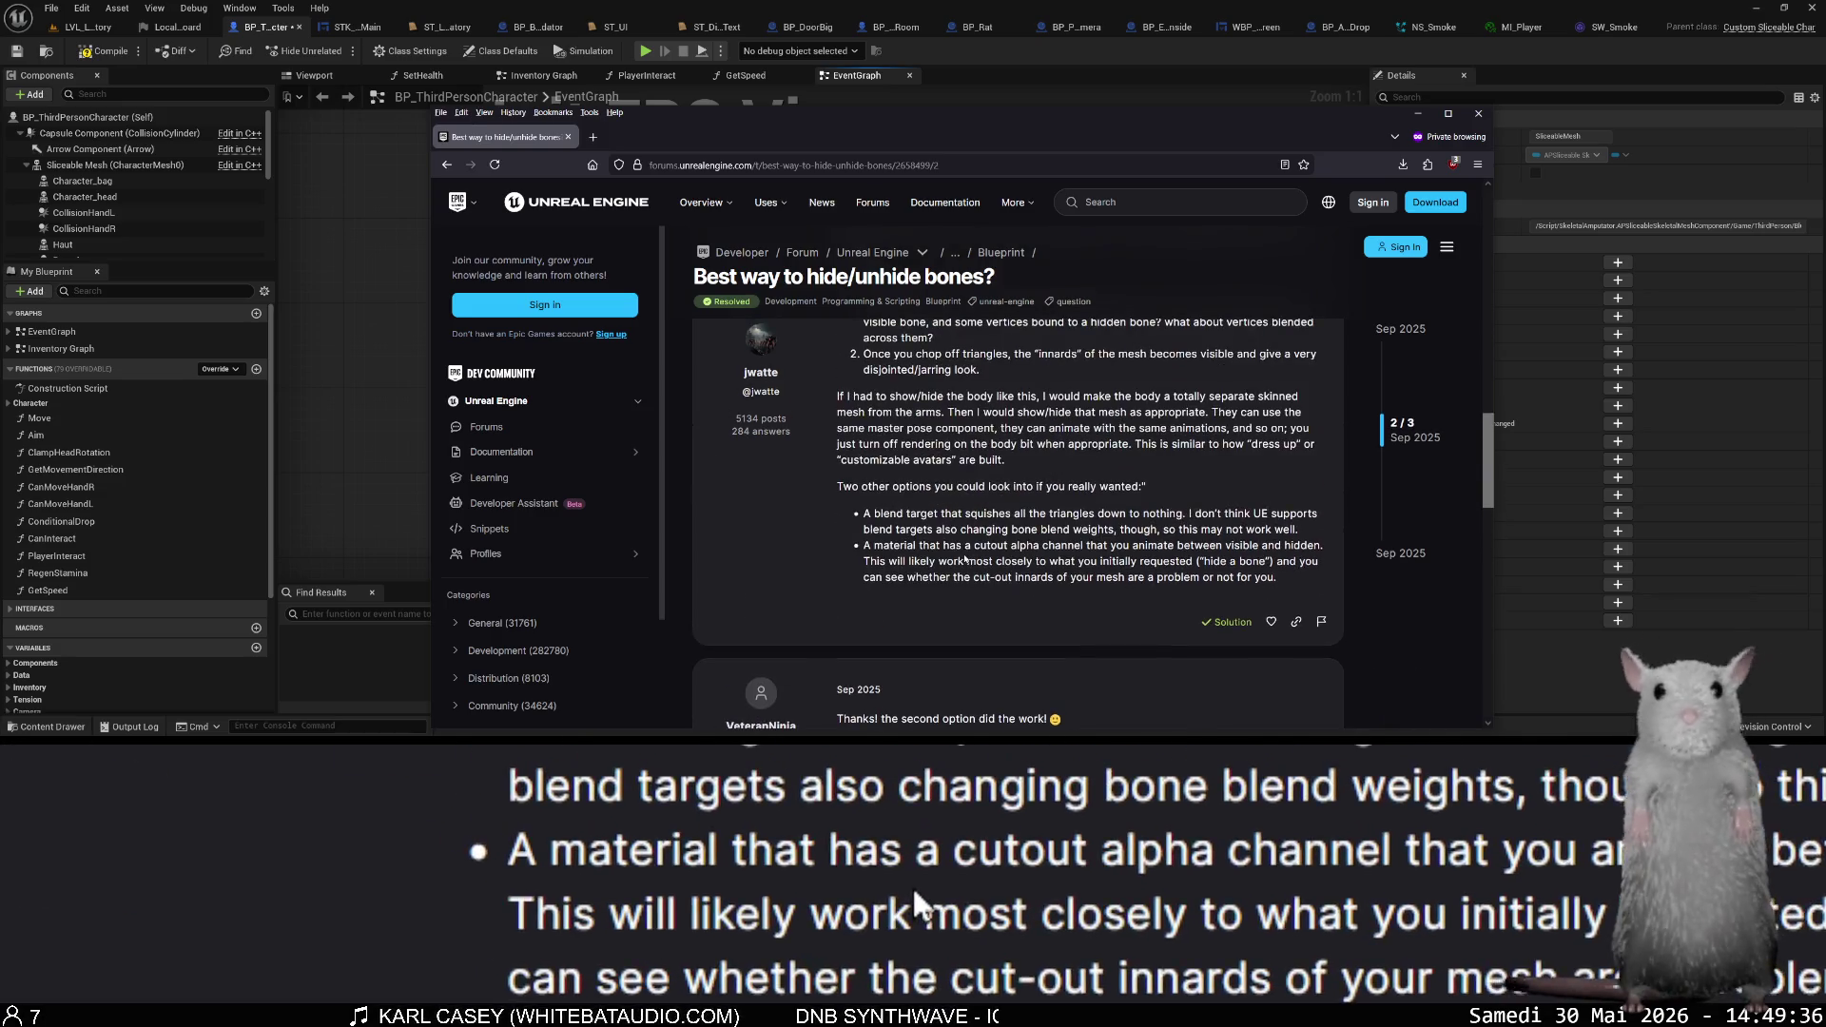
scroll(926, 569, "up", 3)
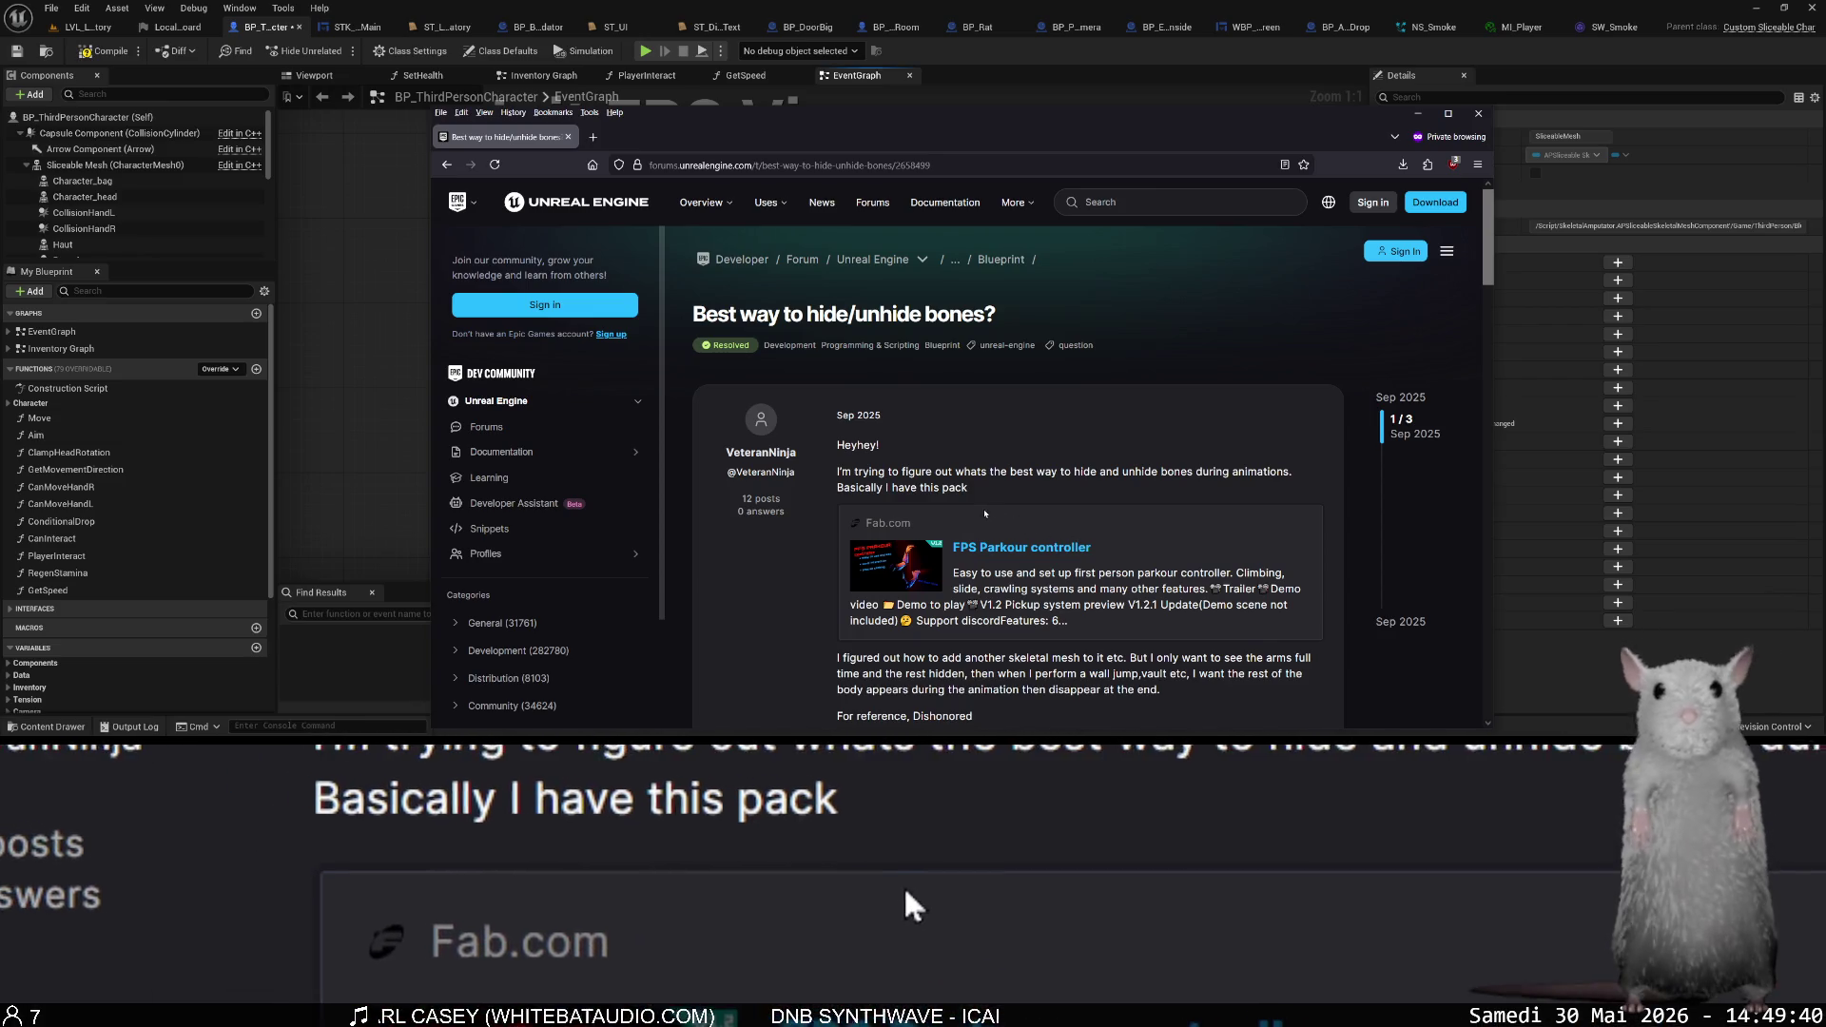
scroll(982, 508, "down", 1)
scroll(983, 508, "down", 4)
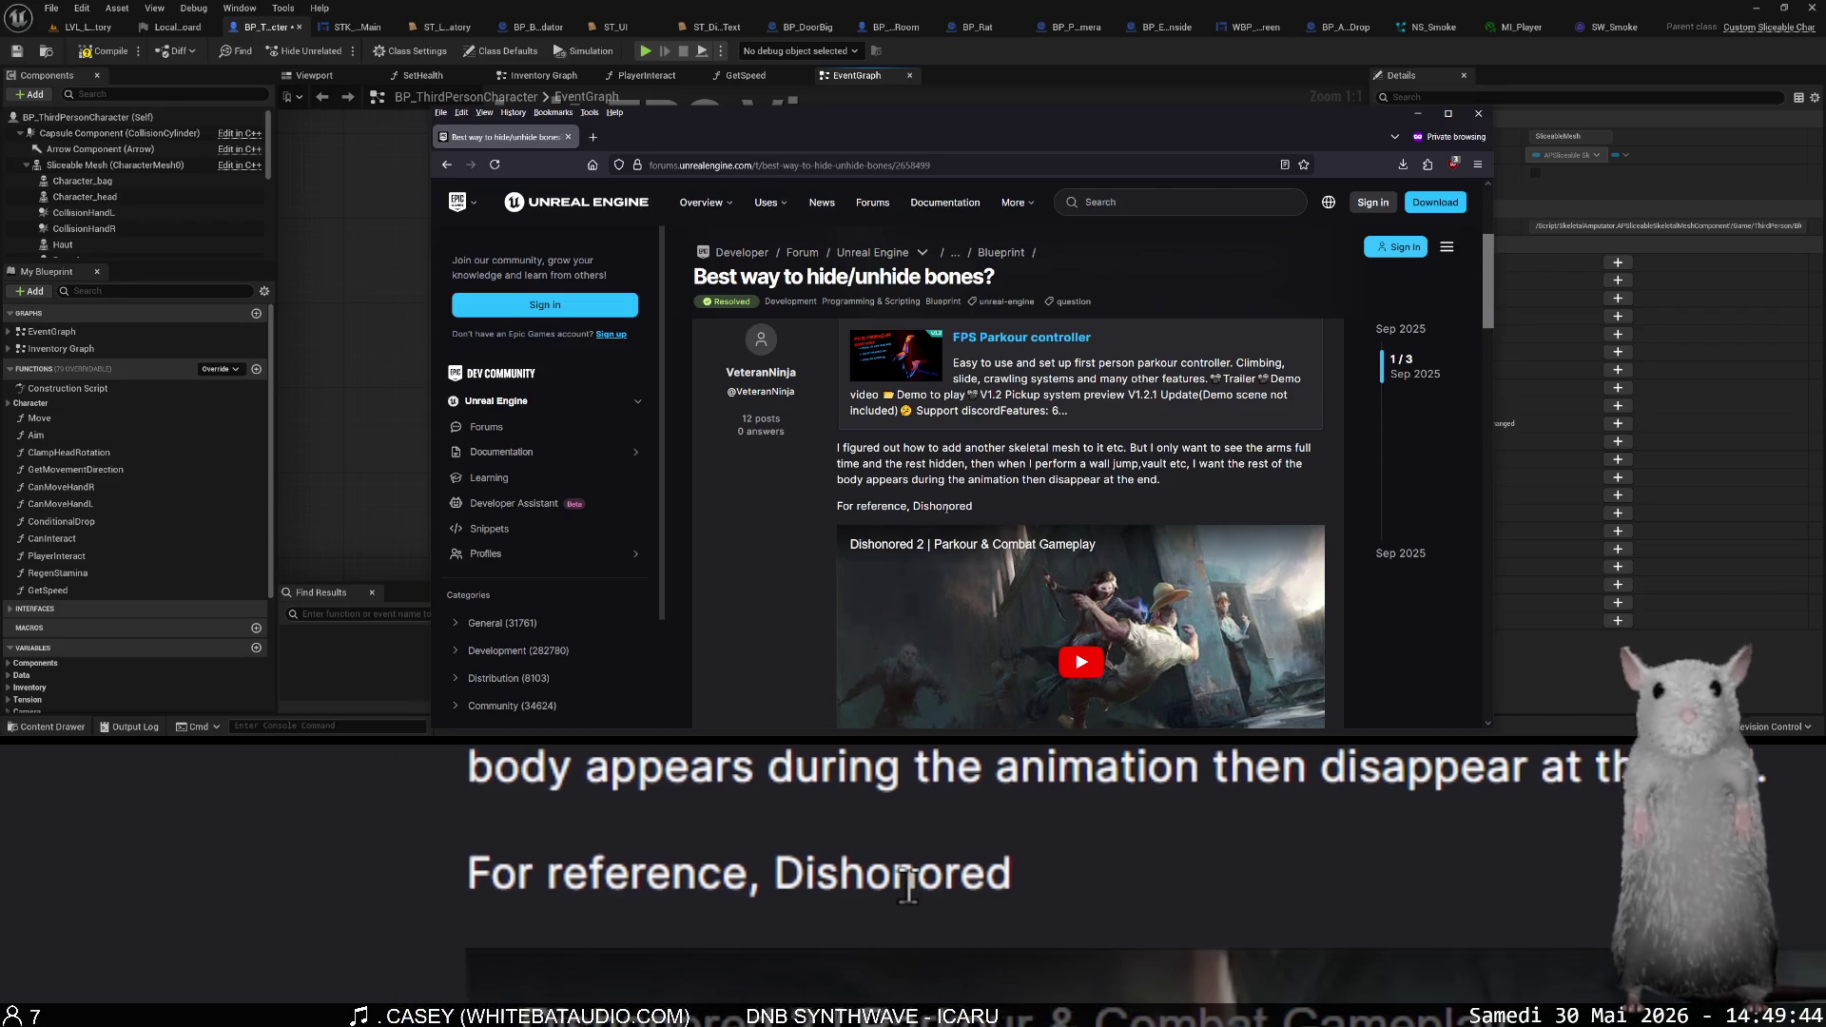
key("ctrl+w")
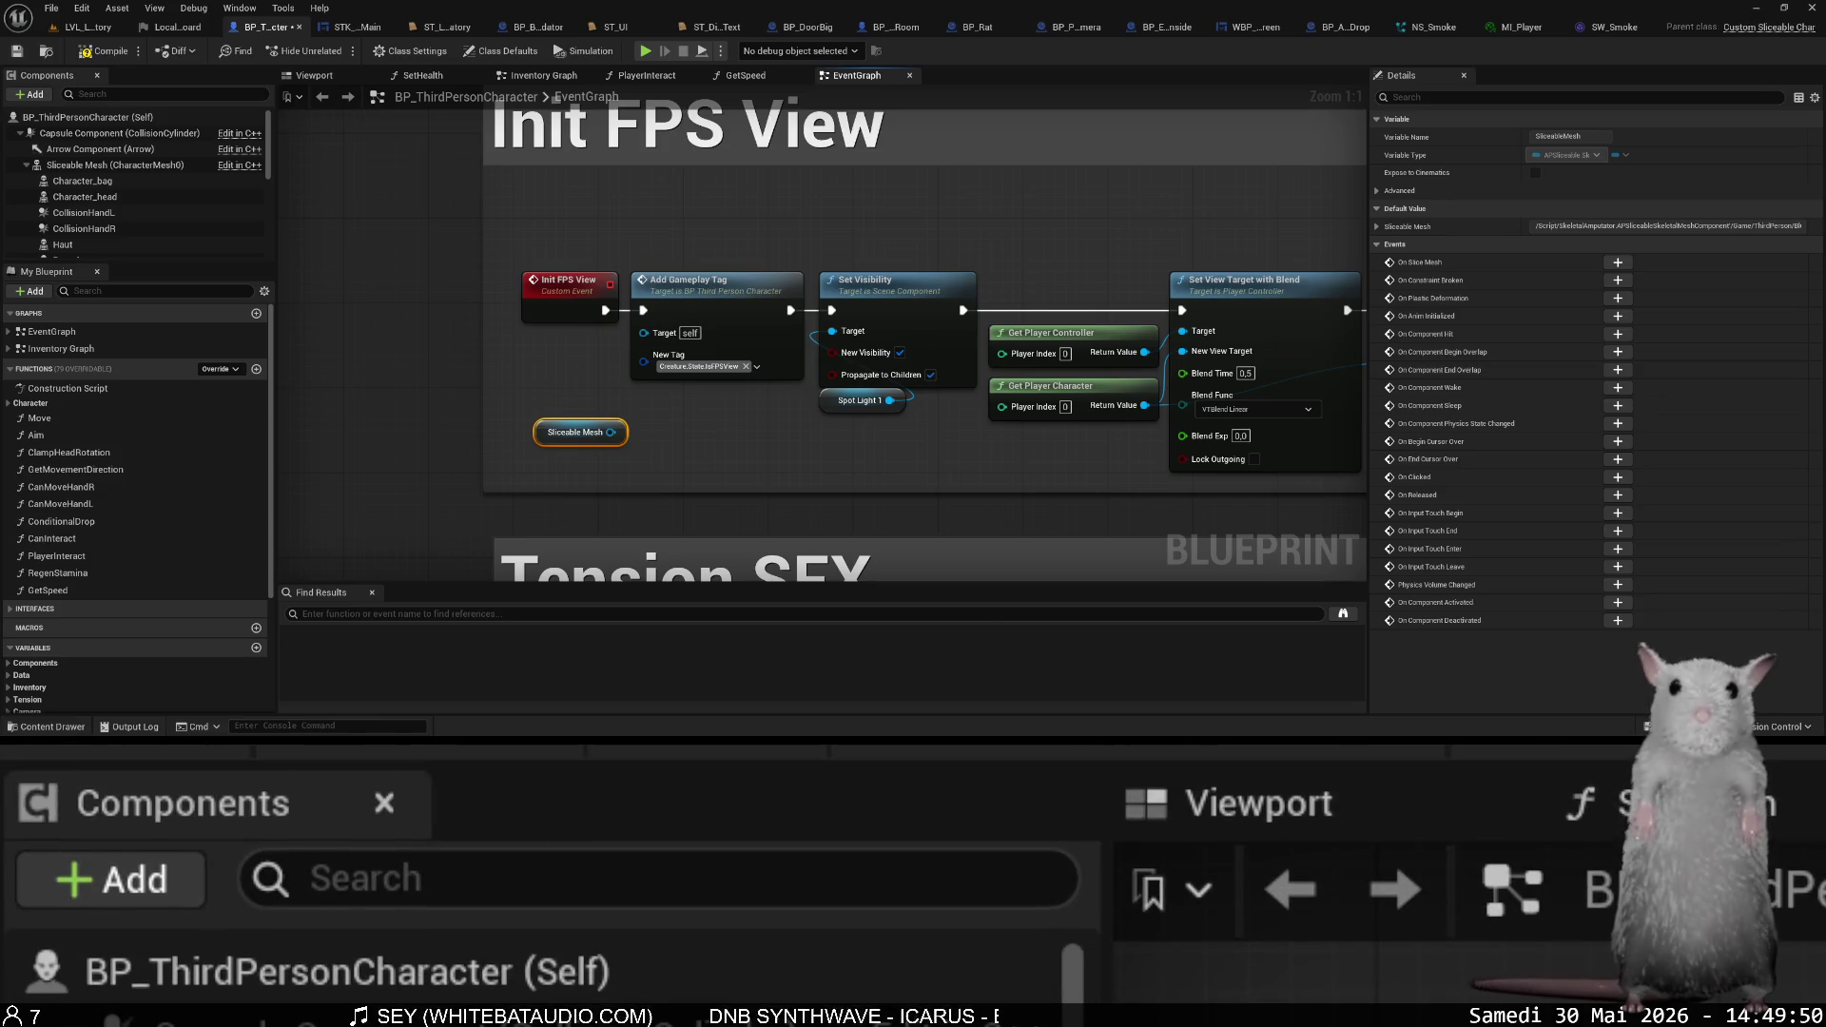
- Search the web again and open the Epic Developer 'Hide Bone by Name' reference page
type("unreal engine set bone invisible")
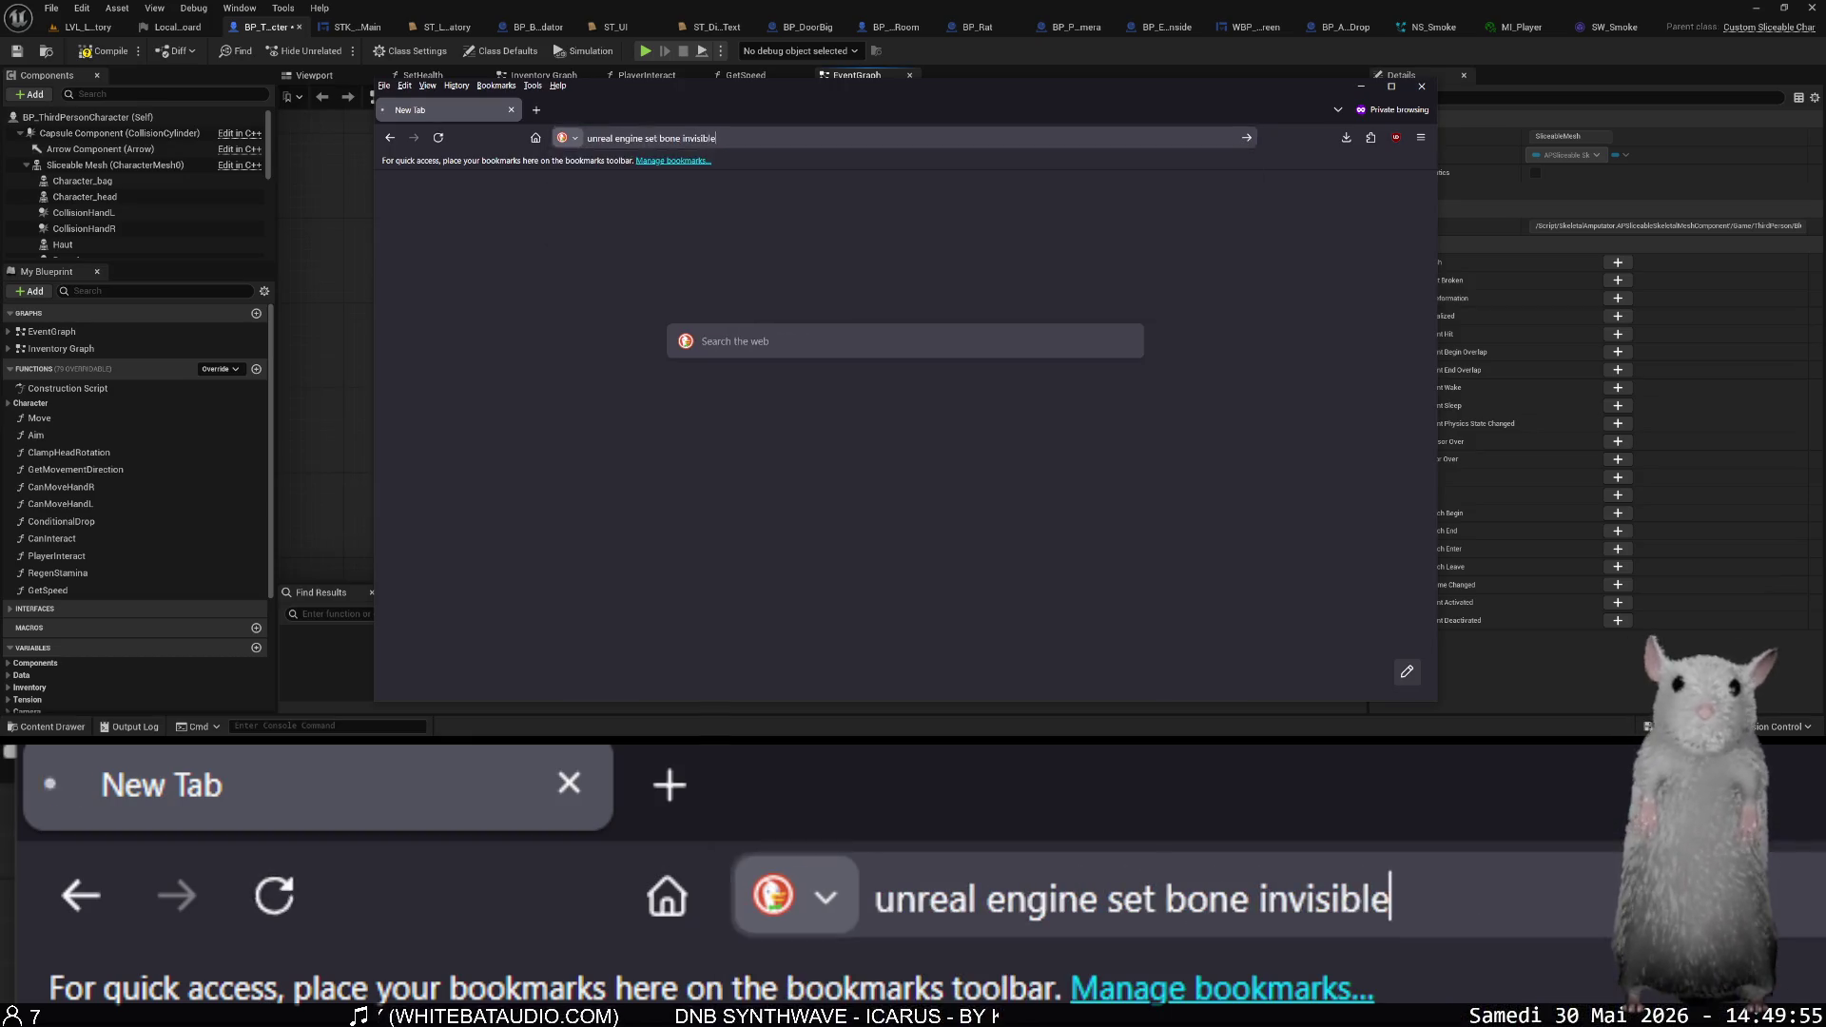
key("Return")
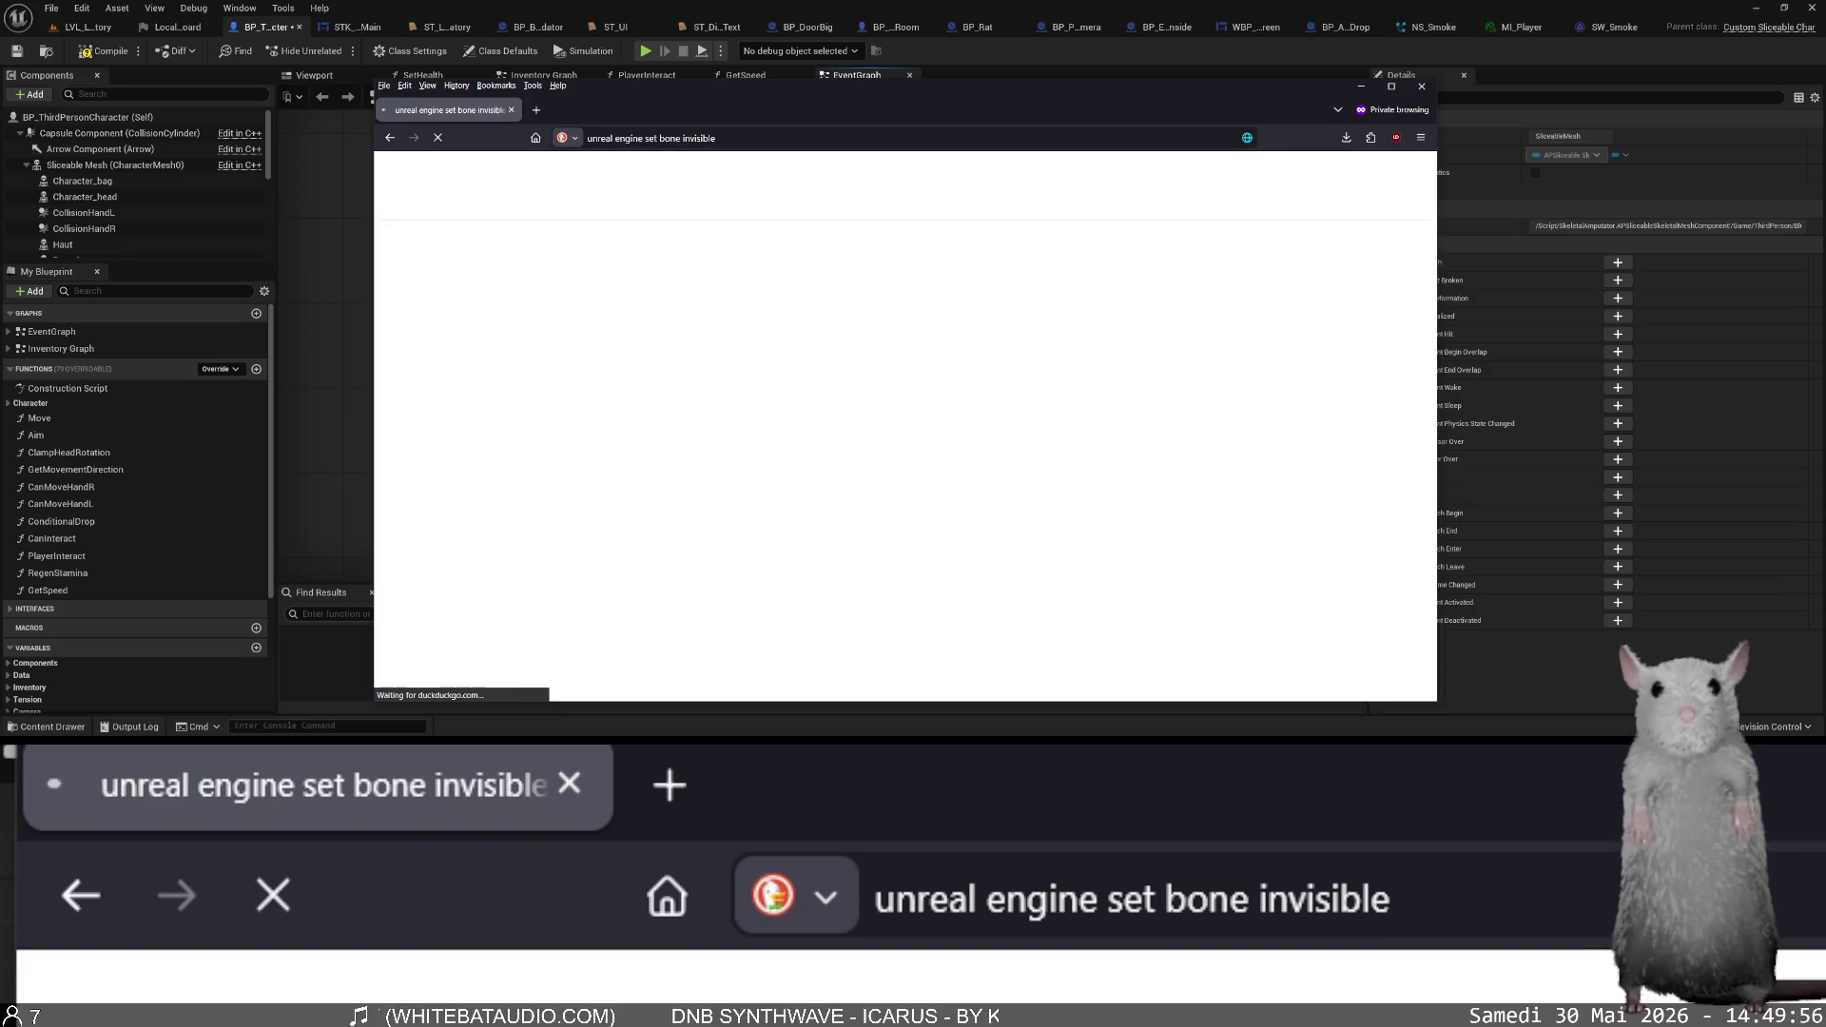
scroll(885, 414, "down", 2)
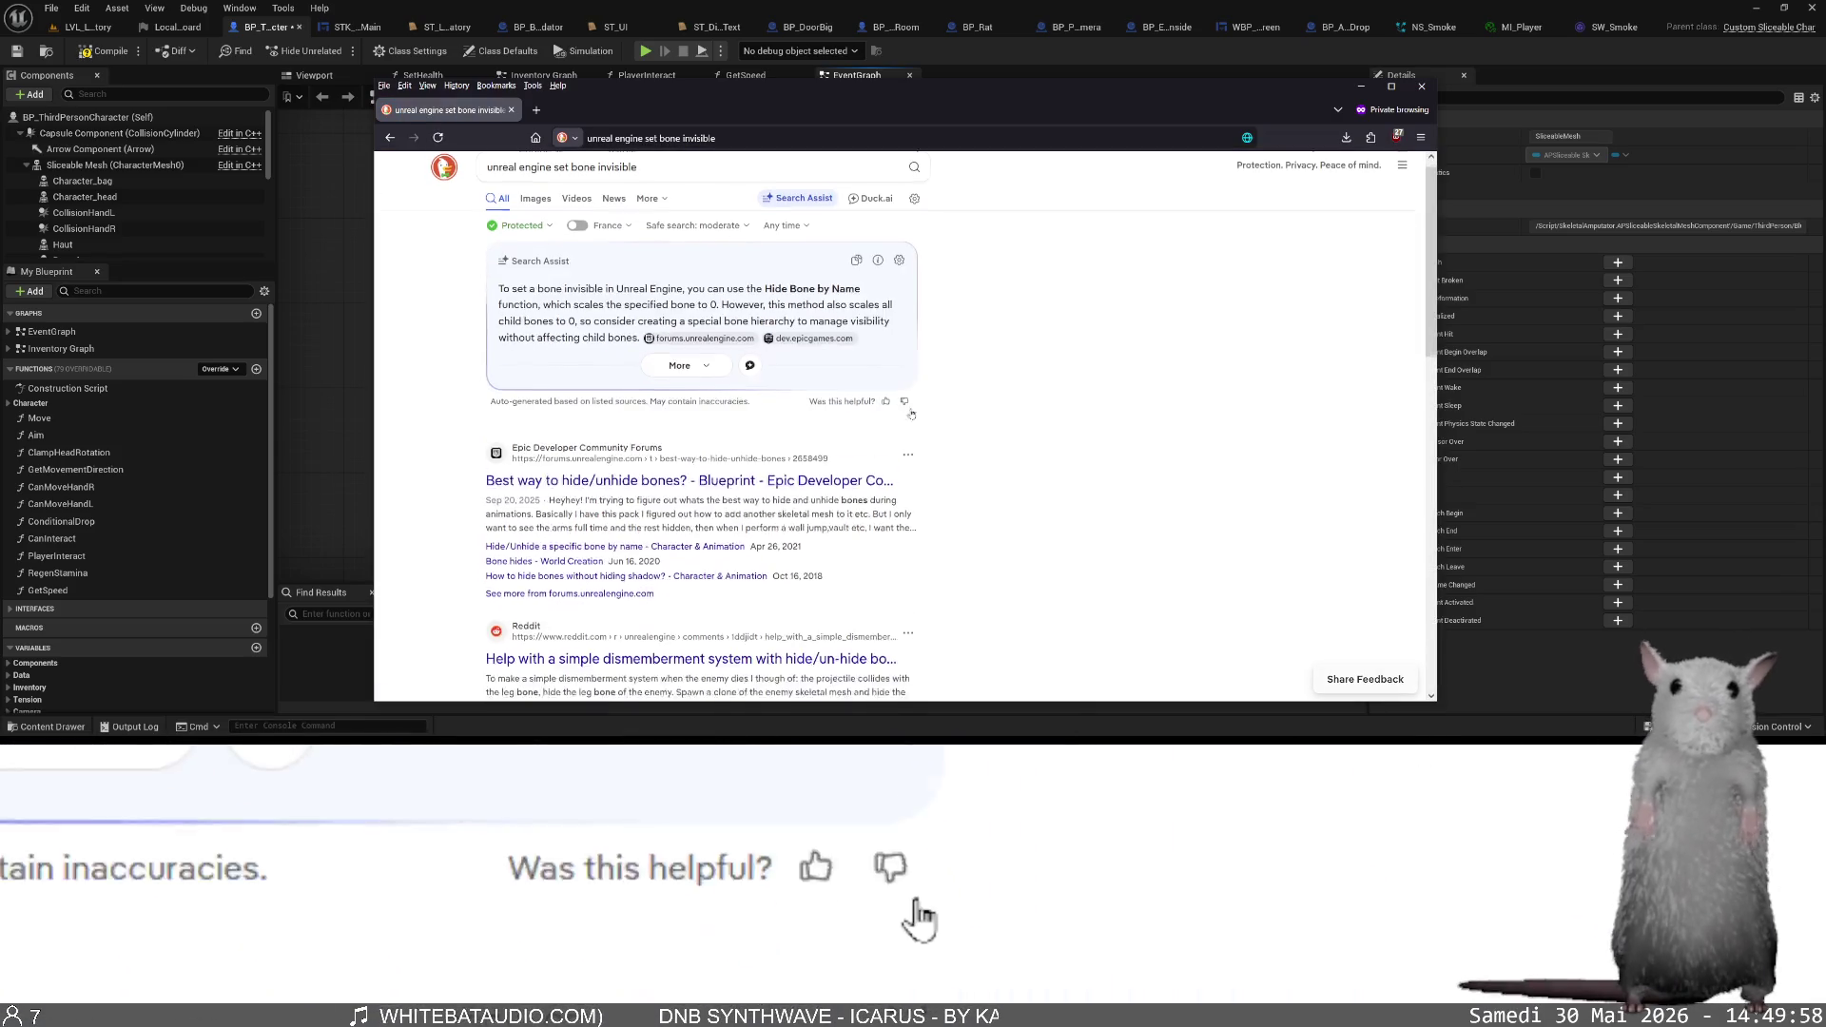
scroll(884, 419, "down", 6)
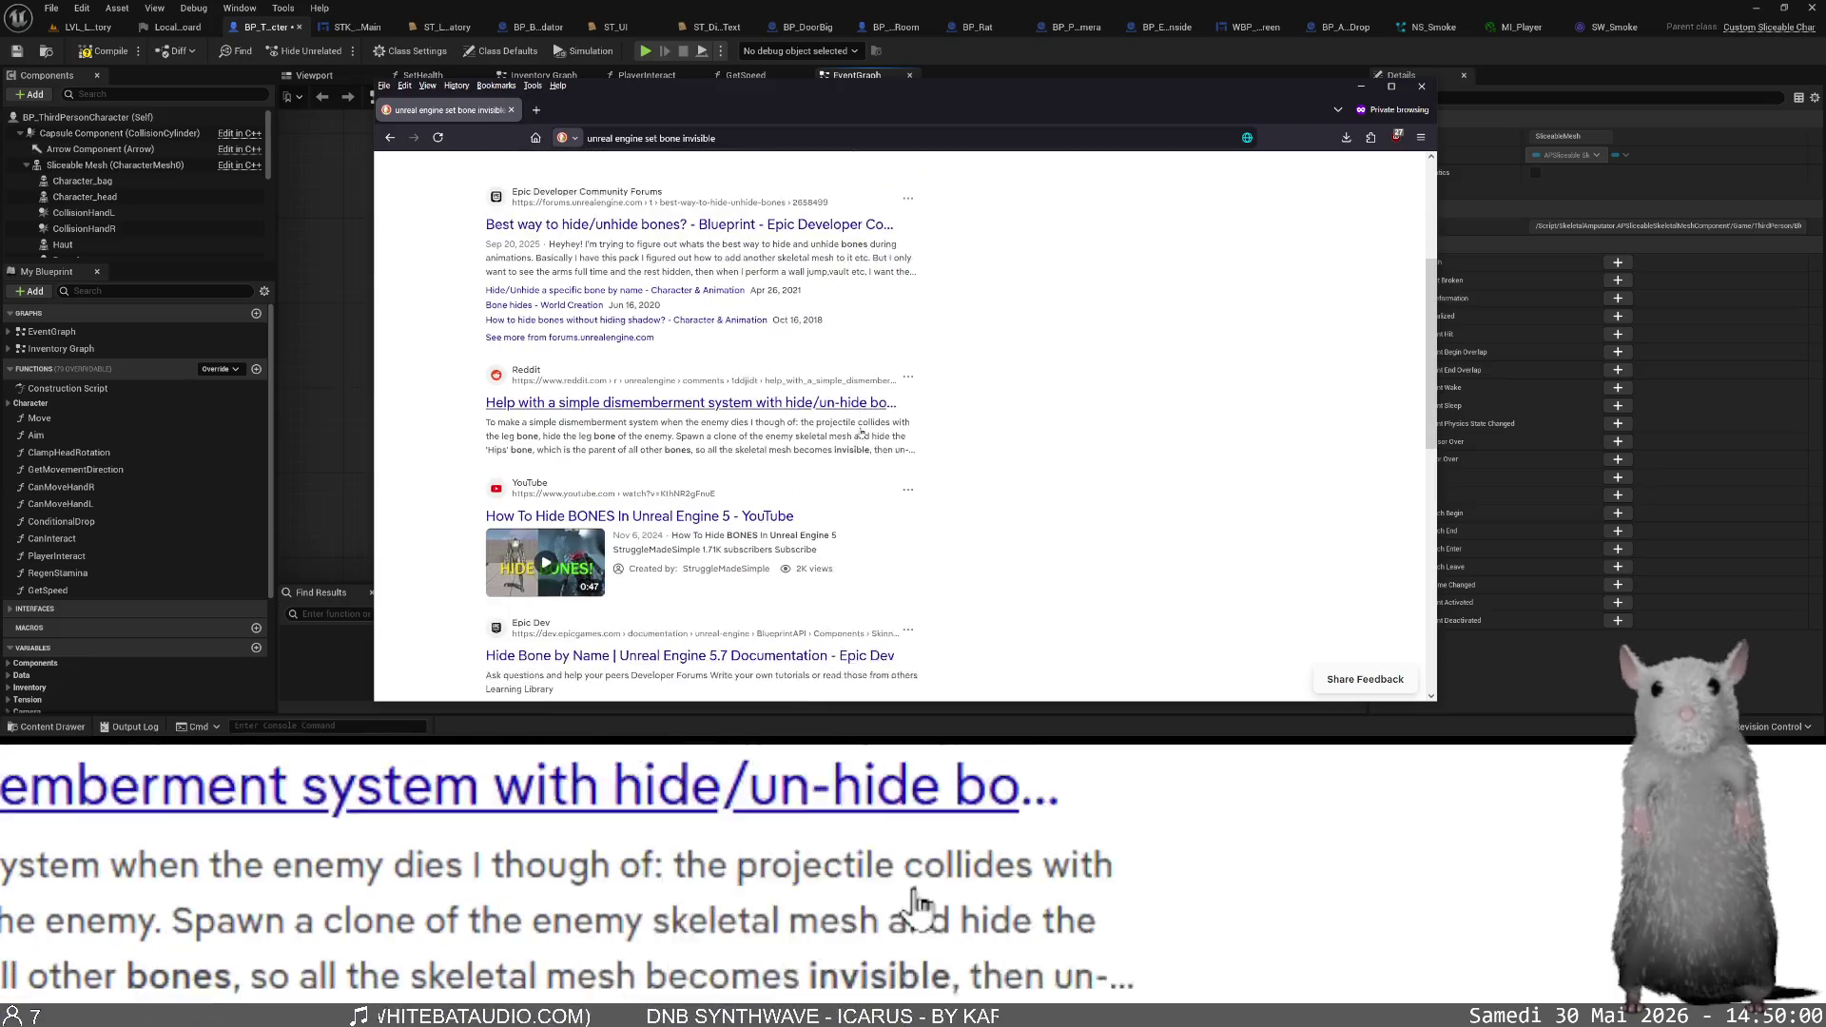
scroll(861, 433, "down", 2)
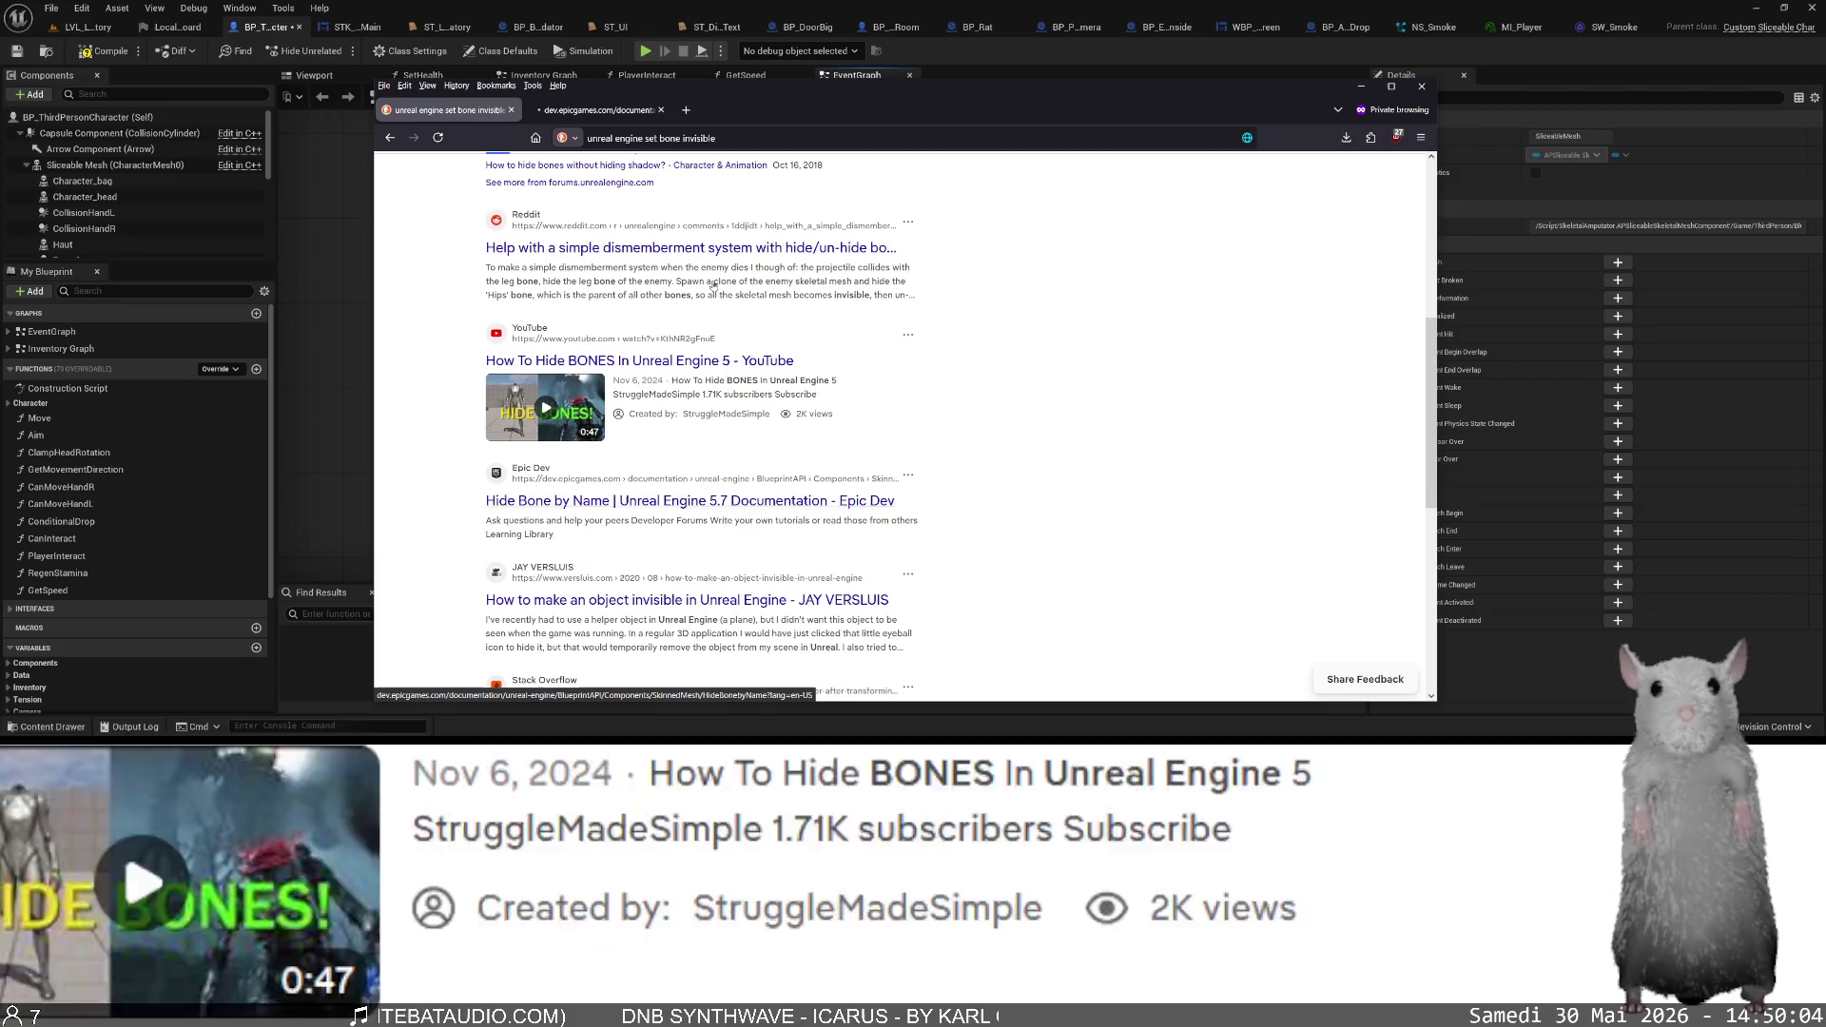
left_click(595, 109)
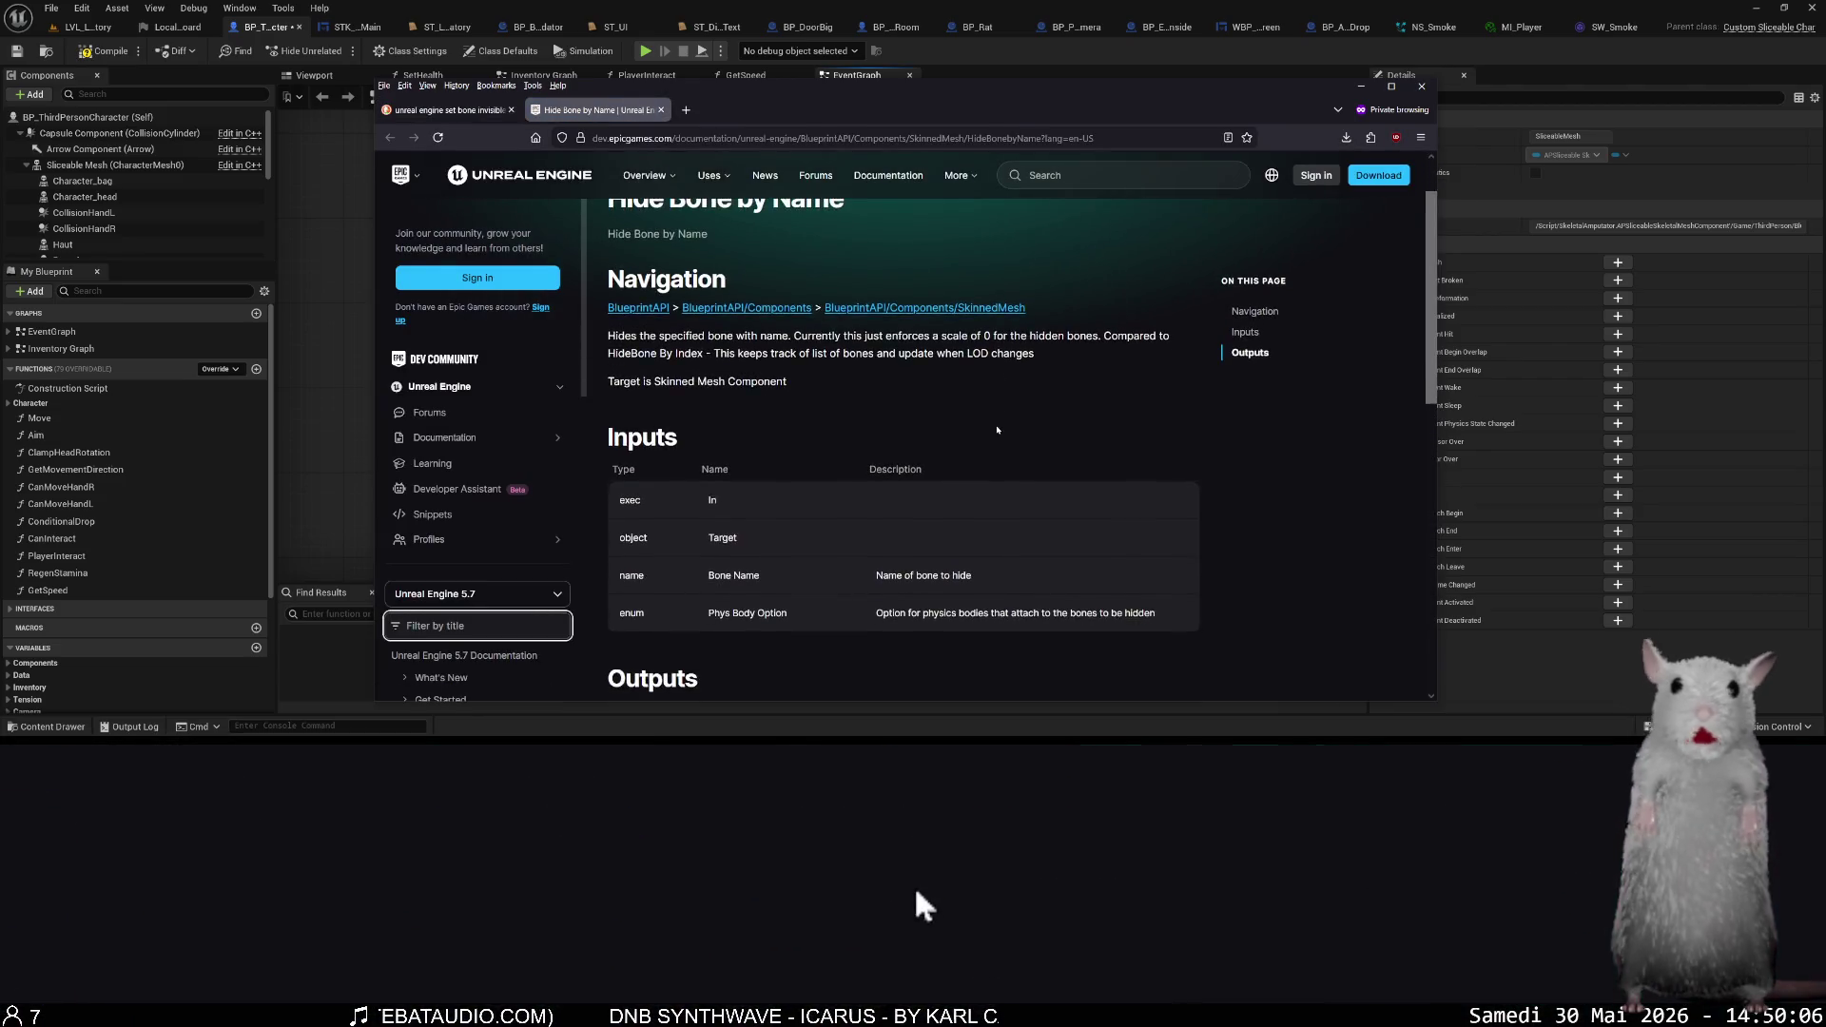
- Select and copy the page's 'Hide Bone by Name' title, then return to the Blueprint graph
scroll(764, 317, "up", 2)
triple_click(636, 271)
key("ctrl+c")
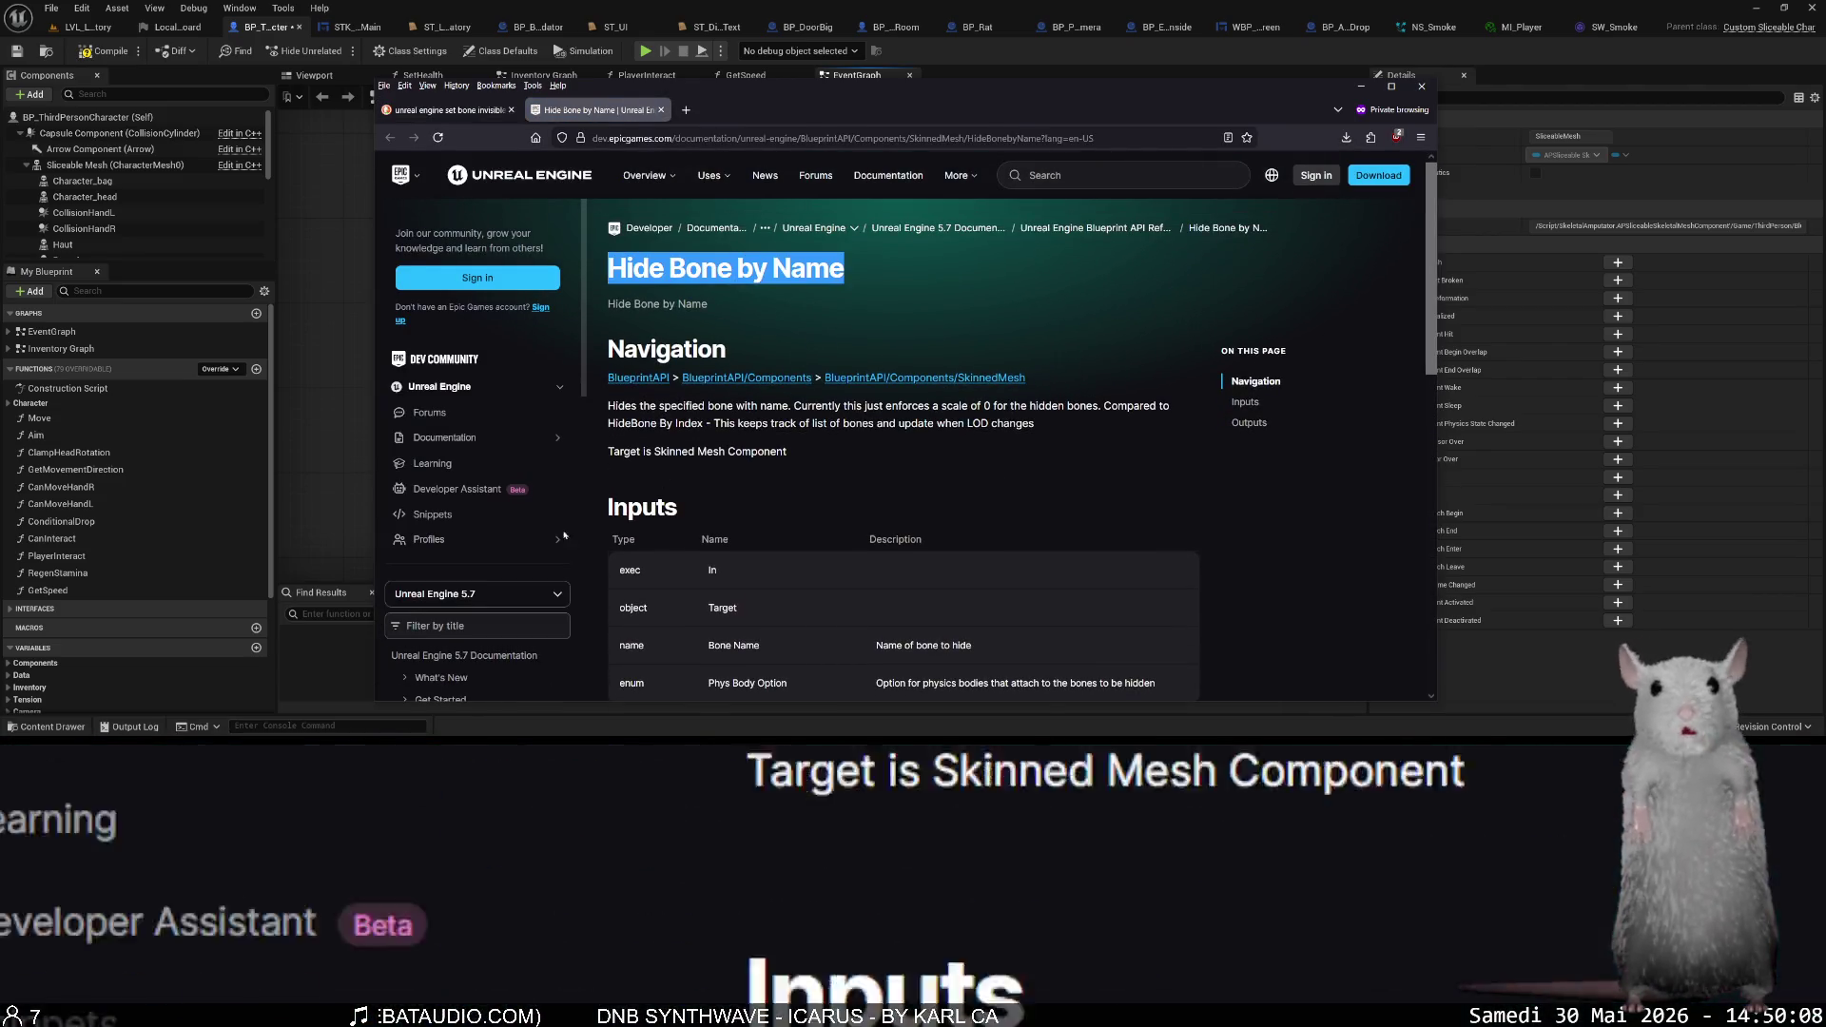
left_click(305, 527)
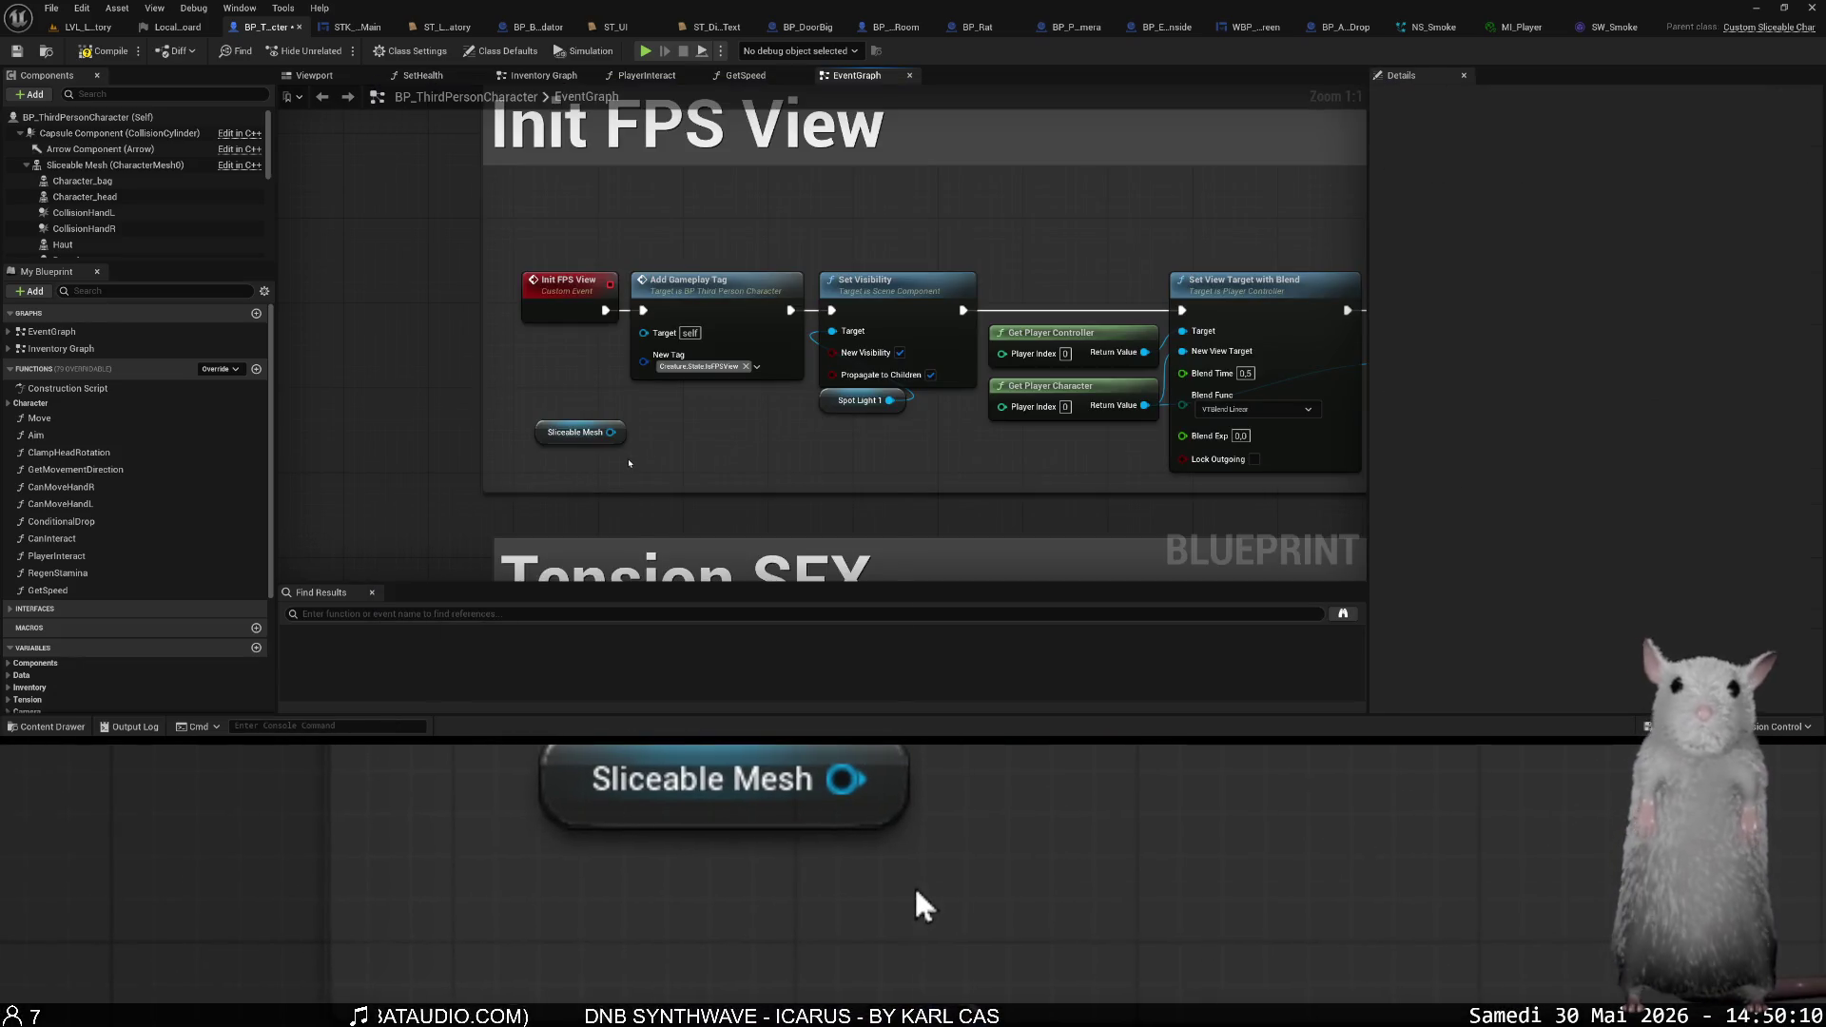
- Add a Hide Bone by Name node off Sliceable Mesh with Bone Name 'head'
left_click_drag(610, 432, 636, 466)
key("ctrl+v")
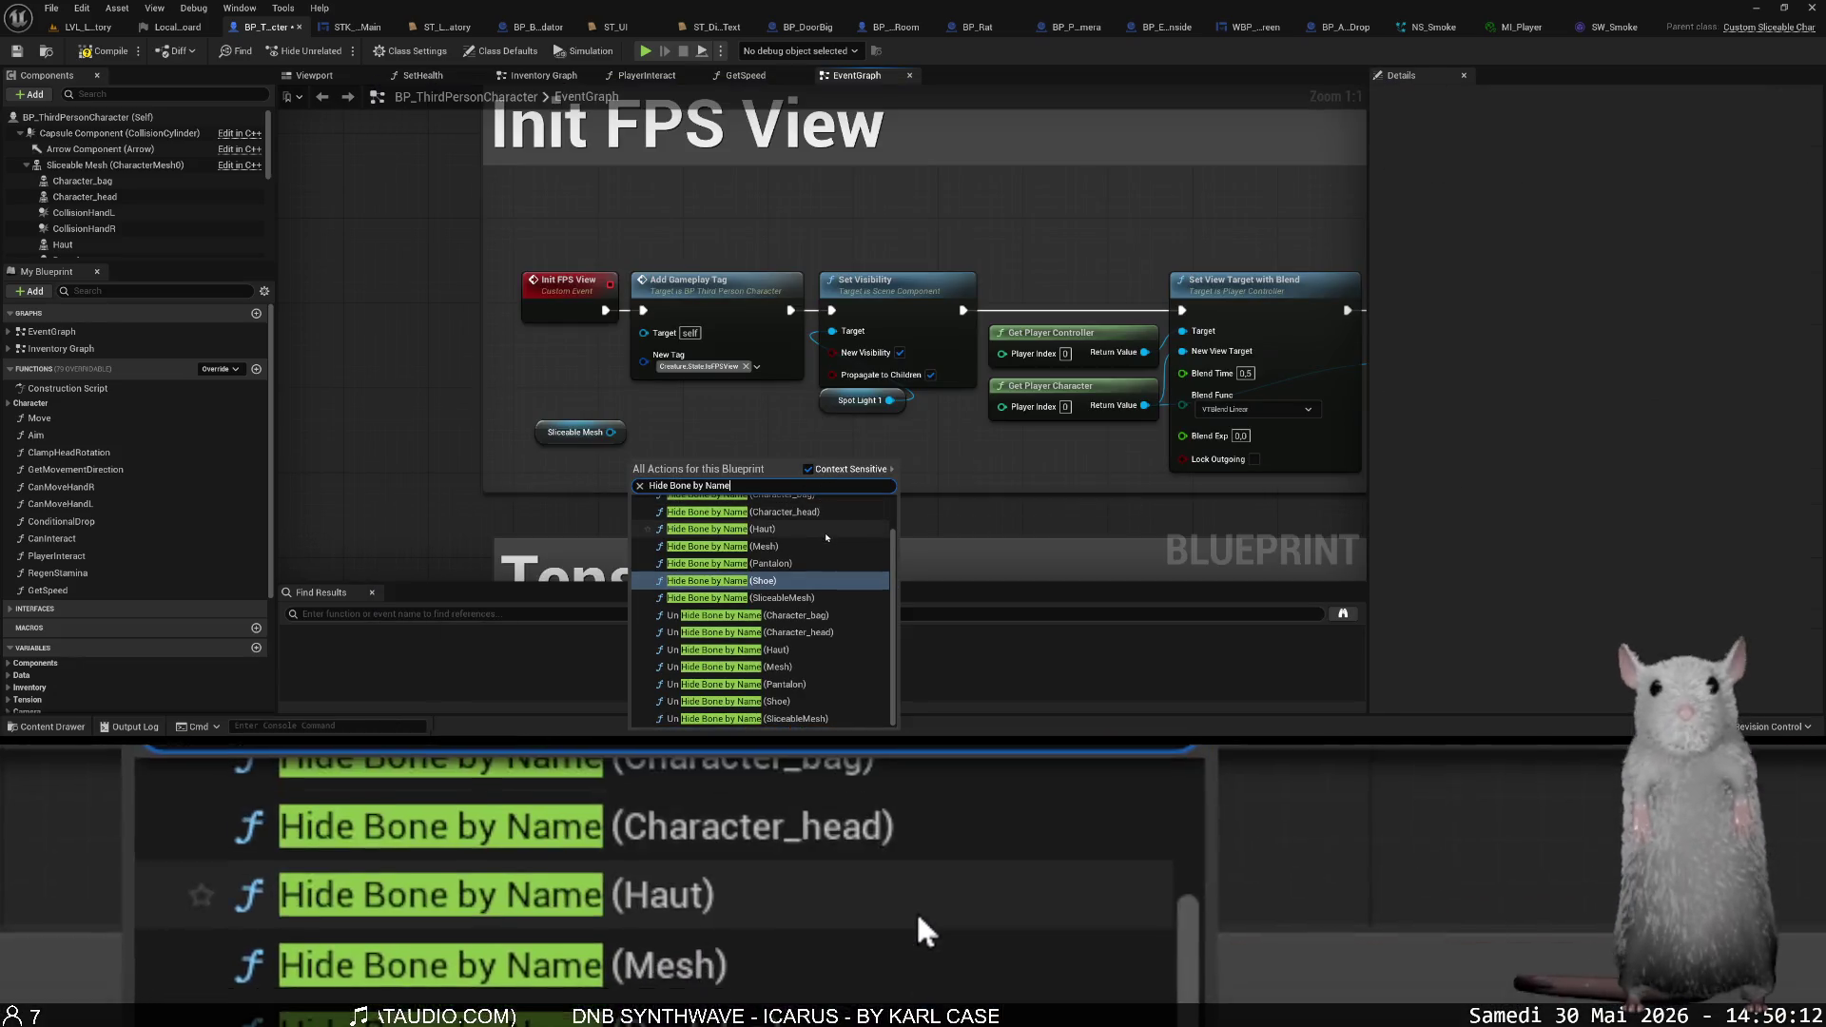
left_click(616, 440)
left_click_drag(611, 432, 682, 444)
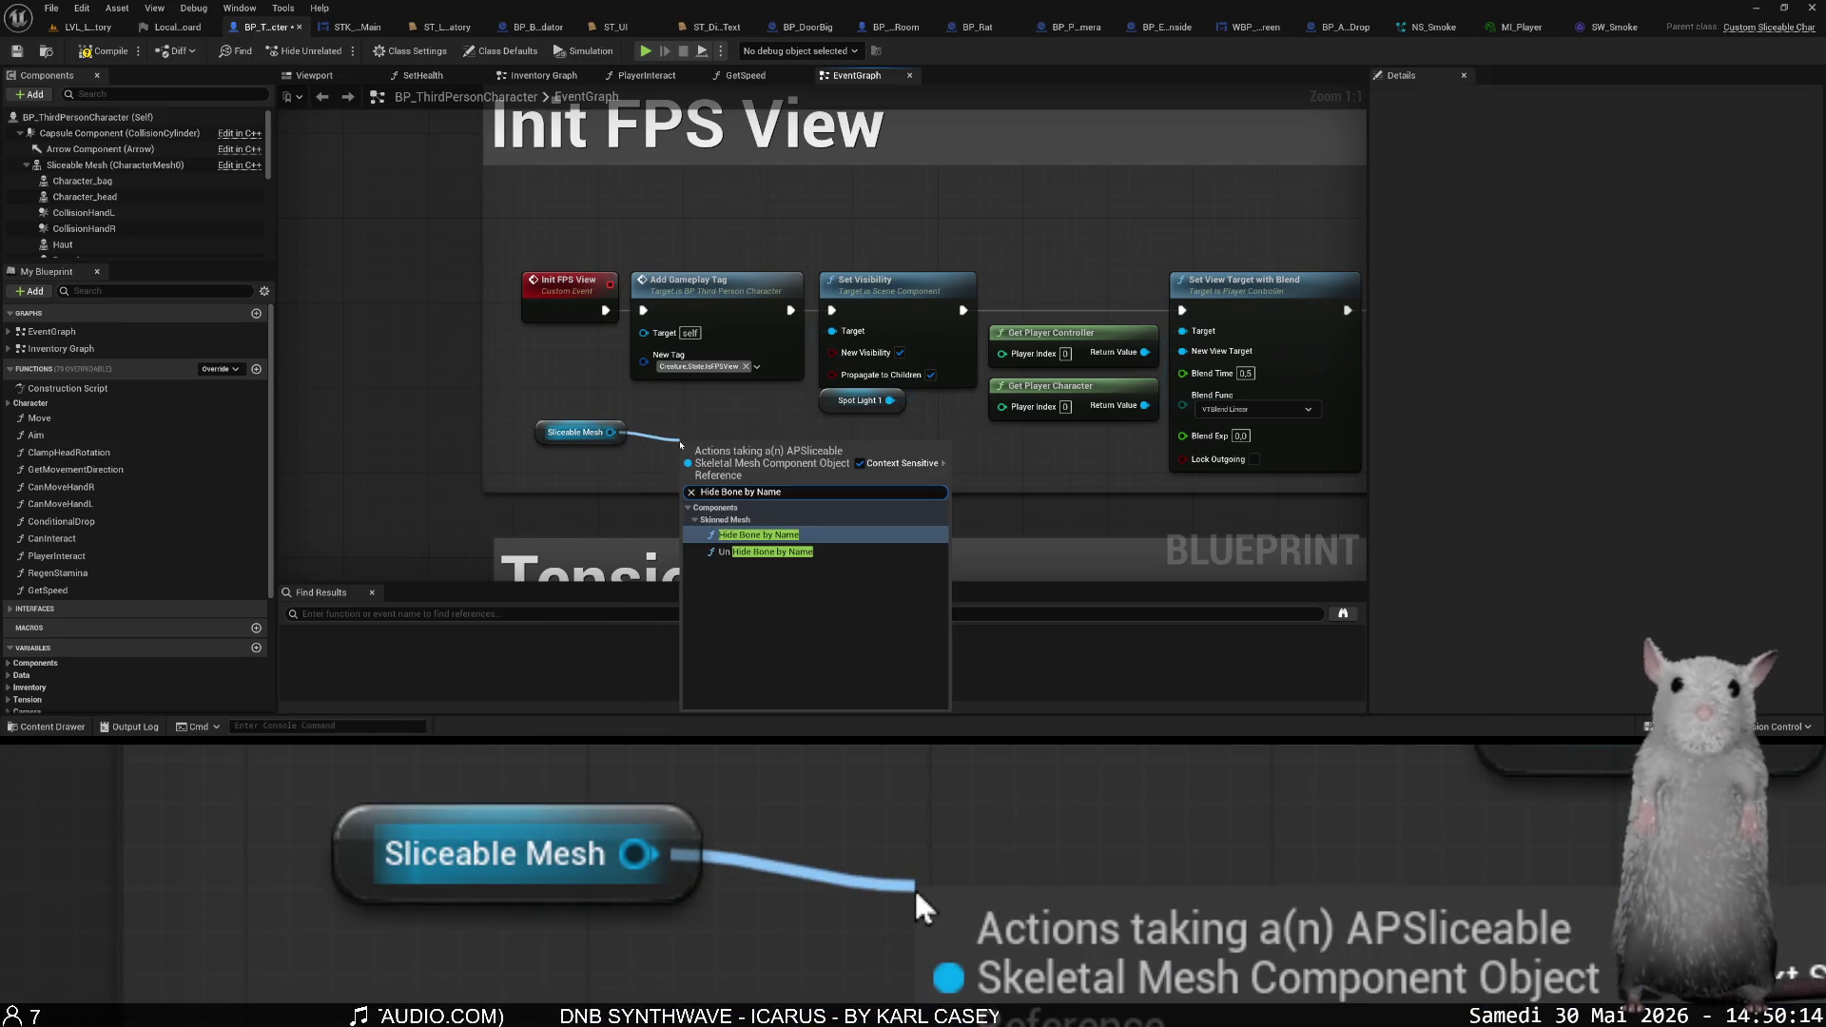
key("Return")
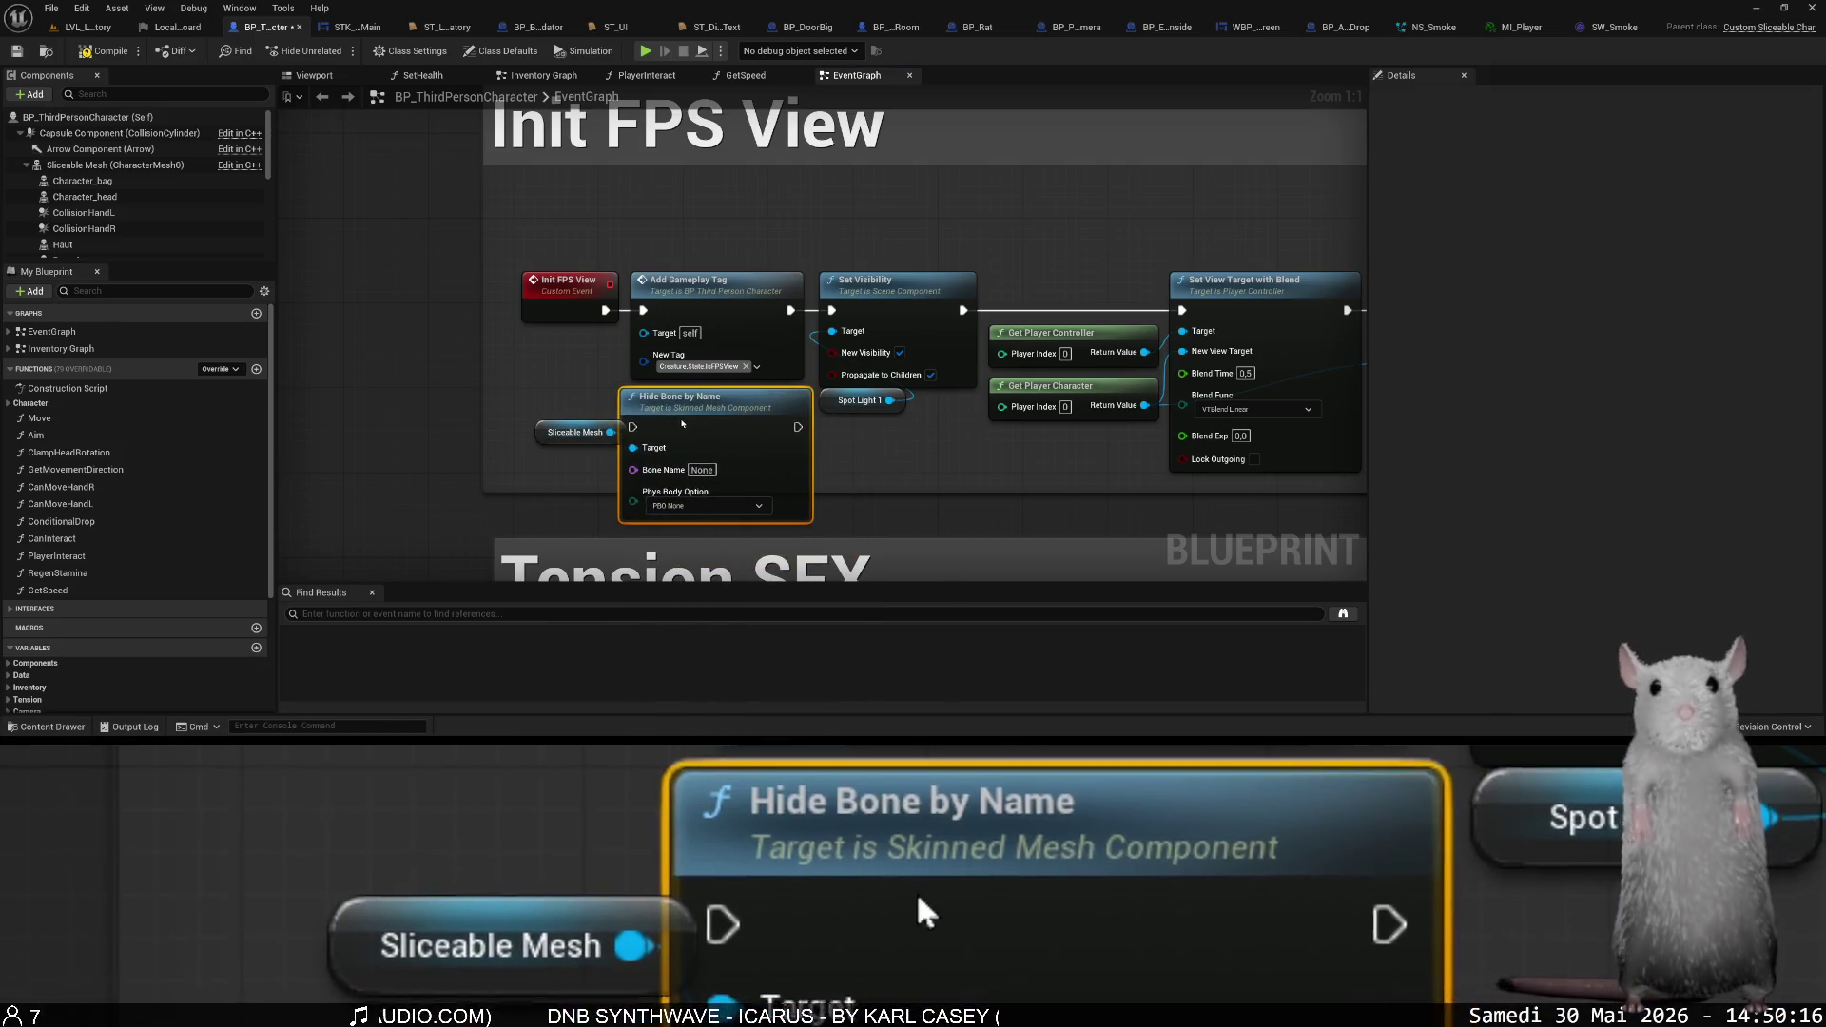
left_click_drag(681, 421, 691, 421)
type("ead")
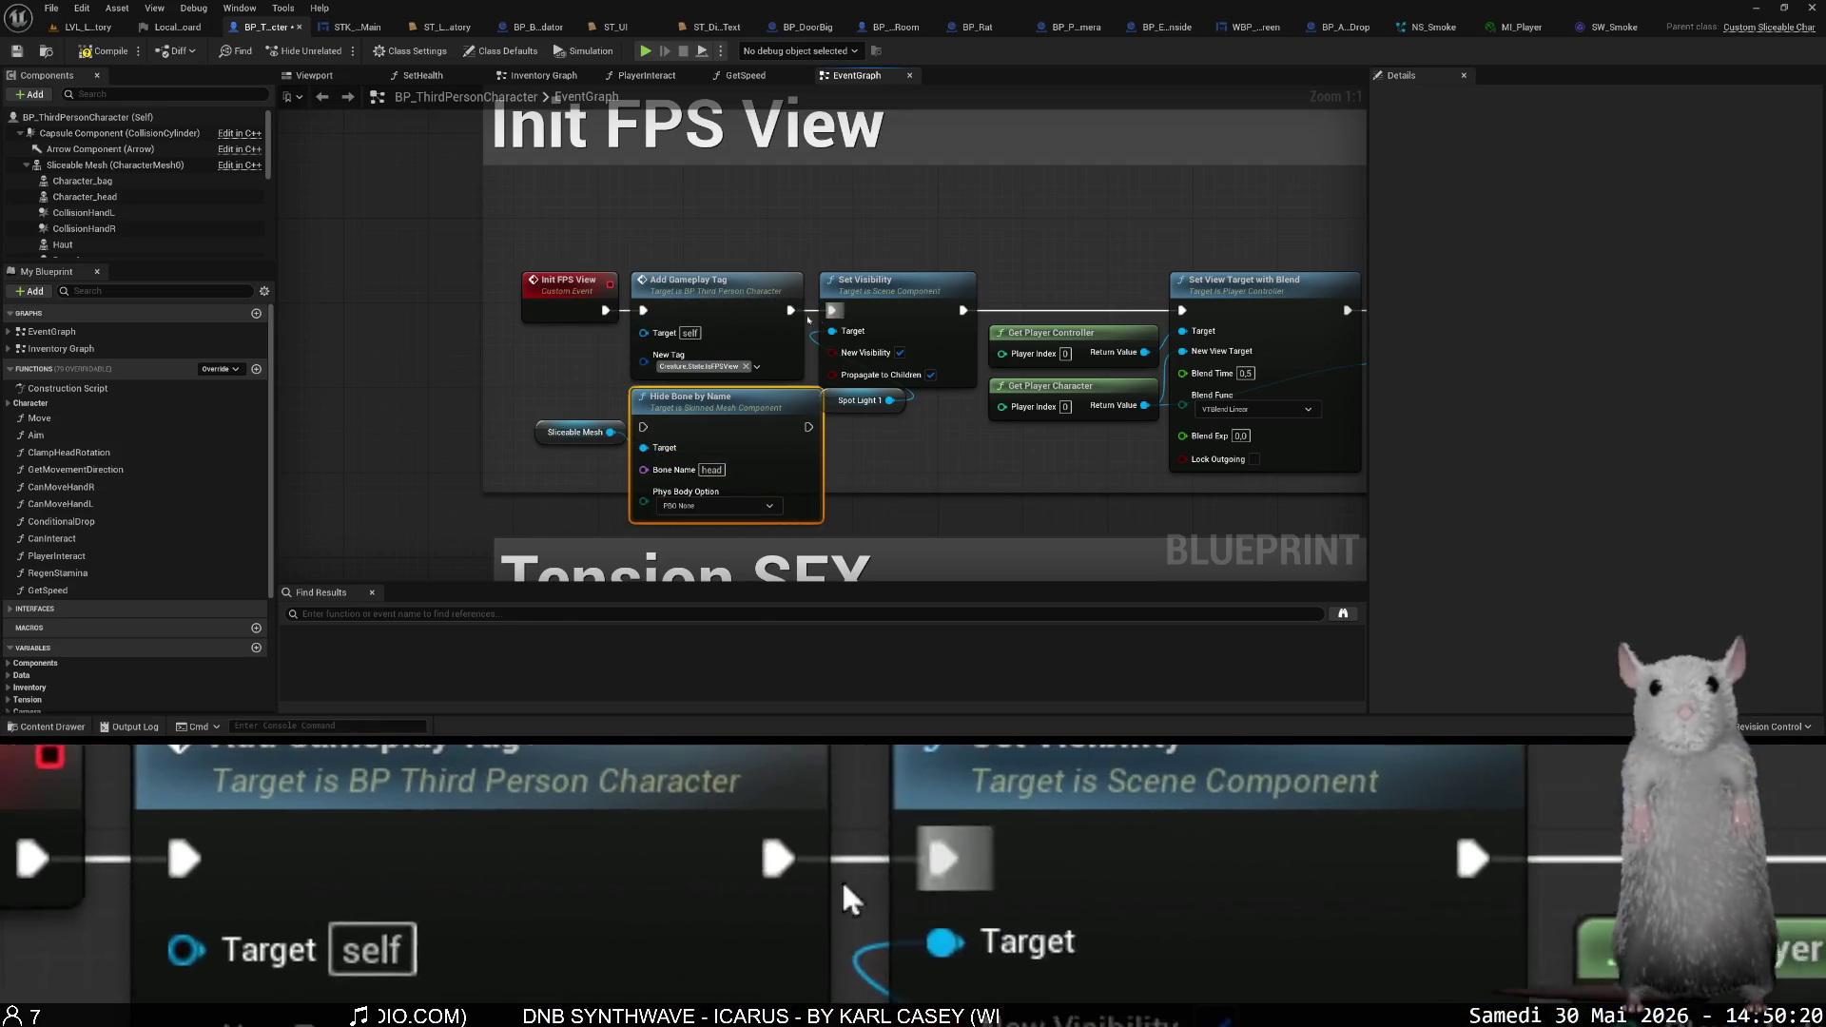
- Wire Sliceable Mesh into its Target, chain it after SET, then switch to LVL_Laboratory
left_click_drag(792, 315, 692, 296)
scroll(691, 296, "down", 1)
mouse_move(661, 387)
left_mouse_down()
mouse_move(881, 476)
mouse_move(539, 385)
mouse_move(858, 401)
mouse_move(942, 364)
left_mouse_up()
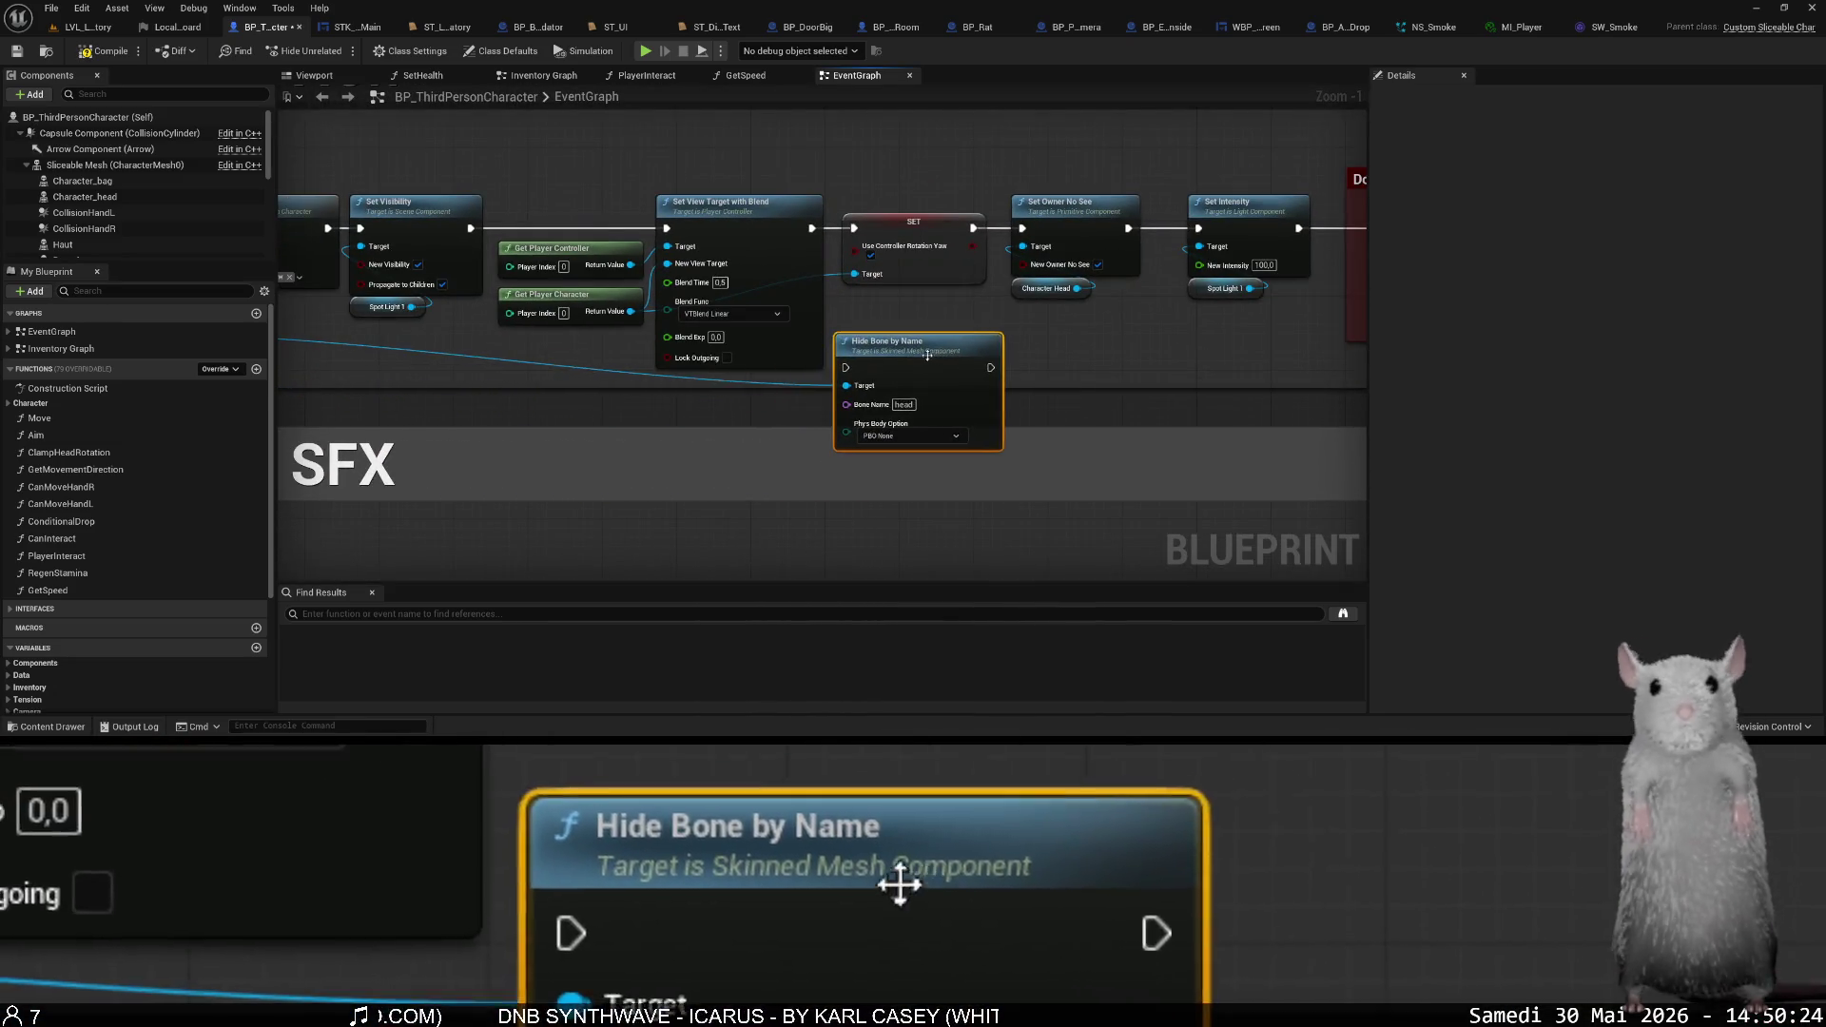
scroll(699, 381, "down", 3)
mouse_move(374, 356)
left_mouse_down()
mouse_move(544, 393)
mouse_move(688, 401)
mouse_move(783, 381)
left_mouse_up()
scroll(790, 383, "up", 3)
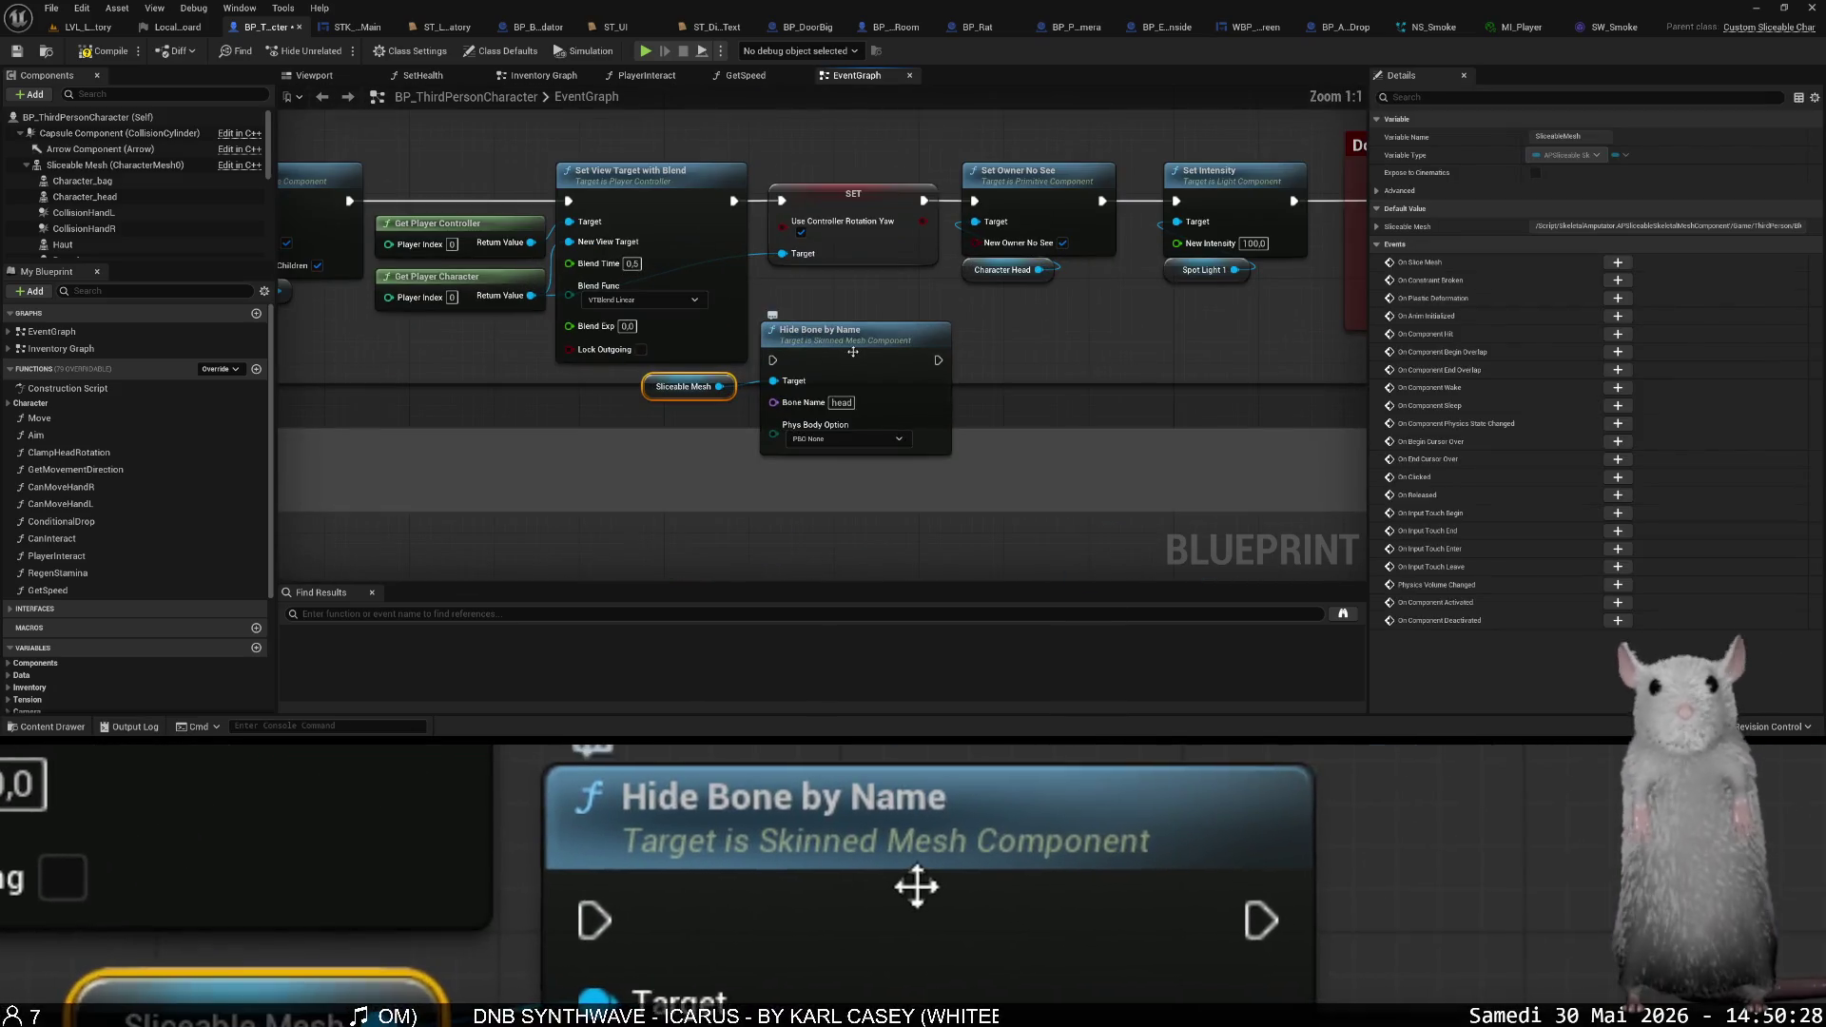
left_click_drag(849, 328, 937, 309)
scroll(937, 310, "up", 1)
left_click_drag(820, 279, 692, 417)
mouse_move(858, 417)
left_mouse_down()
mouse_move(913, 392)
mouse_move(1021, 281)
mouse_move(829, 281)
left_mouse_up()
left_click(81, 27)
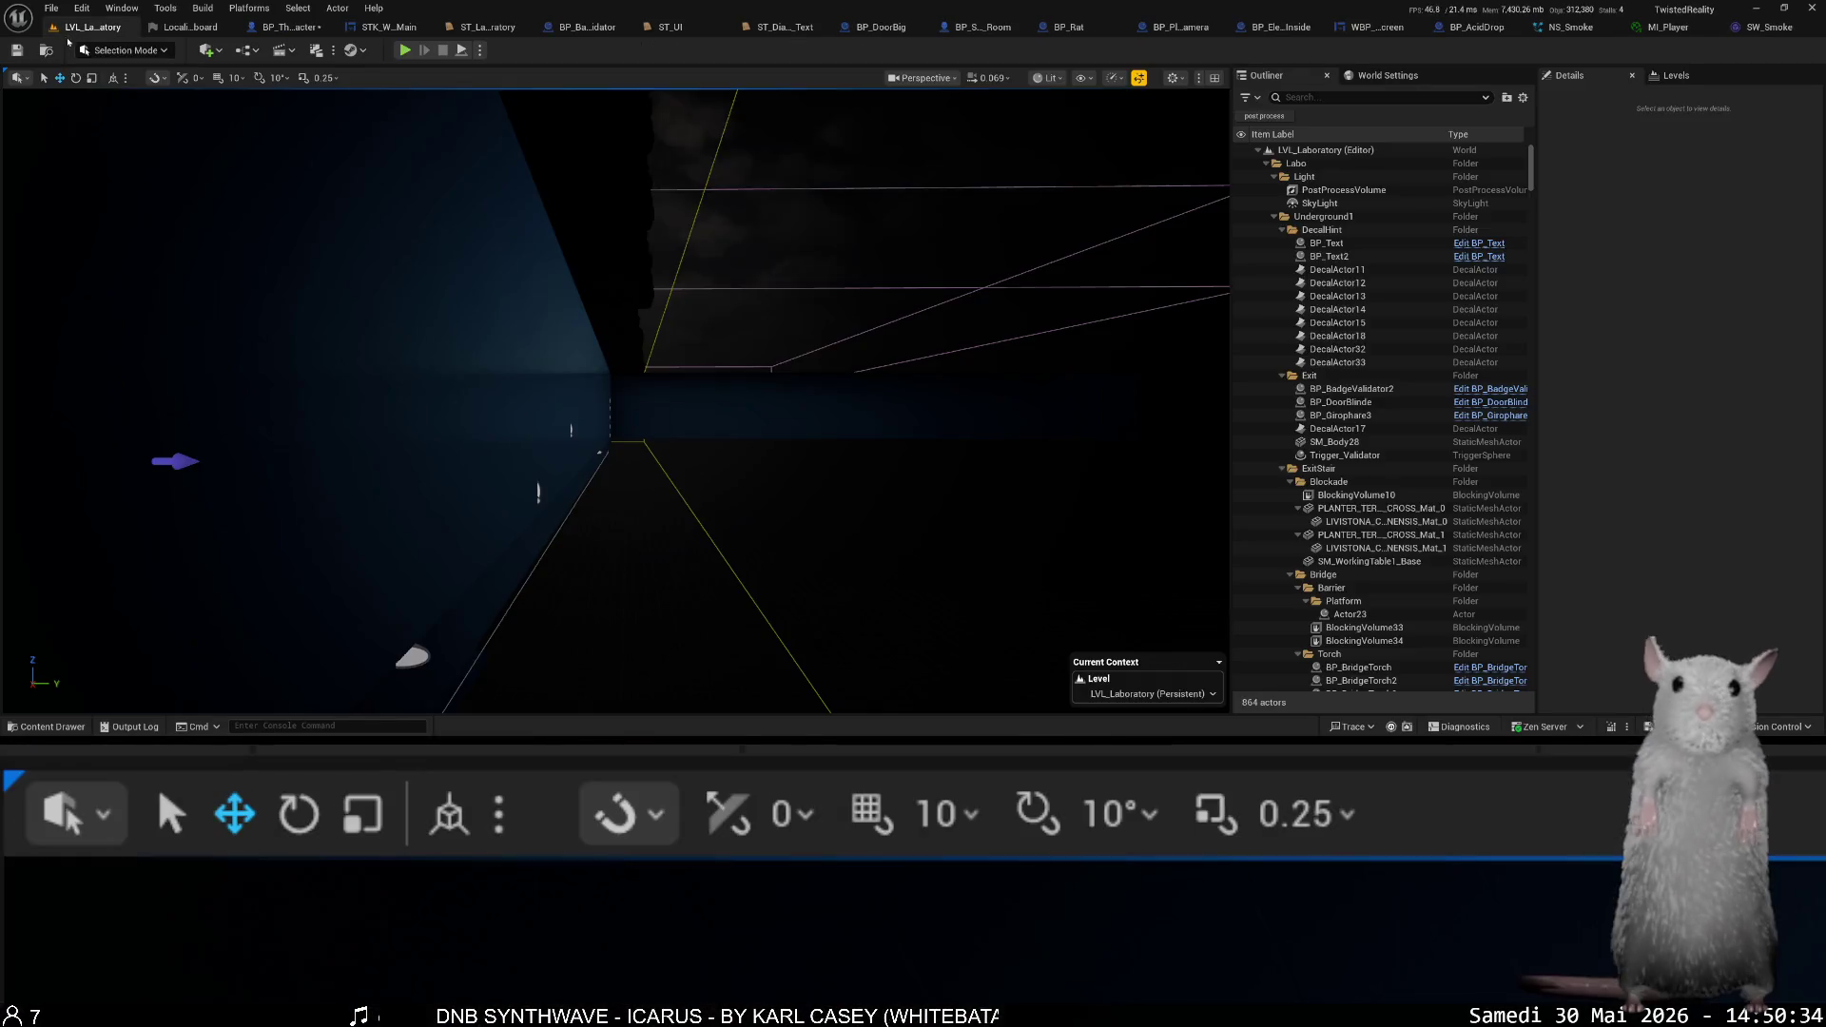
key("ctrl+Tab")
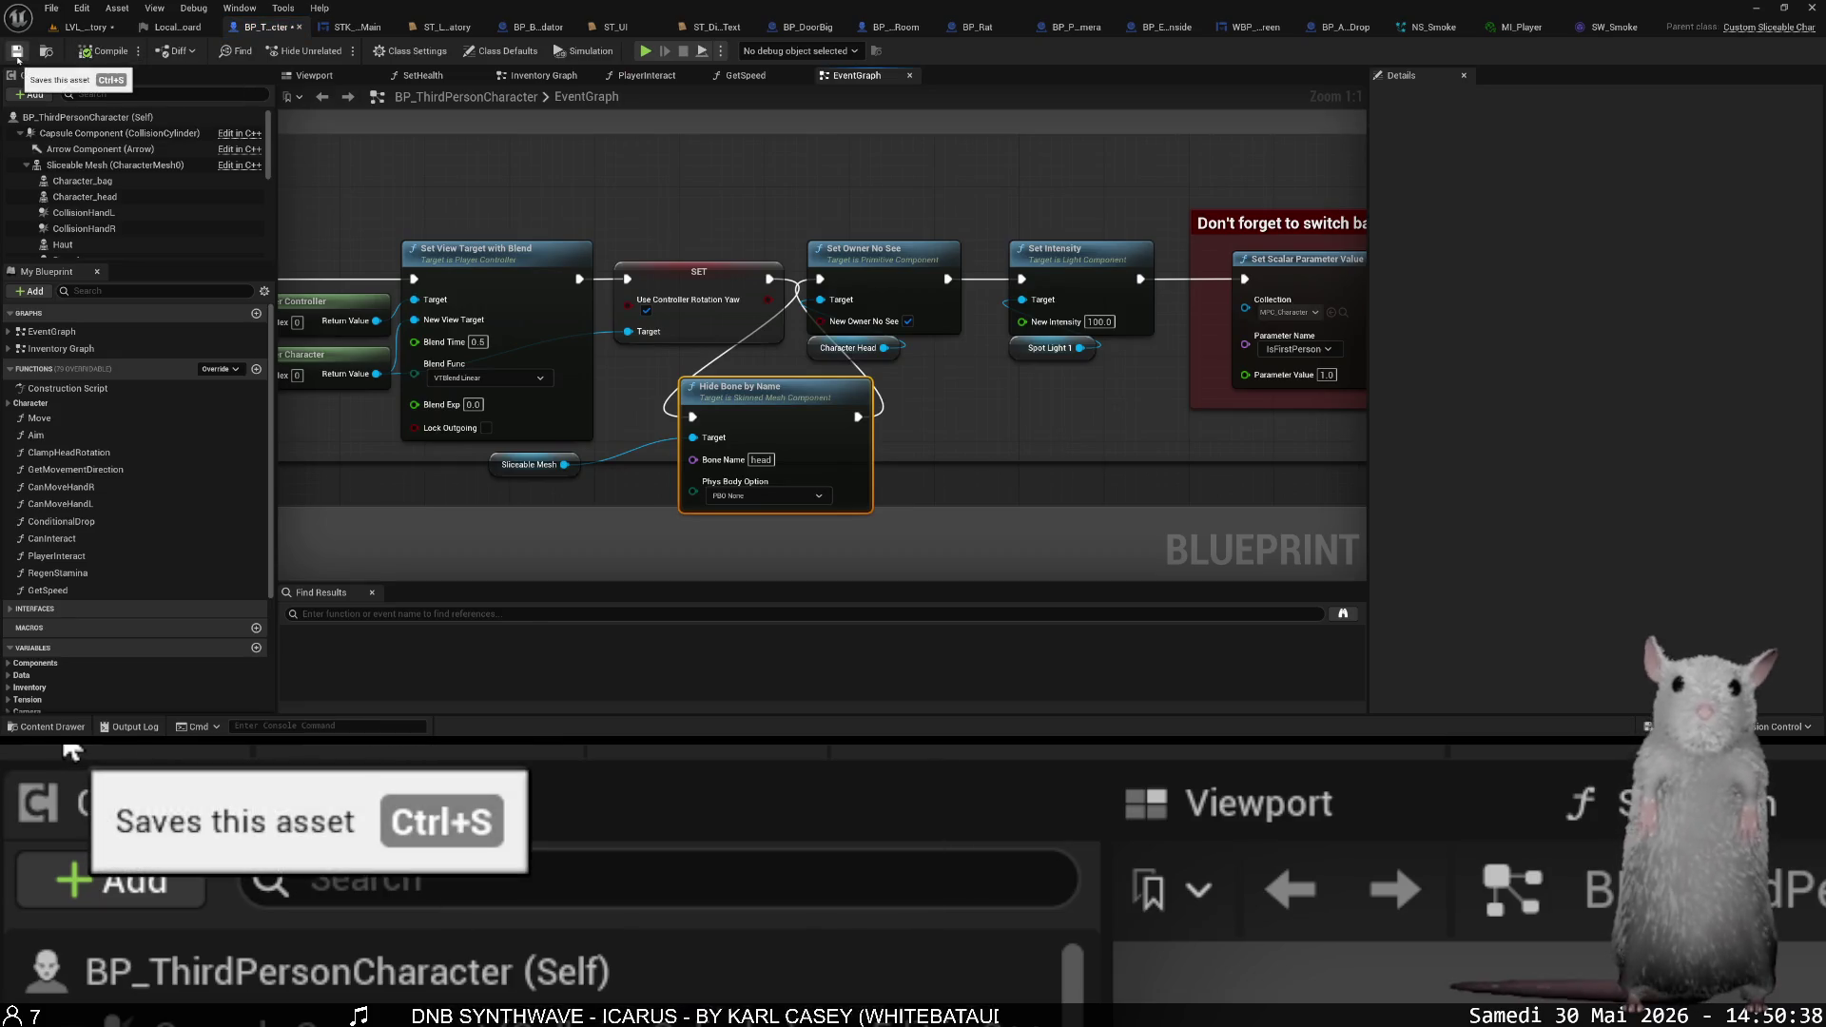
left_click(84, 26)
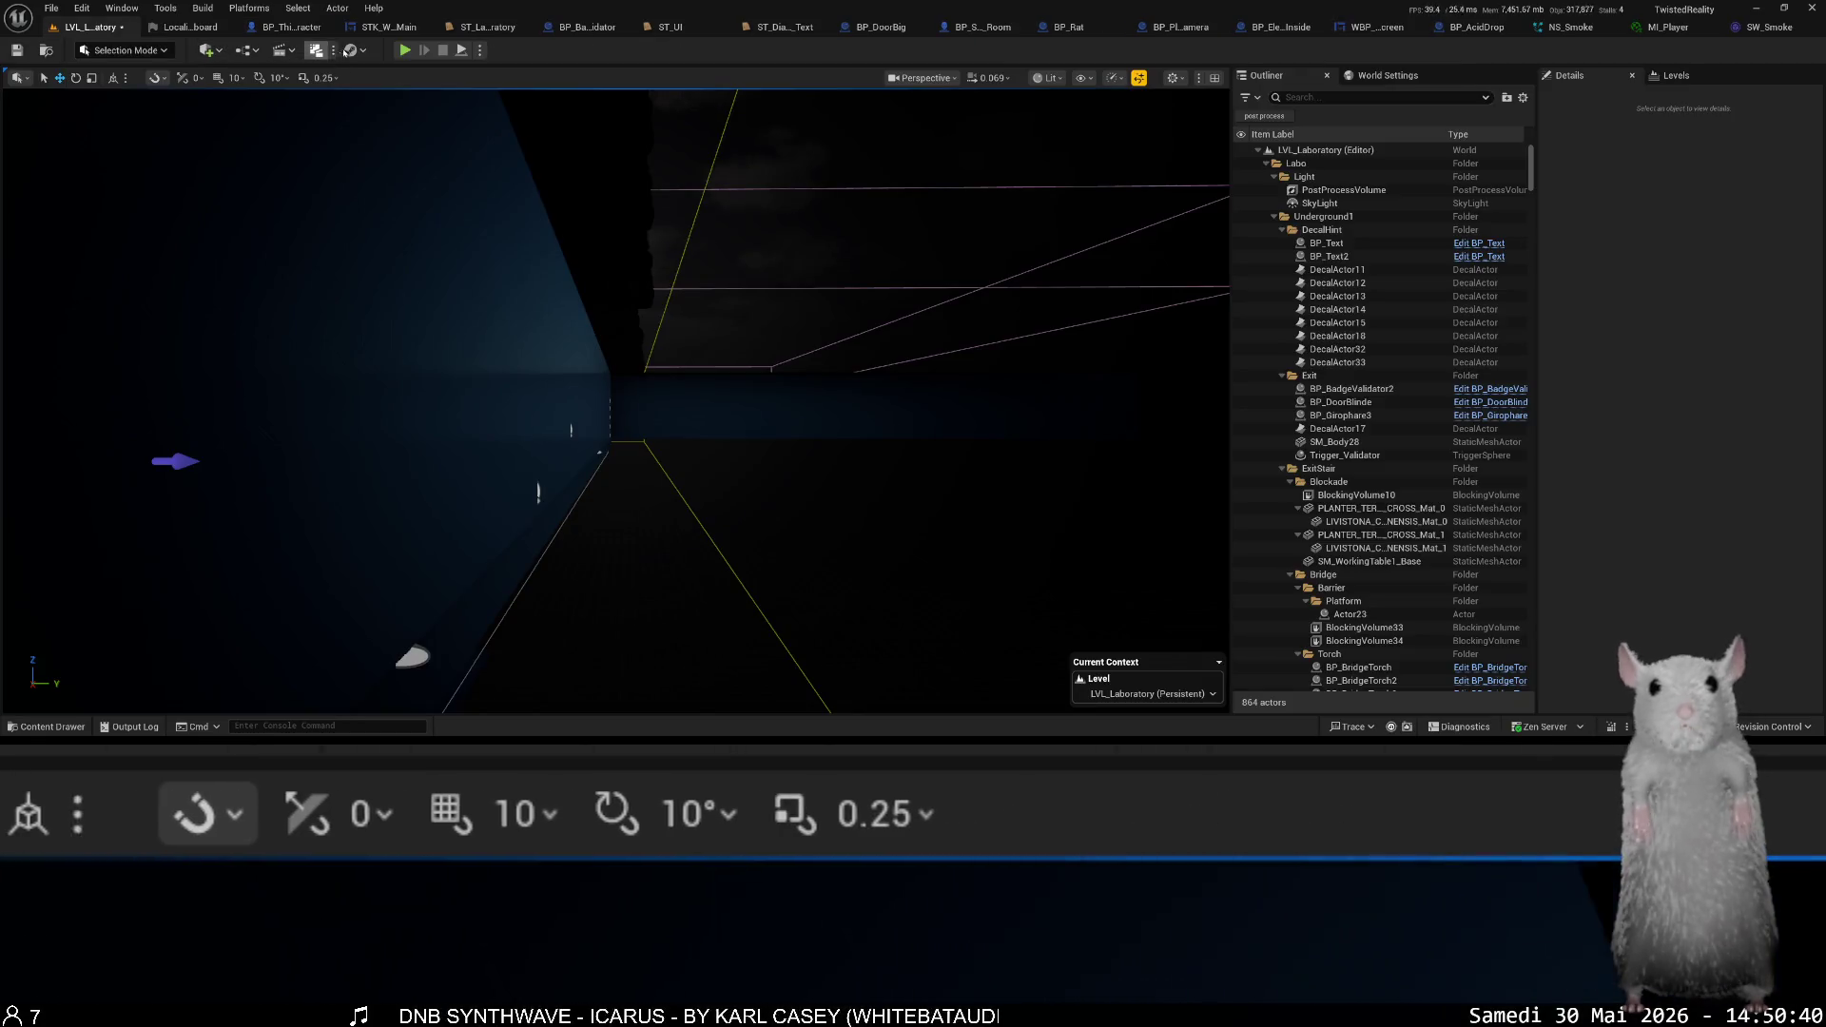
left_click(407, 50)
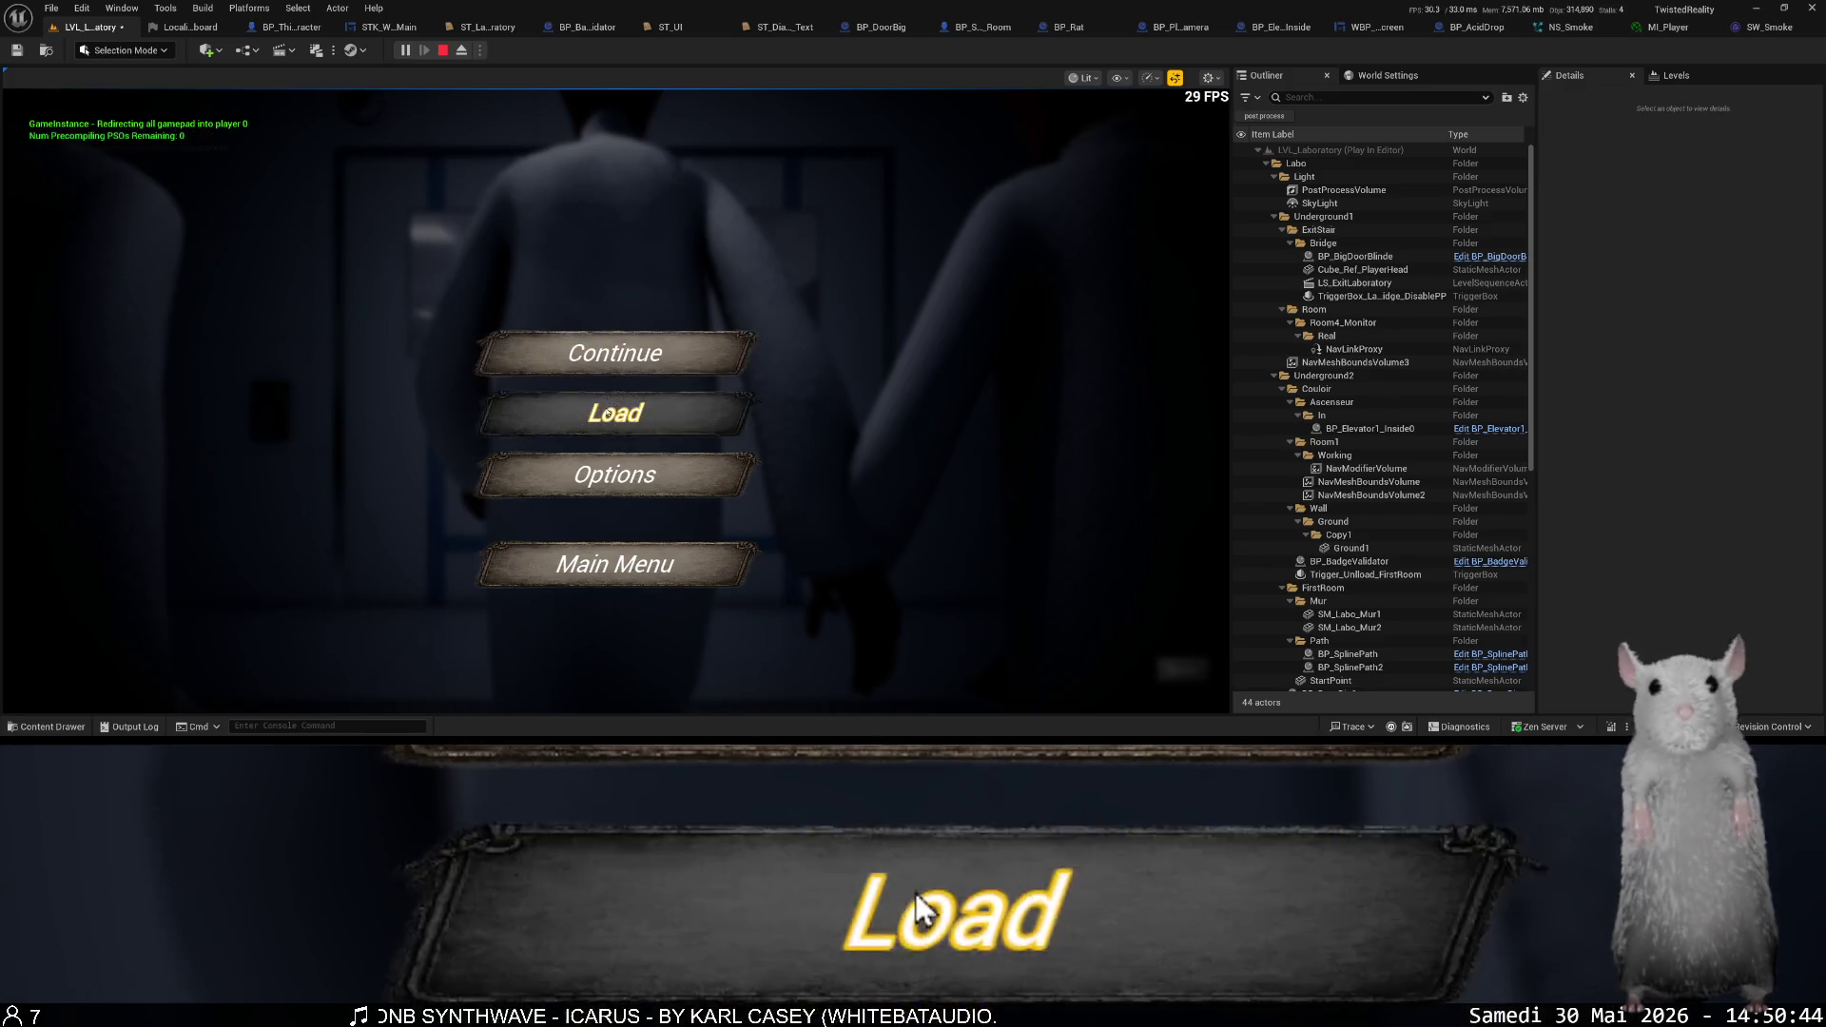
left_click(609, 413)
scroll(737, 519, "down", 3)
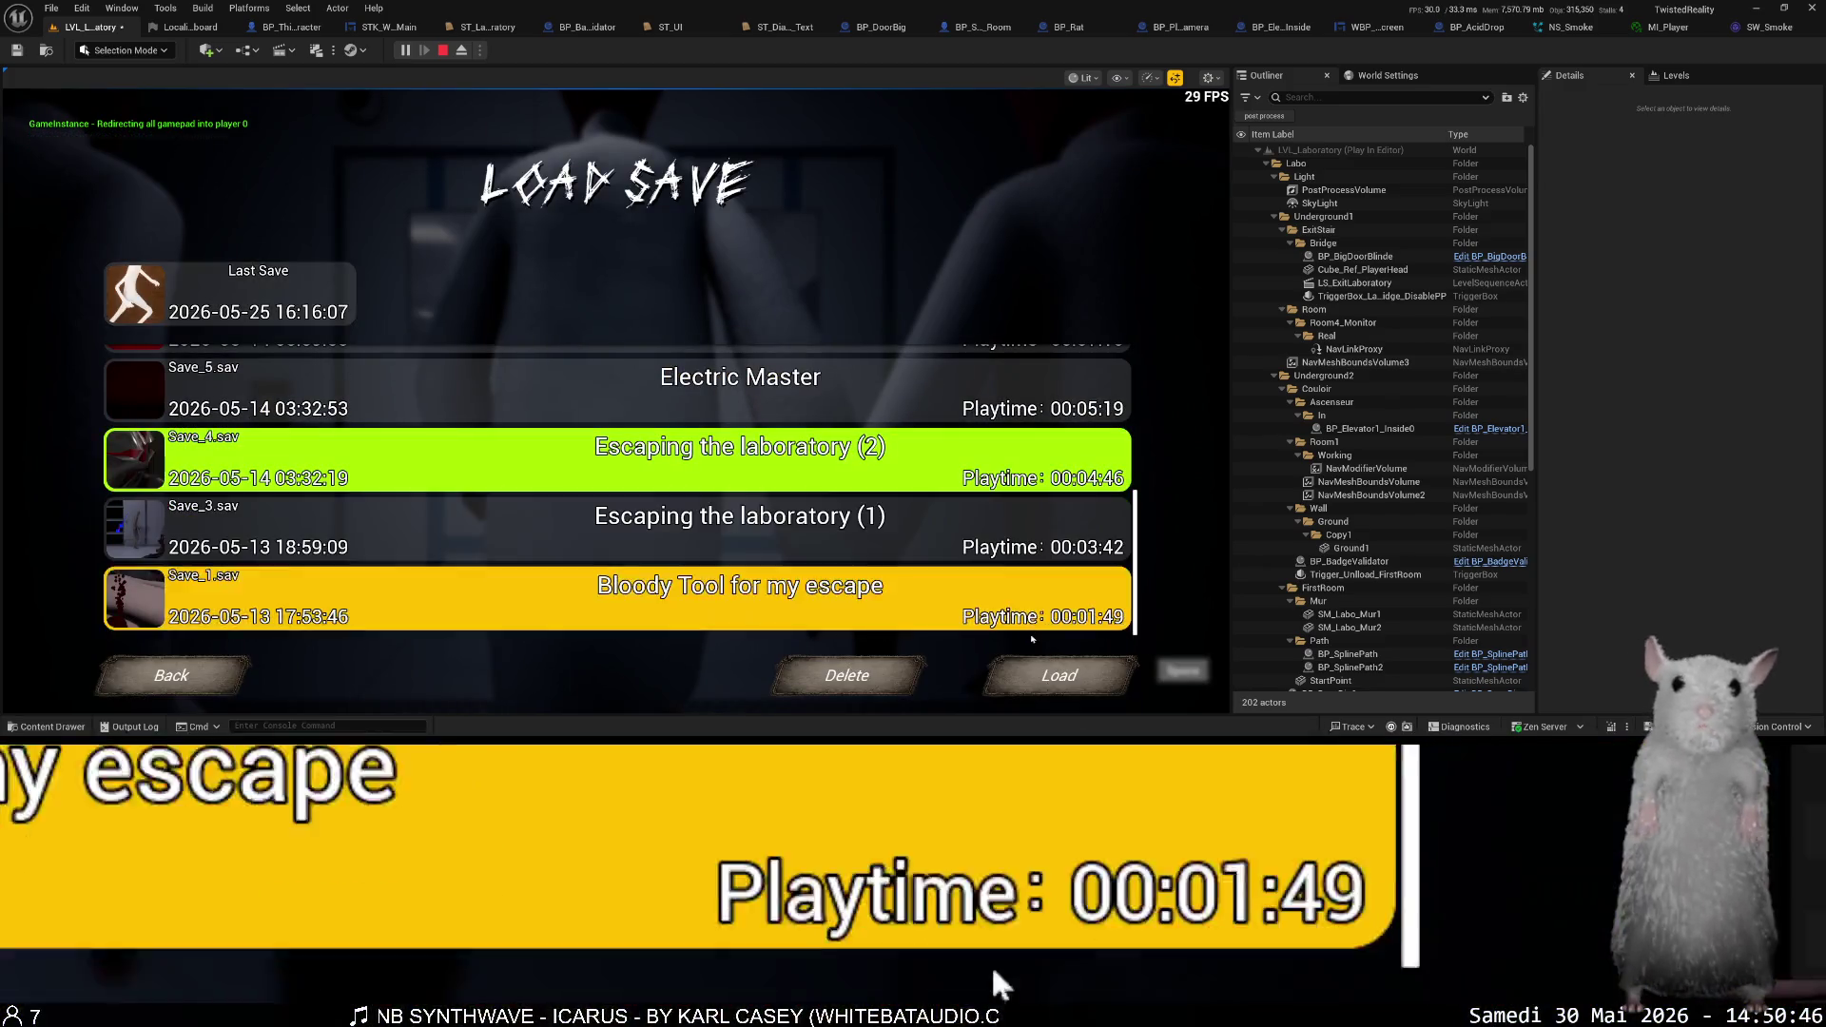
left_click(1056, 675)
left_click(737, 492)
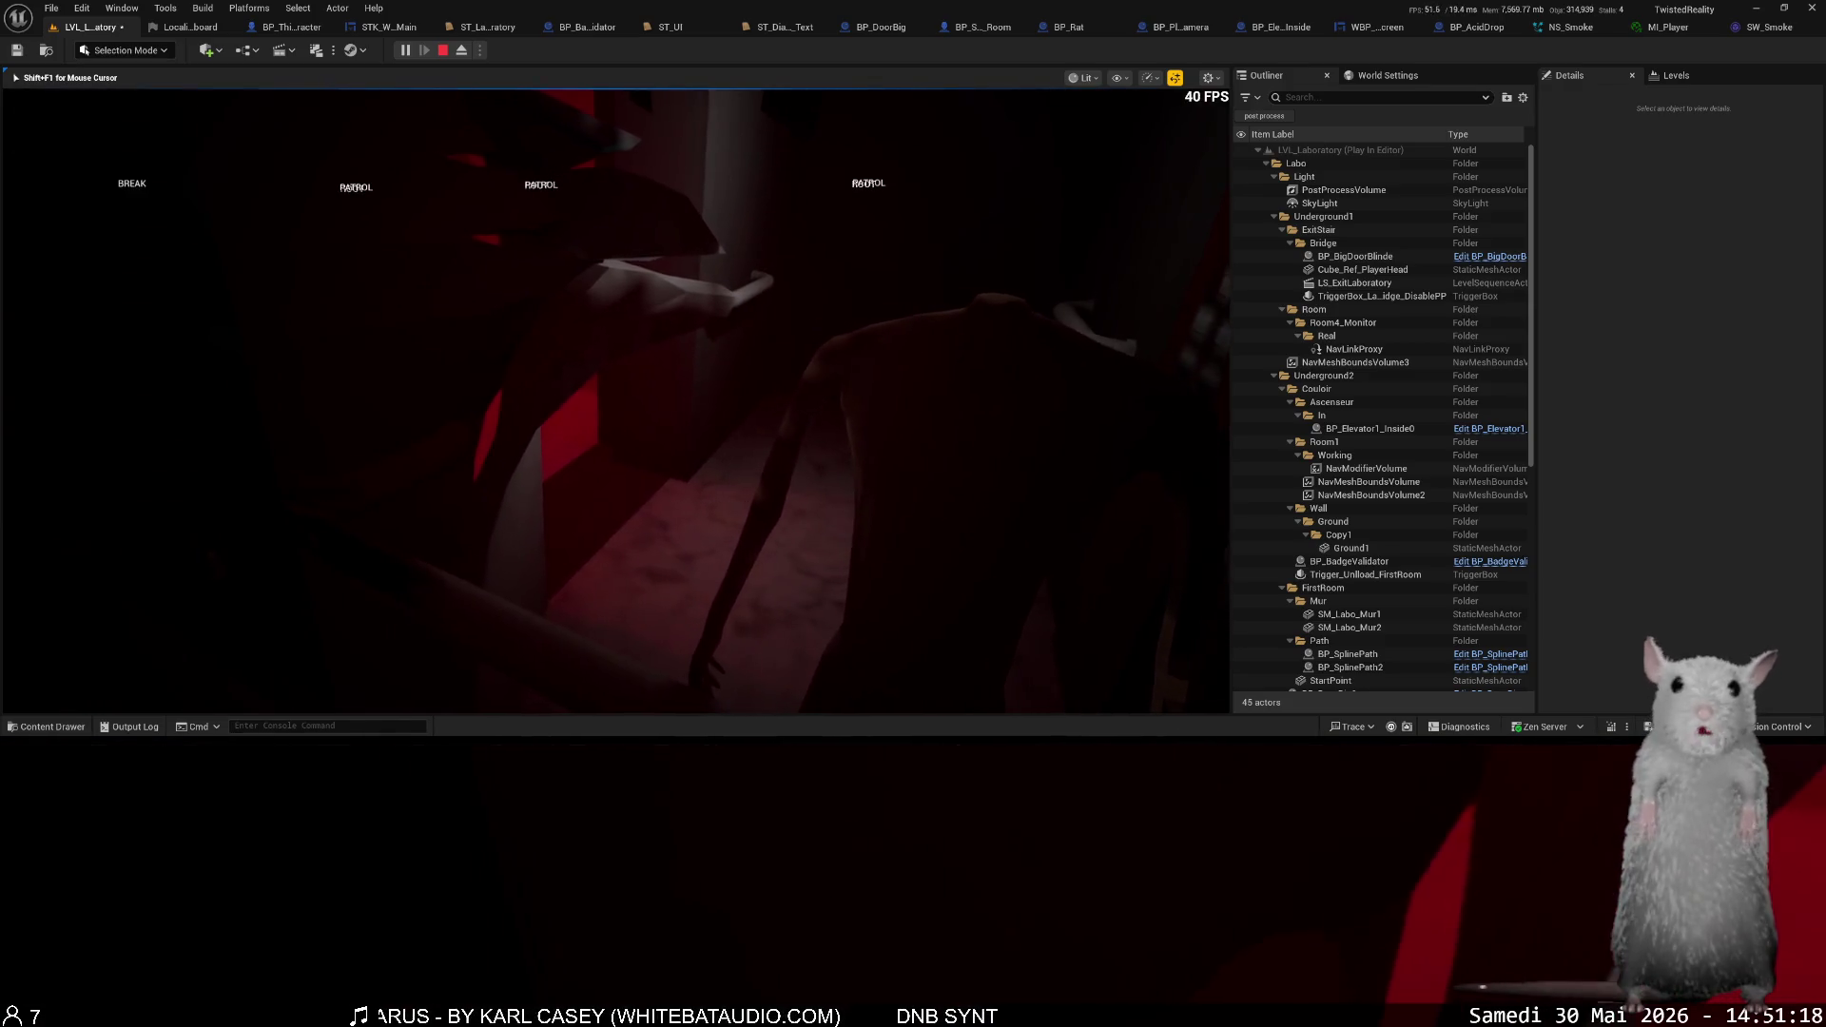
key("Escape")
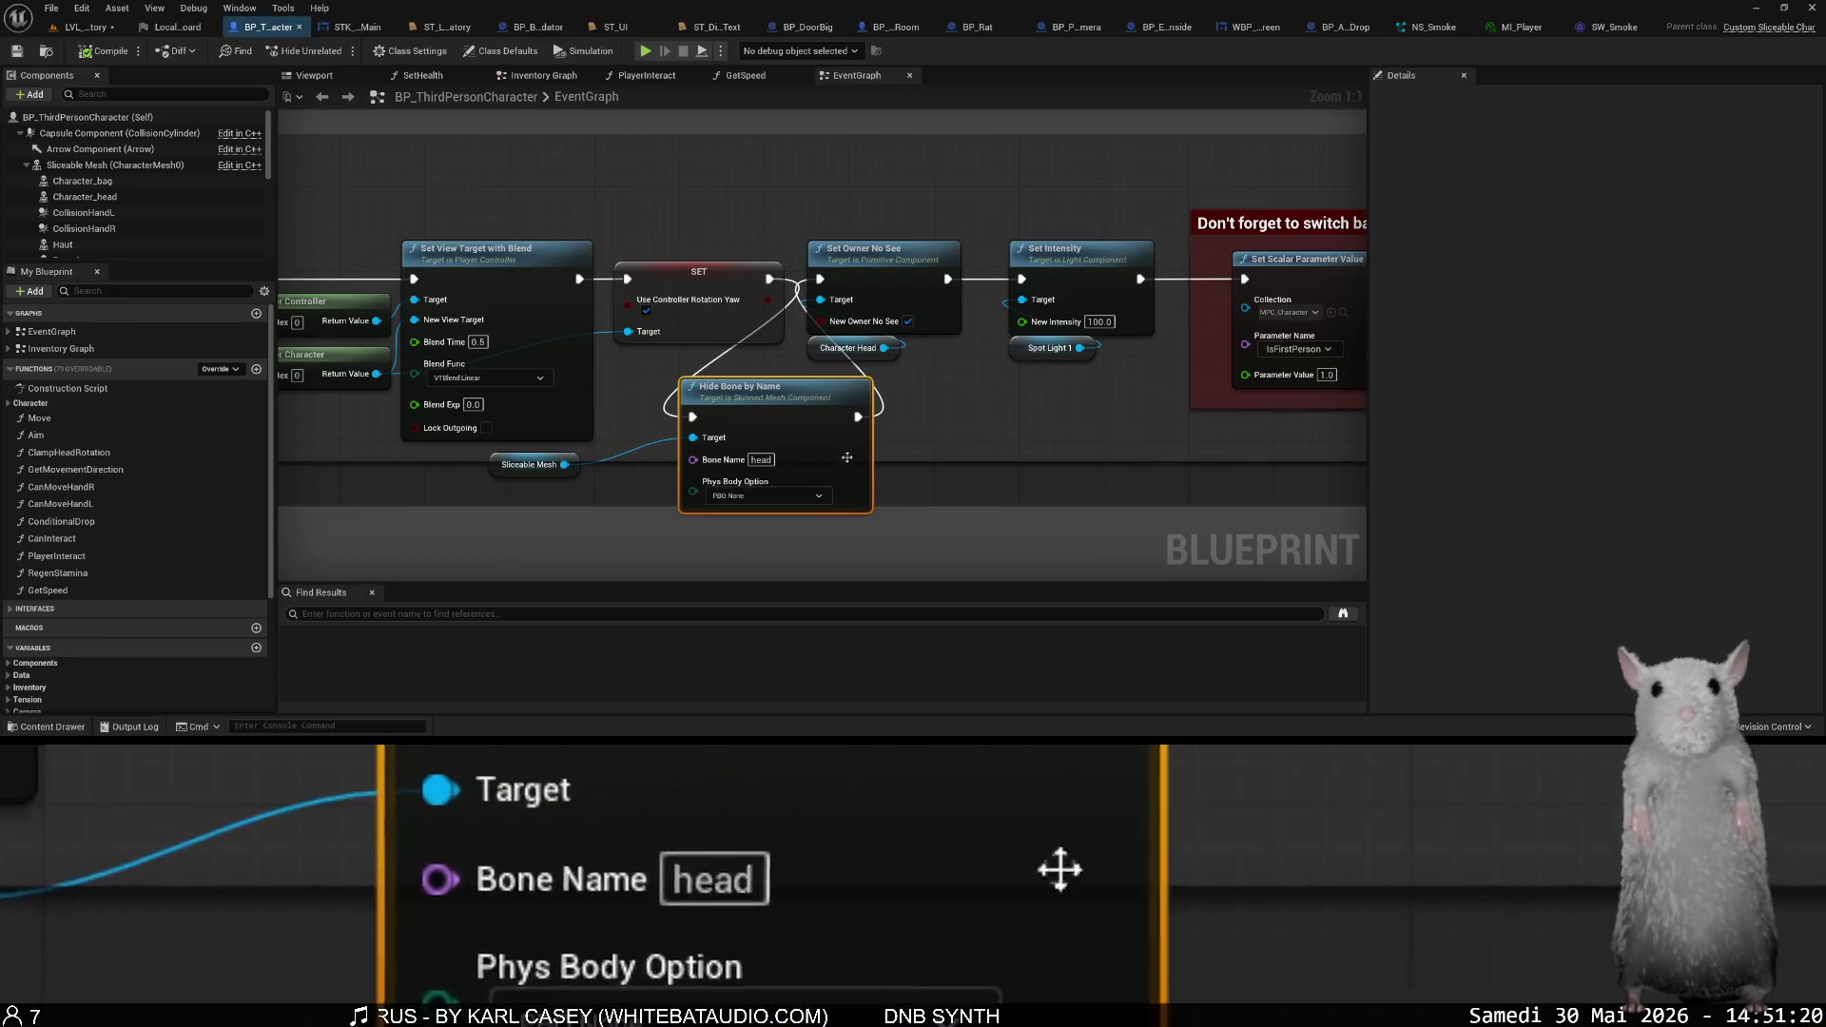
- Delete the Hide Bone by Name and Sliceable Mesh nodes and select the Sliceable Mesh component
left_click_drag(878, 452, 540, 482)
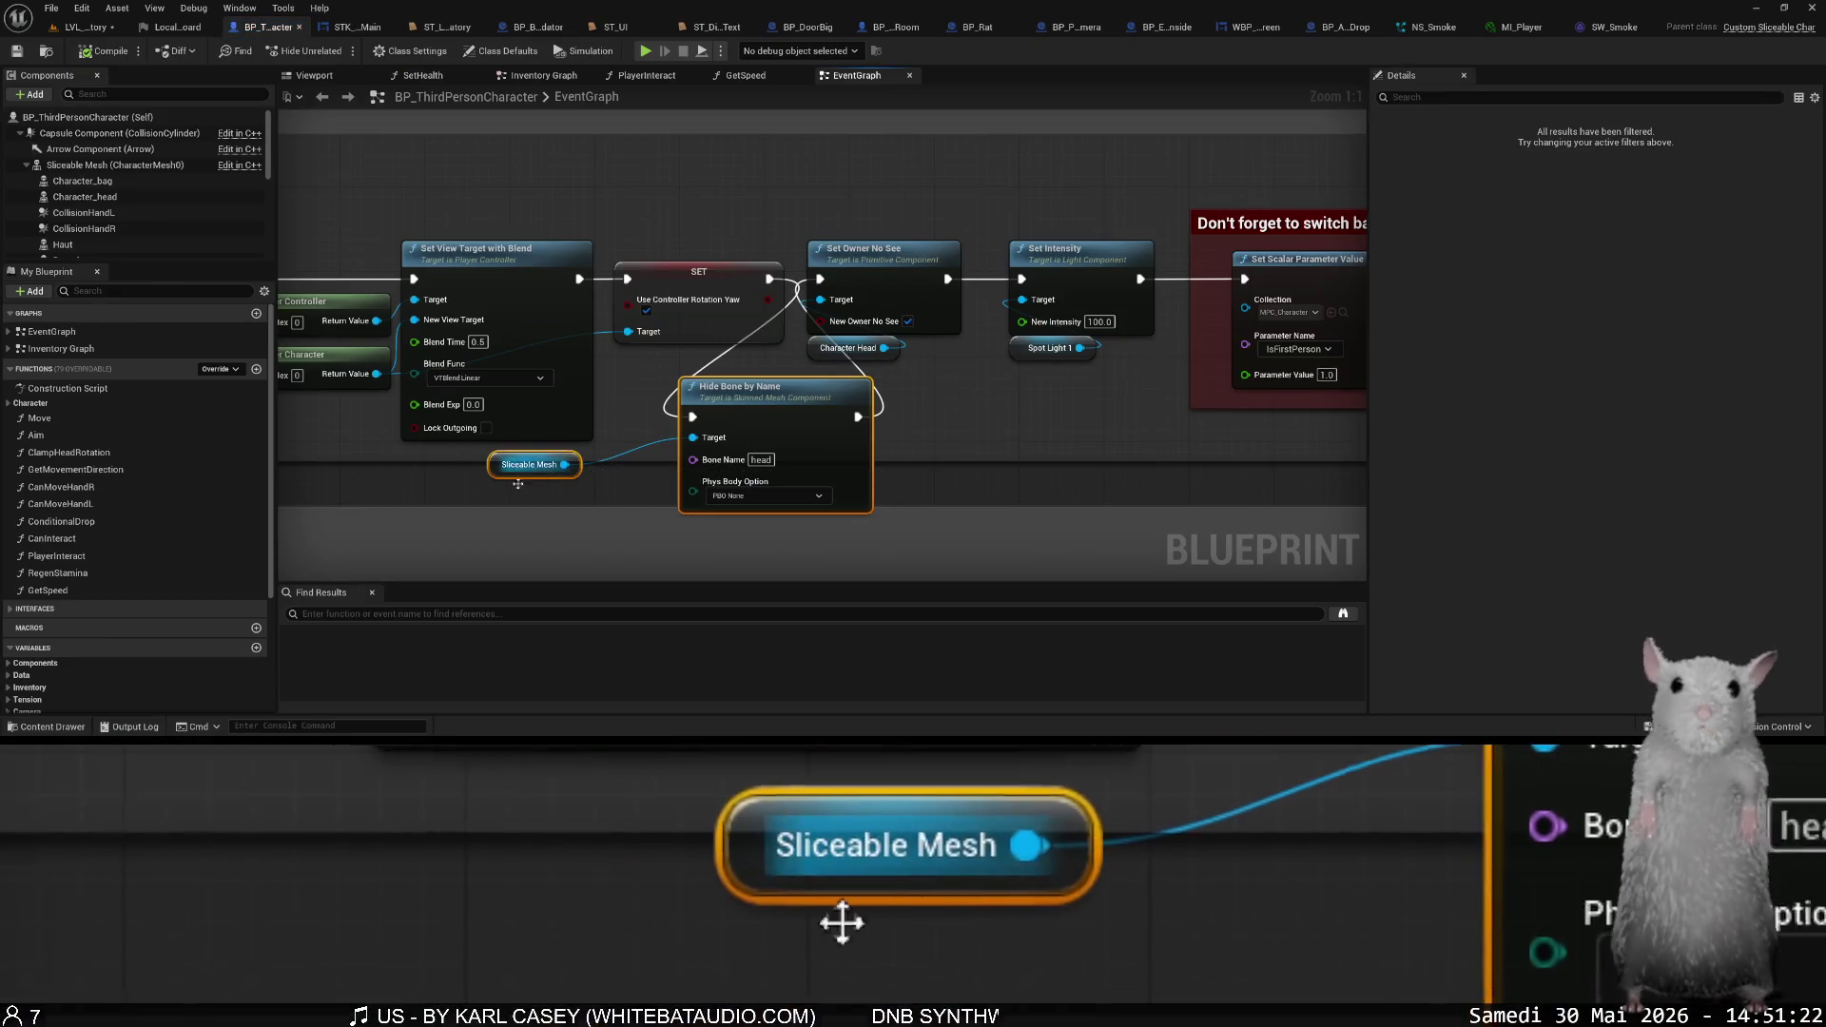
key("Delete")
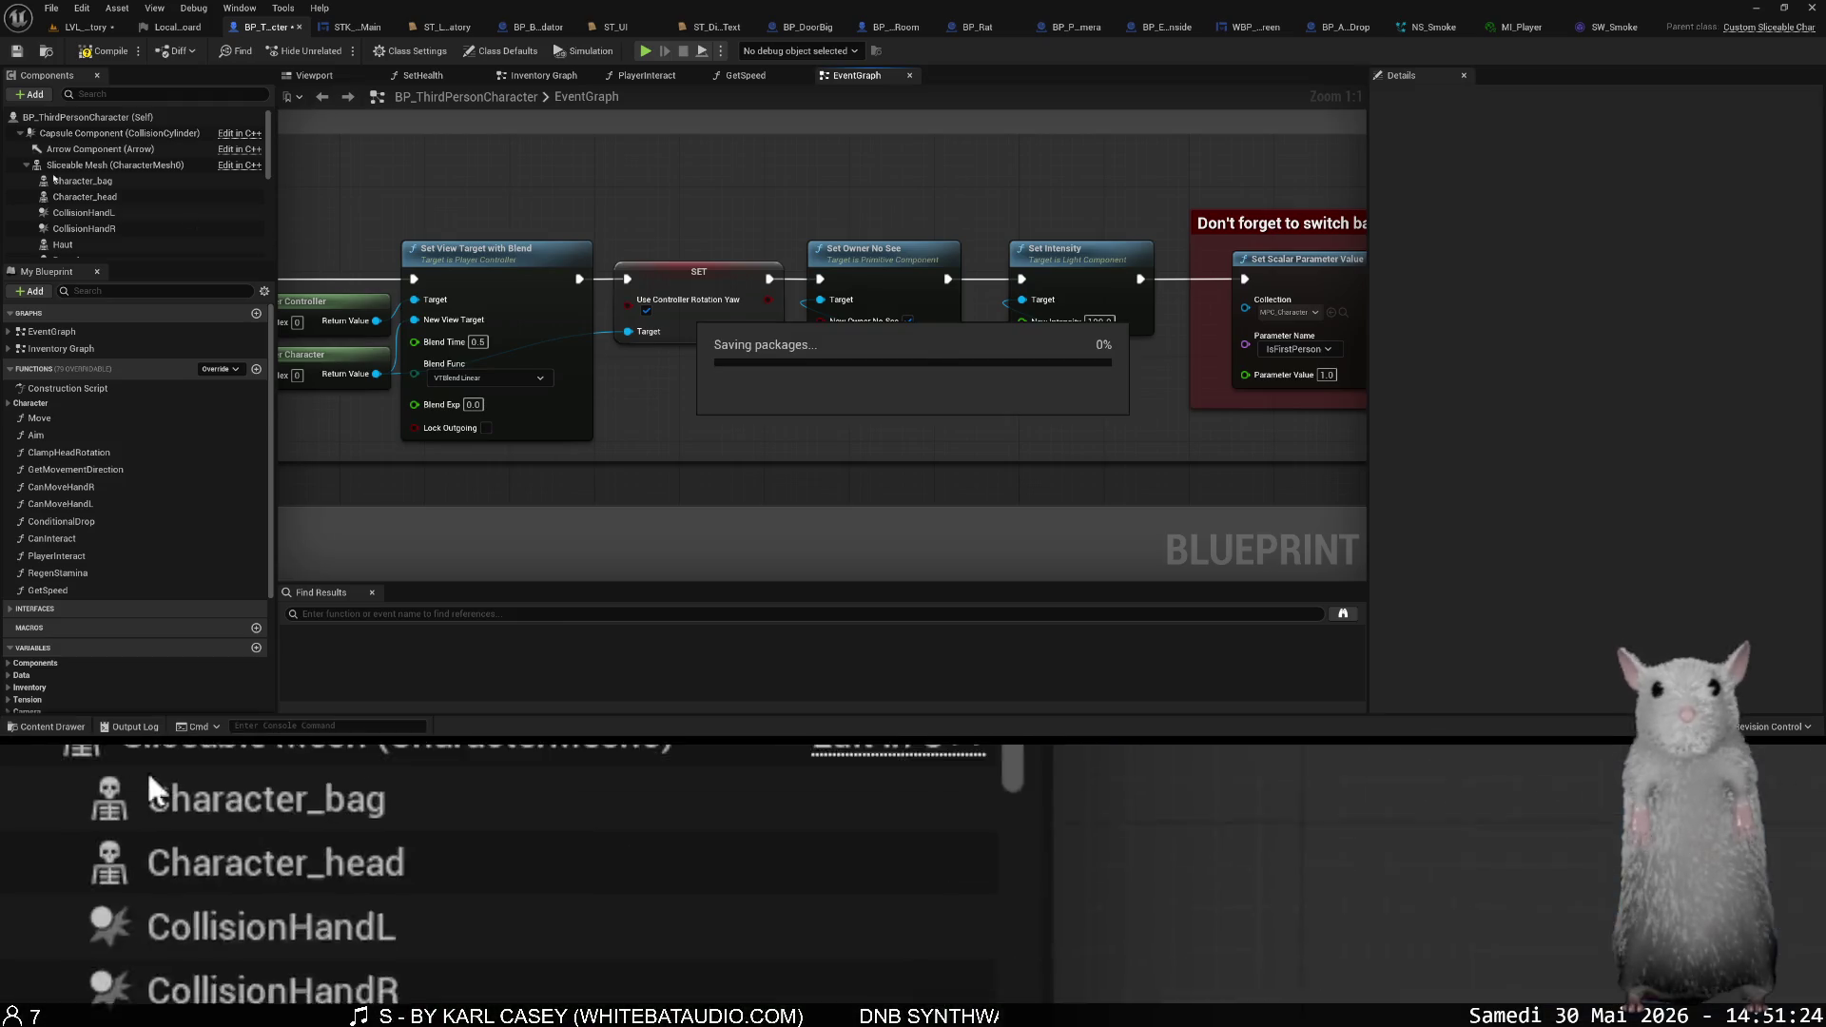
left_click(82, 167)
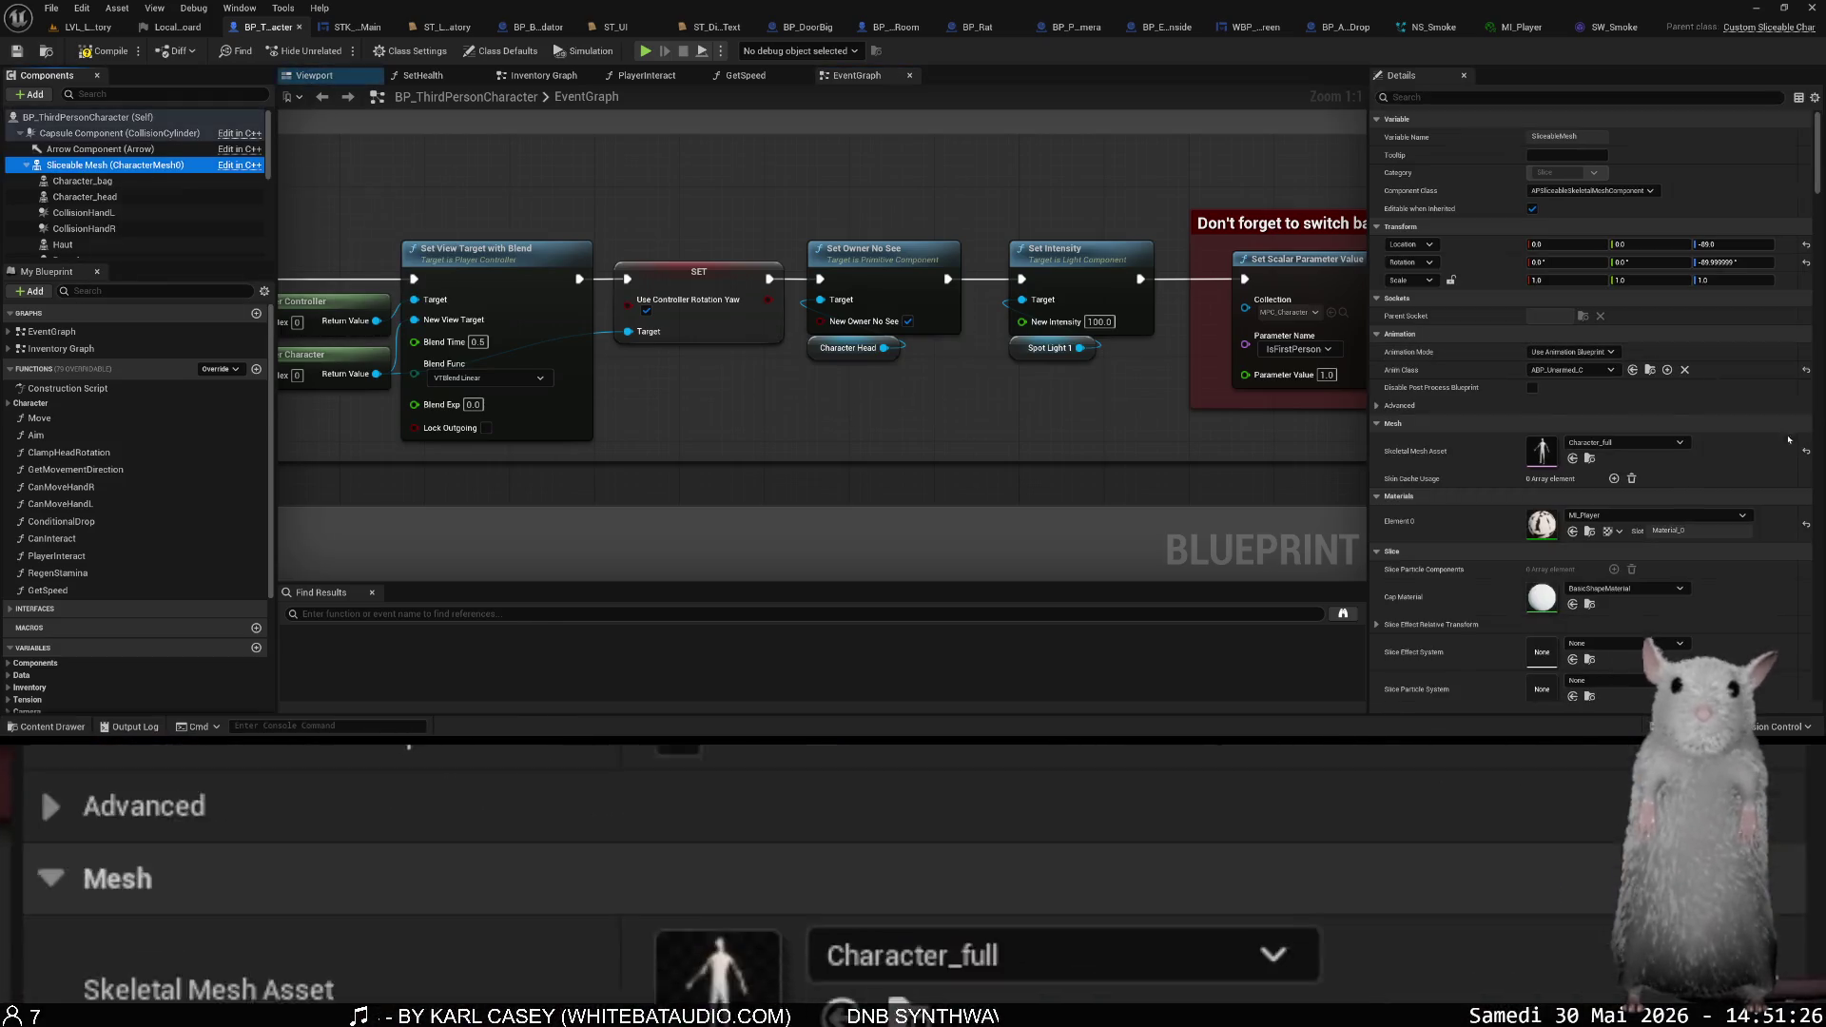
- Set Sliceable Mesh's Skeletal Mesh Asset to Character_base and return to the LVL_Laboratory level
left_click(1632, 425)
left_click(1629, 442)
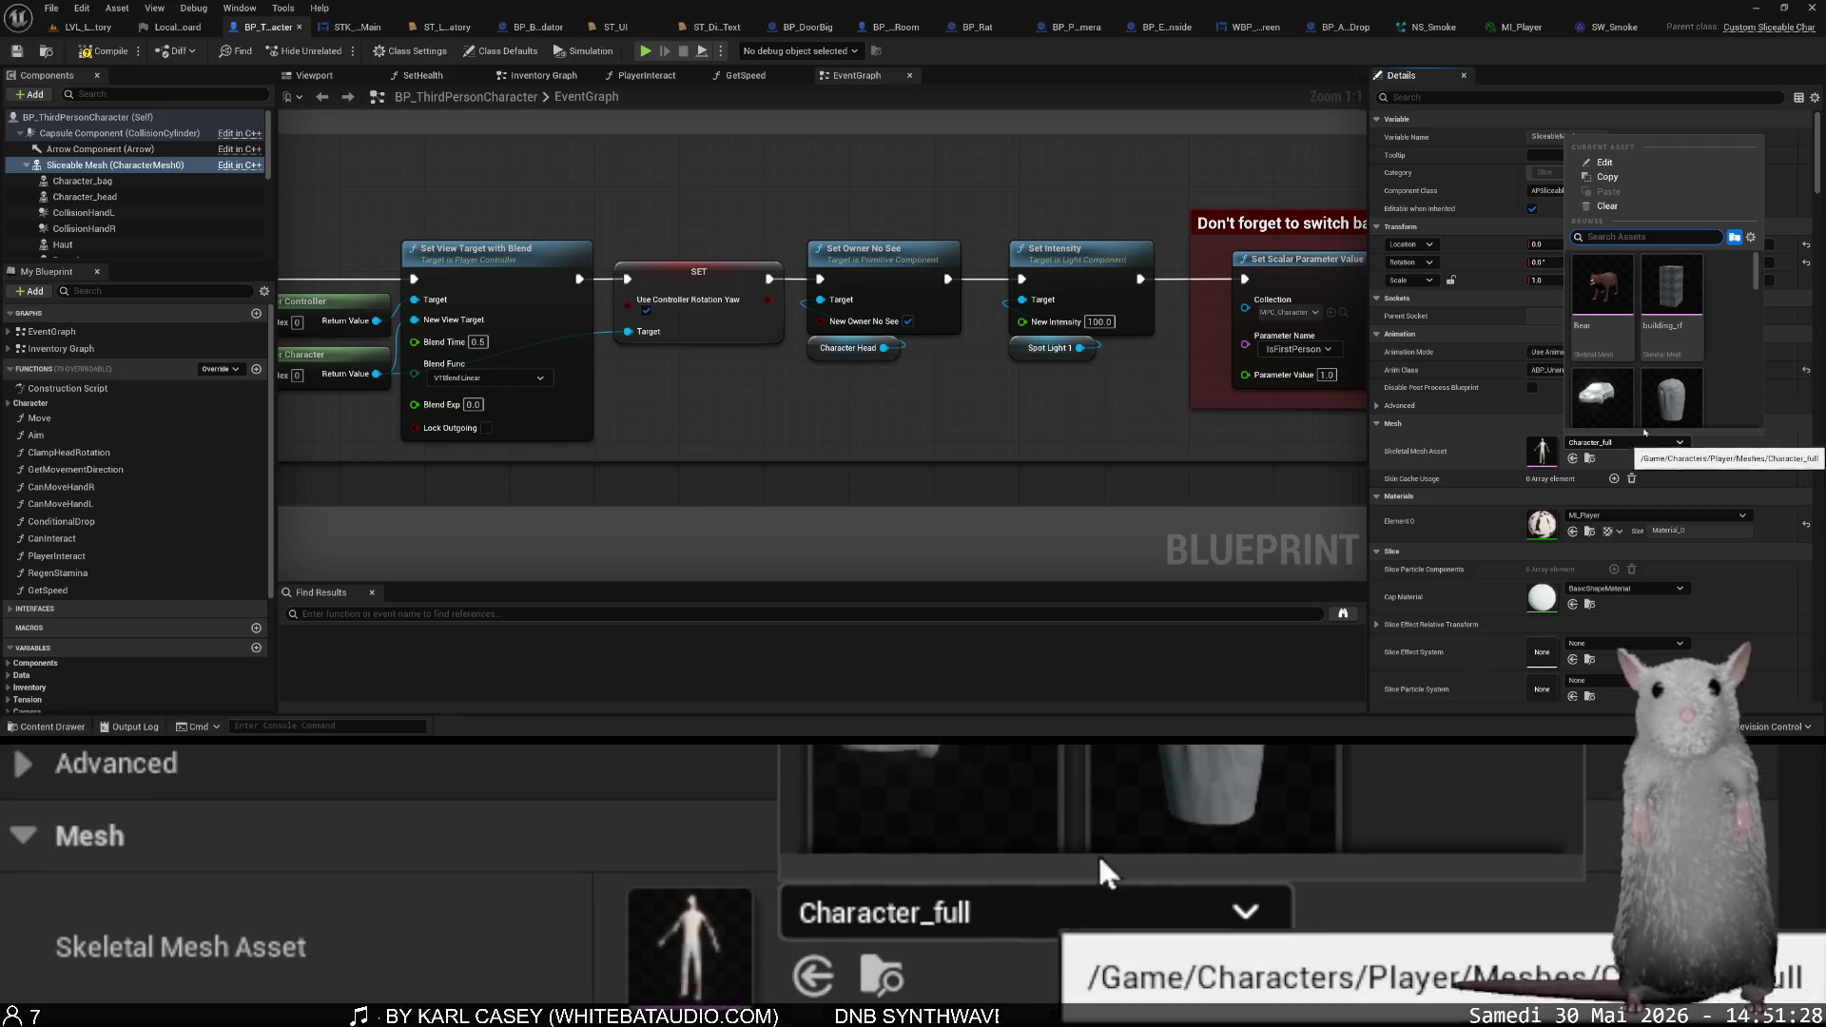
left_click(1751, 238)
left_click(1741, 297)
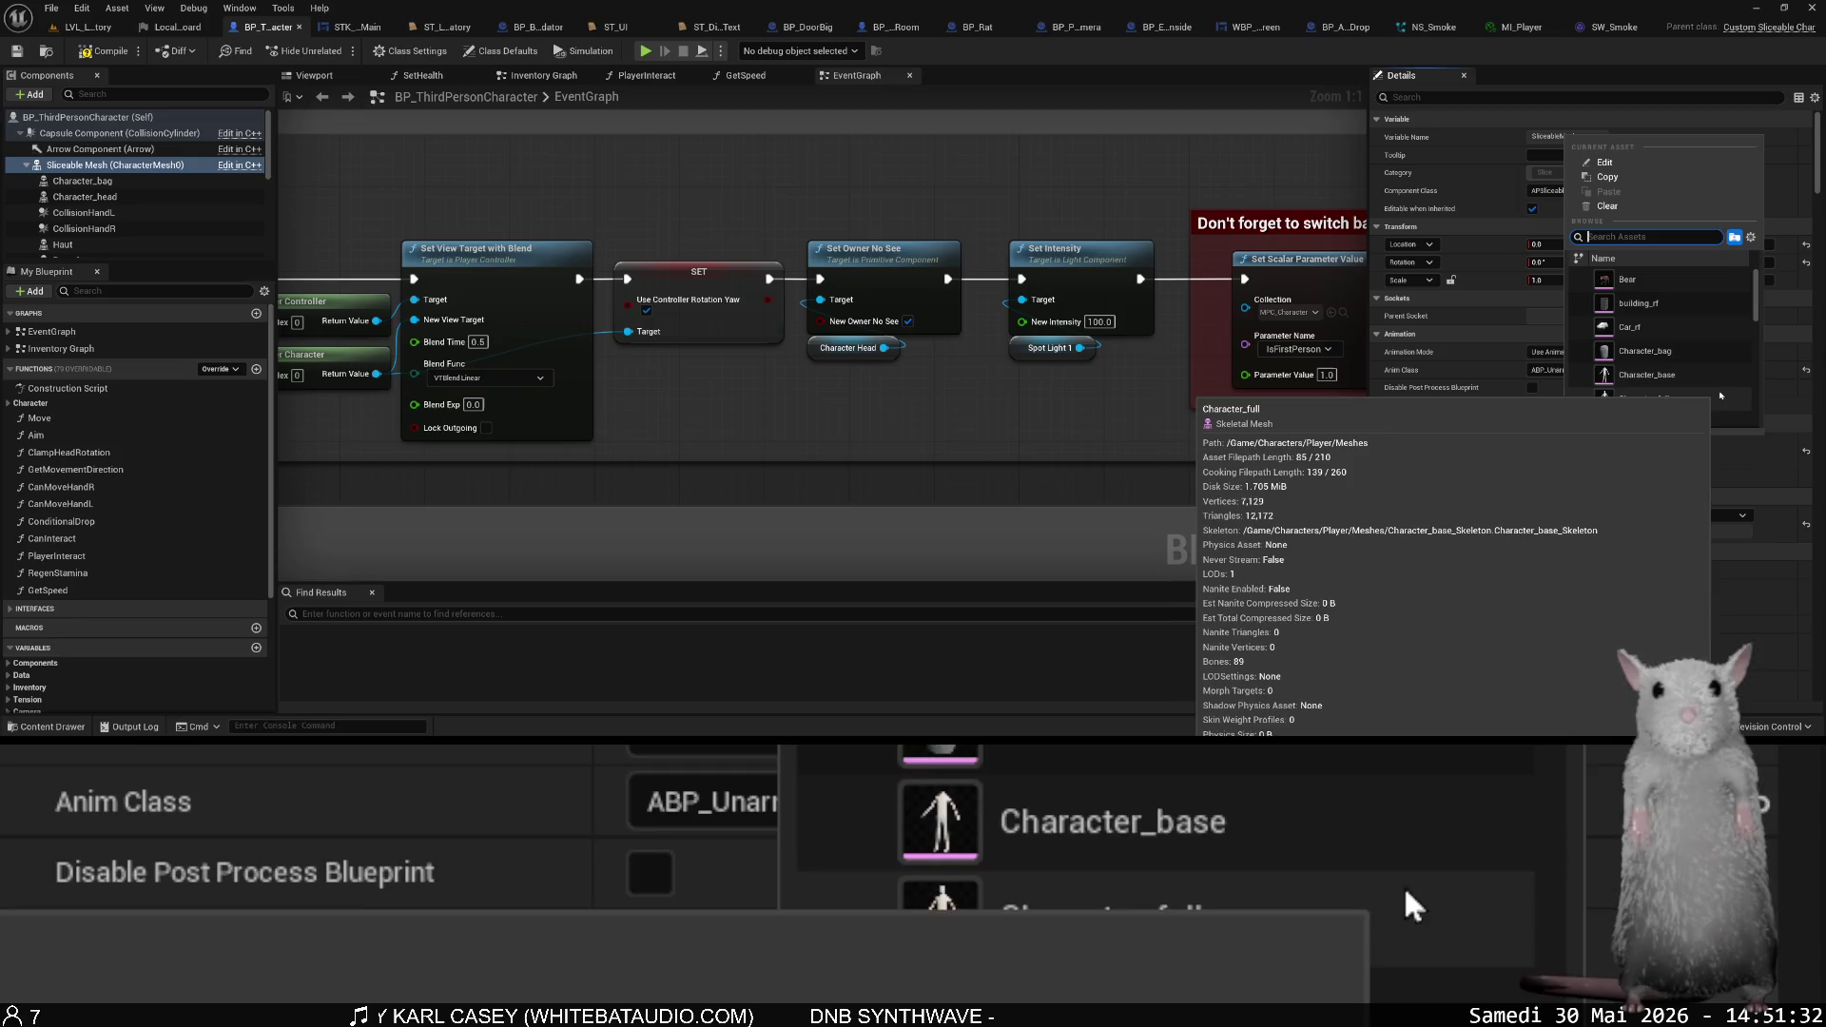
left_click(1647, 375)
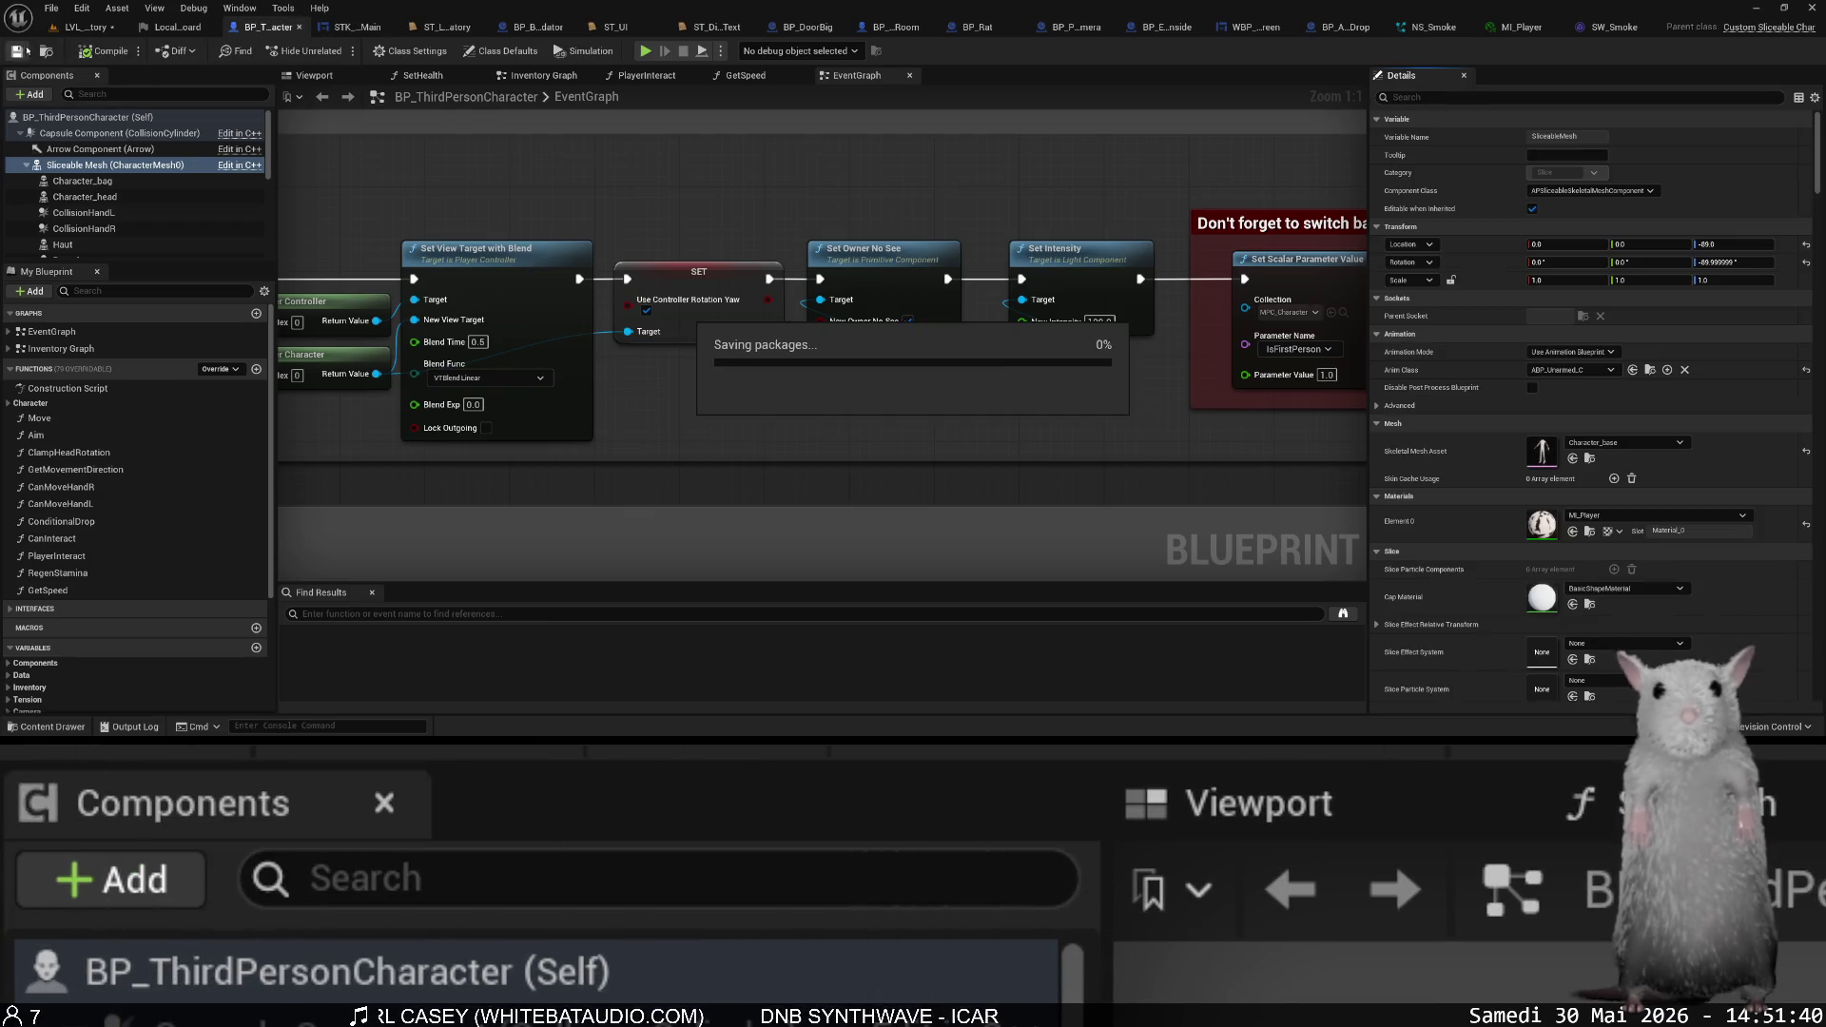
left_click(86, 37)
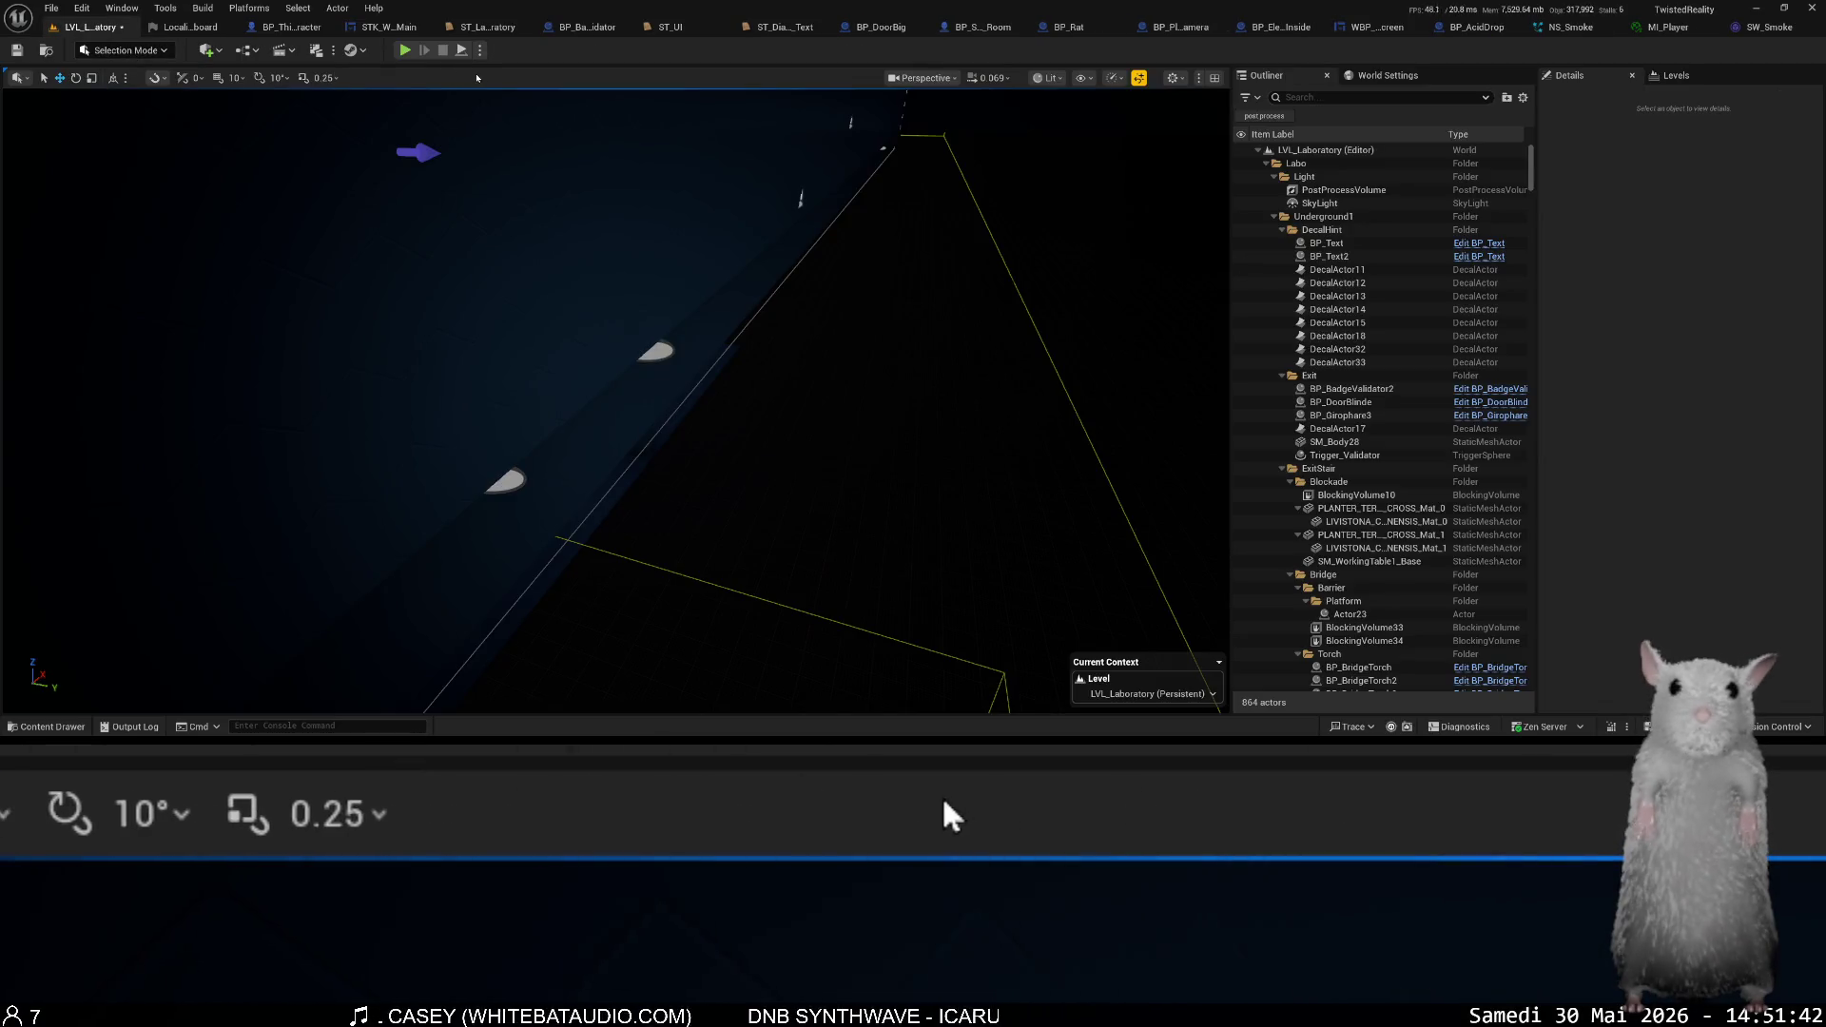
- Play the level from the 'Escaping the laboratory (2)' save, then detach from the player
left_click(404, 50)
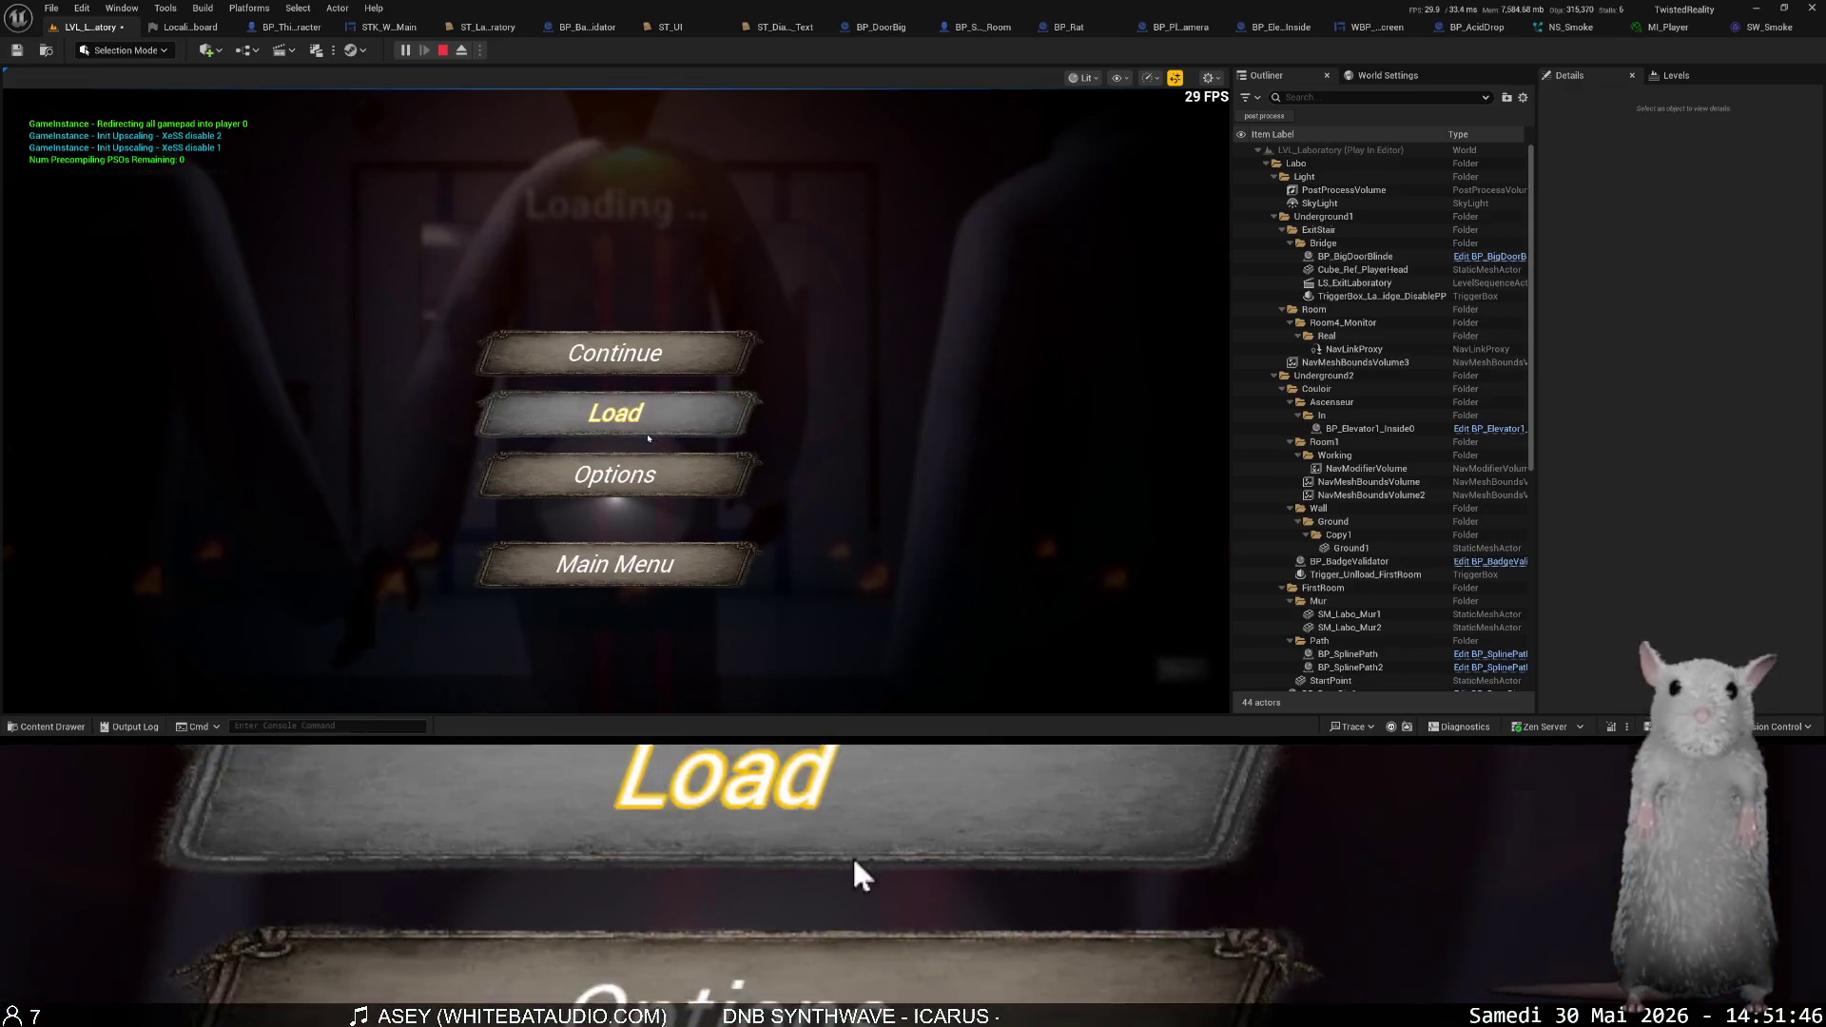
left_click(651, 433)
scroll(761, 514, "down", 5)
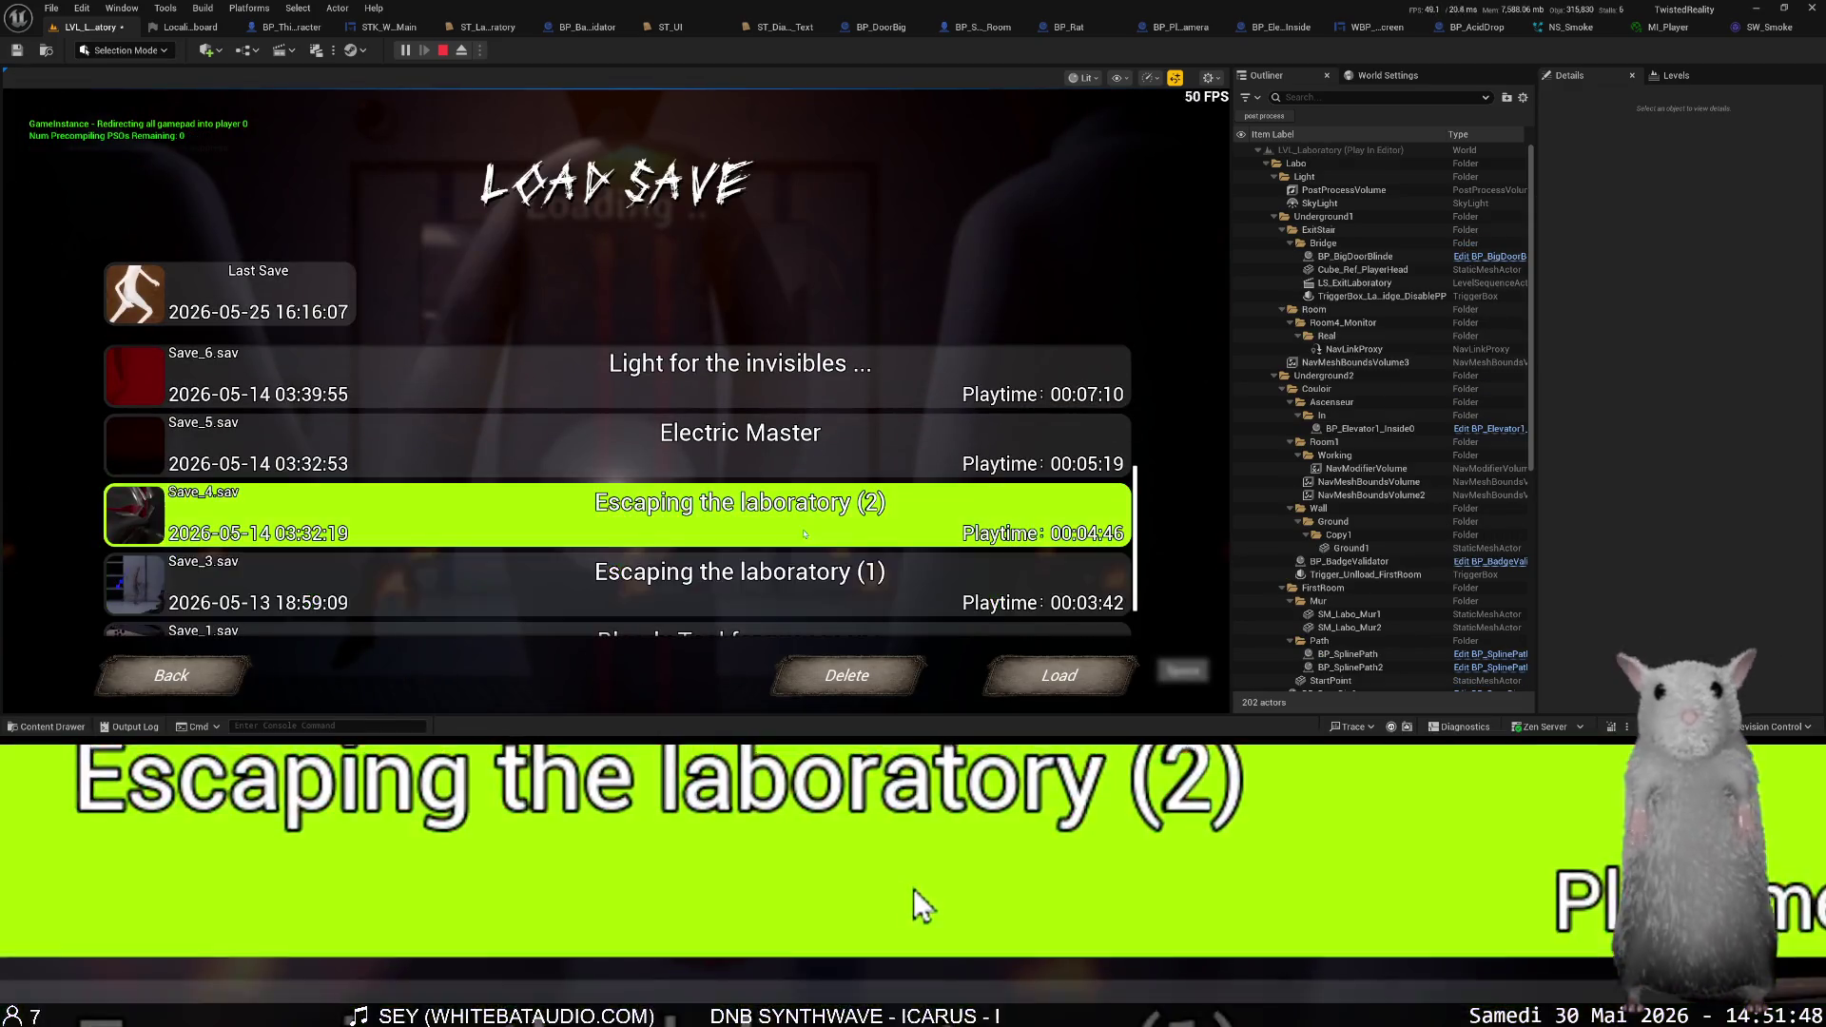
left_click(1056, 674)
left_click(713, 489)
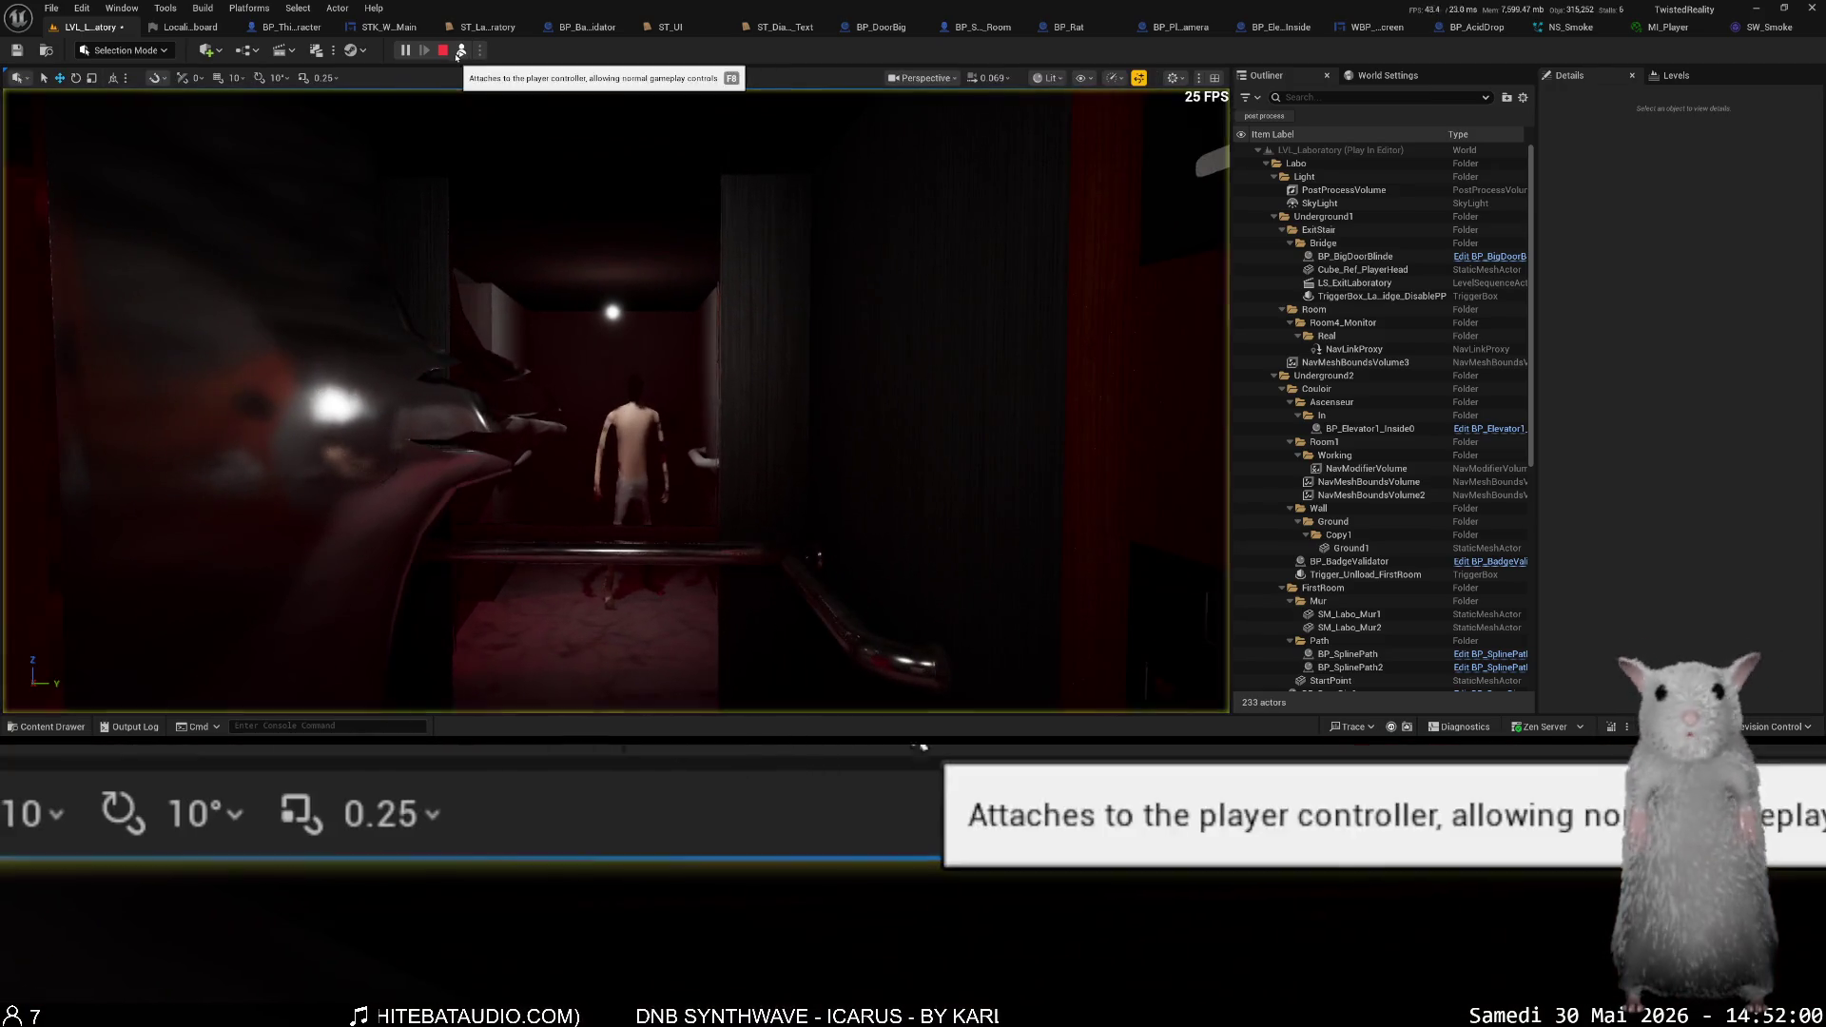
left_click(460, 51)
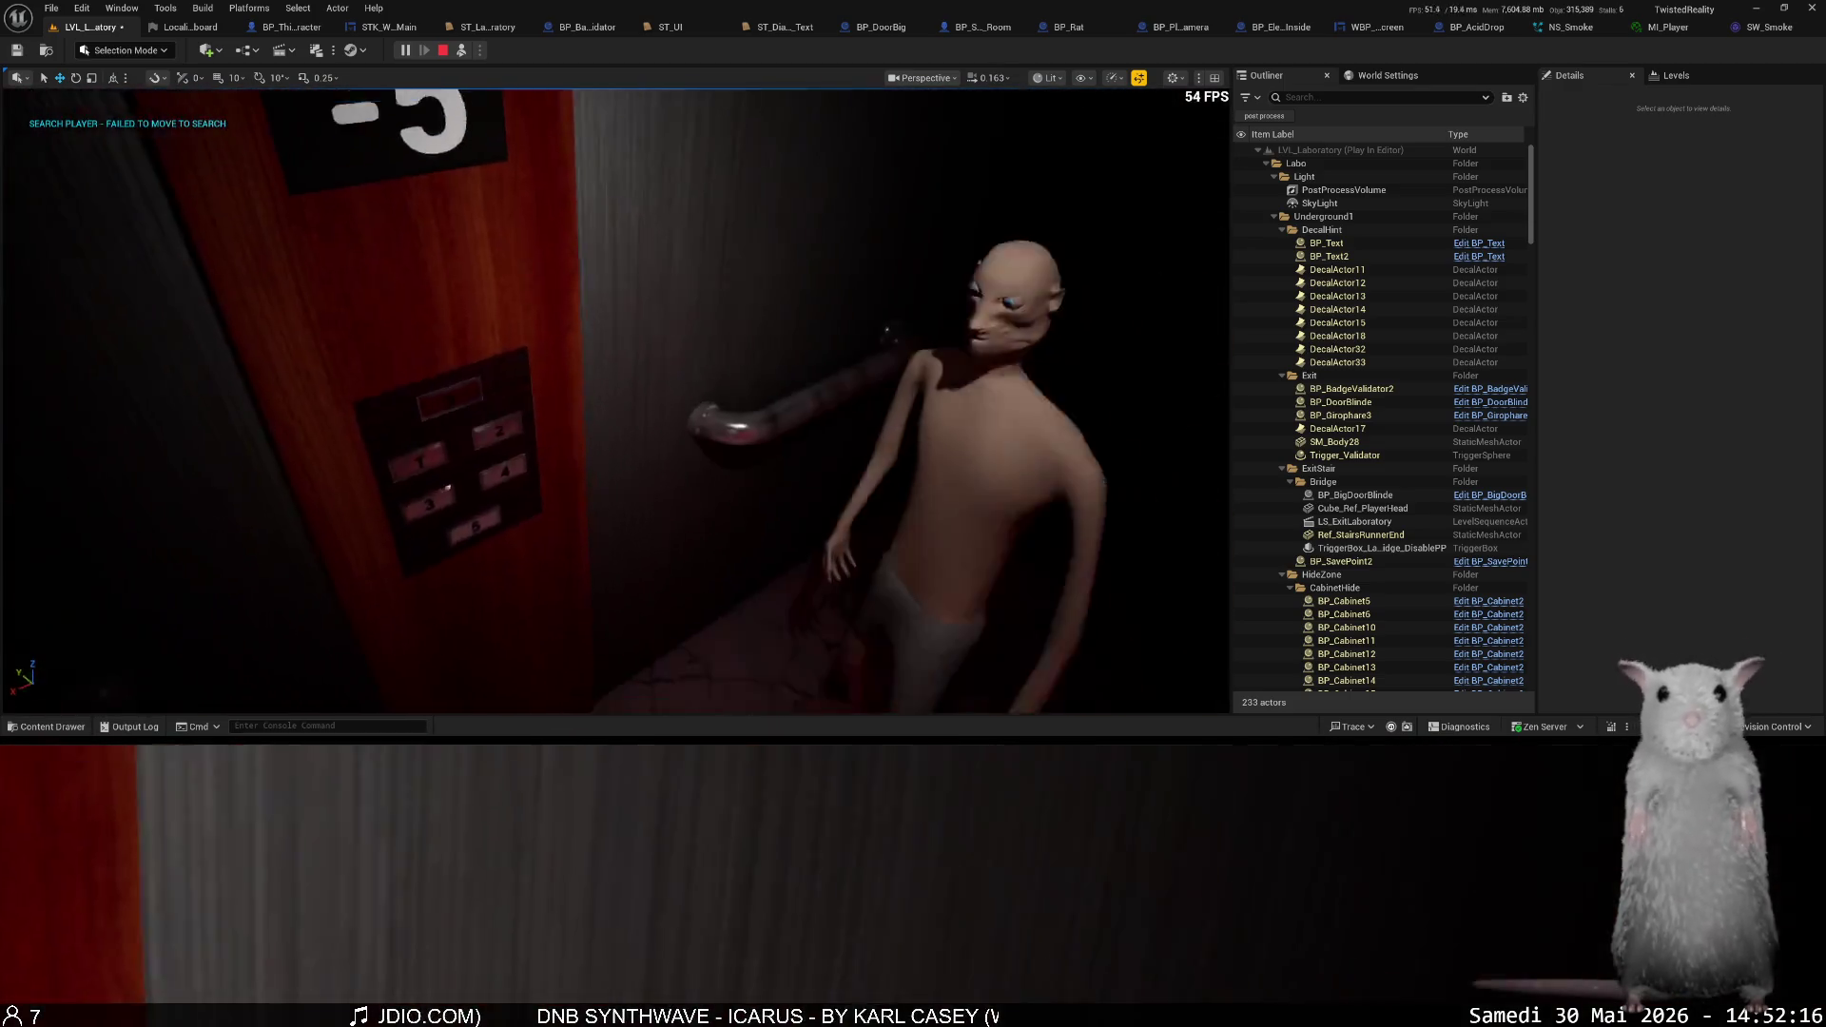
- Place a Spot Light in the viewport beside the player at the -5 elevator
key("ctrl+space")
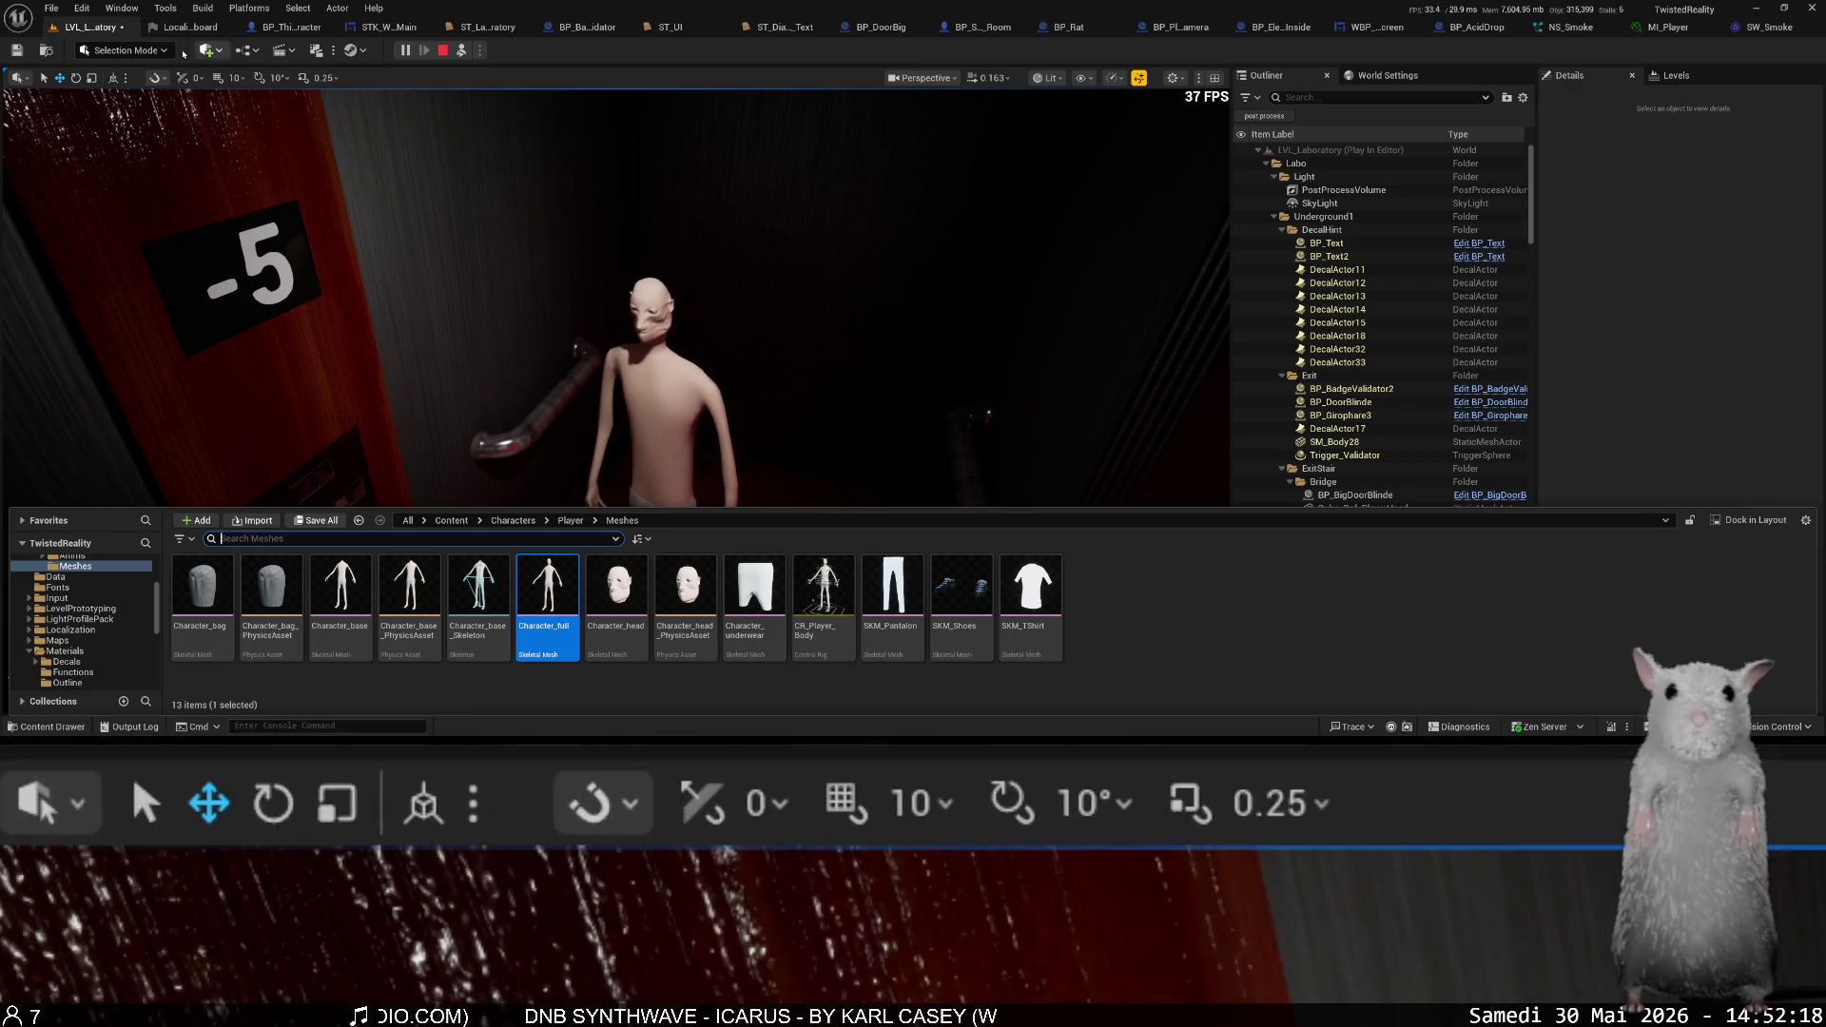
left_click(206, 50)
mouse_move(325, 139)
mouse_move(321, 178)
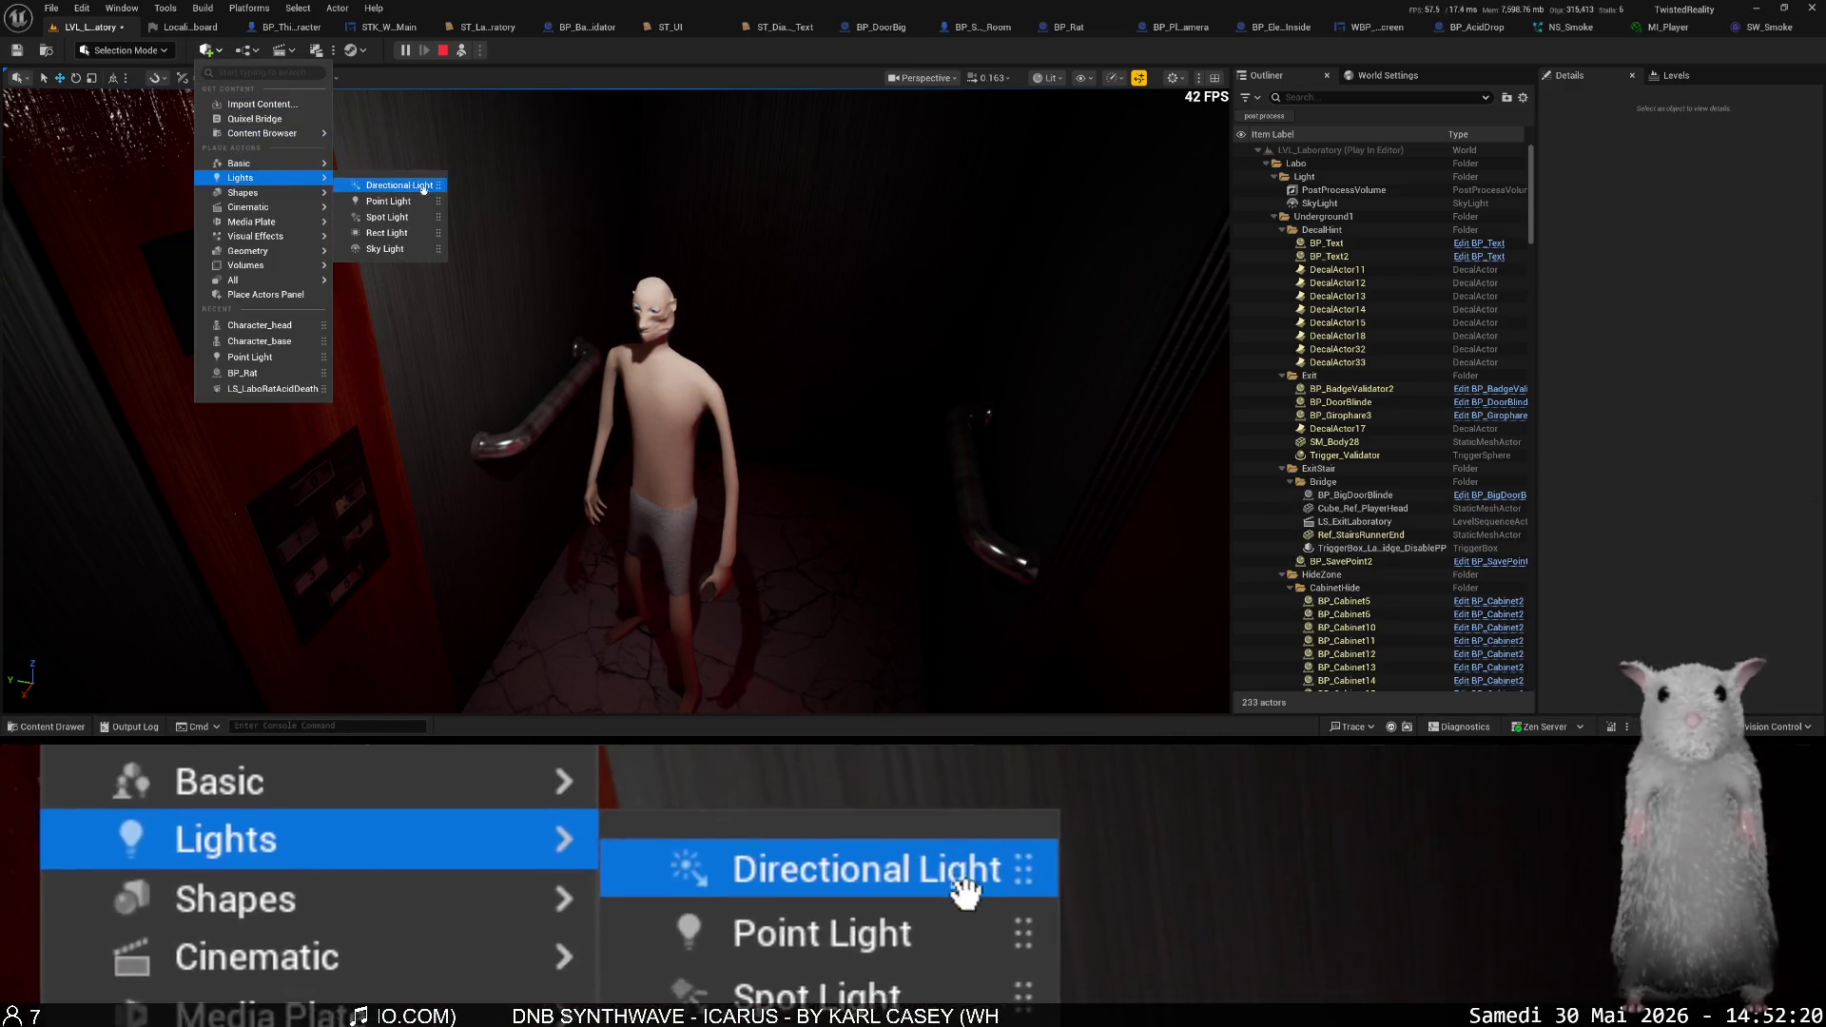
left_click(419, 215)
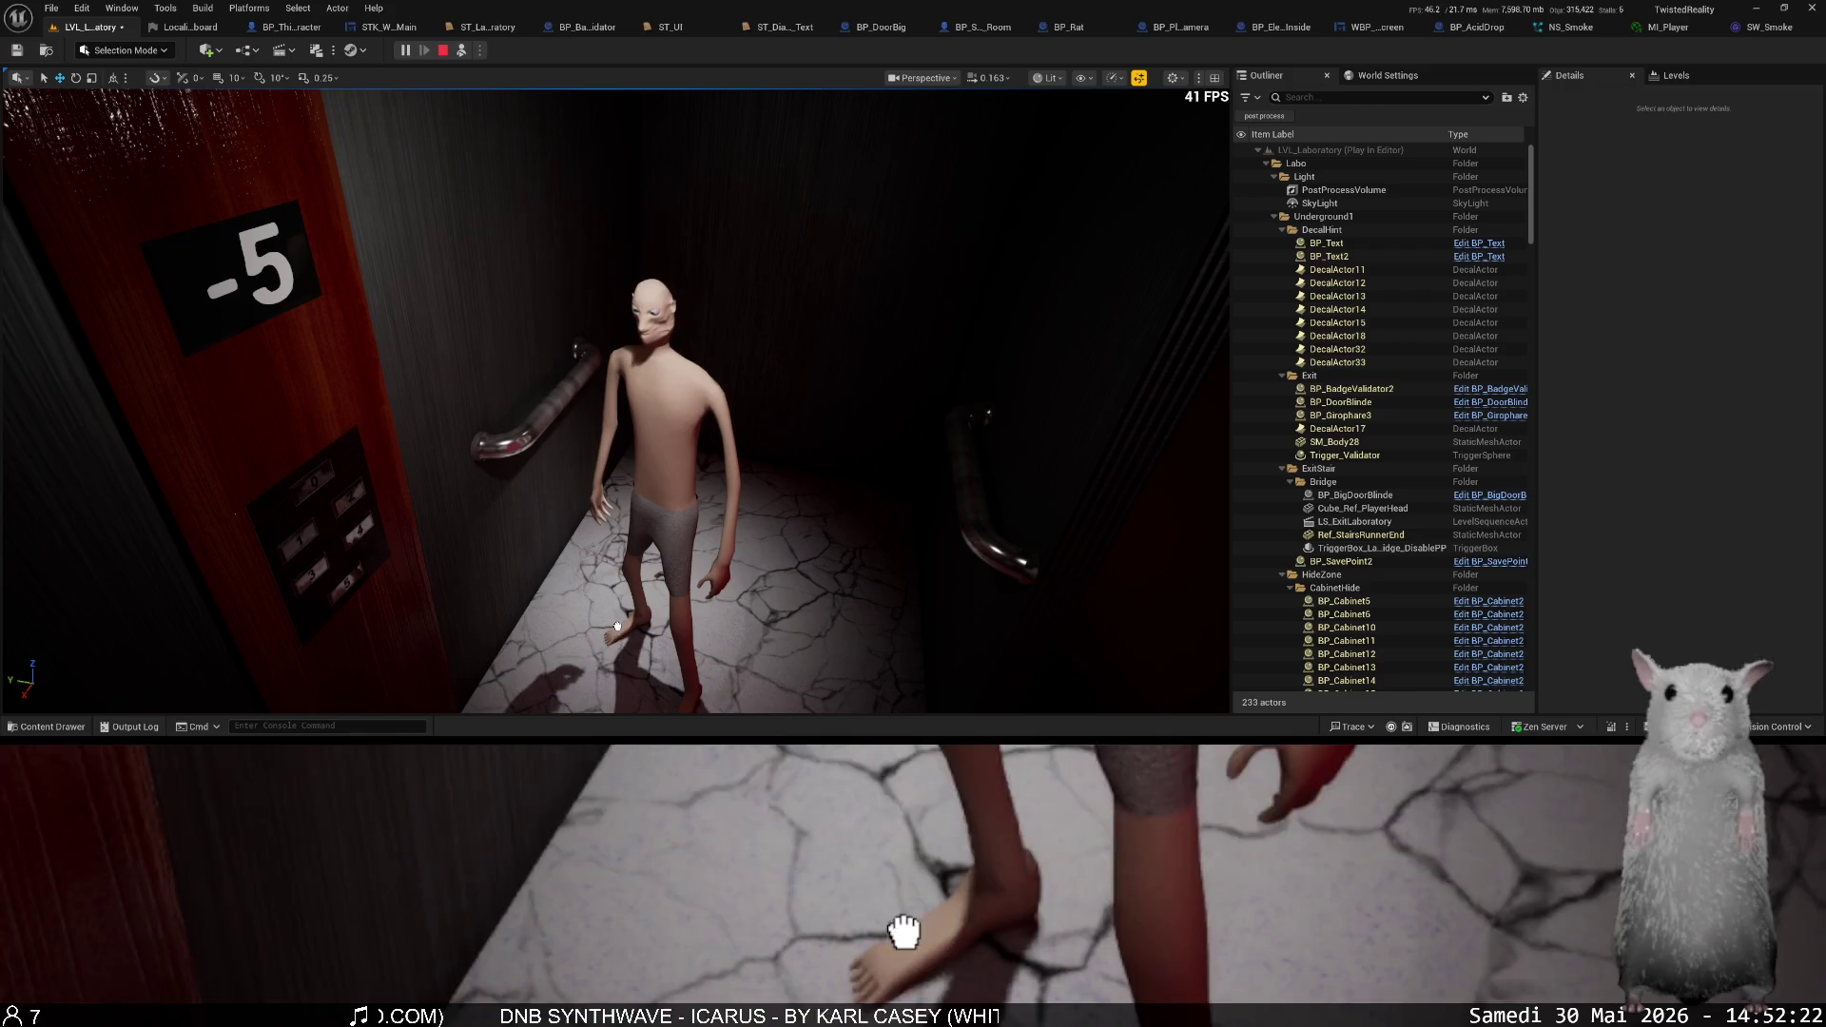
left_click_drag(601, 672, 598, 656)
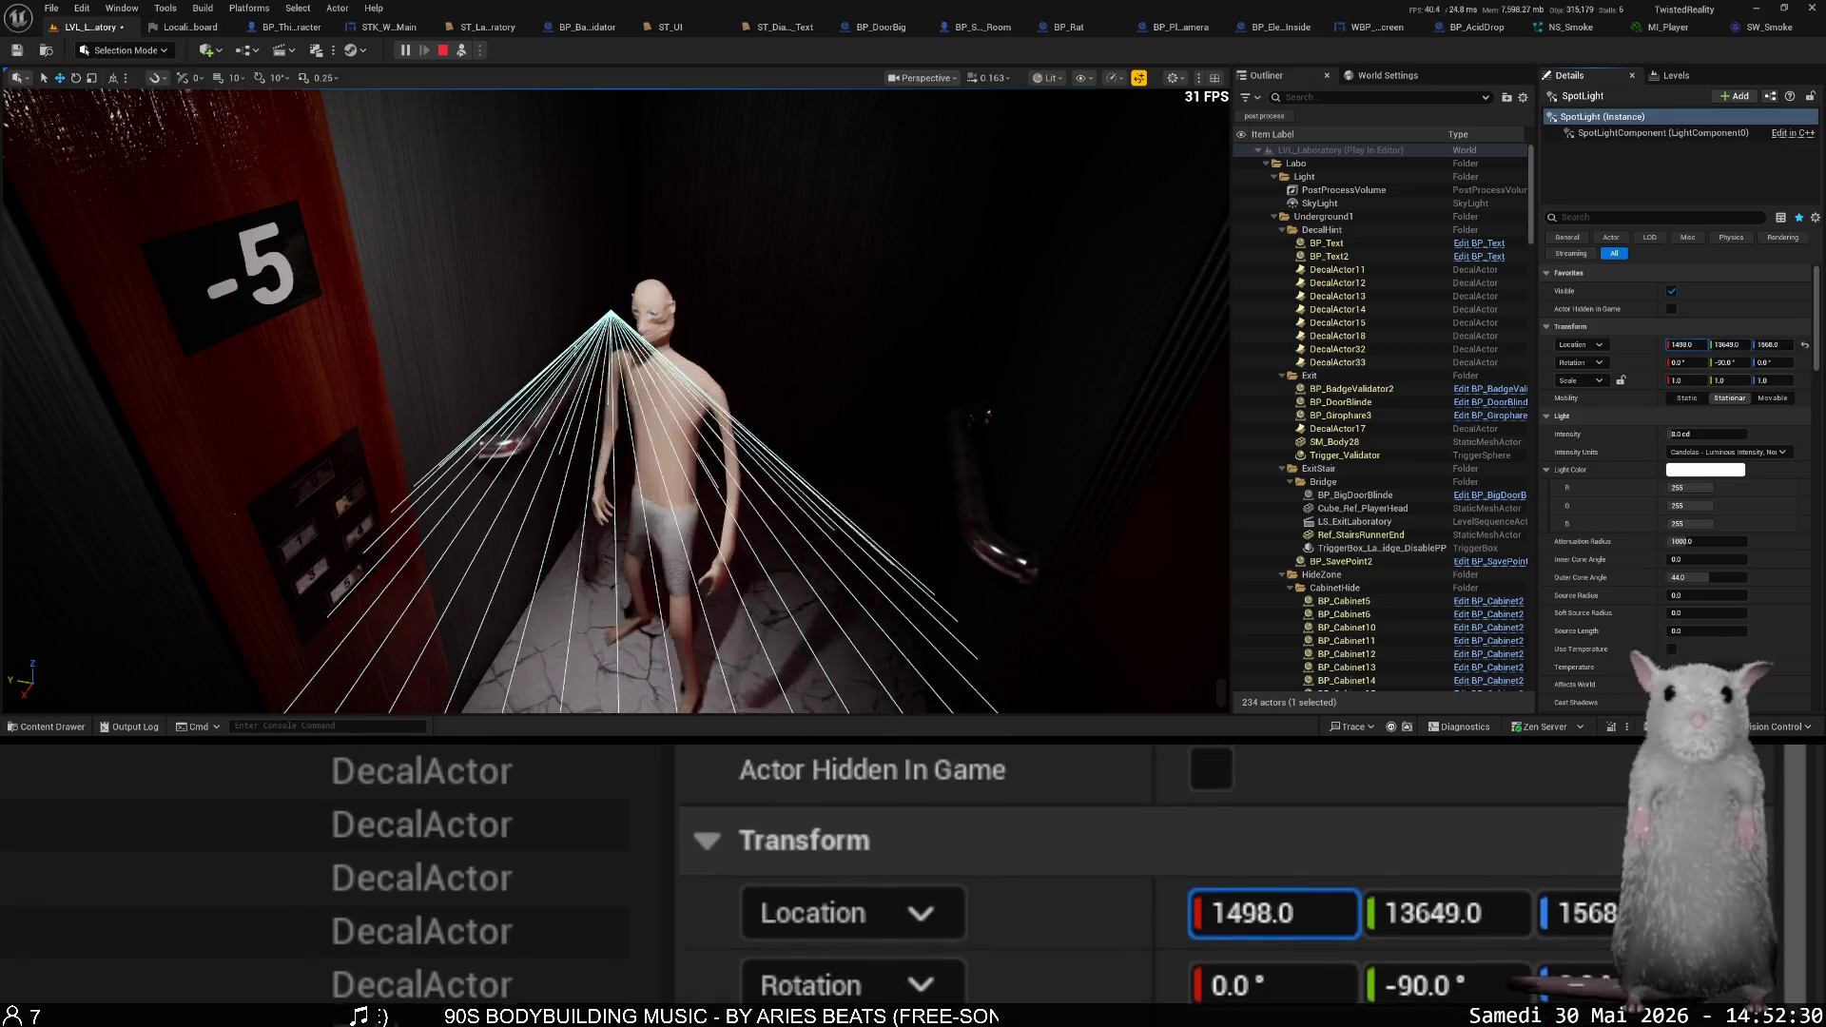
- Set the spot light's Location X to 1503 and Rotation Y to -149
type("1503")
key("Return")
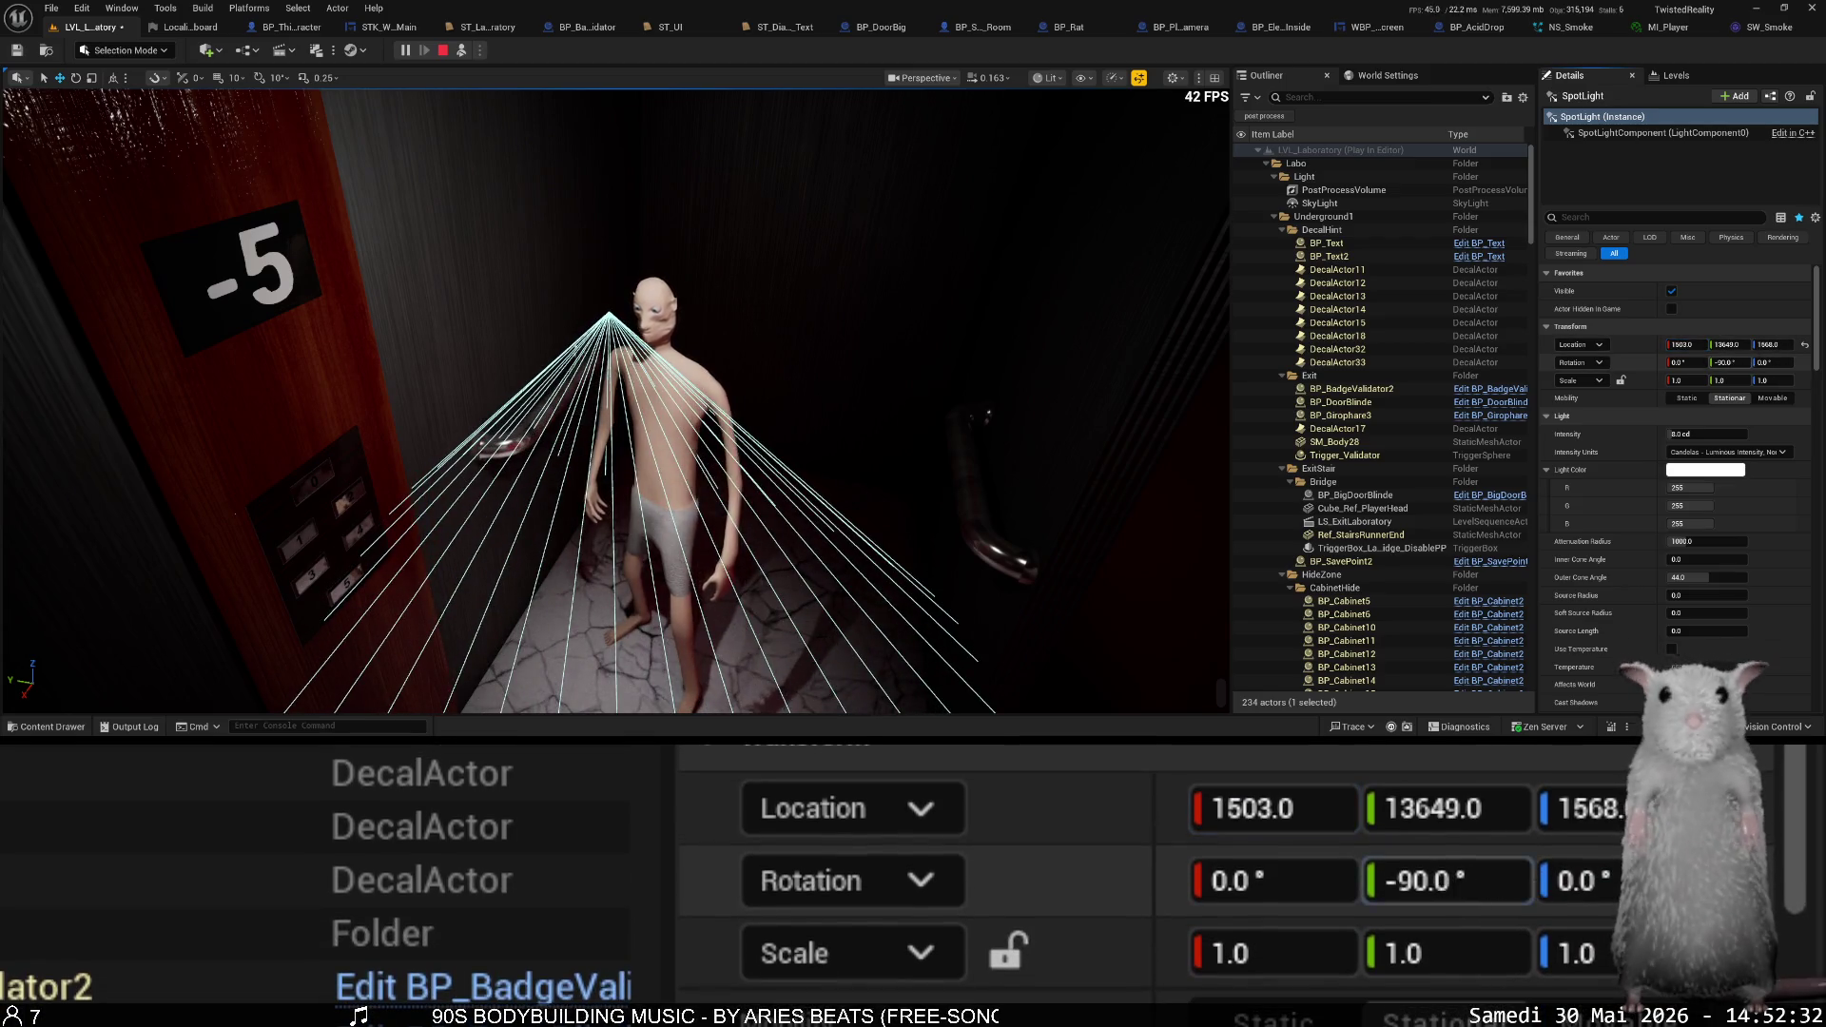
type("-149")
key("Return")
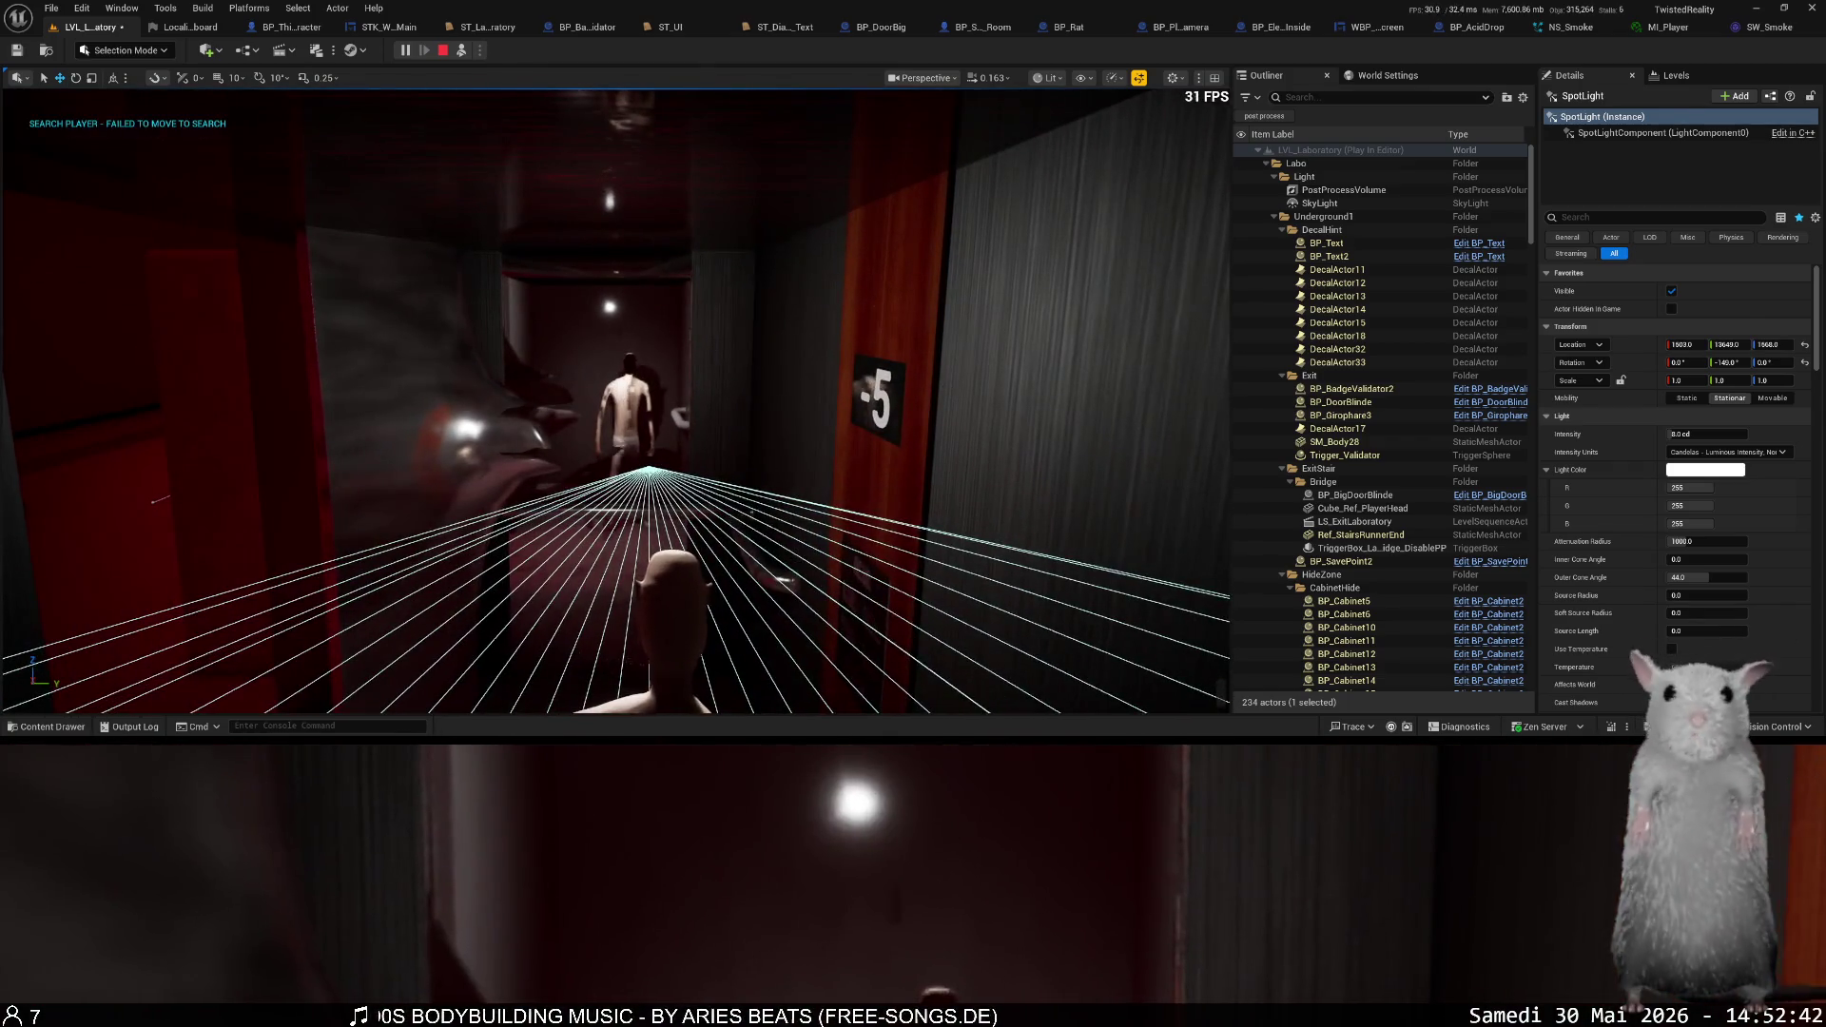
left_click(685, 324)
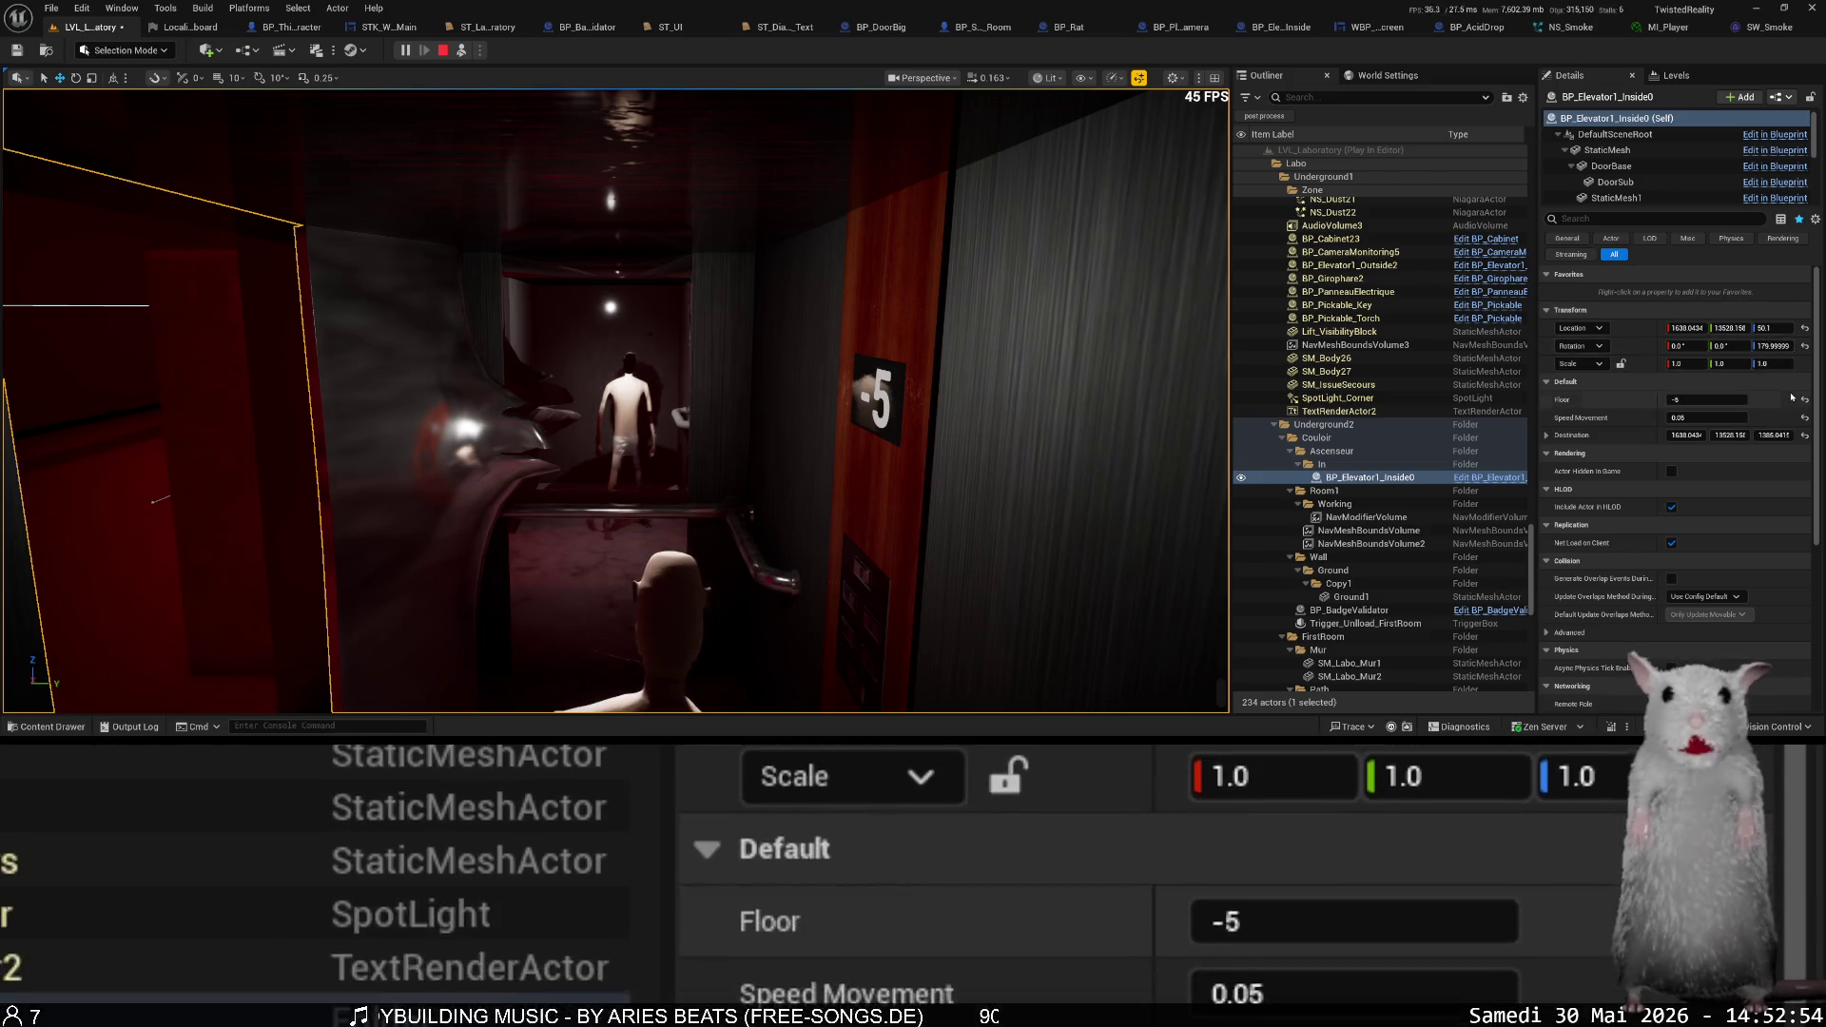
- Scroll the Details panel and open the viewport's Lit view-mode list to reach the Lumen options
left_click_drag(1813, 388, 1774, 509)
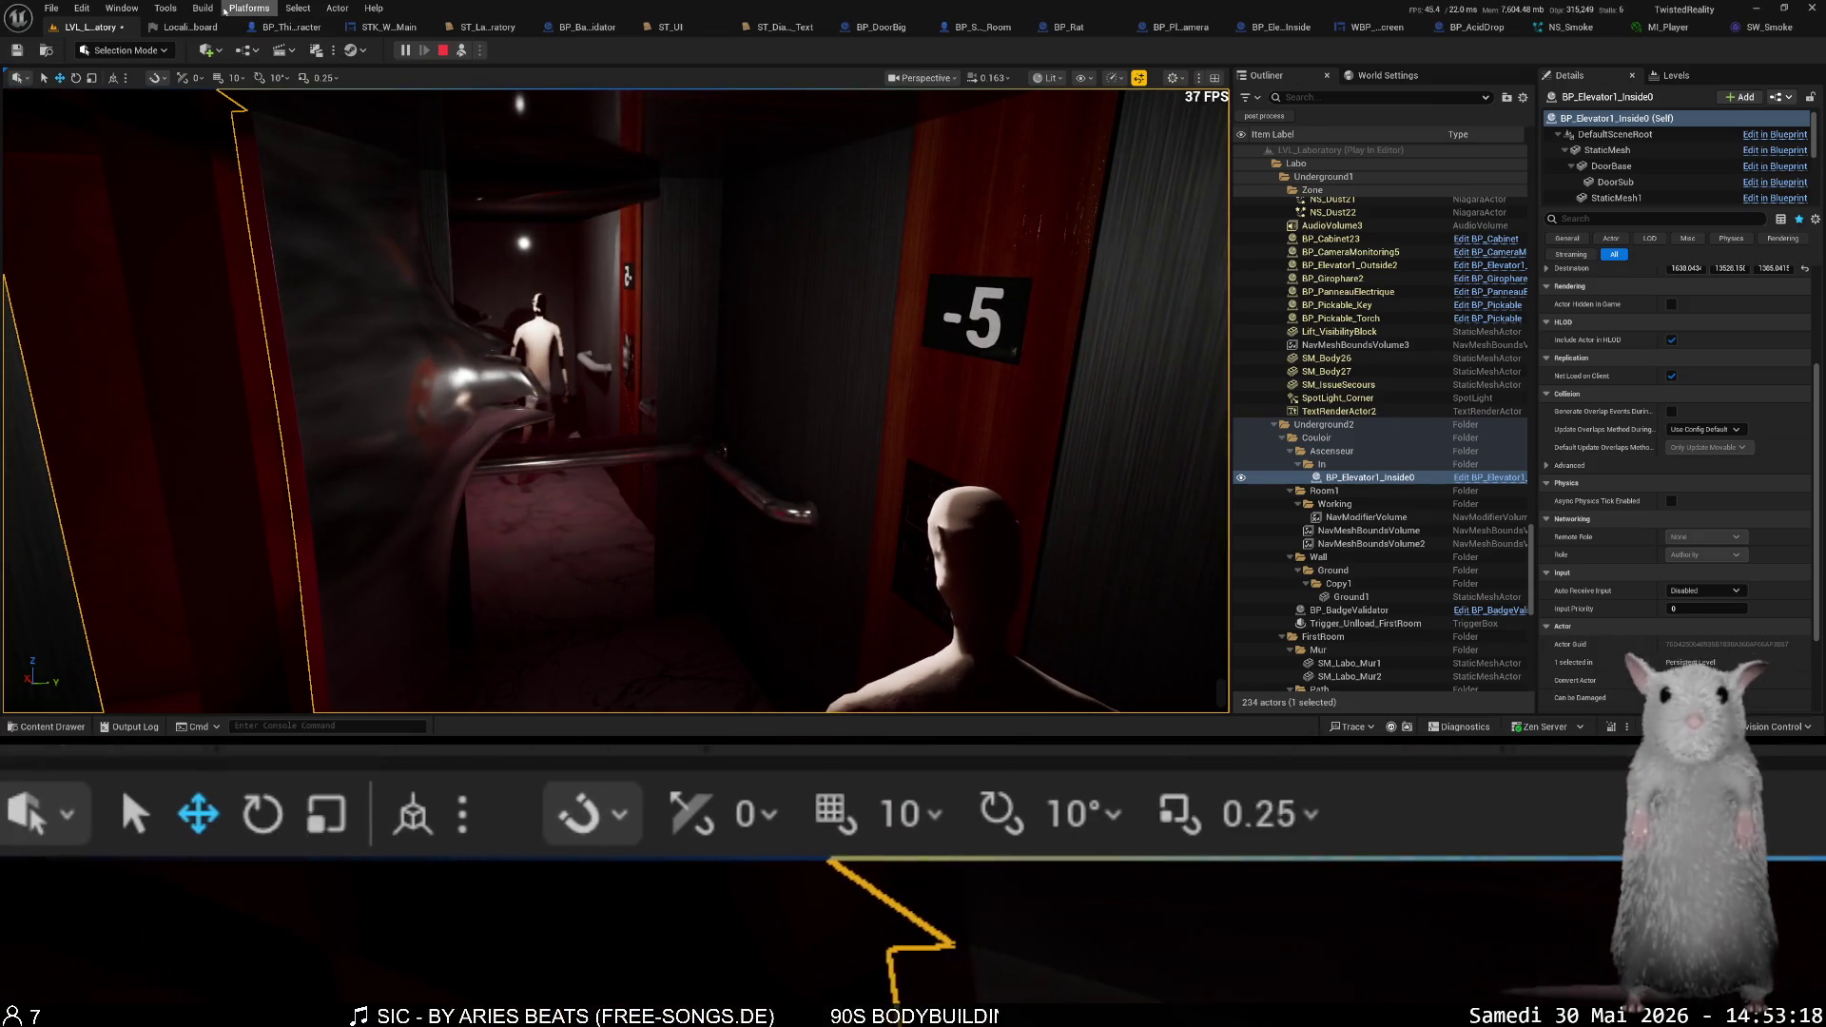
mouse_move(252, 367)
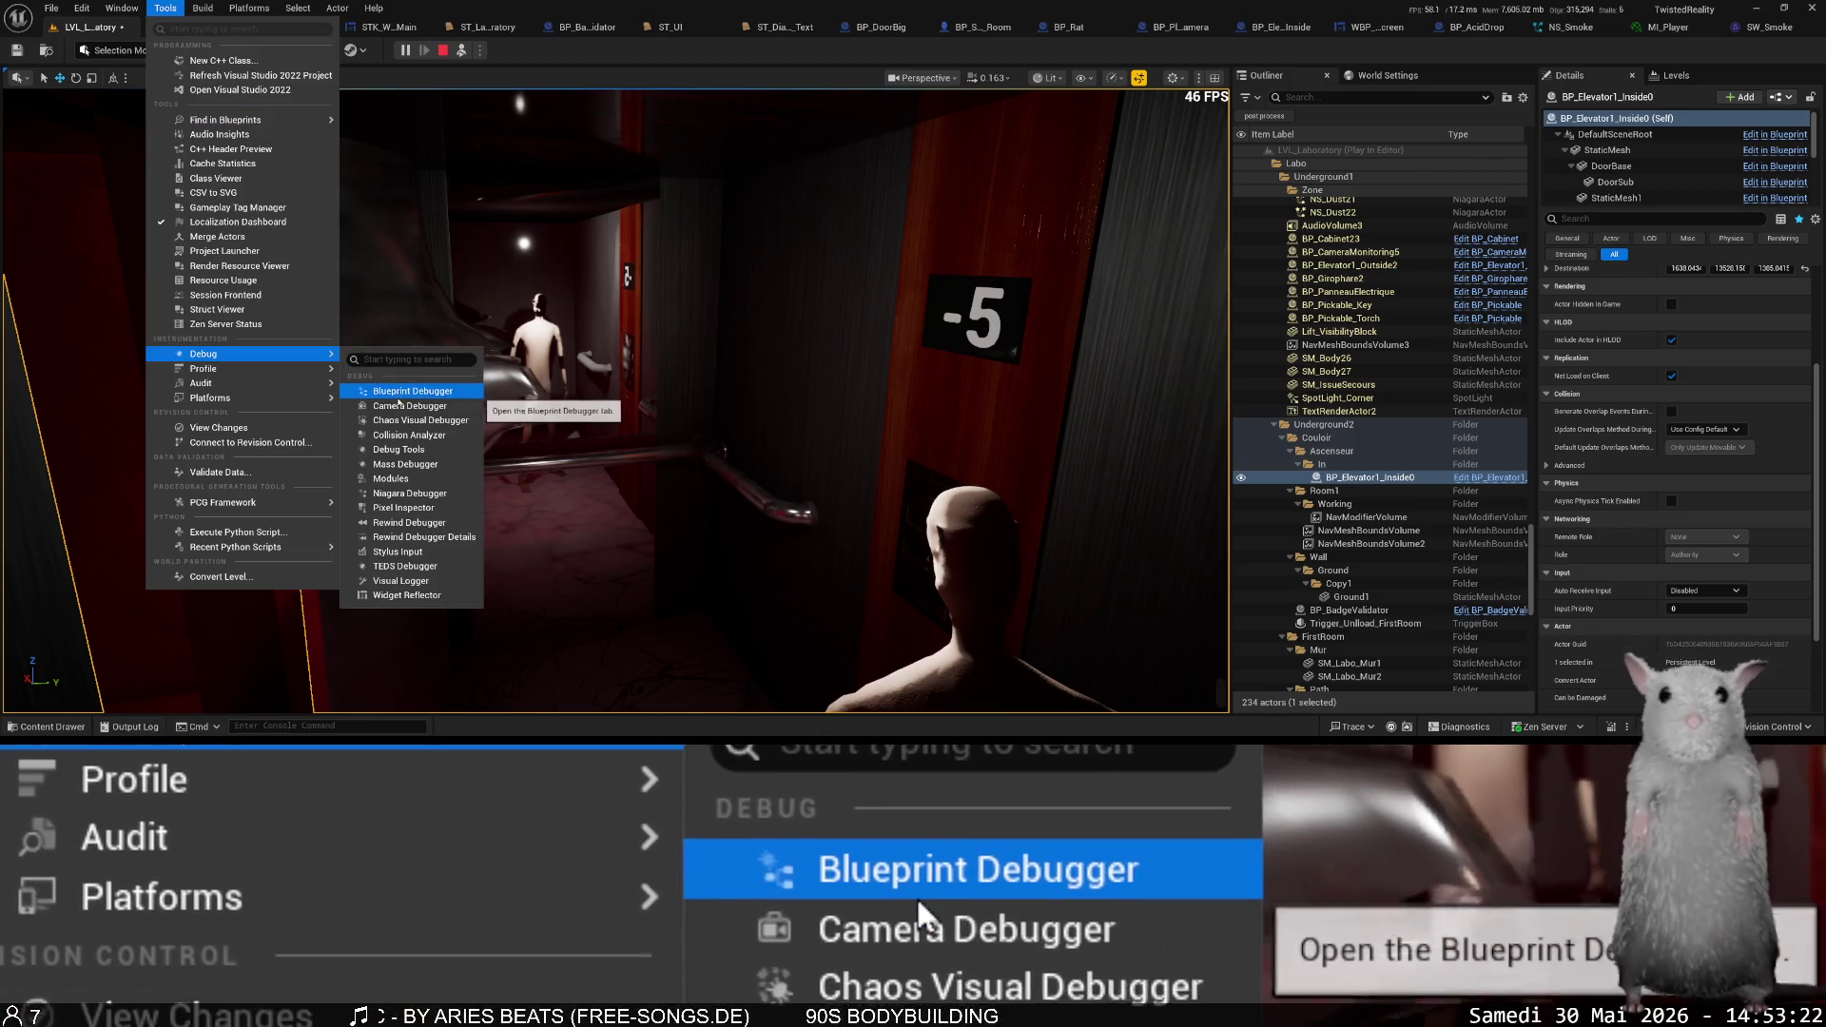
left_click(1051, 78)
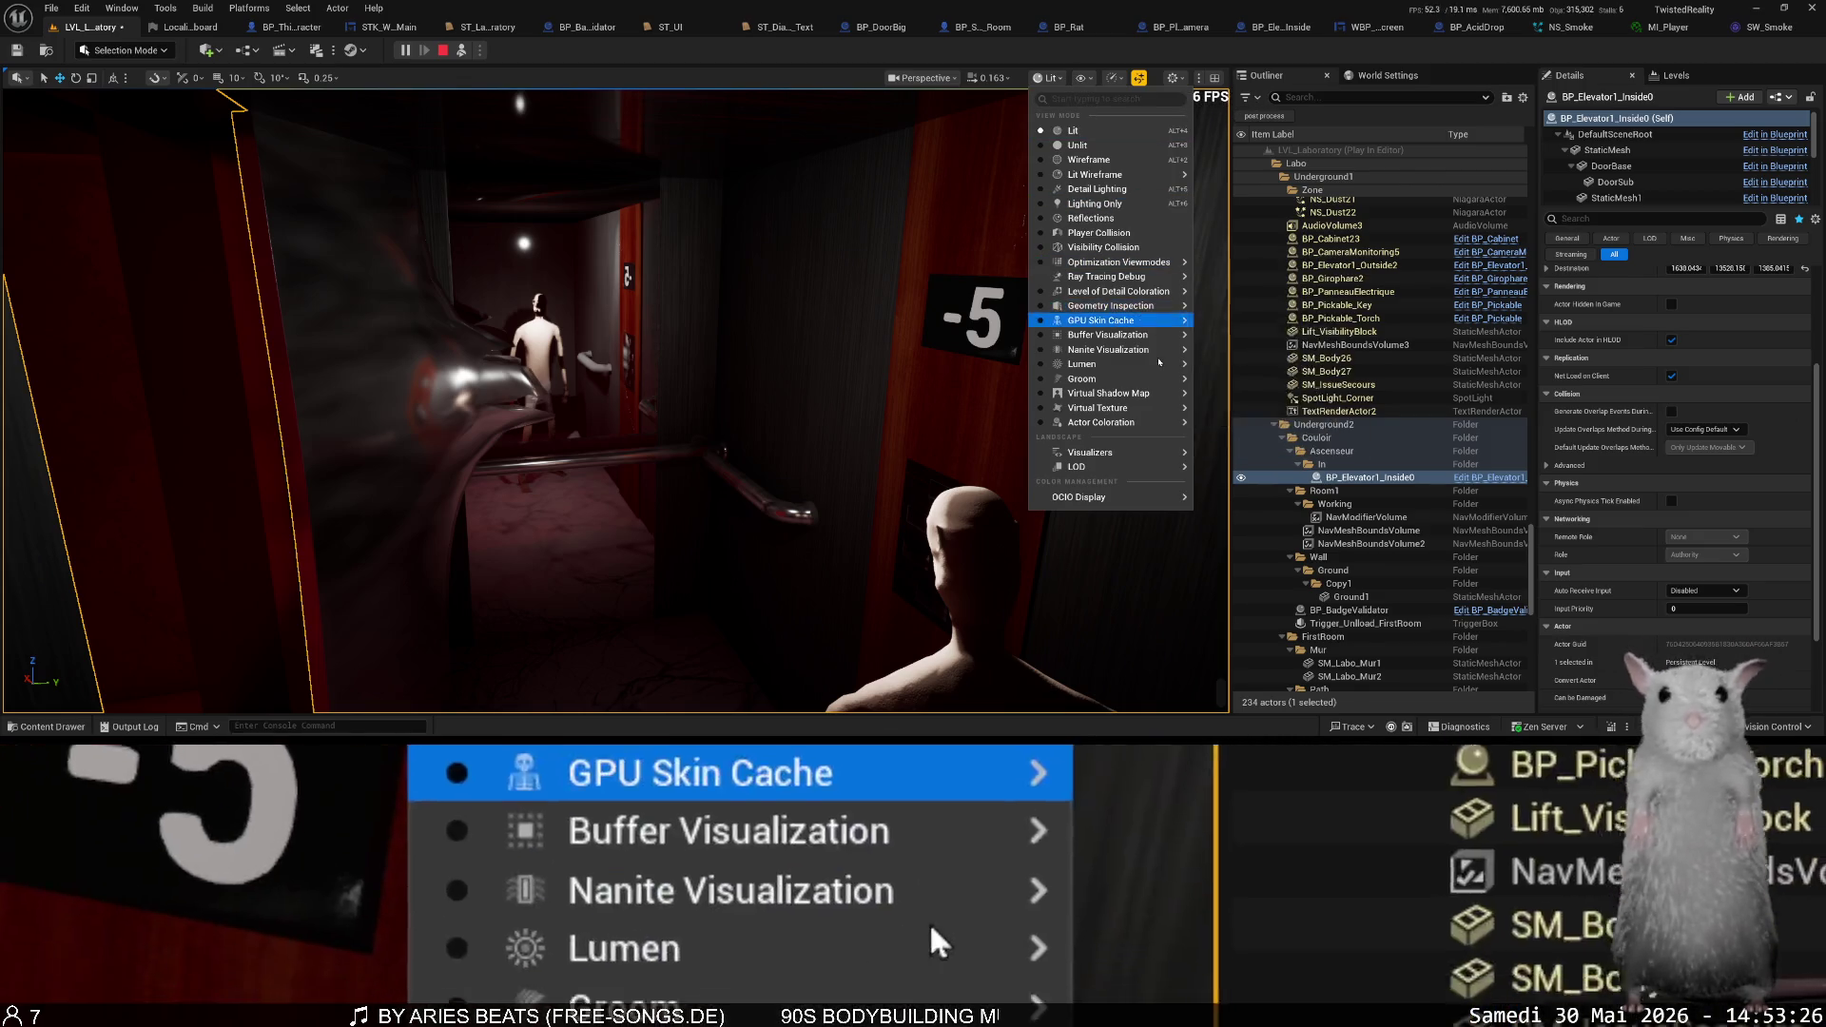
- Show the Lumen Overview visualization, then eject from the player with F8
mouse_move(1160, 363)
left_click(1242, 386)
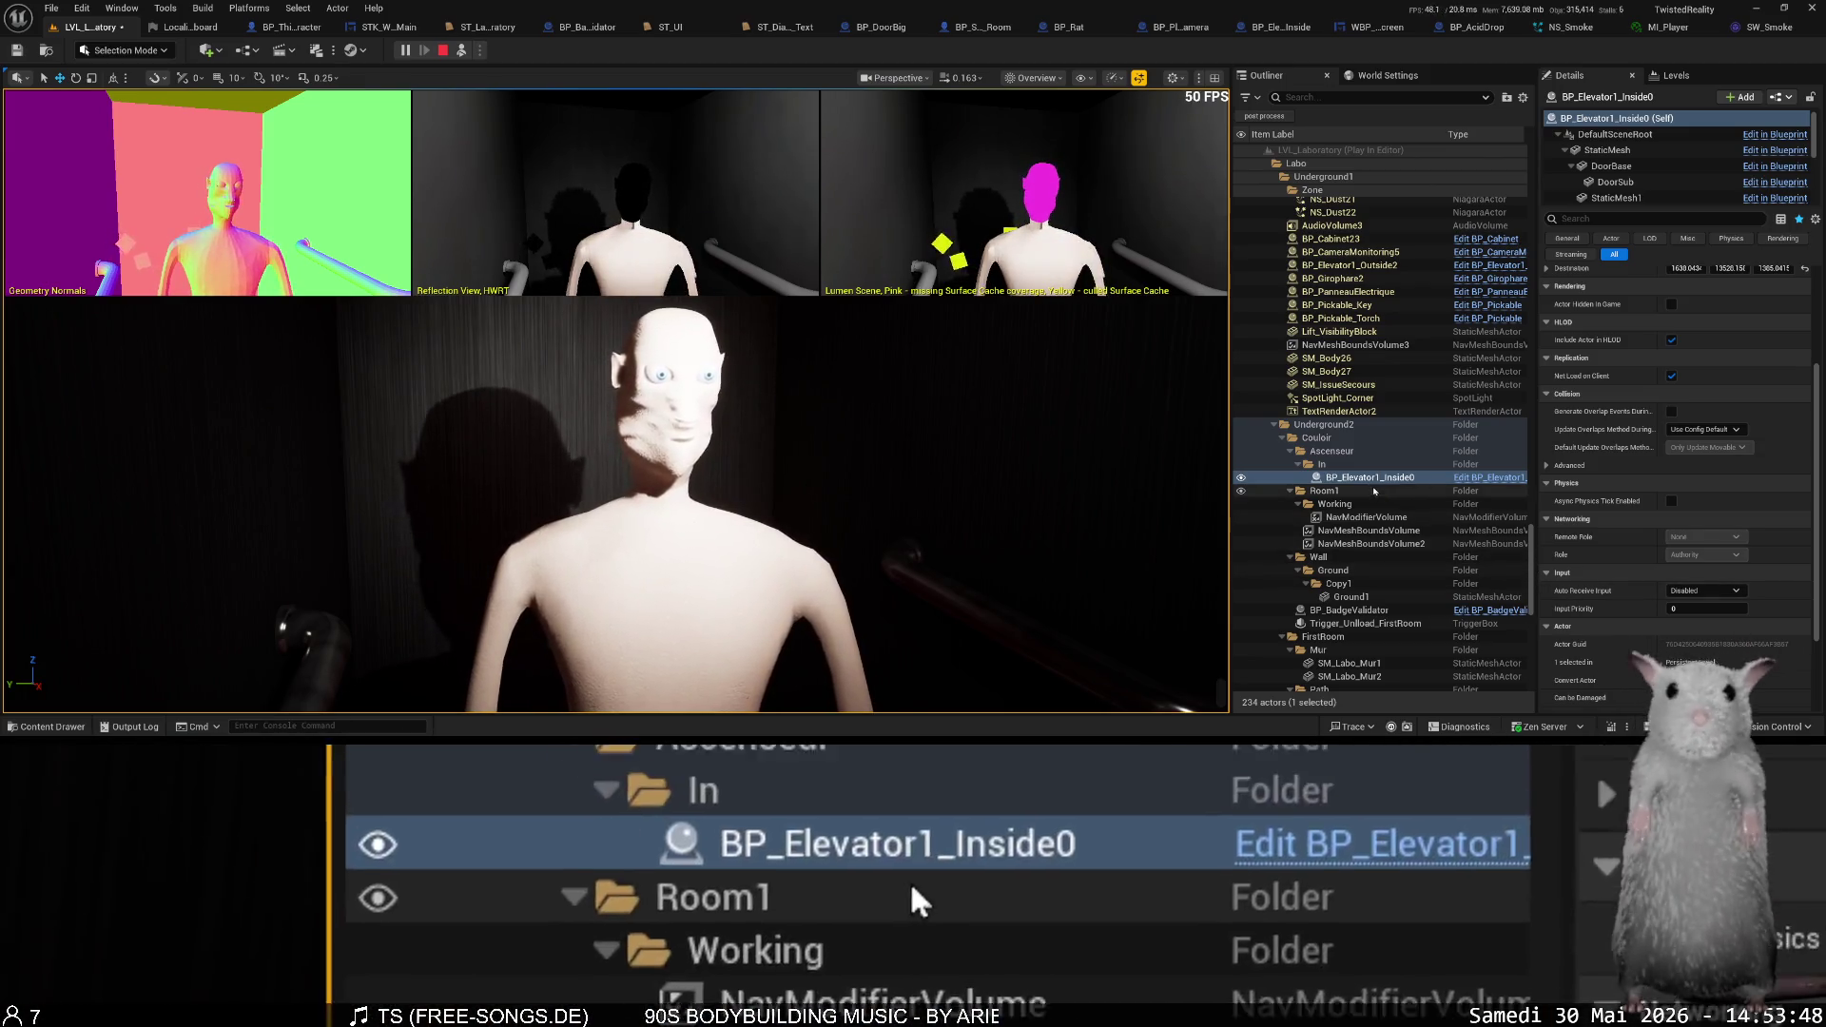
key("F8")
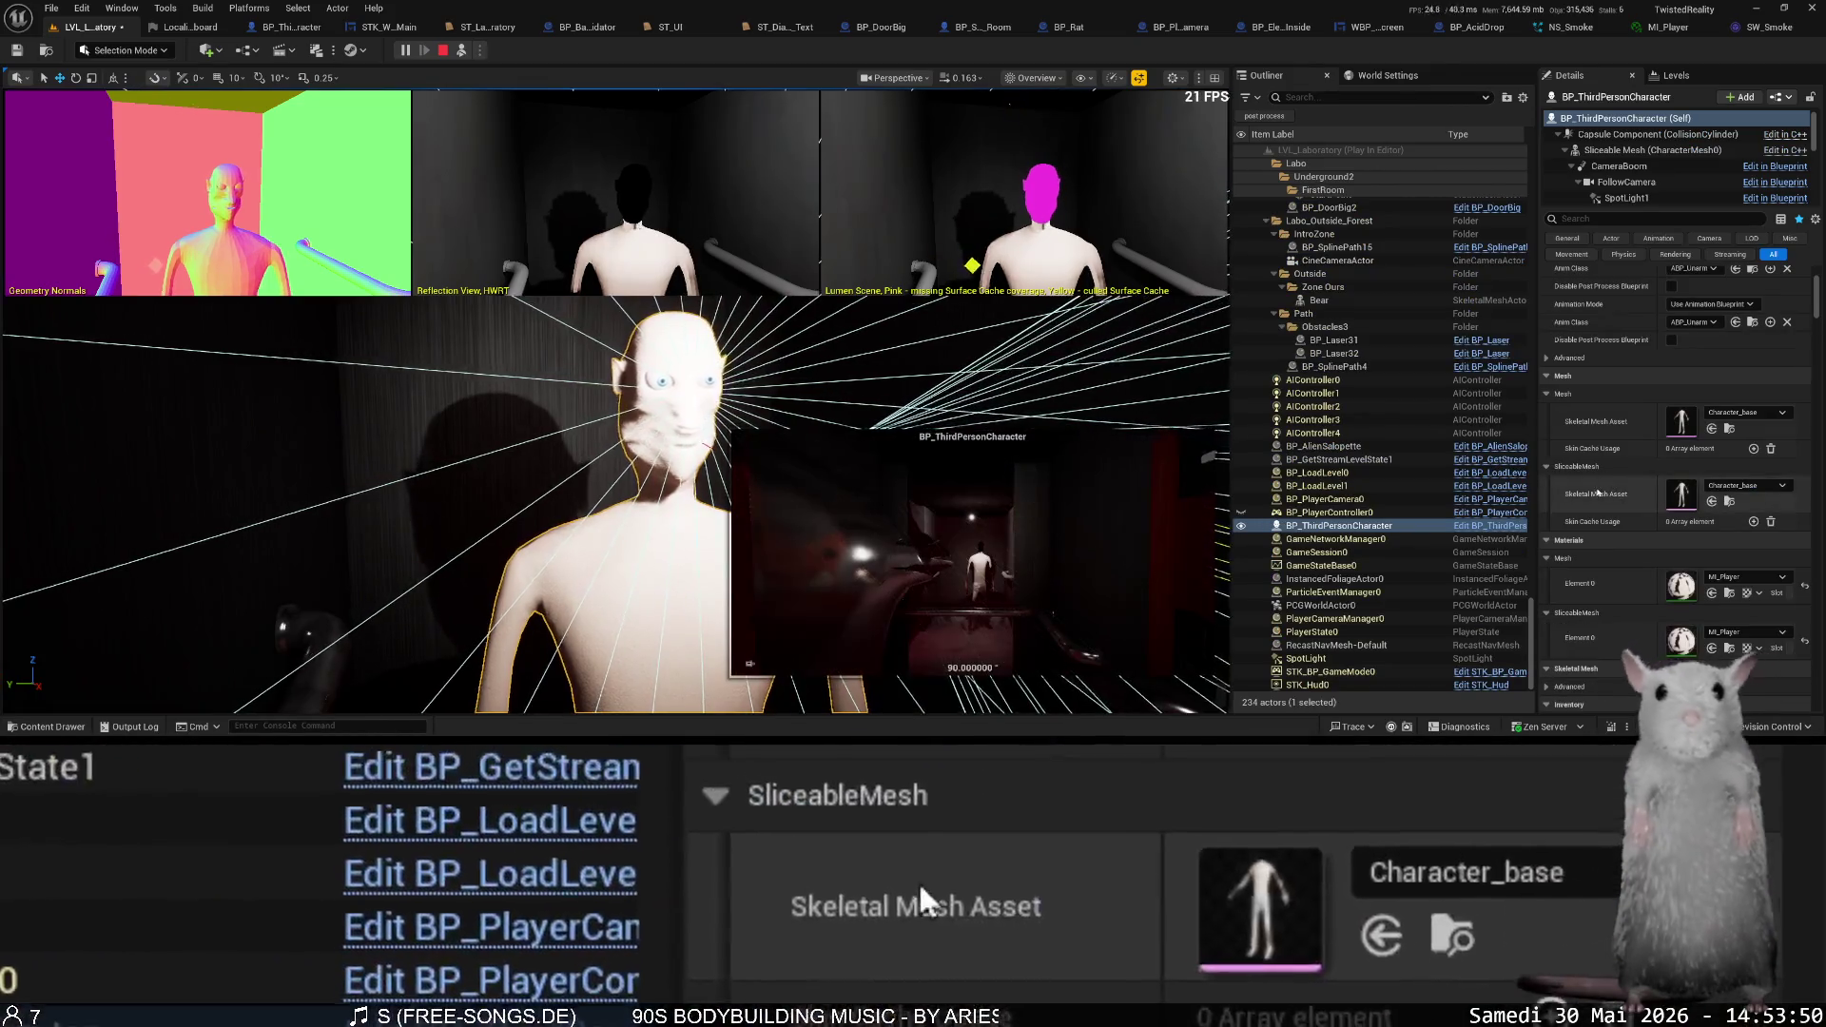
- Open the Character_head mesh component's asset in the skeletal mesh editor and orbit the preview
scroll(1671, 166, "down", 8)
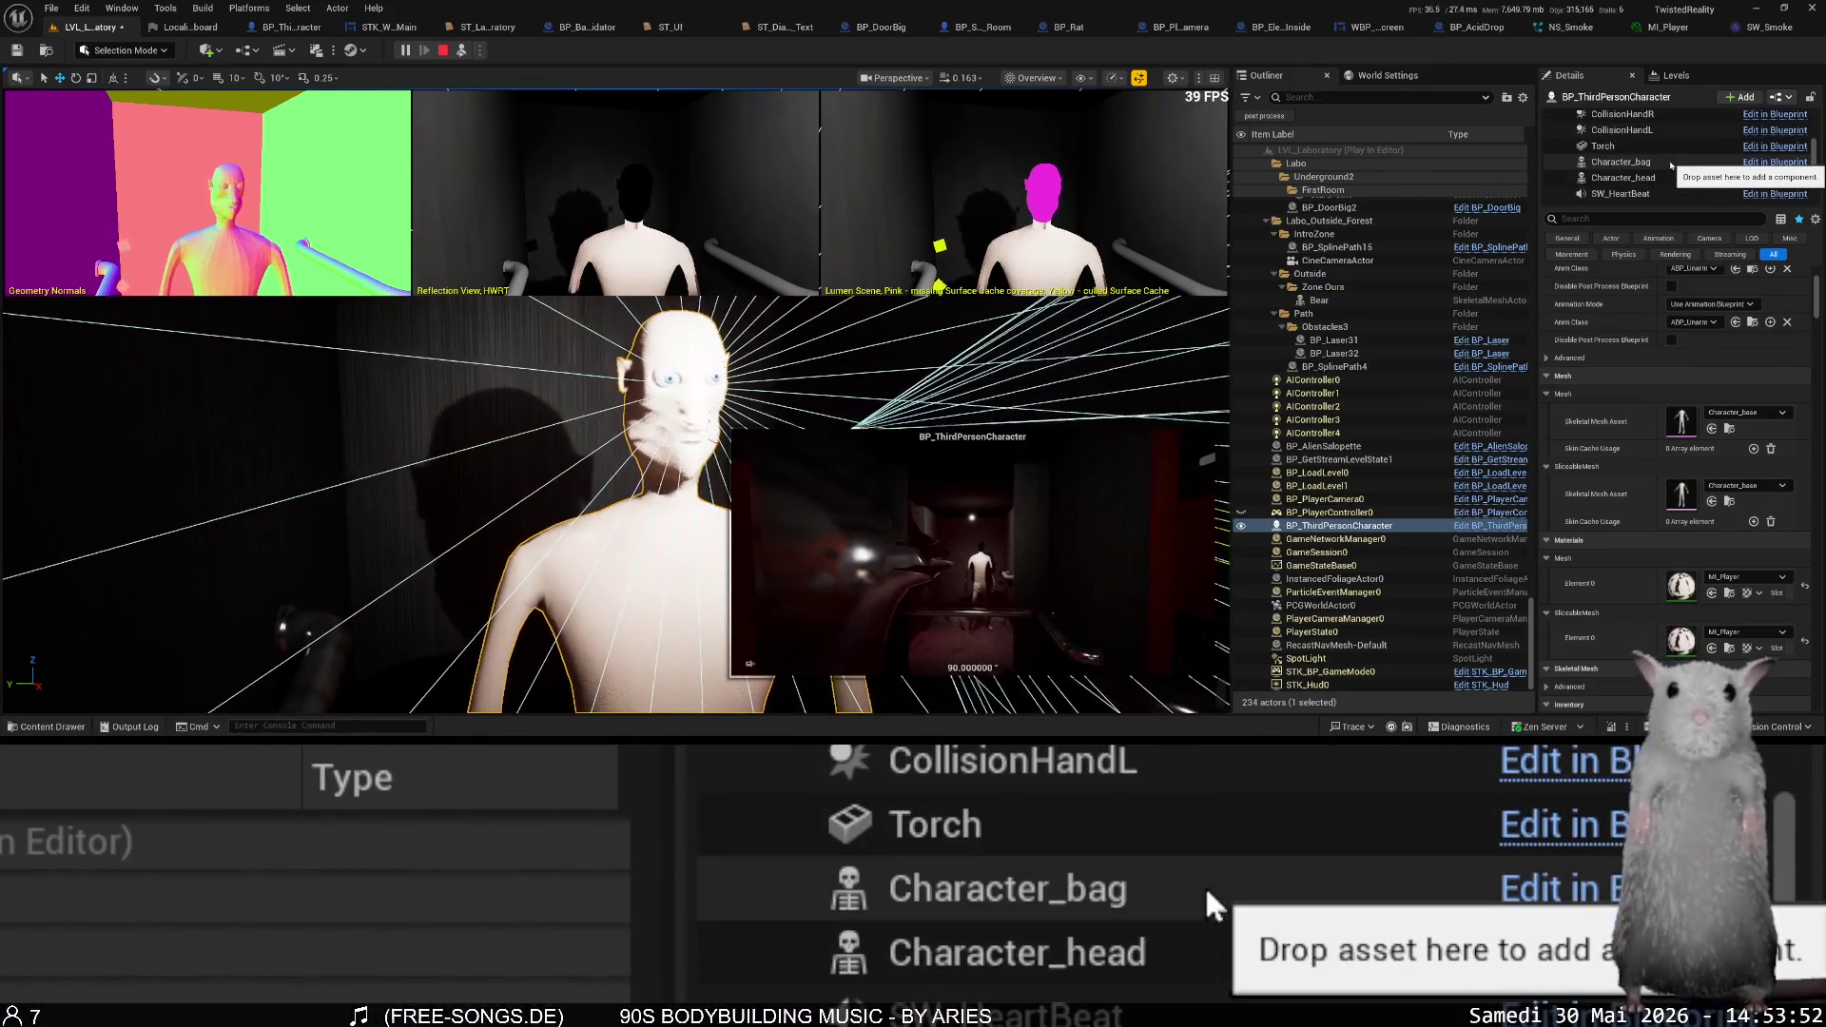
left_click(1659, 136)
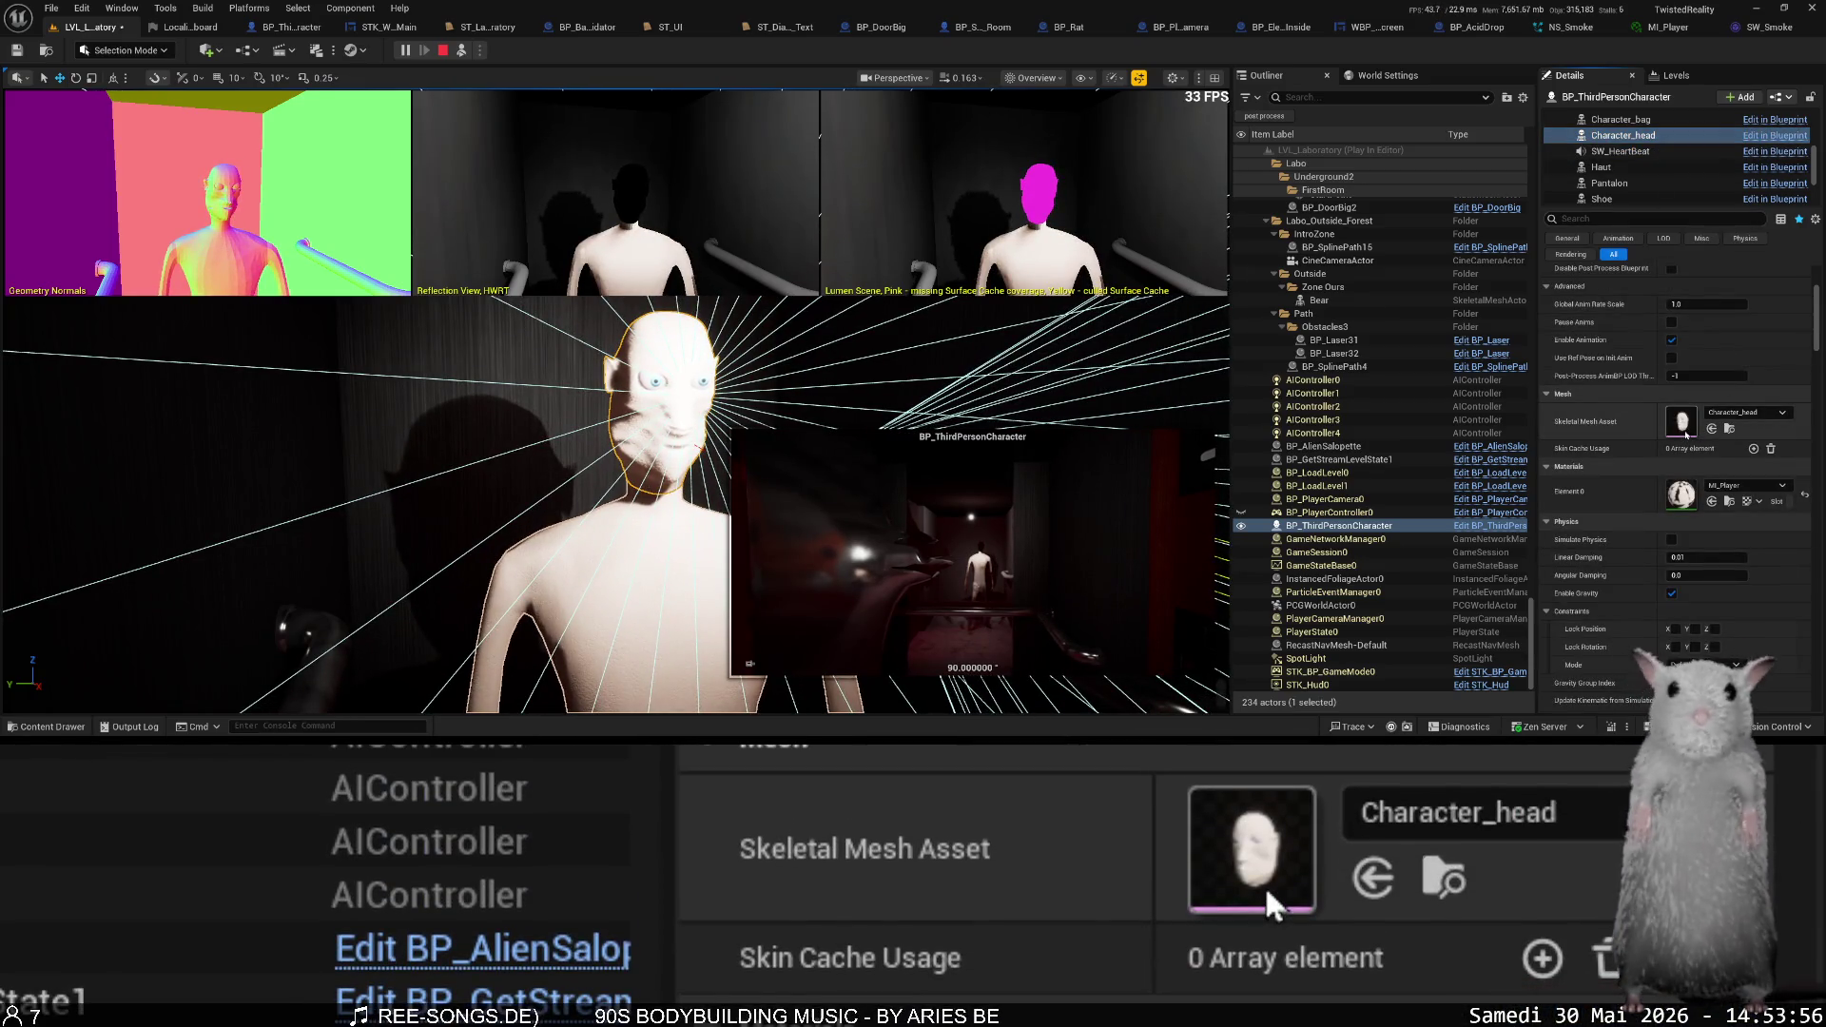
double_click(1684, 429)
mouse_move(1094, 480)
left_mouse_down()
mouse_move(1085, 447)
mouse_move(990, 480)
mouse_move(780, 476)
mouse_move(704, 447)
mouse_move(1101, 480)
left_mouse_up()
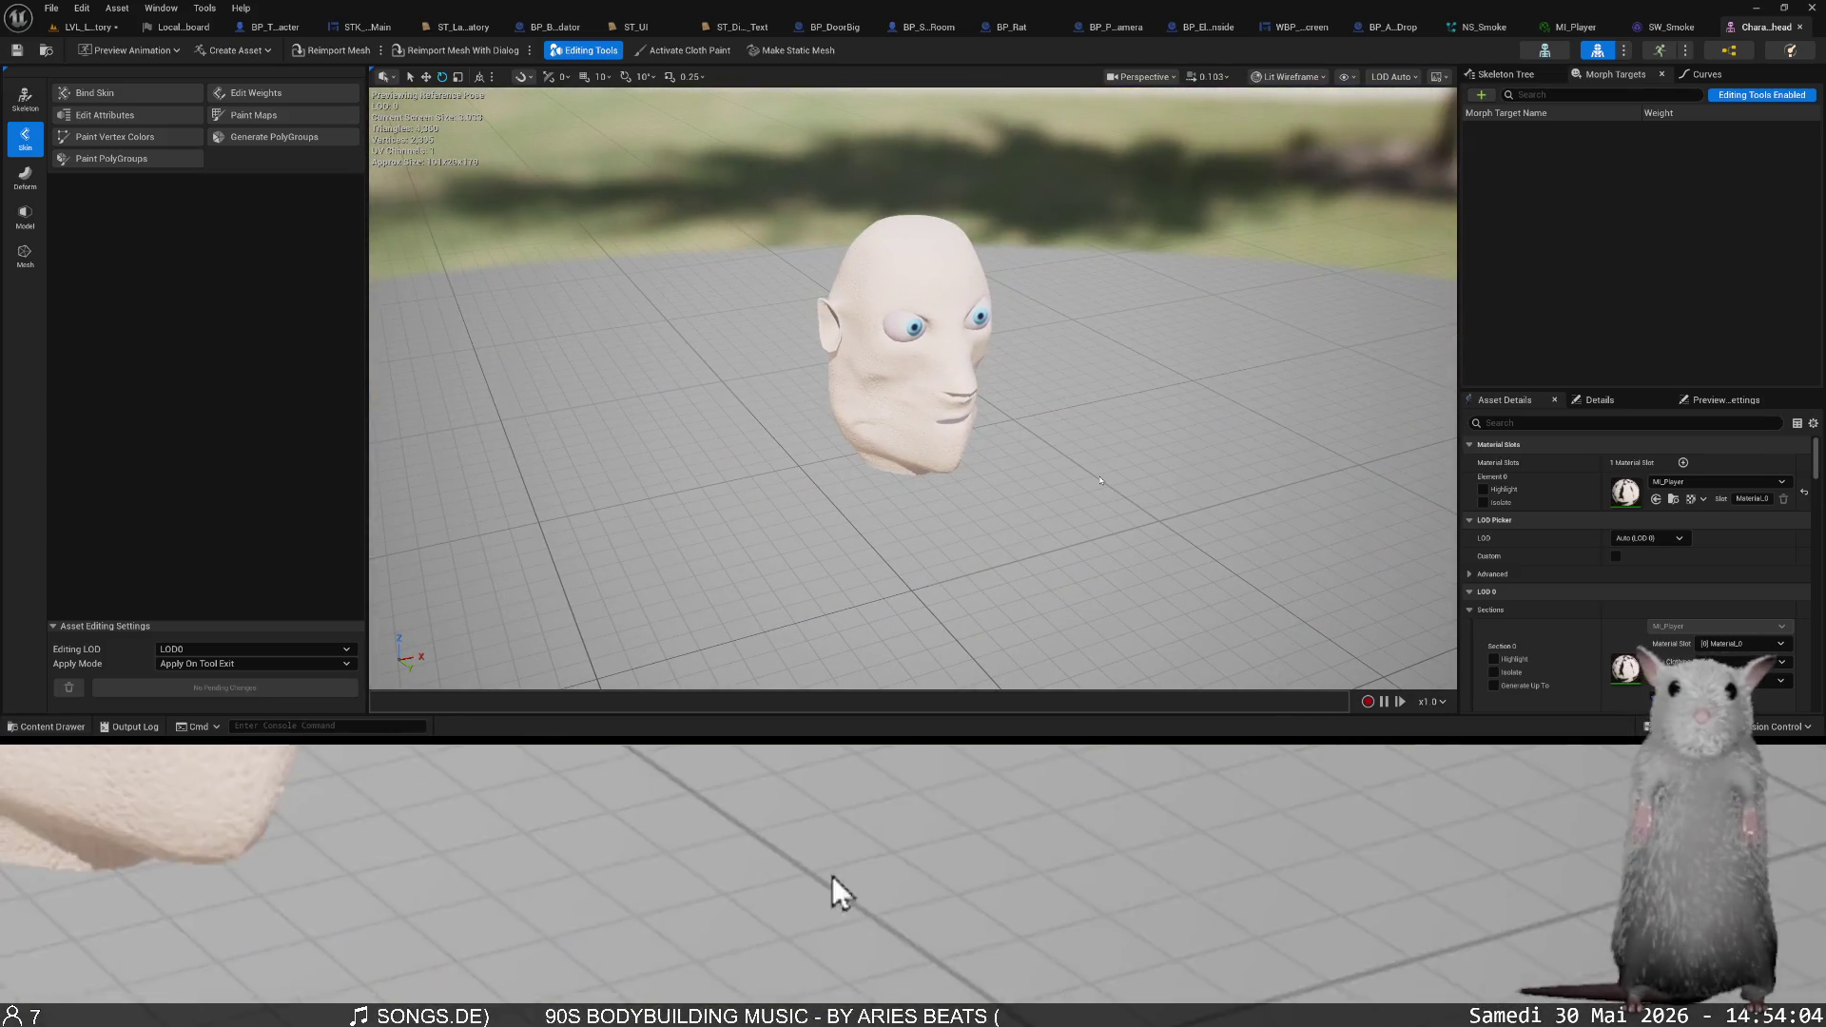
- Search the head preview's view modes for Lumen, then switch to Far Field
left_click(1309, 77)
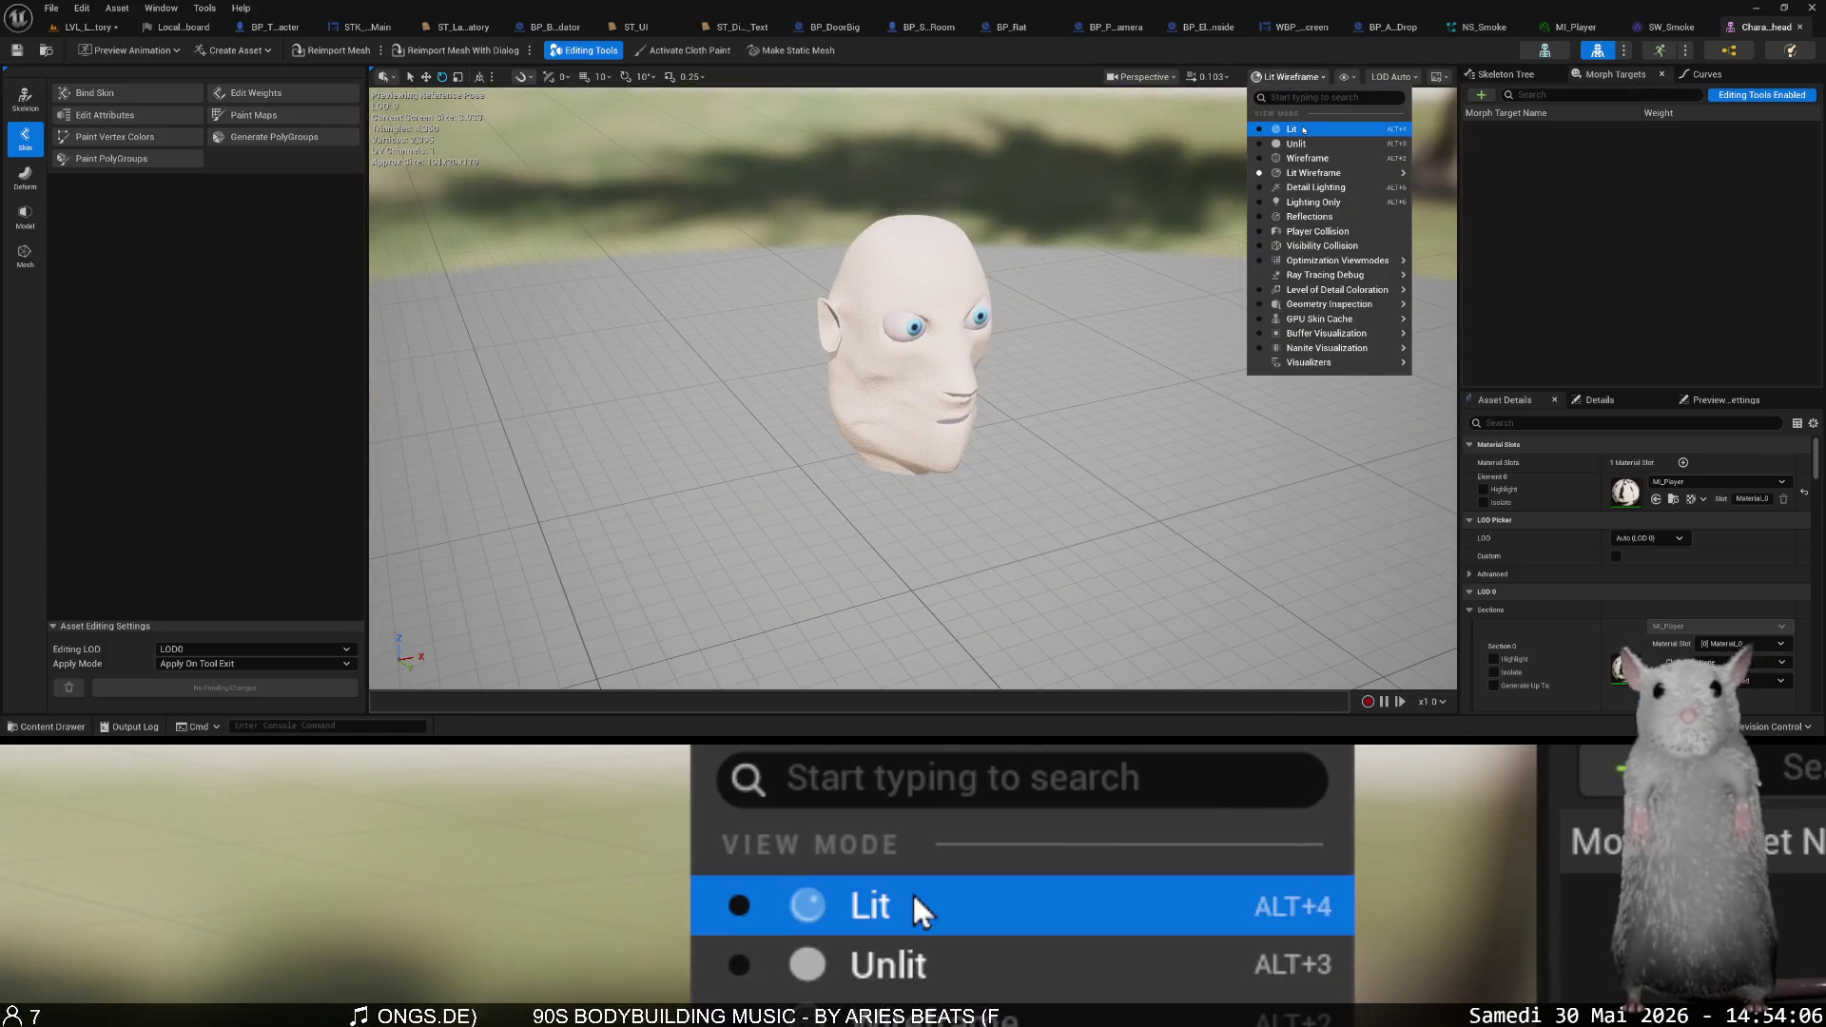
mouse_move(1331, 178)
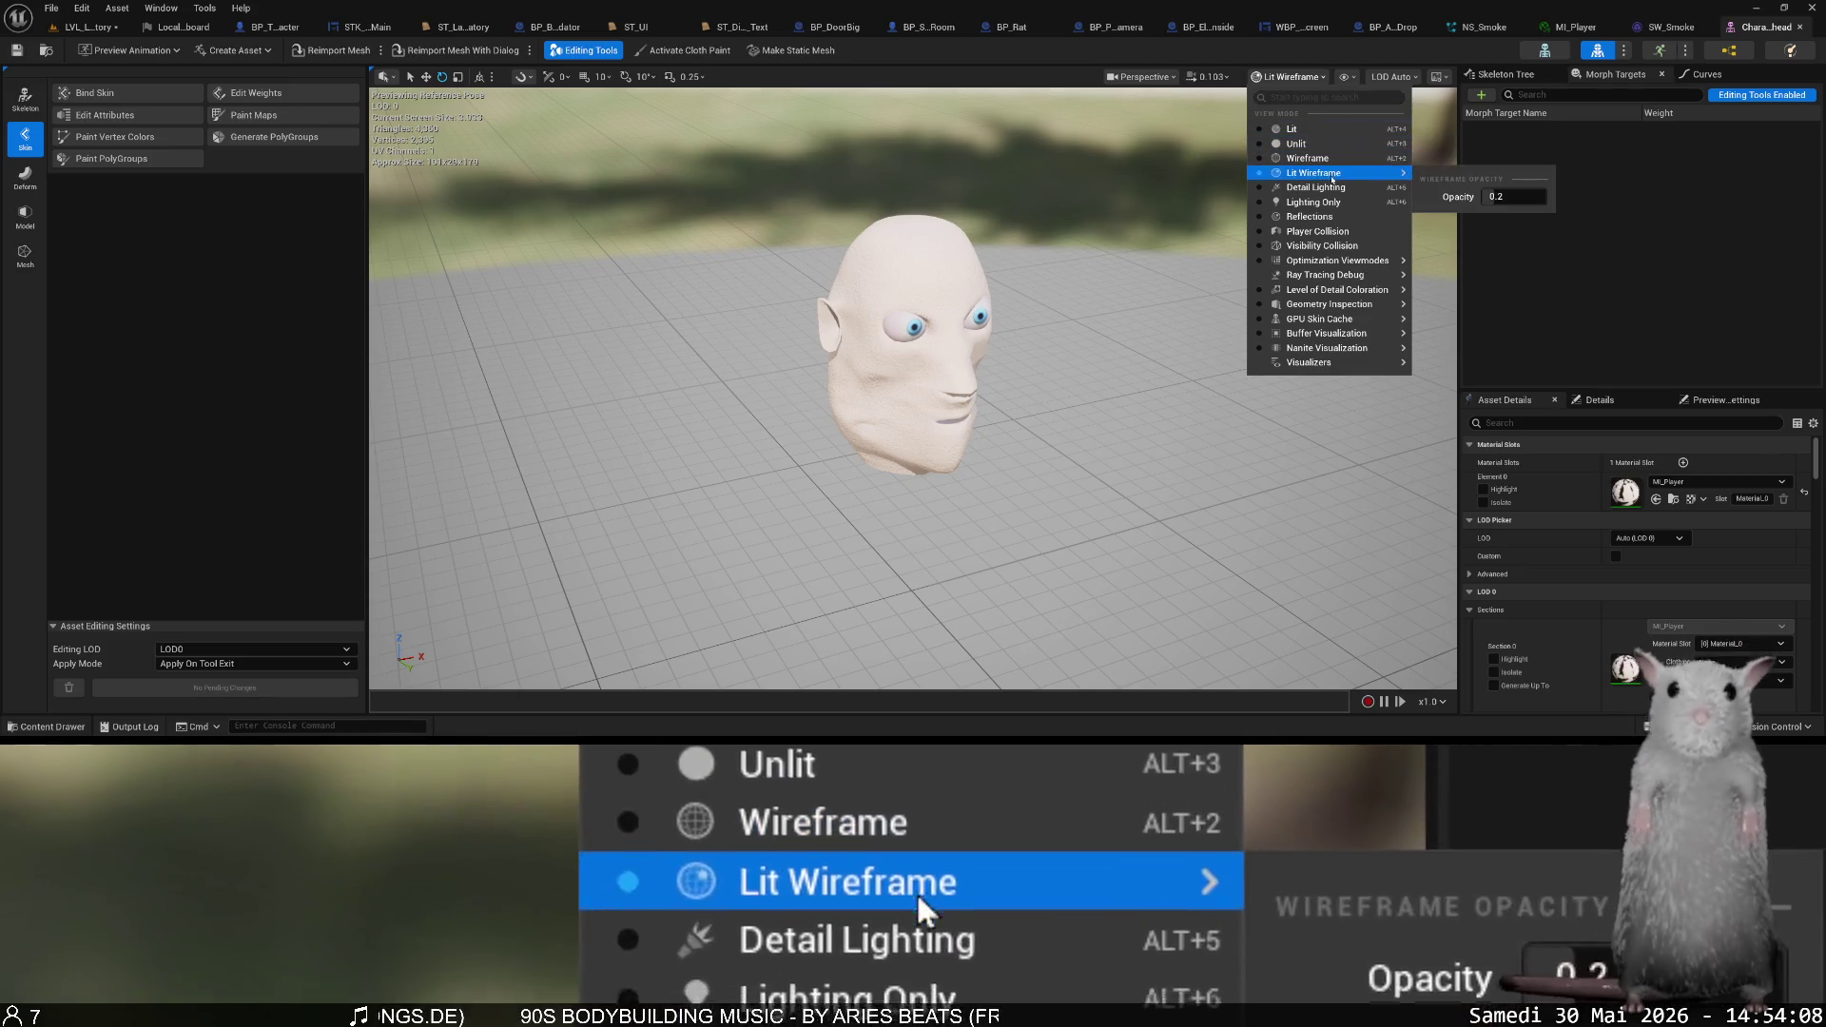
left_click(1305, 100)
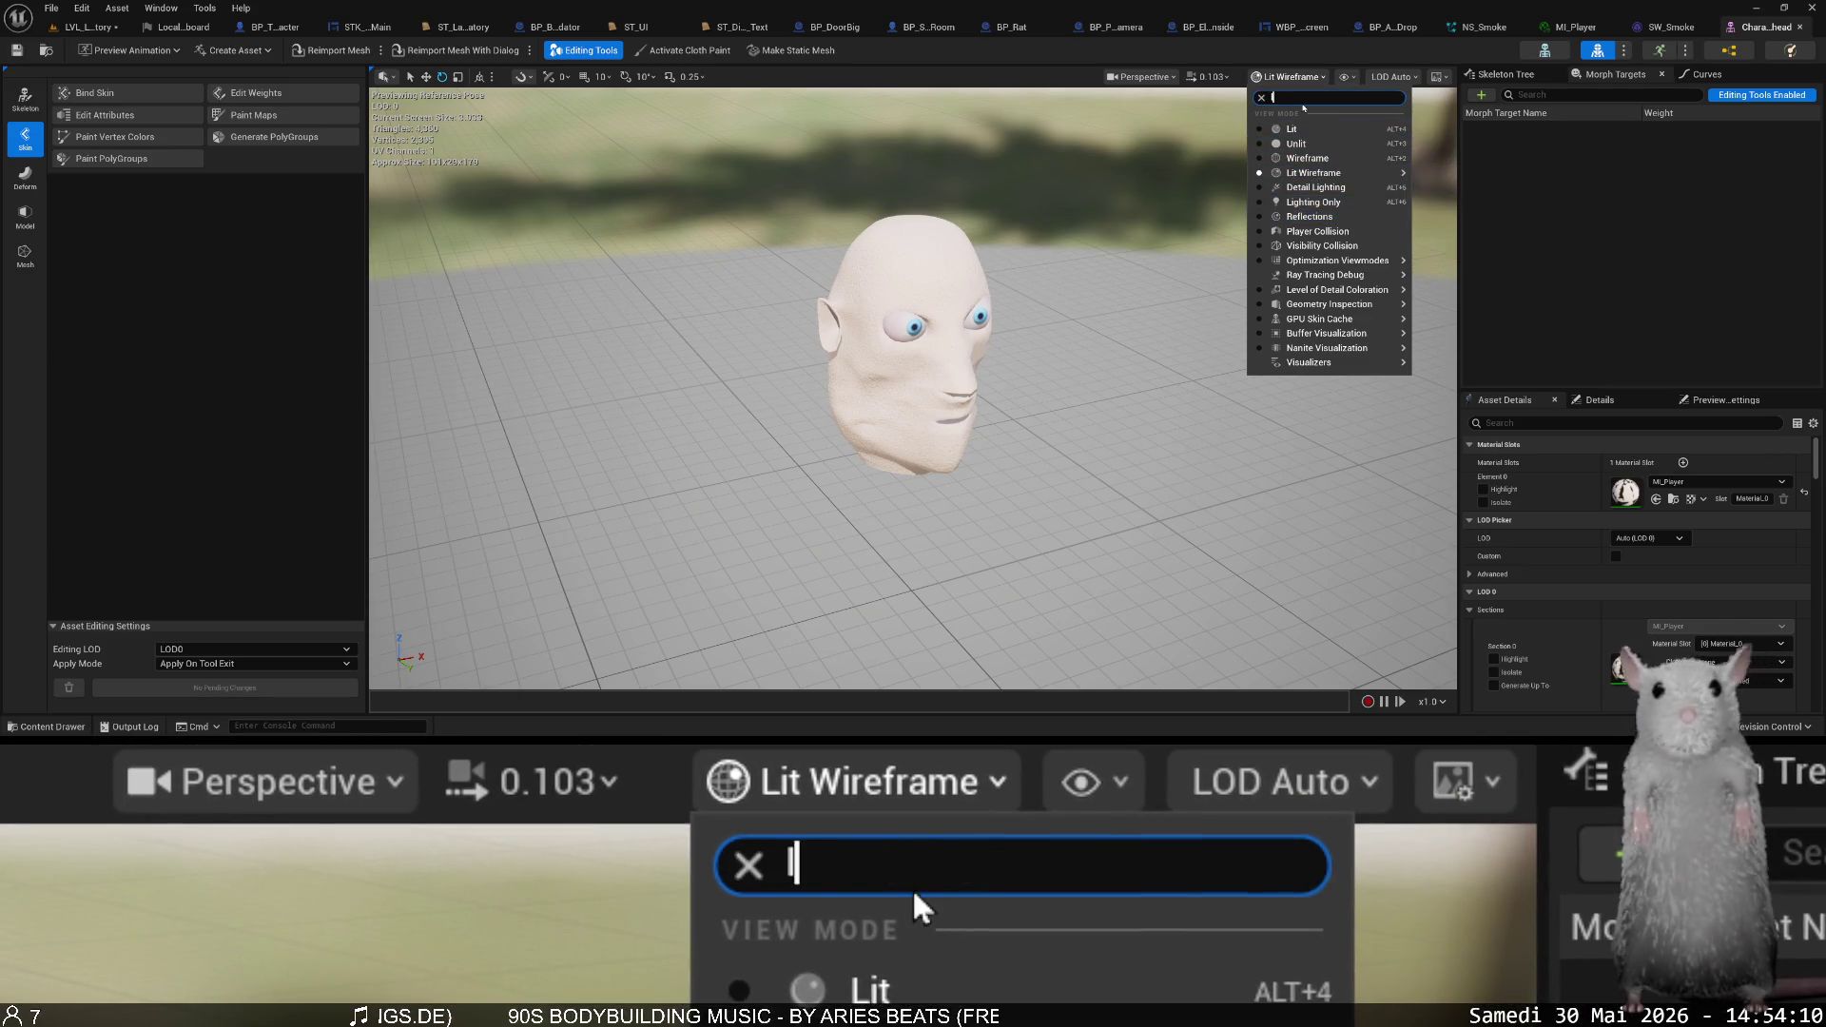
type("lum")
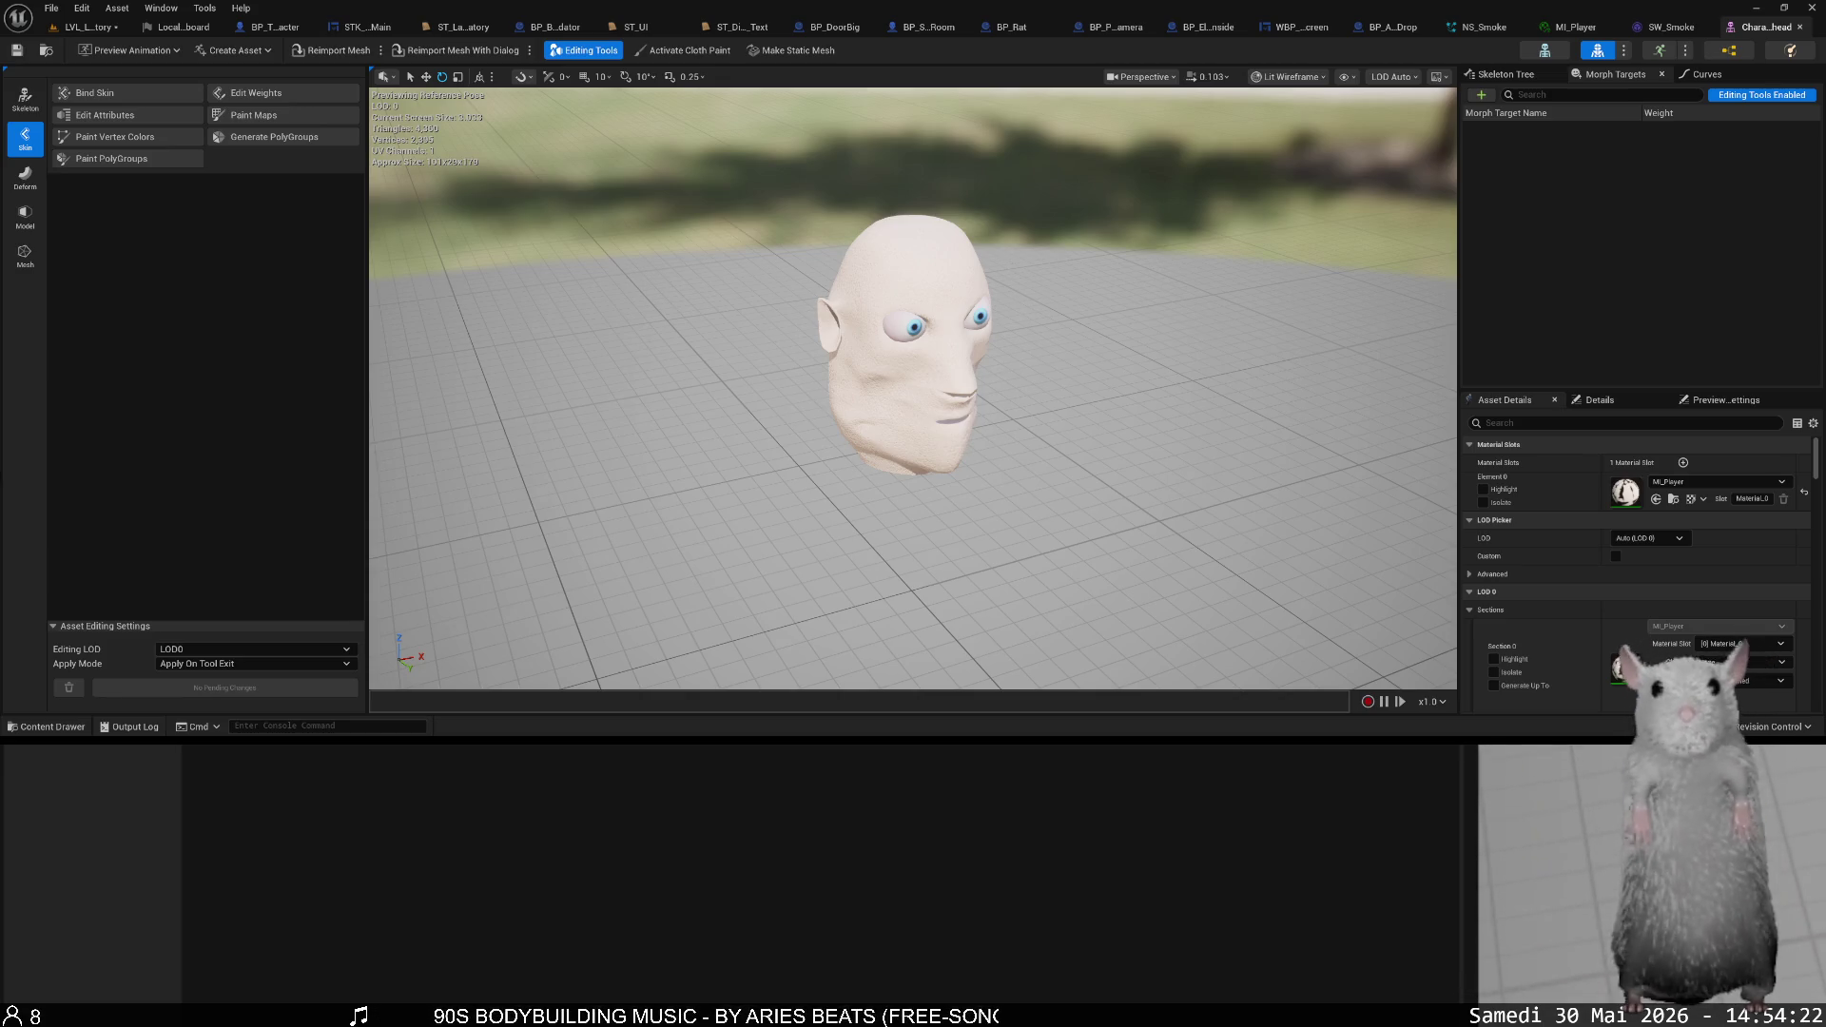
left_click(1317, 77)
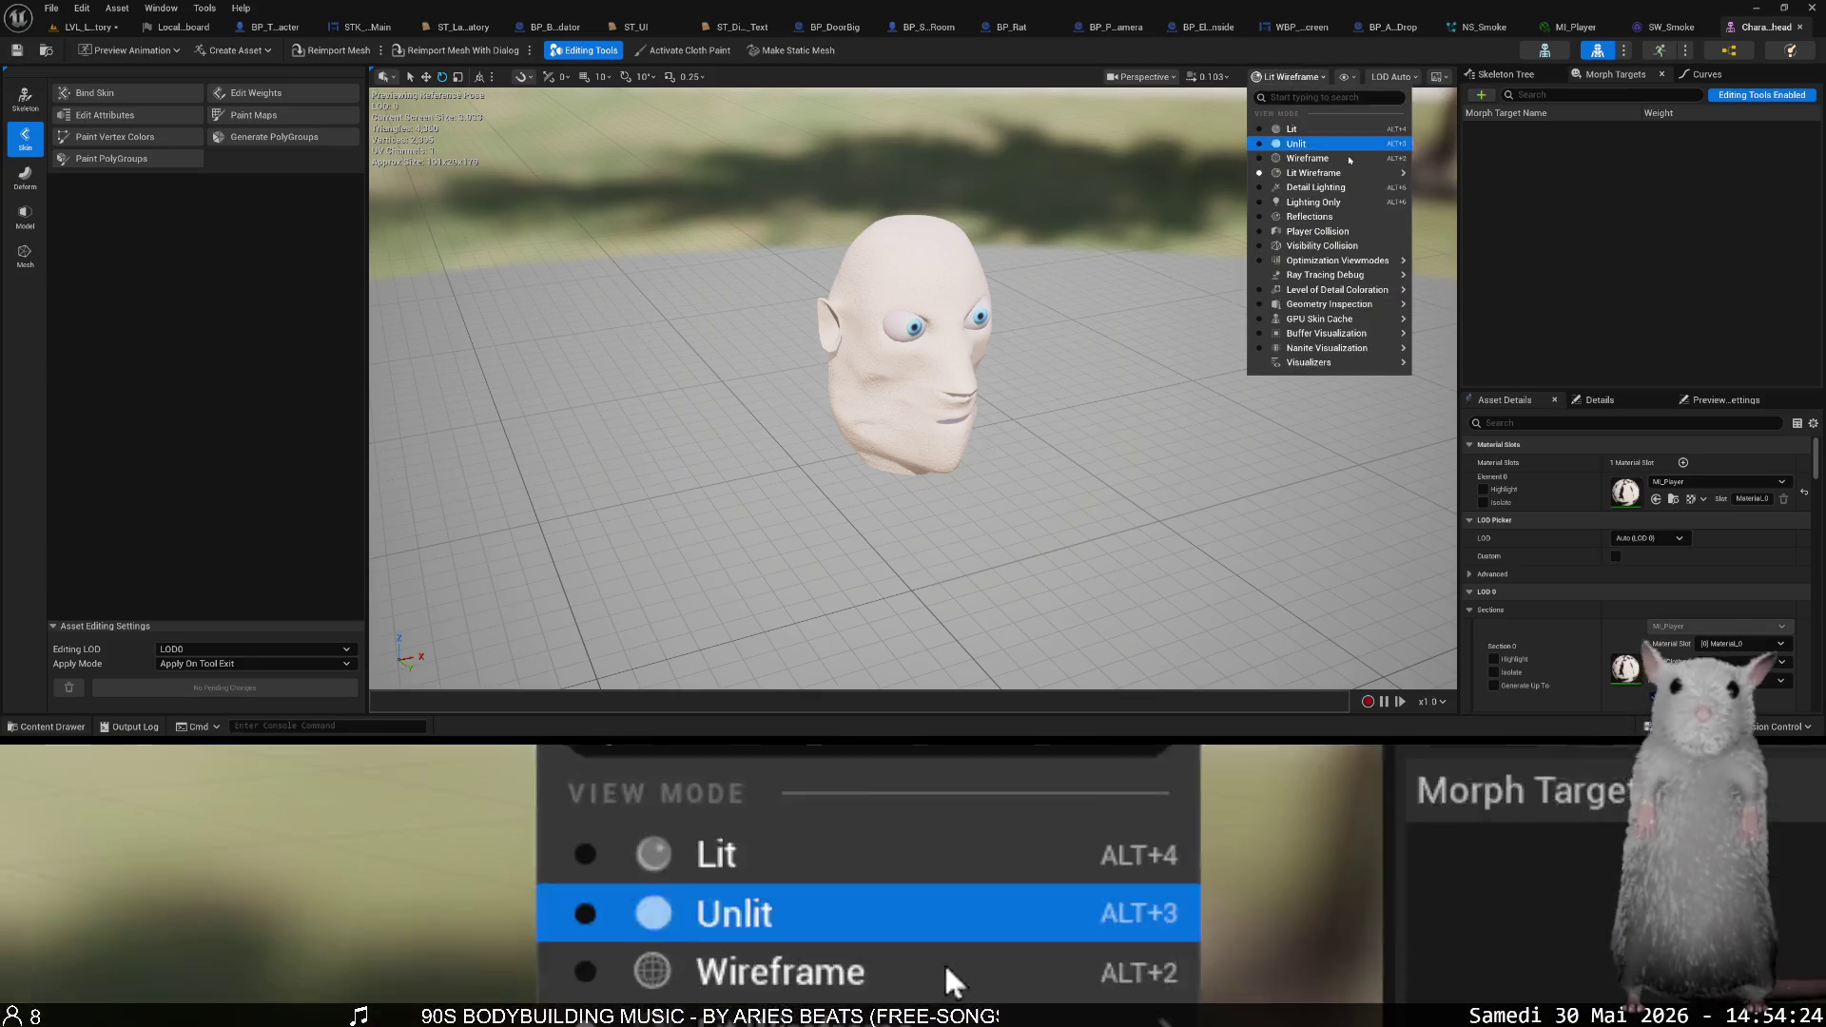
type("fie")
left_click(1304, 129)
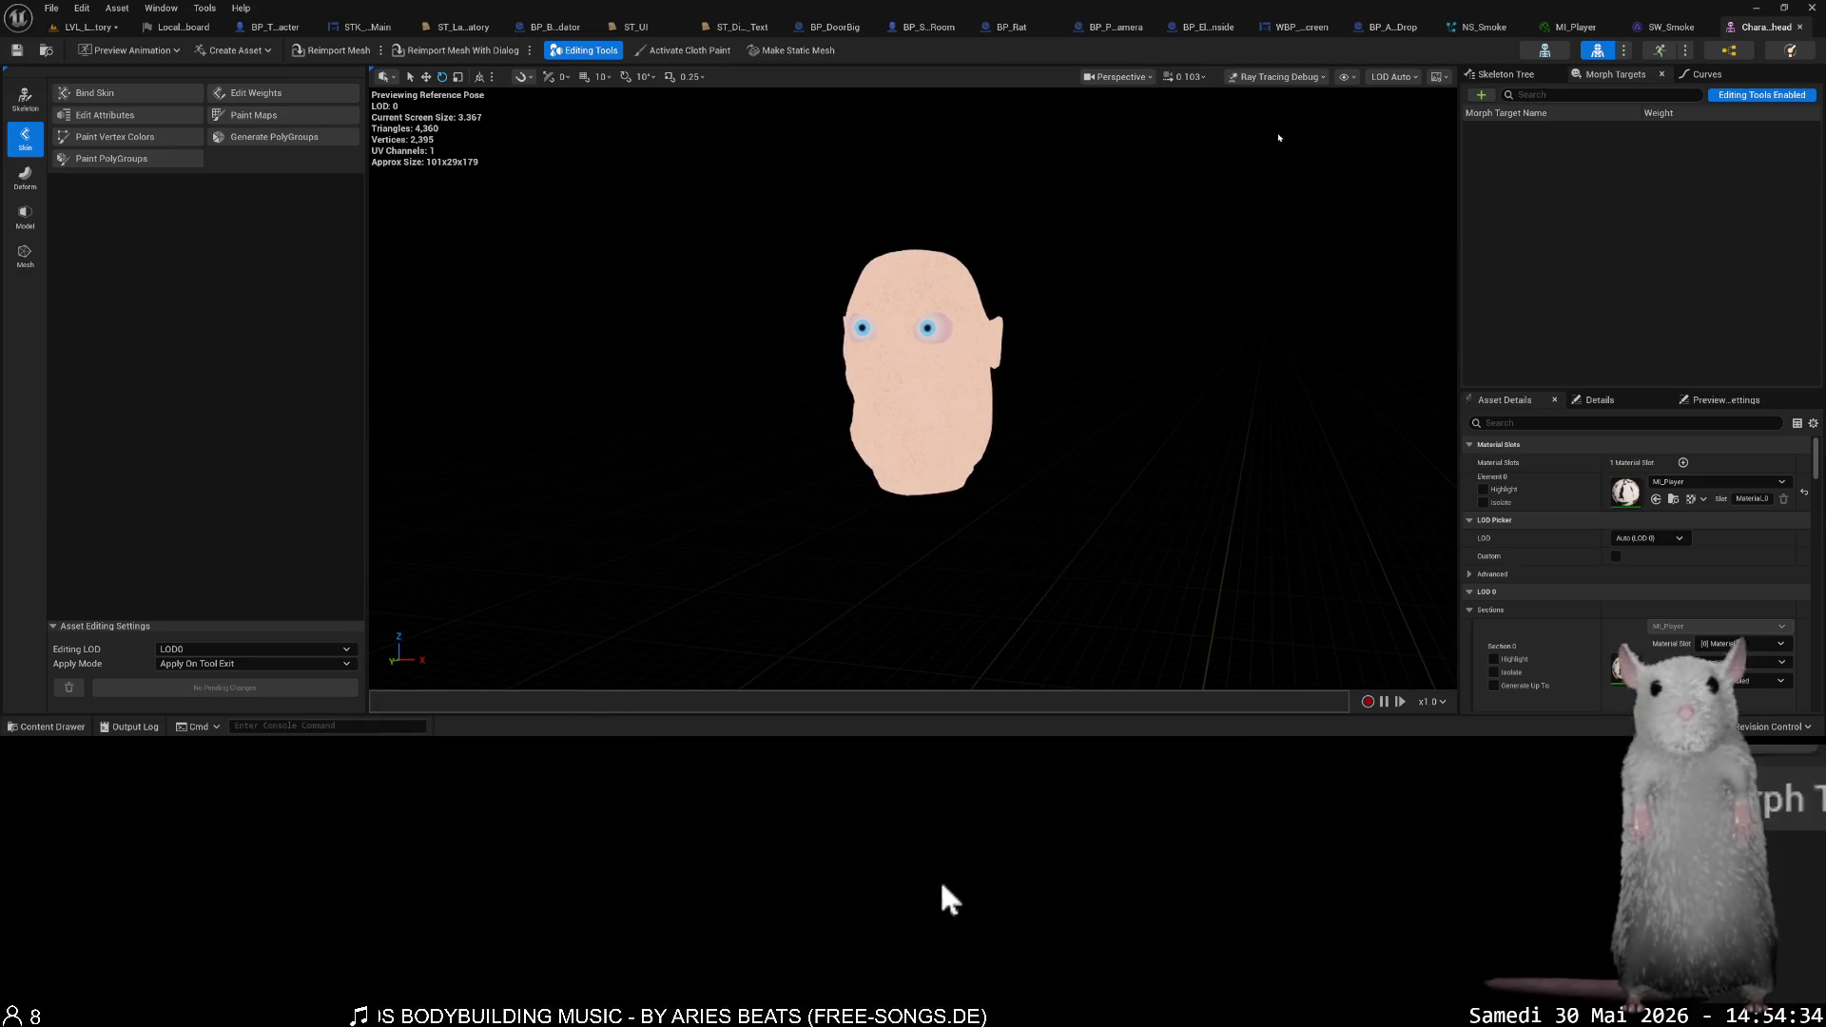
- Switch the head preview to Nanite Visualization > Overview
left_click(1301, 82)
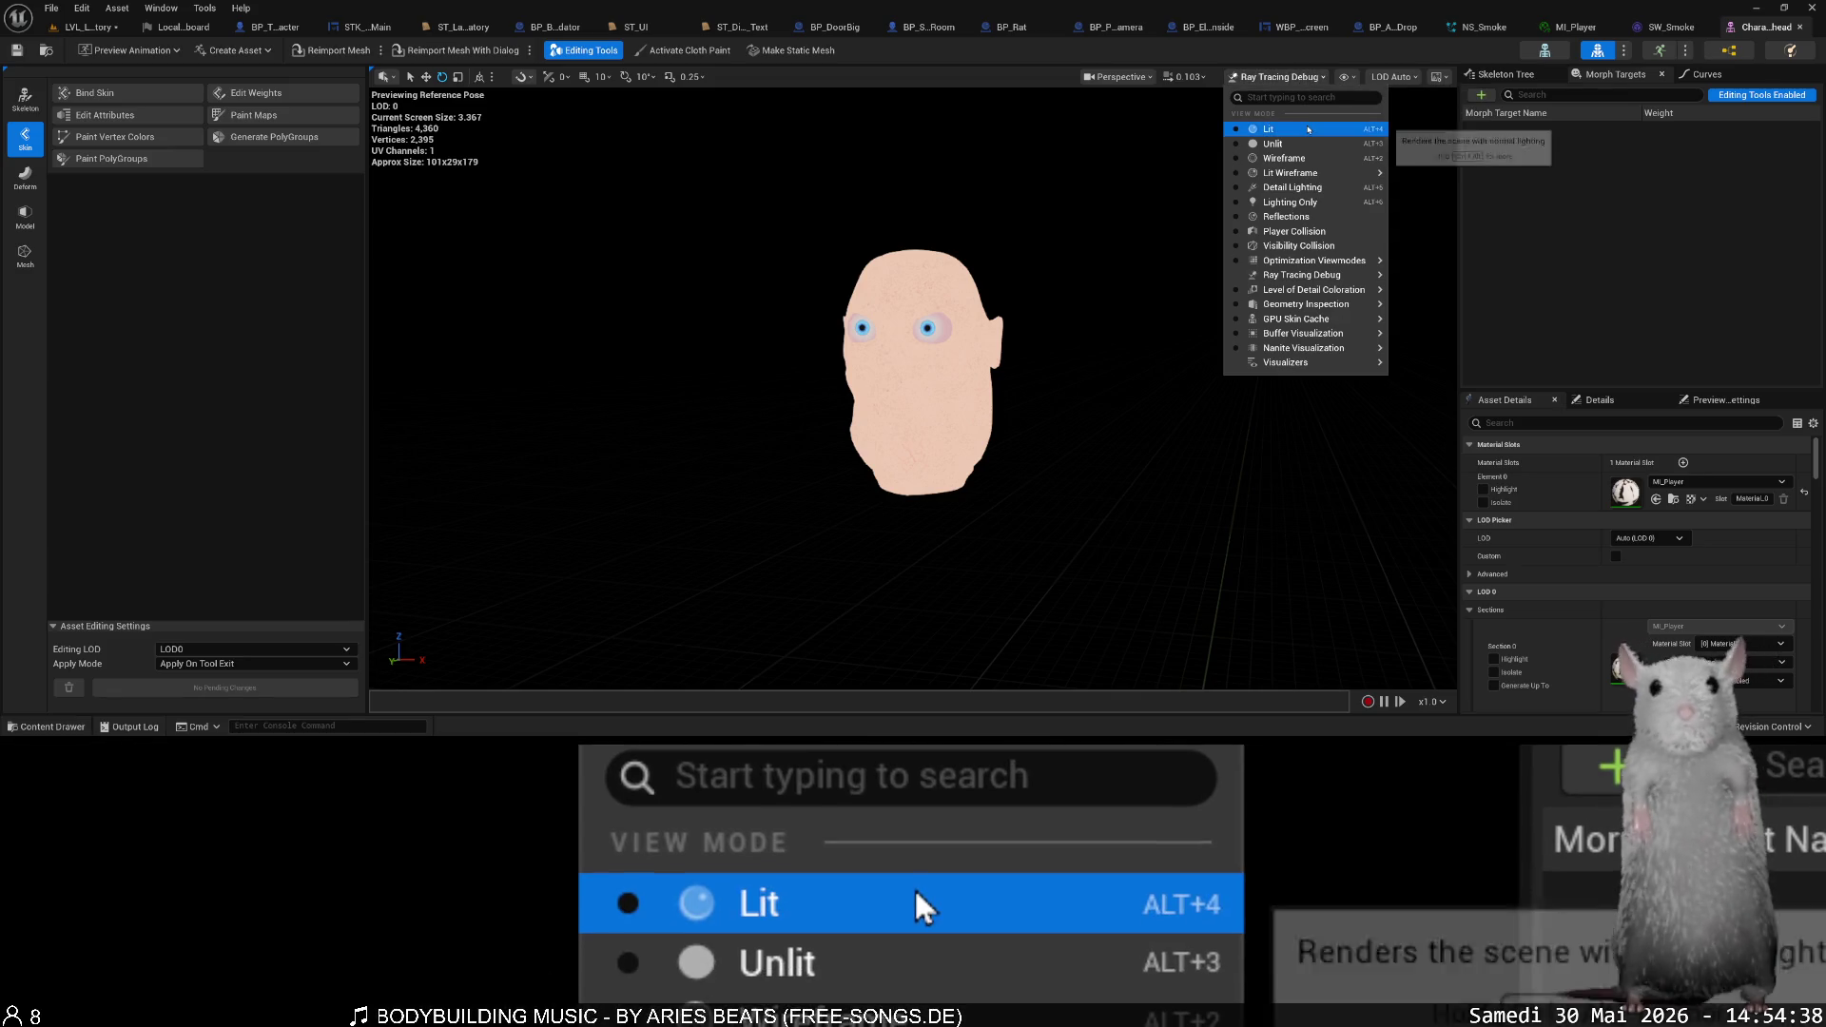
left_click(1301, 97)
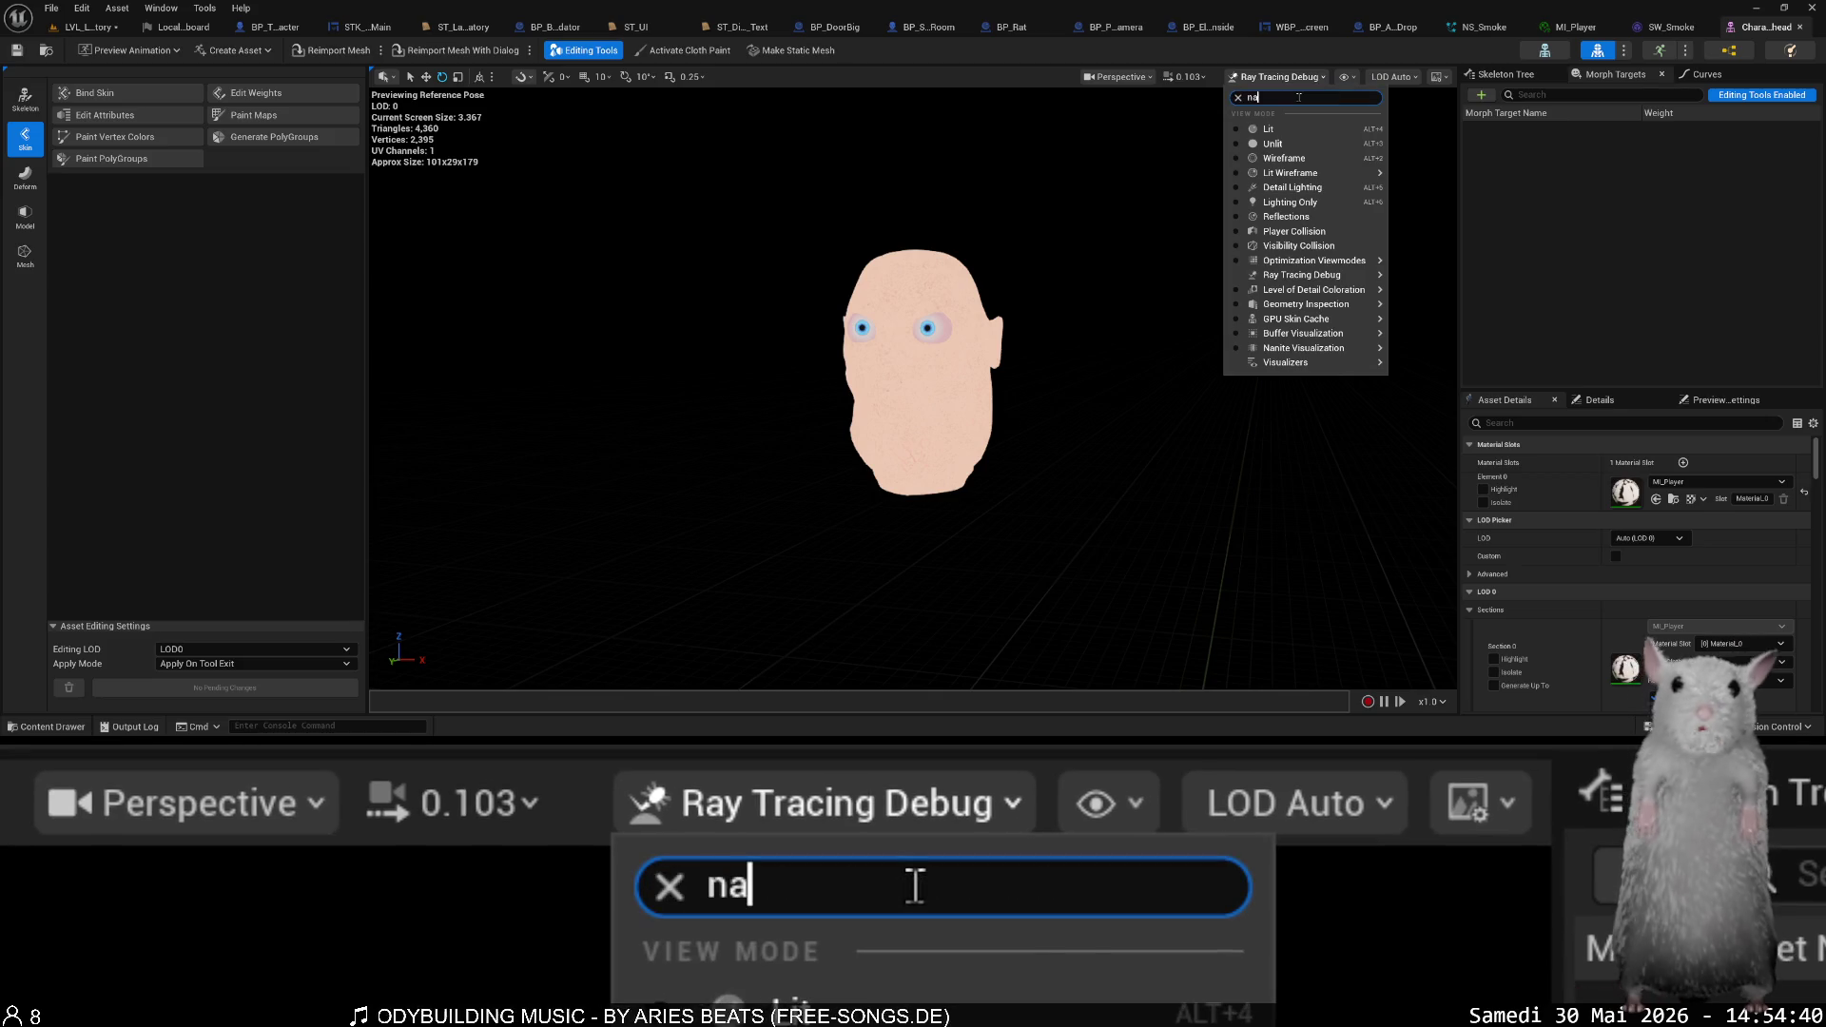
type("n")
mouse_move(1312, 114)
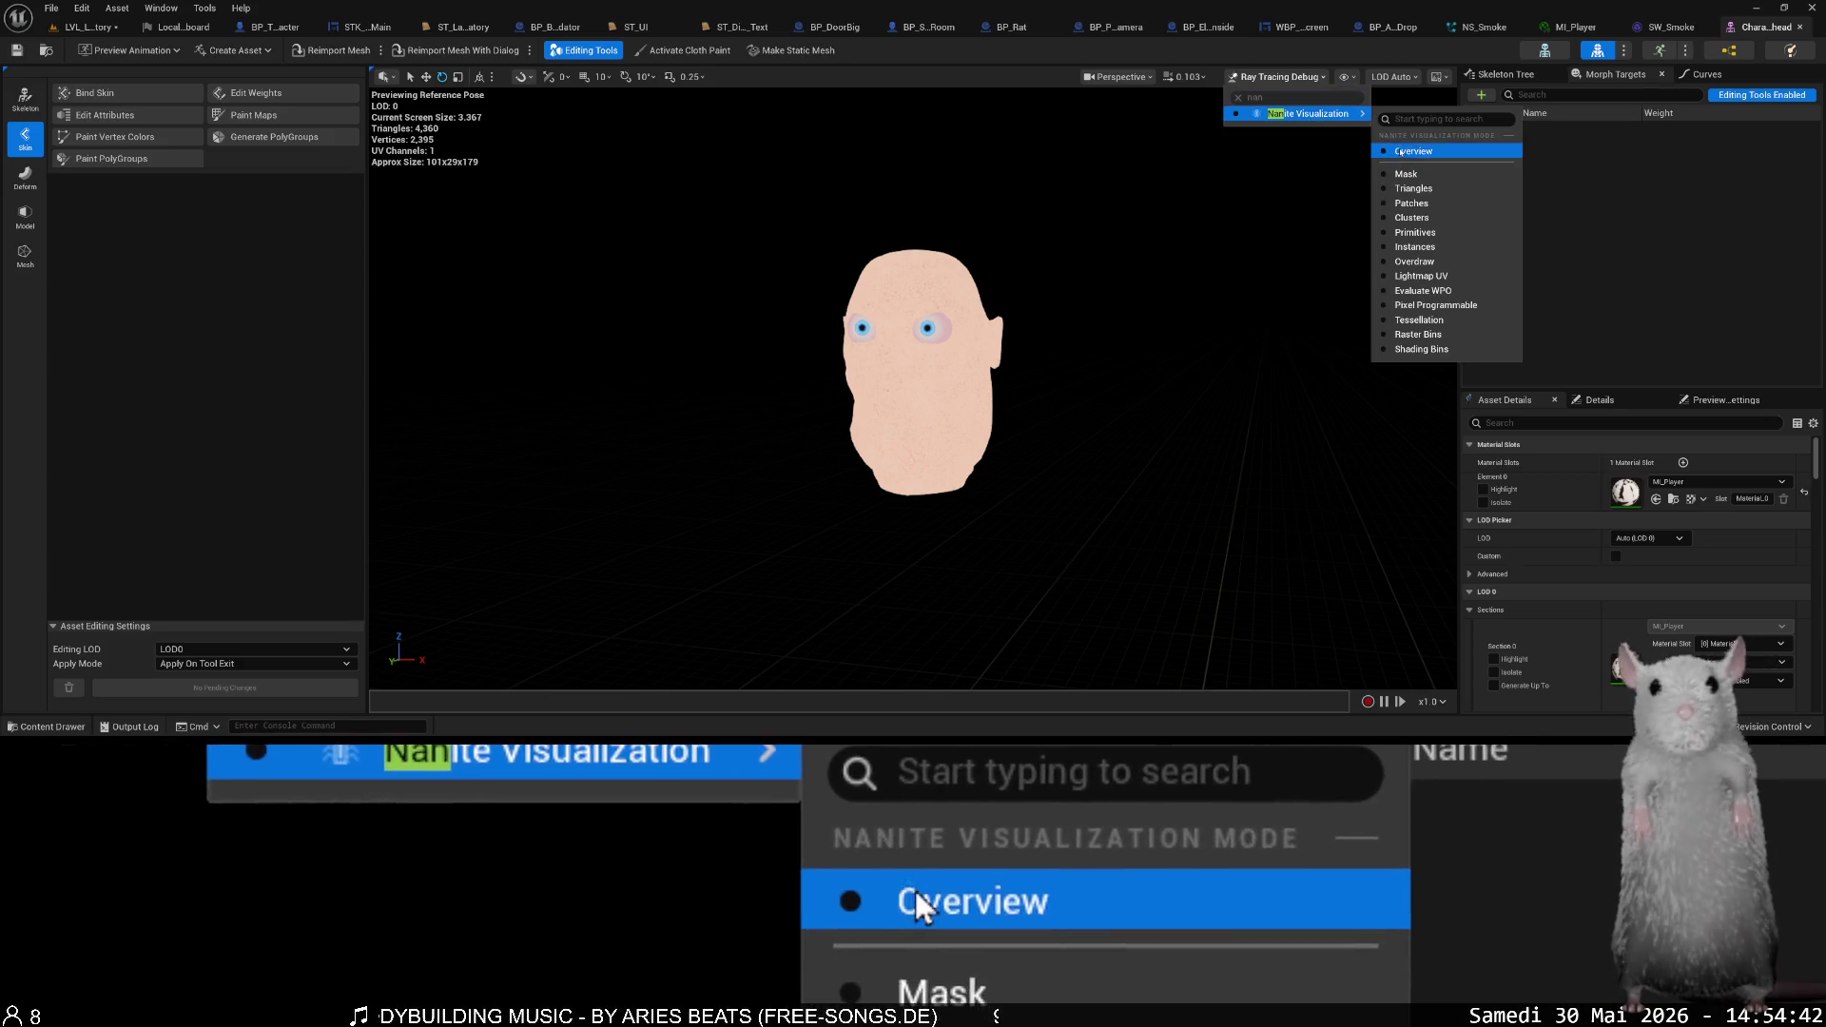
left_click(1401, 152)
- Open the Content Drawer and bring up, then dismiss, Character_head's context menu
key("ctrl+space")
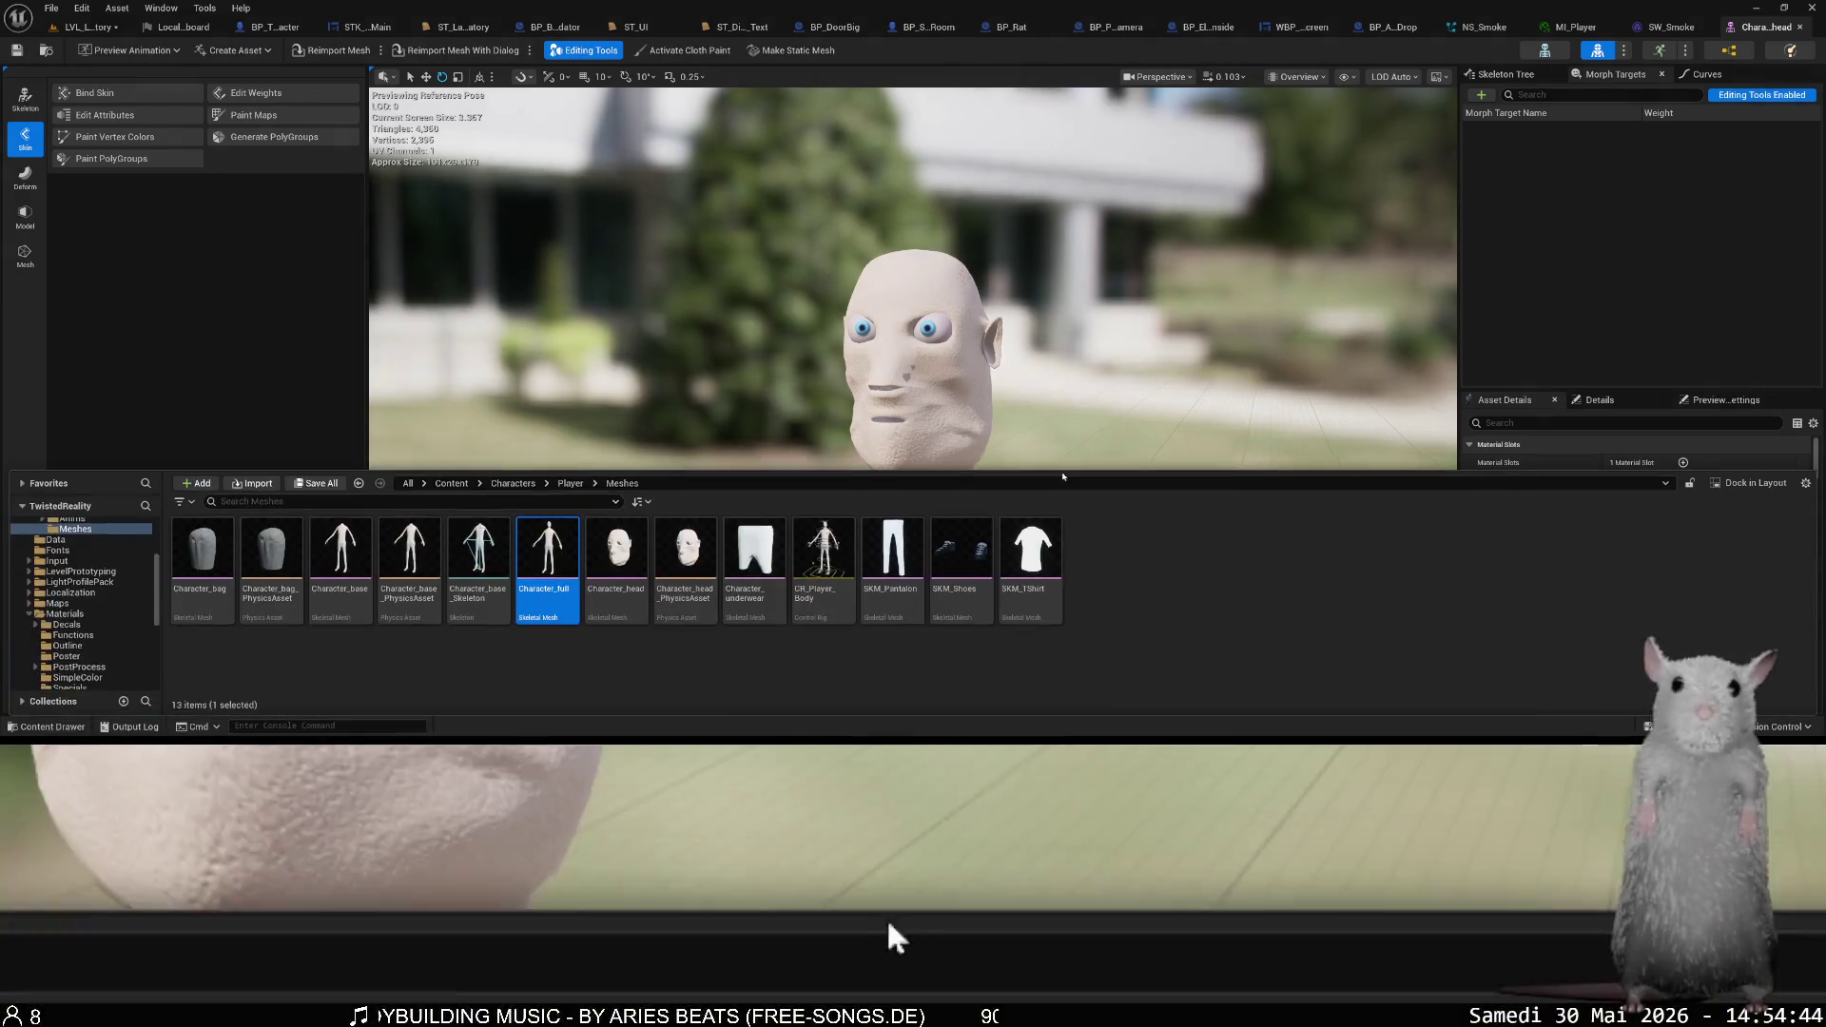
right_click(620, 561)
mouse_move(718, 262)
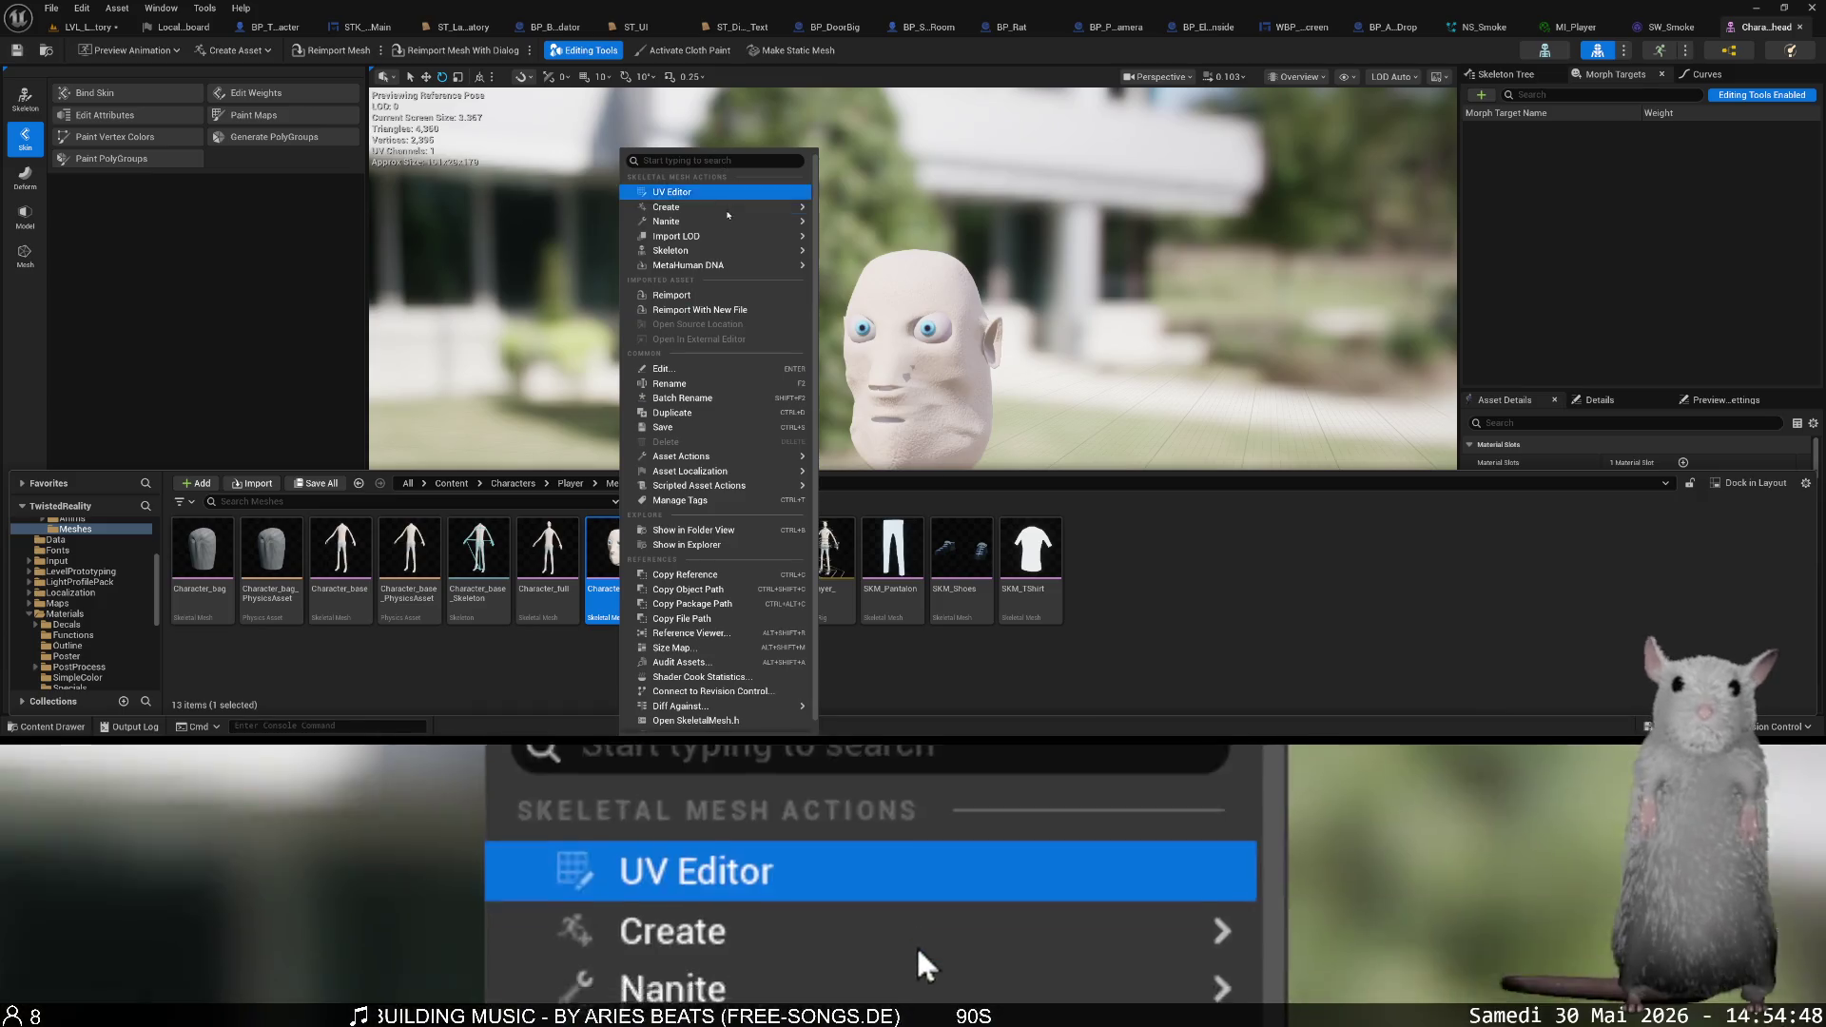
key("Escape")
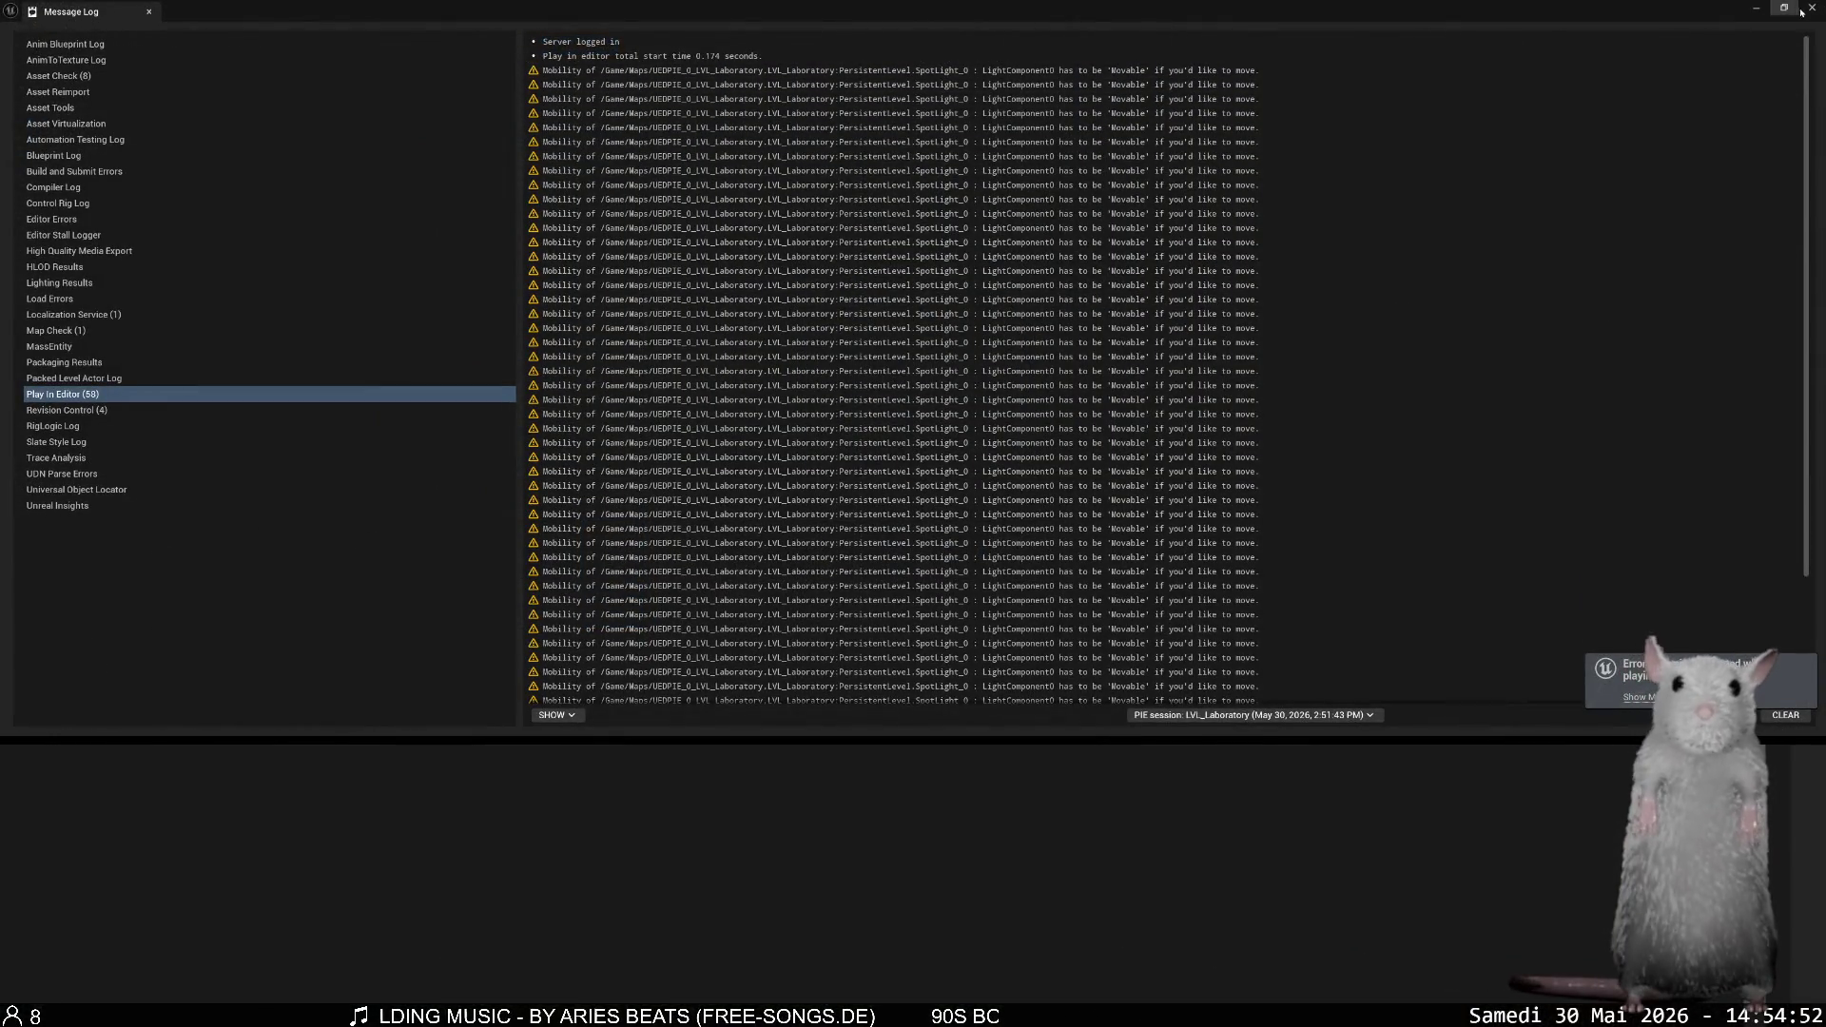
- Close the Message Log window and go back to the LVL_Laboratory tab
left_click(1800, 12)
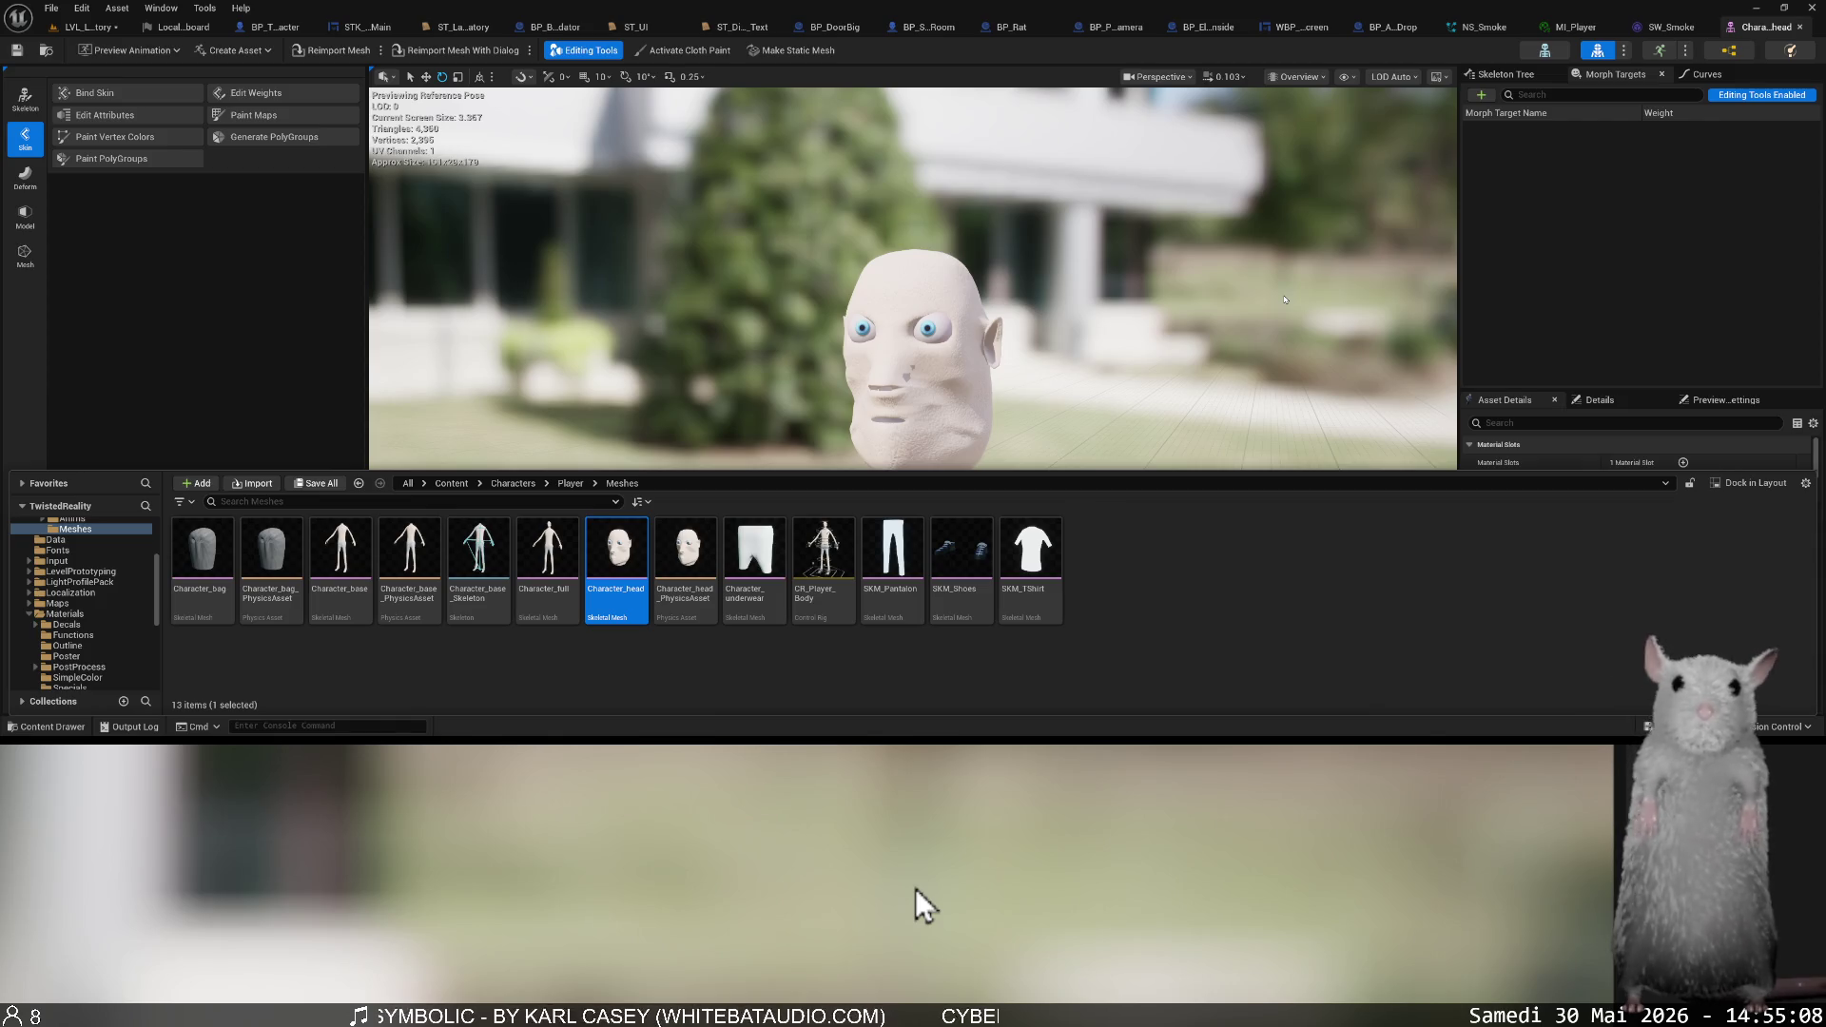
mouse_move(641, 609)
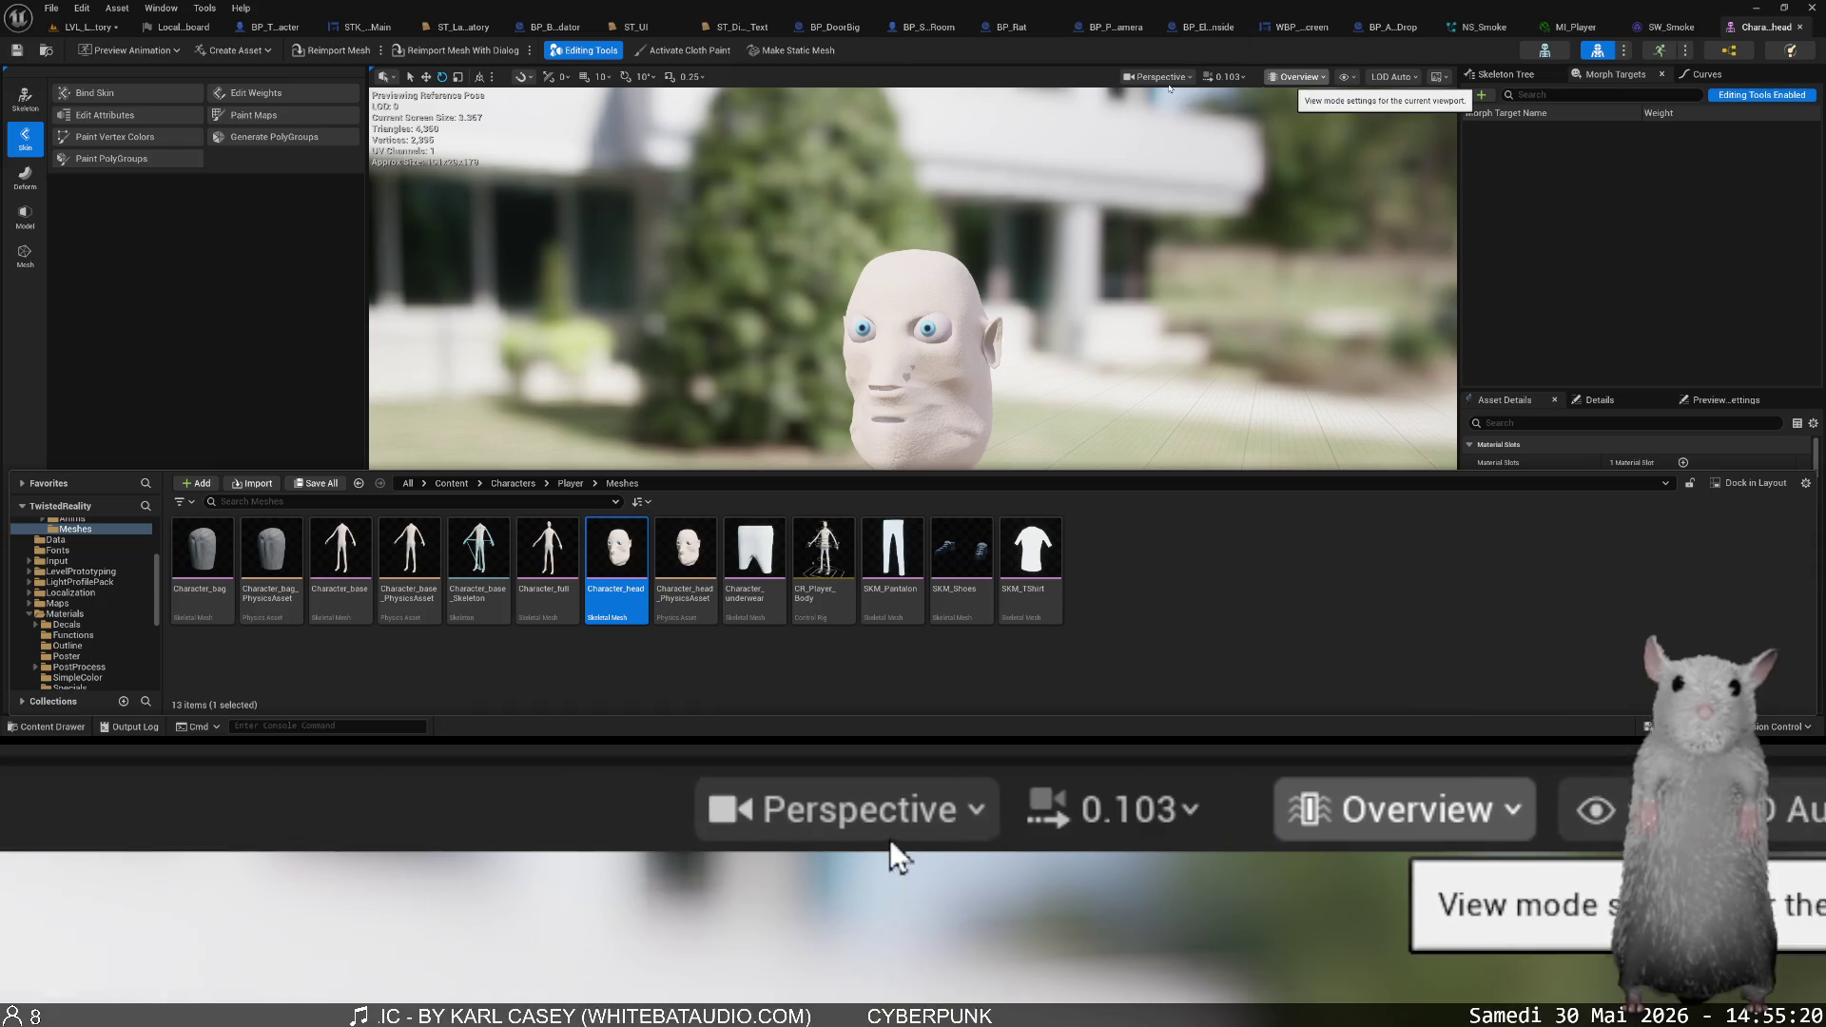
left_click(85, 31)
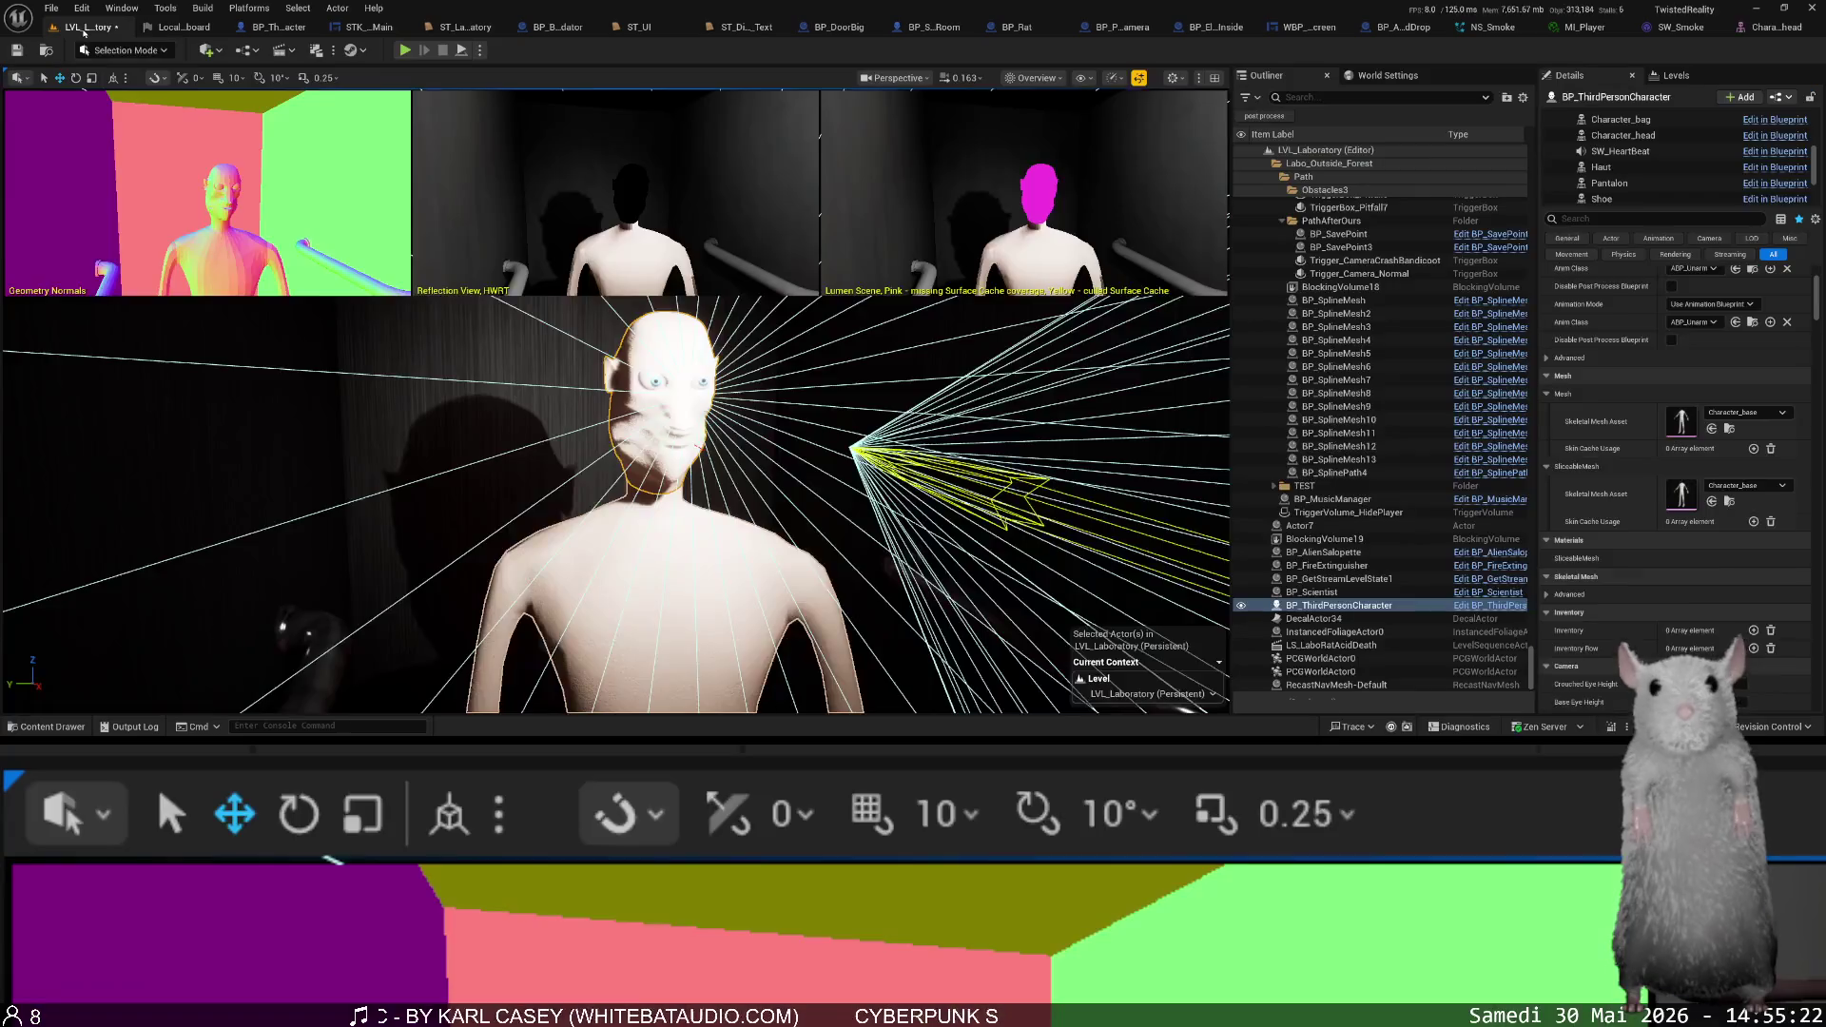
left_click(1032, 78)
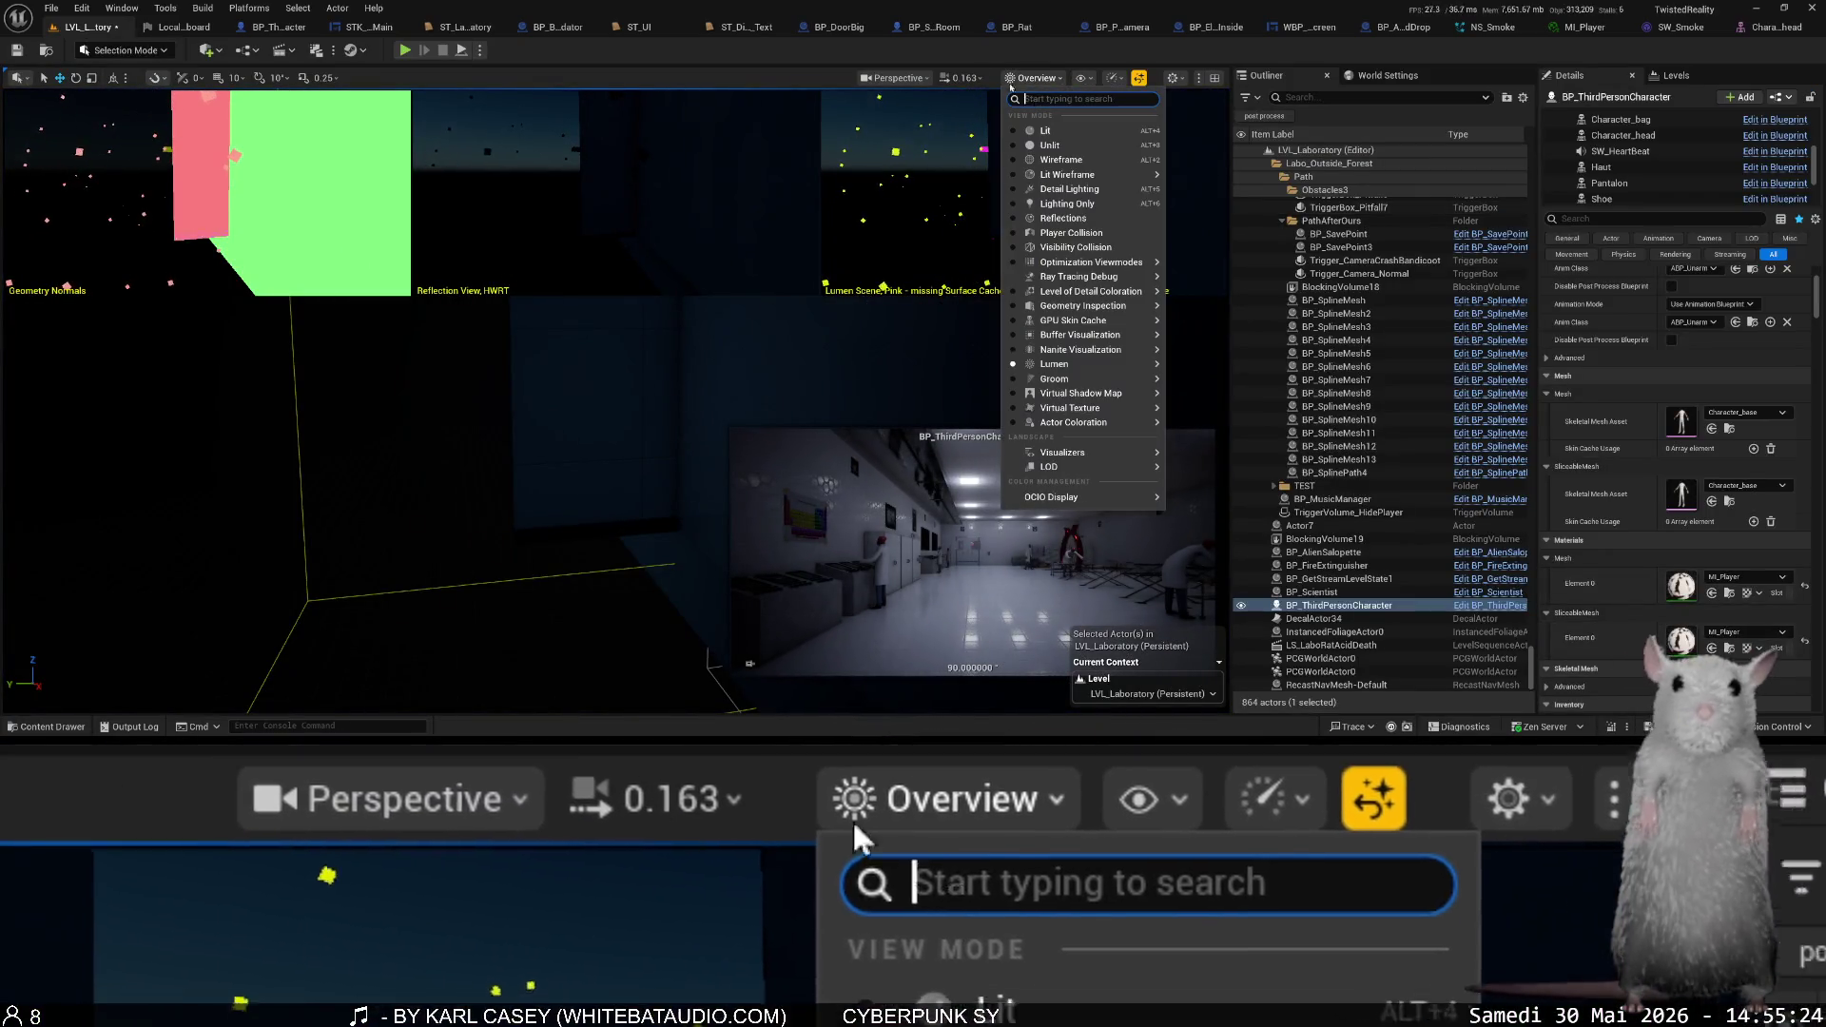
type("global")
key("ctrl+a")
type("dista")
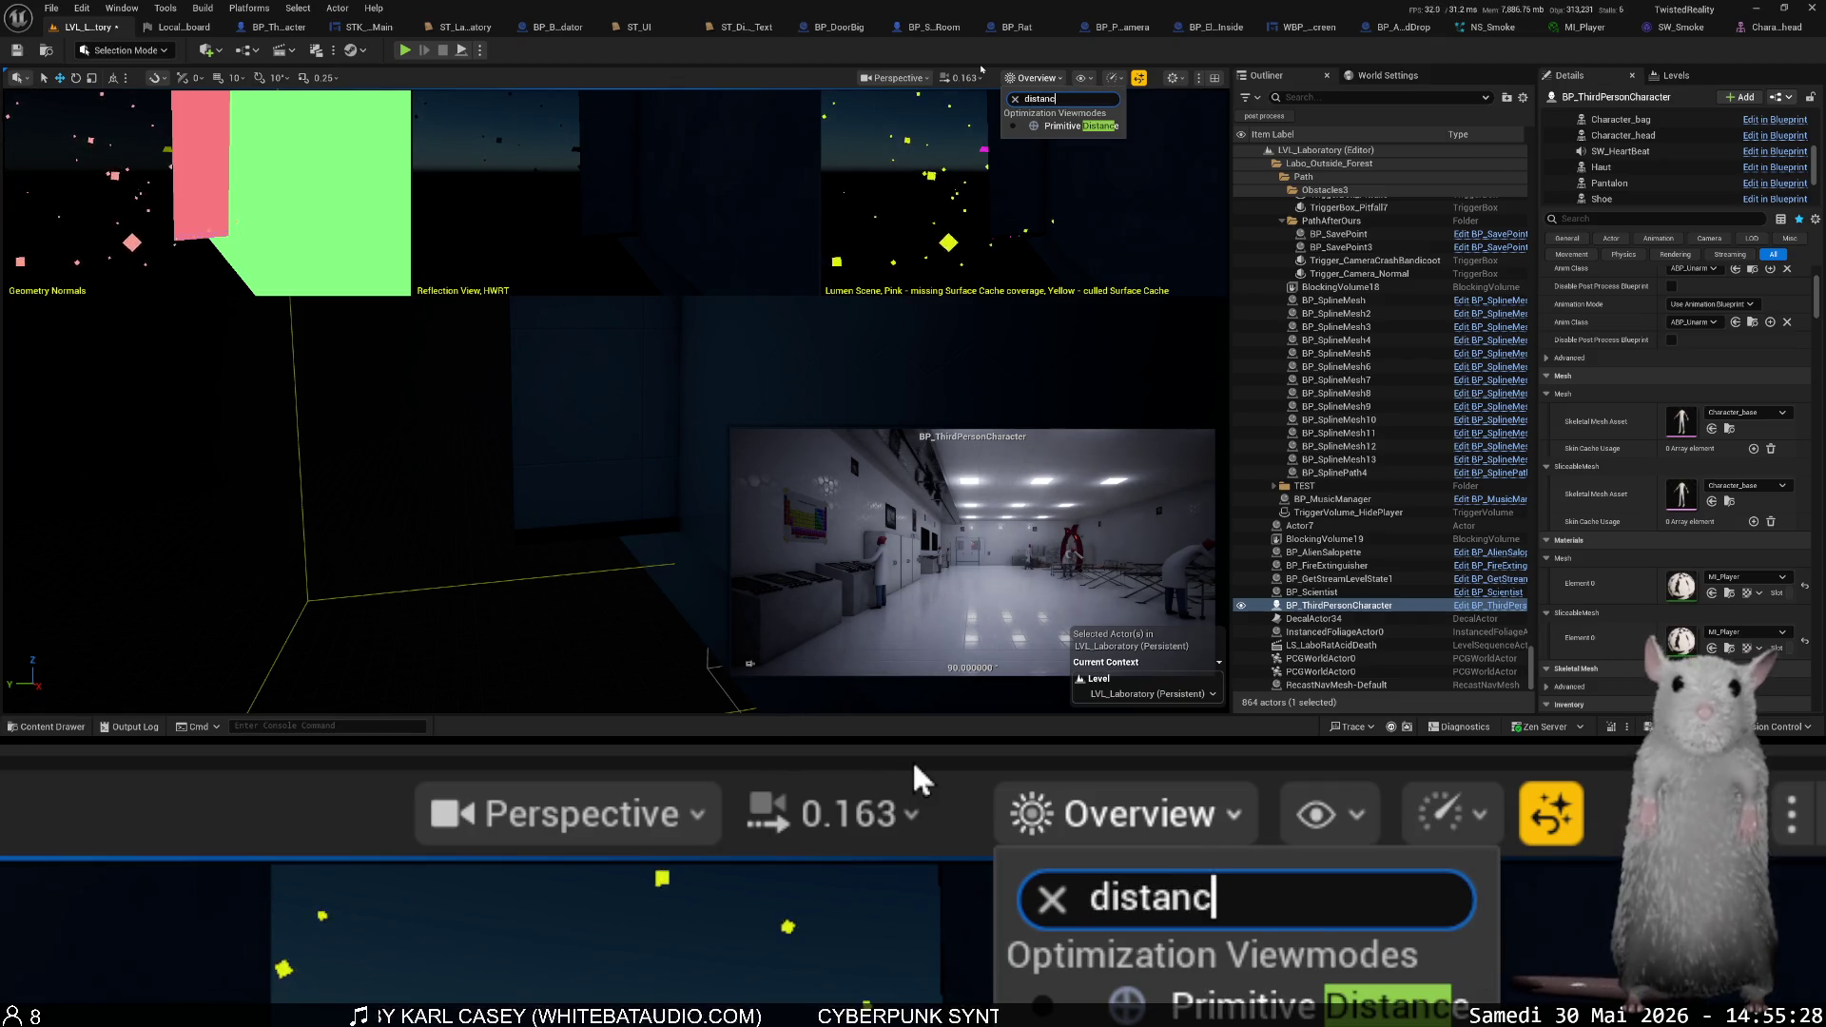
key("ctrl+a")
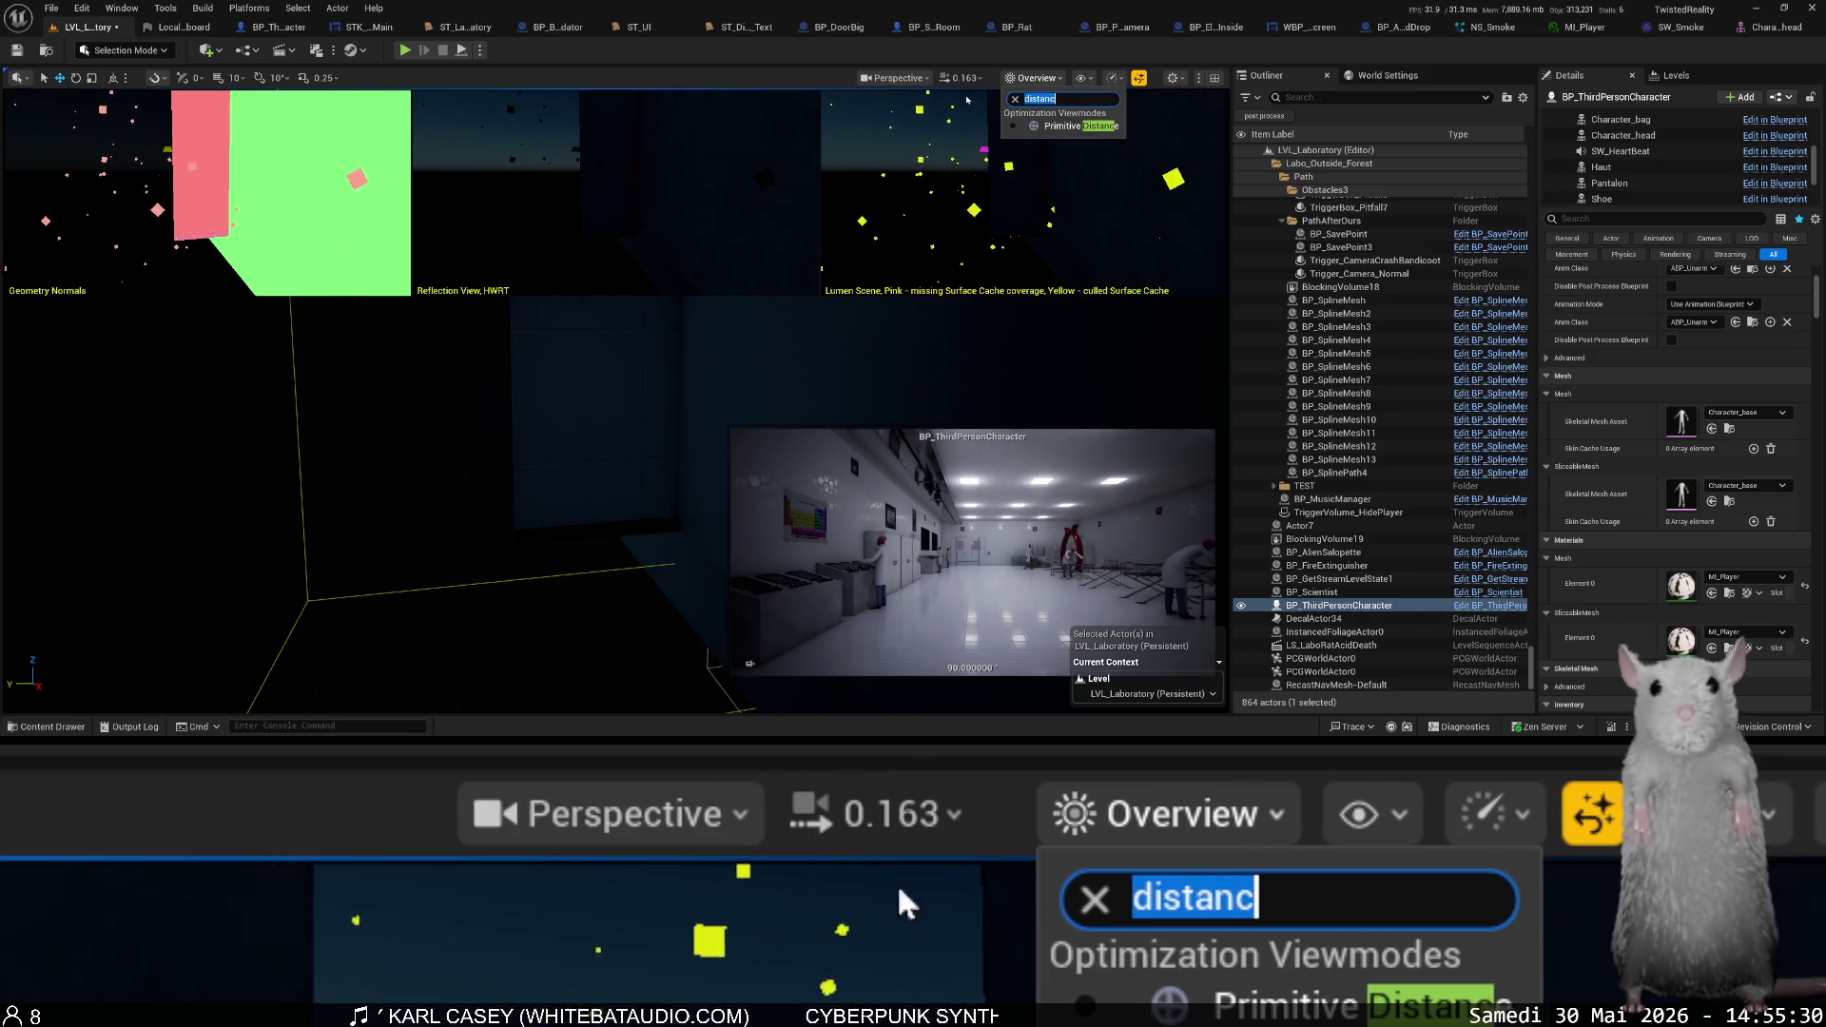
key("BackSpace")
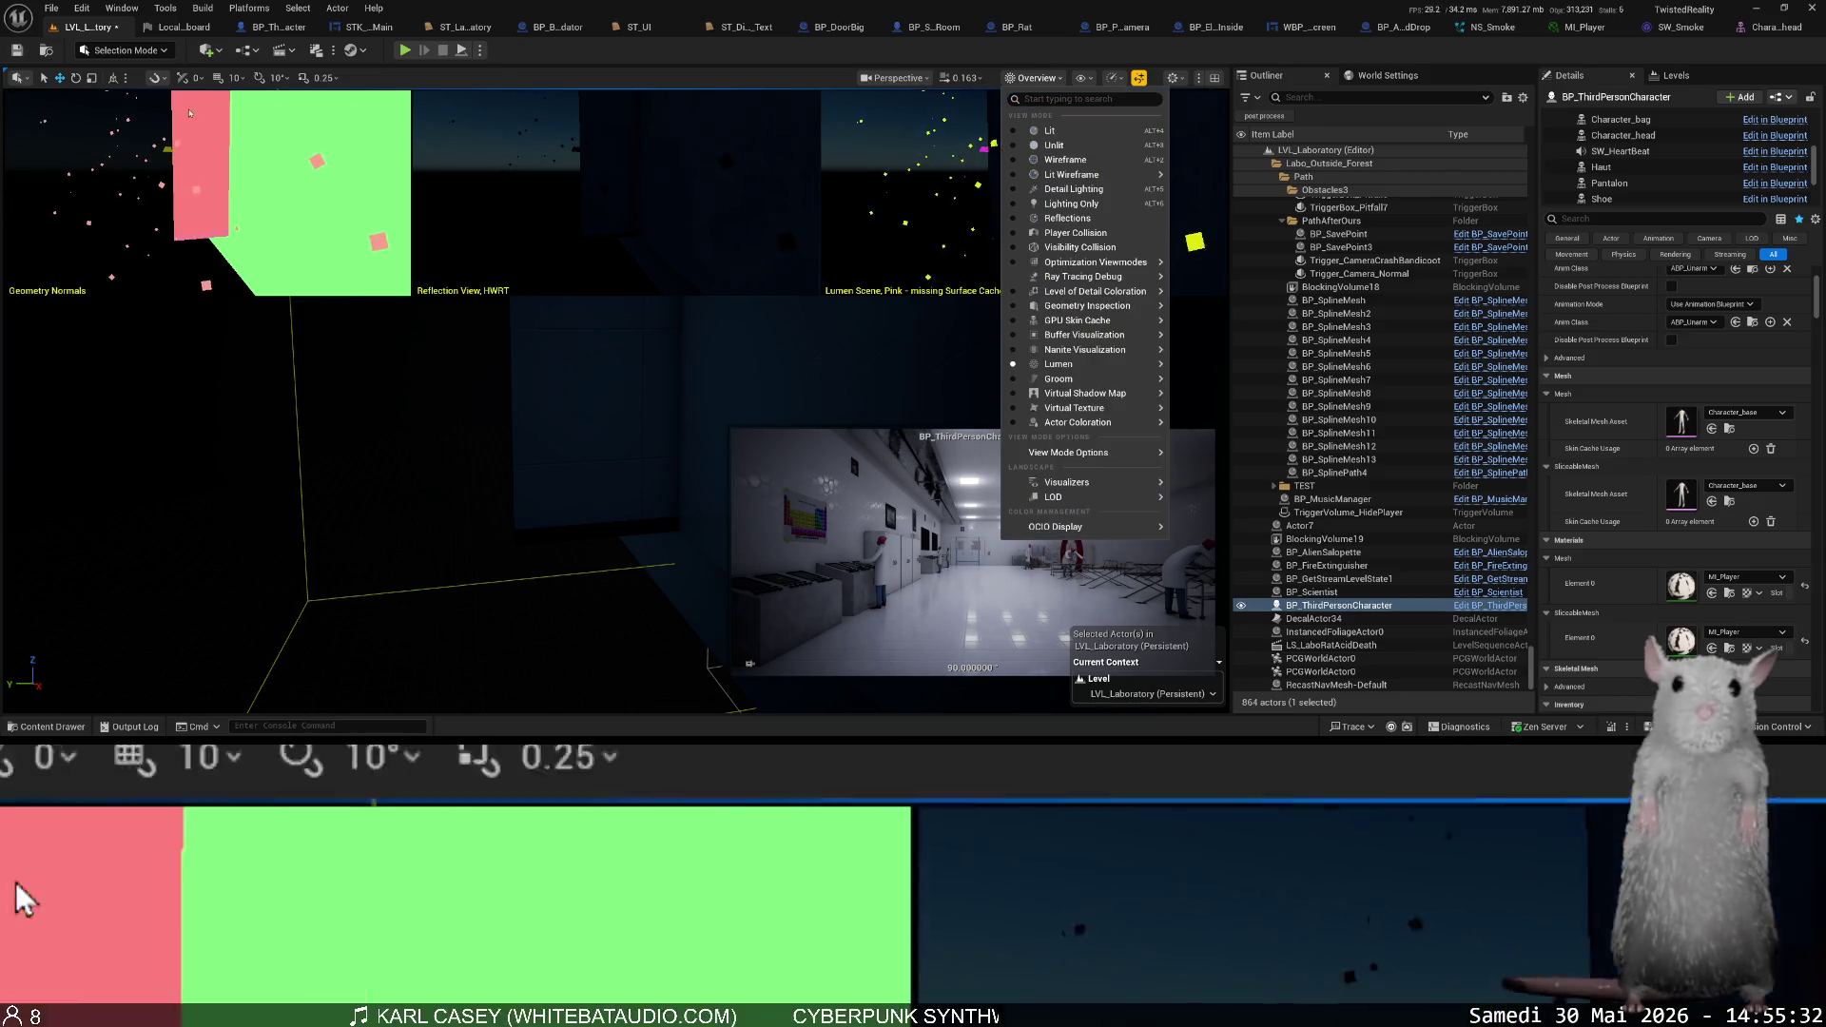
key("Escape")
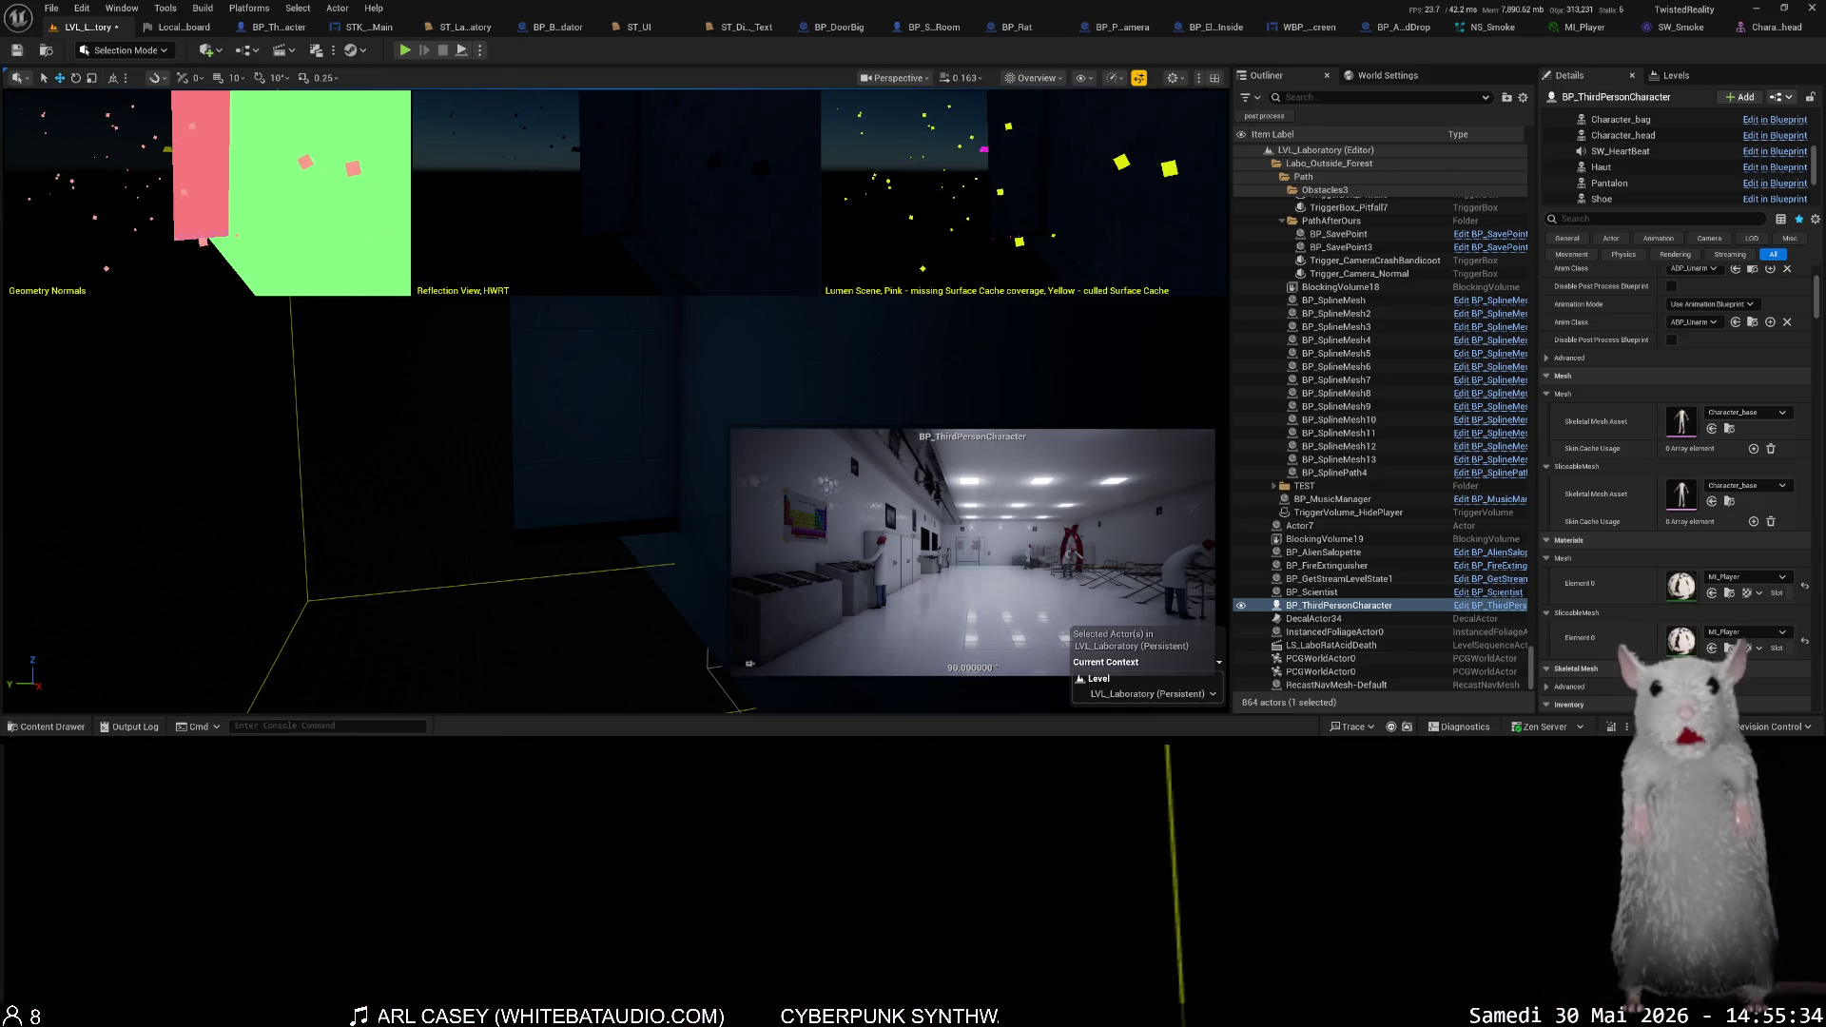
left_click(1083, 78)
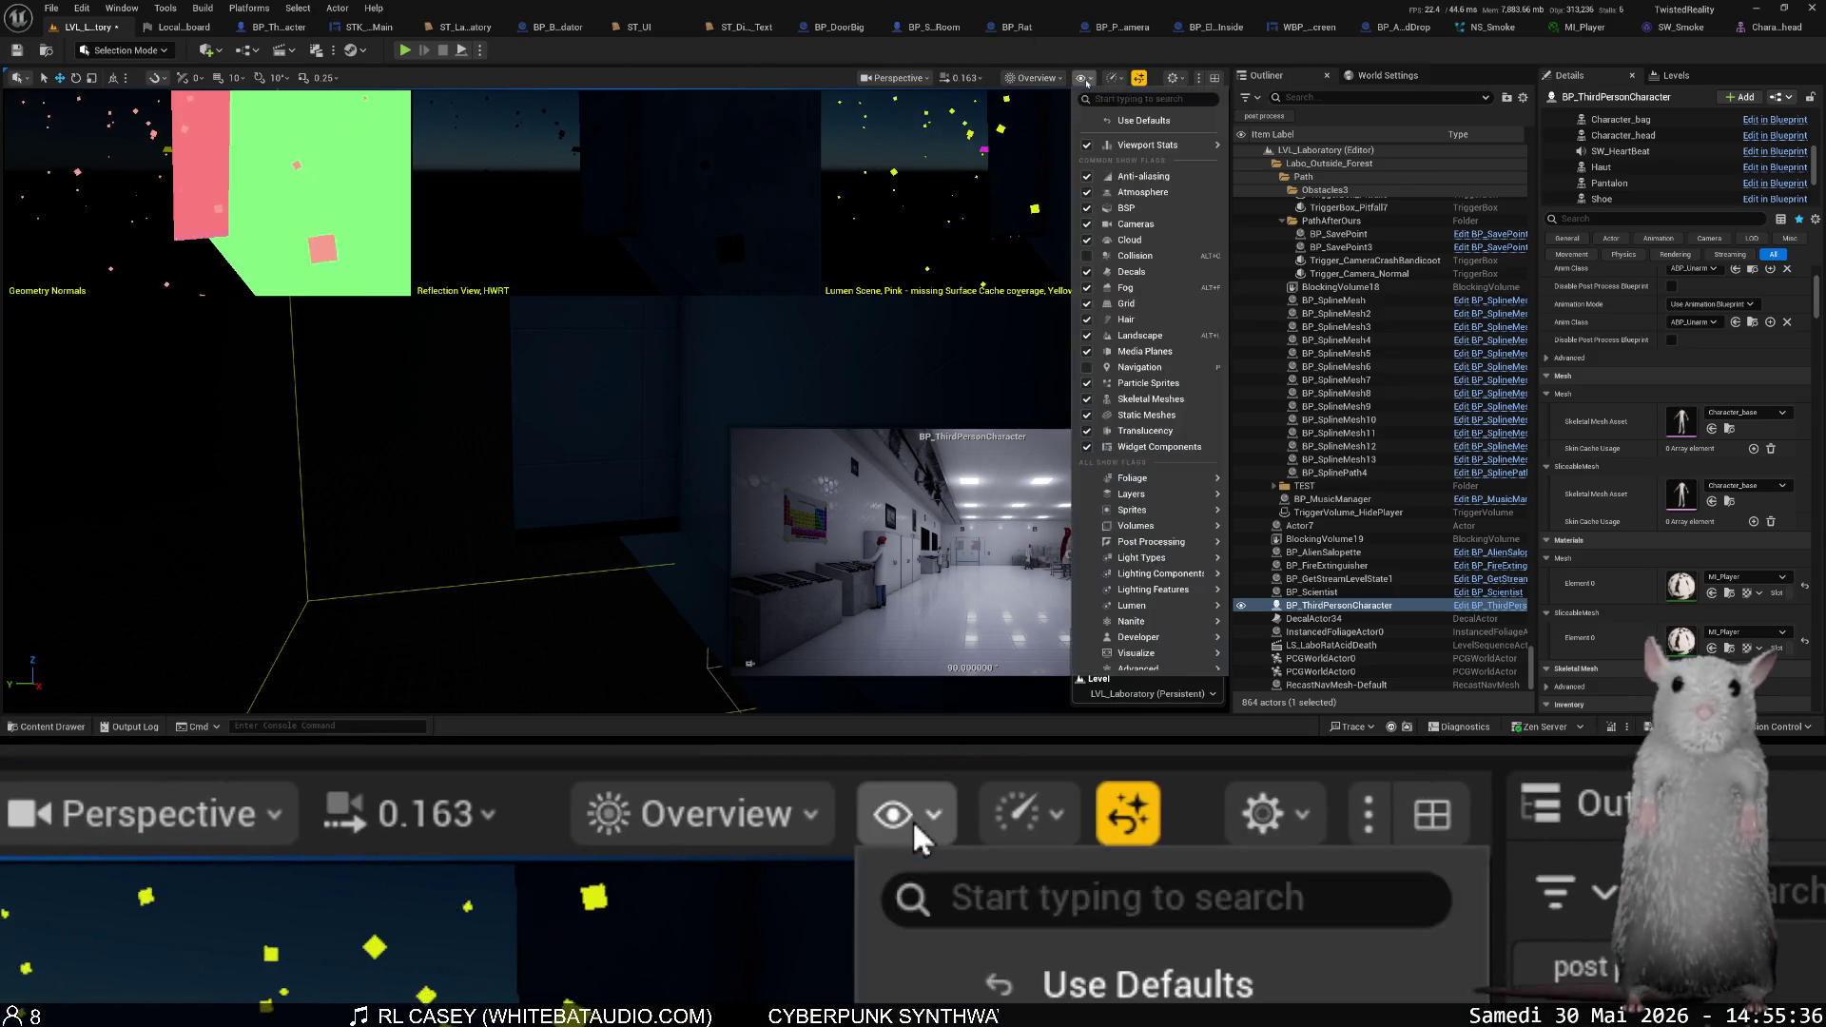
type("distan")
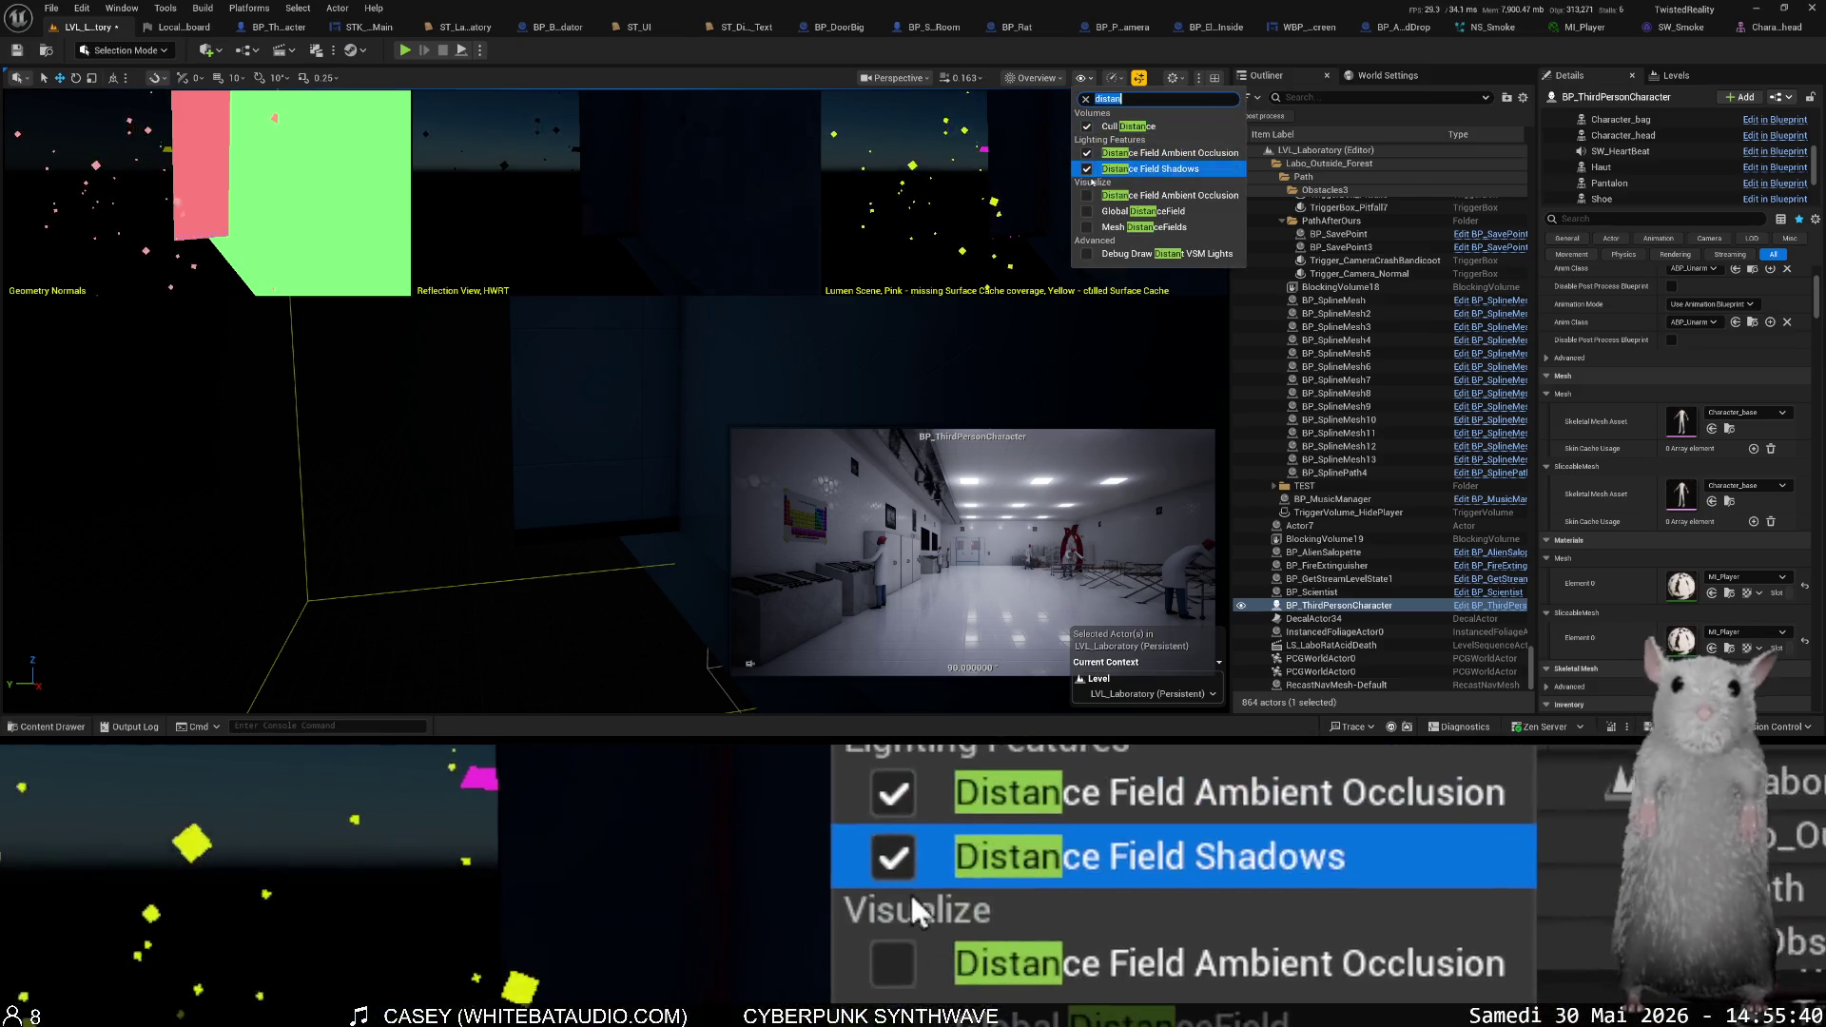
left_click(1088, 215)
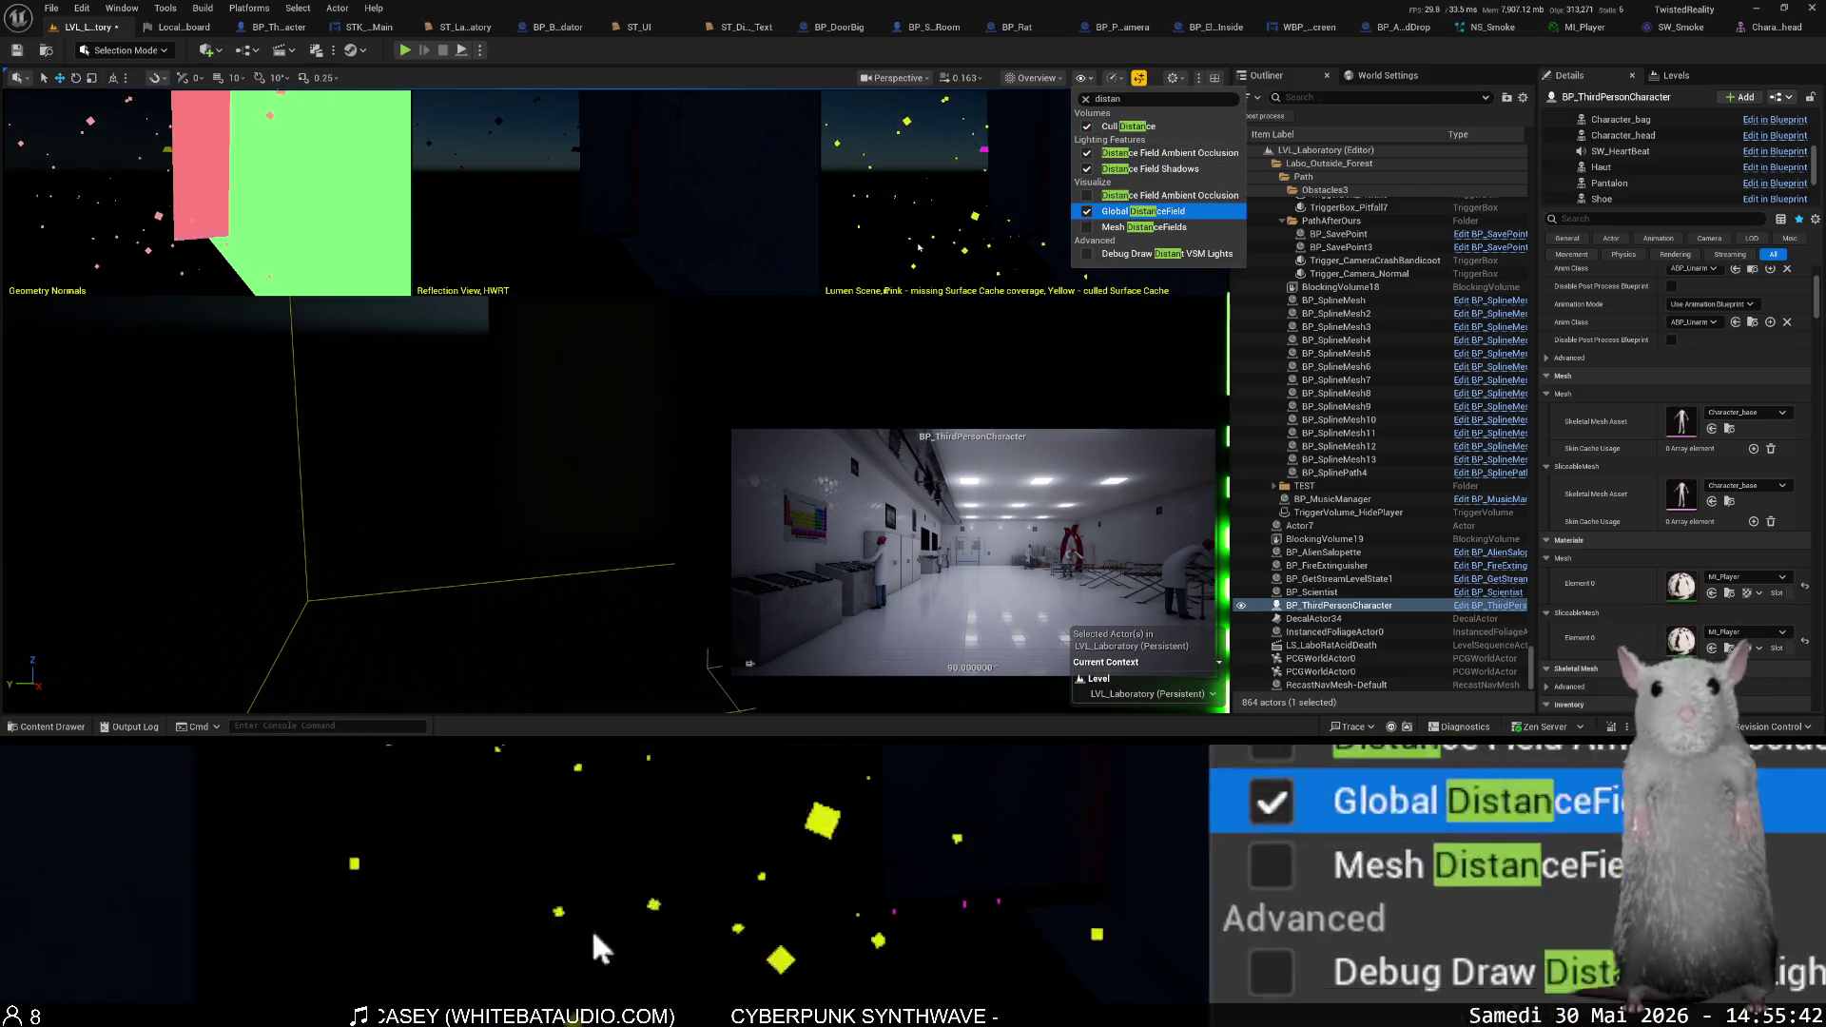
scroll(608, 399, "up", 2)
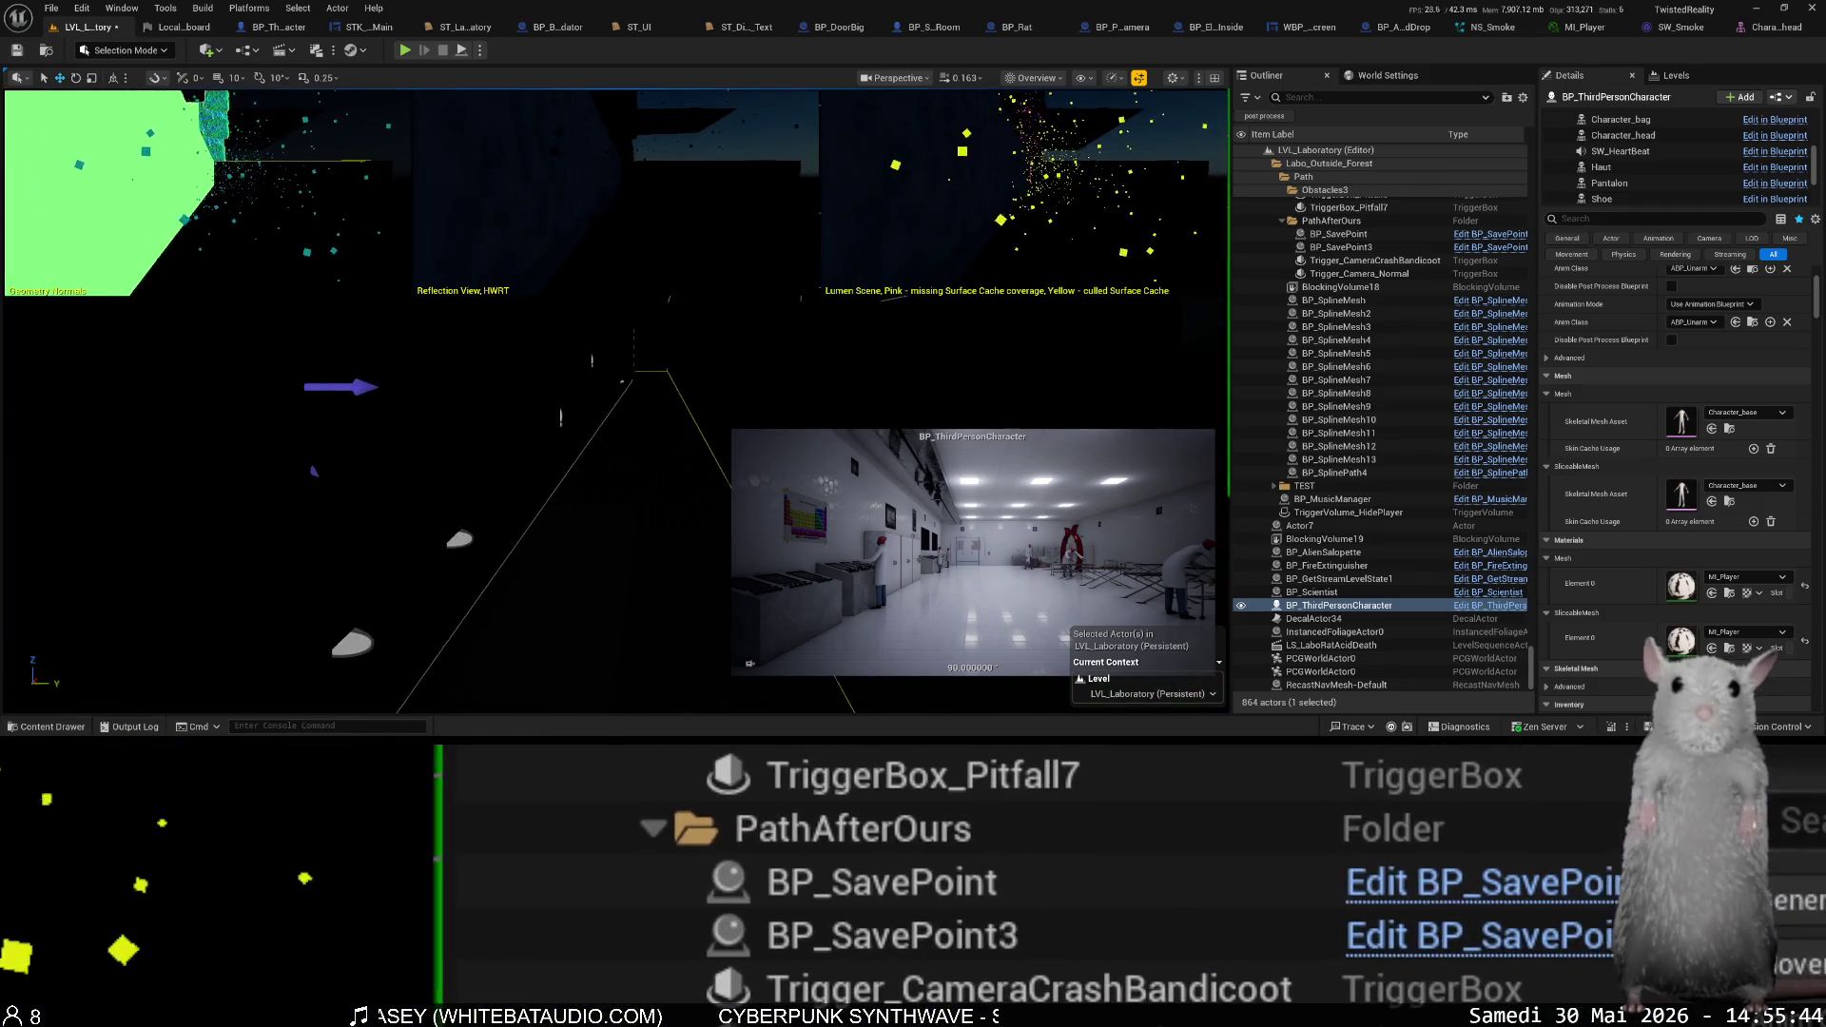
scroll(609, 400, "up", 5)
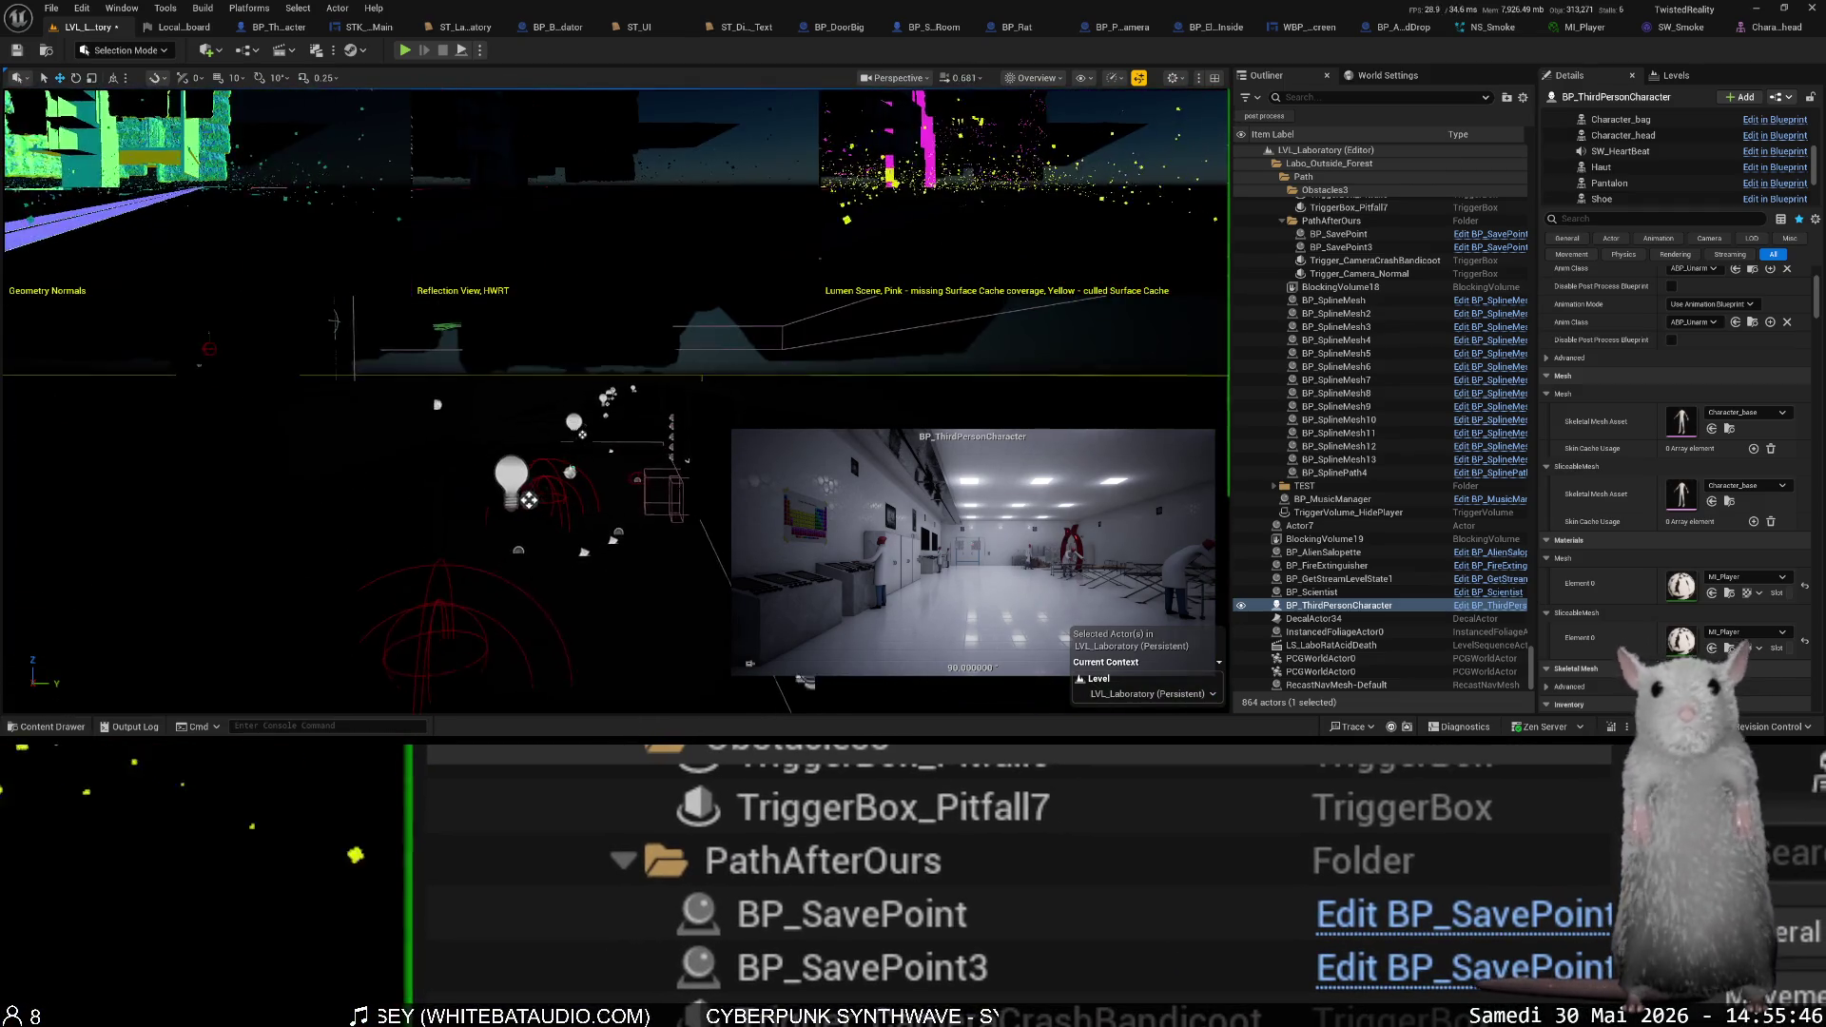
scroll(609, 400, "up", 1)
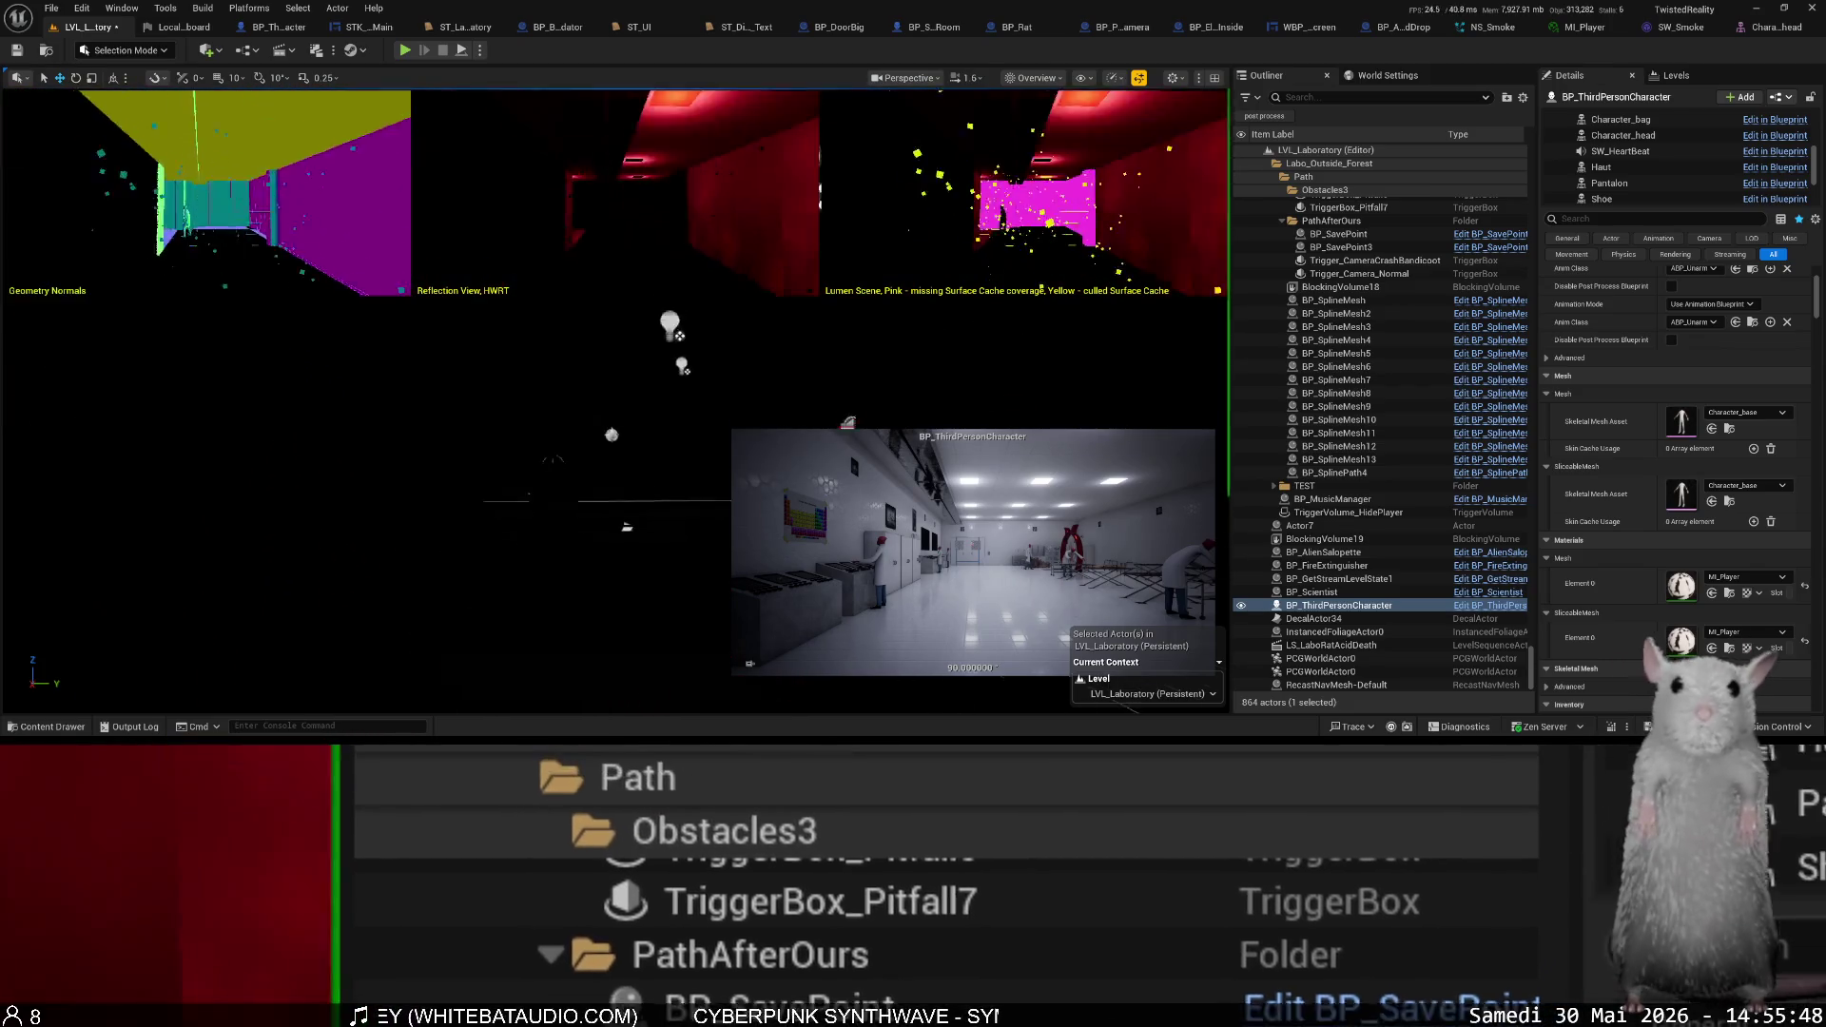
key("w")
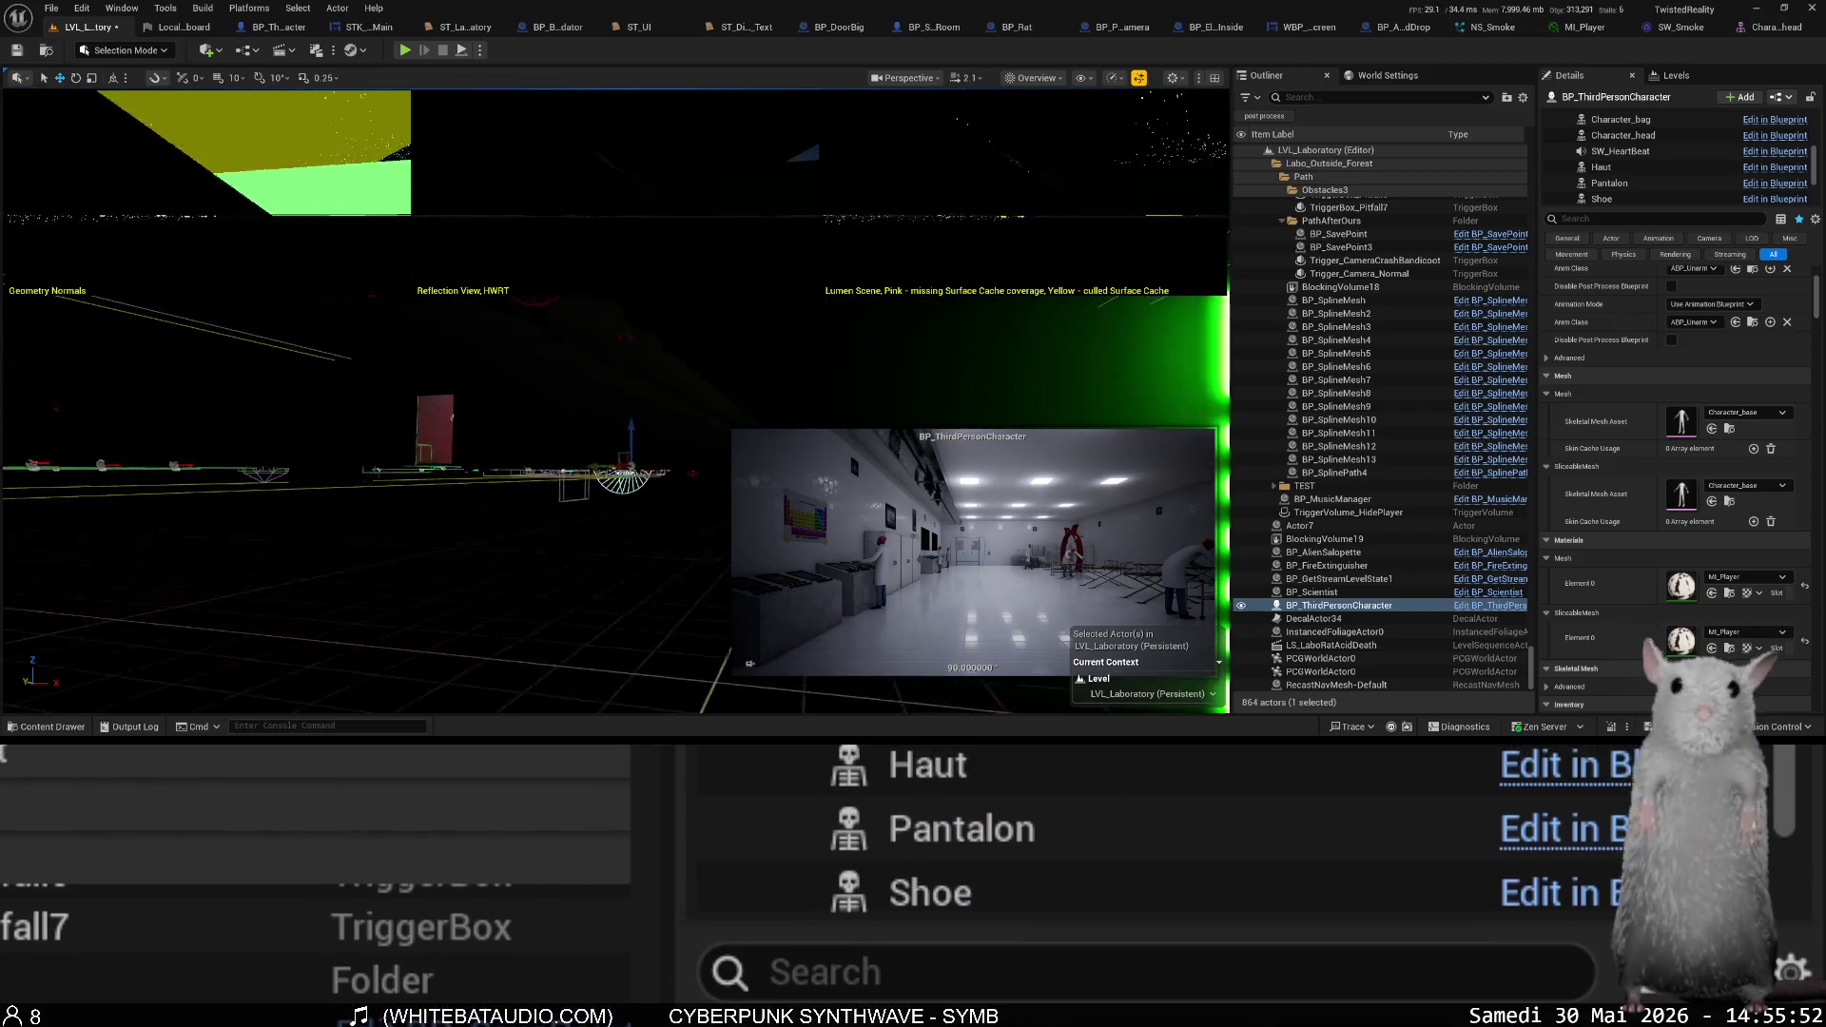
key("f")
scroll(609, 400, "down", 5)
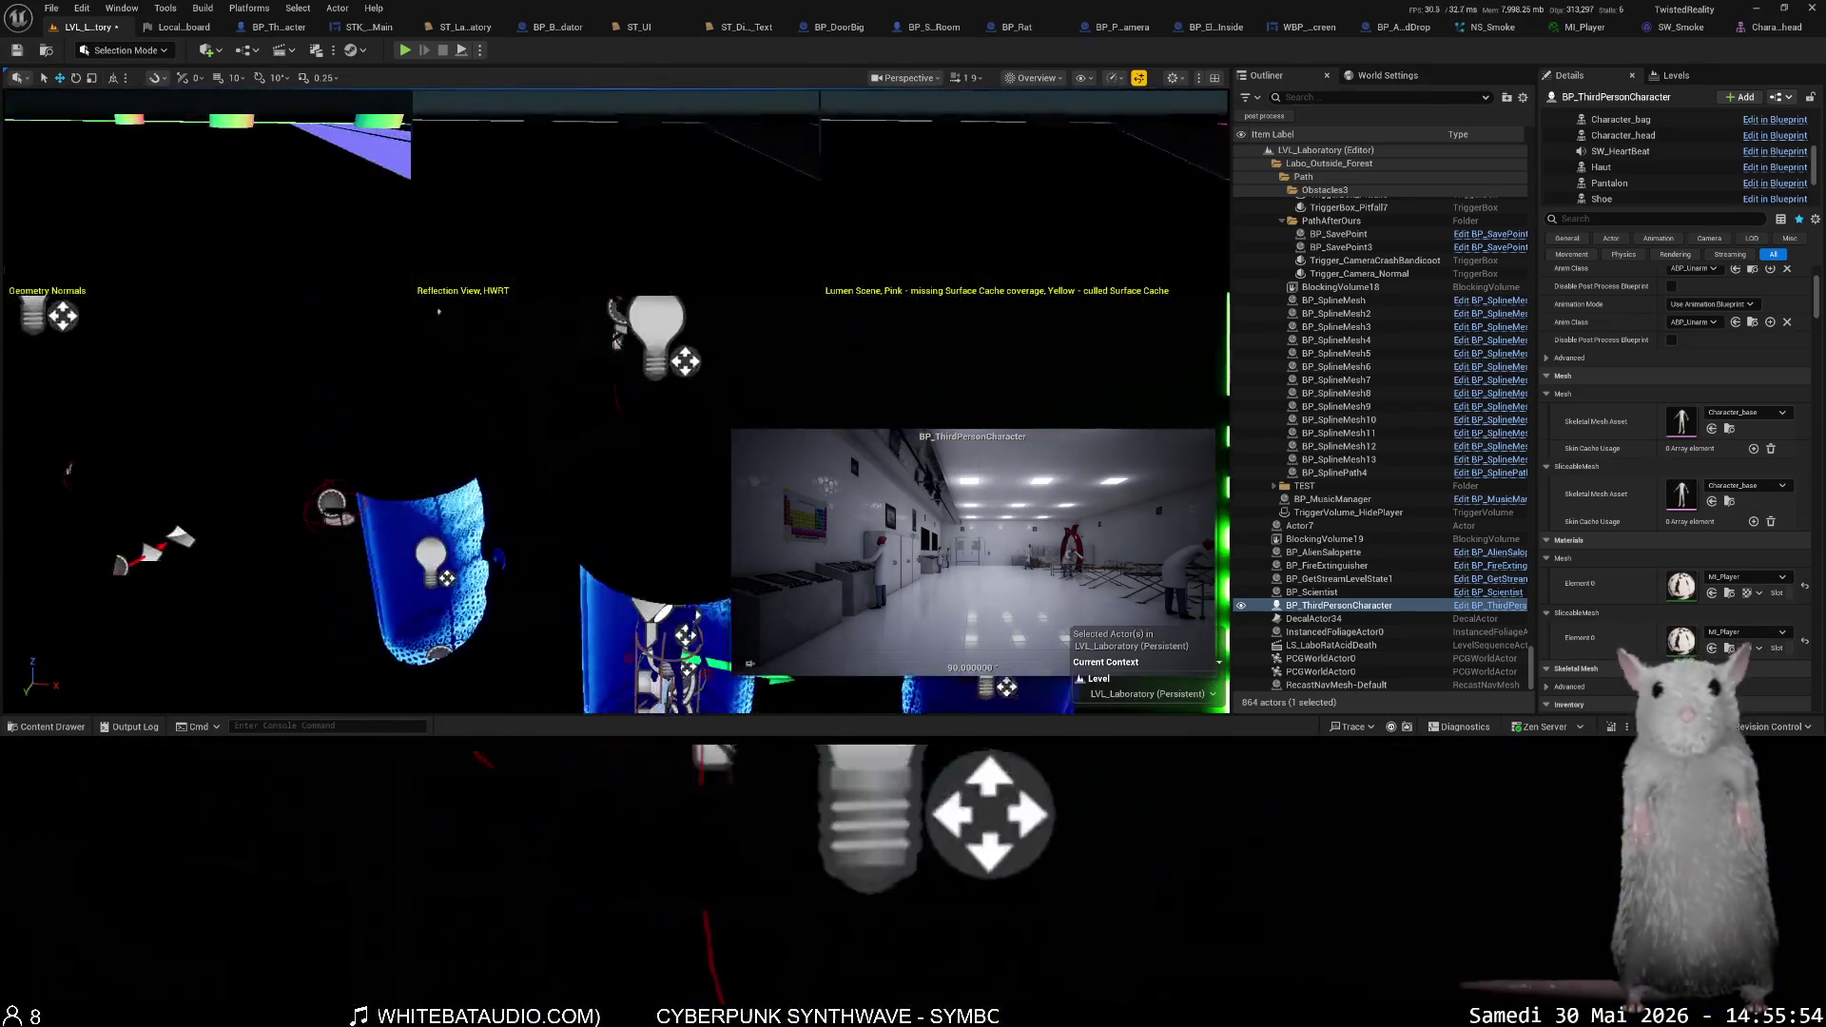
scroll(609, 400, "down", 2)
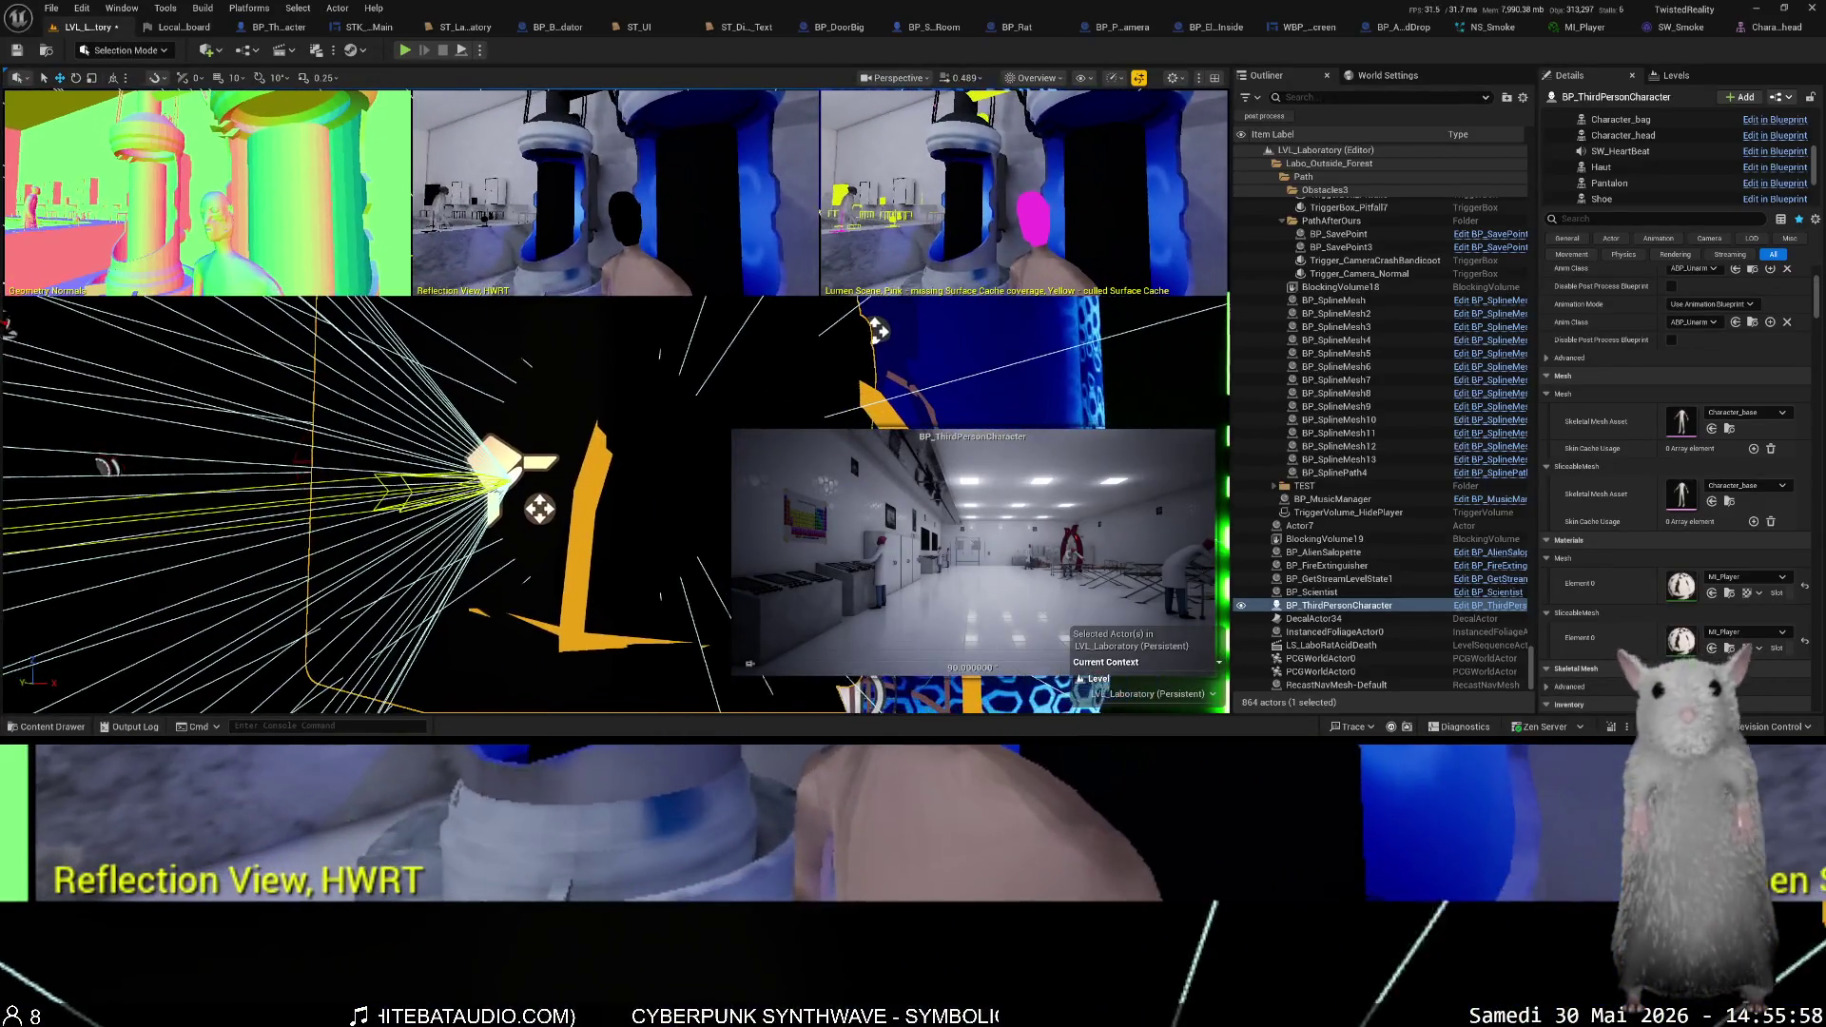
scroll(629, 304, "down", 3)
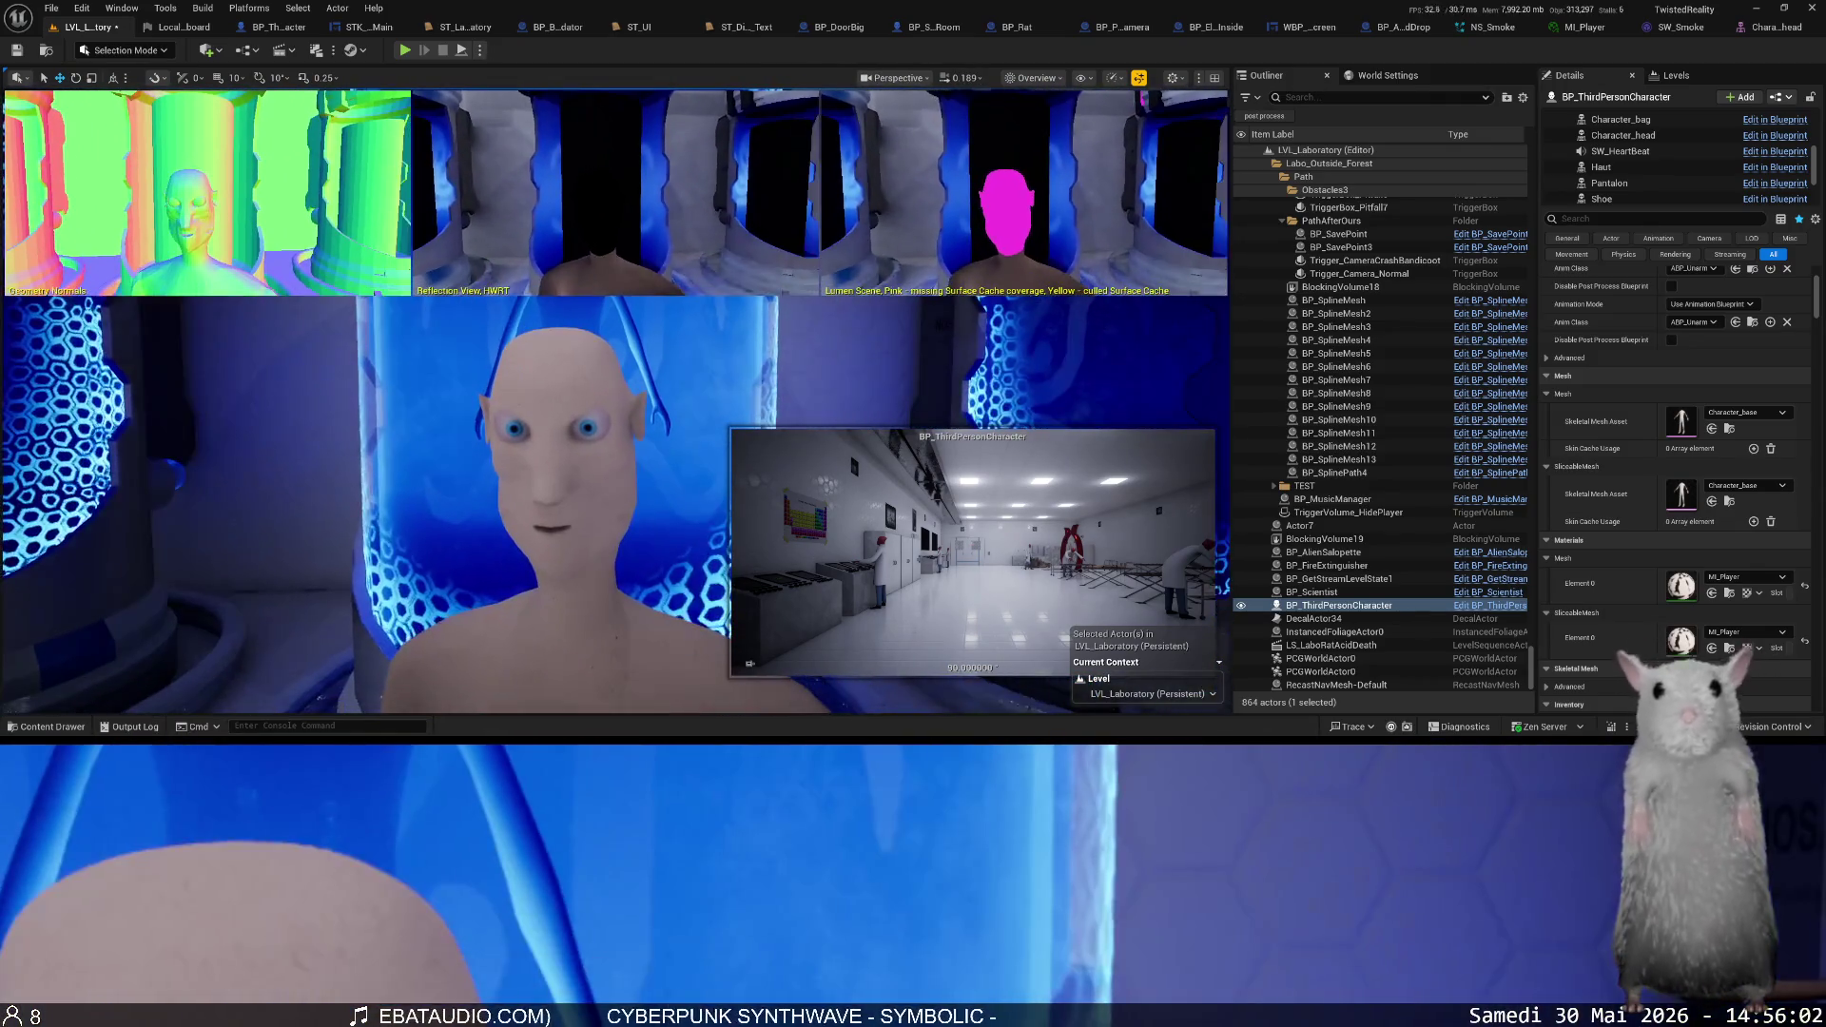
scroll(613, 352, "down", 2)
left_click_drag(612, 400, 509, 385)
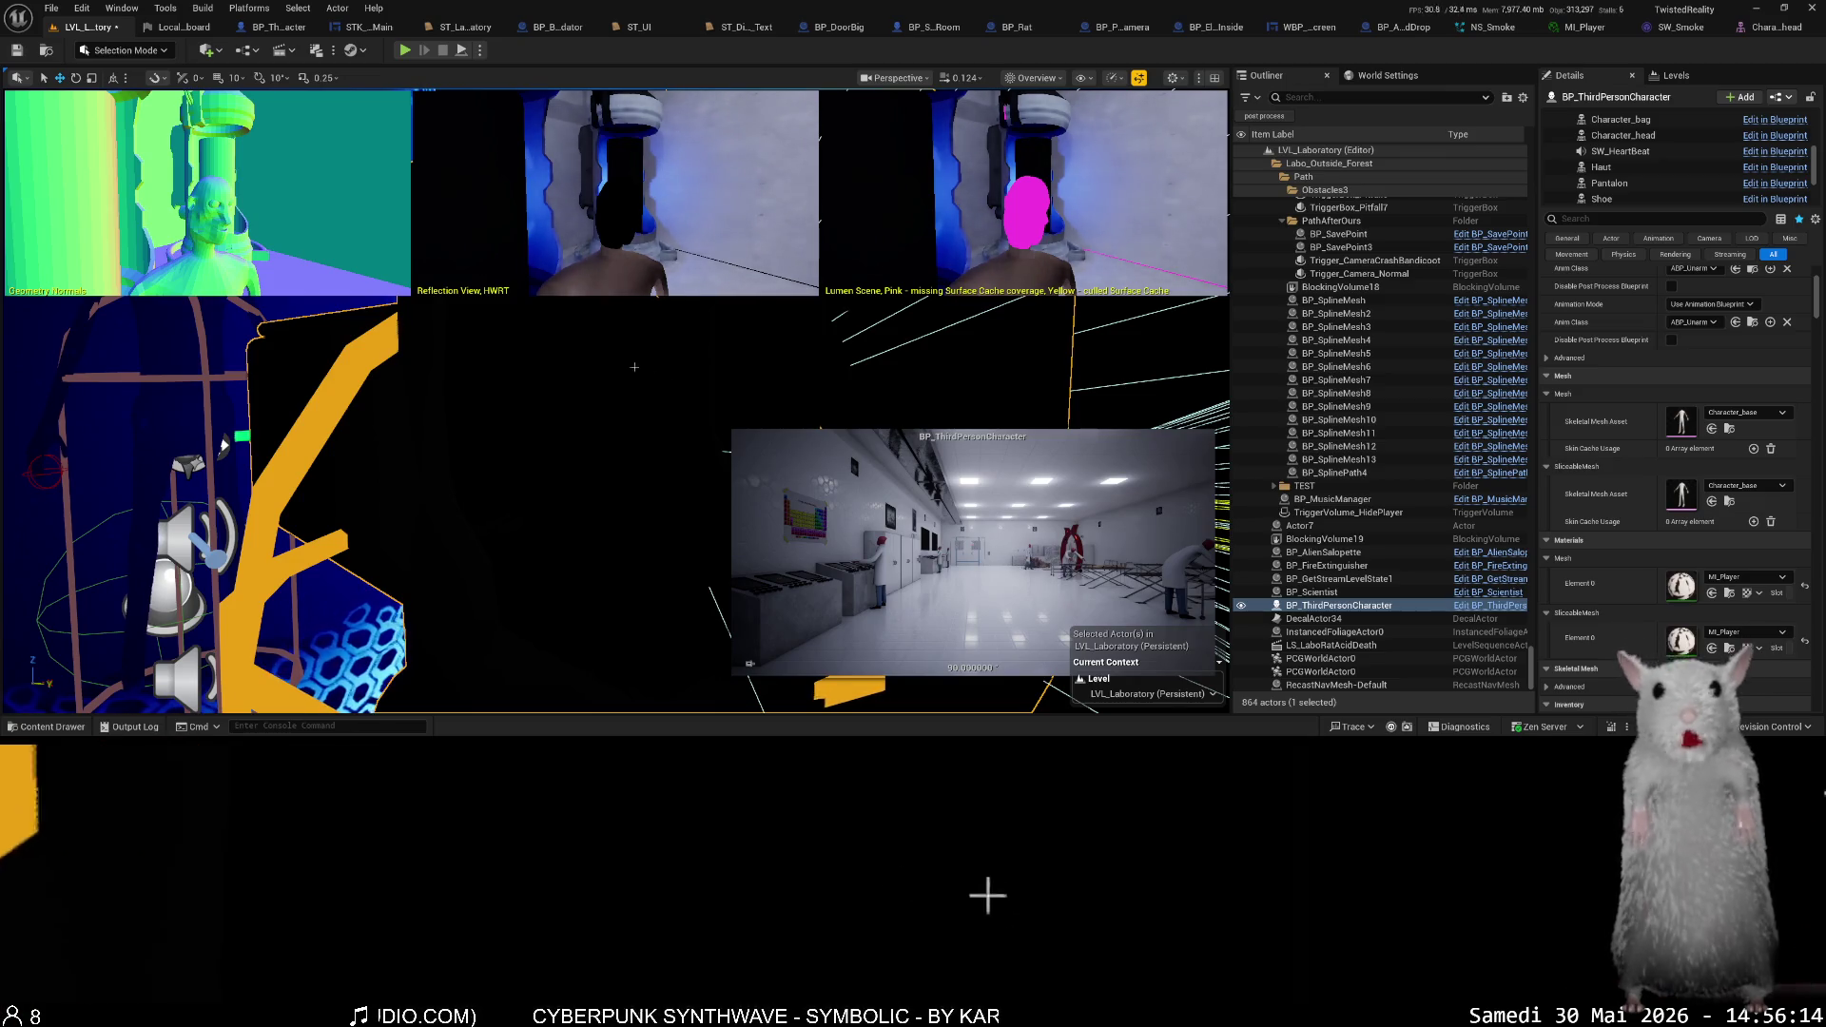
- Switch the level viewport to a single Lit view and frame the tube and cage
left_click(1035, 78)
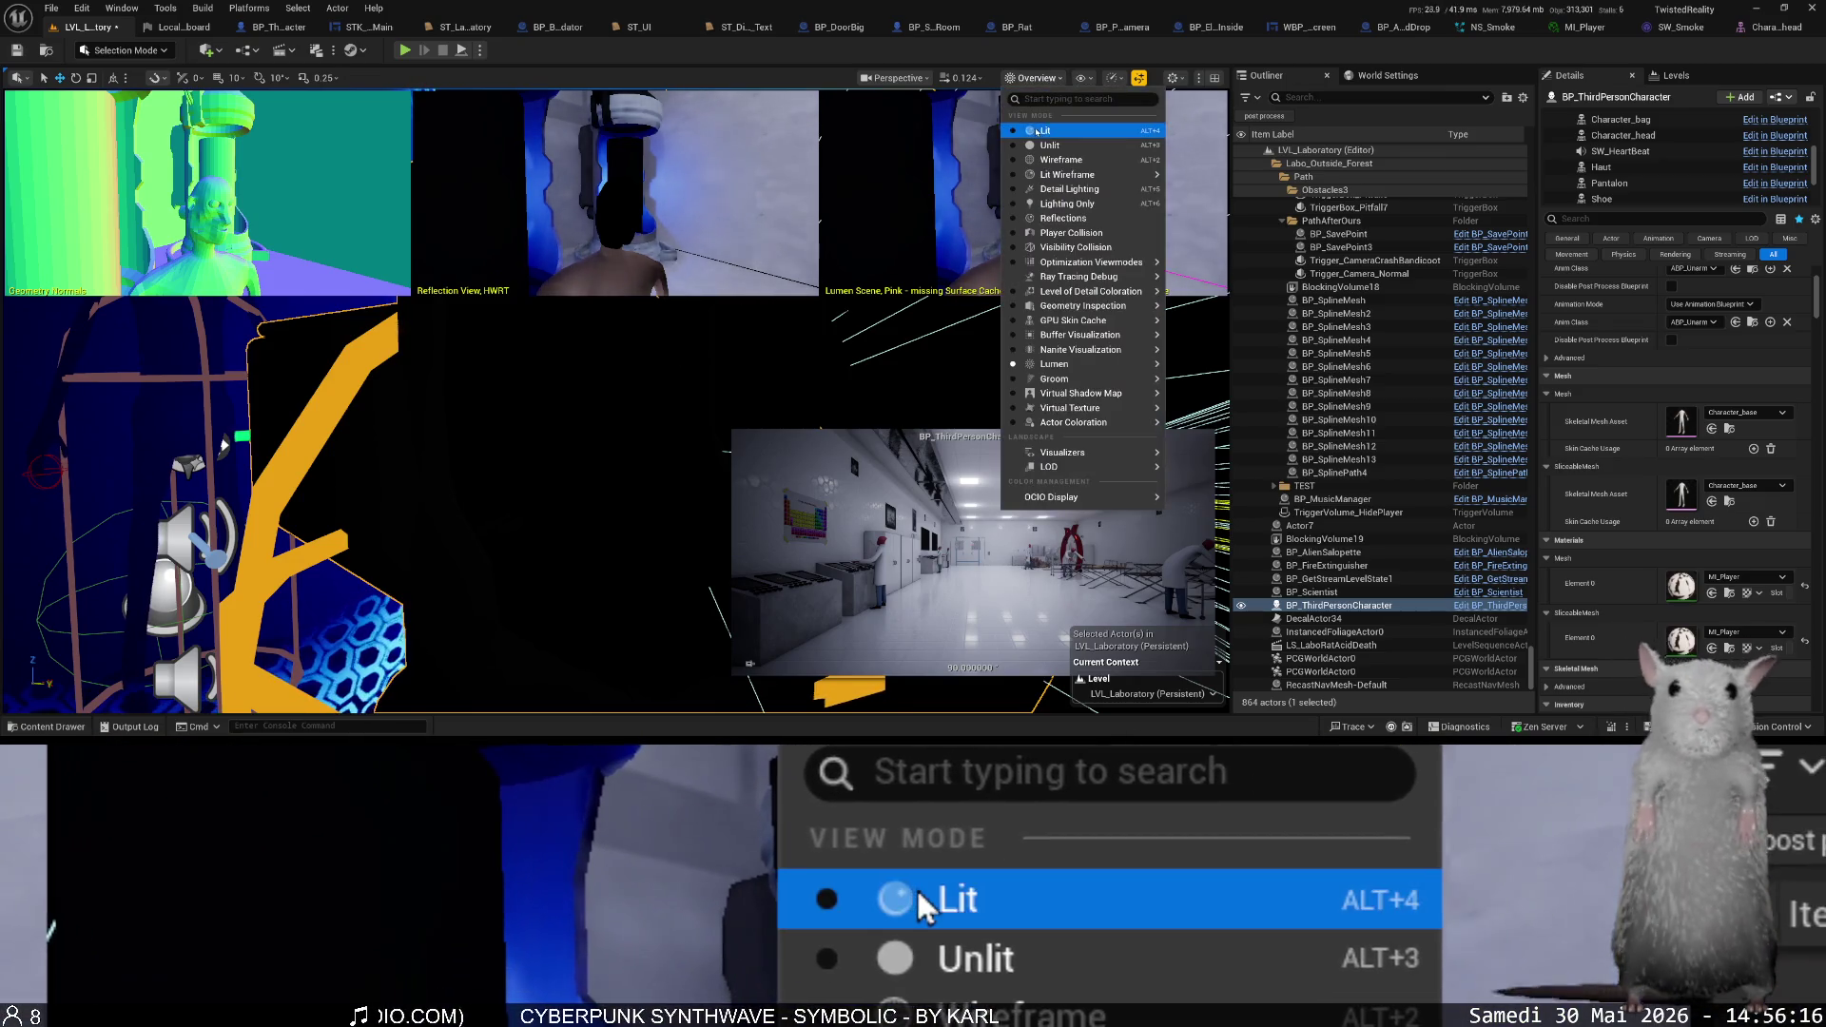
left_click(1037, 132)
left_click(491, 485)
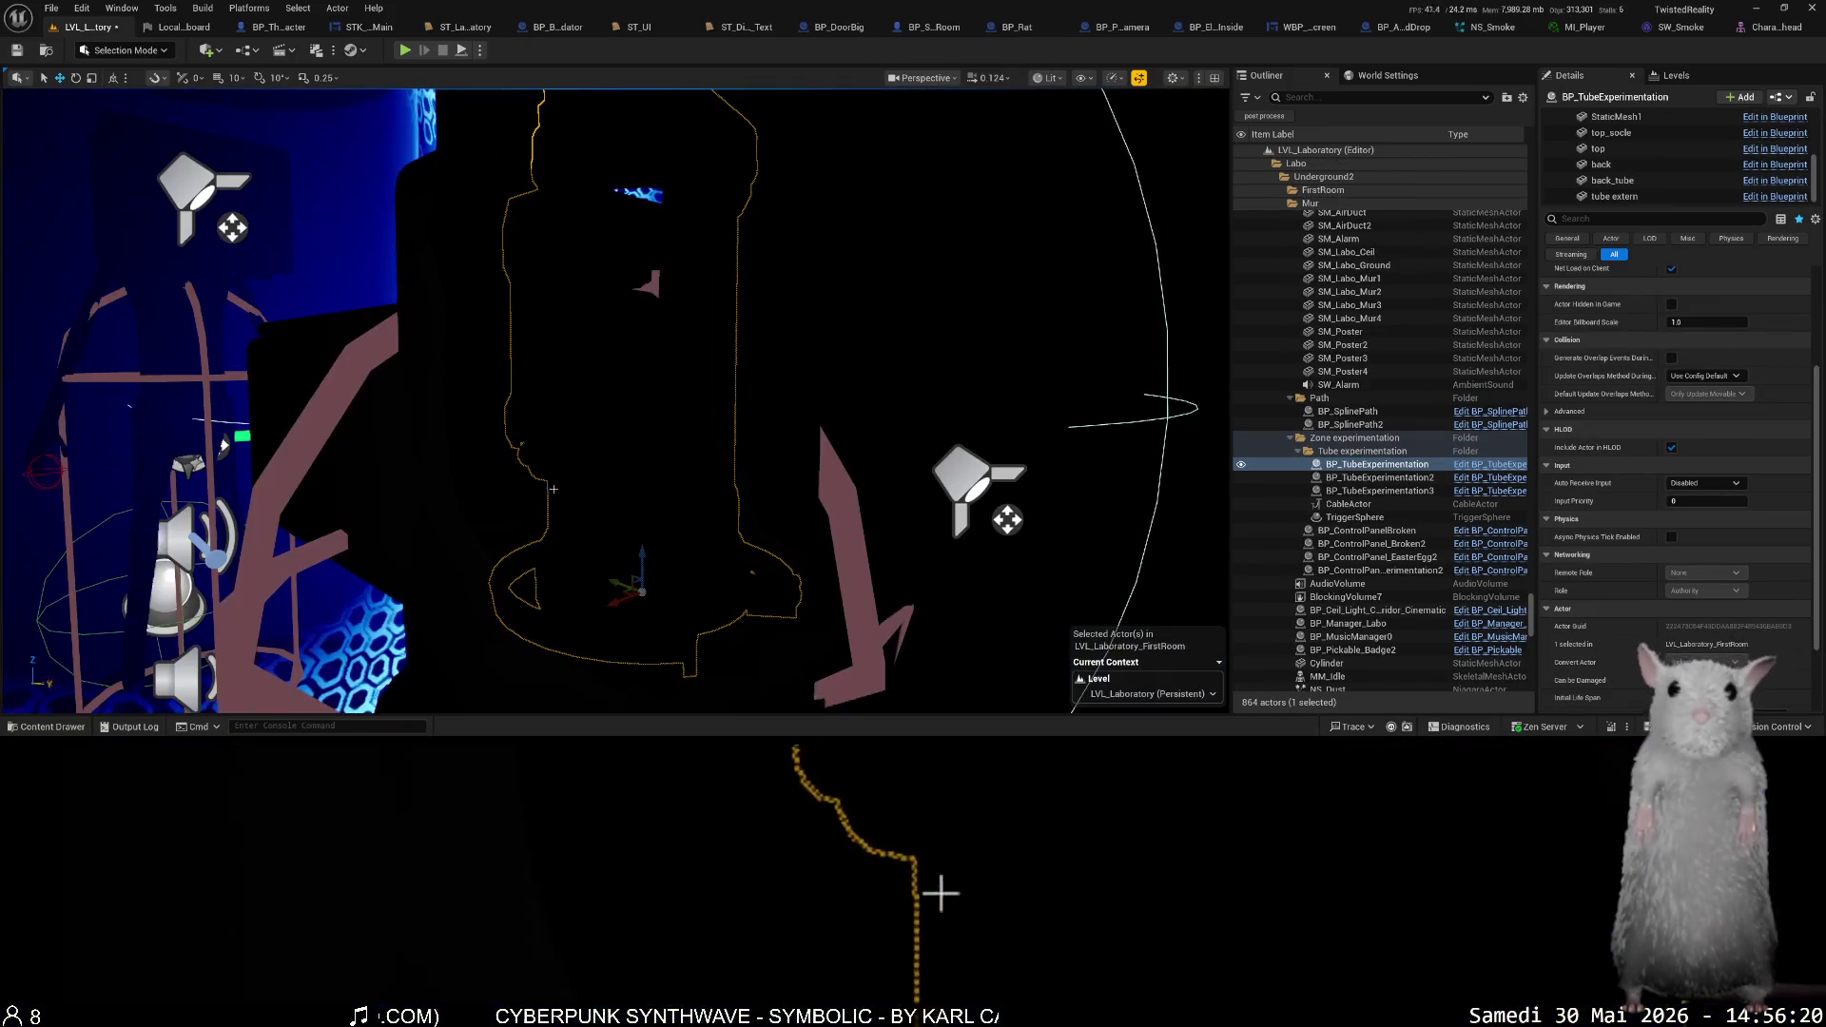
scroll(491, 485, "down", 5)
key("Escape")
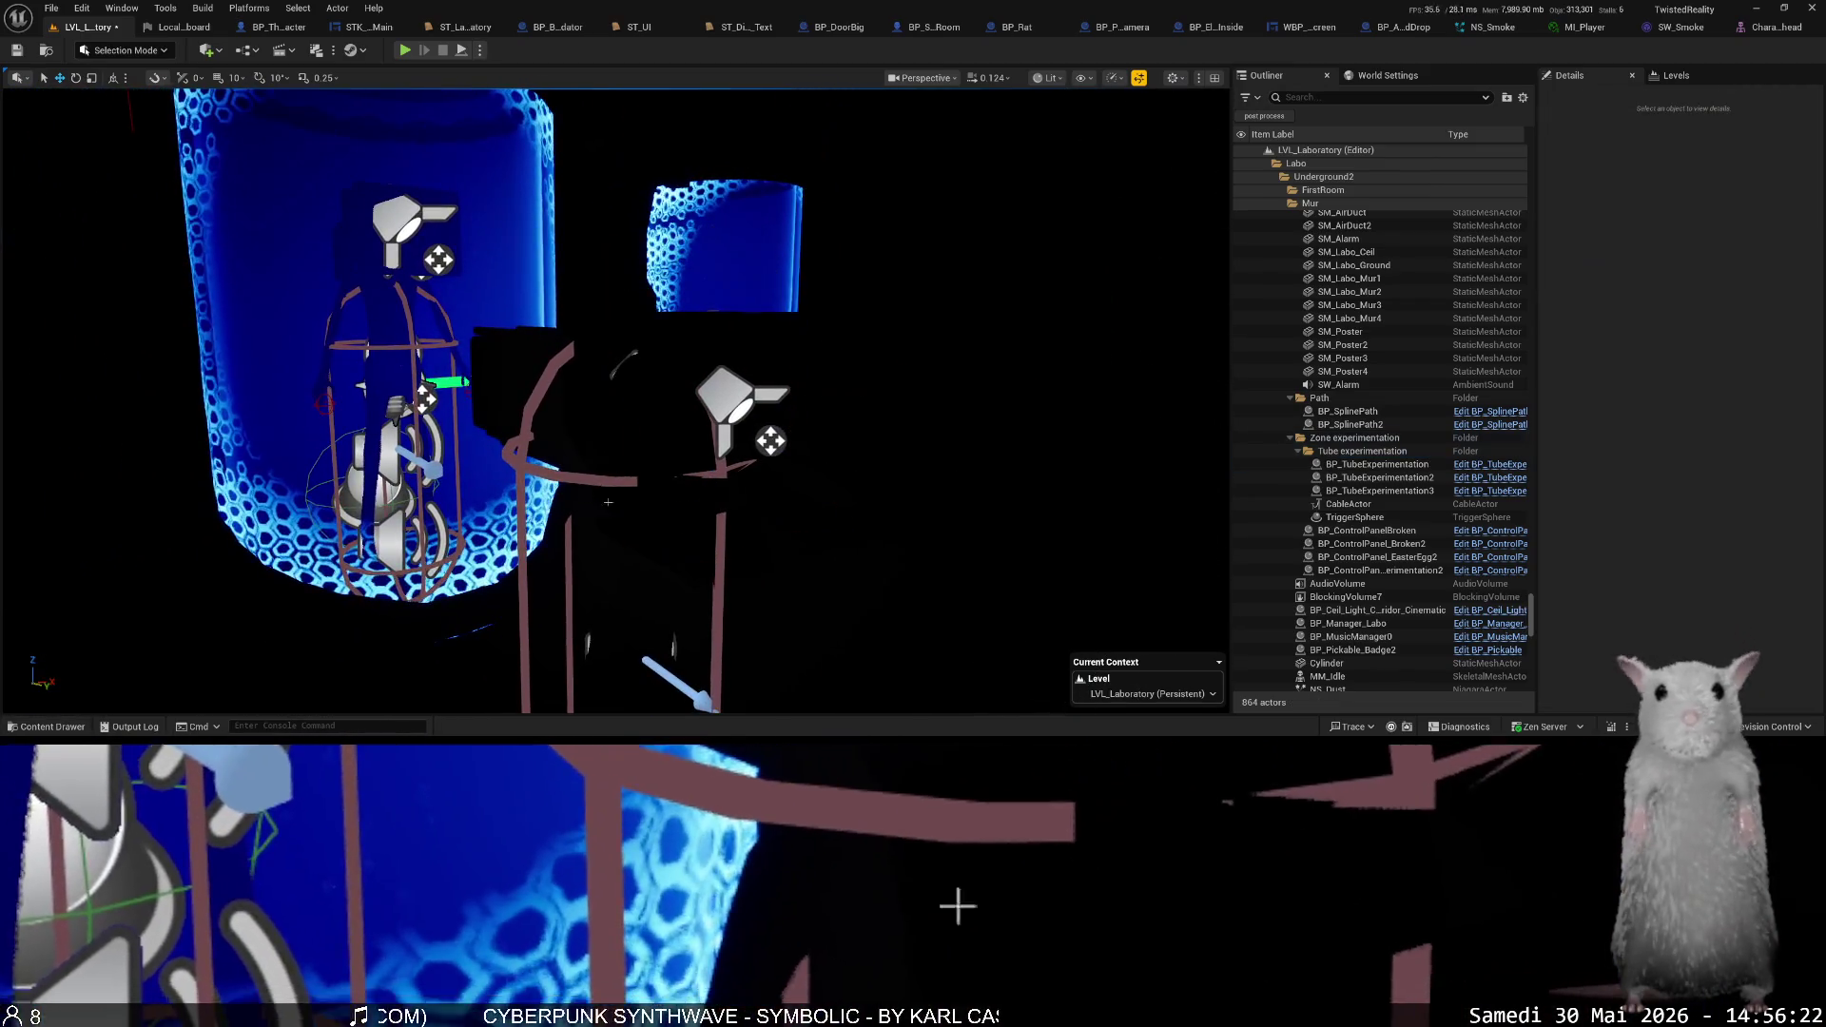
left_click_drag(615, 400, 304, 400)
left_click_drag(808, 327, 797, 327)
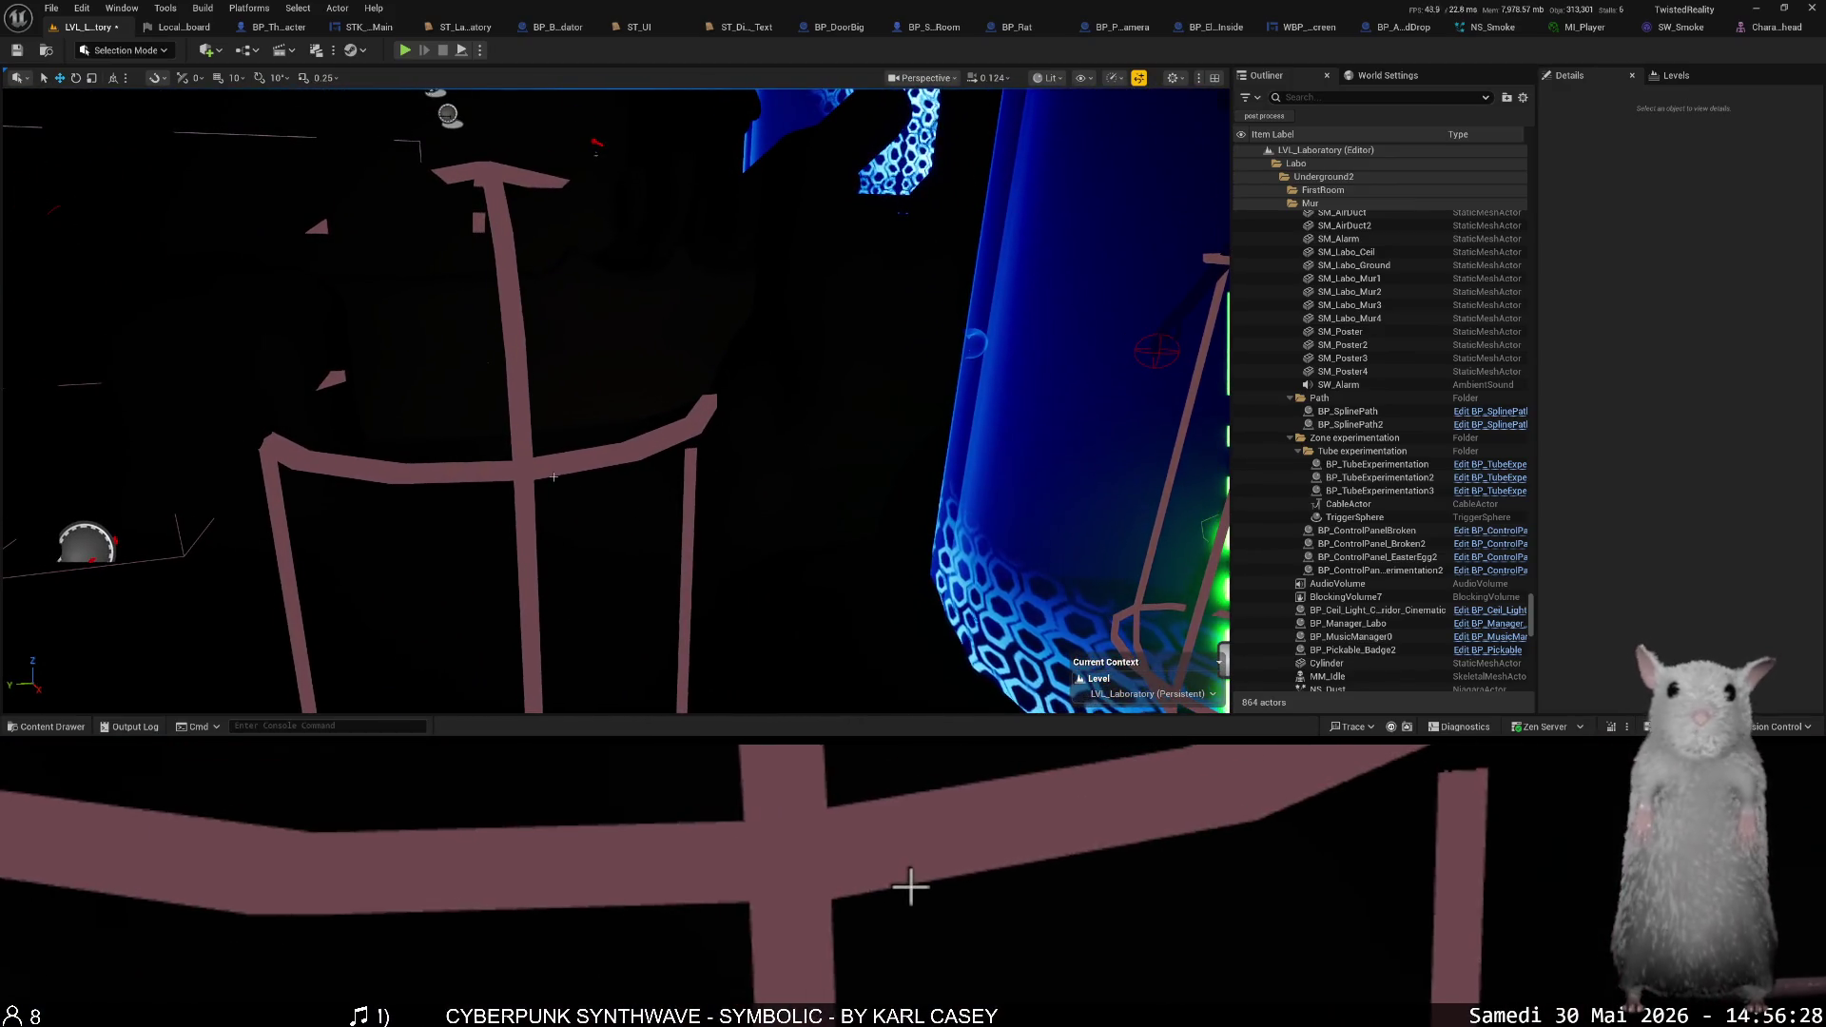
- Reset the Show menu to Use Defaults so the tubes render fully lit
left_click(1082, 78)
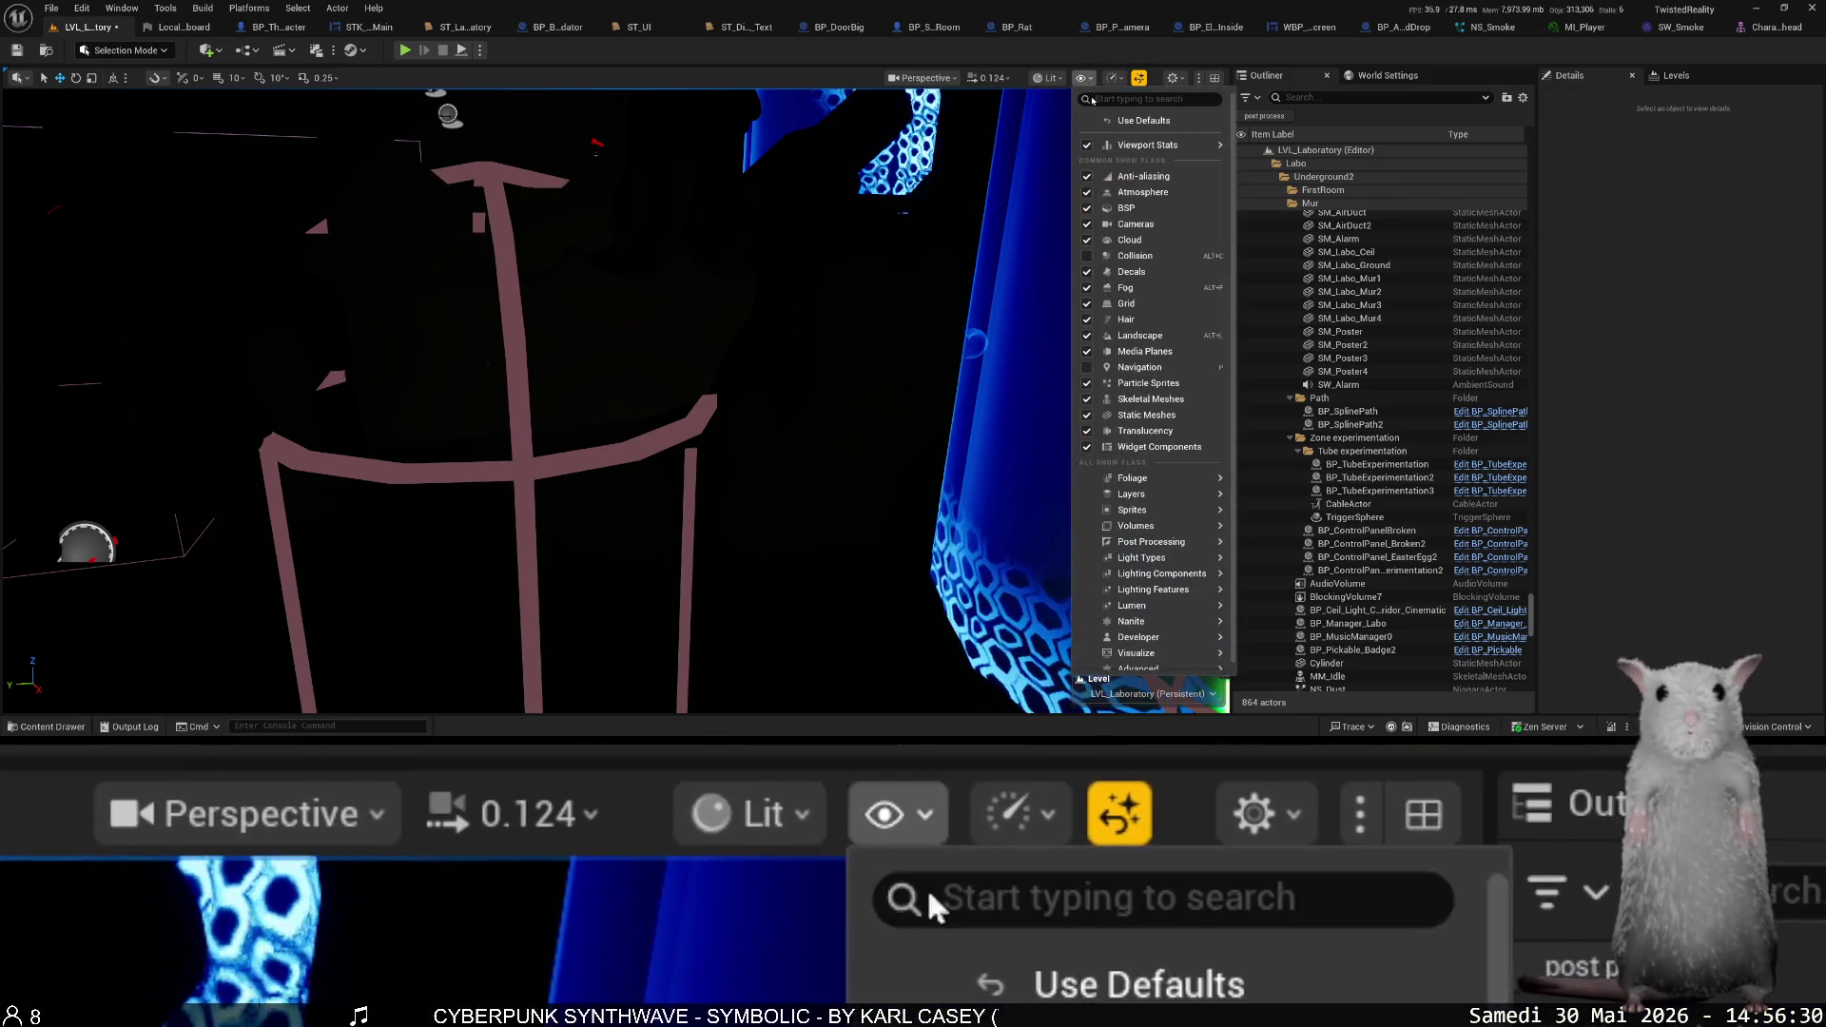
left_click(1152, 124)
left_click_drag(1152, 125, 1044, 134)
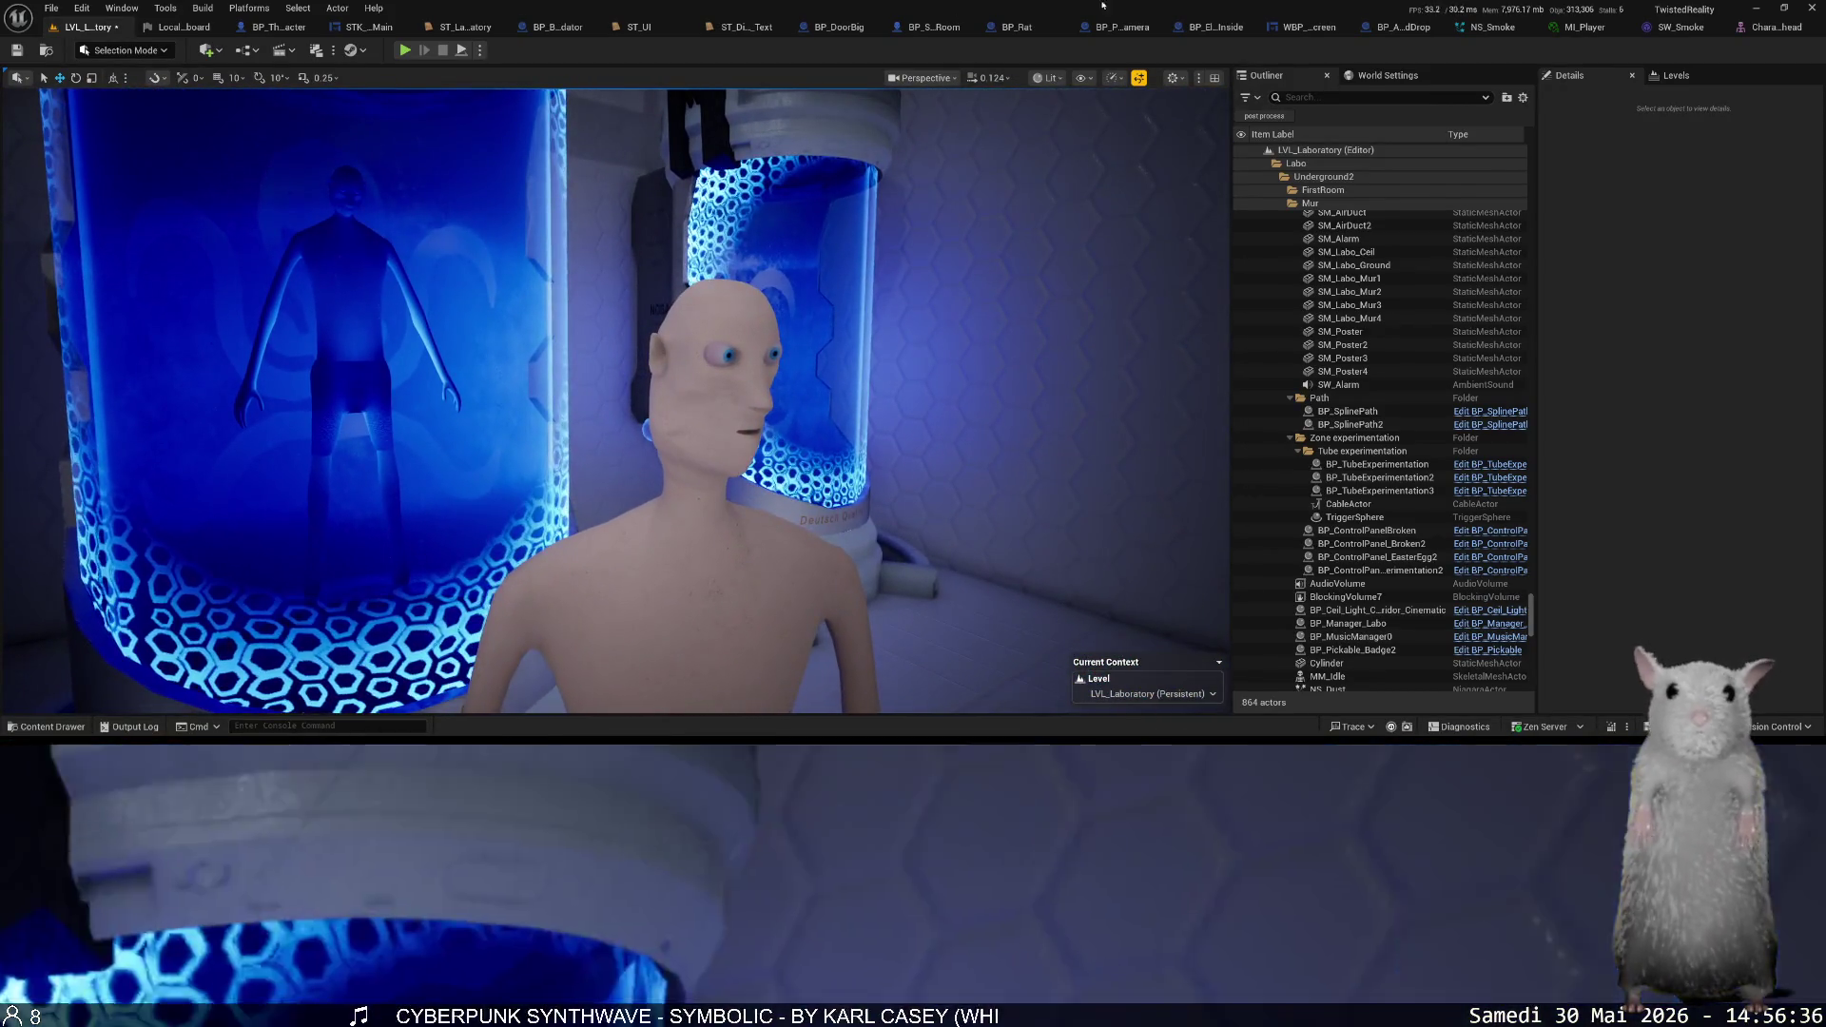
- Enable Global DistanceField via a 'distan' Show search, view the tube side-on, and select the SM_Labo_Mur4 wall
left_click(1082, 78)
type("distan")
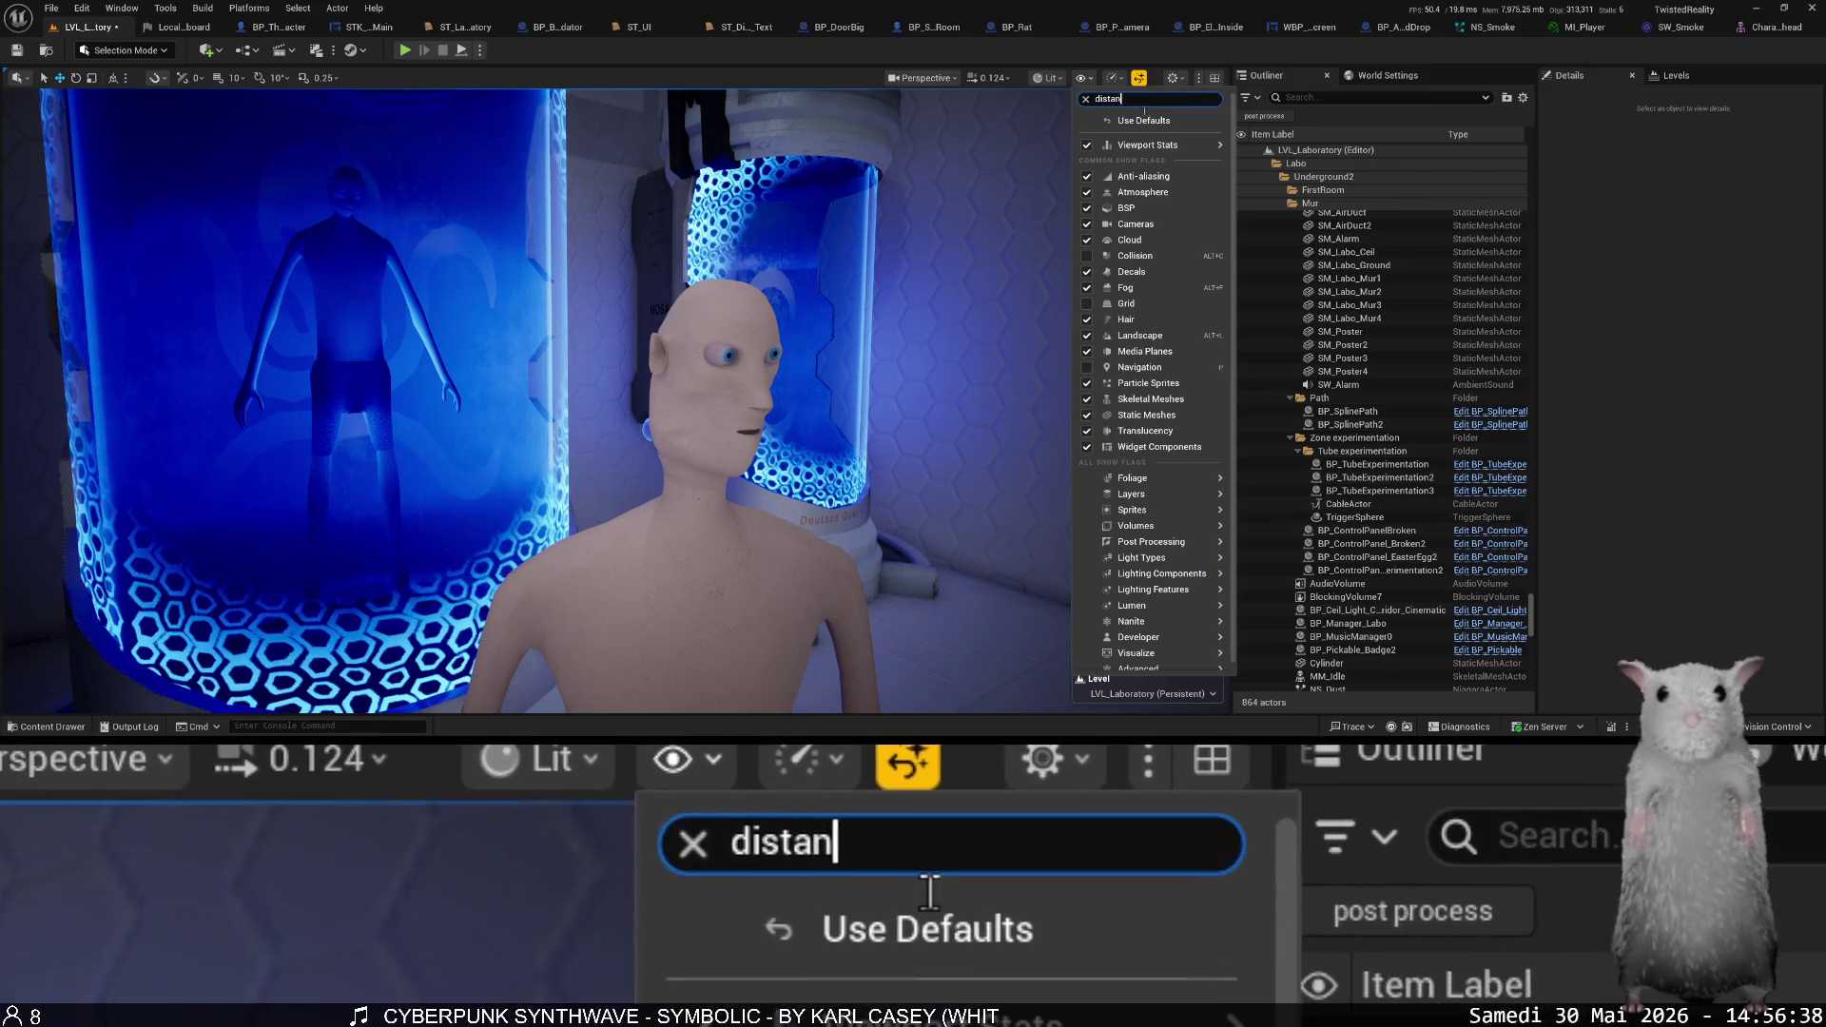
left_click(1089, 213)
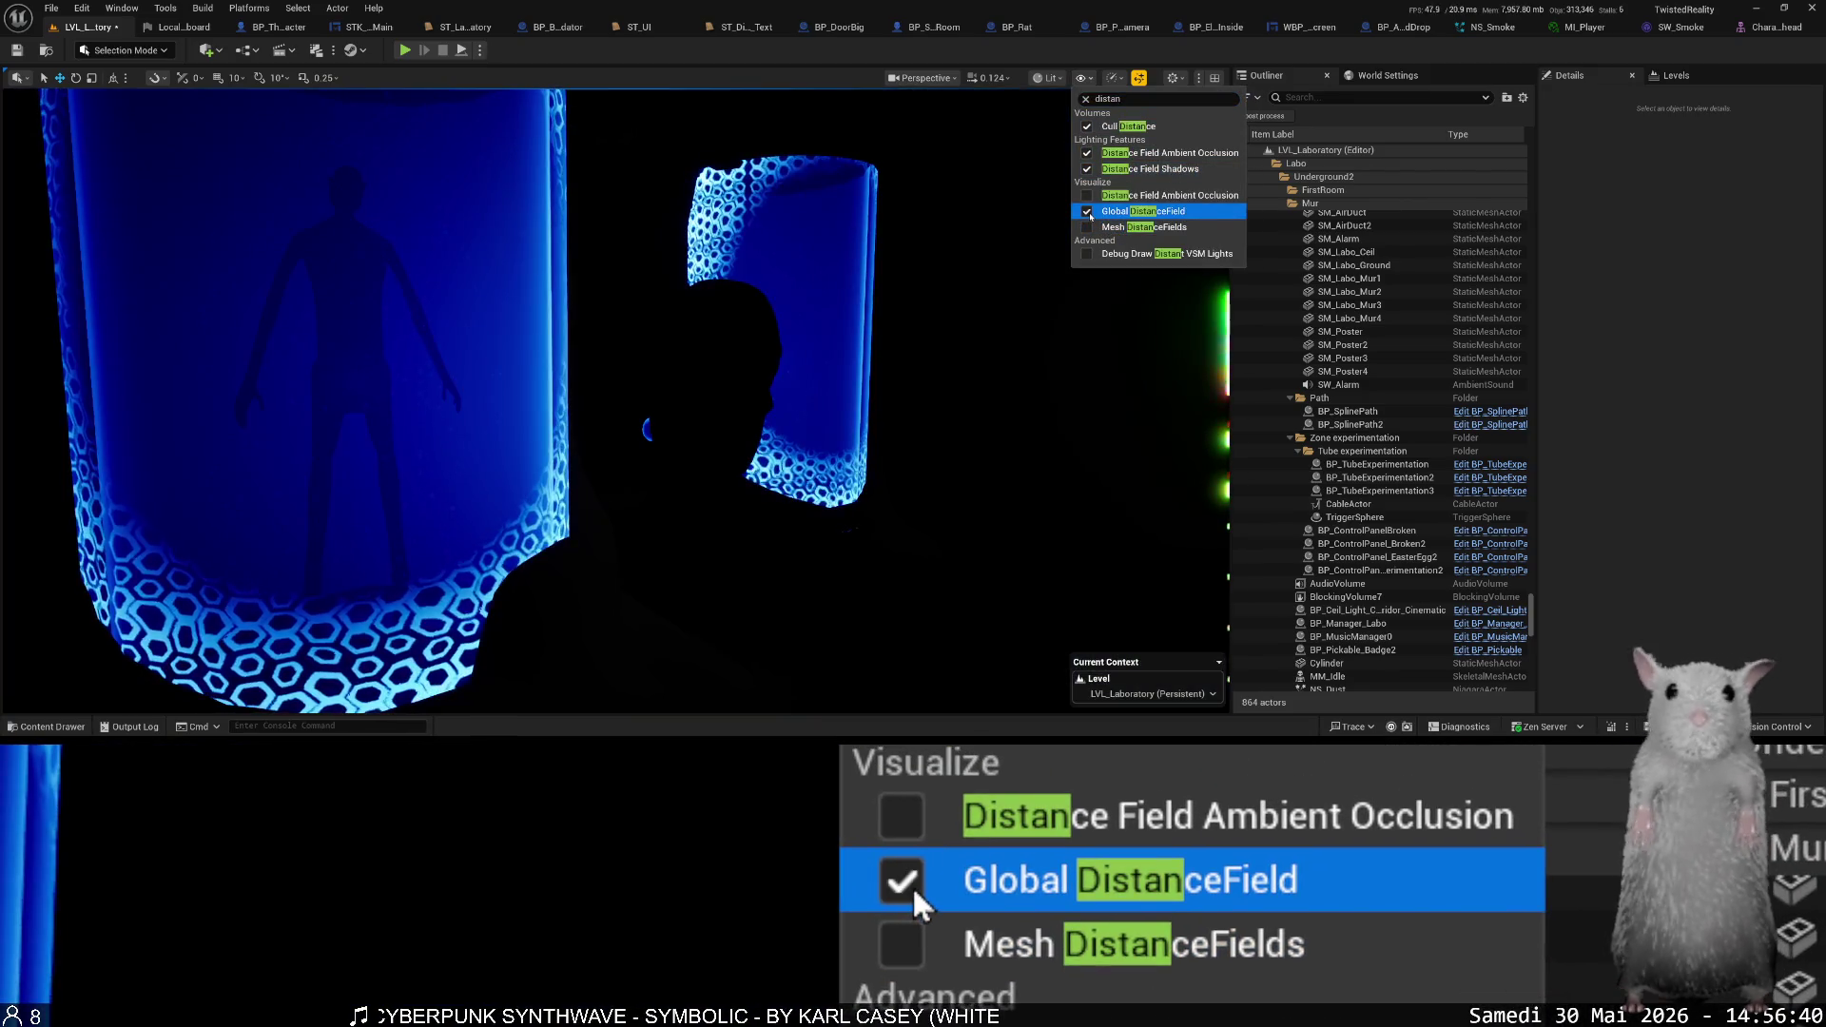
left_click_drag(666, 381, 666, 380)
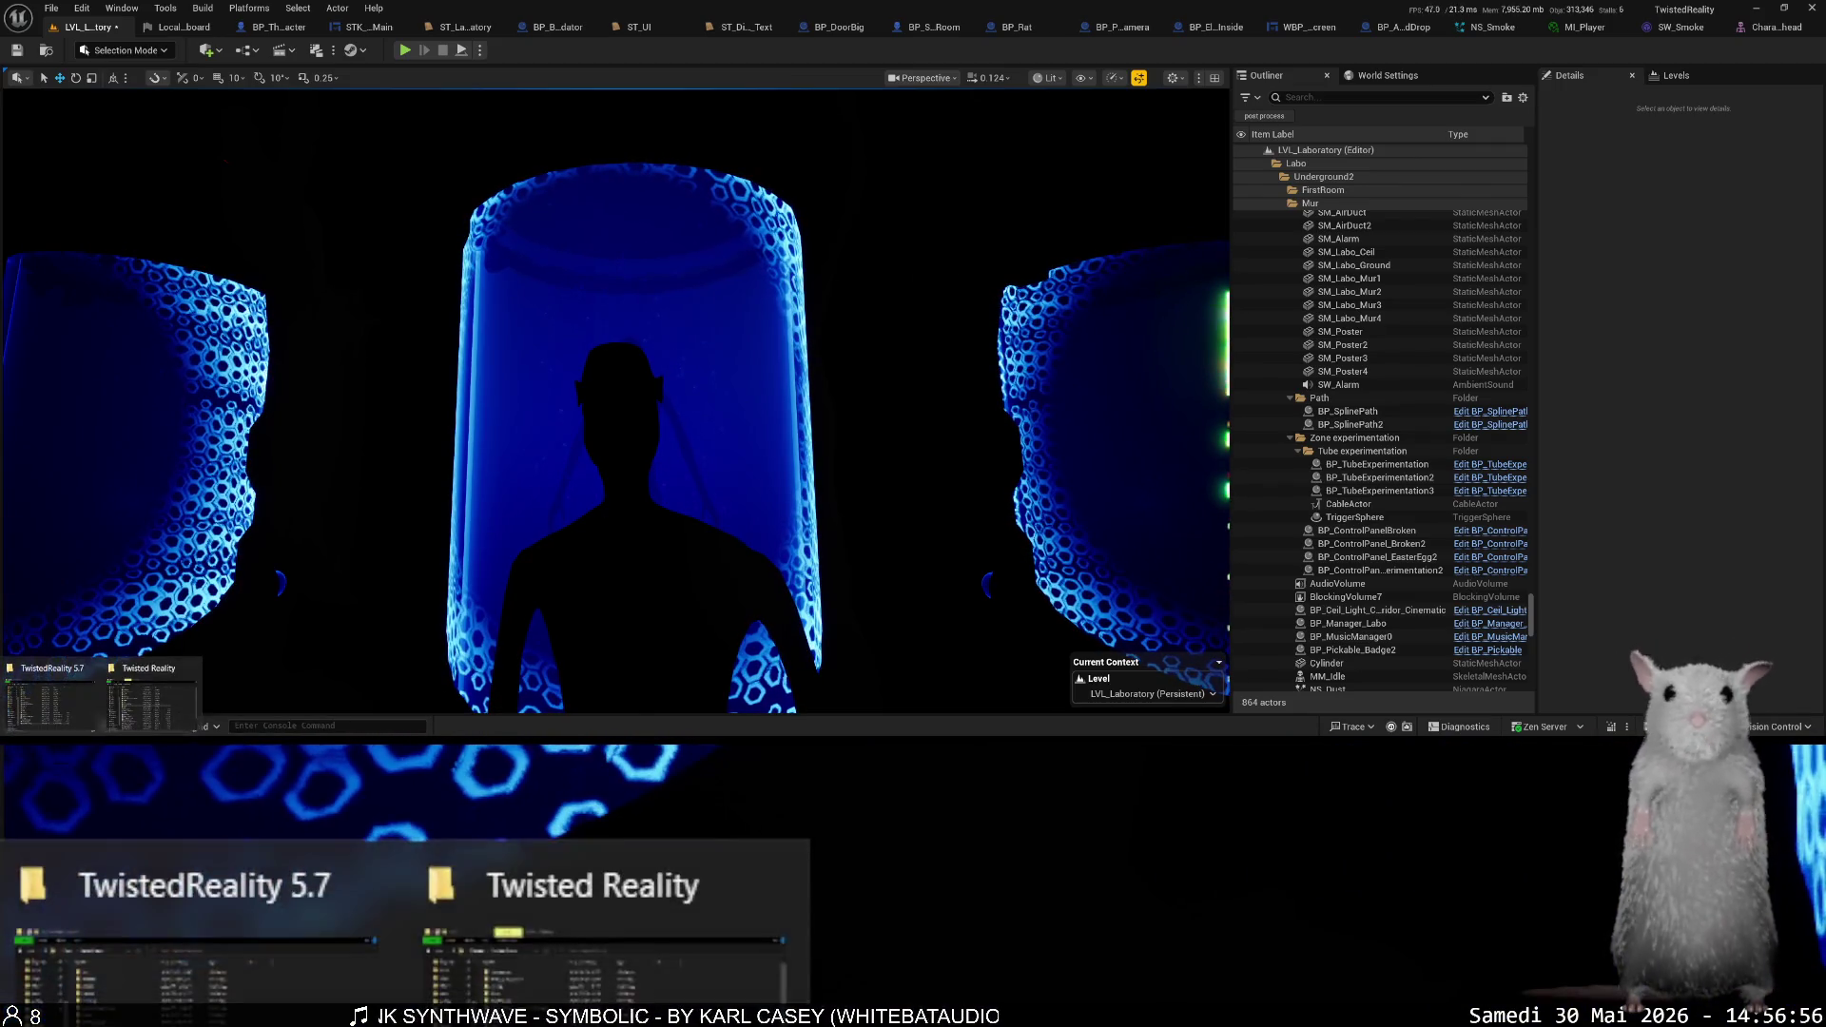
left_click(402, 646)
- Open the Character_head skeletal mesh from the Content Drawer in its own editor
key("ctrl+space")
left_click(613, 608)
double_click(610, 609)
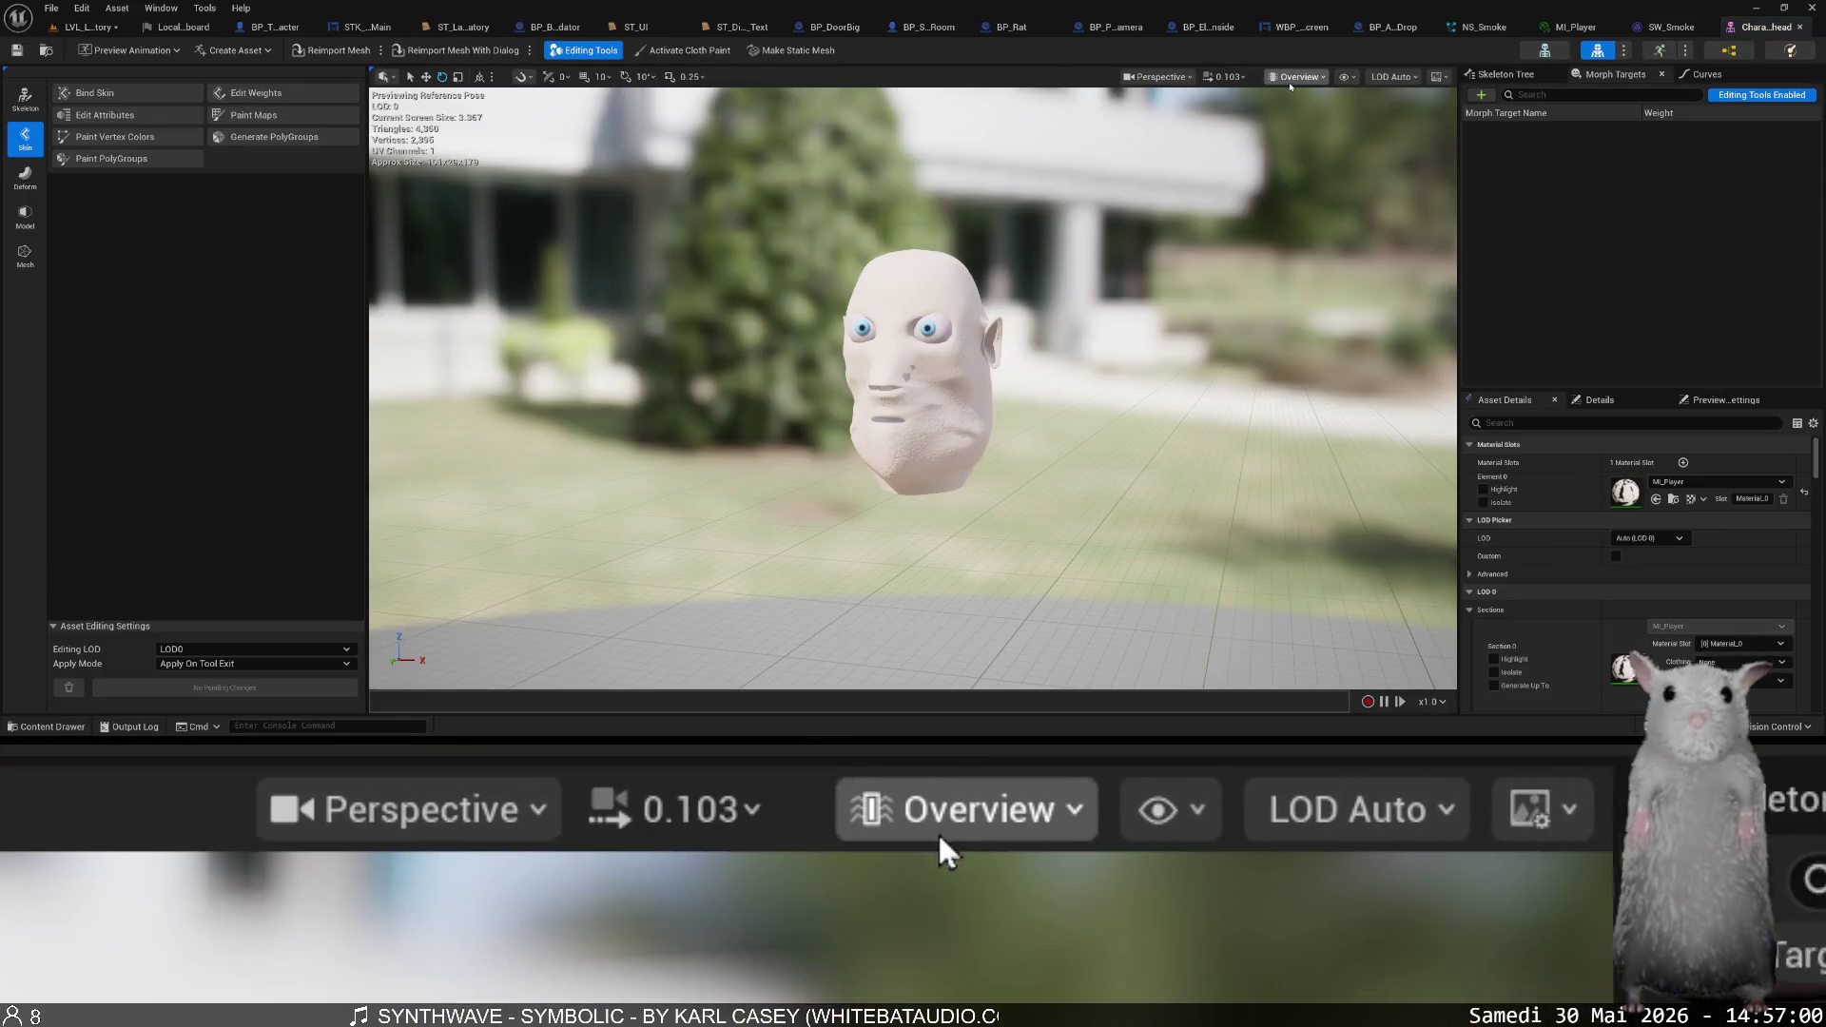
- Search 'lum' in the Asset Details, the preview View Mode list and the Show menu, then return to the general details
left_click(1526, 423)
type("lum")
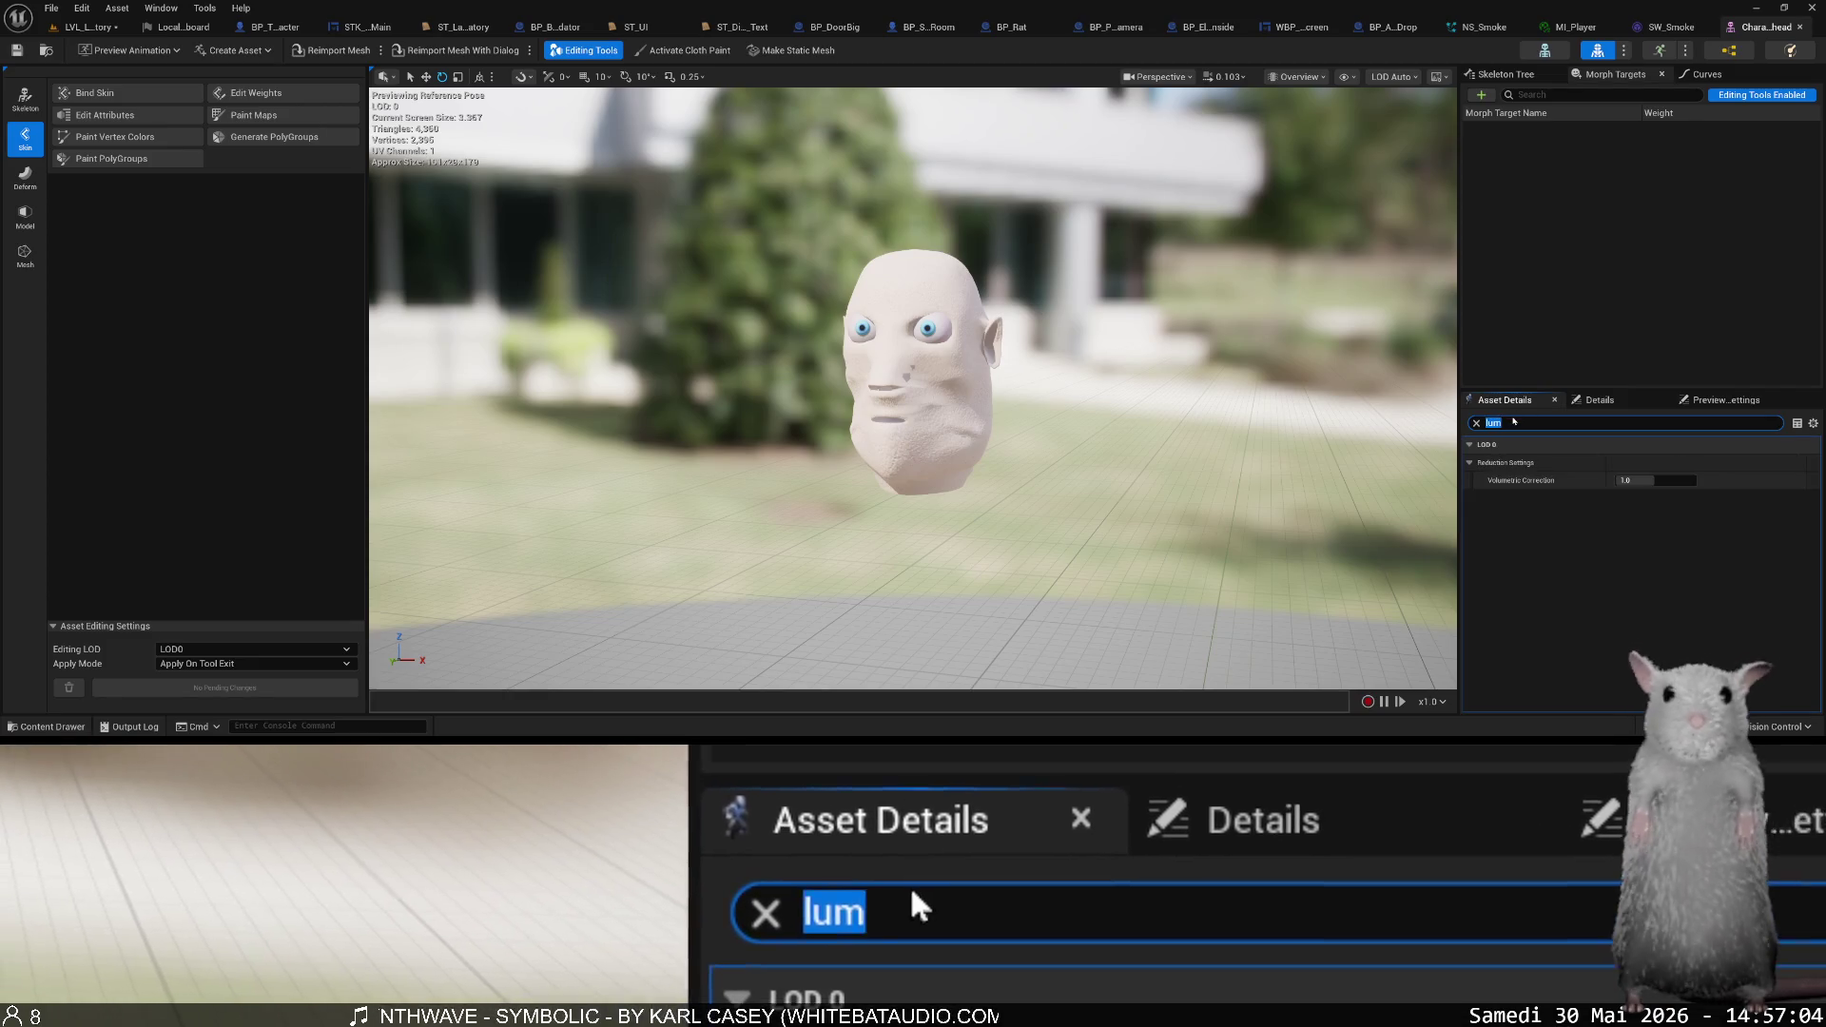
left_click(1296, 77)
type("lum")
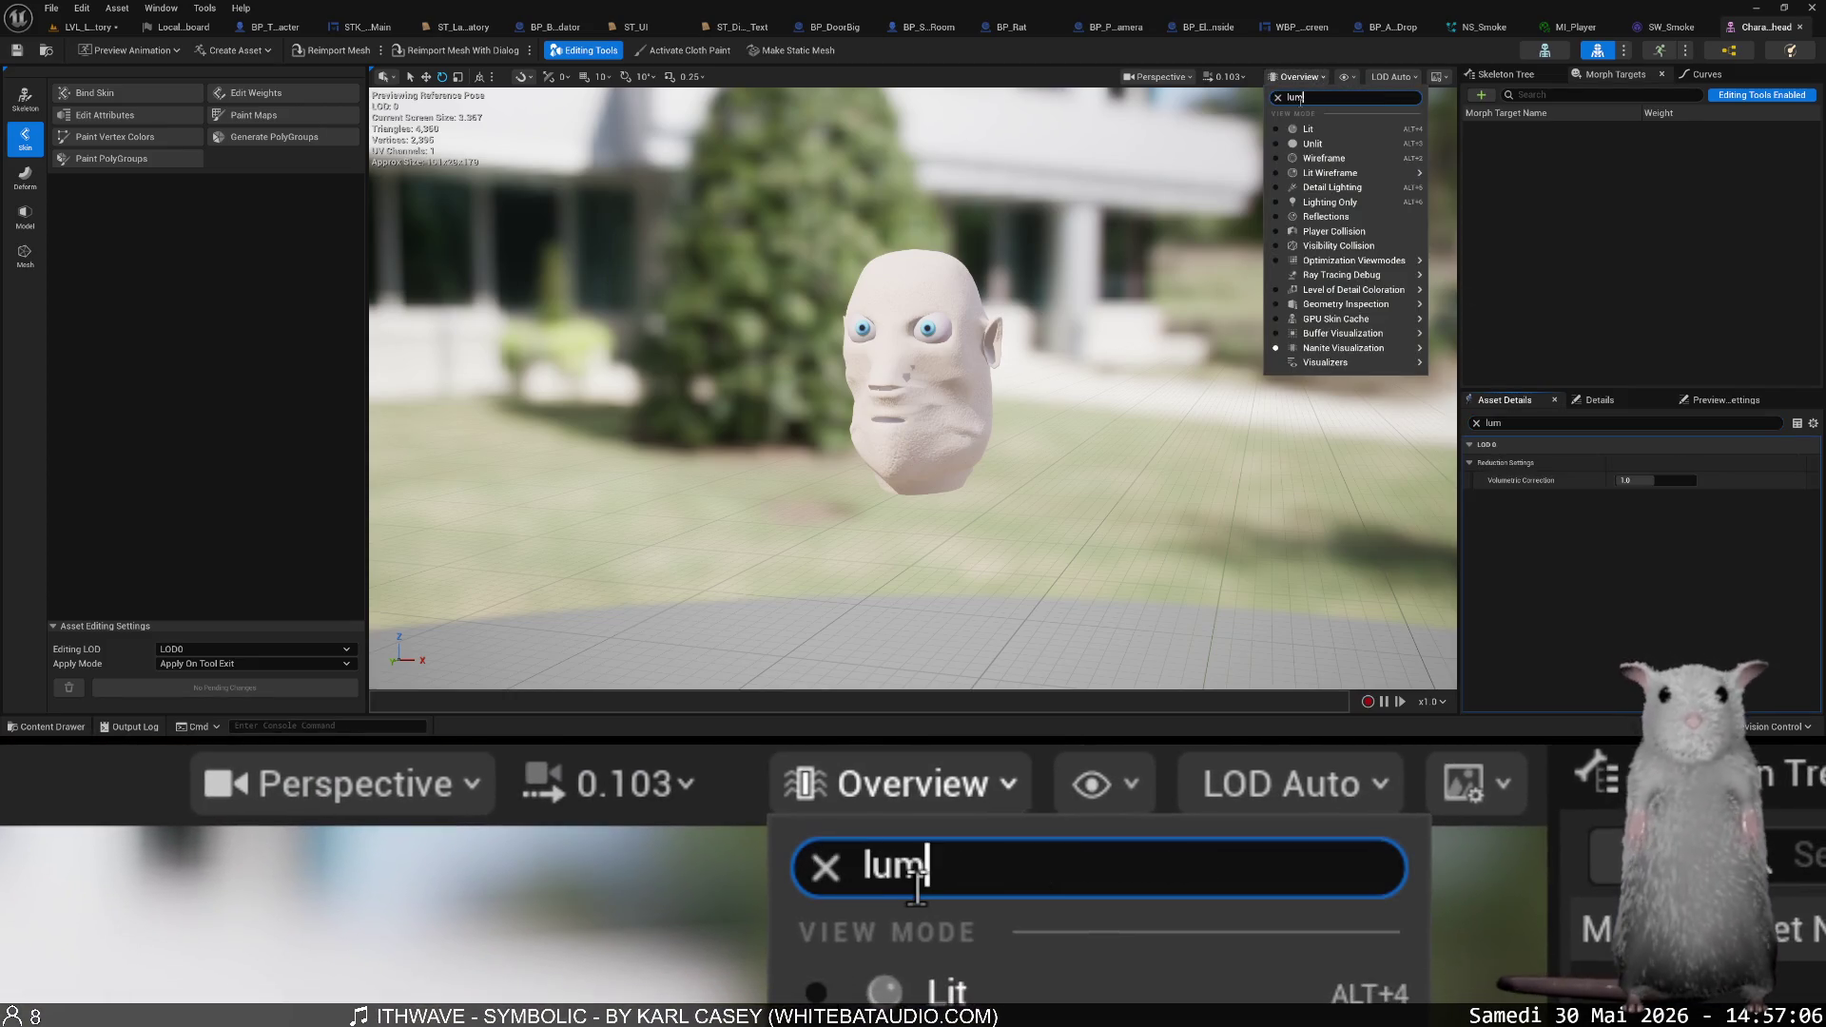
left_click(1345, 78)
type("lum")
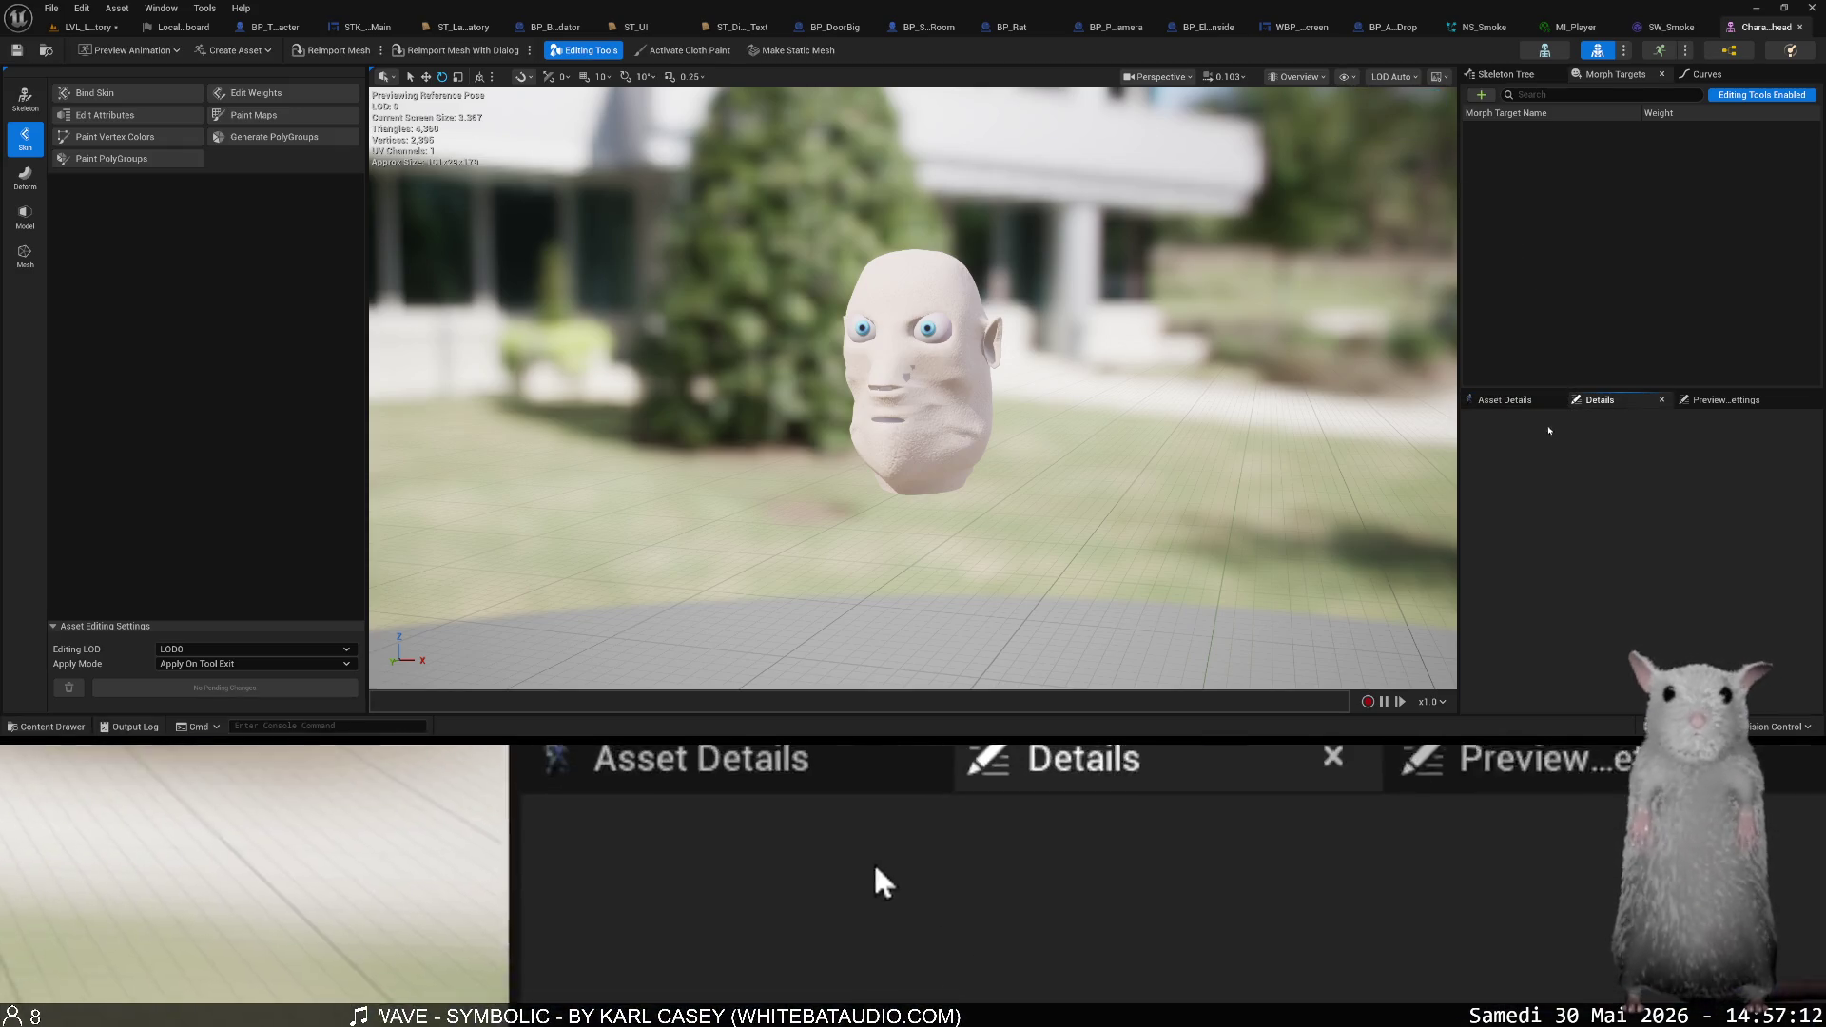
left_click(1607, 403)
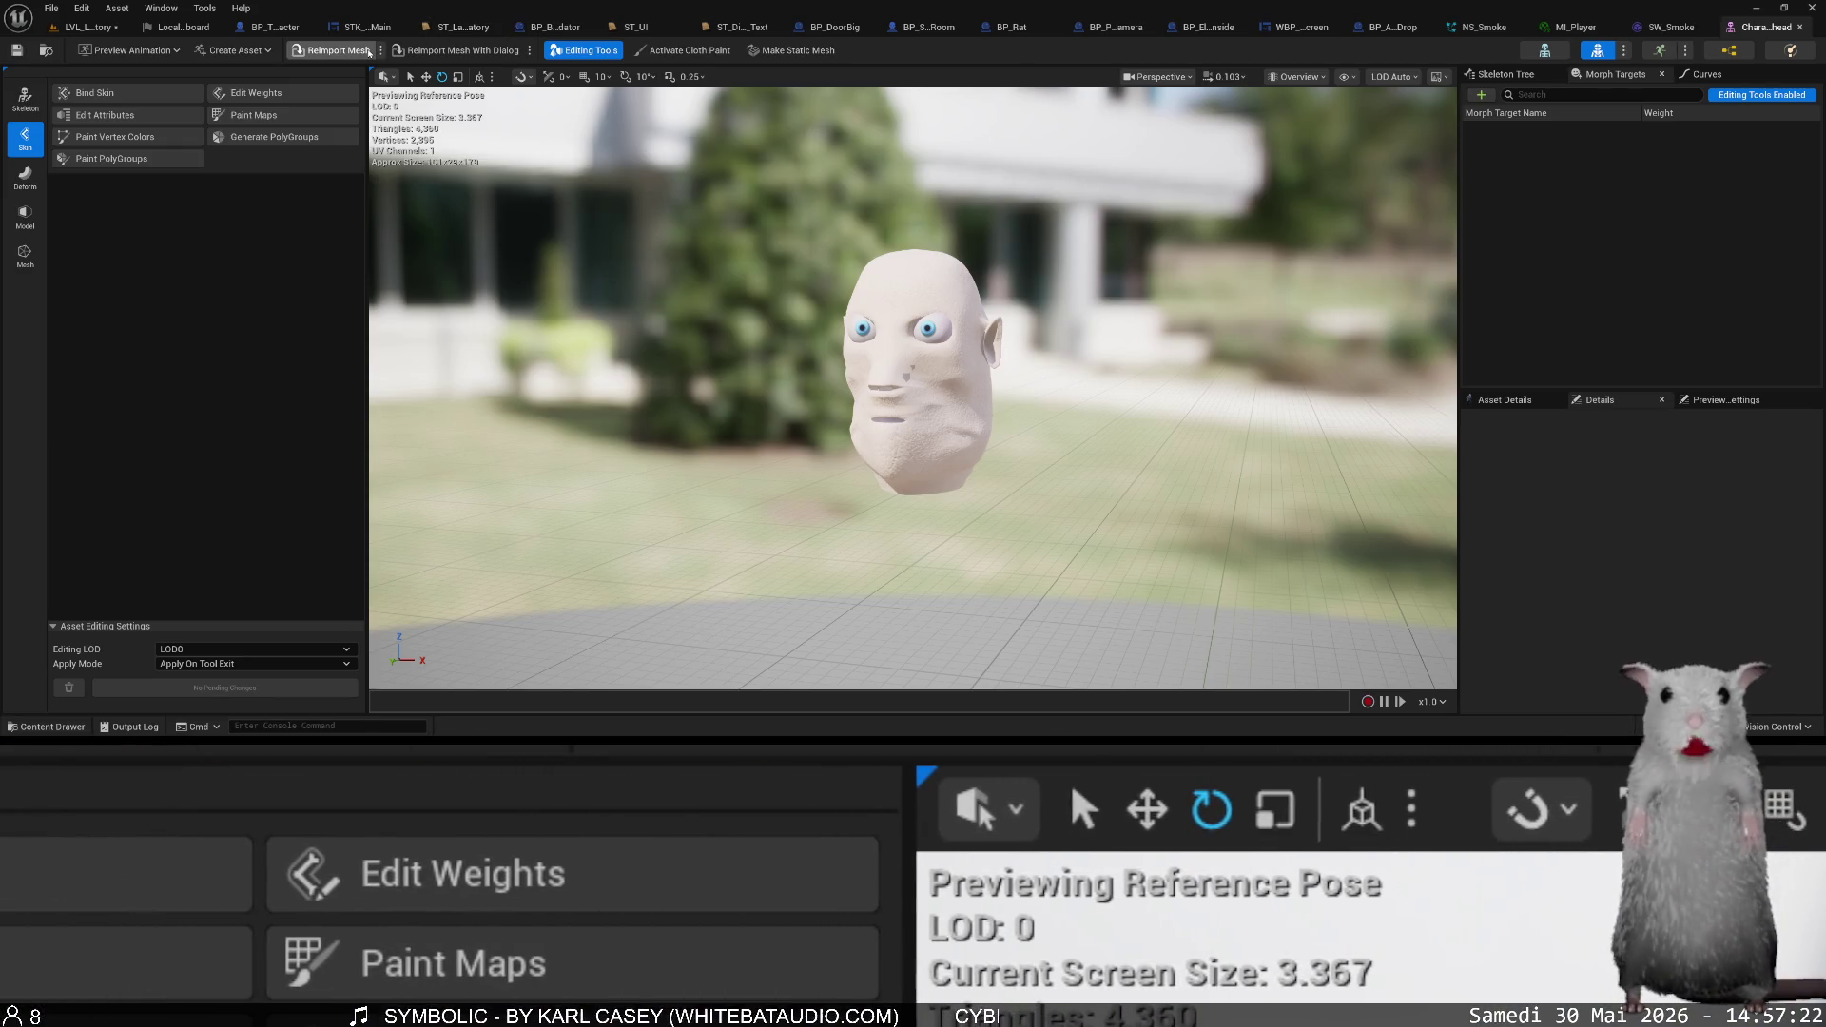
- Tilt the preview toward the floor grid, check the head asset's thumbnail, and return to the laboratory level
left_click_drag(438, 190, 381, 314)
key("ctrl+space")
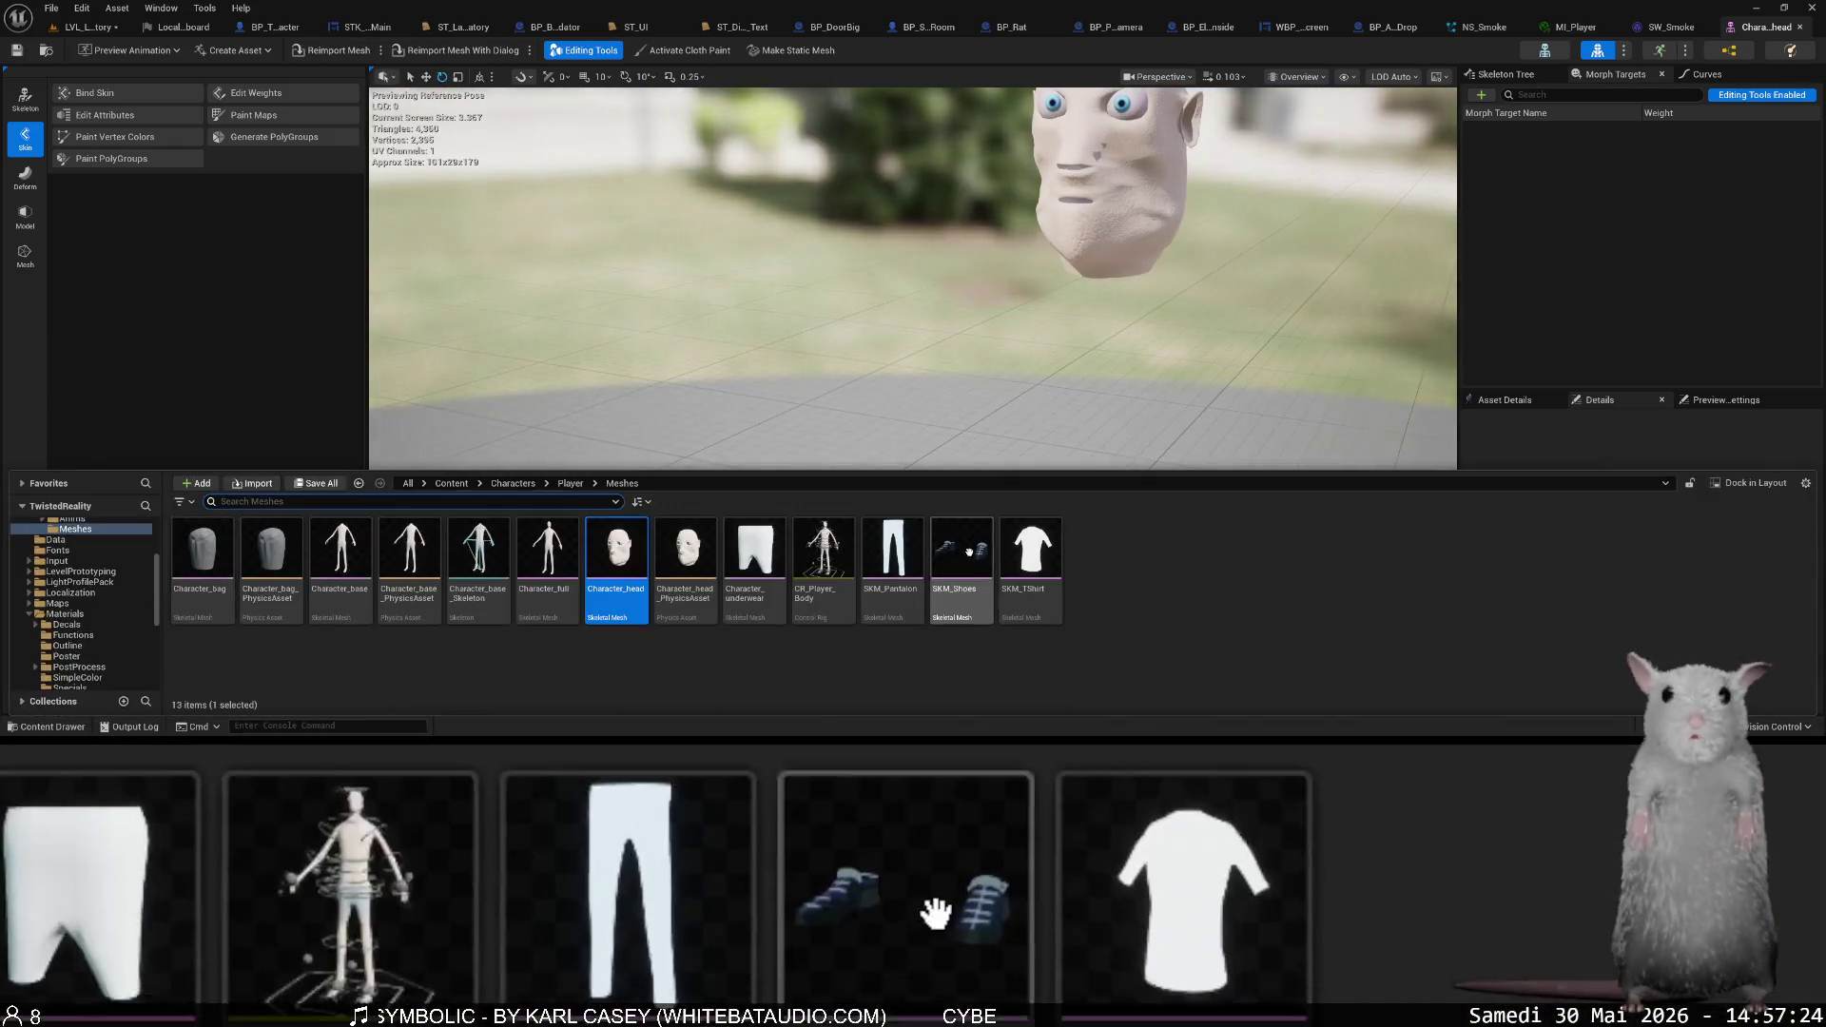
mouse_move(622, 615)
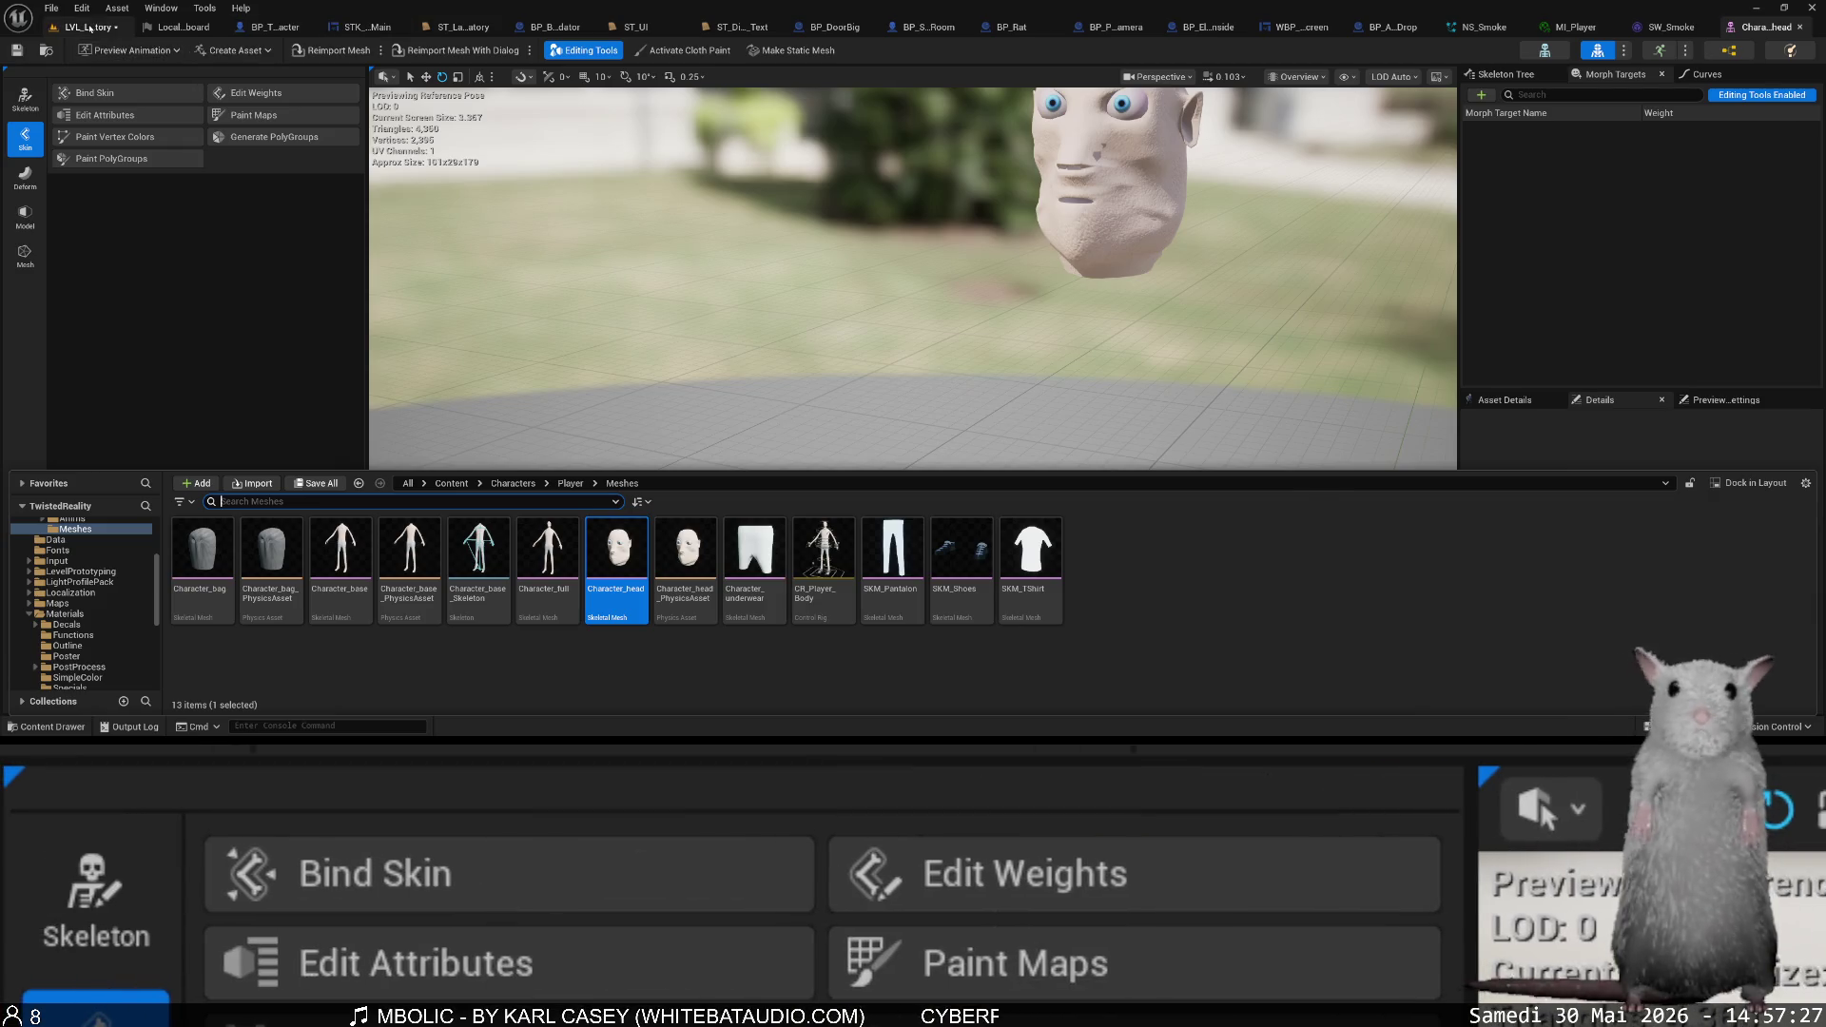
left_click(89, 26)
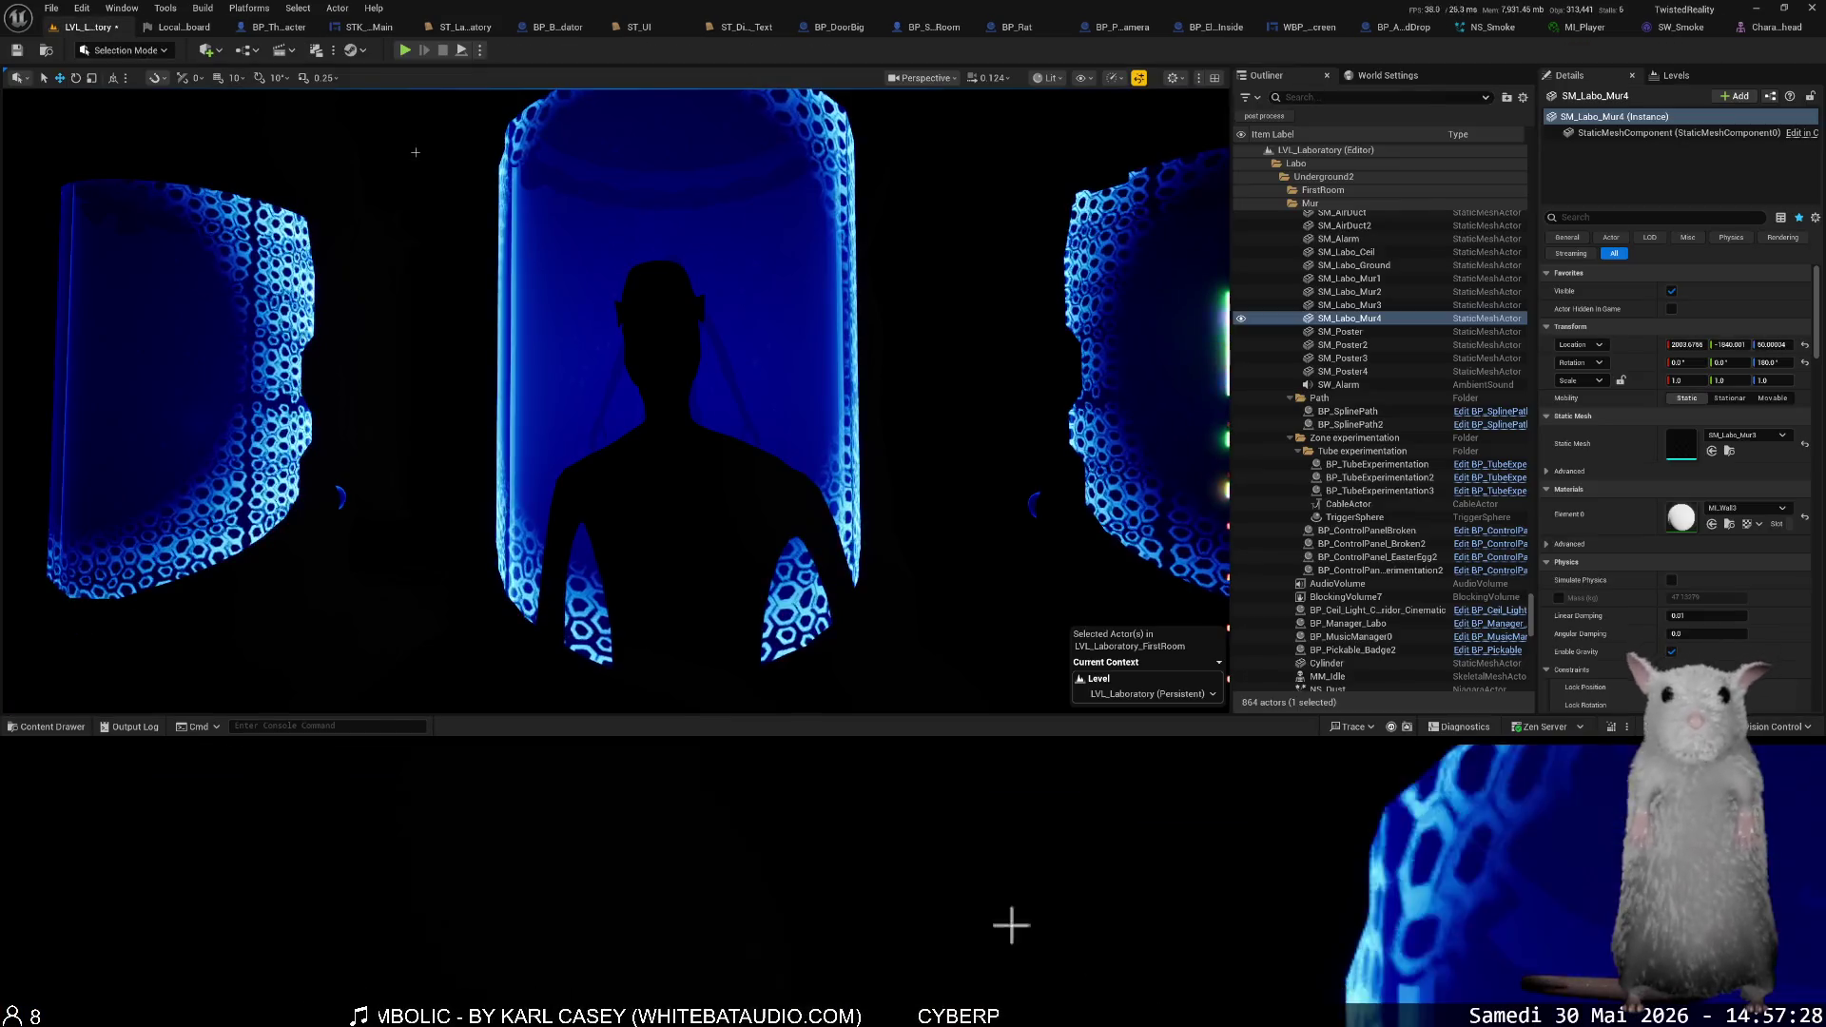
- Apply Show > Use Defaults, save LVL_Laboratory with Ctrl+S, and select BP_ThirdPersonCharacter beside the tubes
left_click(1085, 77)
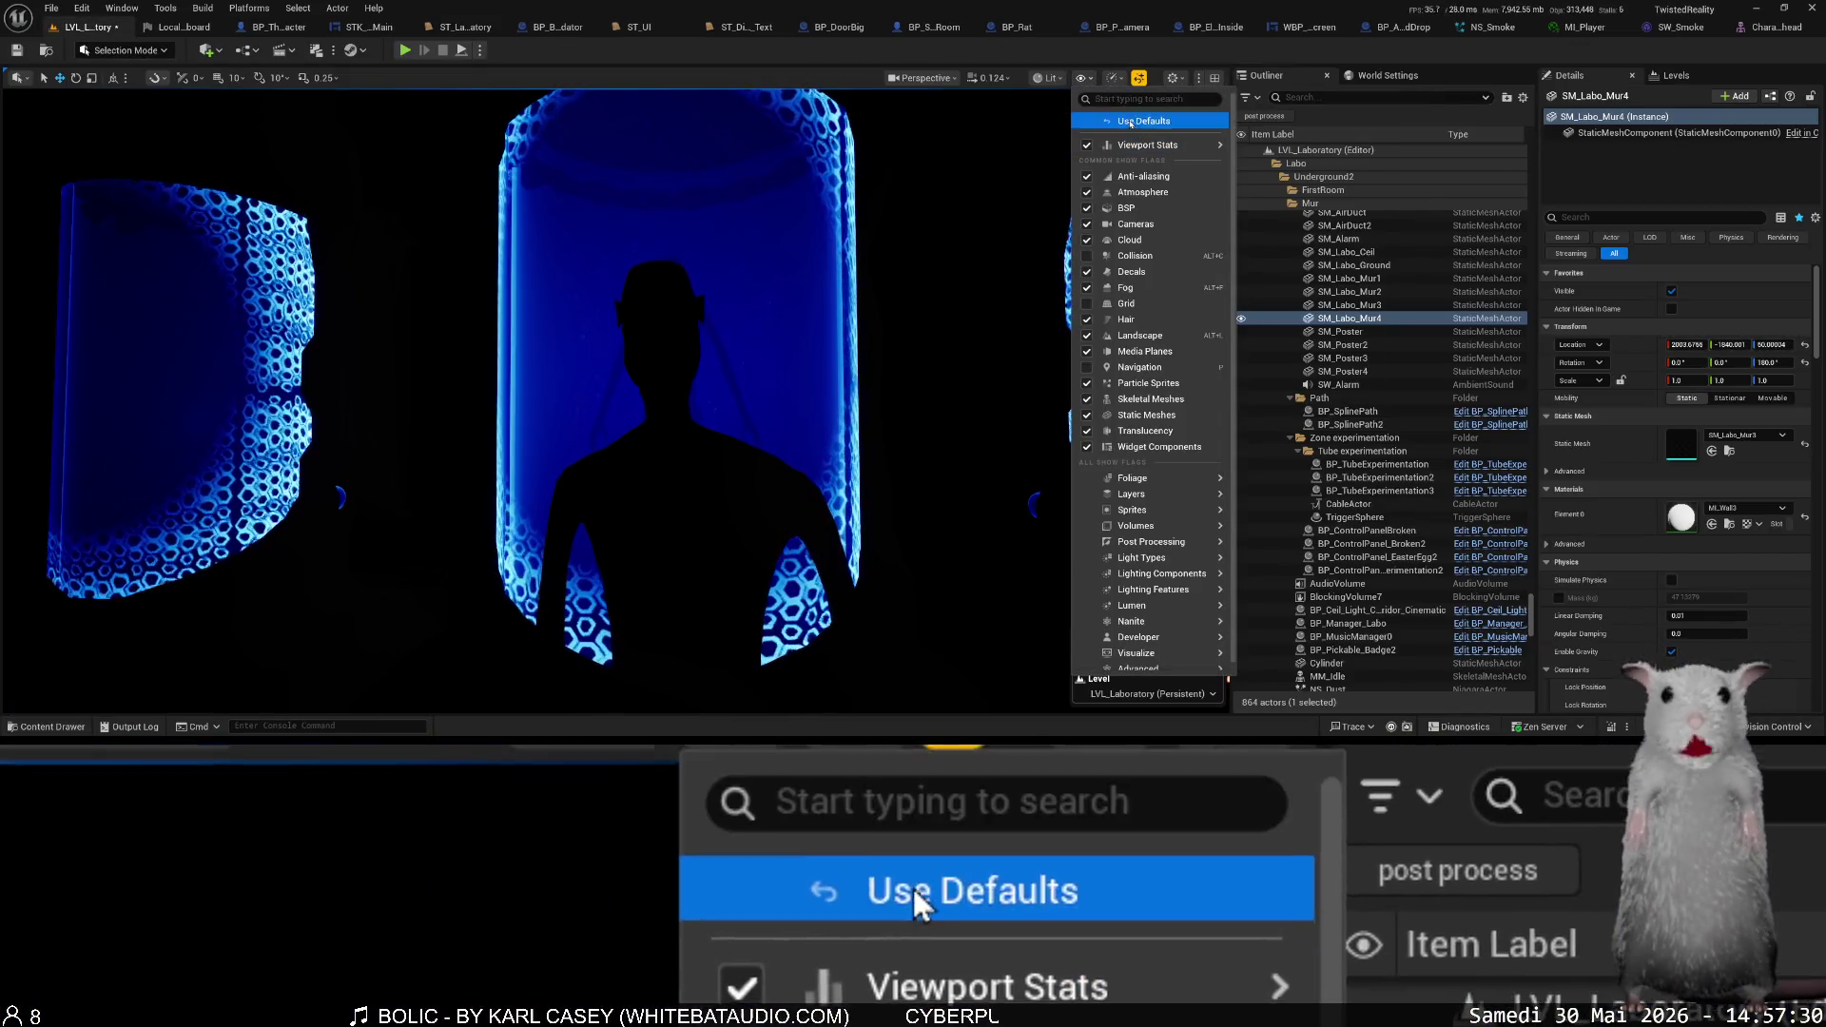
left_click(1143, 120)
key("ctrl+s")
left_click_drag(884, 213, 860, 198)
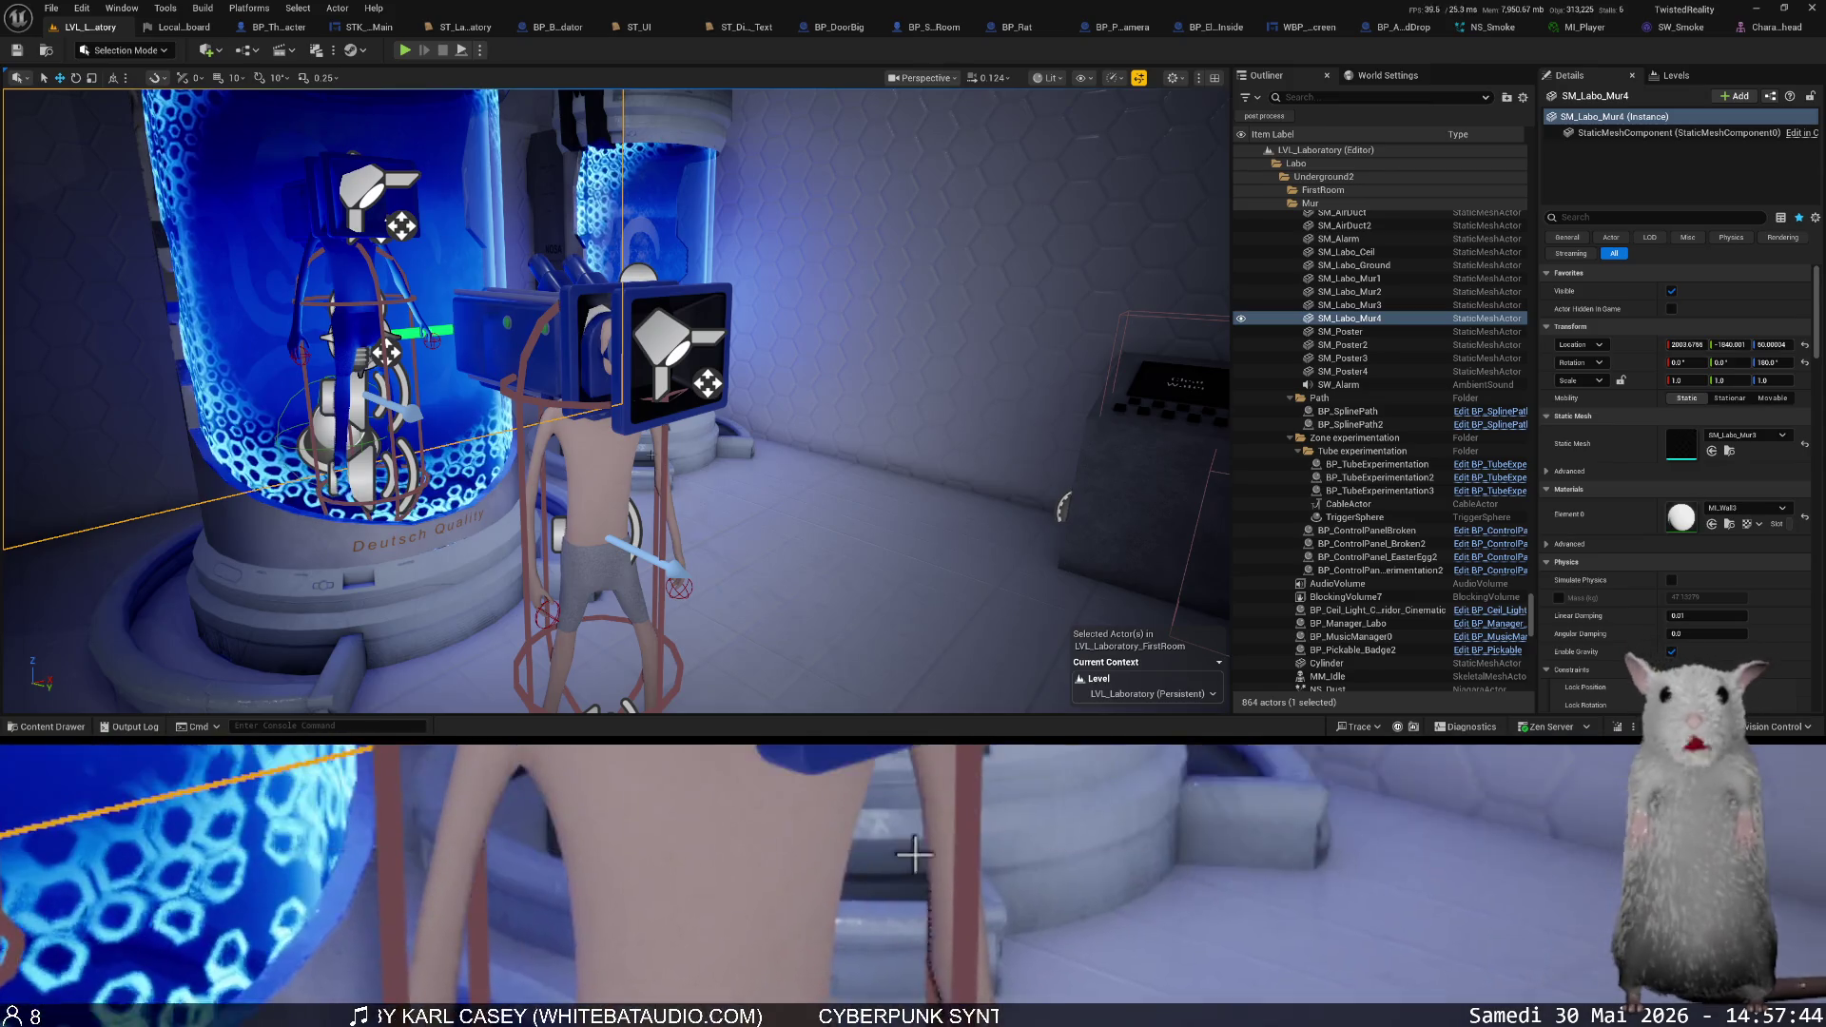
left_click(612, 395)
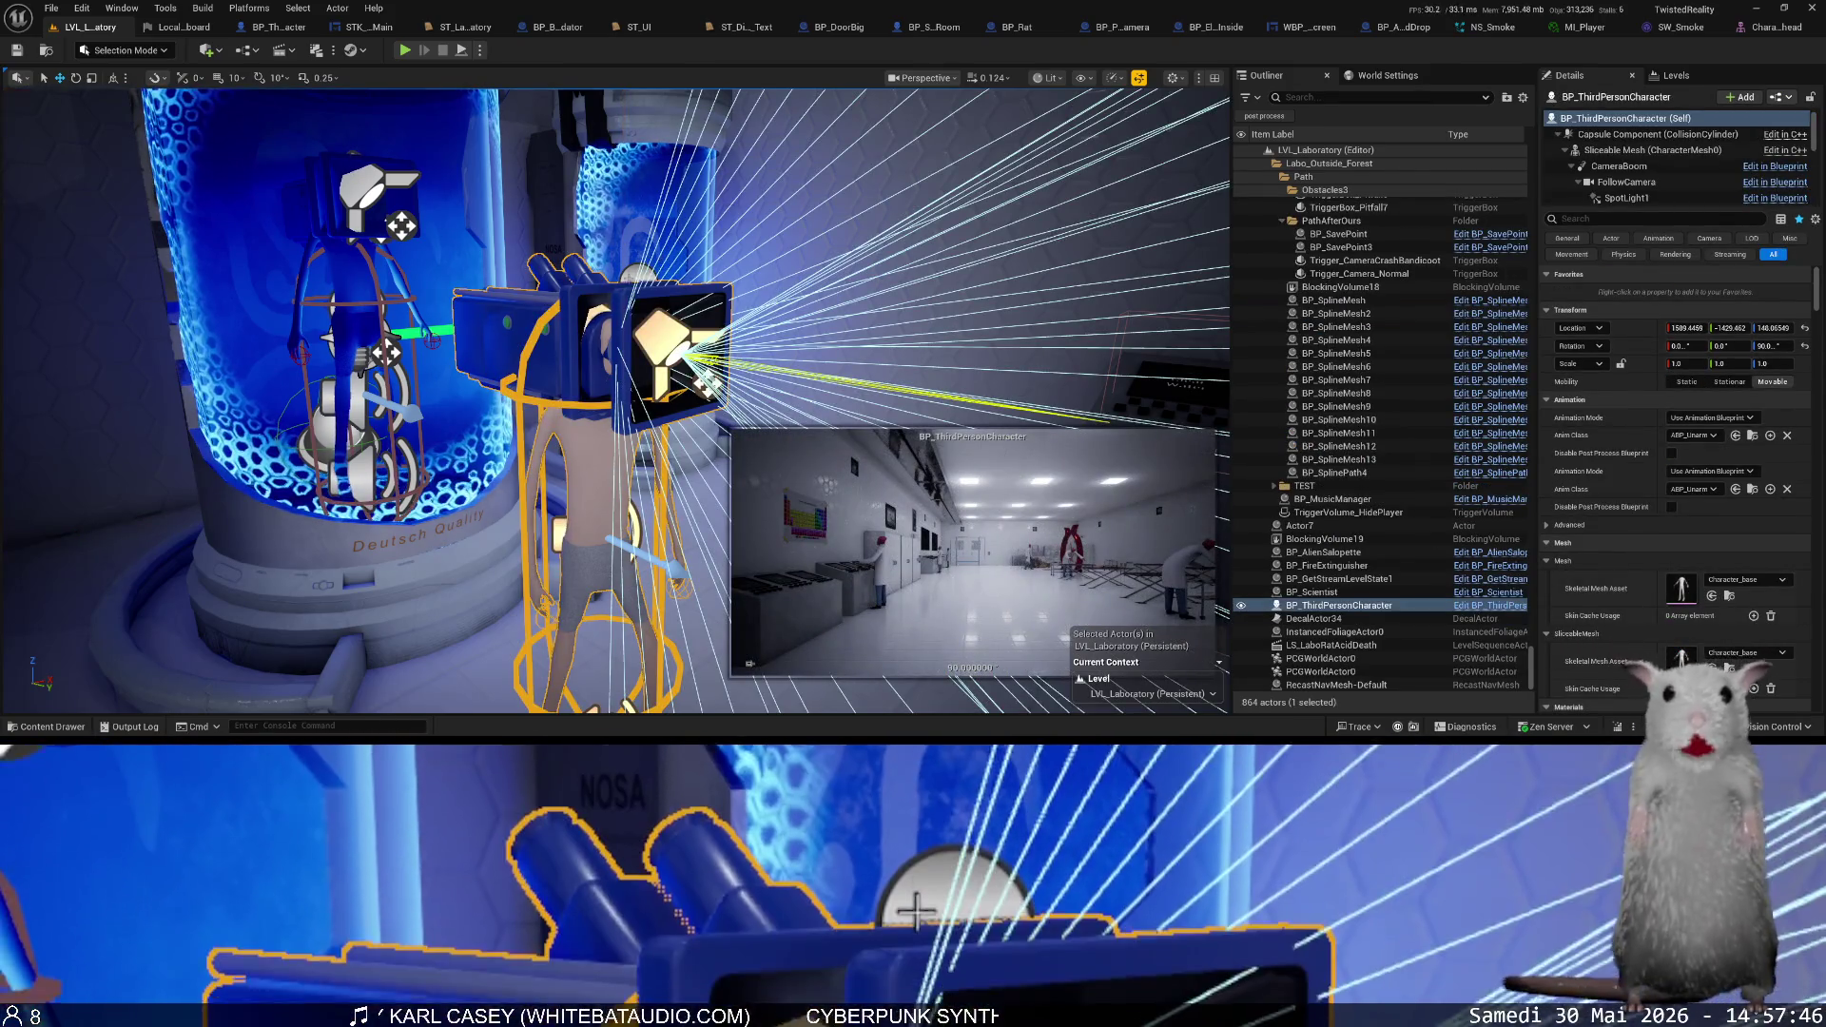